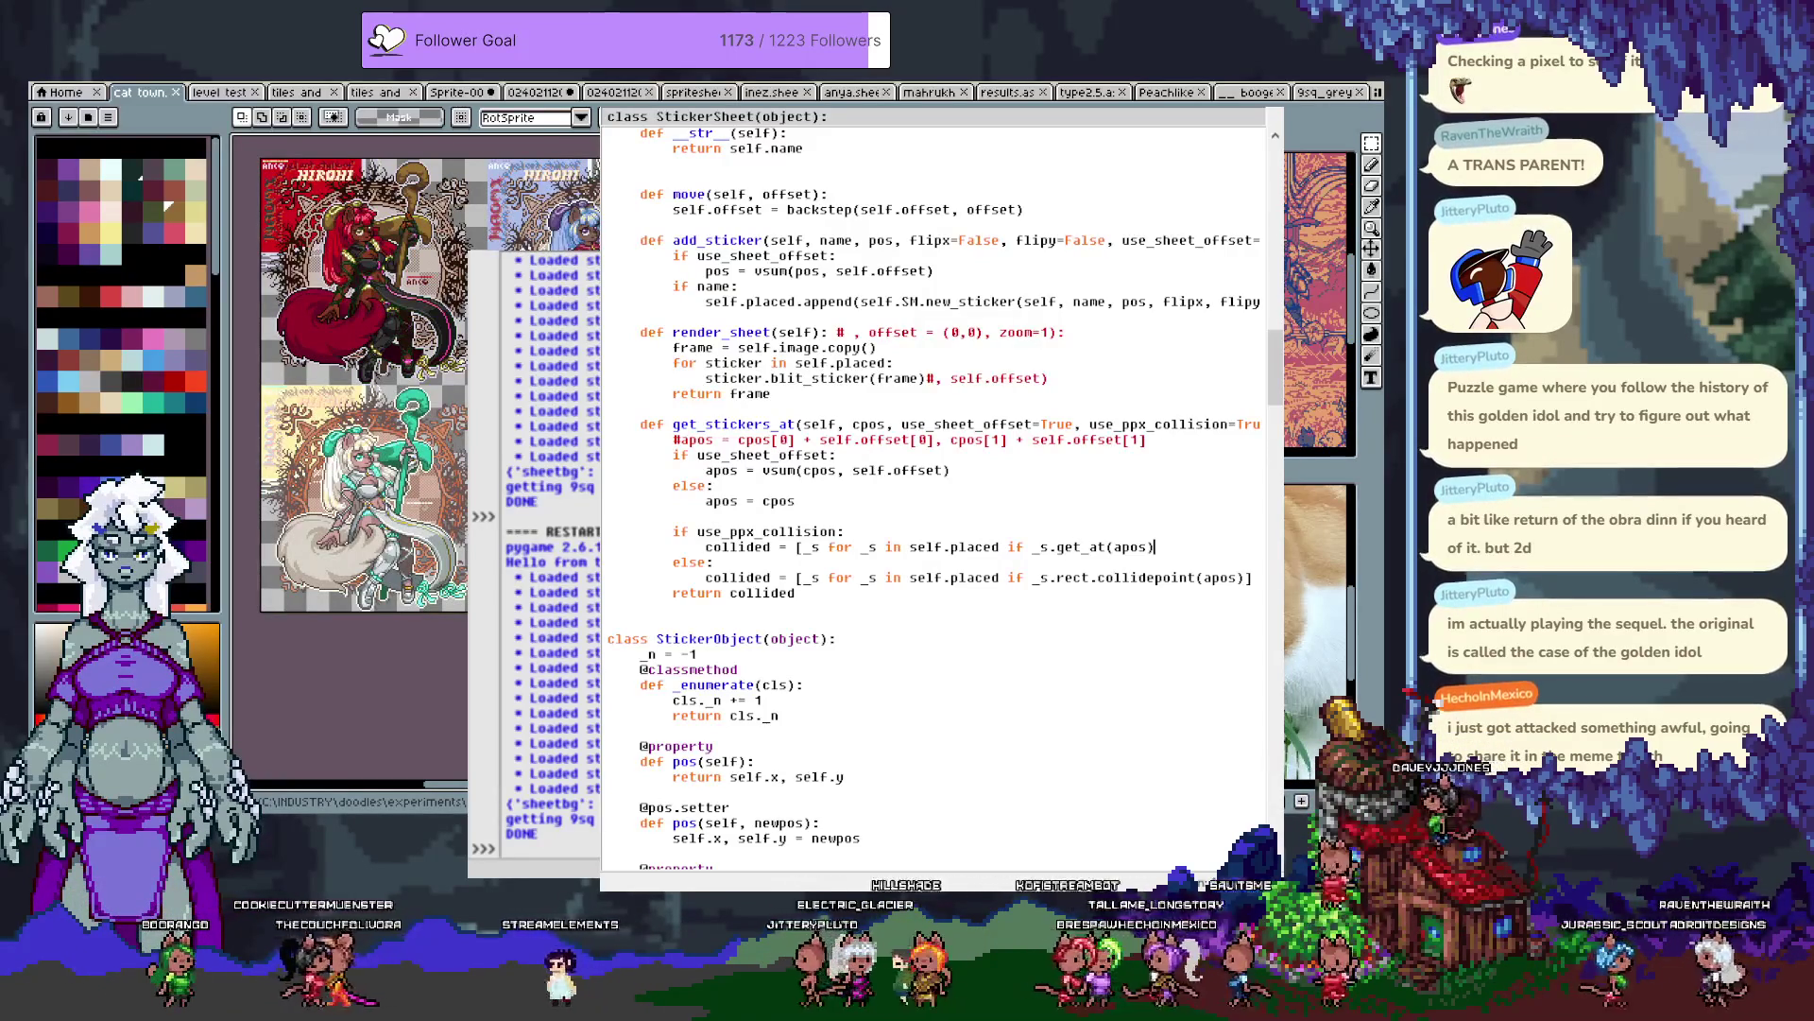
# Wrap _s.get_at(apos) in parentheses and compare it to _s.get_colorkey() if _s.get_bytesize().
pyautogui.write('(')
pyautogui.press('End')
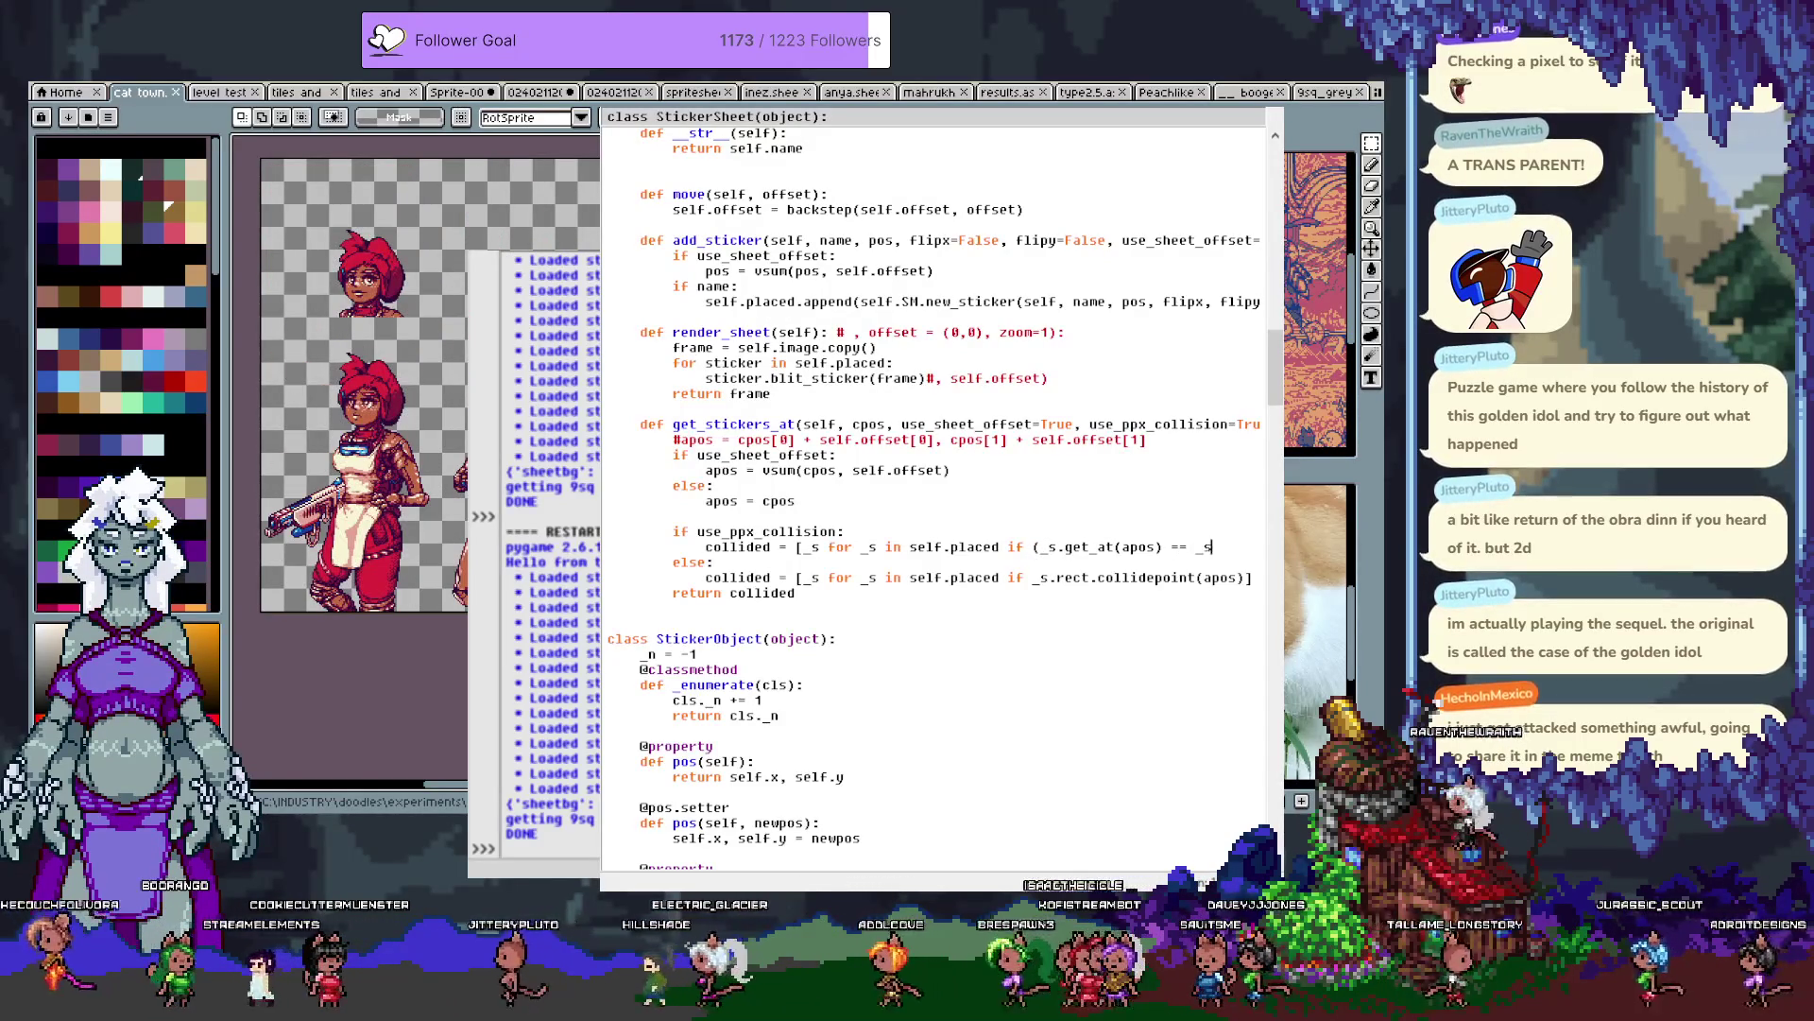
pyautogui.write('lor')
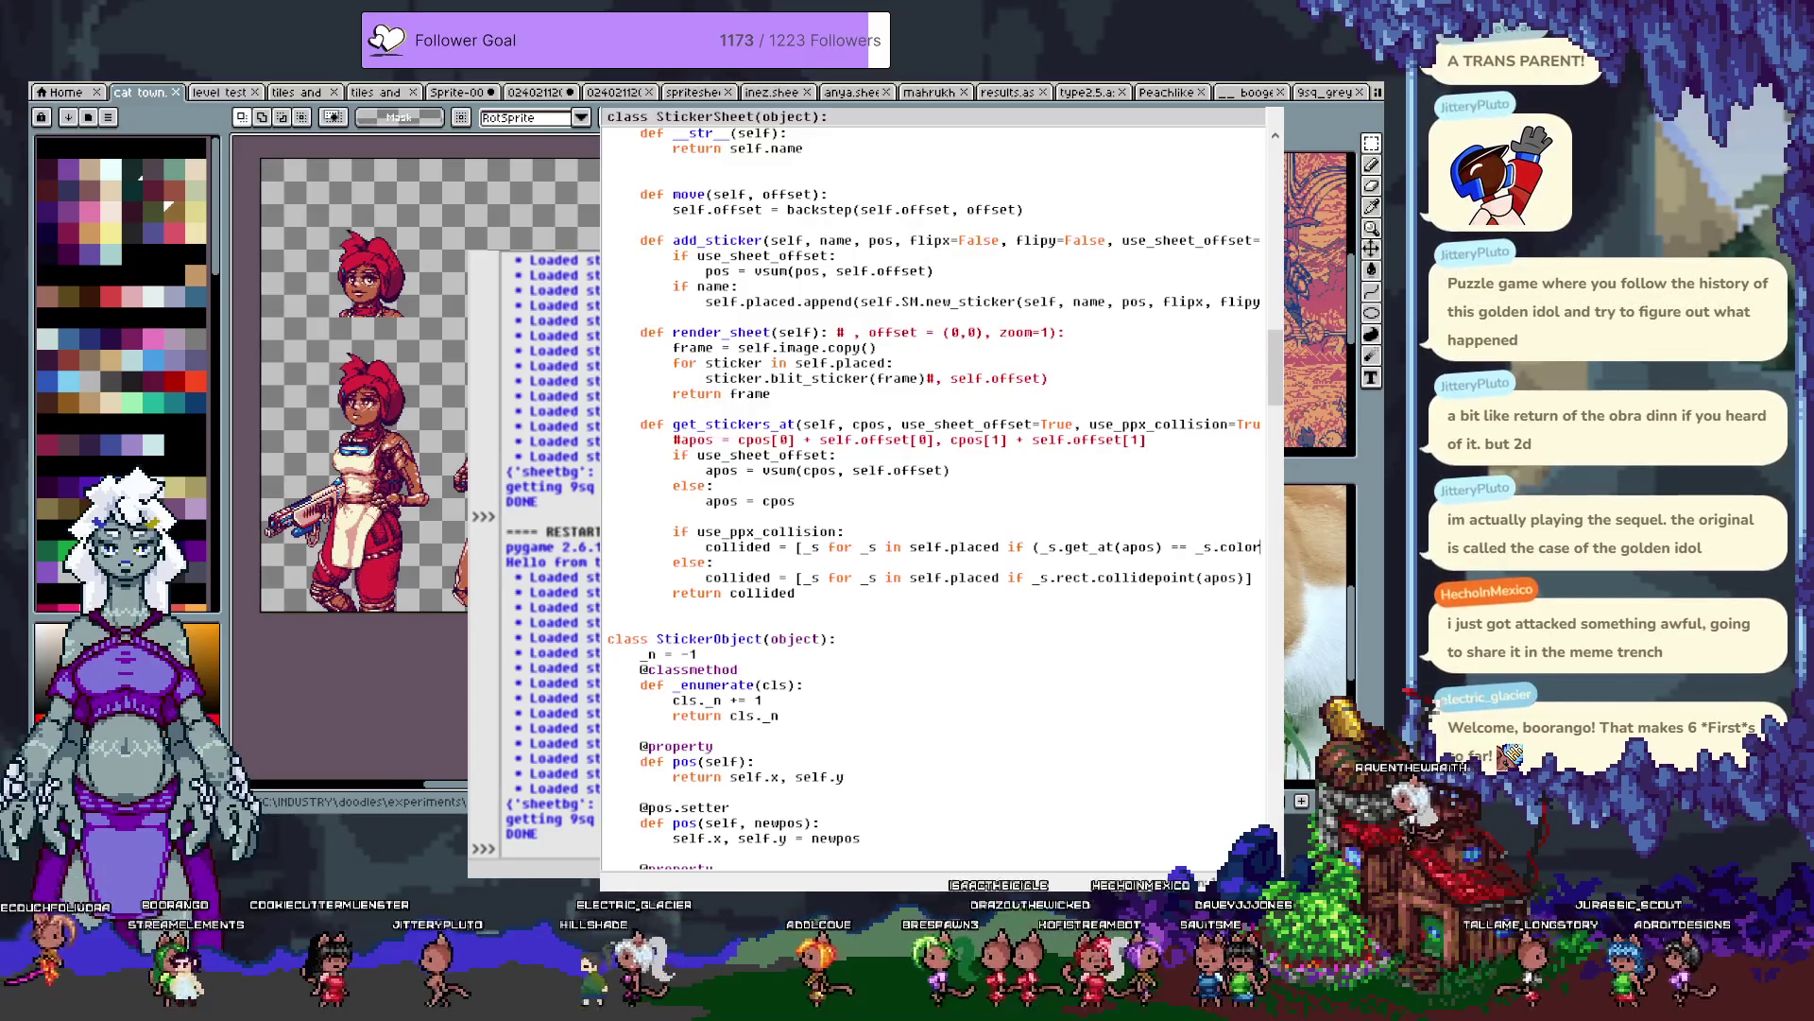
pyautogui.write('key()')
pyautogui.write('get_')
pyautogui.write(' if ')
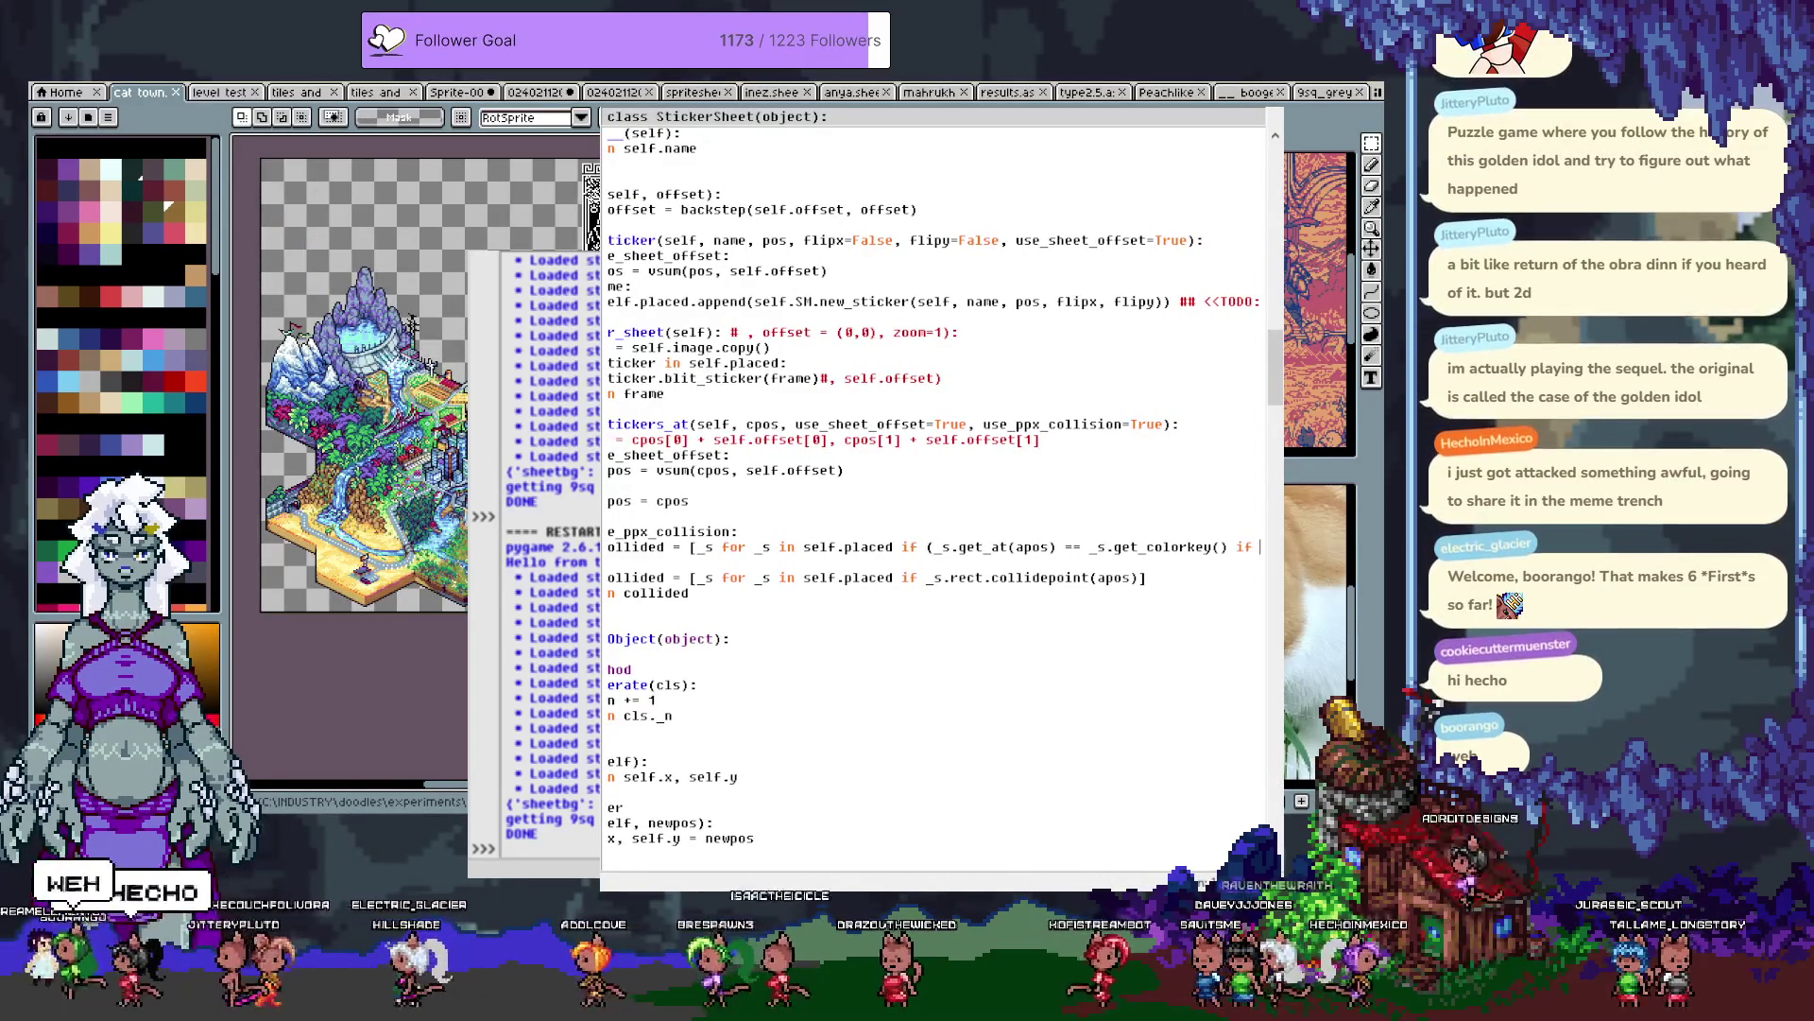
pyautogui.write('_s.get_by')
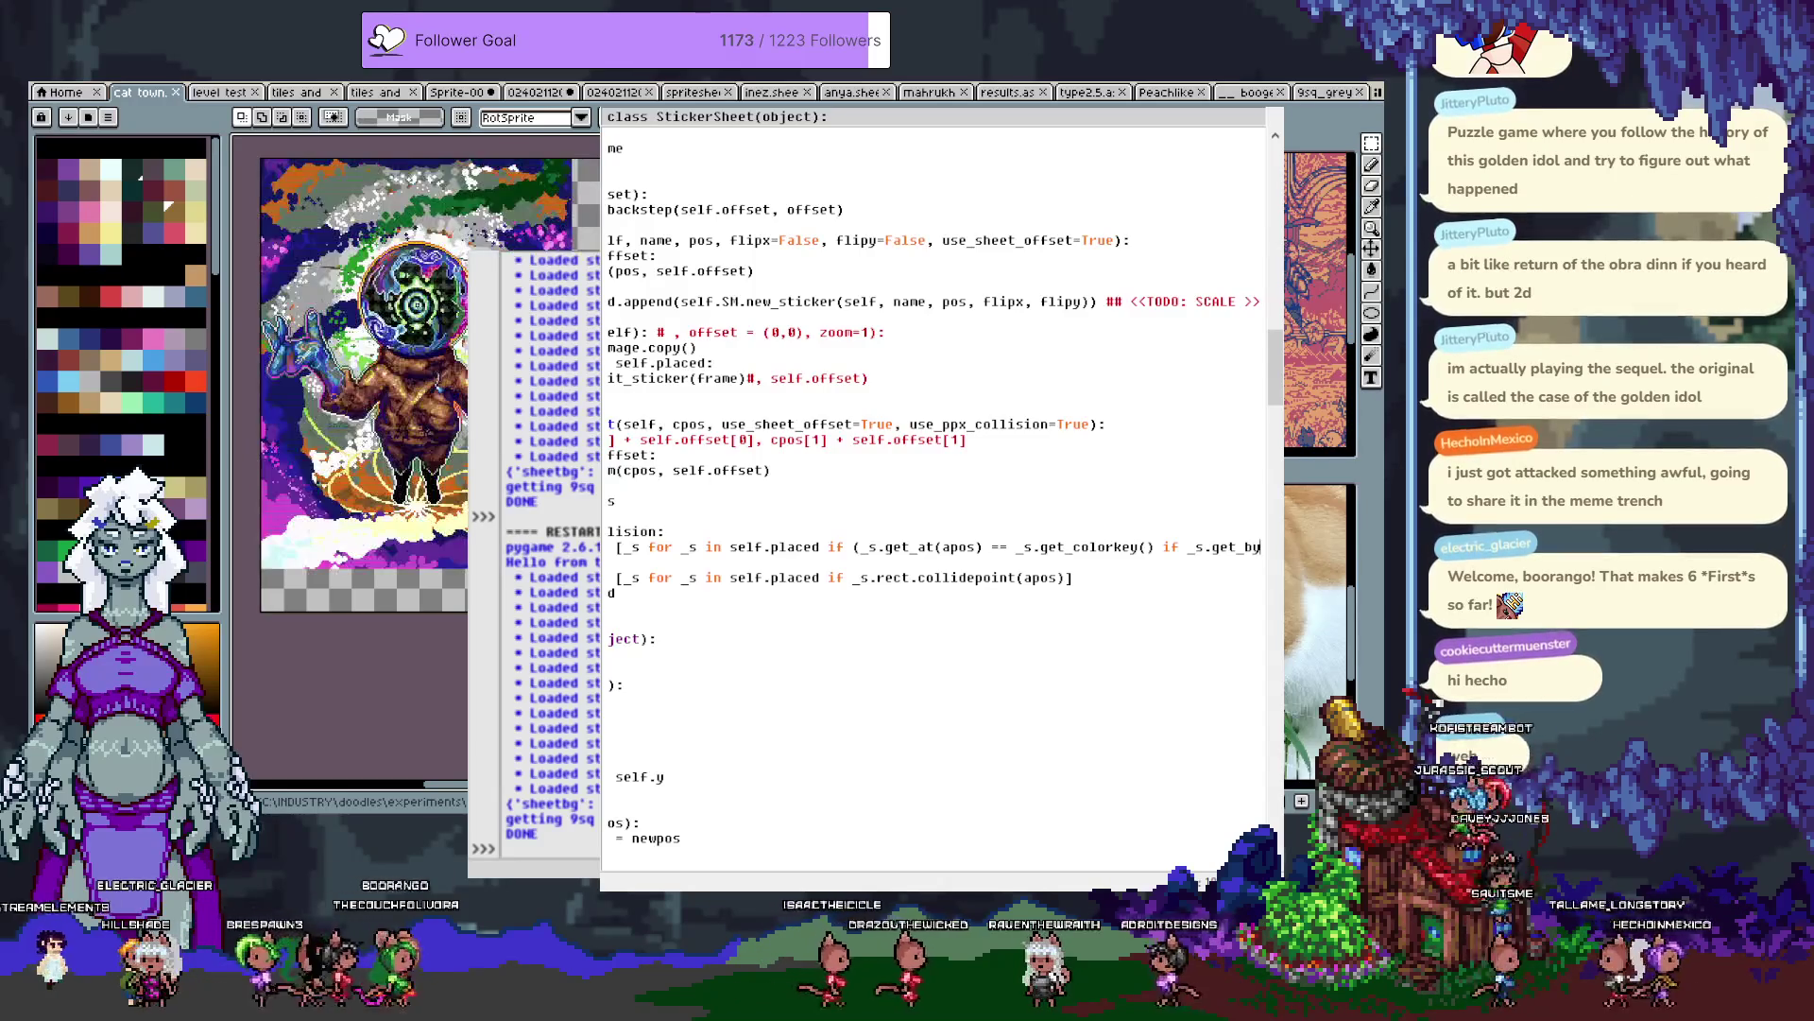
pyautogui.press('Right')
pyautogui.press('Right')
pyautogui.press('Right')
pyautogui.press('Right')
pyautogui.press('Right')
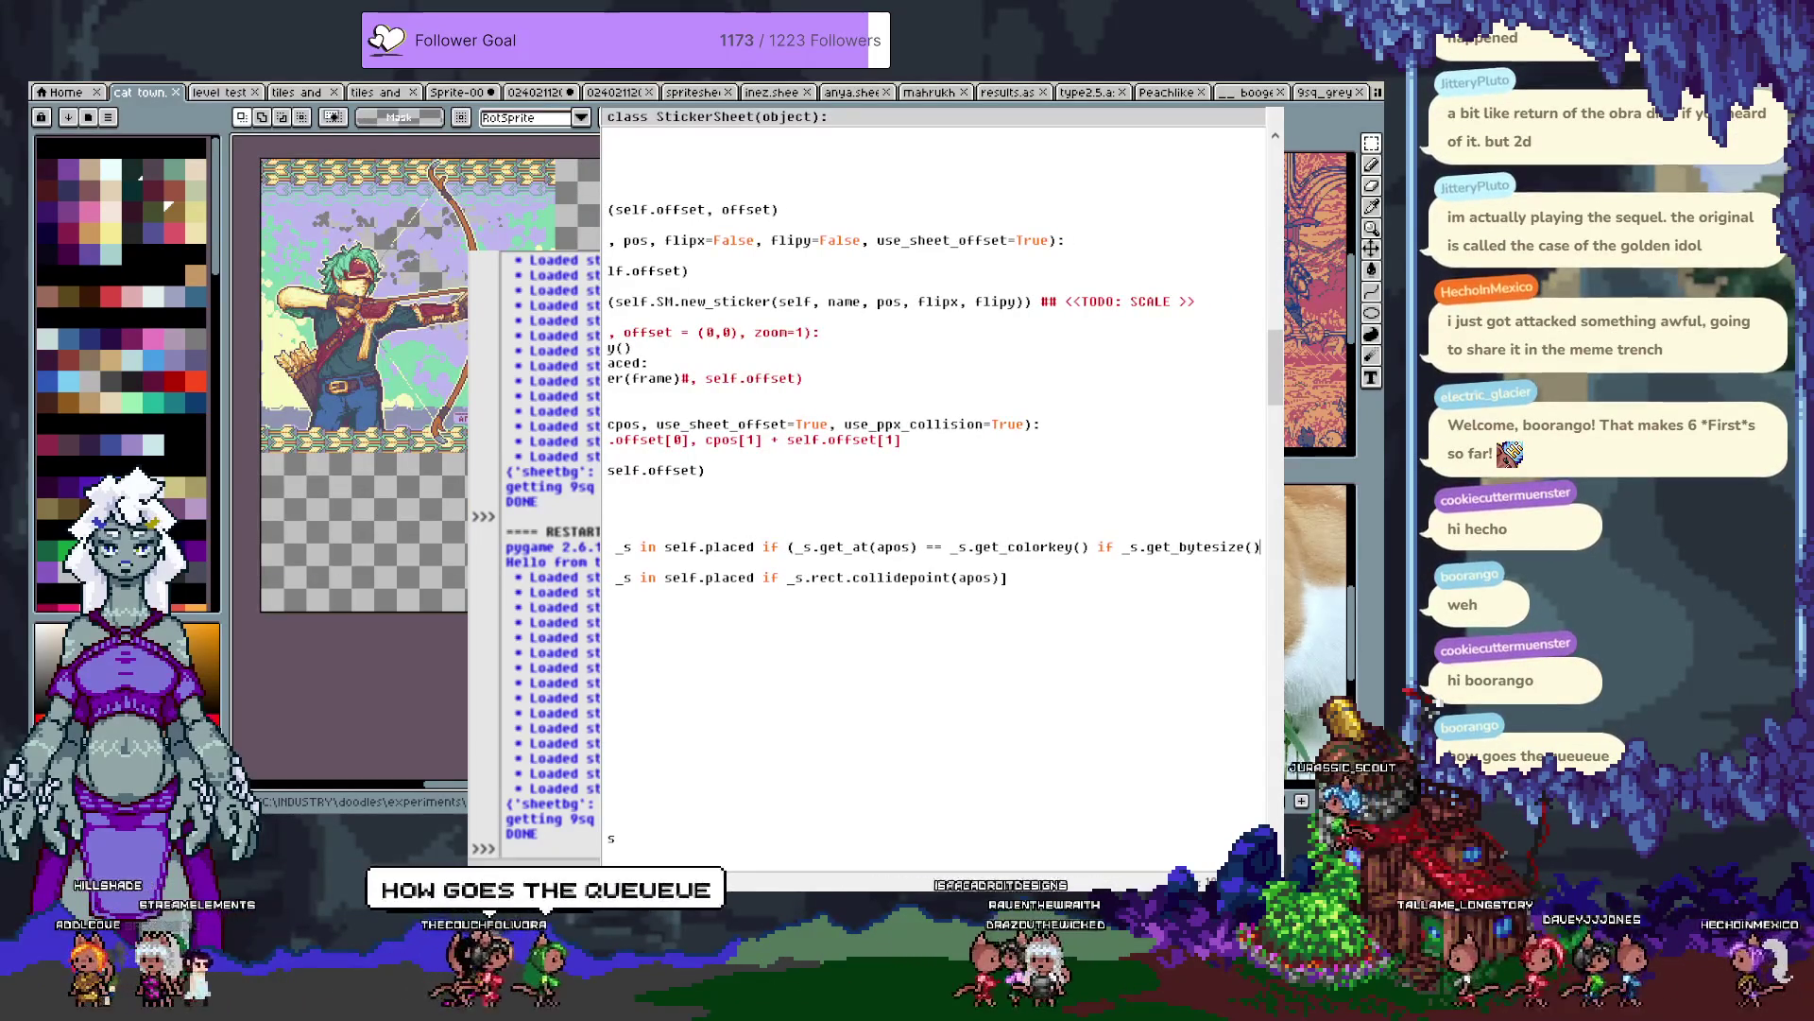
# Finish the collided line with '==1 else _s.get_at(apos)[3]' as the alpha fallback.
pyautogui.write('==1')
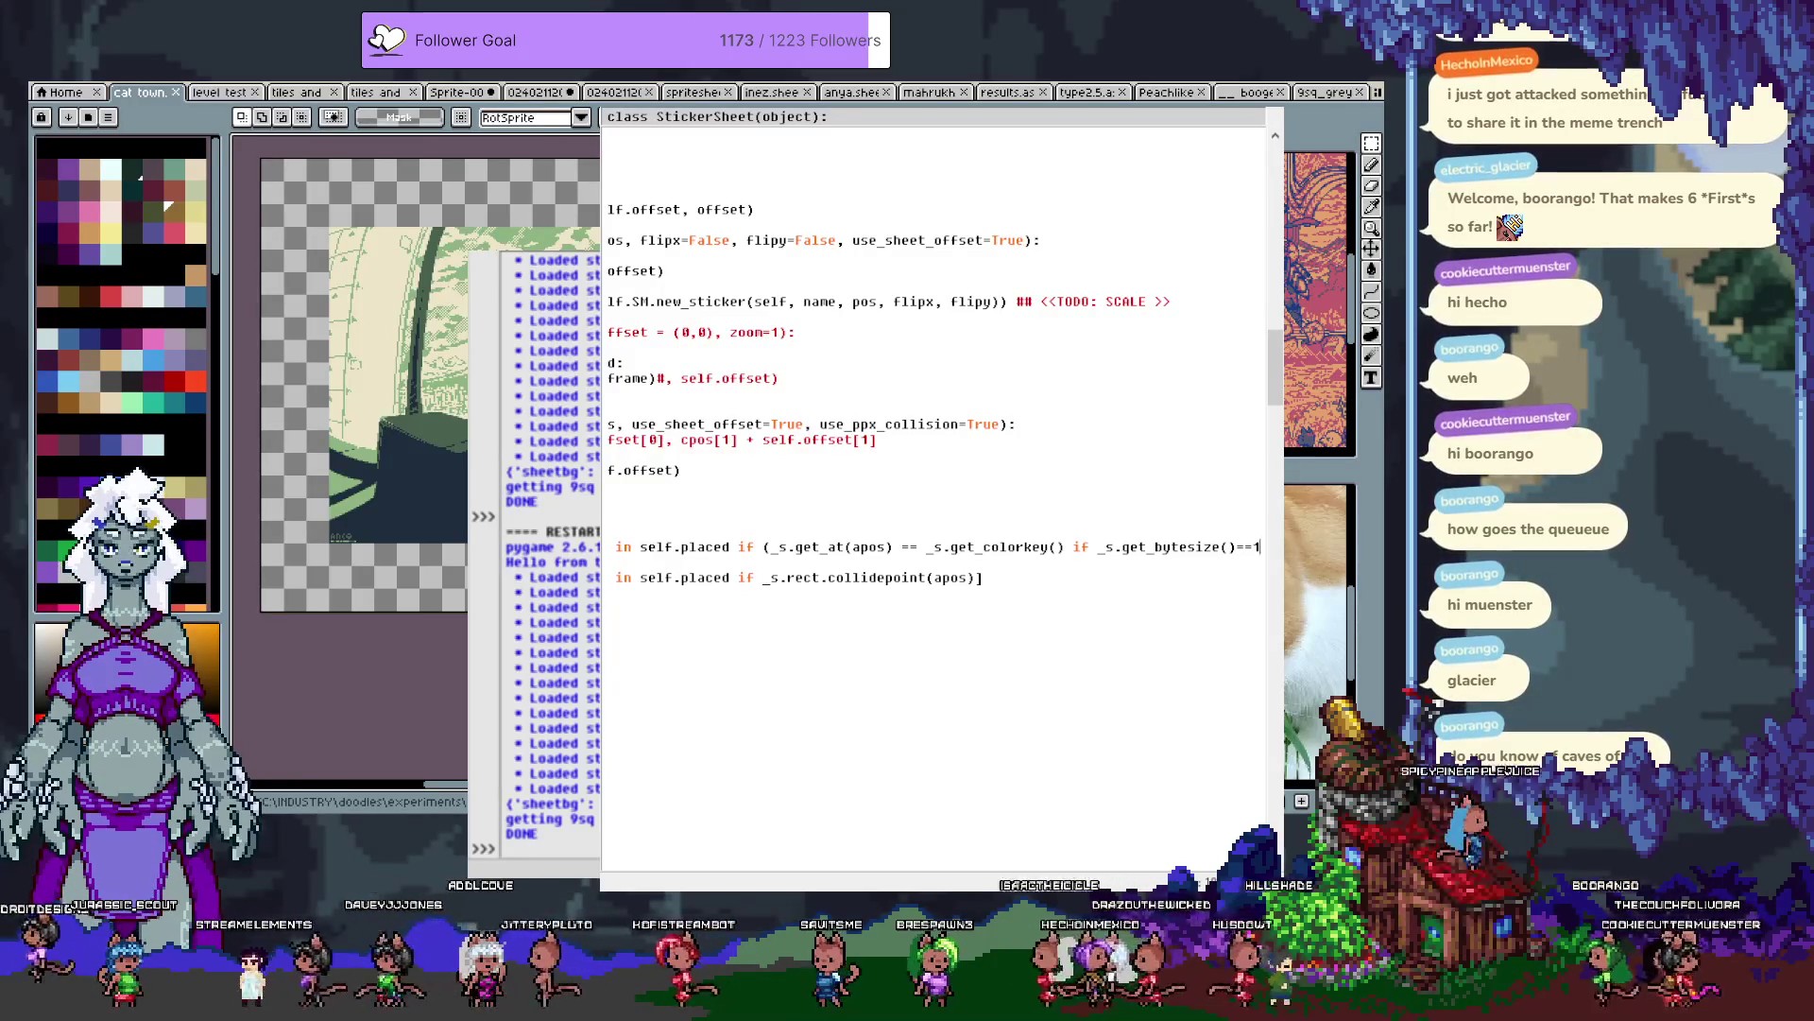
pyautogui.hscroll(2, 914, 395)
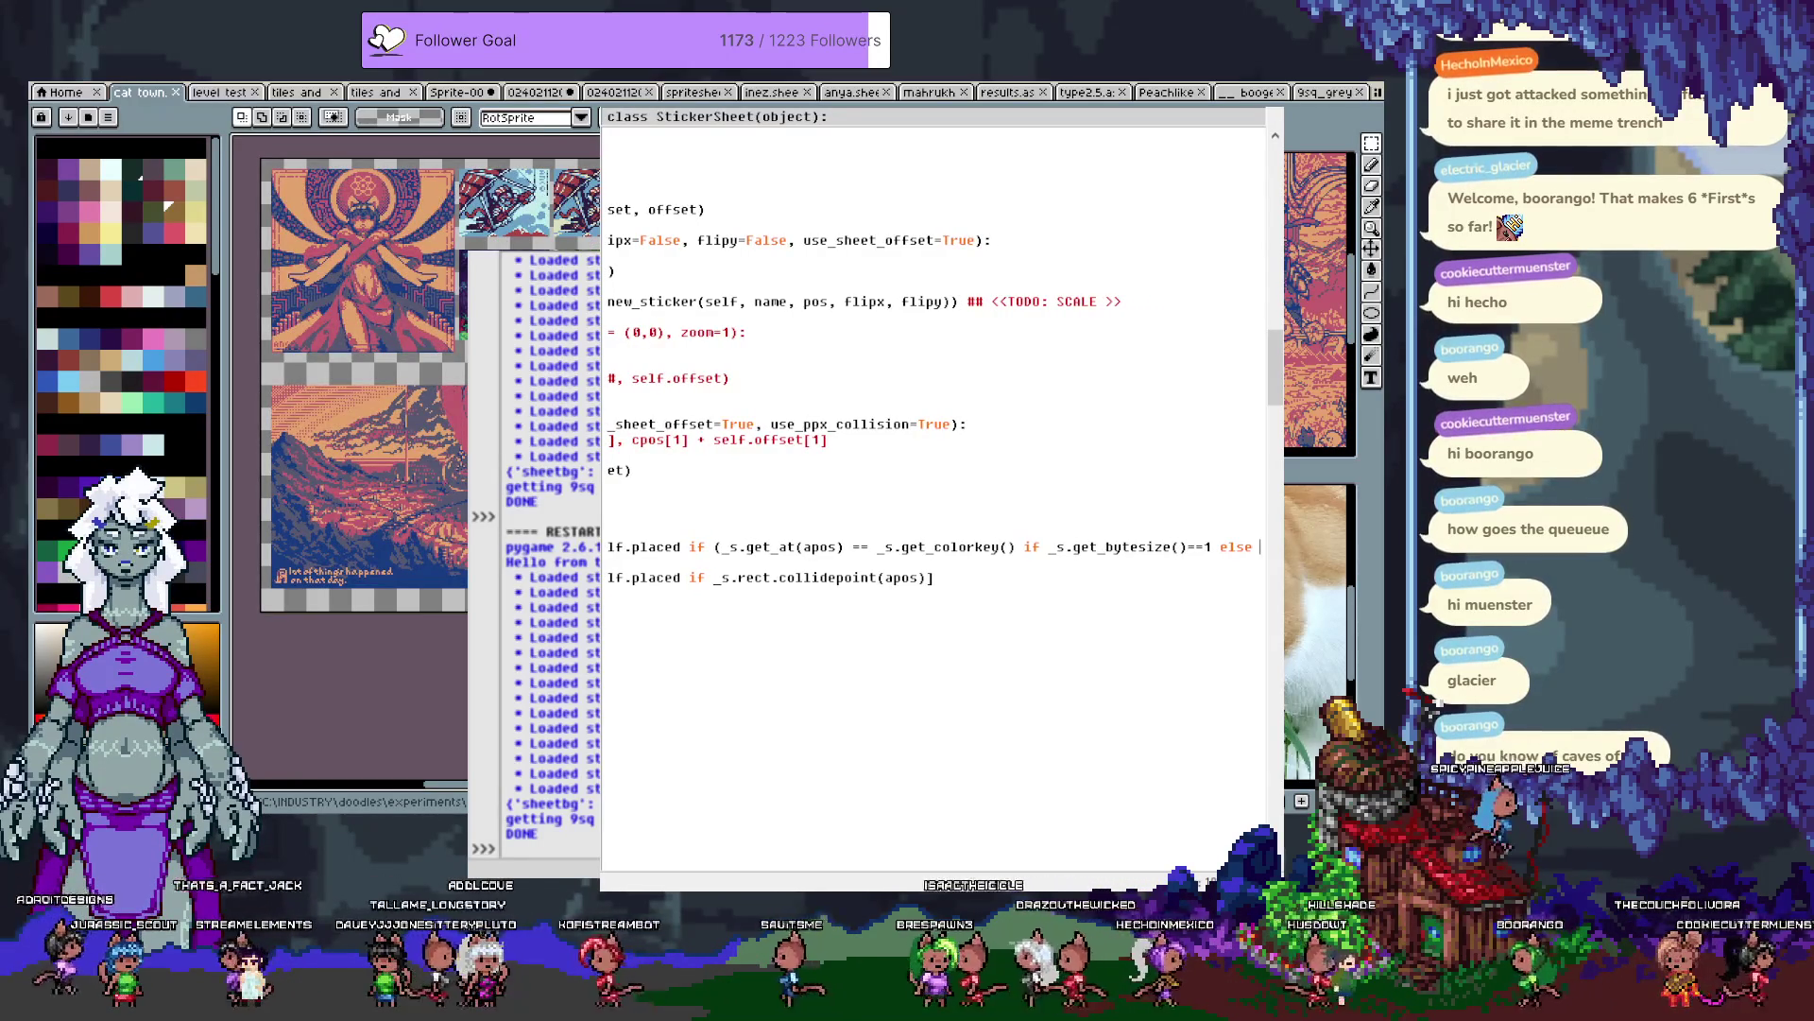
pyautogui.hscroll(1, 914, 395)
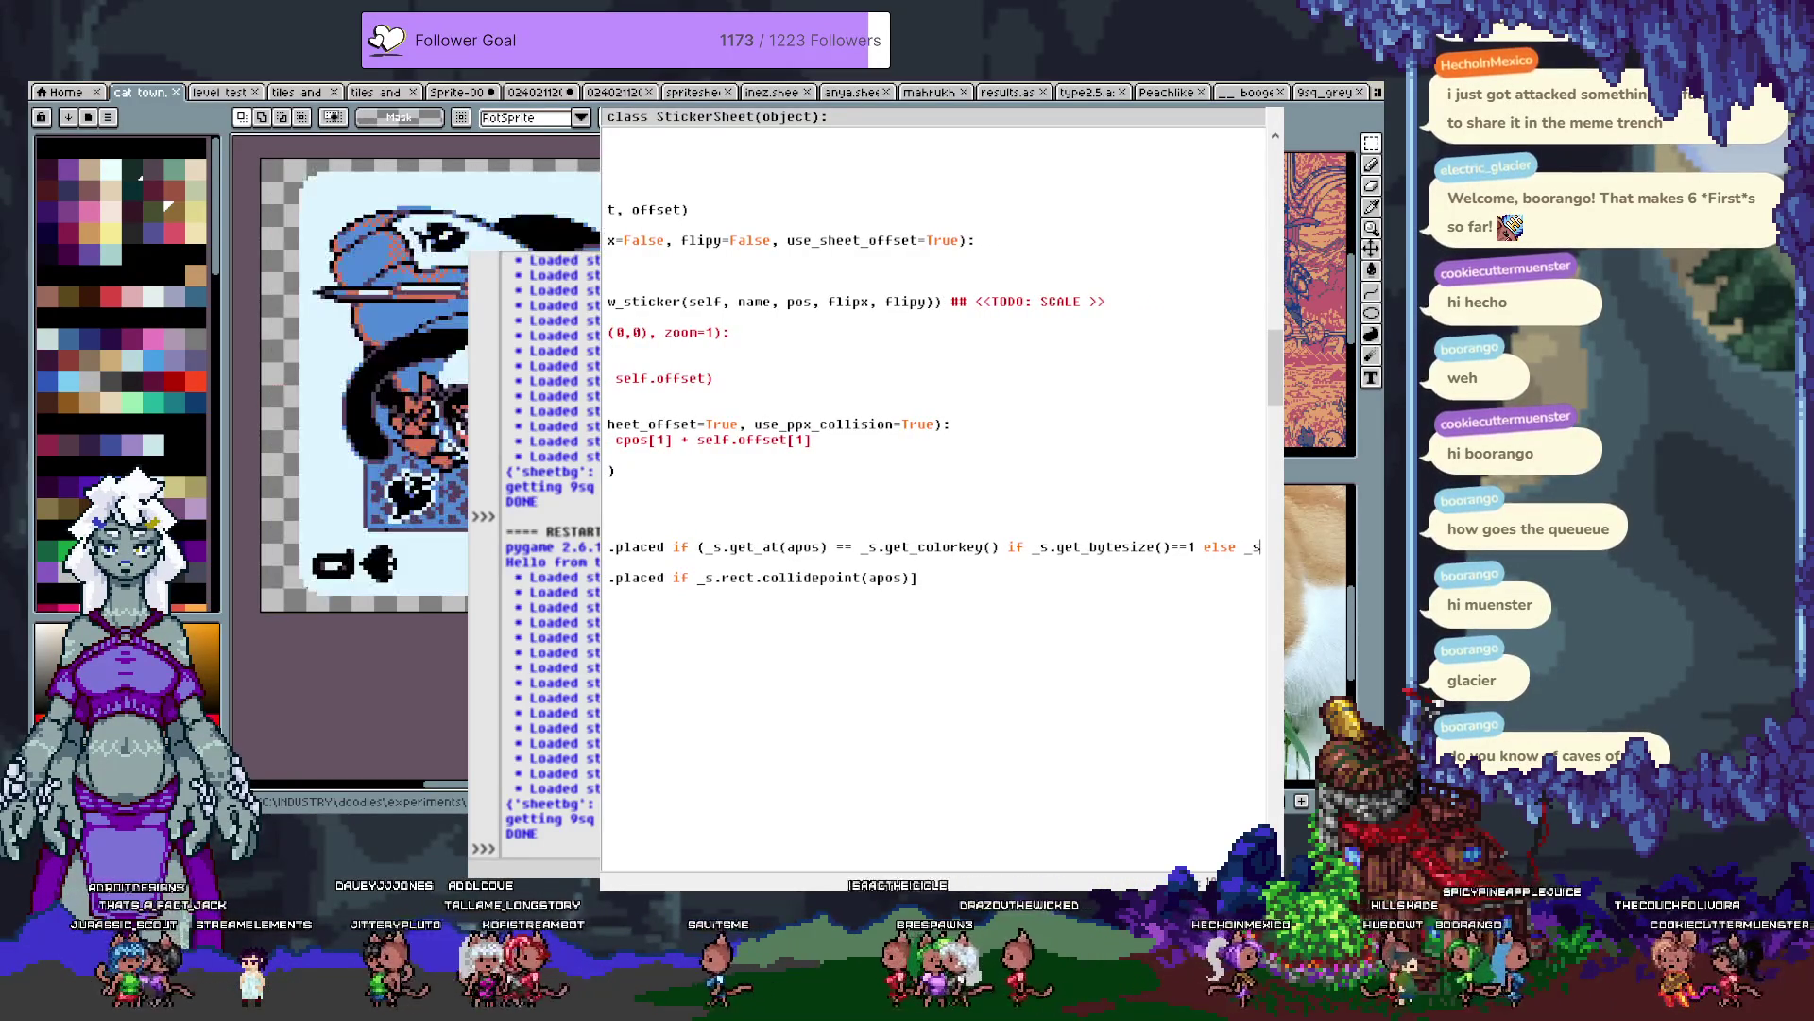
pyautogui.write('.')
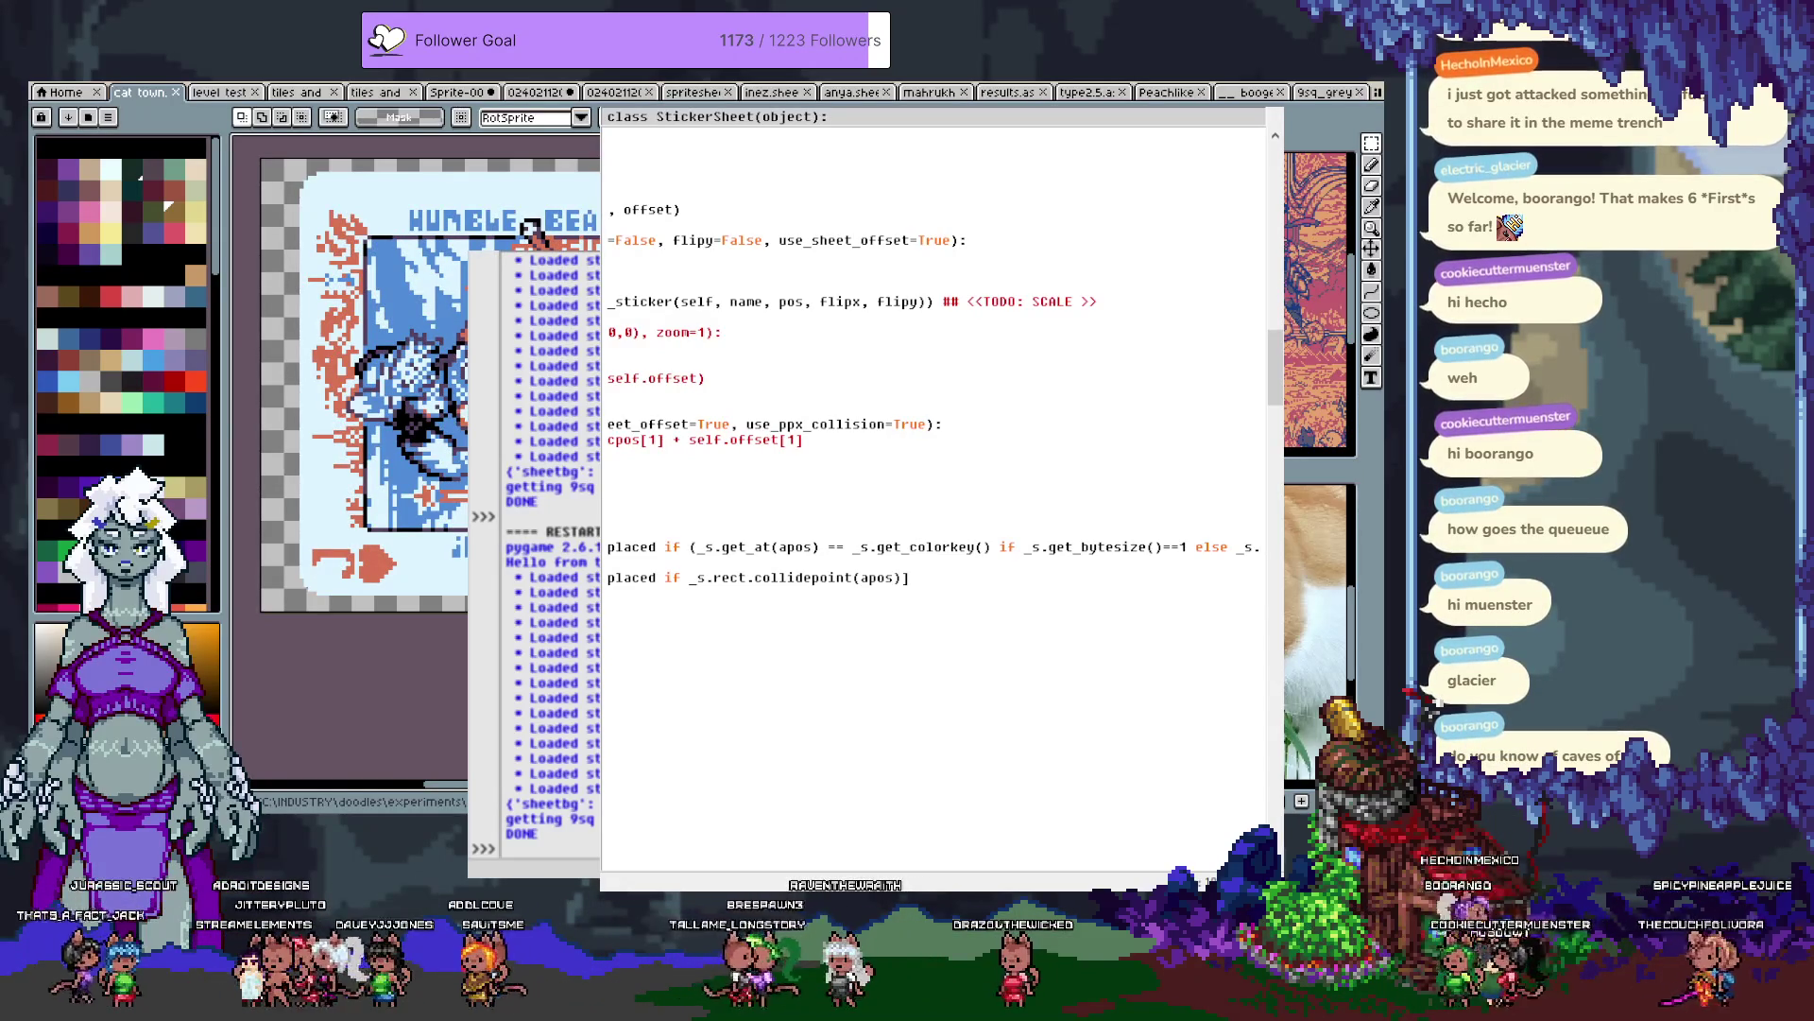
pyautogui.write('get_at')
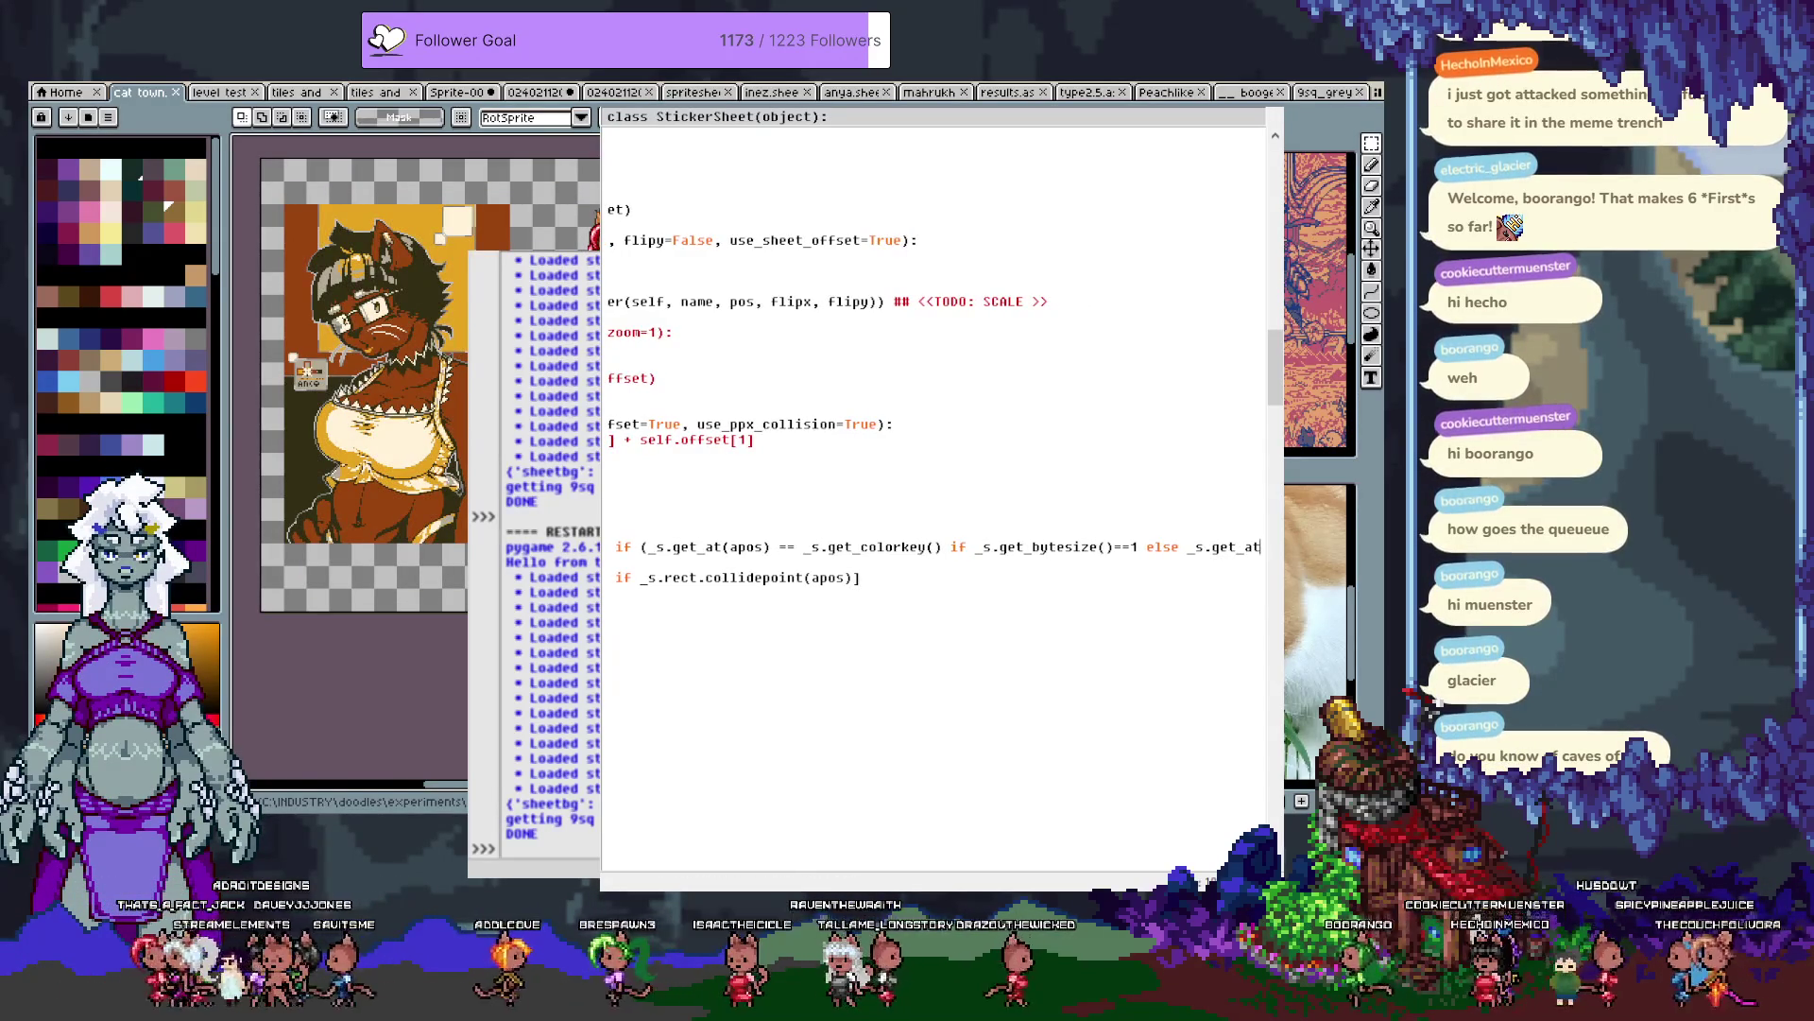
pyautogui.write('(apos)')
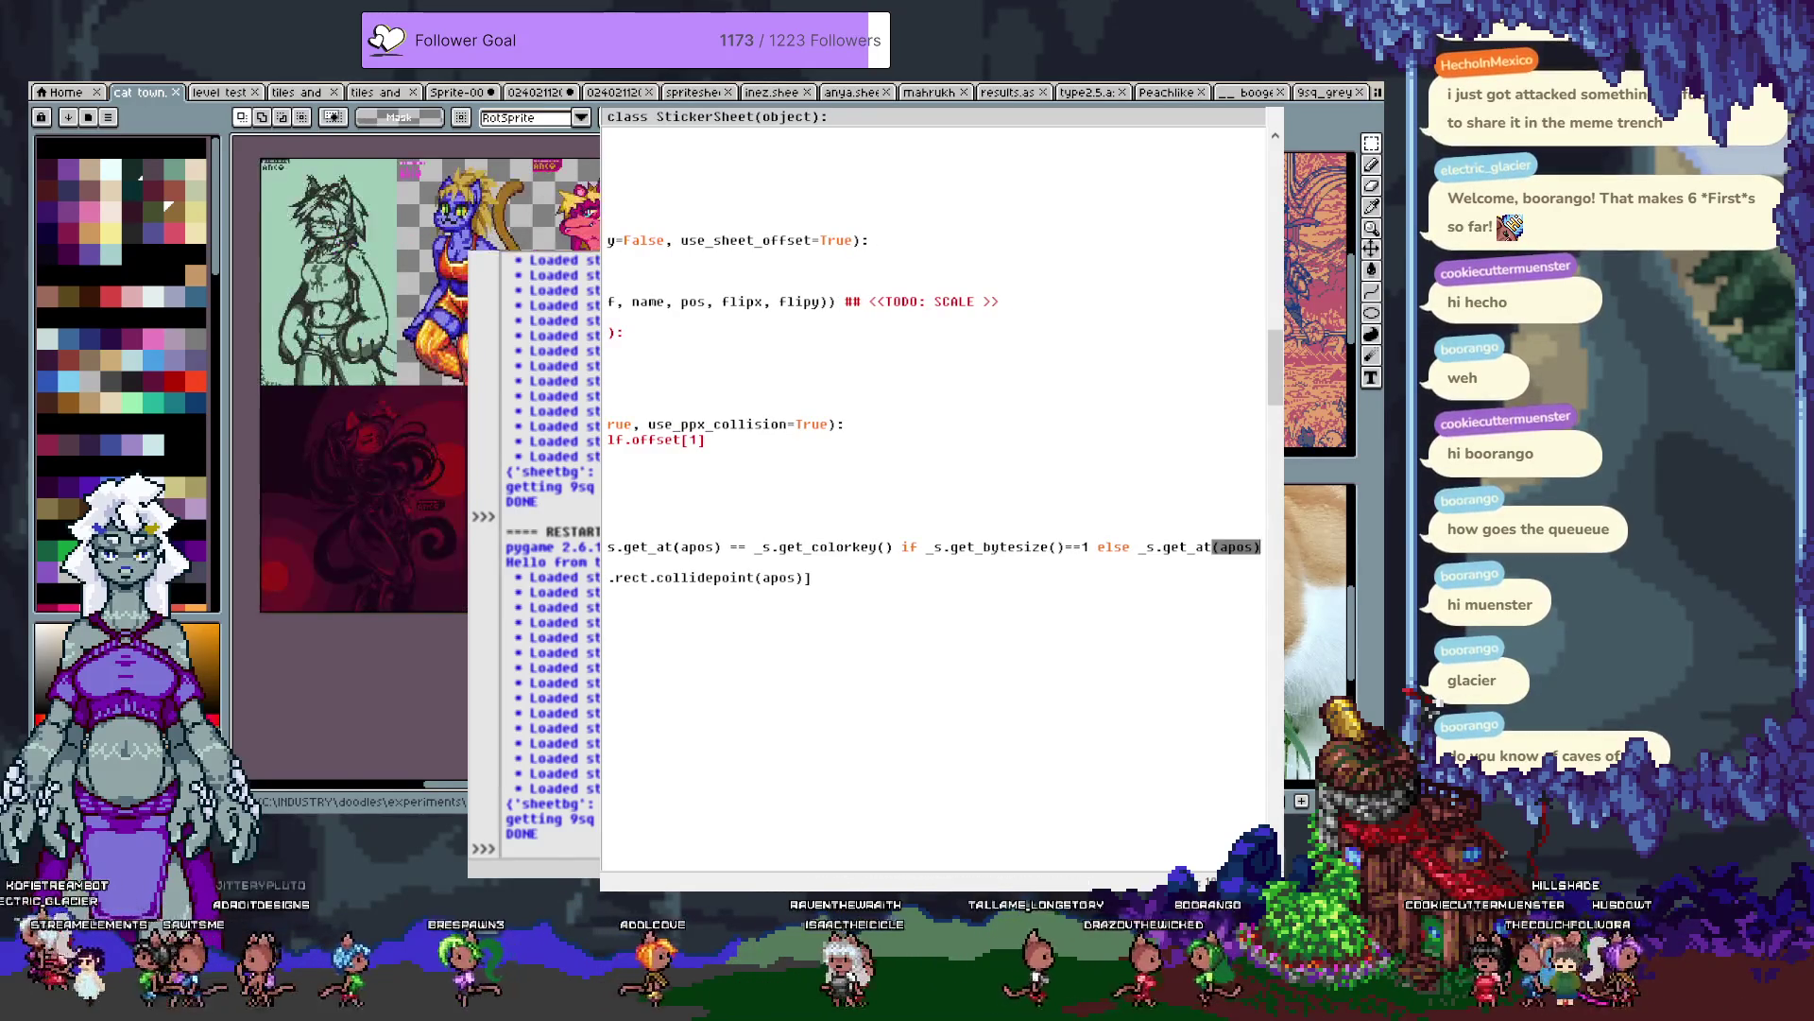
pyautogui.write('[3]')
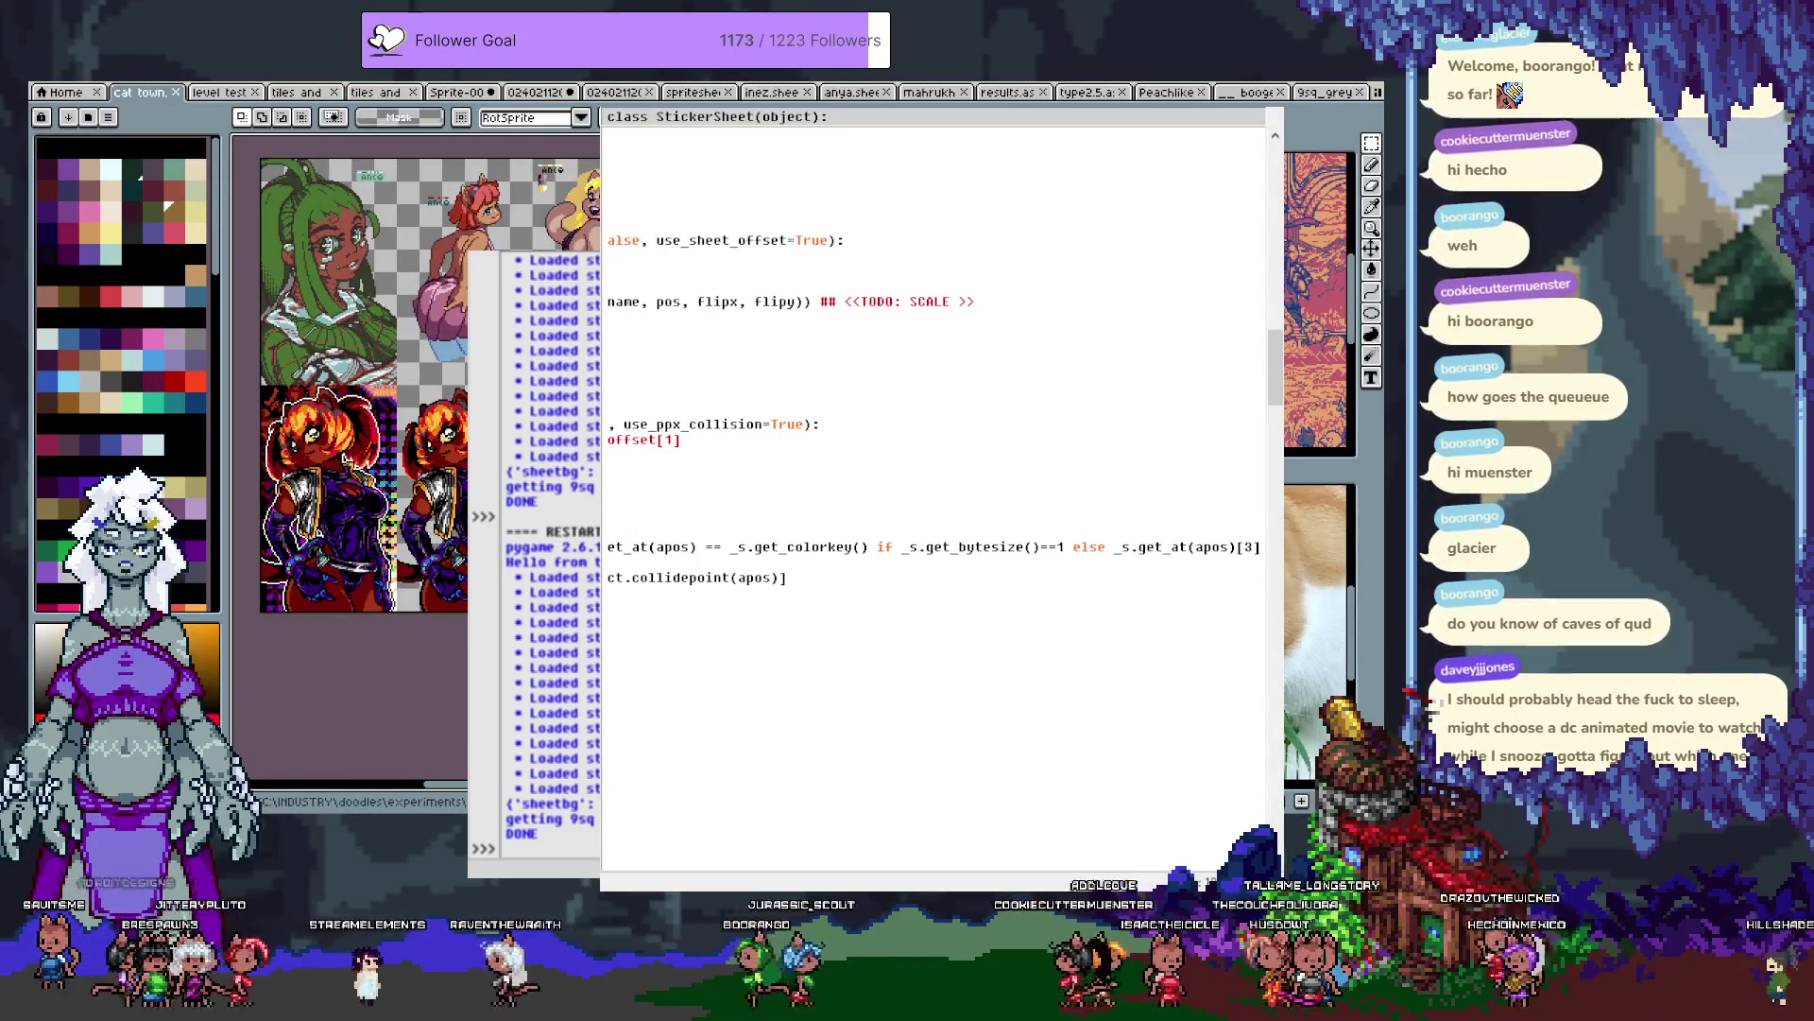
# Replace the conditional colour-key/alpha test with _s.mask.get_at(apos) on the collided line.
pyautogui.hotkey('ctrl', 'shift', 'Left')
pyautogui.hotkey('ctrl', 'shift', 'Left')
pyautogui.hotkey('ctrl', 'shift', 'Left')
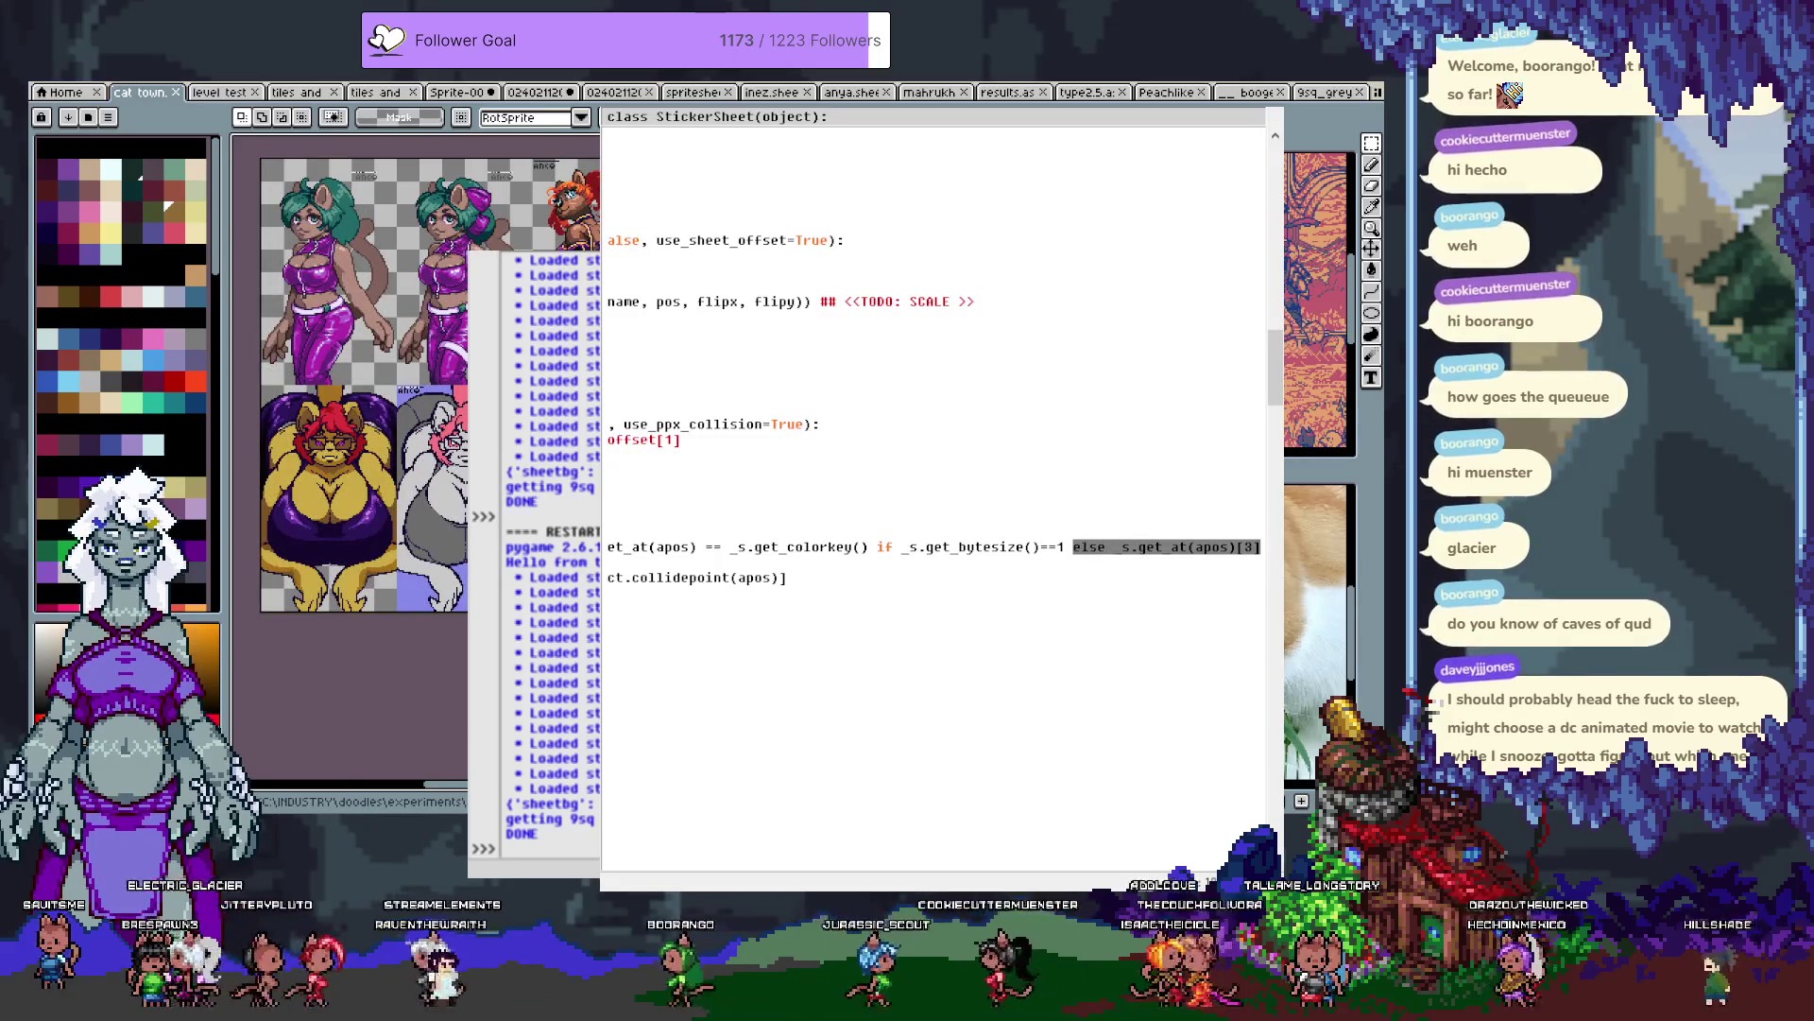
pyautogui.press('Home')
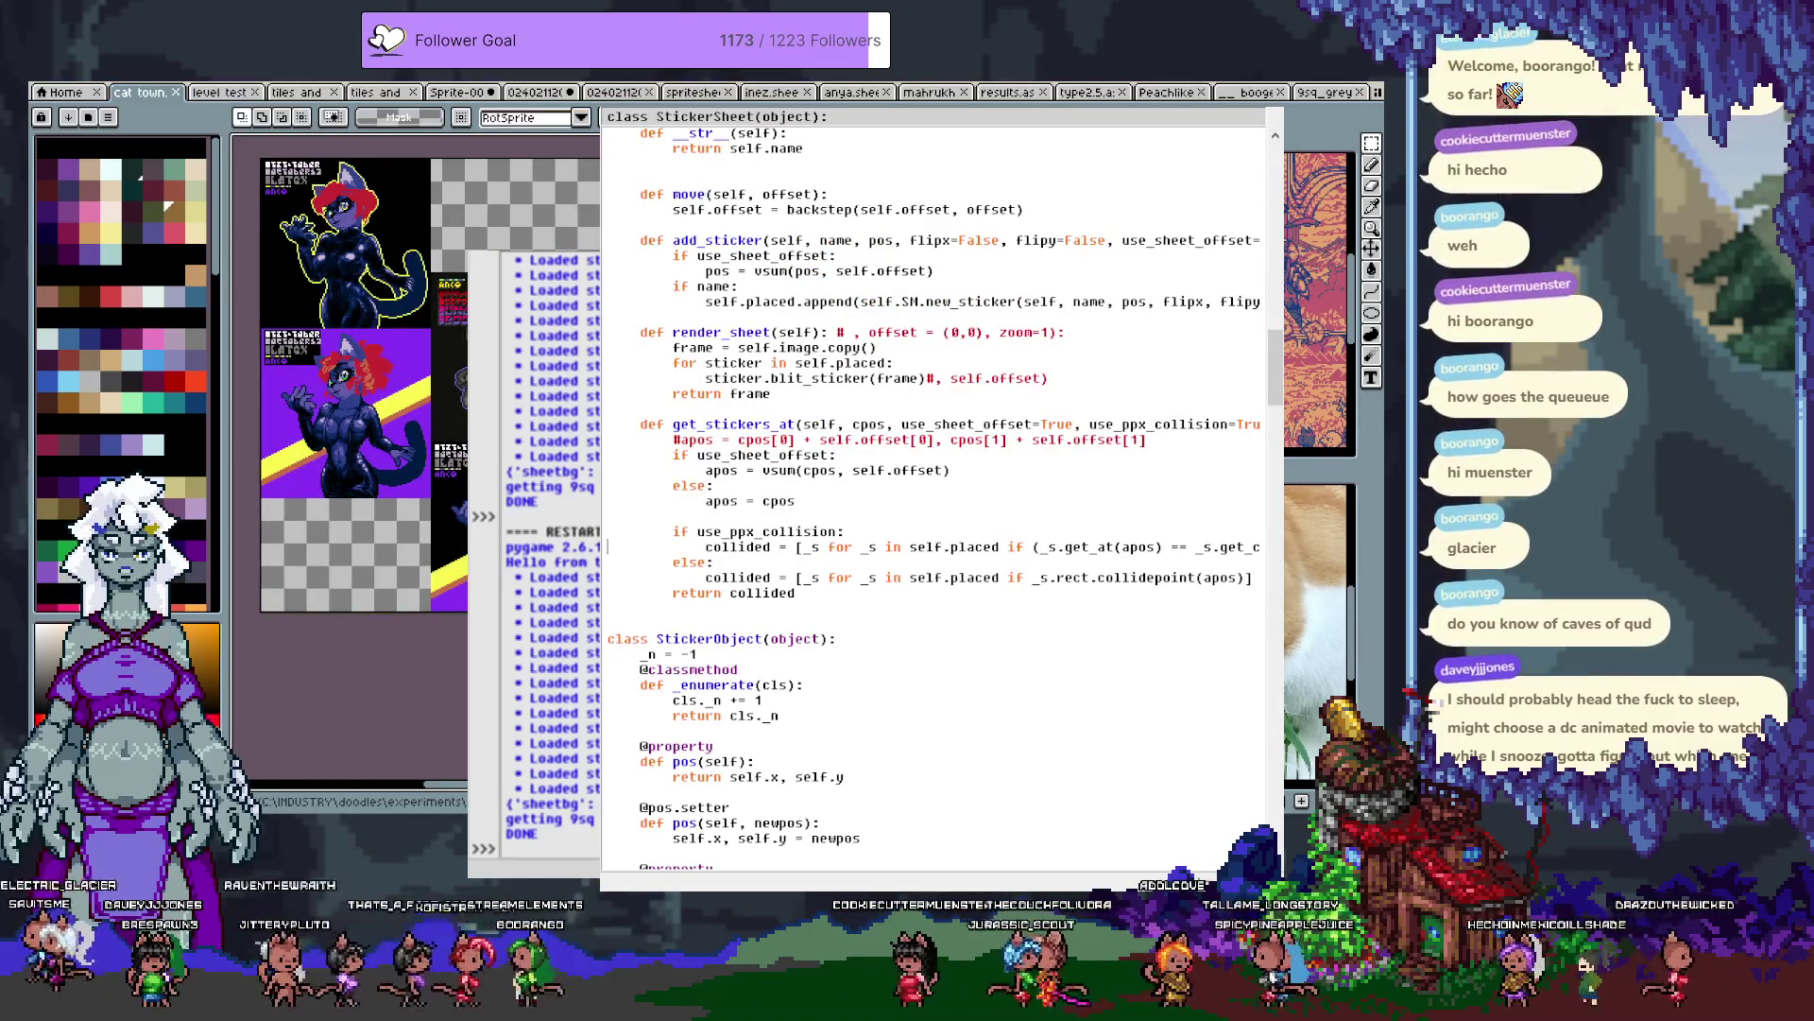
pyautogui.press('End')
pyautogui.hotkey('shift', 'ctrl', 'Left')
pyautogui.hotkey('shift', 'ctrl', 'Left')
pyautogui.hotkey('shift', 'ctrl', 'Left')
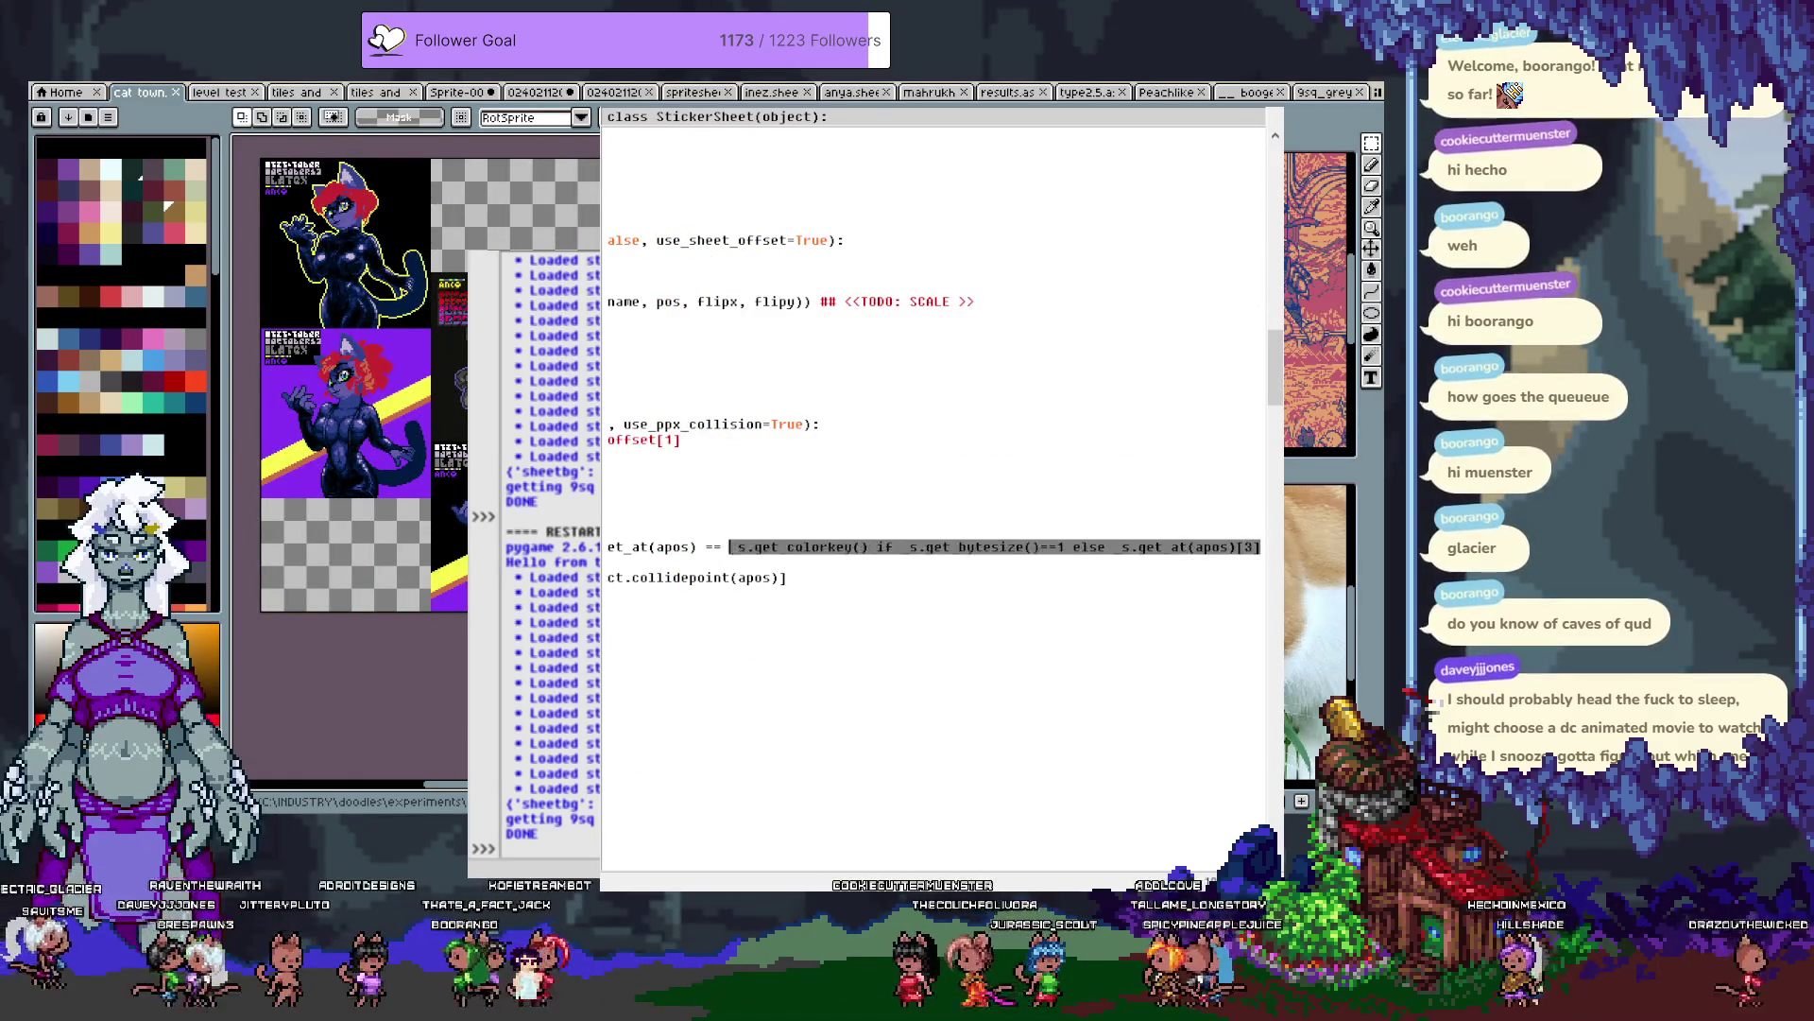
pyautogui.hotkey('shift', 'ctrl', 'Left')
pyautogui.hotkey('shift', 'ctrl', 'Left')
pyautogui.hotkey('shift', 'ctrl', 'Left')
pyautogui.hotkey('shift', 'ctrl', 'Right')
pyautogui.hotkey('shift', 'ctrl', 'Right')
pyautogui.hotkey('shift', 'ctrl', 'Right')
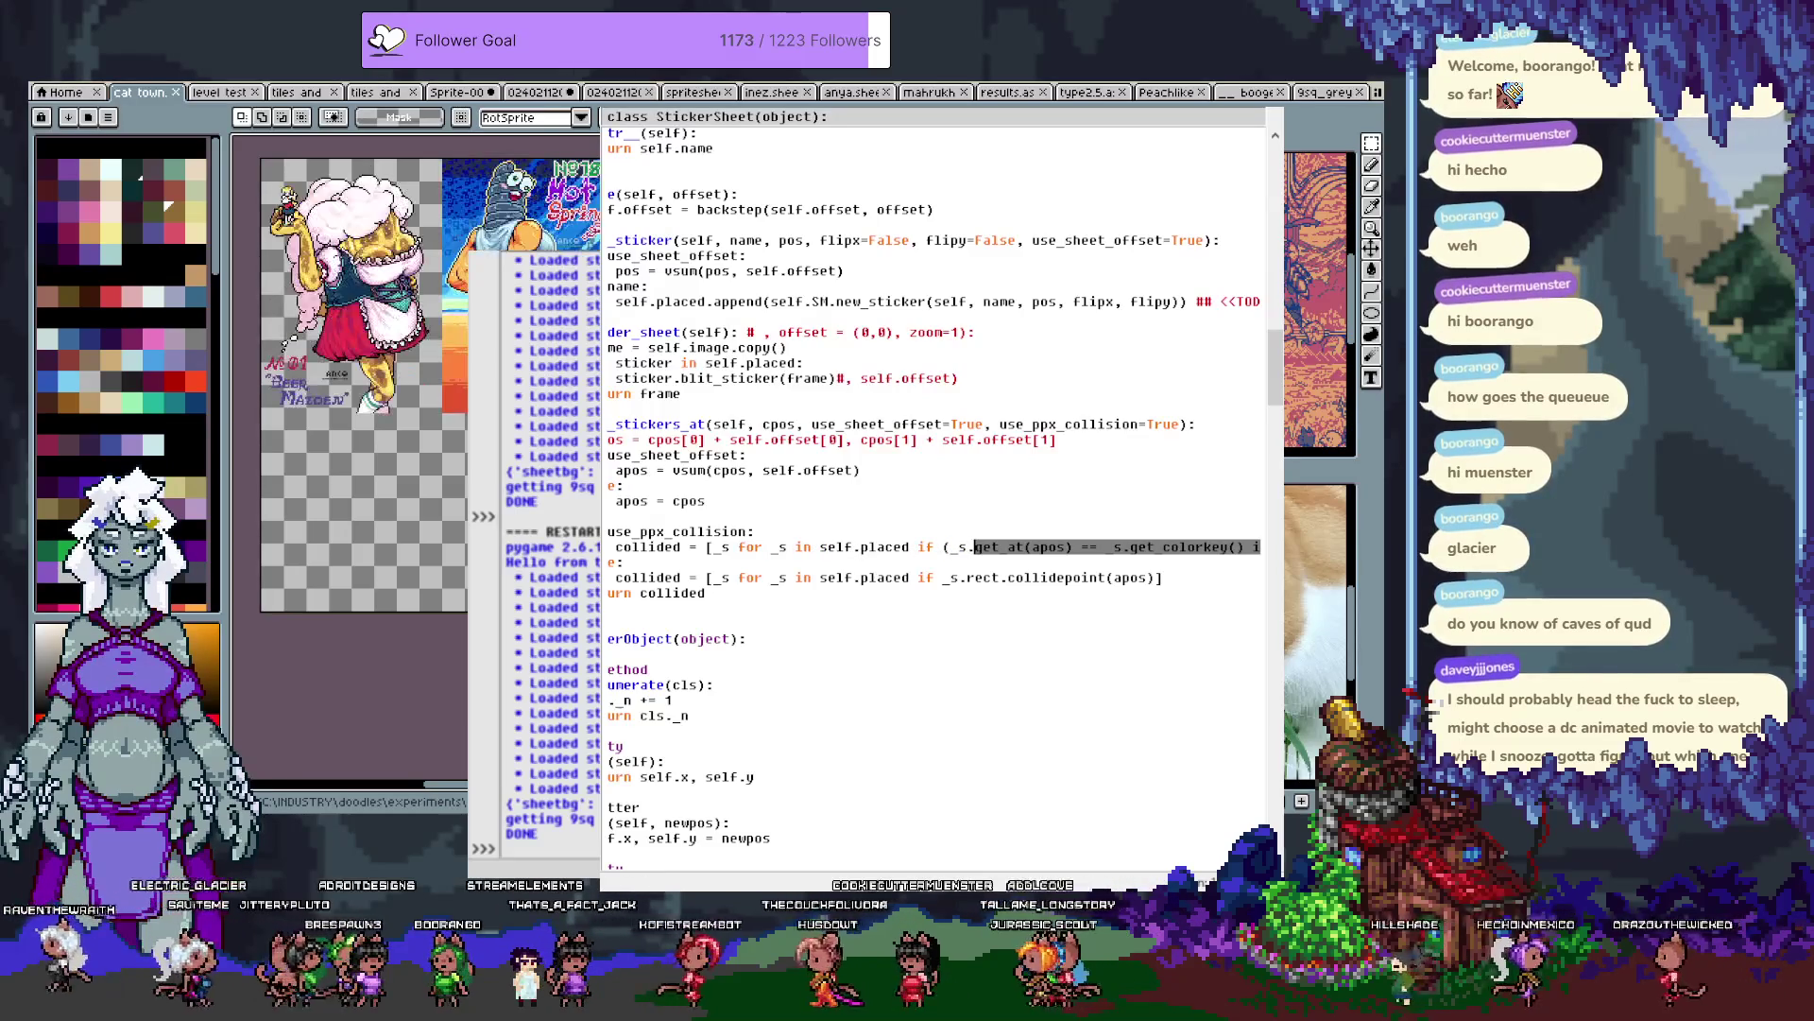
pyautogui.write('mask.')
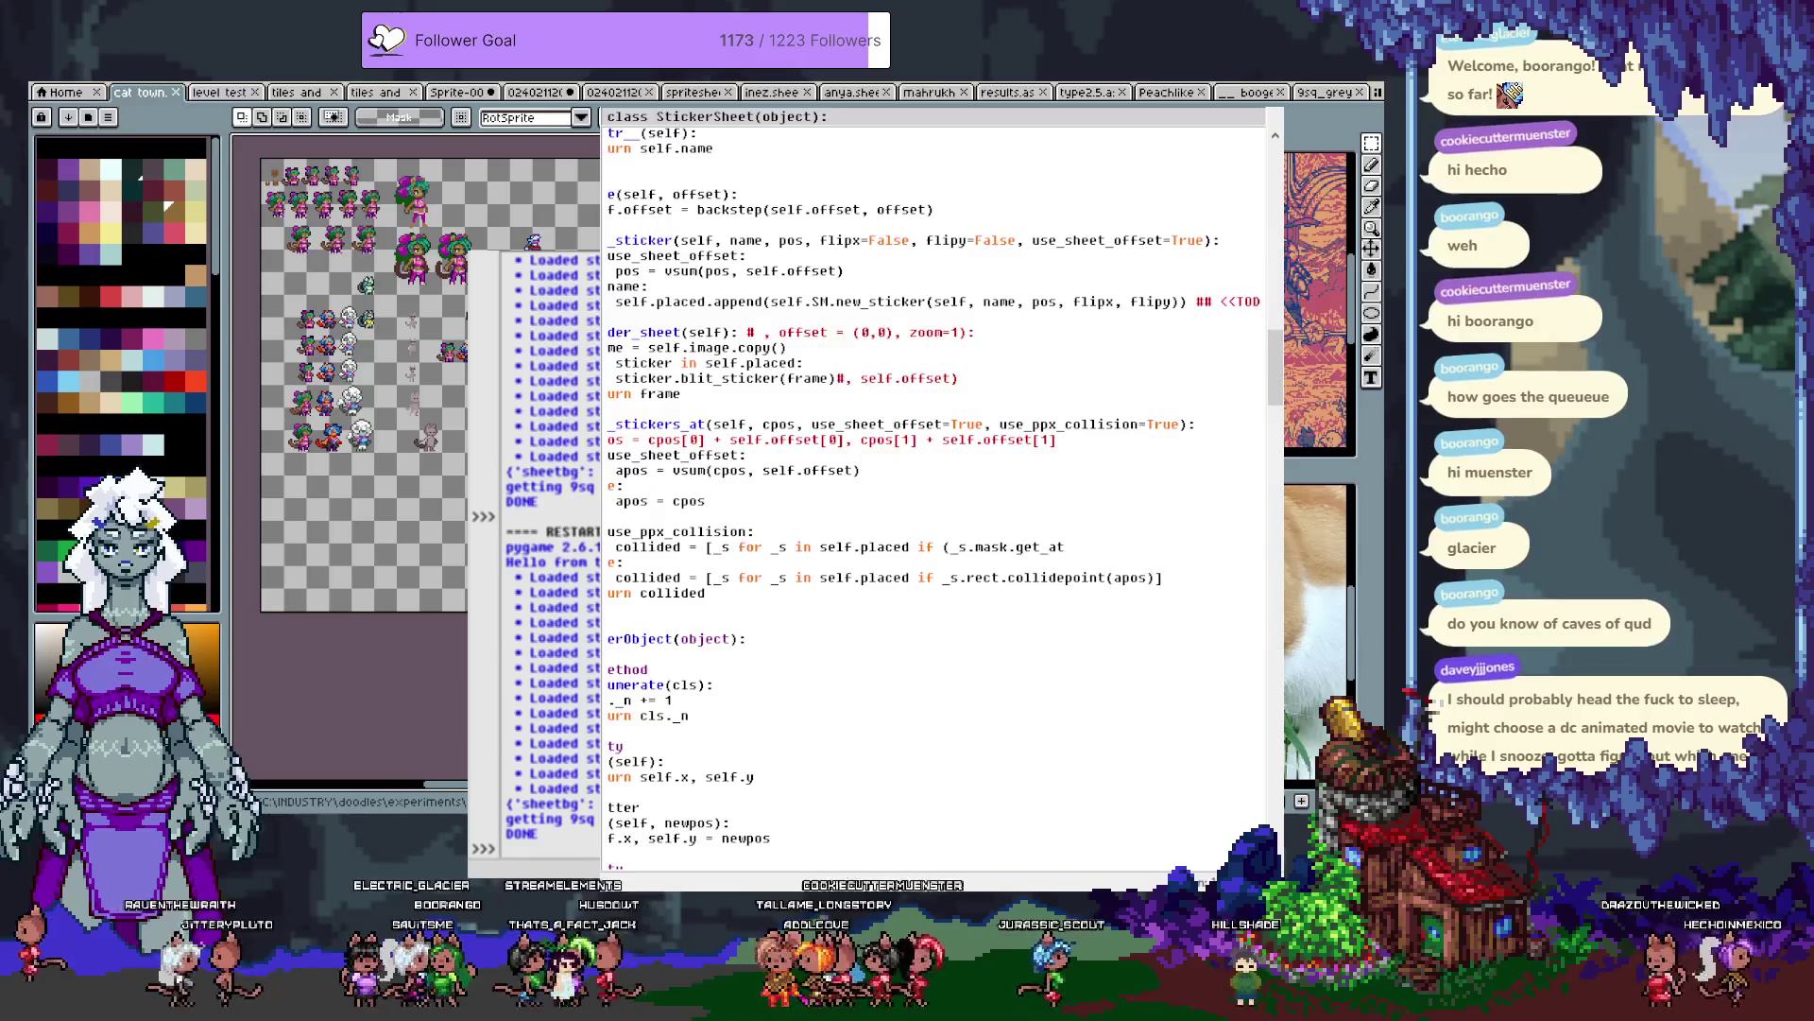
pyautogui.press('BackSpace')
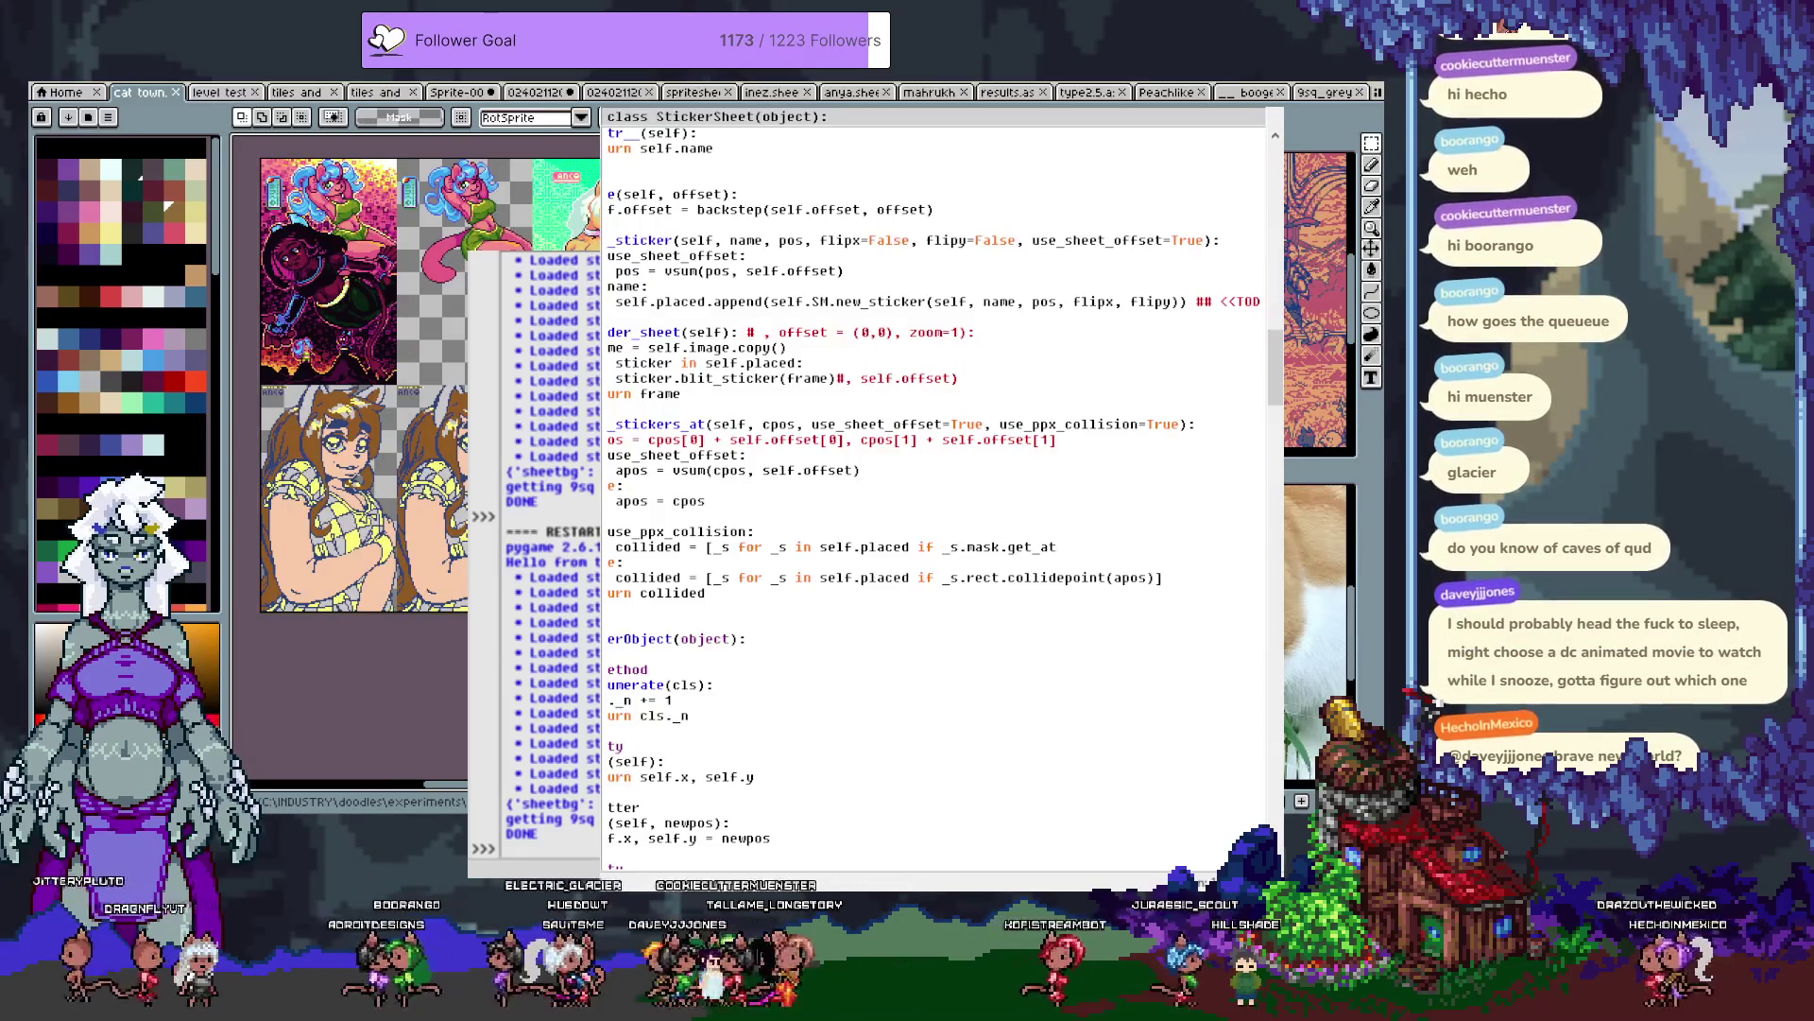
pyautogui.write('(apos)]')
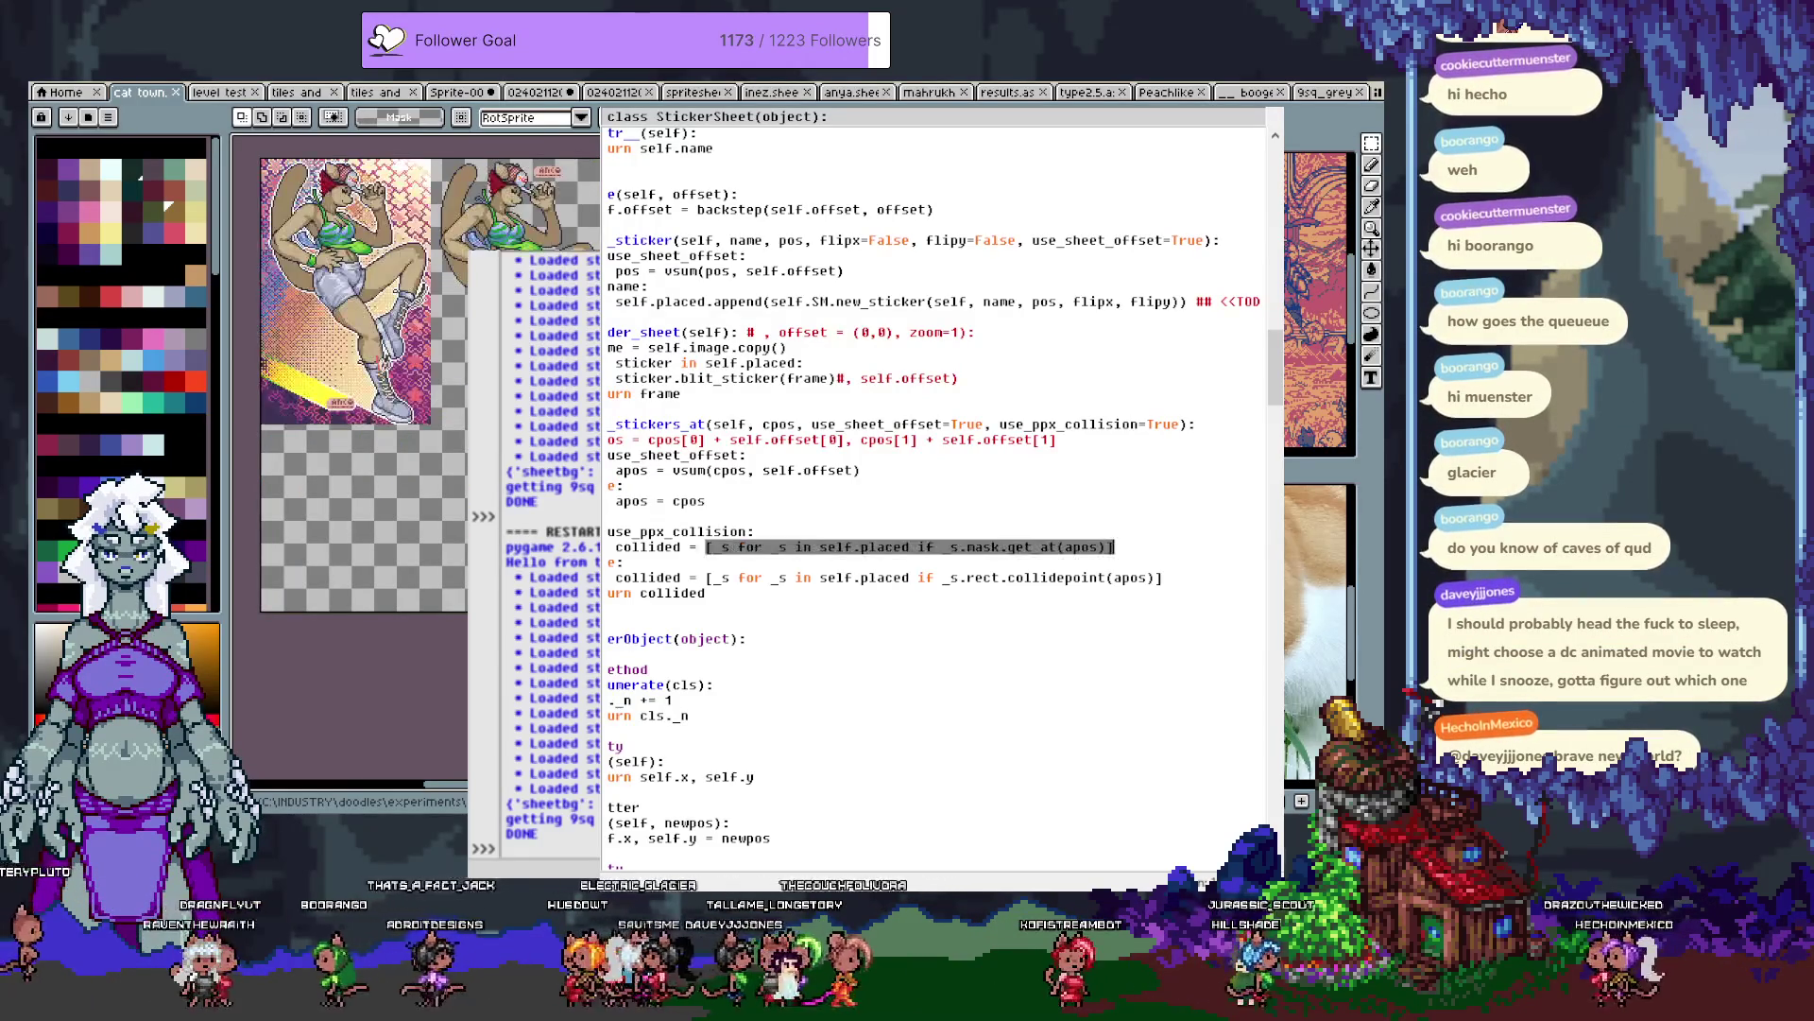
pyautogui.click(607, 561)
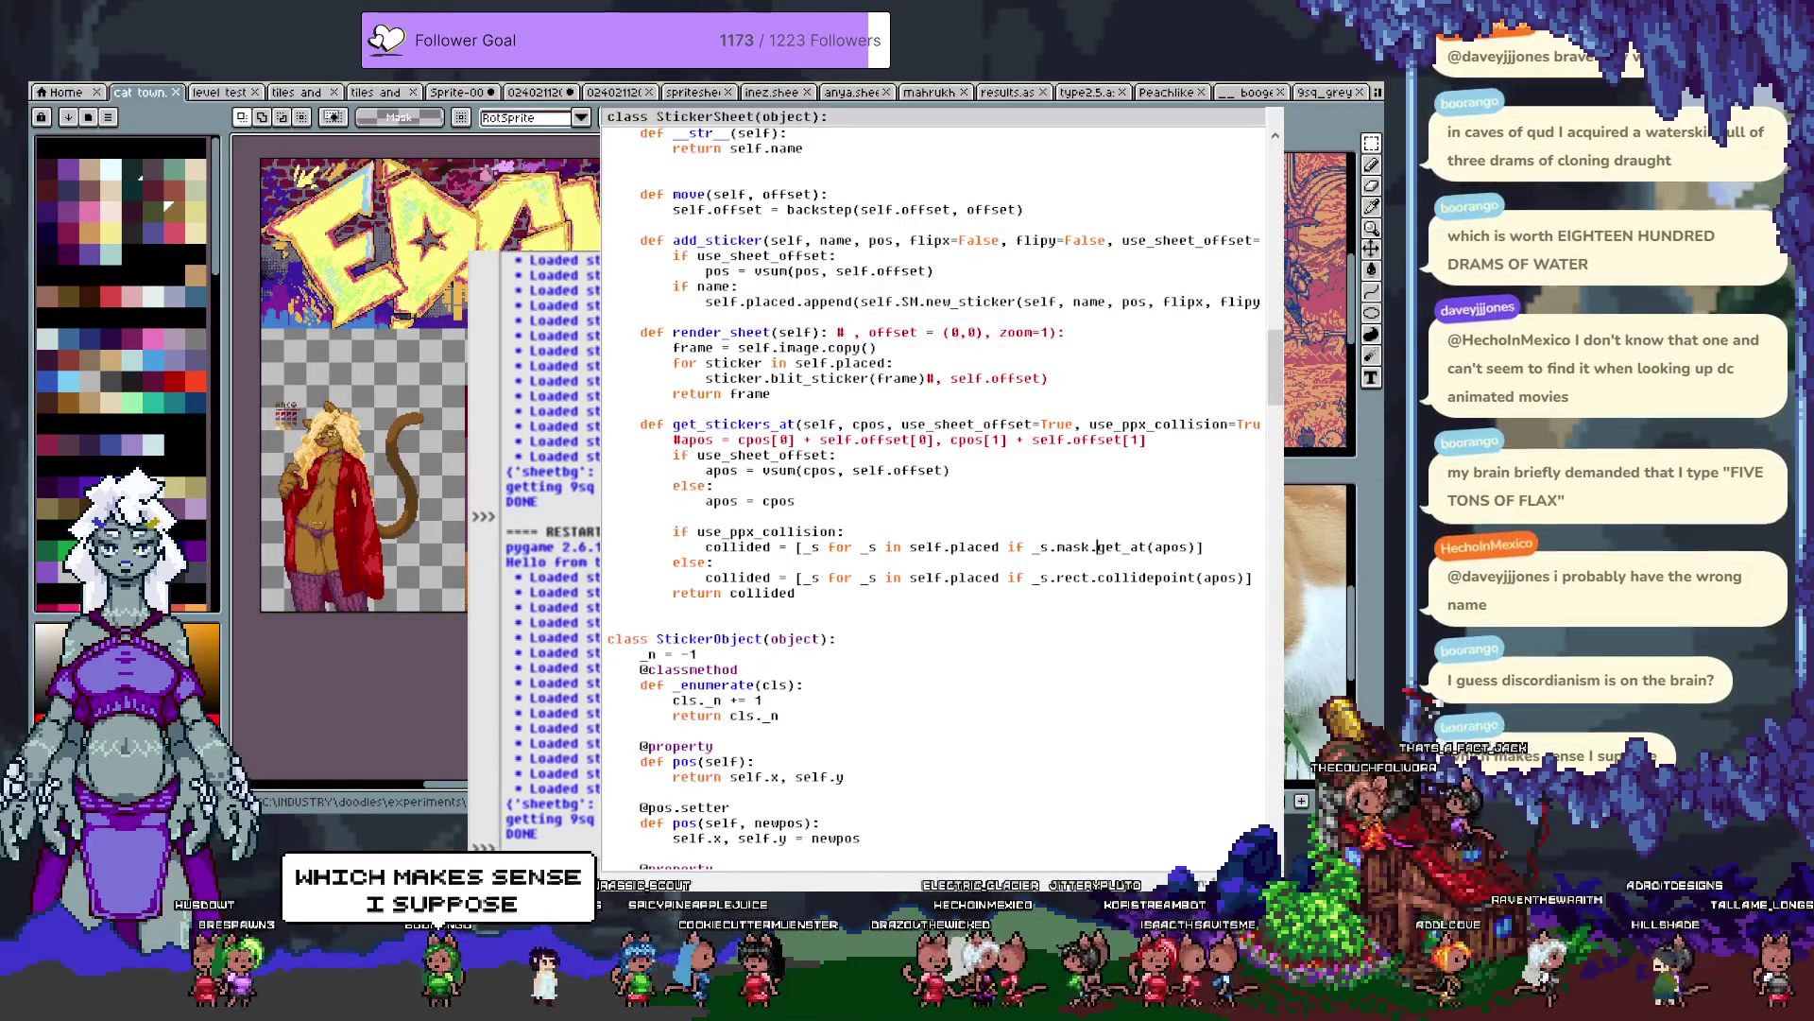
# Change _s.mask to _s.get_masks()[3] on the collided line and test-click the witch sprite.
pyautogui.write('get_')
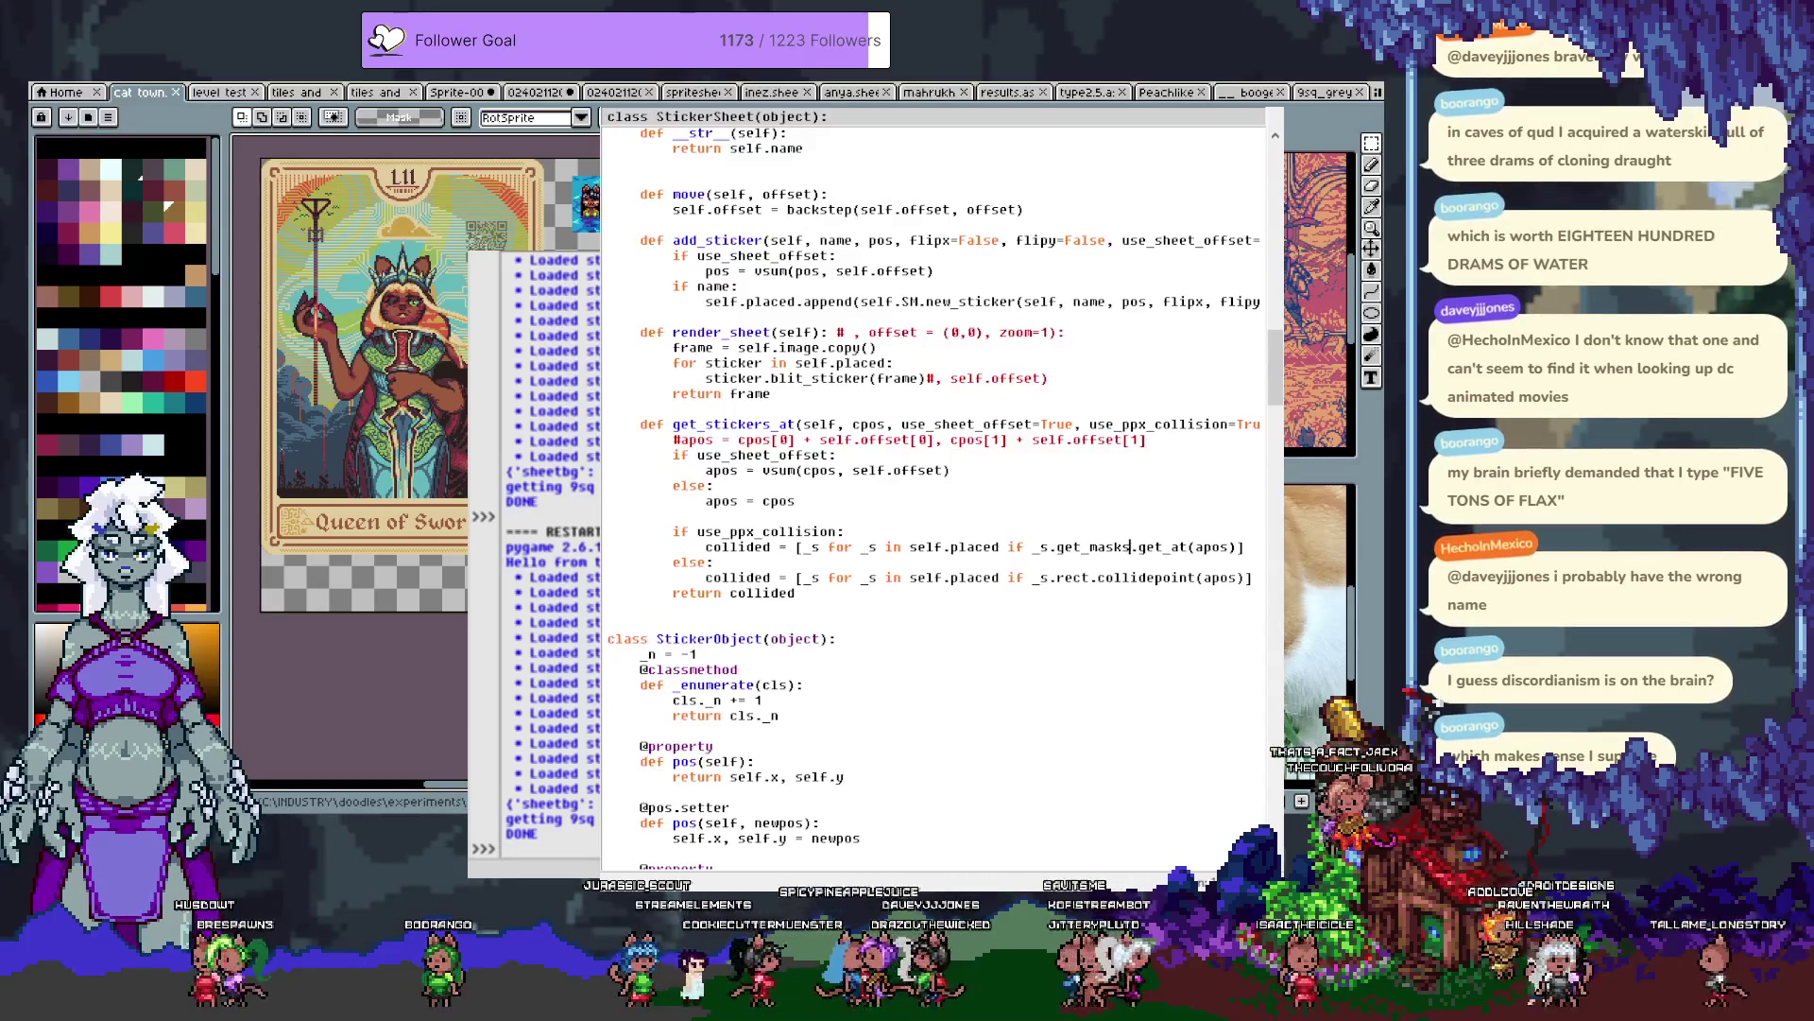
pyautogui.press('Right')
pyautogui.press('Right')
pyautogui.press('Right')
pyautogui.write('s()')
pyautogui.press('Right')
pyautogui.write('[3]')
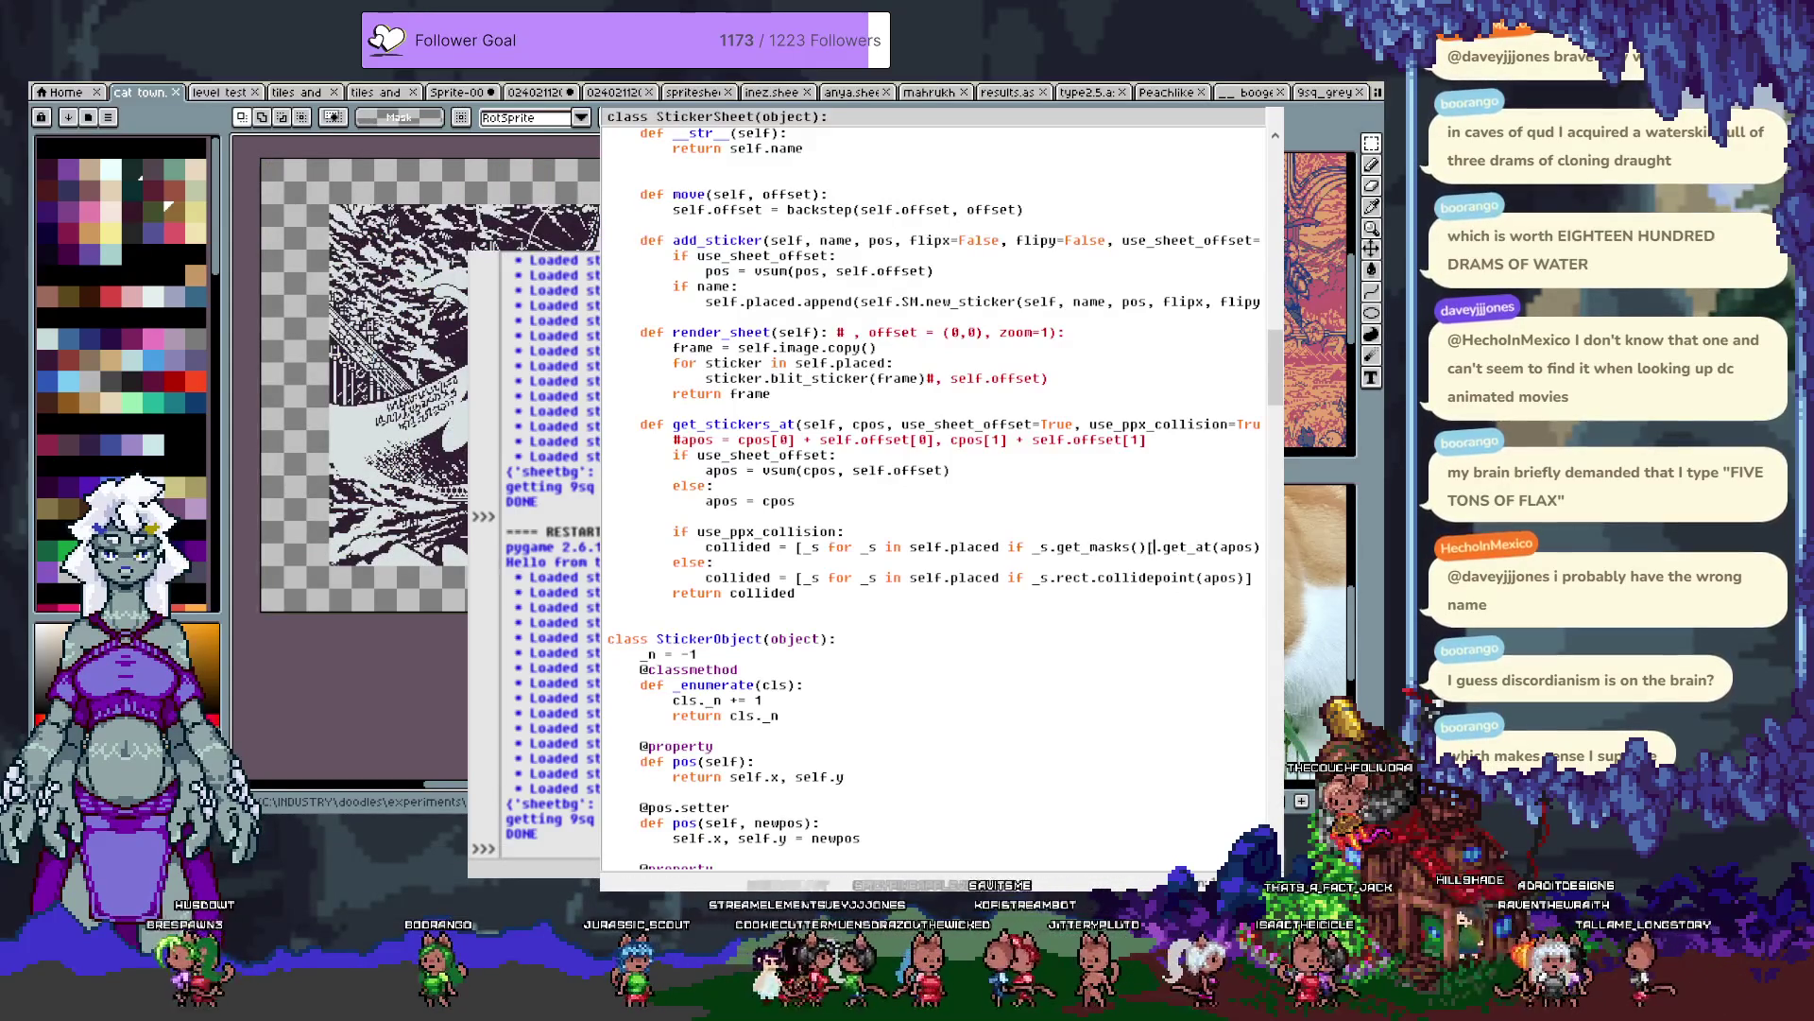
pyautogui.press('End')
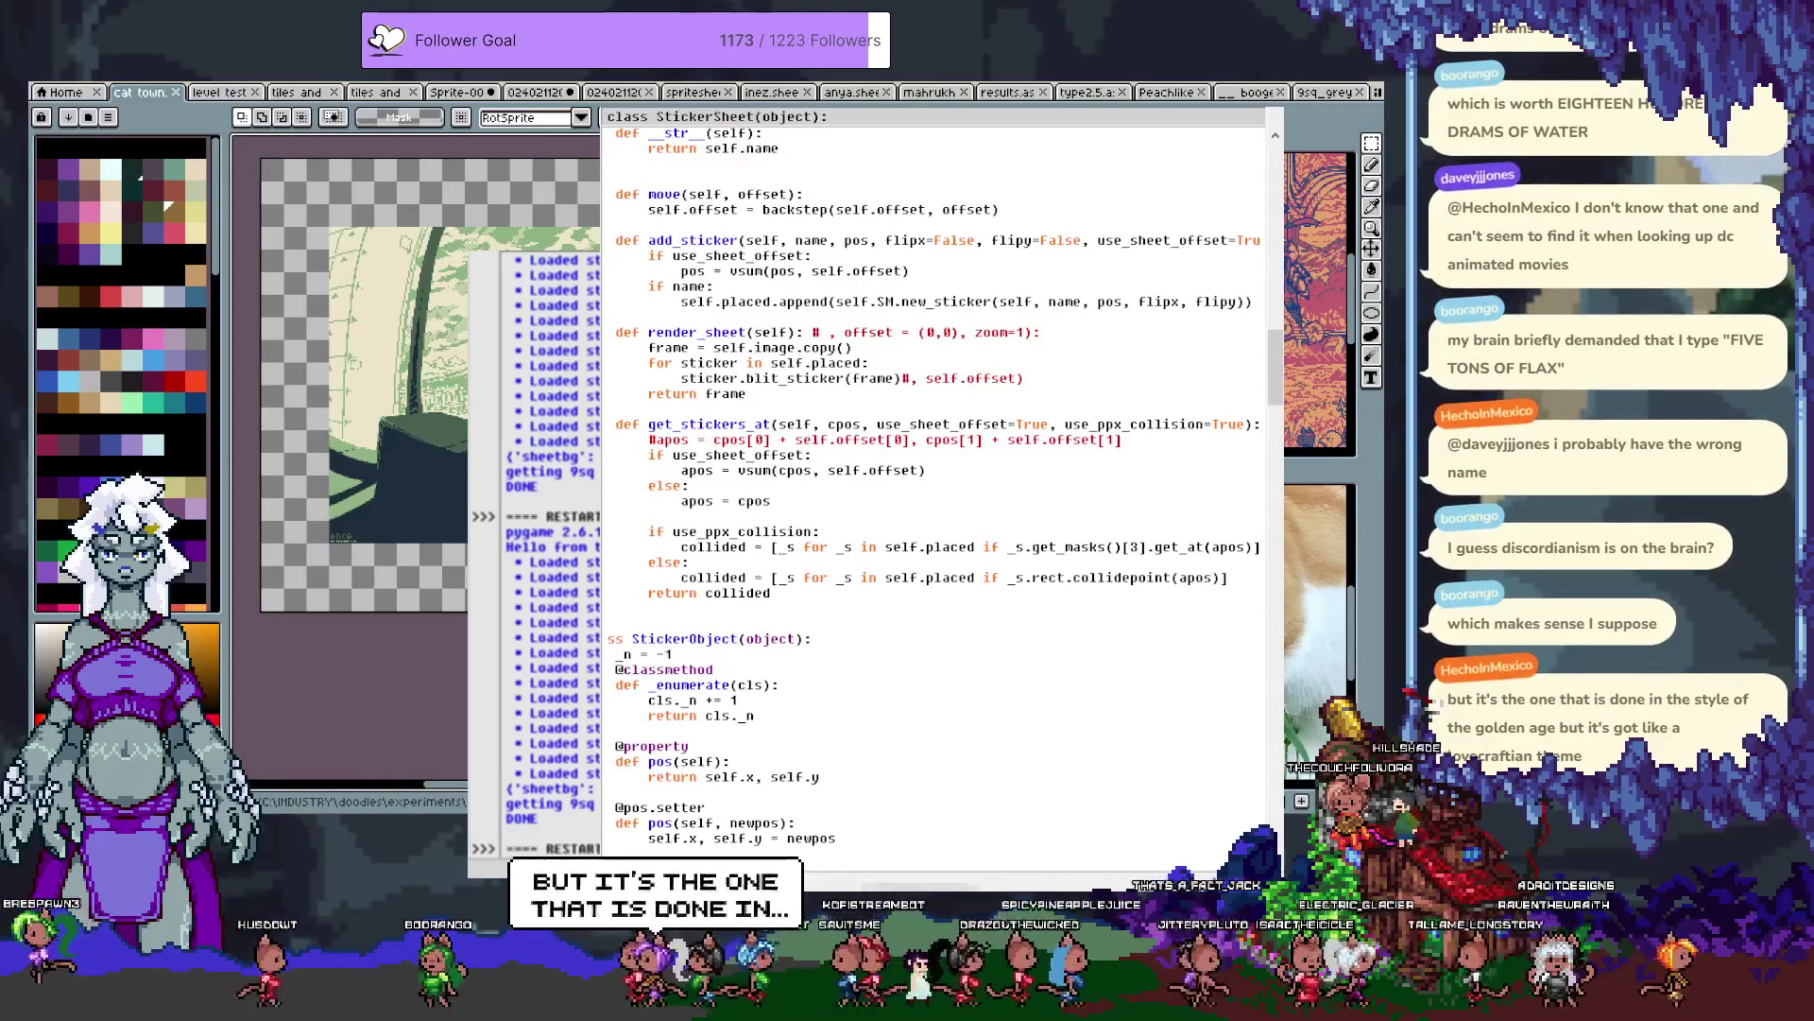
pyautogui.click(1107, 355)
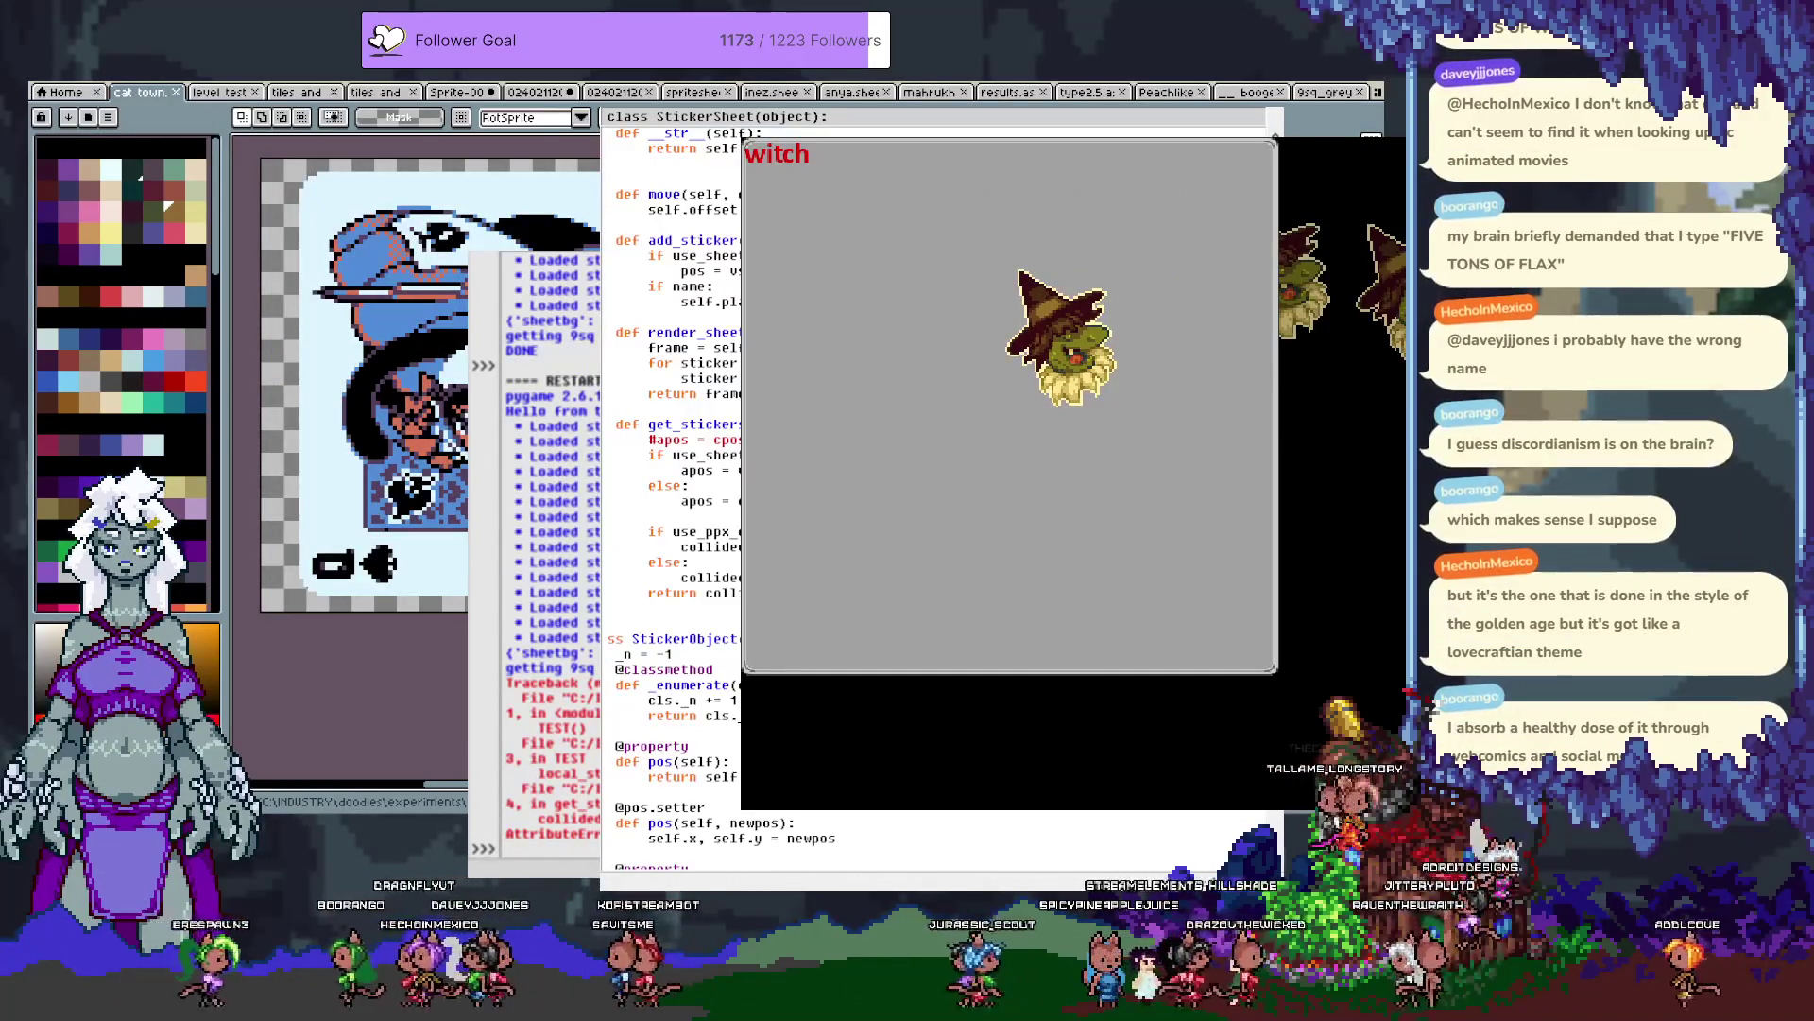
# Scroll through the AttributeError traceback and rerun the script with F5.
pyautogui.scroll(-1, 671, 473)
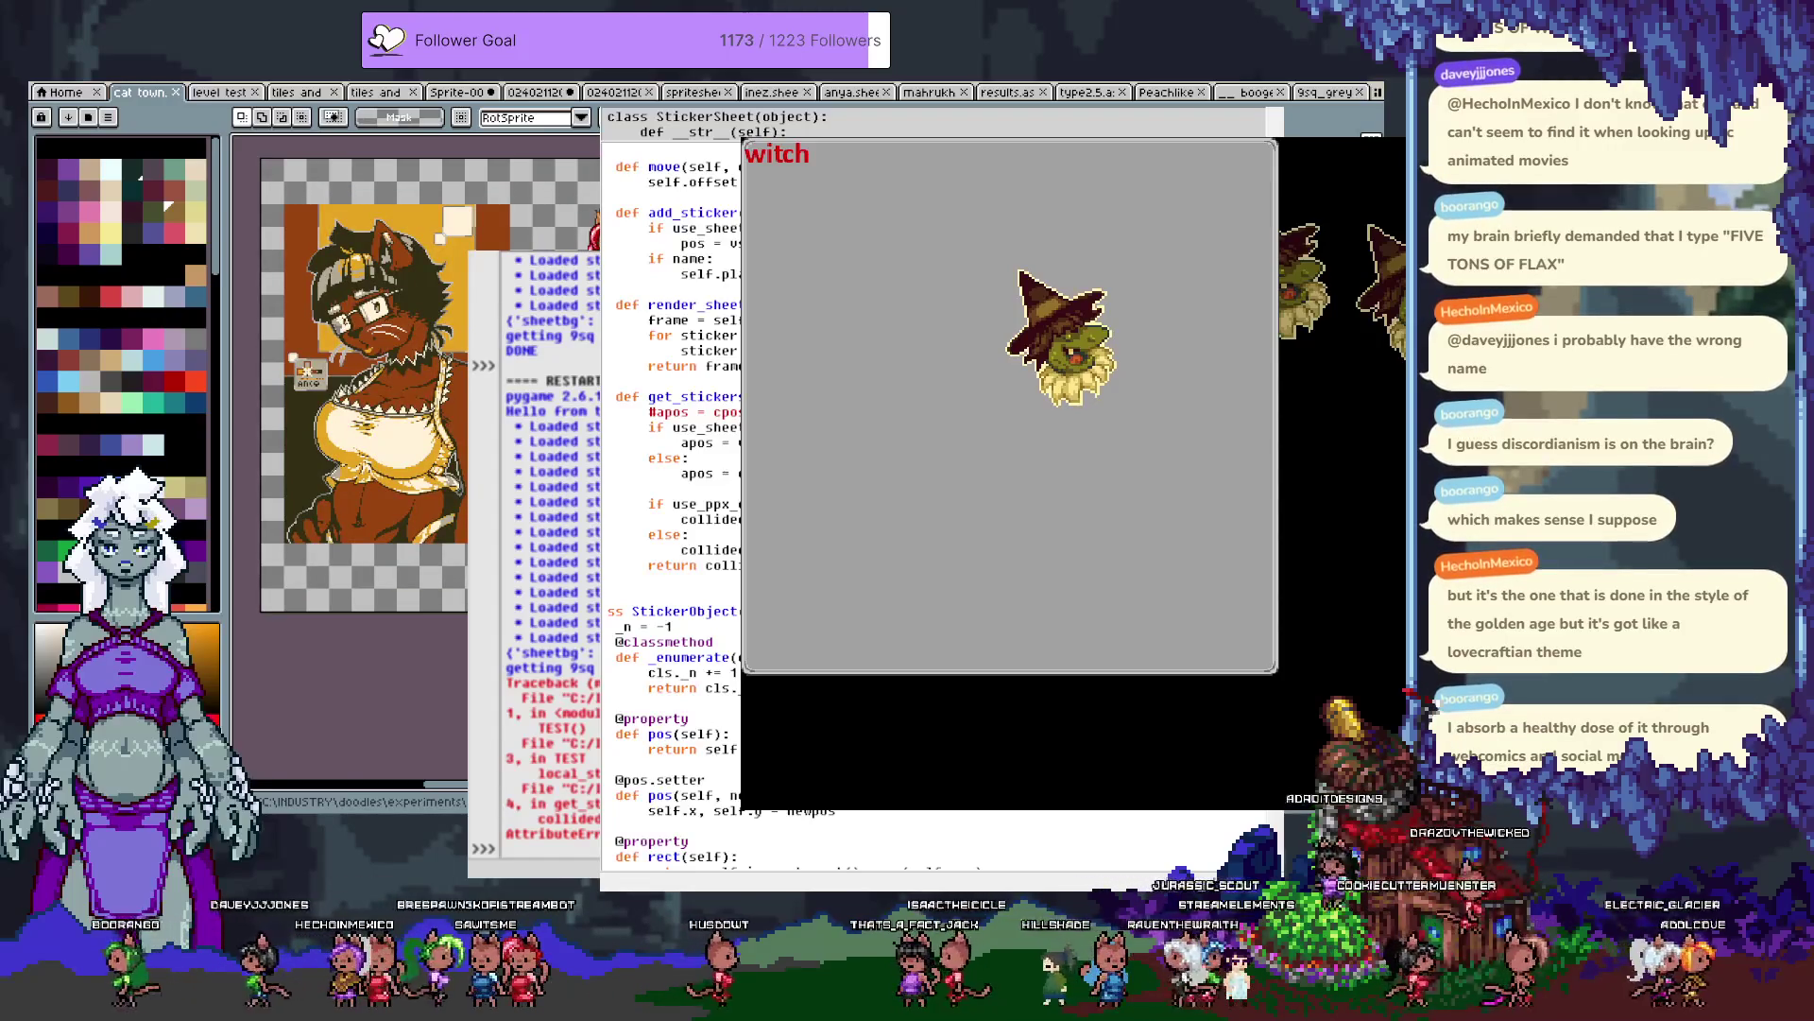
pyautogui.press('F5')
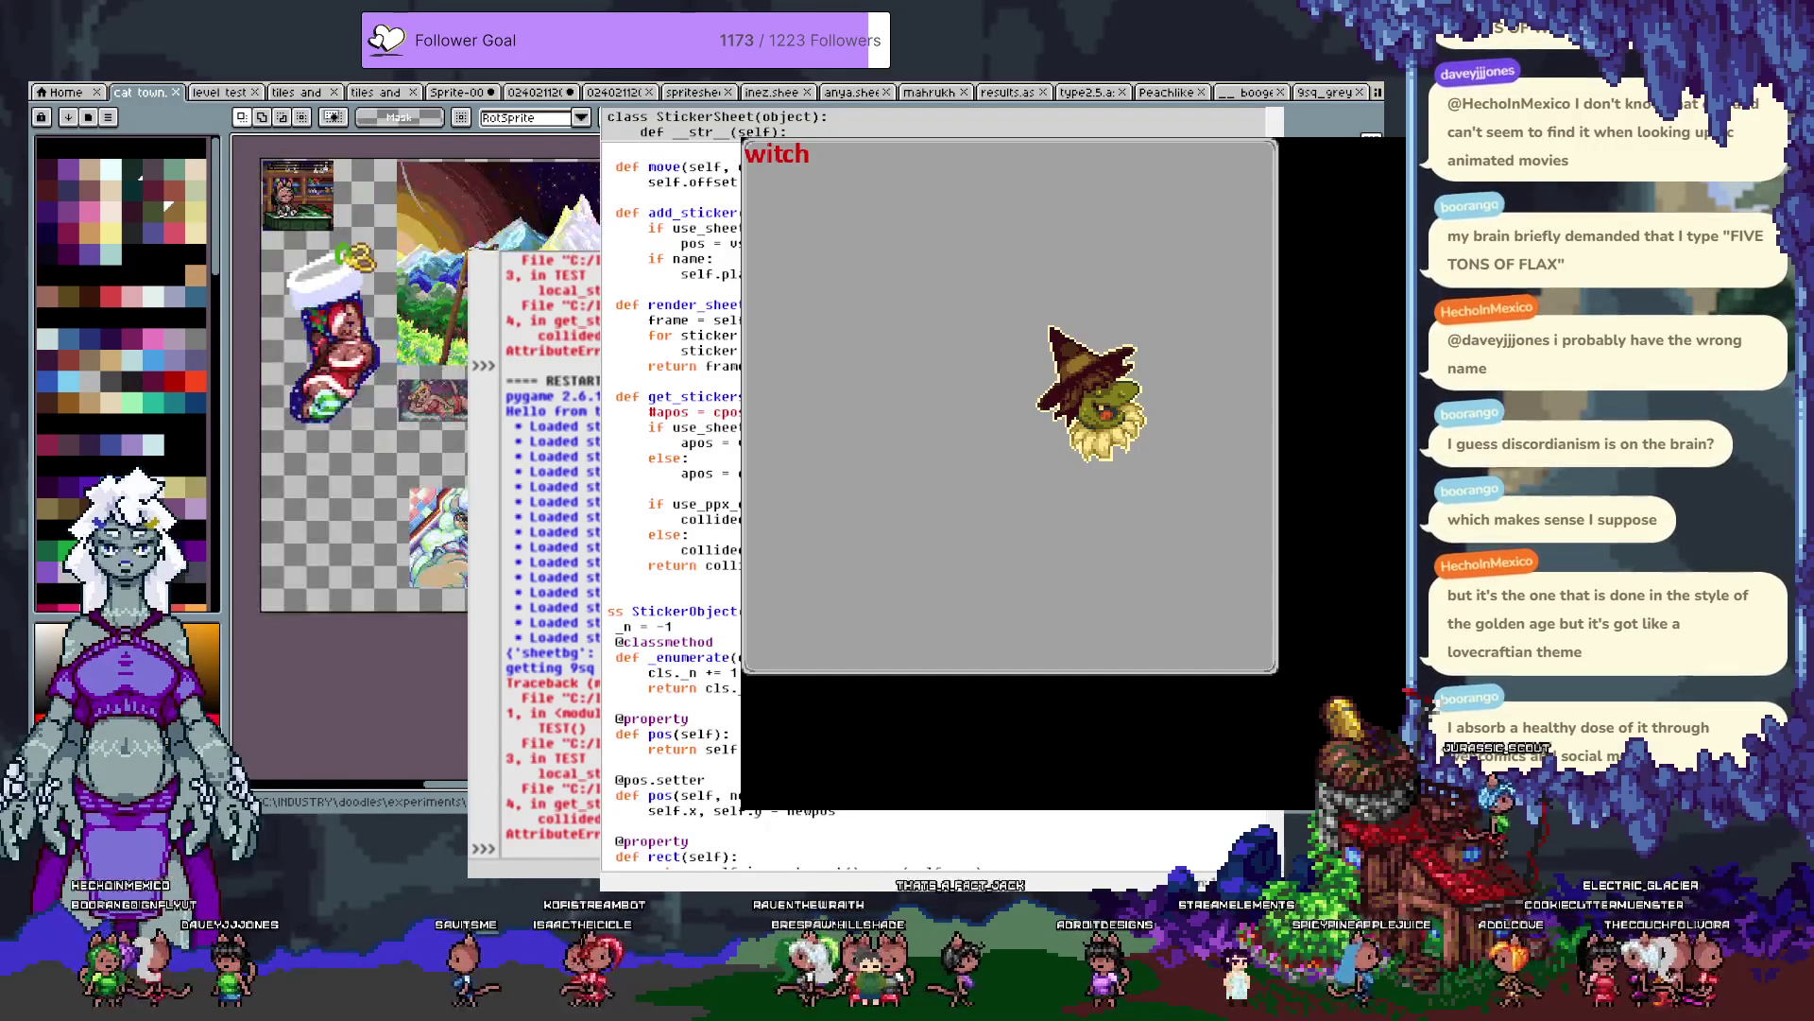
pyautogui.click(675, 488)
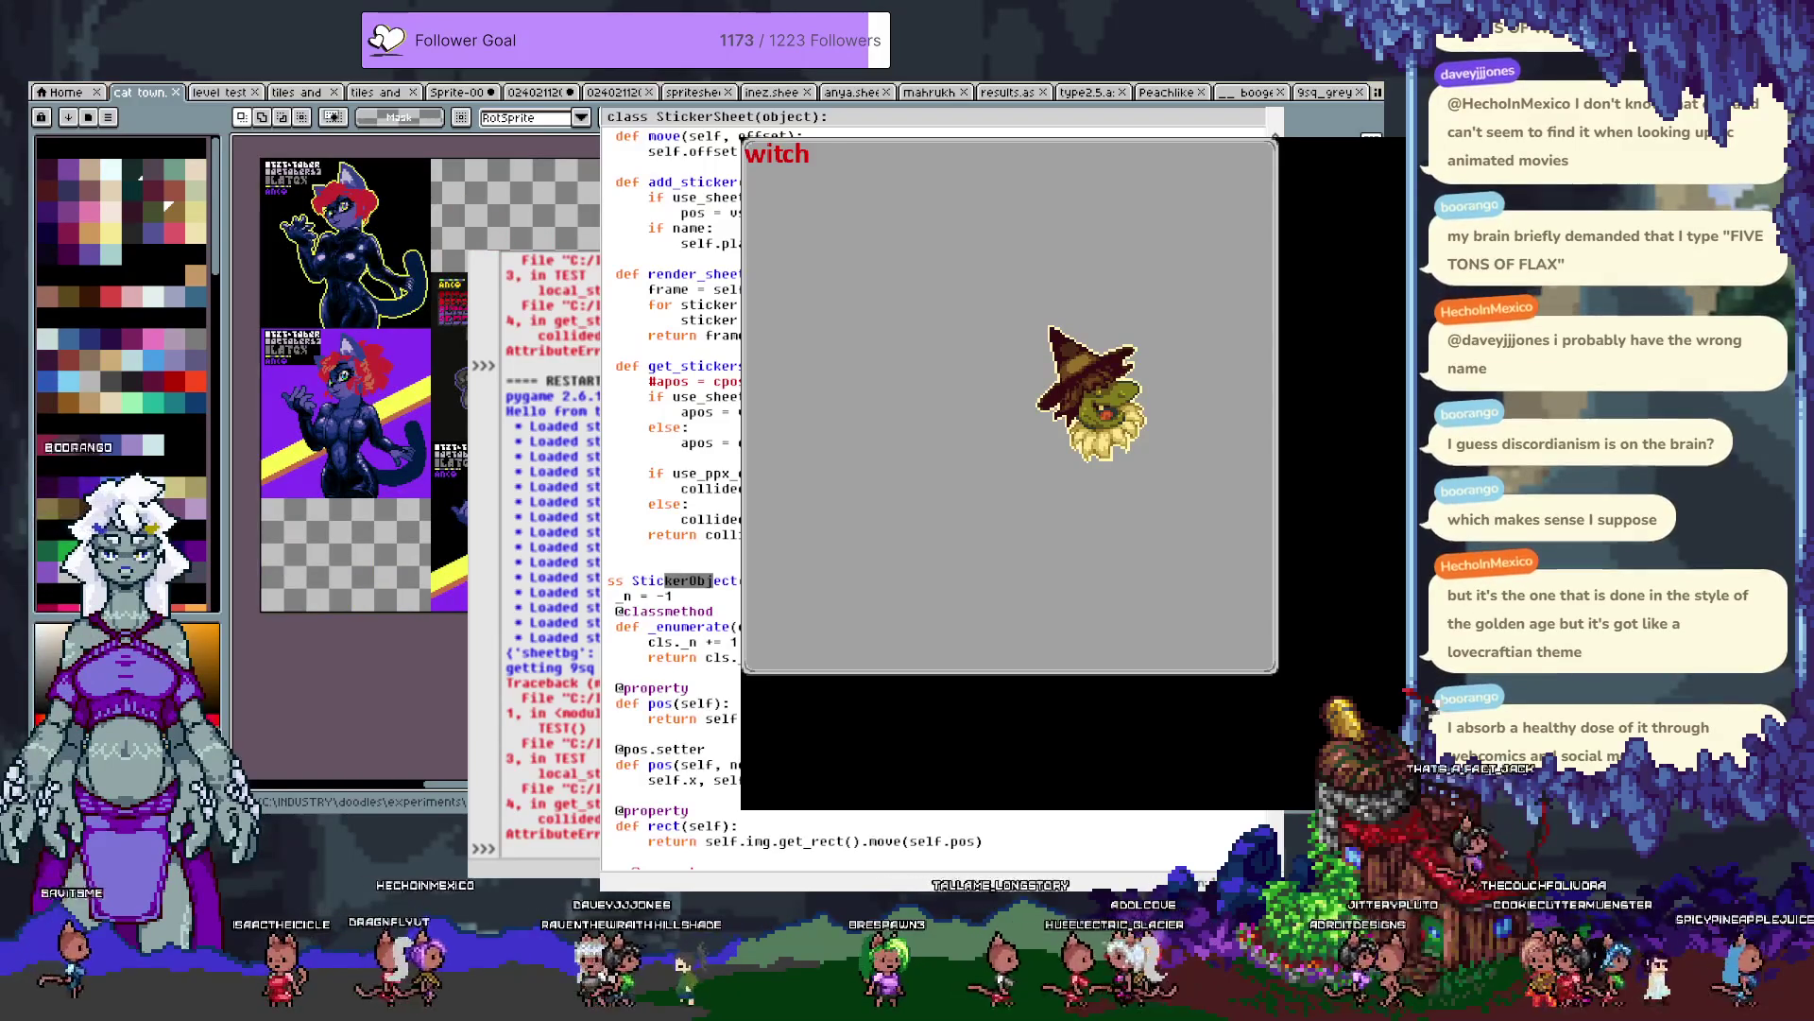
pyautogui.scroll(-10, 671, 473)
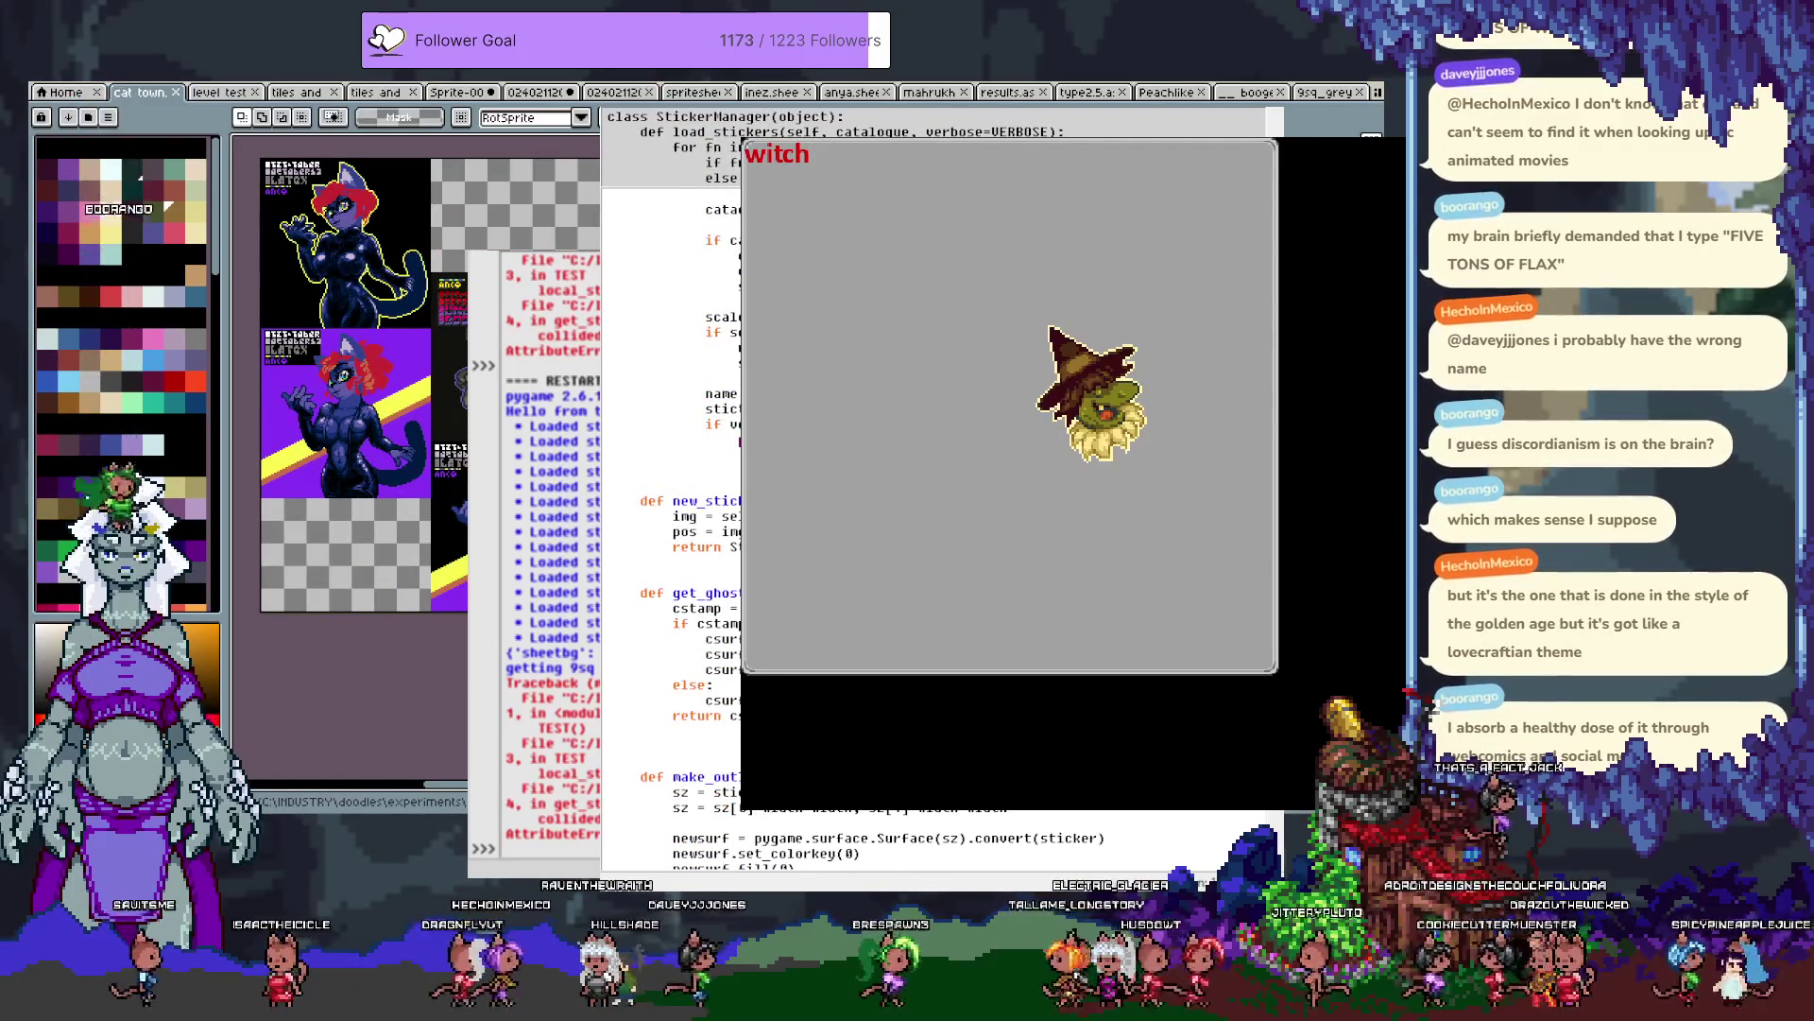
pyautogui.scroll(10, 671, 472)
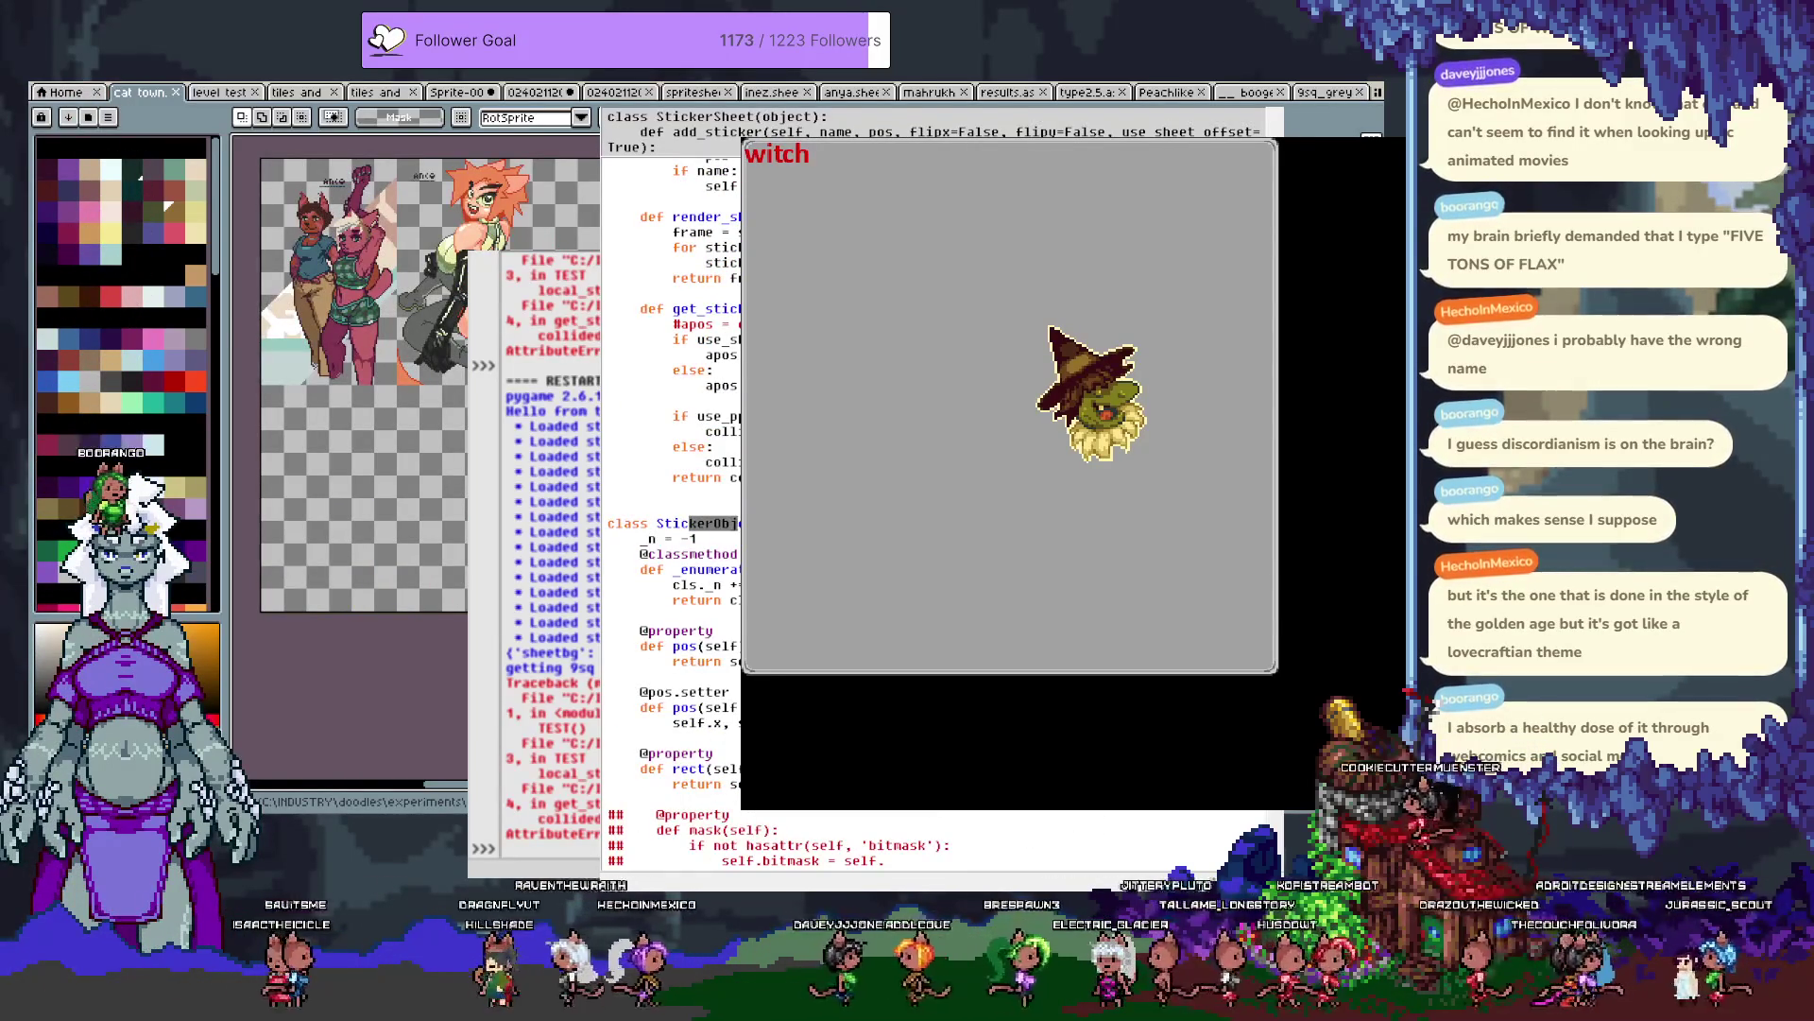
pyautogui.scroll(-5, 671, 473)
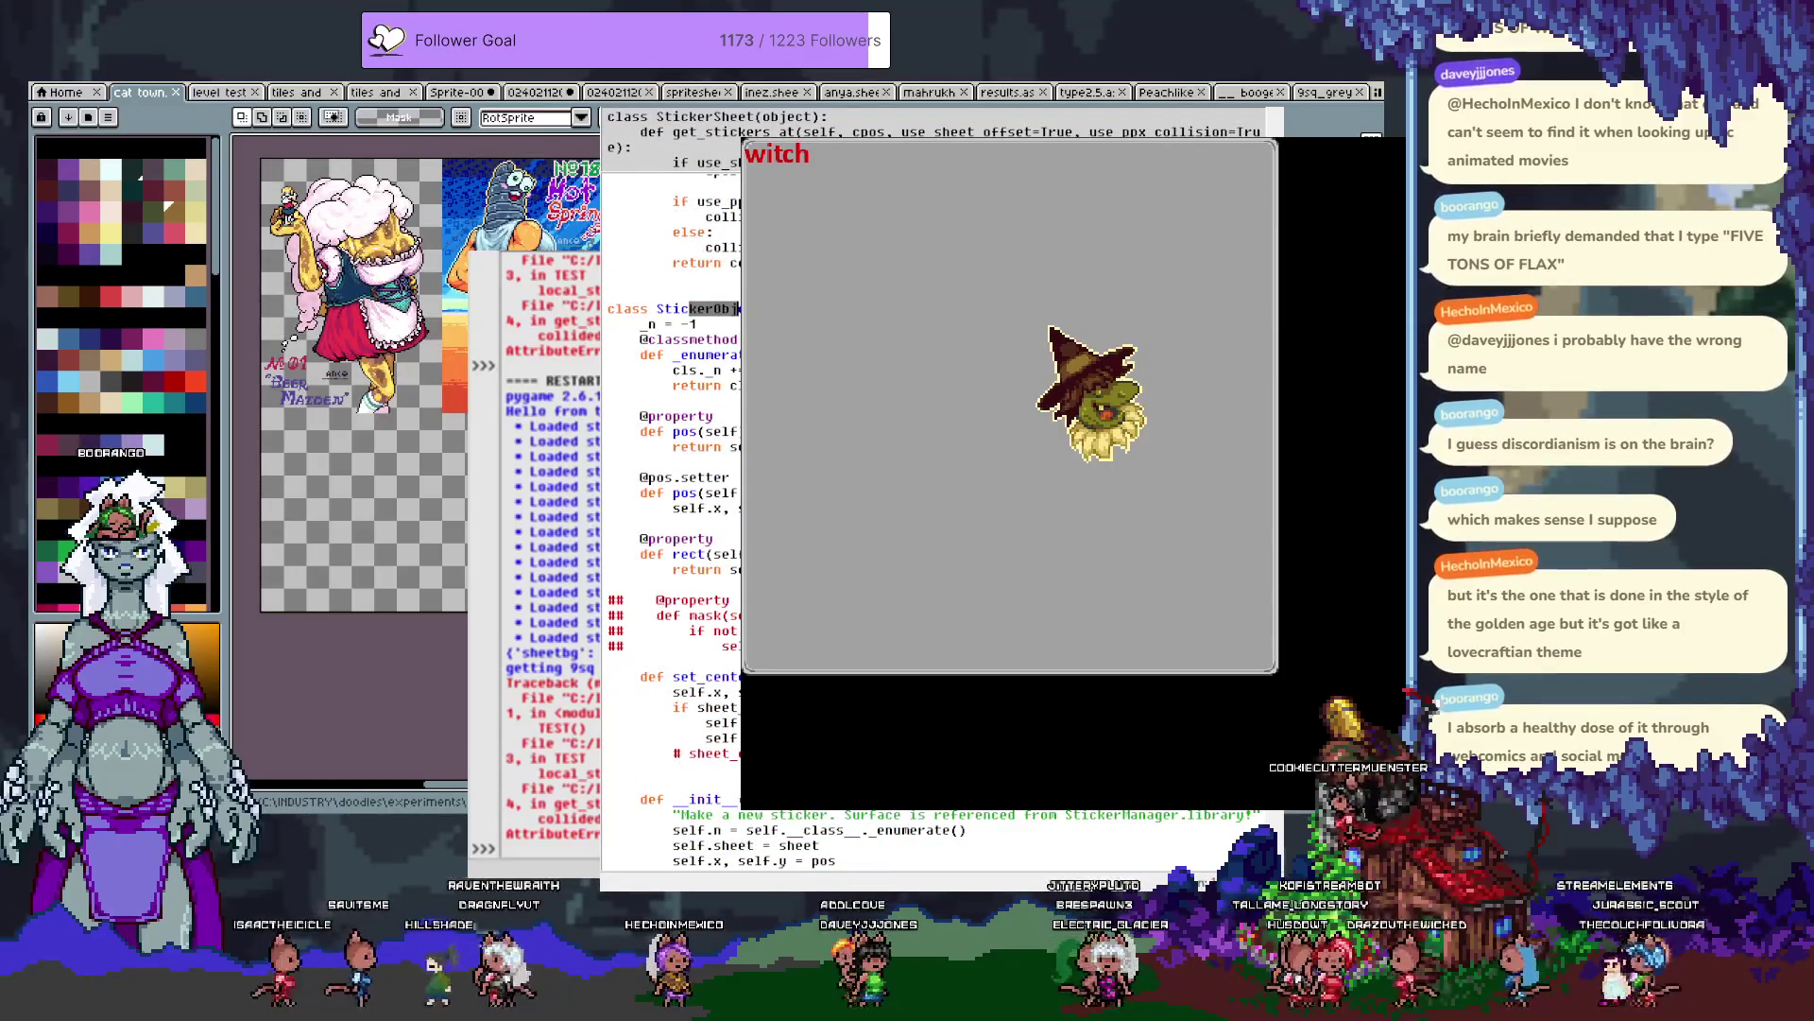
pyautogui.moveTo(723, 601); pyautogui.dragTo(740, 652)
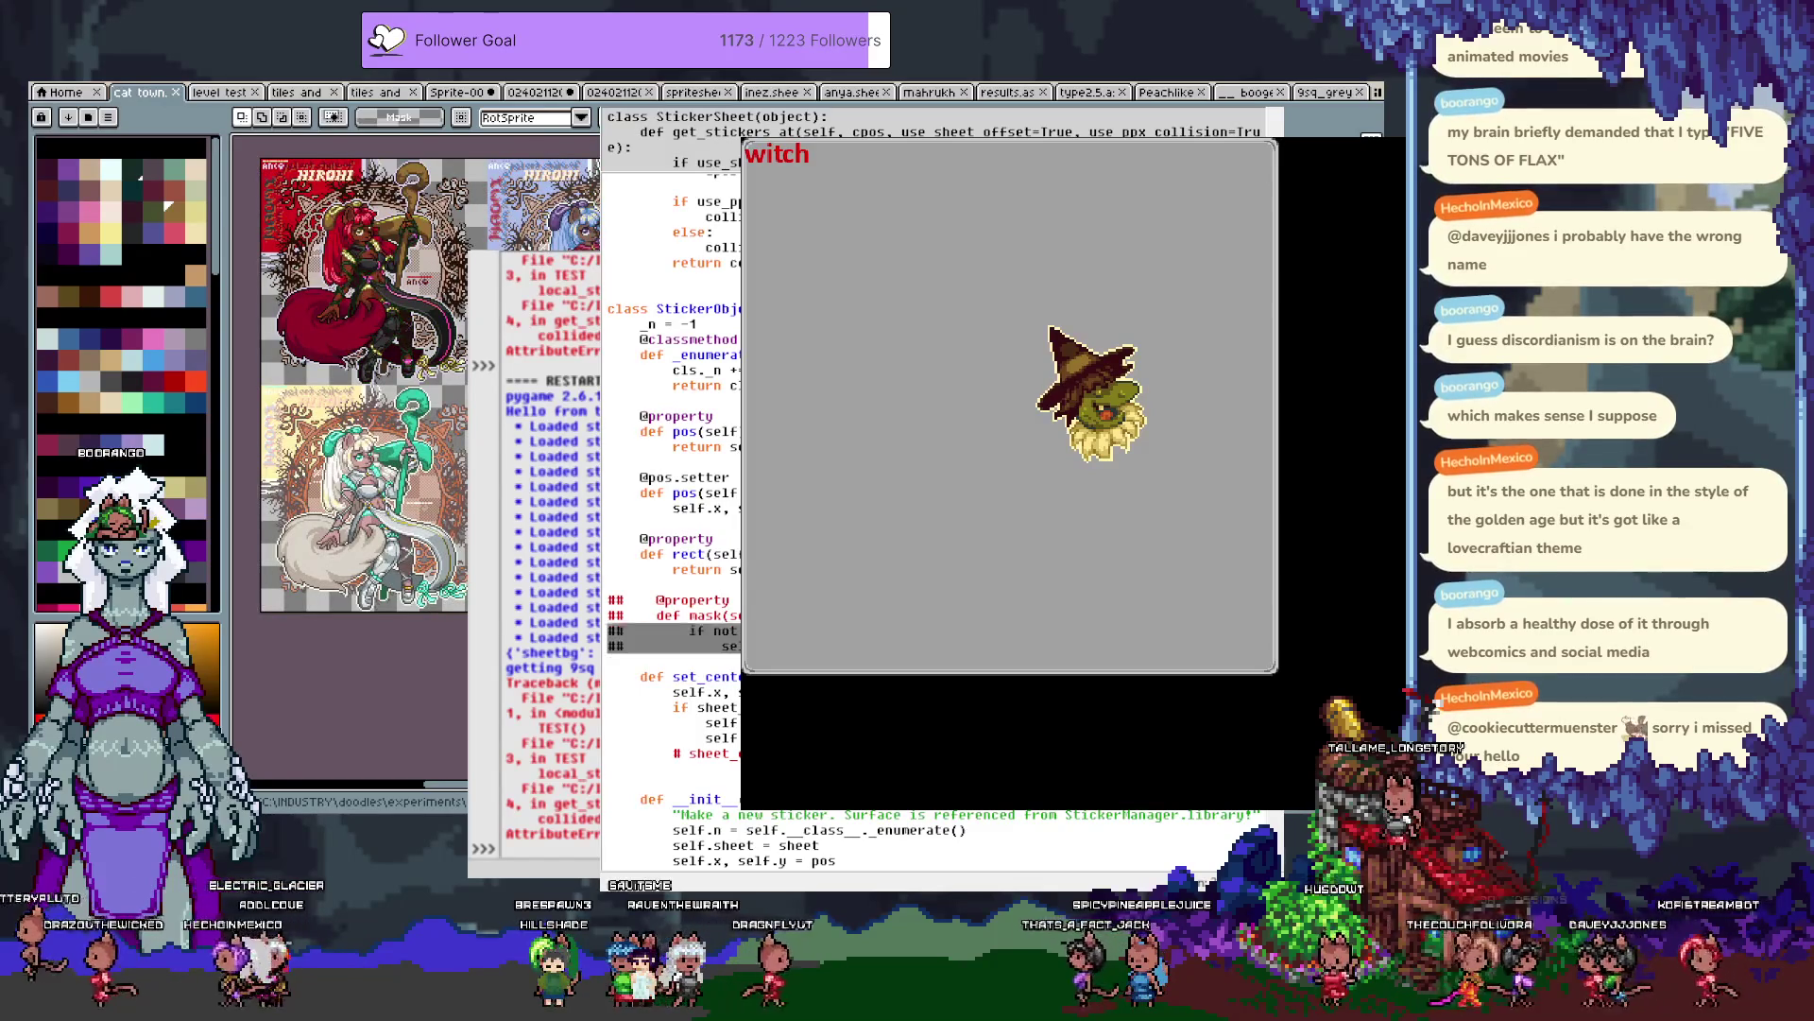
pyautogui.hotkey('alt', '4')
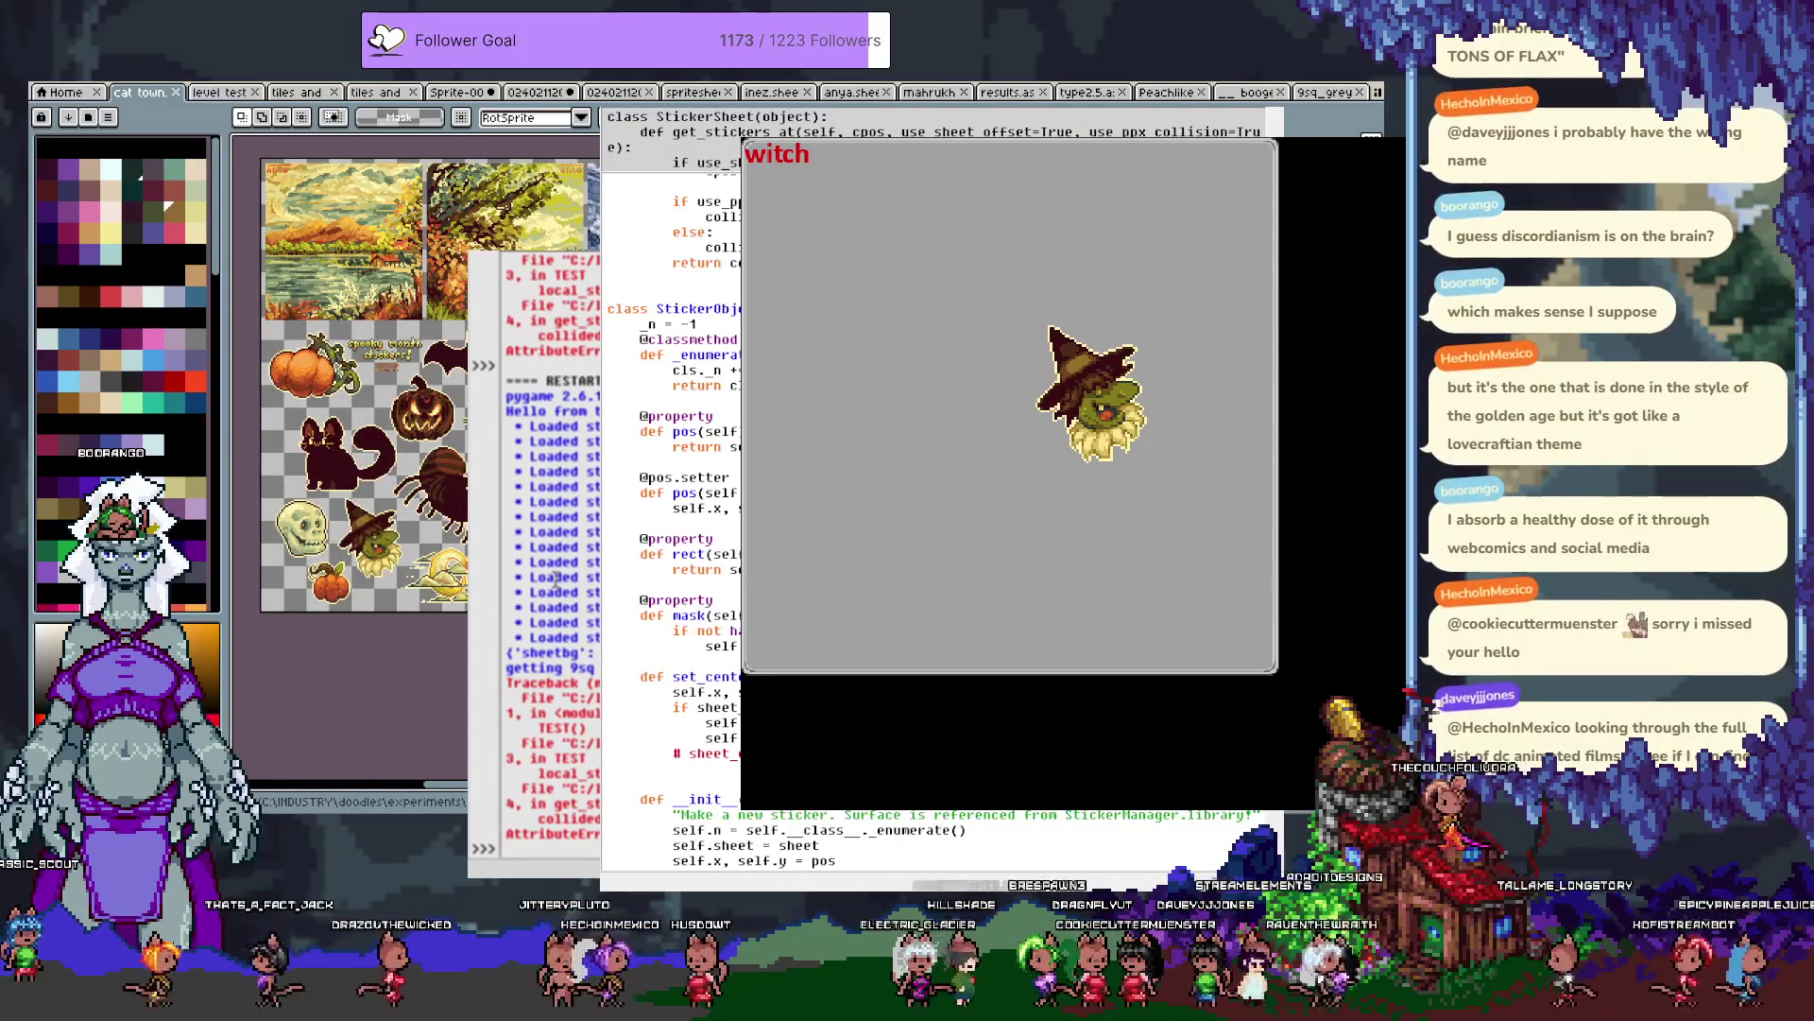
# Make mask return self.bitmask, add a regenerate_bitmask method above set_center, and rerun.
pyautogui.press('Return')
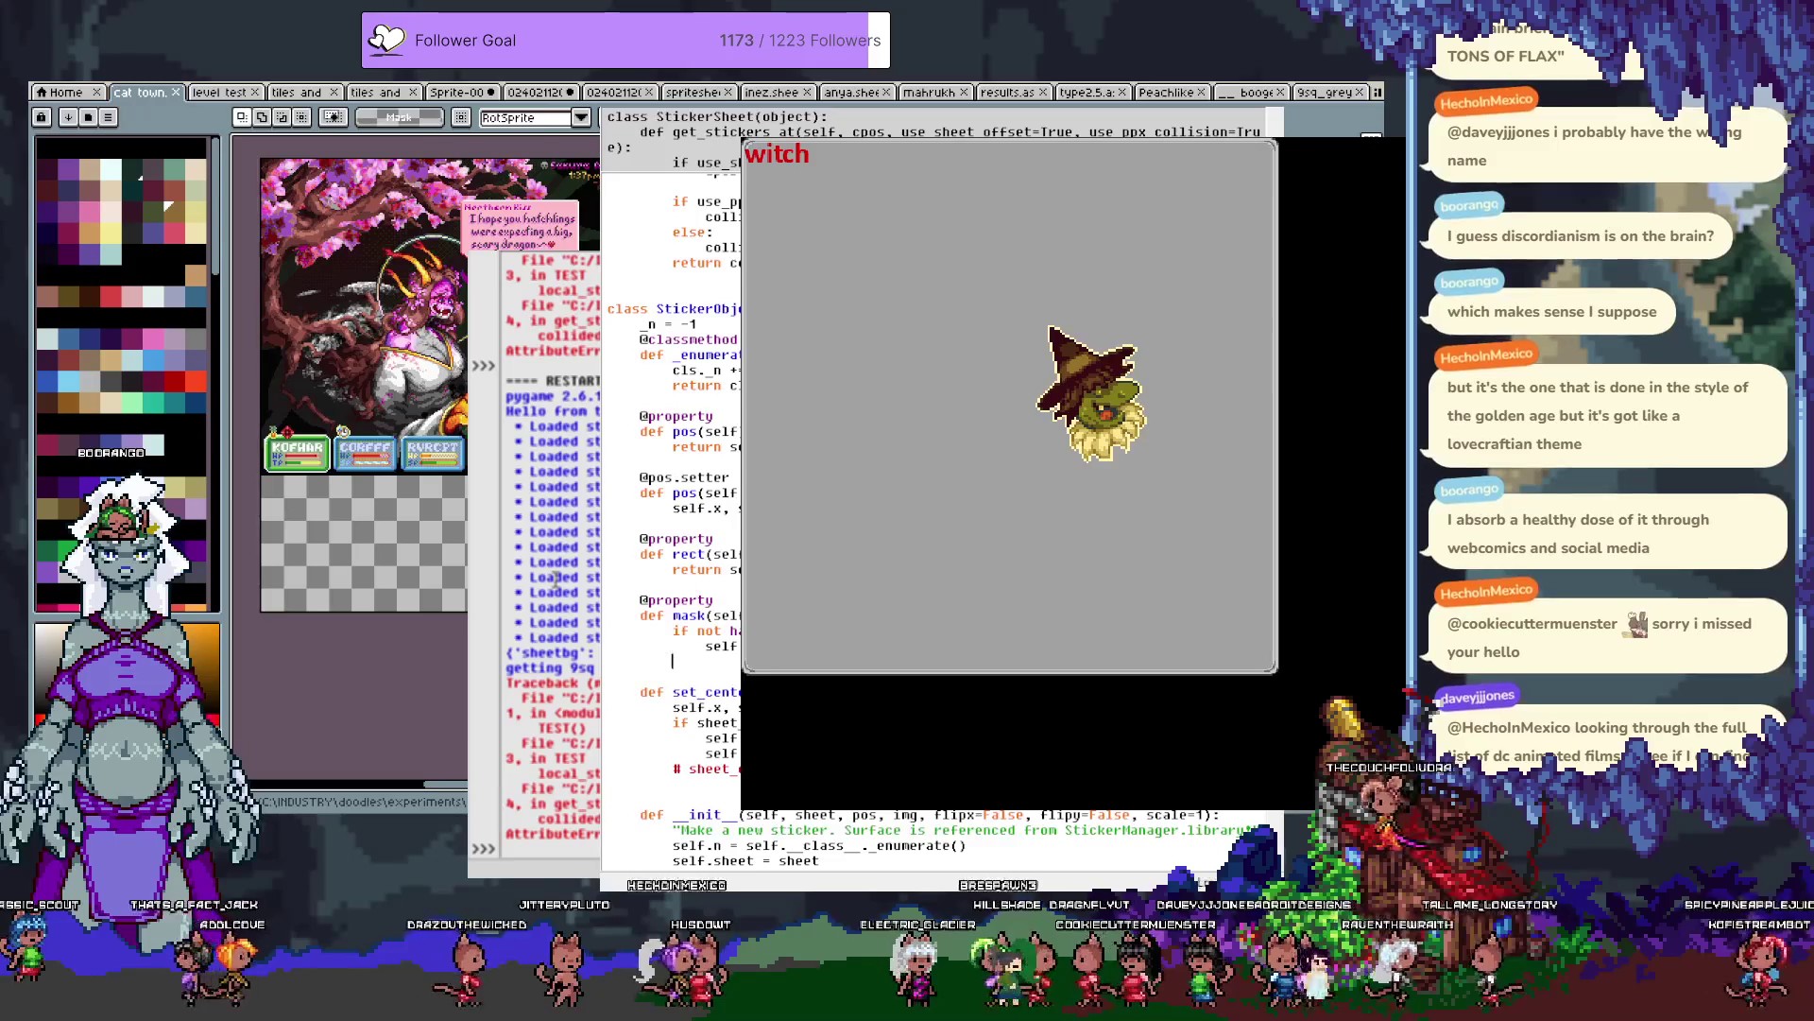
pyautogui.write('return s')
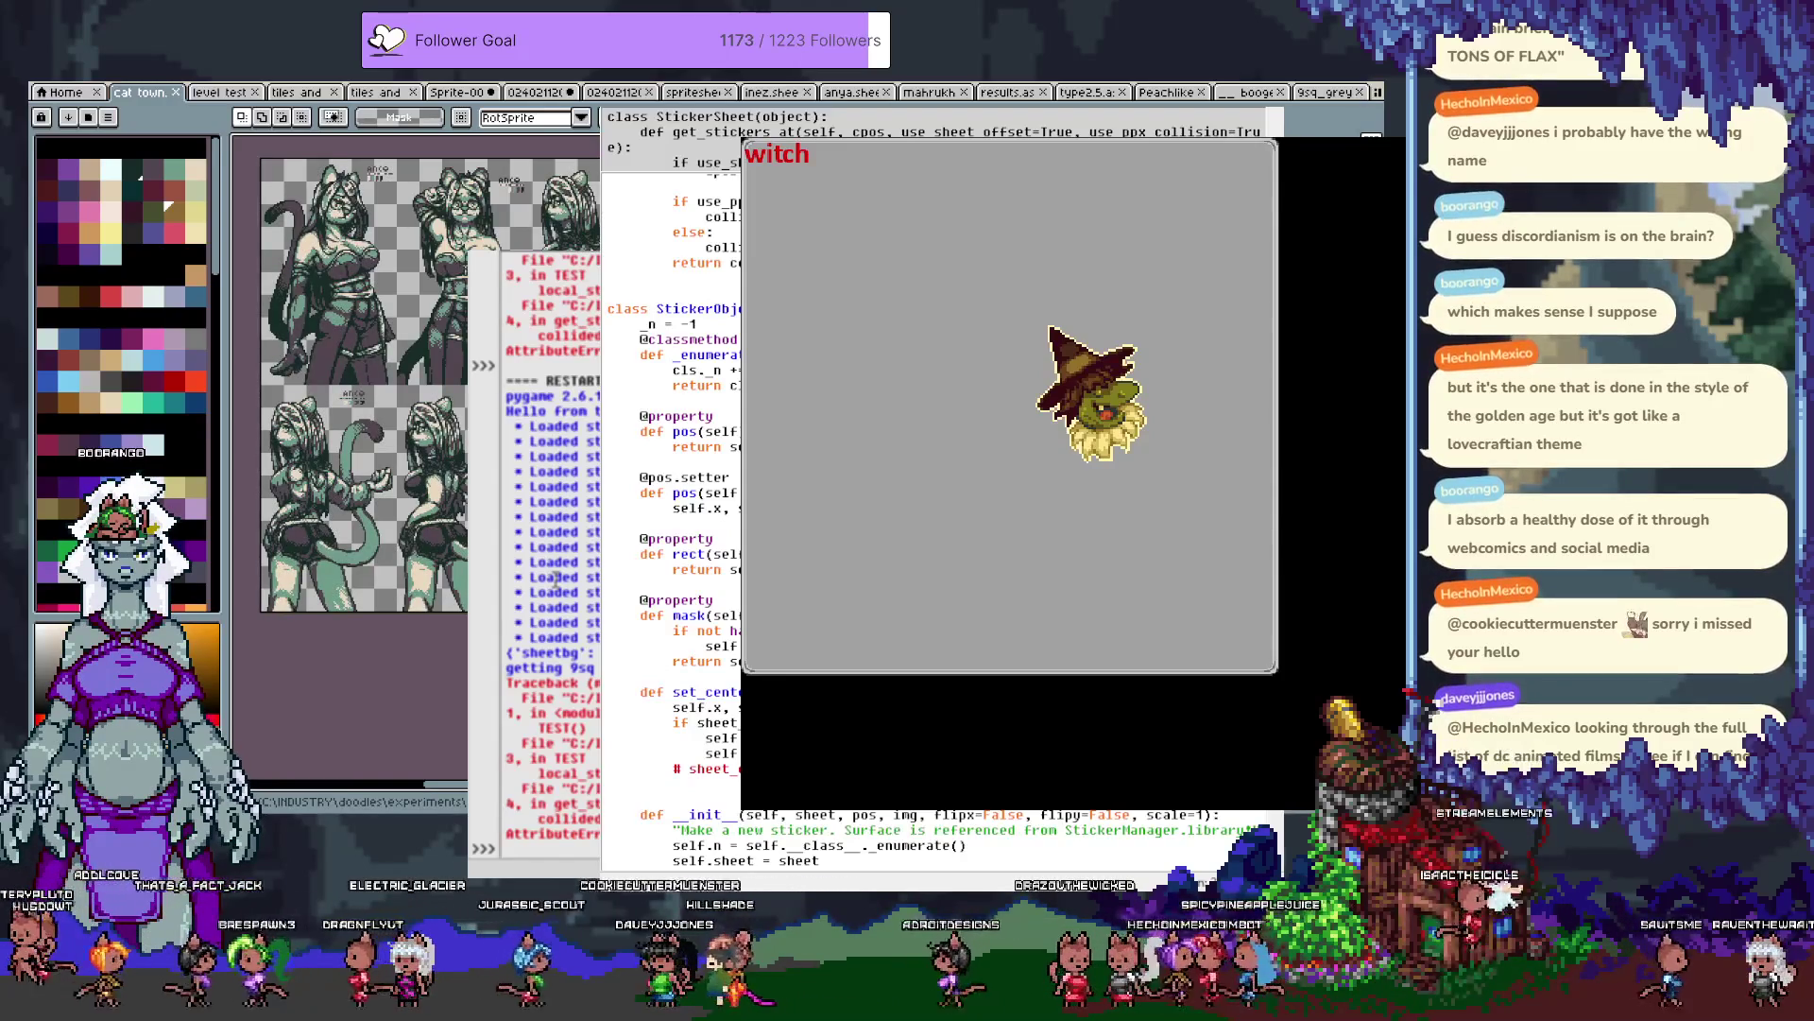
pyautogui.press('Return')
pyautogui.press('Return')
pyautogui.write('def')
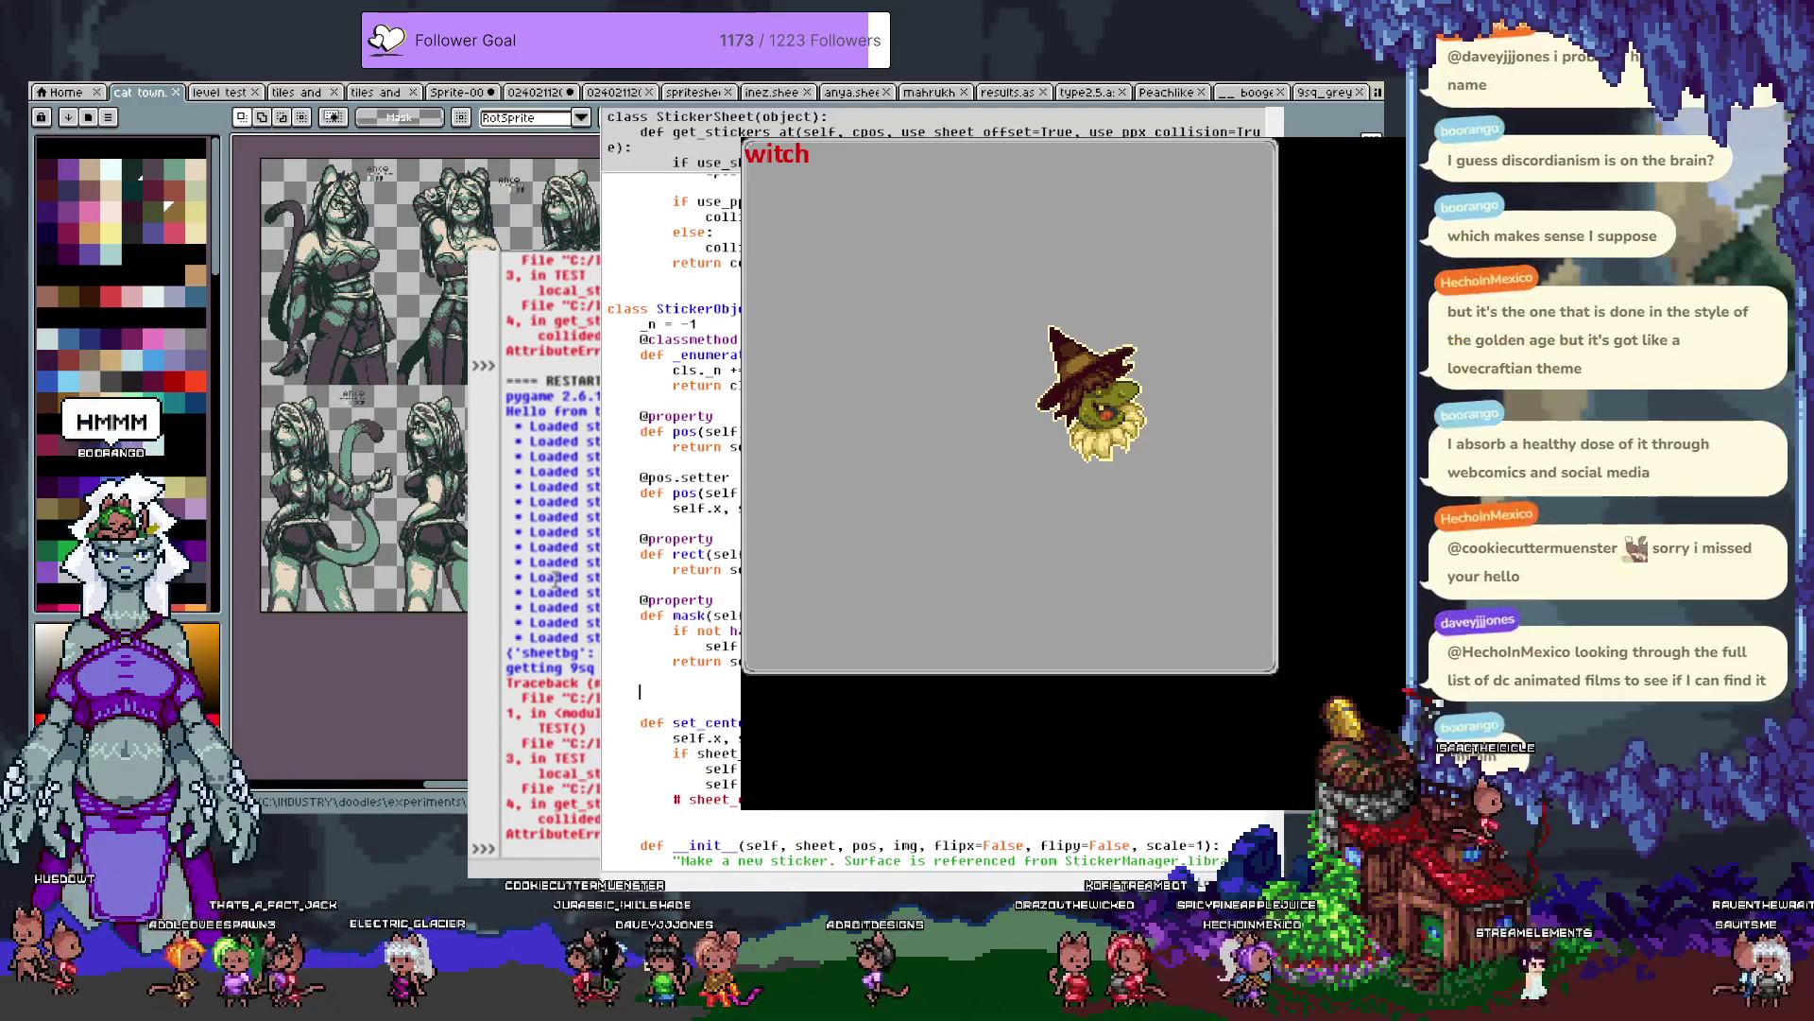
pyautogui.write(' regenerat')
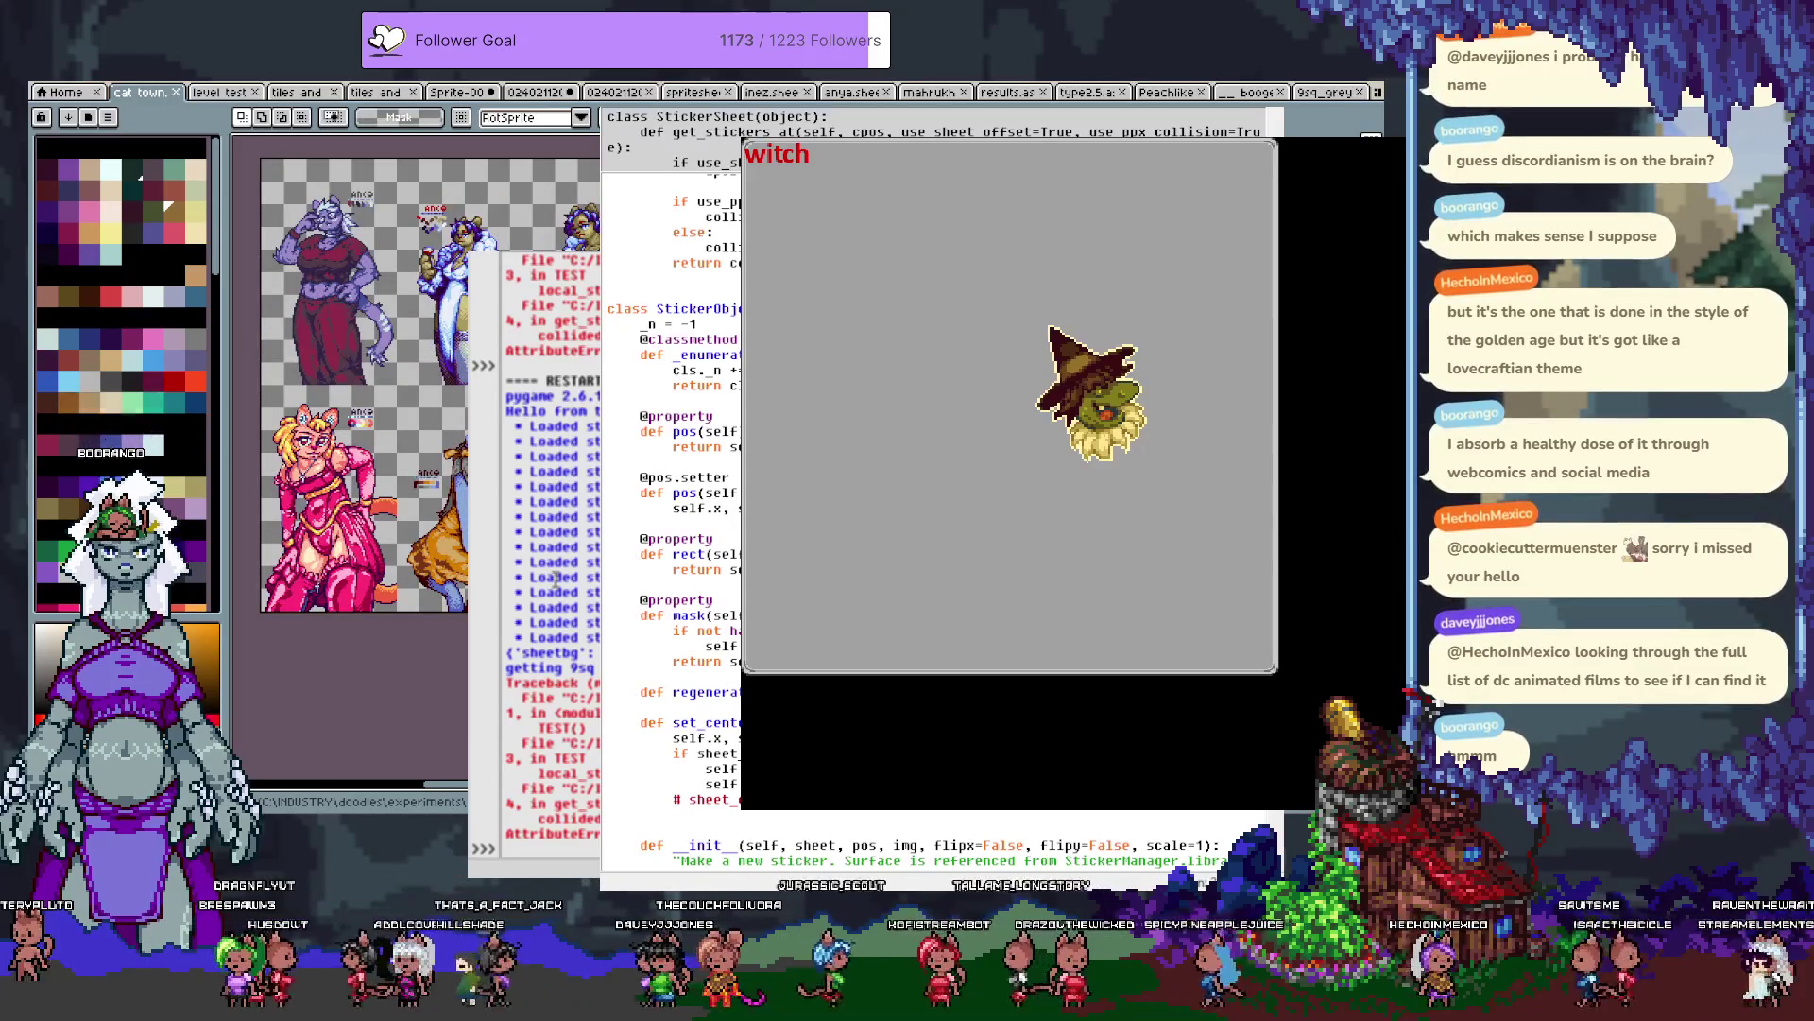
pyautogui.press('Return')
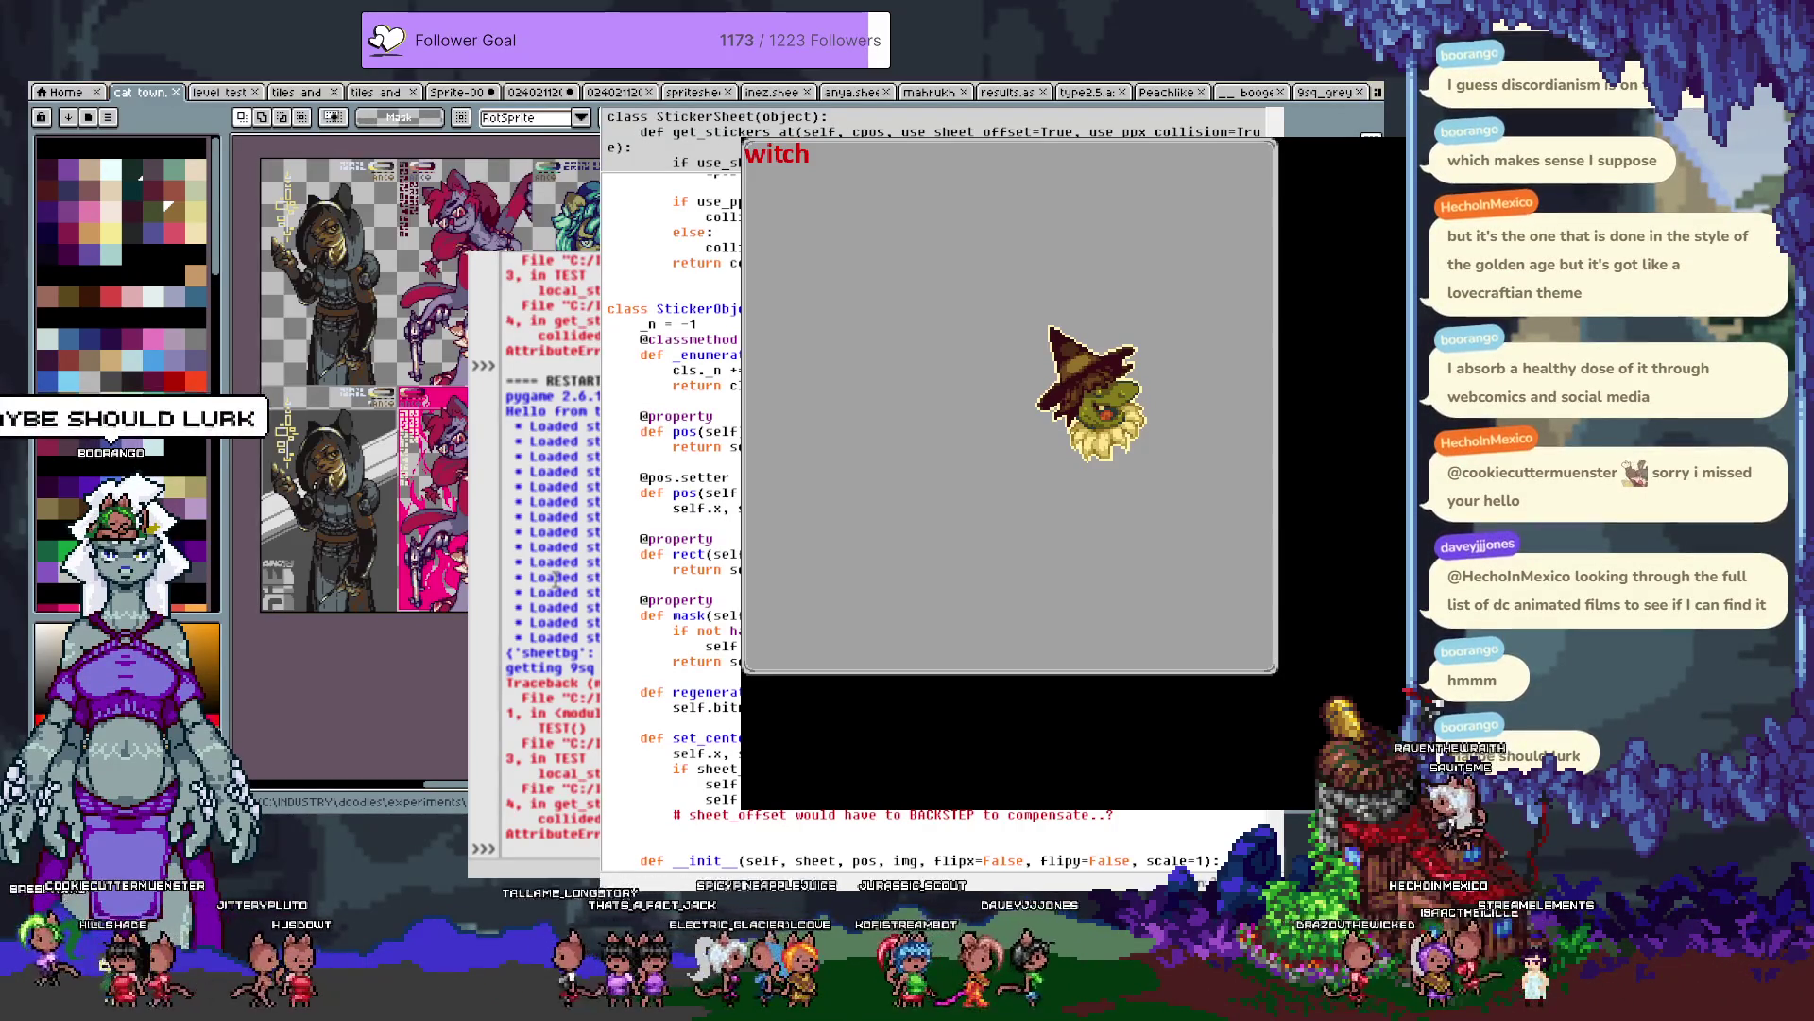
pyautogui.press('F5')
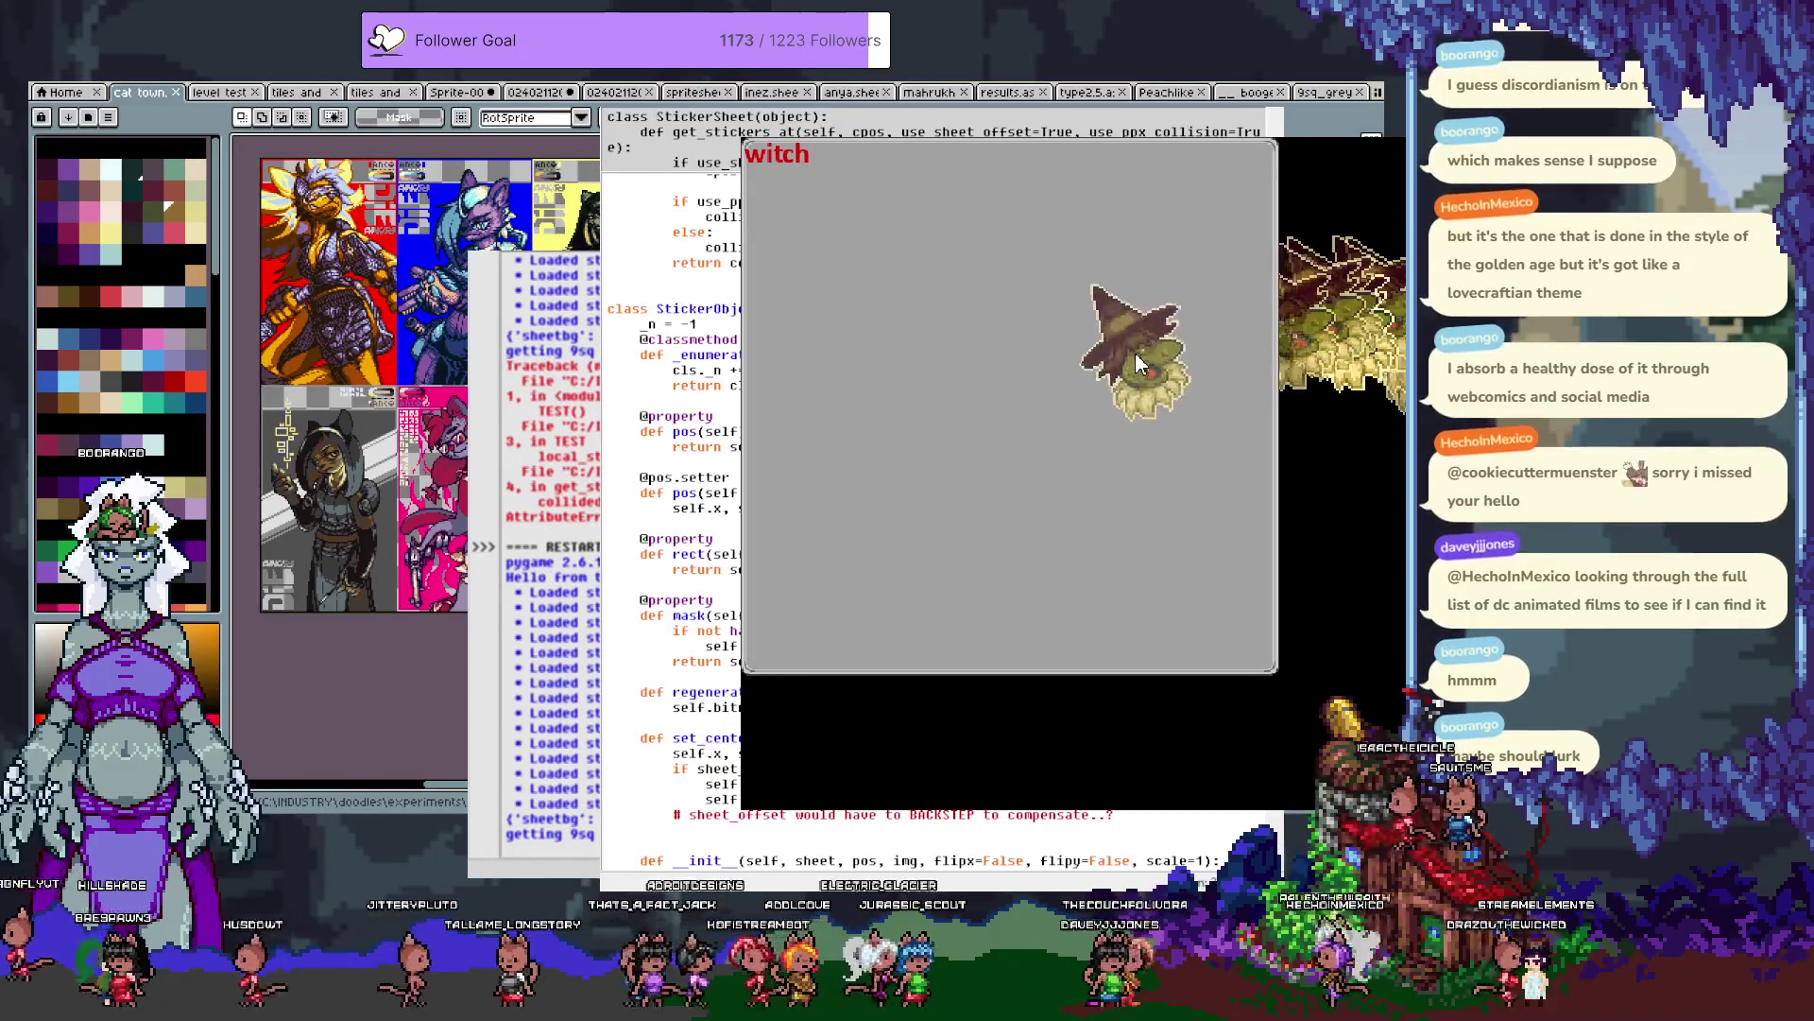
# Click the witch, jump to the failing mask line from the traceback, fix it and retest.
pyautogui.click(1132, 354)
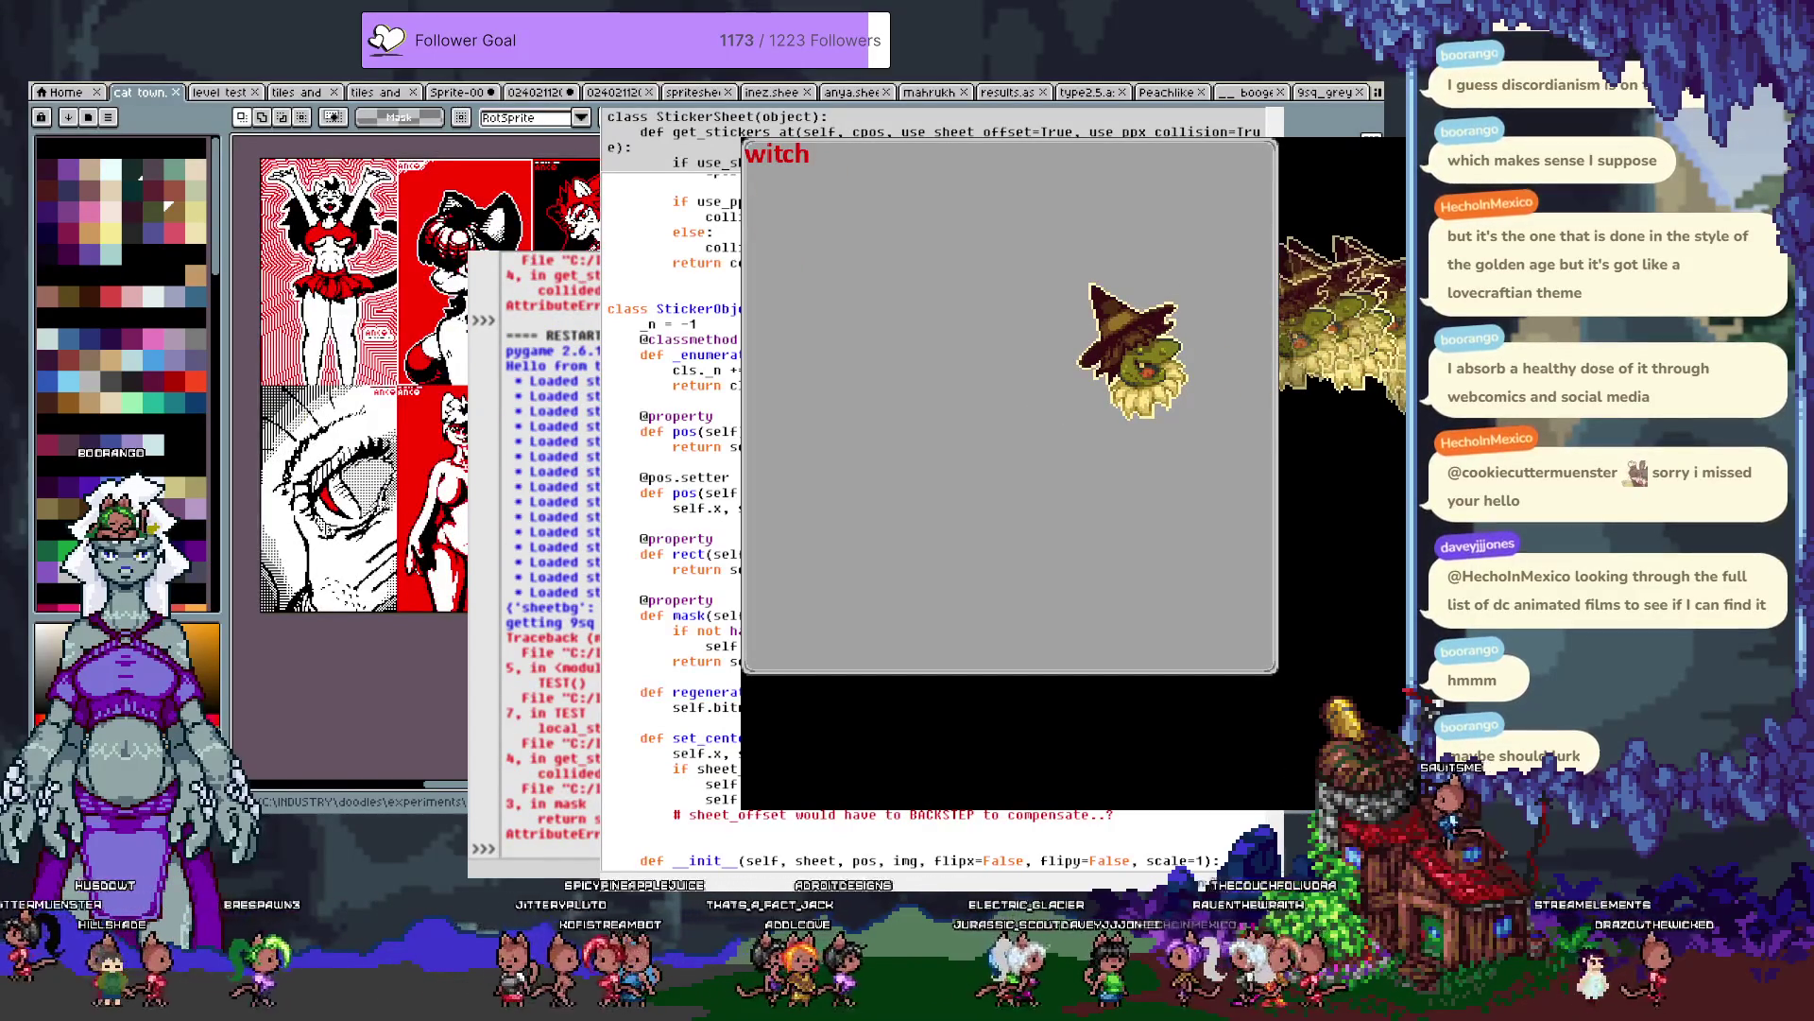
pyautogui.doubleClick(553, 796)
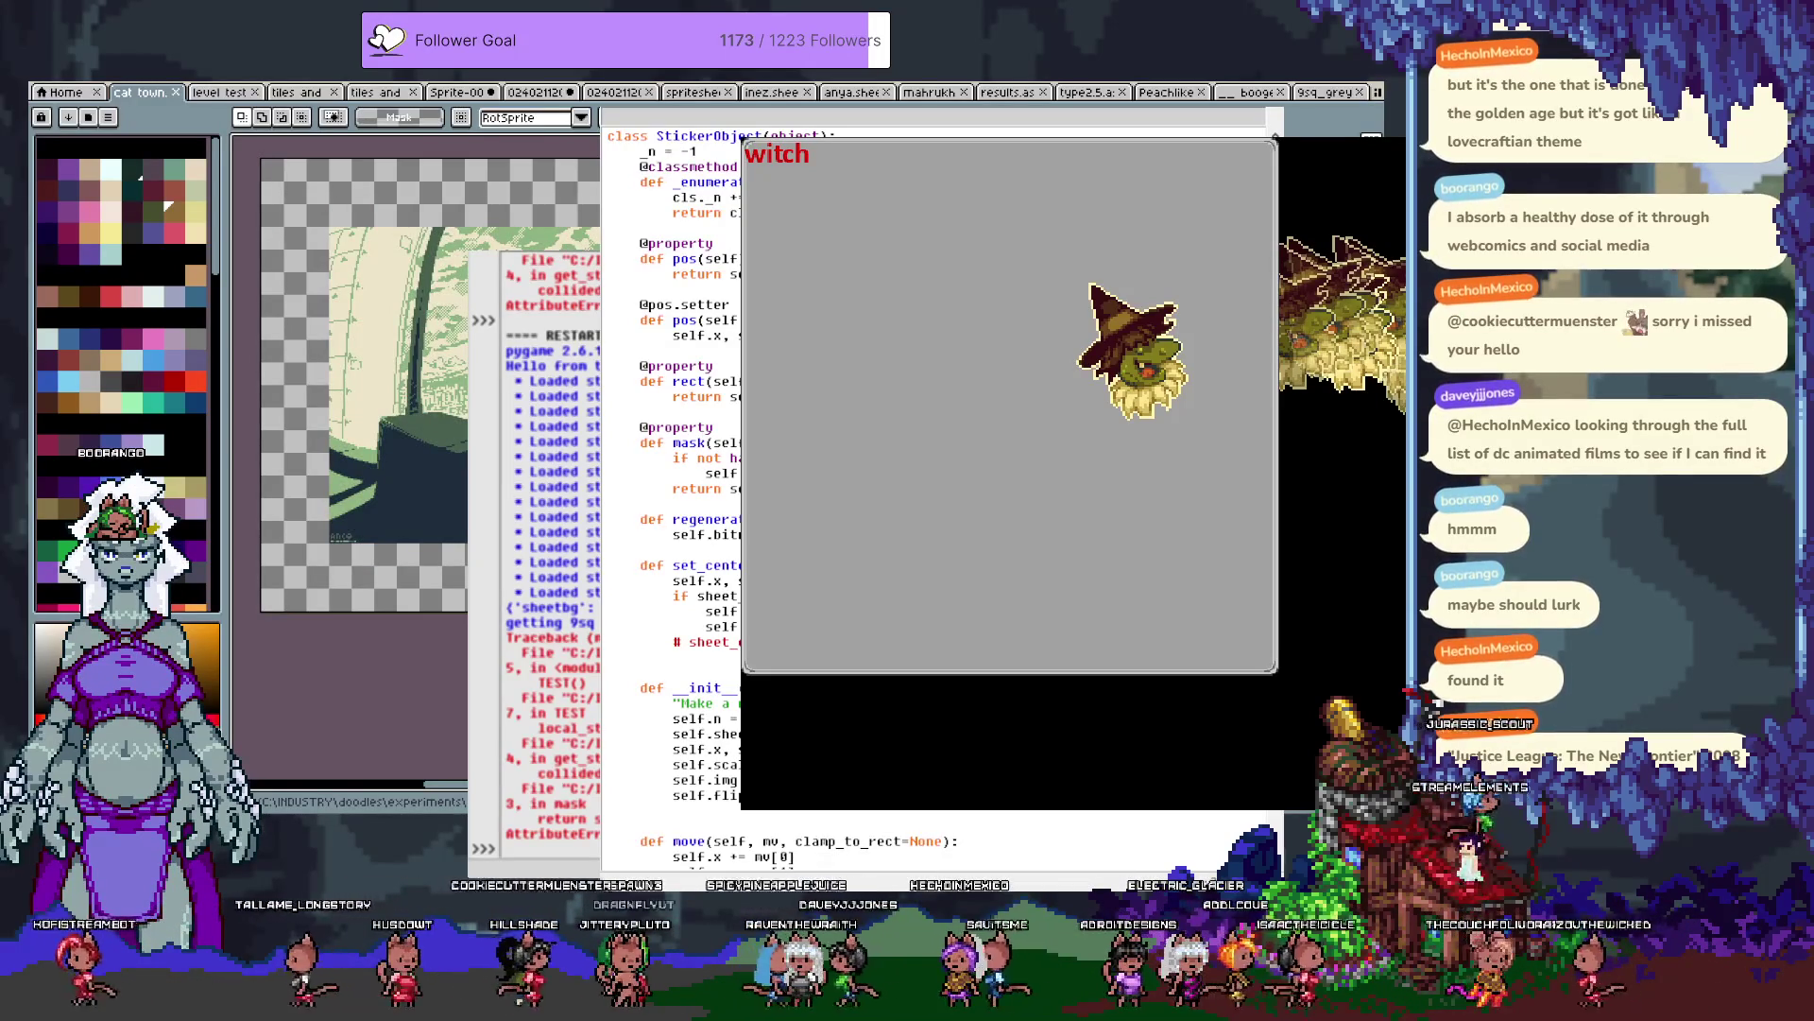
pyautogui.press('F5')
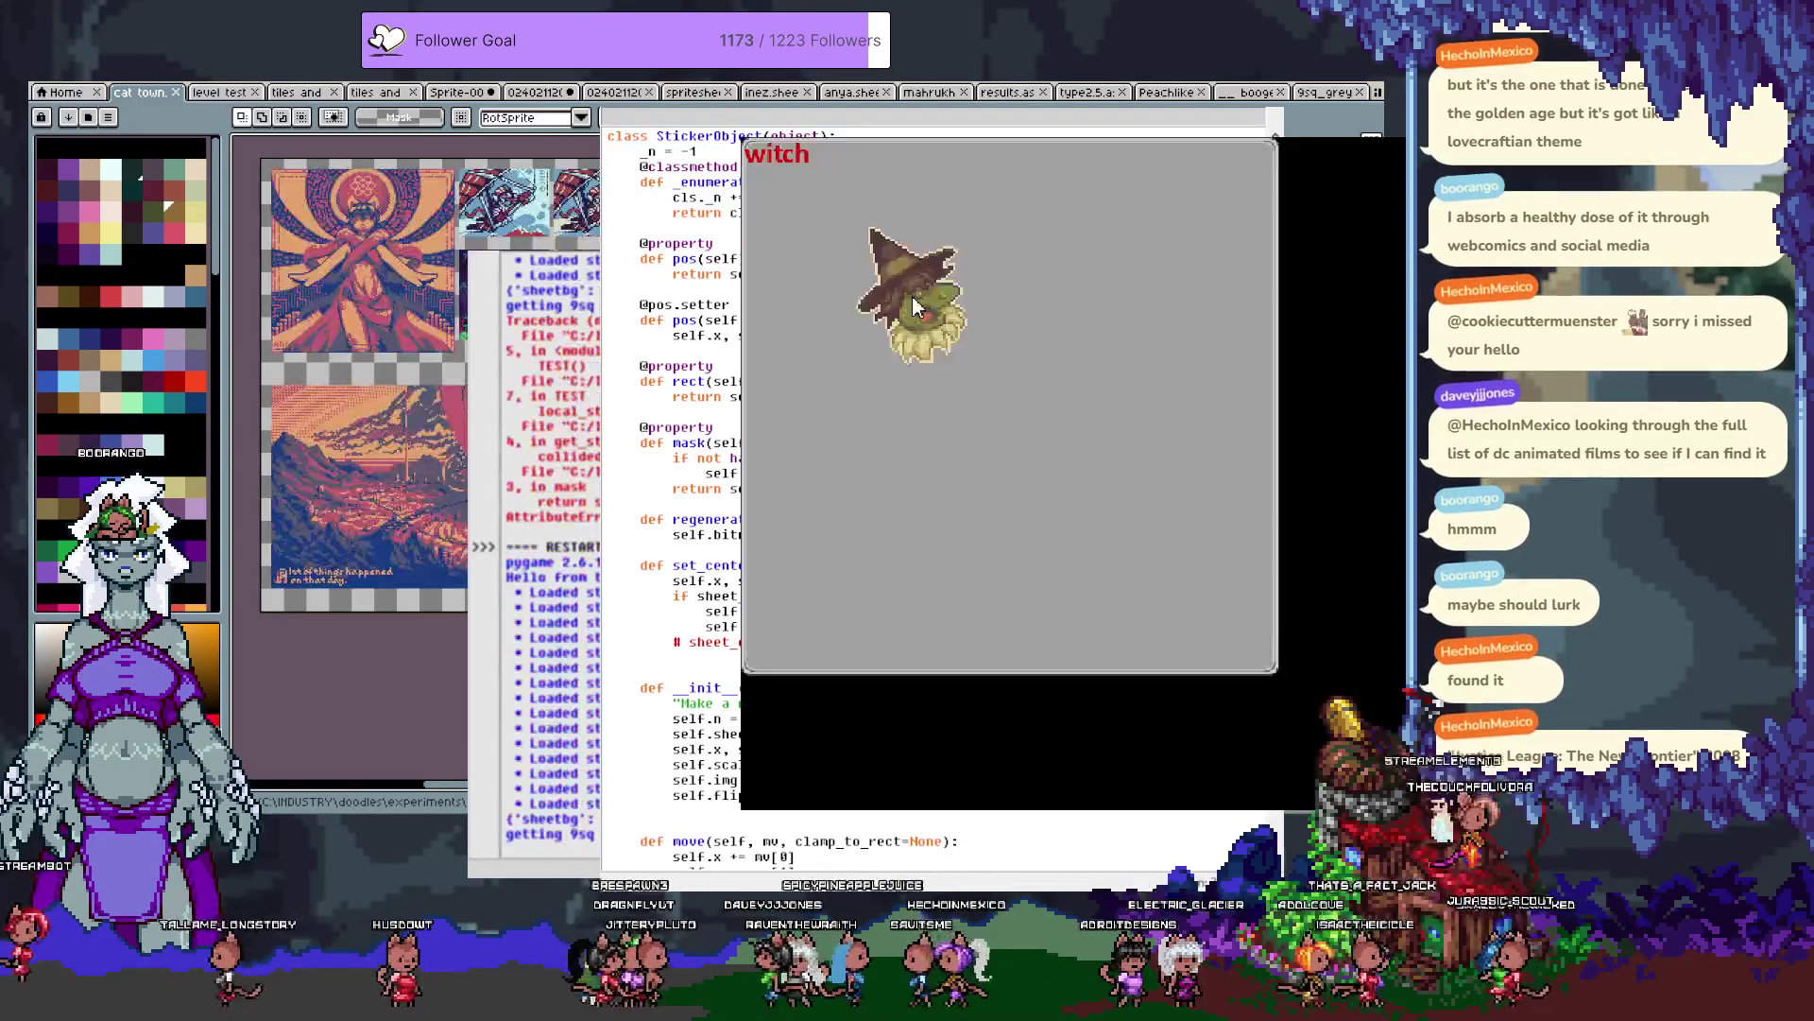
pyautogui.click(979, 361)
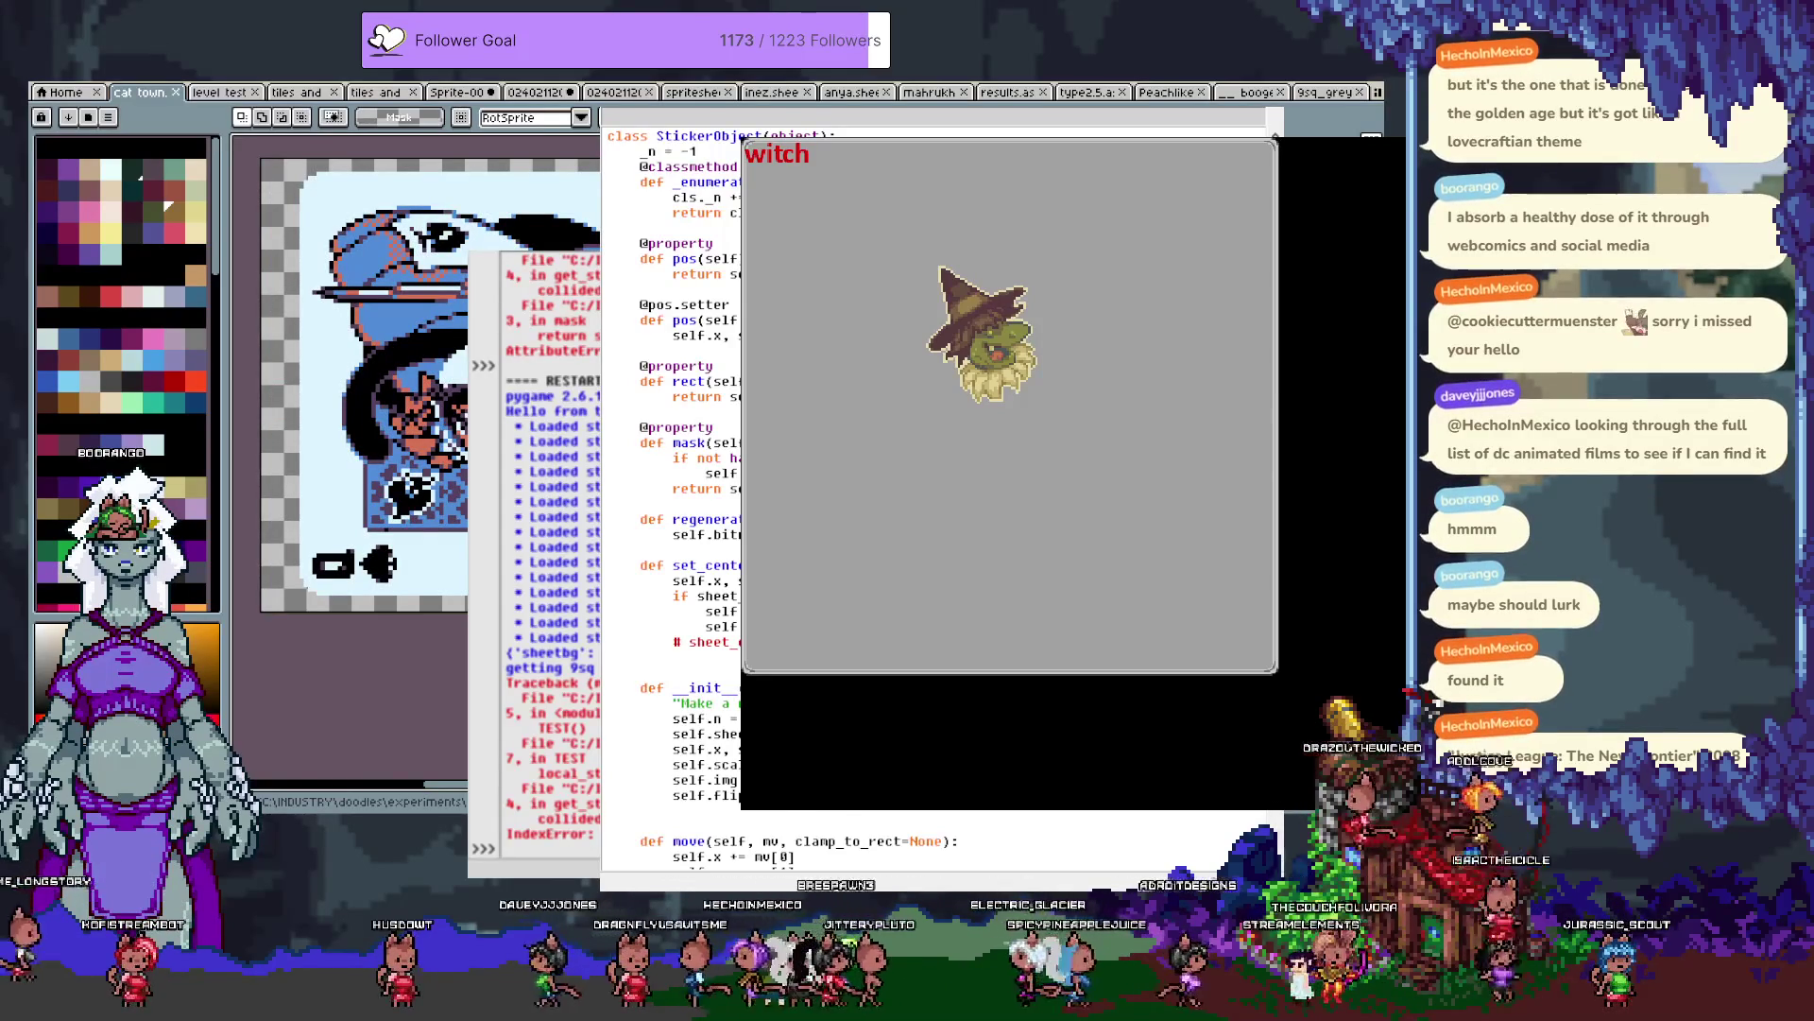
pyautogui.scroll(10, 671, 473)
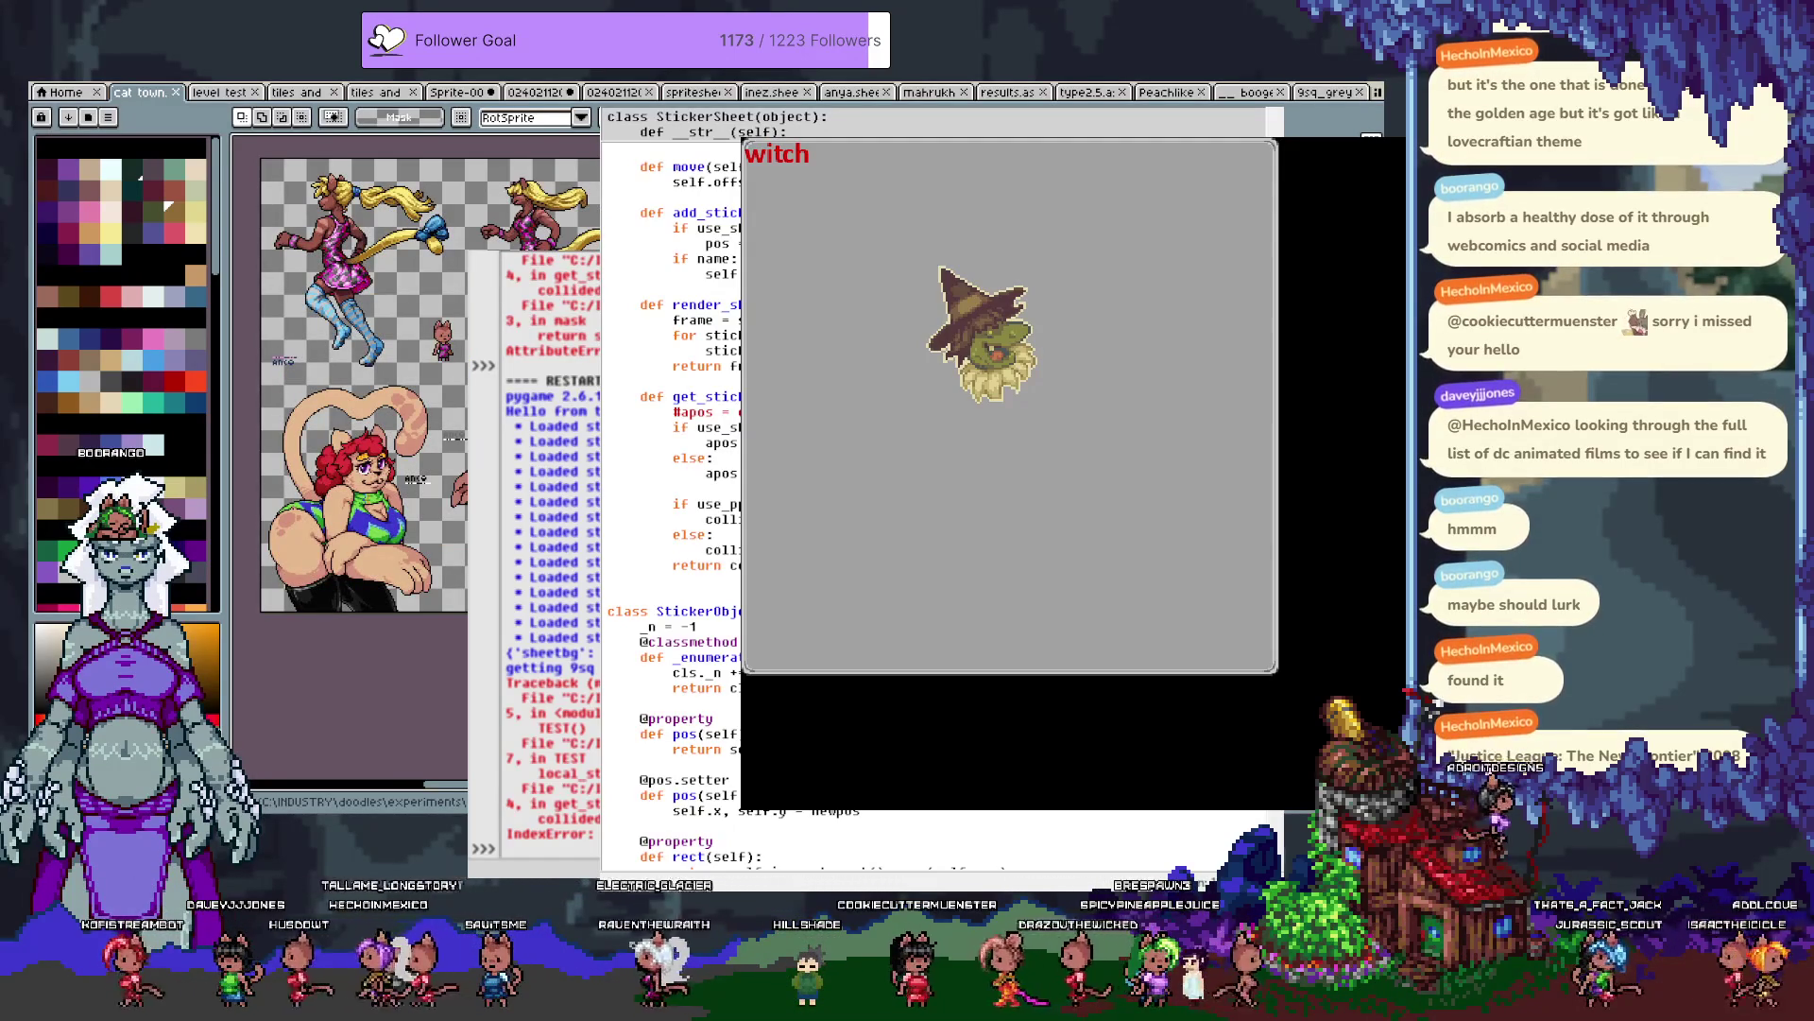
pyautogui.hscroll(1, 671, 473)
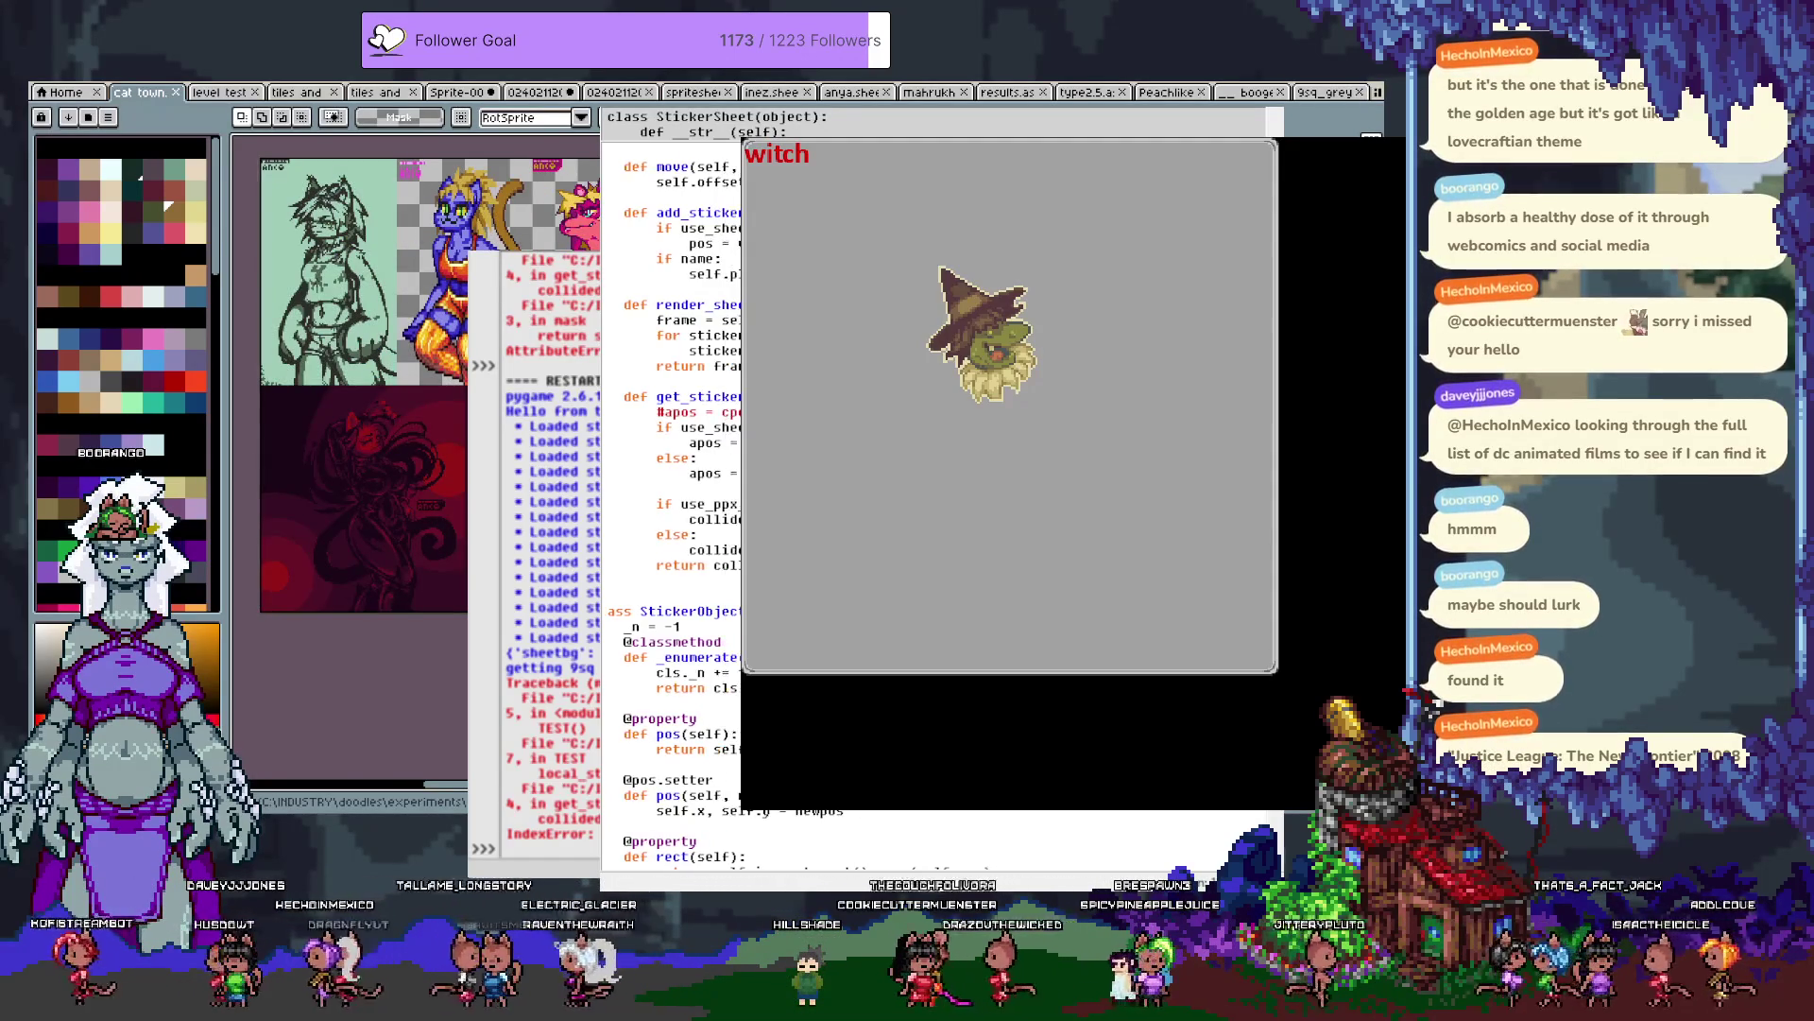
pyautogui.hscroll(3, 671, 473)
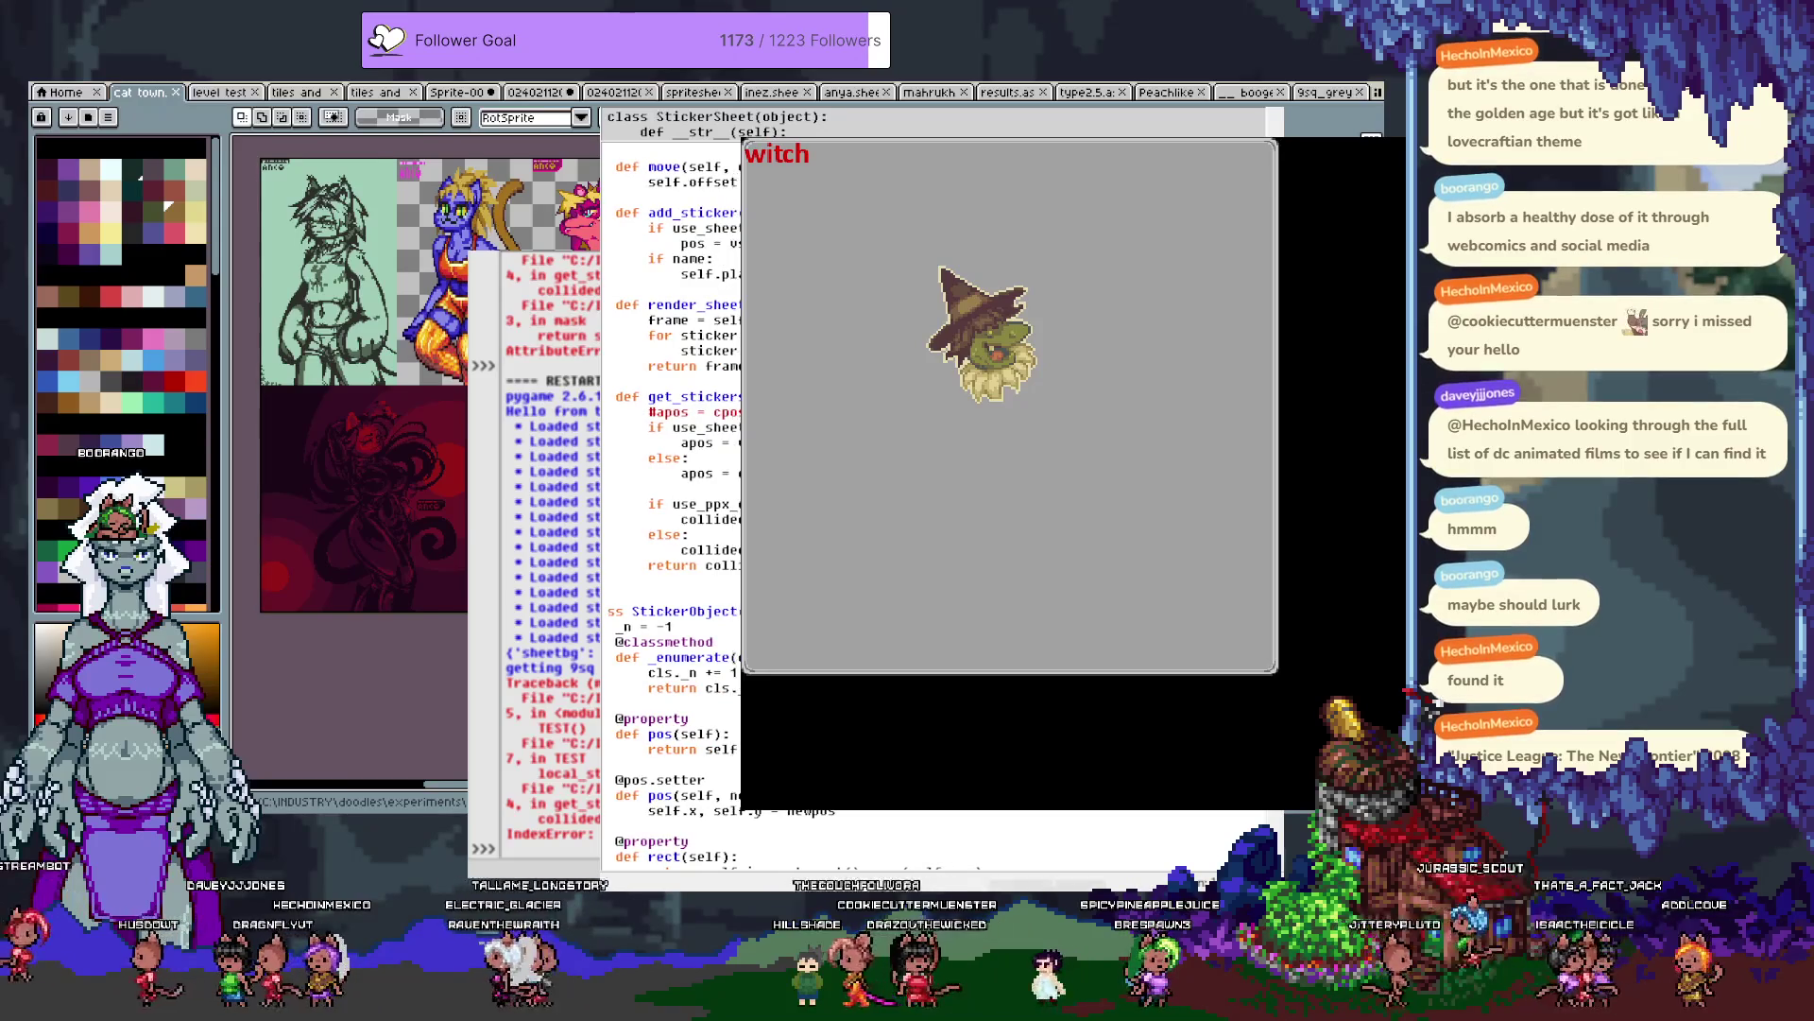
pyautogui.hscroll(2, 671, 473)
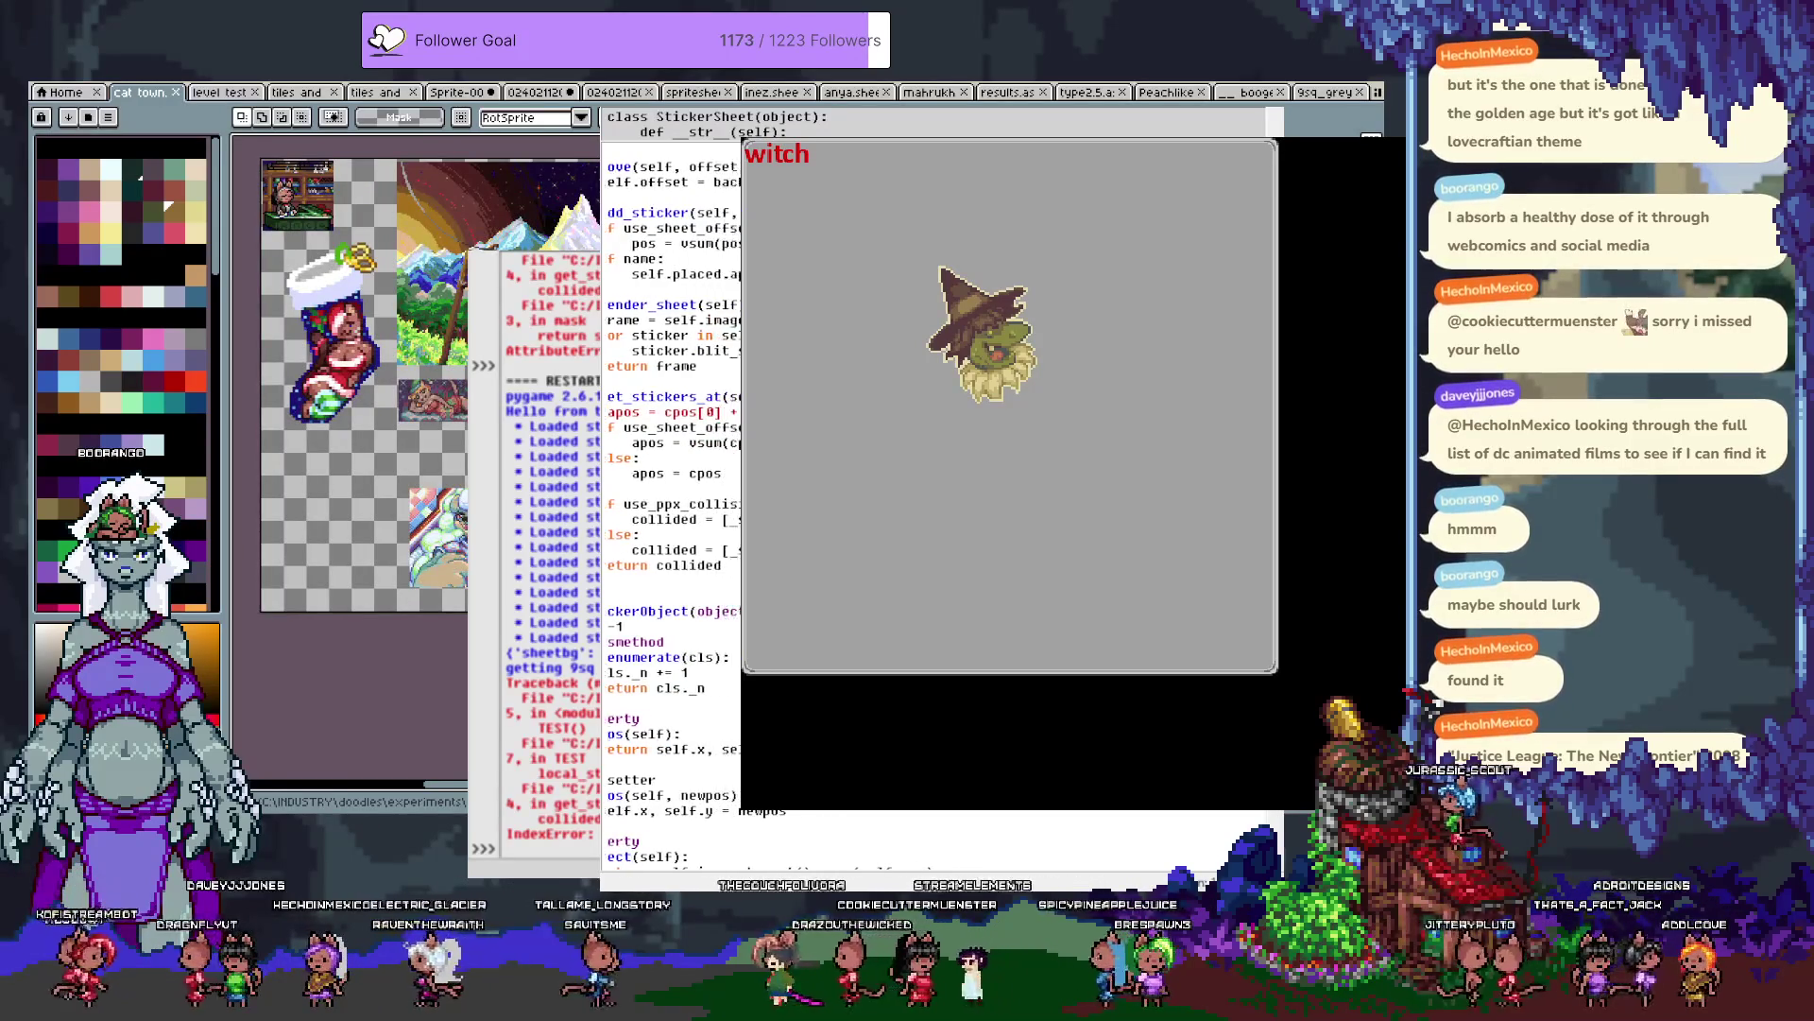
pyautogui.hscroll(2, 671, 472)
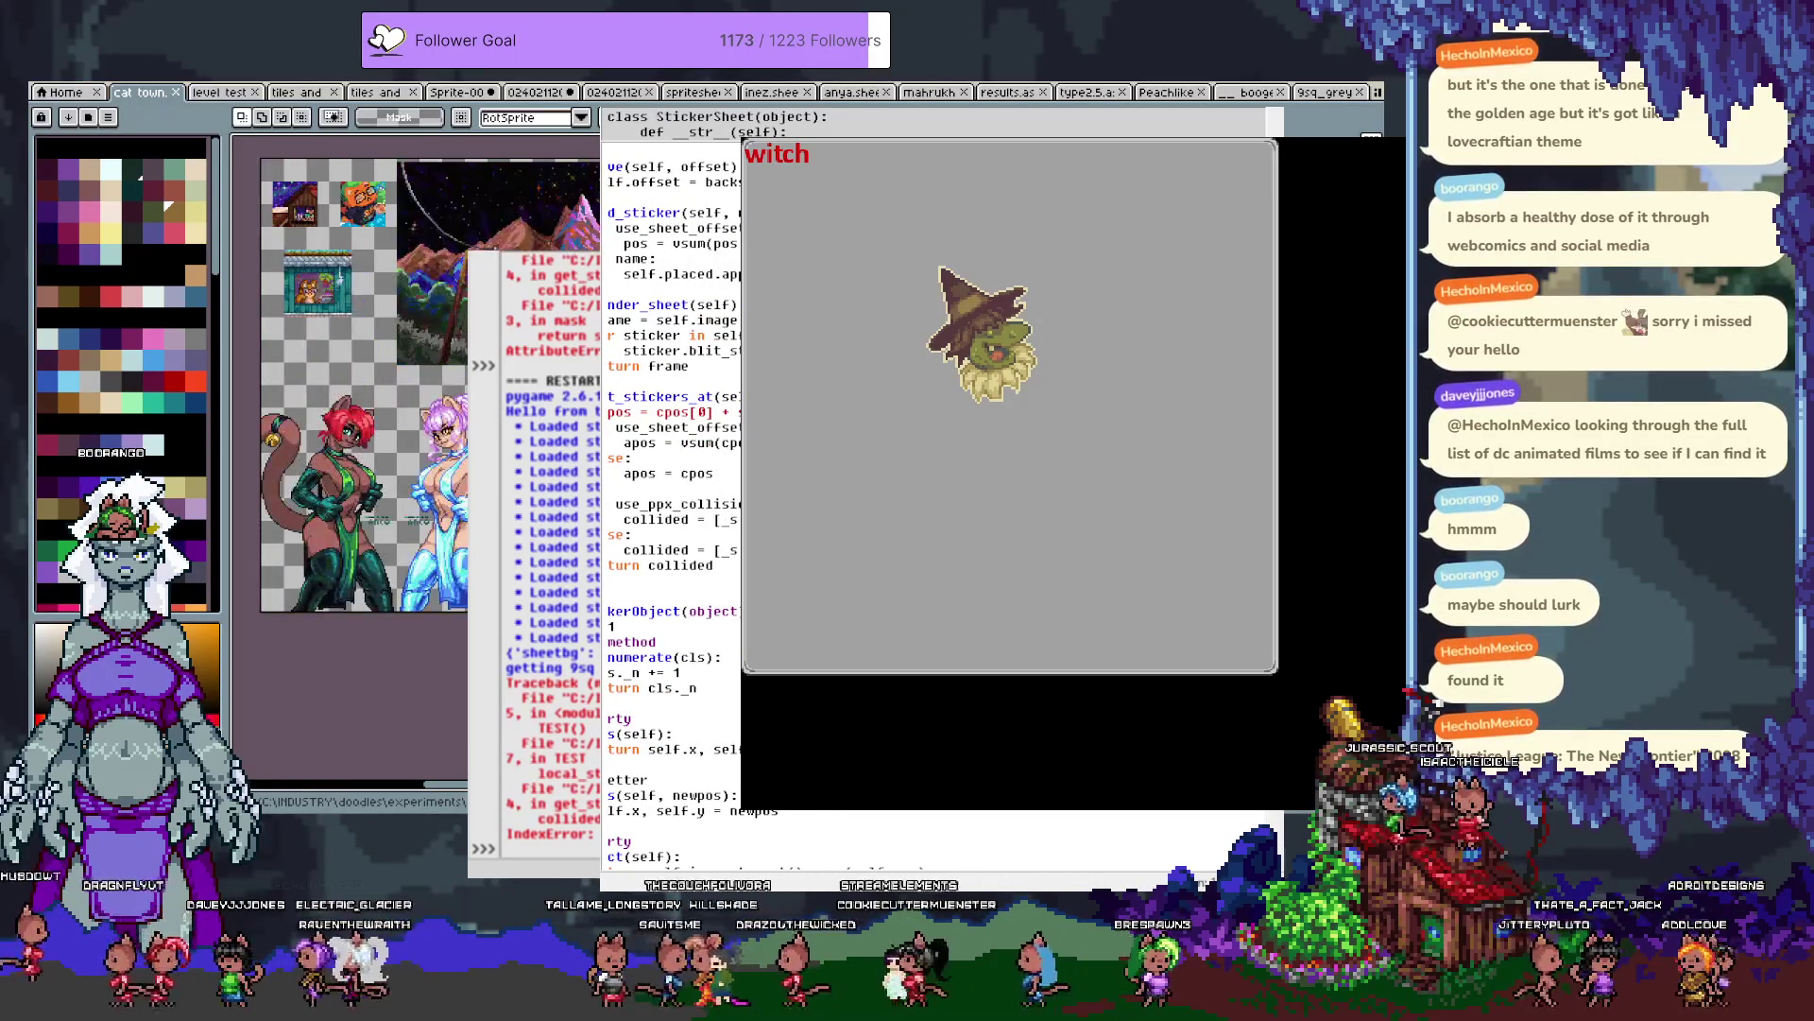
pyautogui.hscroll(1, 671, 473)
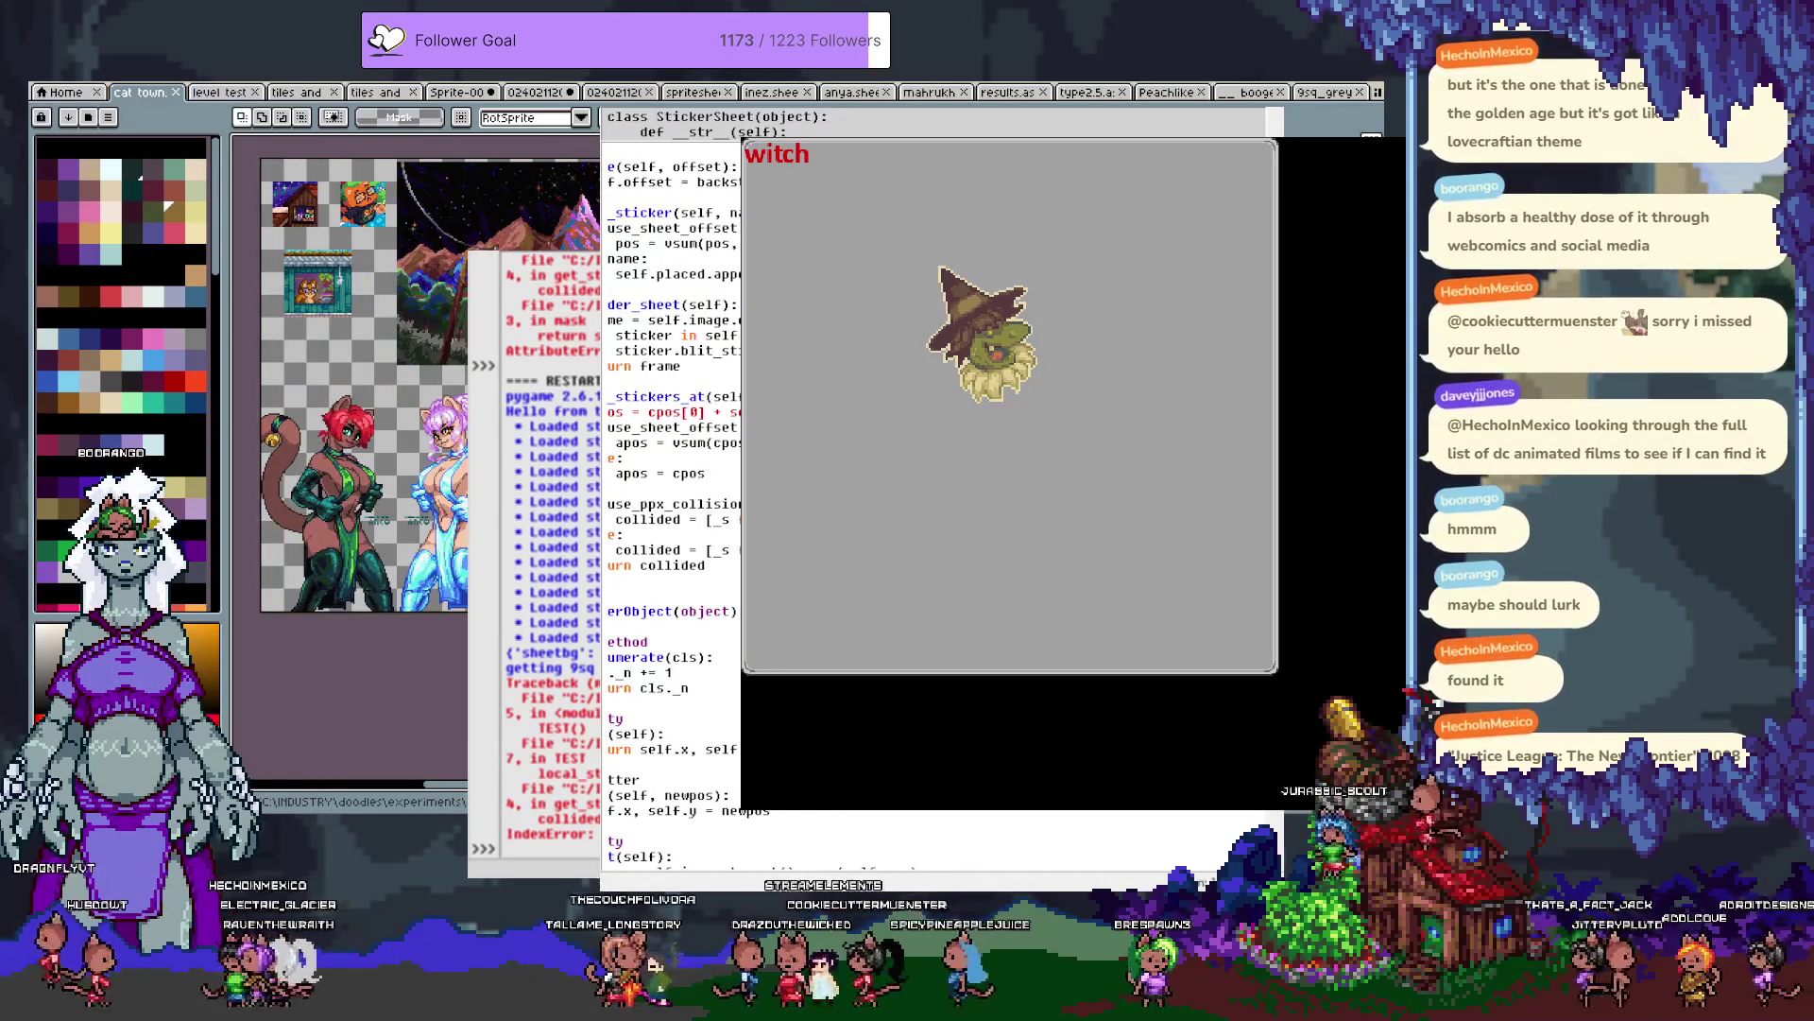
pyautogui.press('F5')
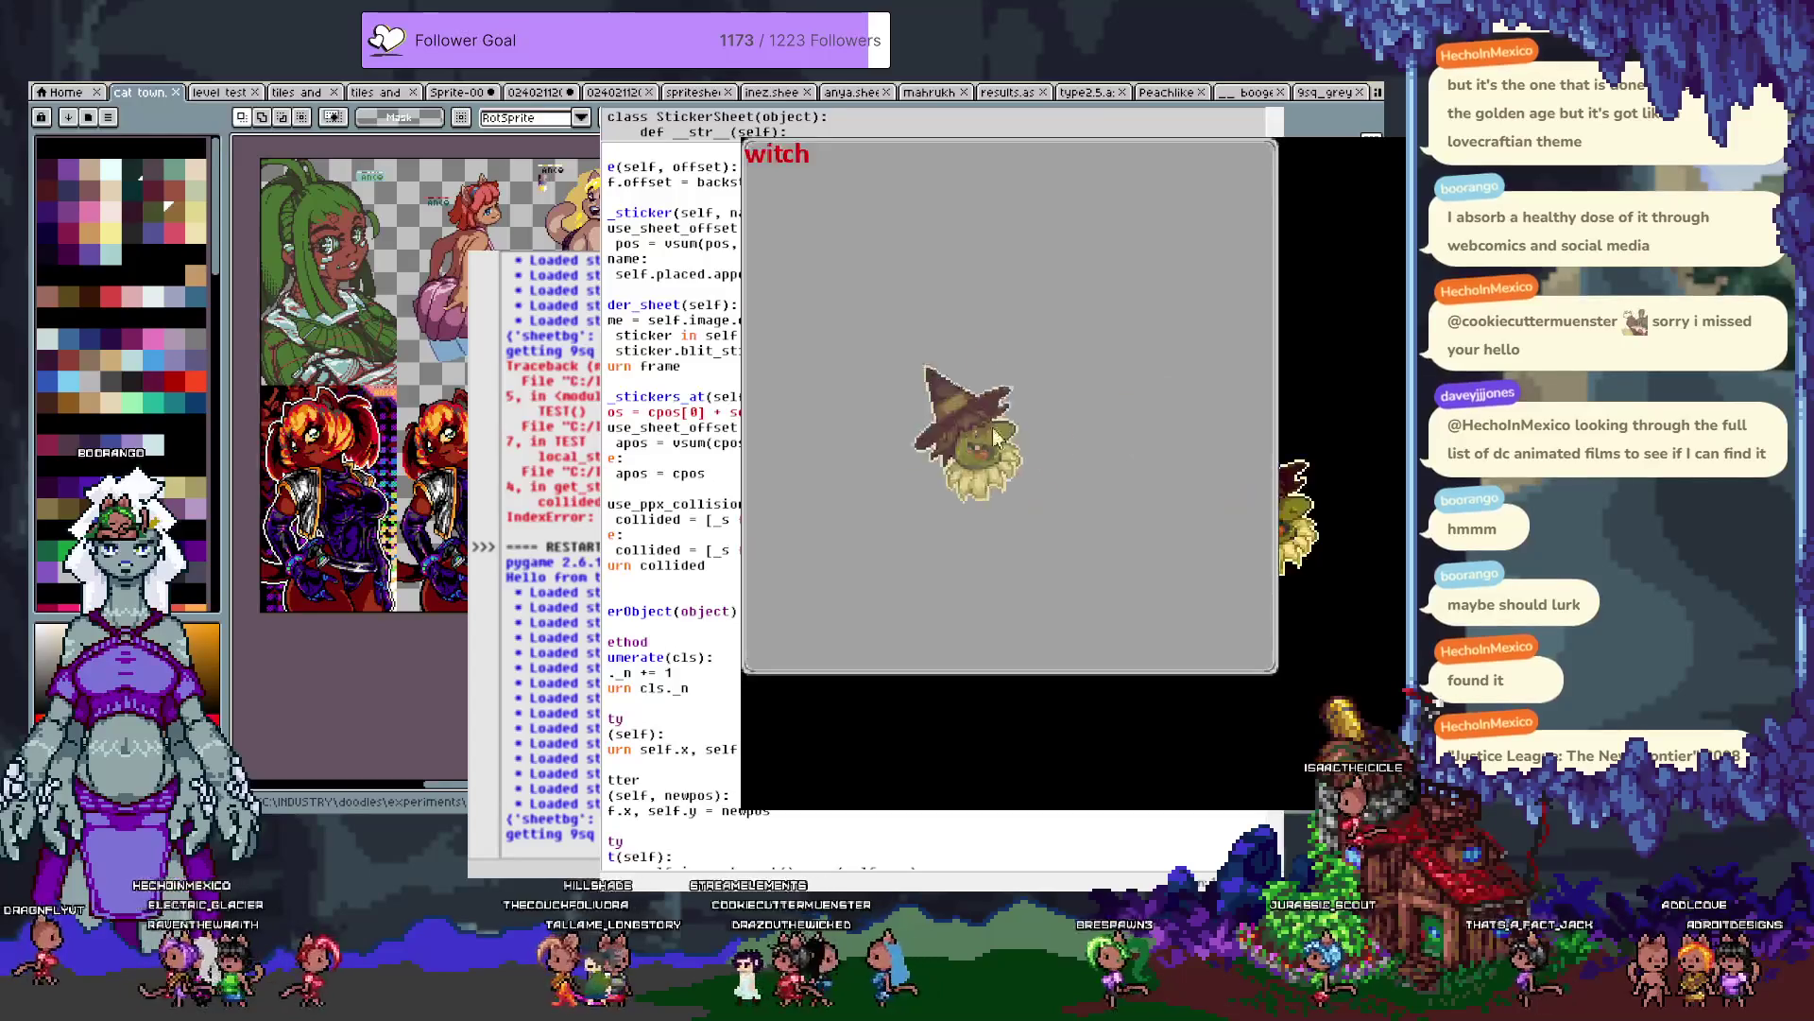
pyautogui.click(1036, 336)
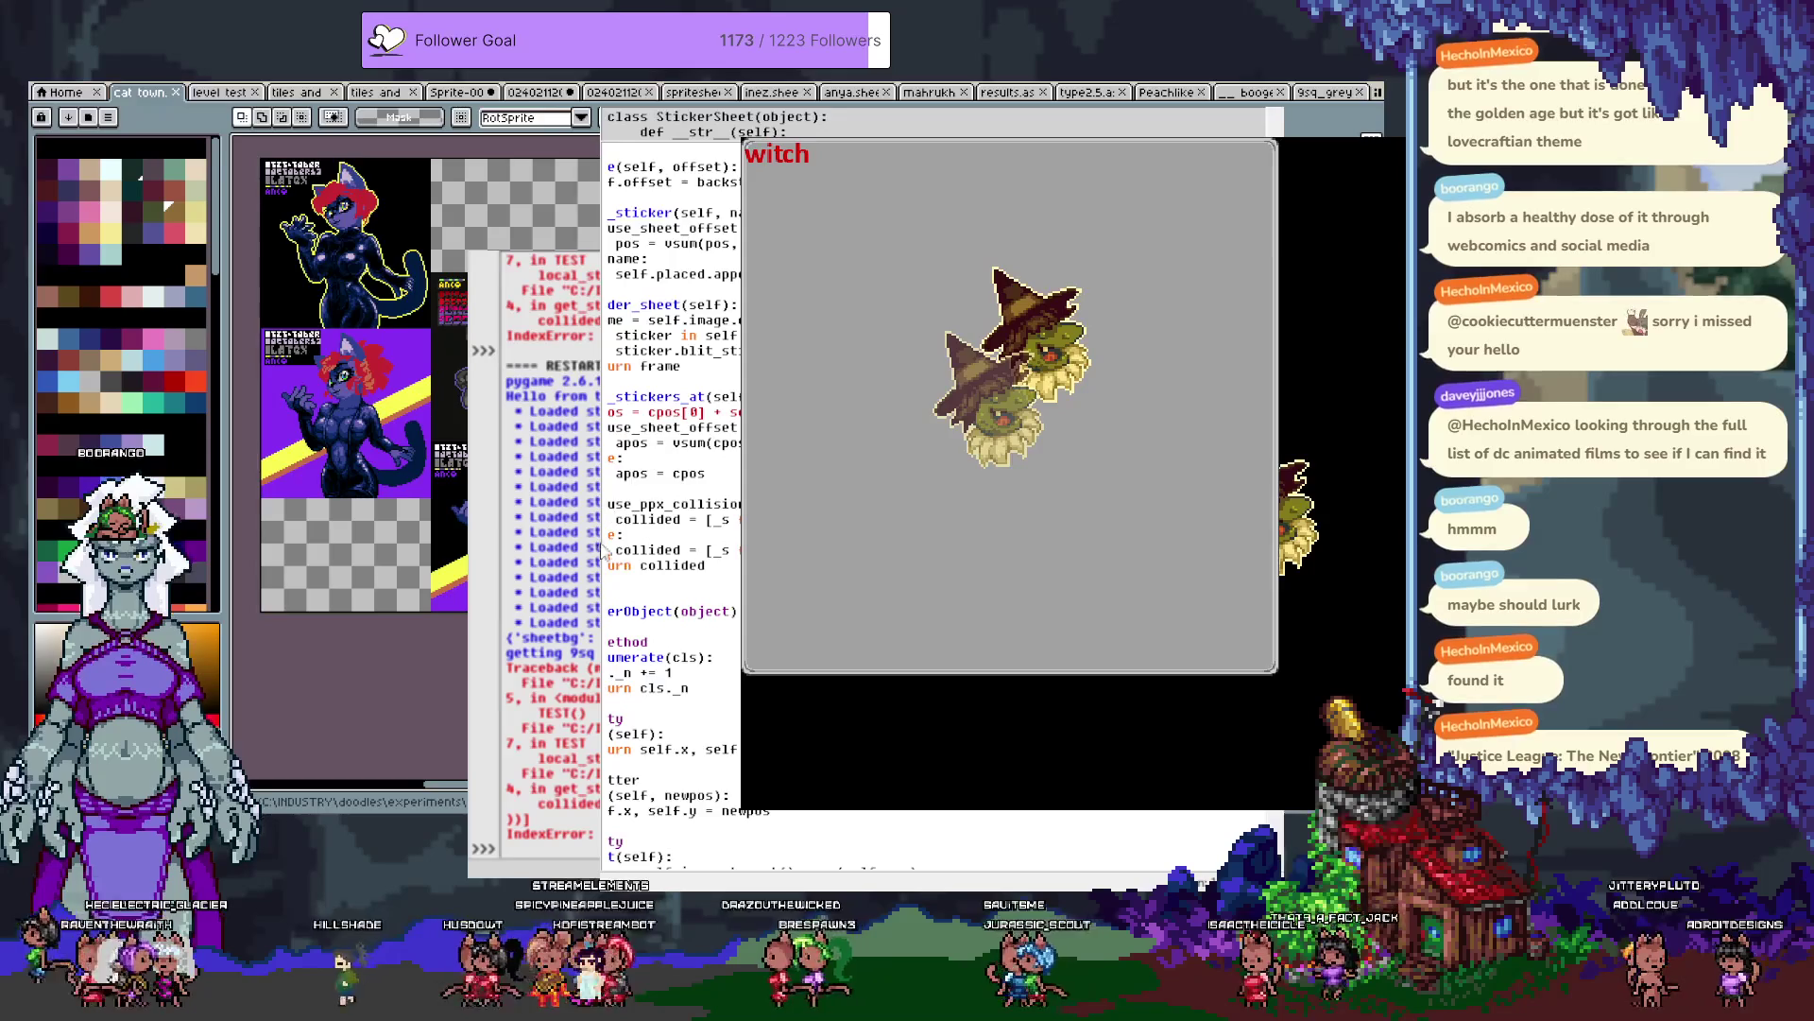
pyautogui.press('Escape')
pyautogui.press('F5')
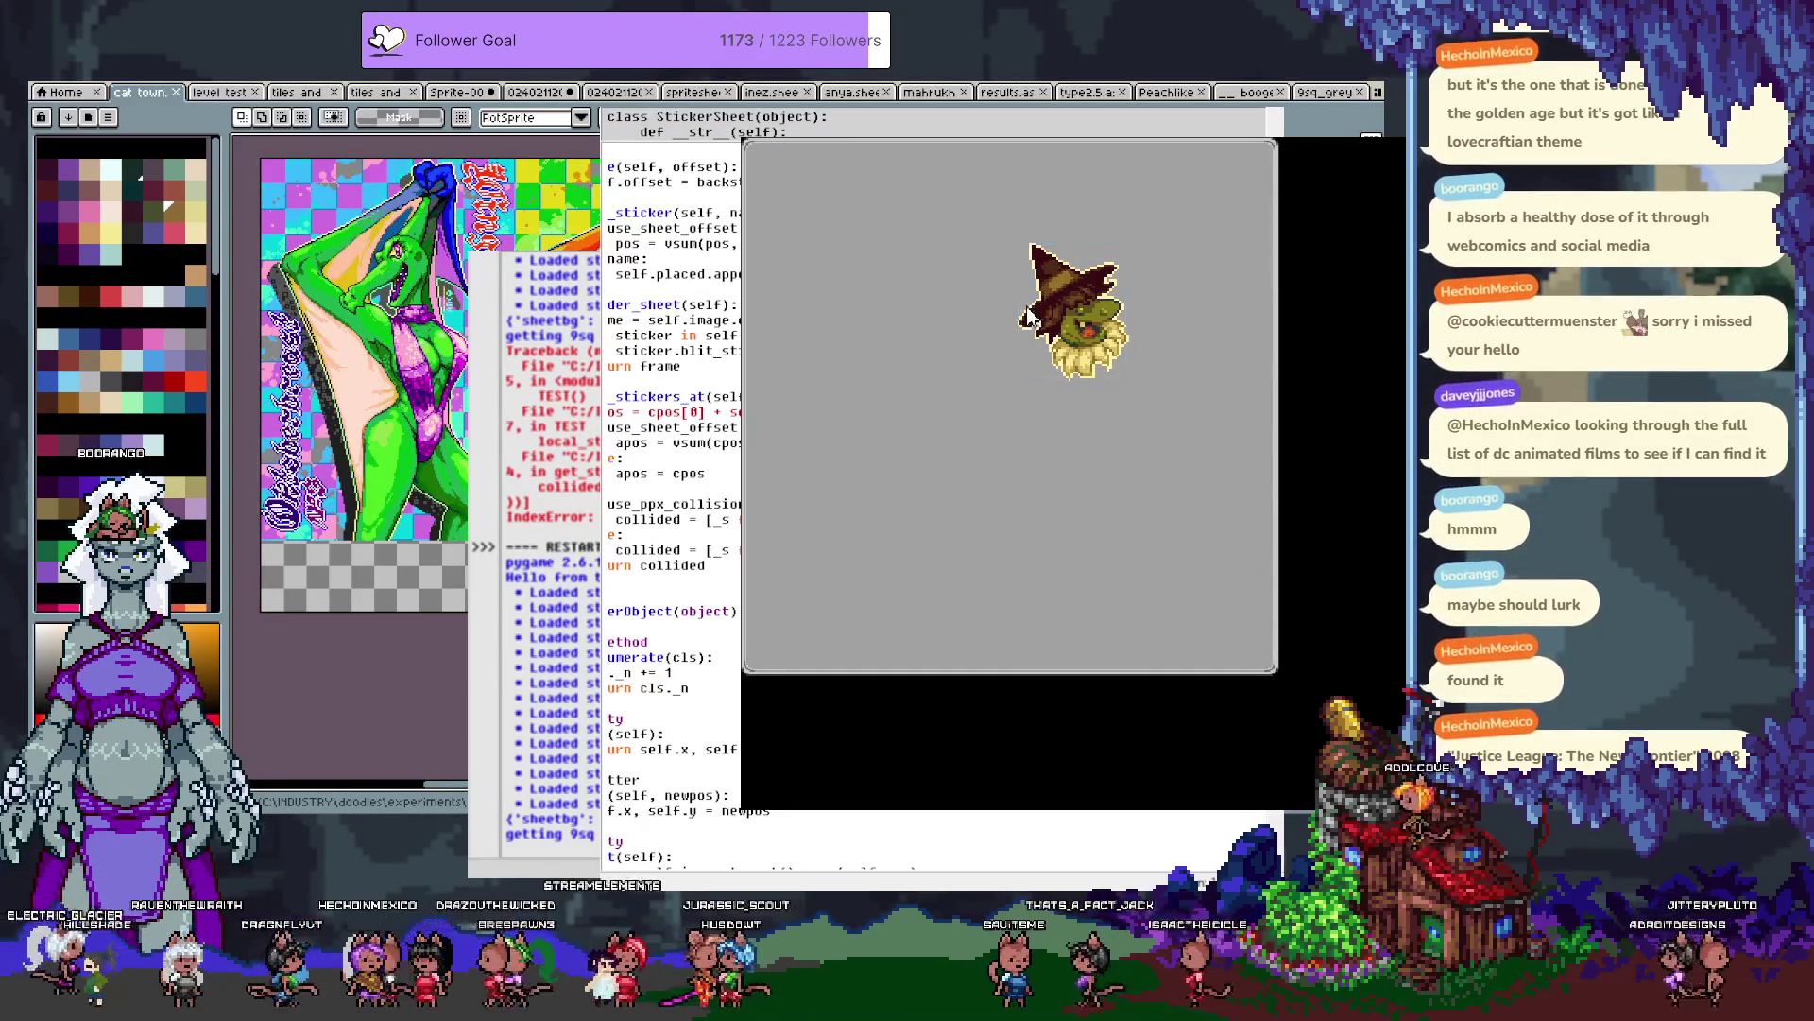
pyautogui.click(1052, 366)
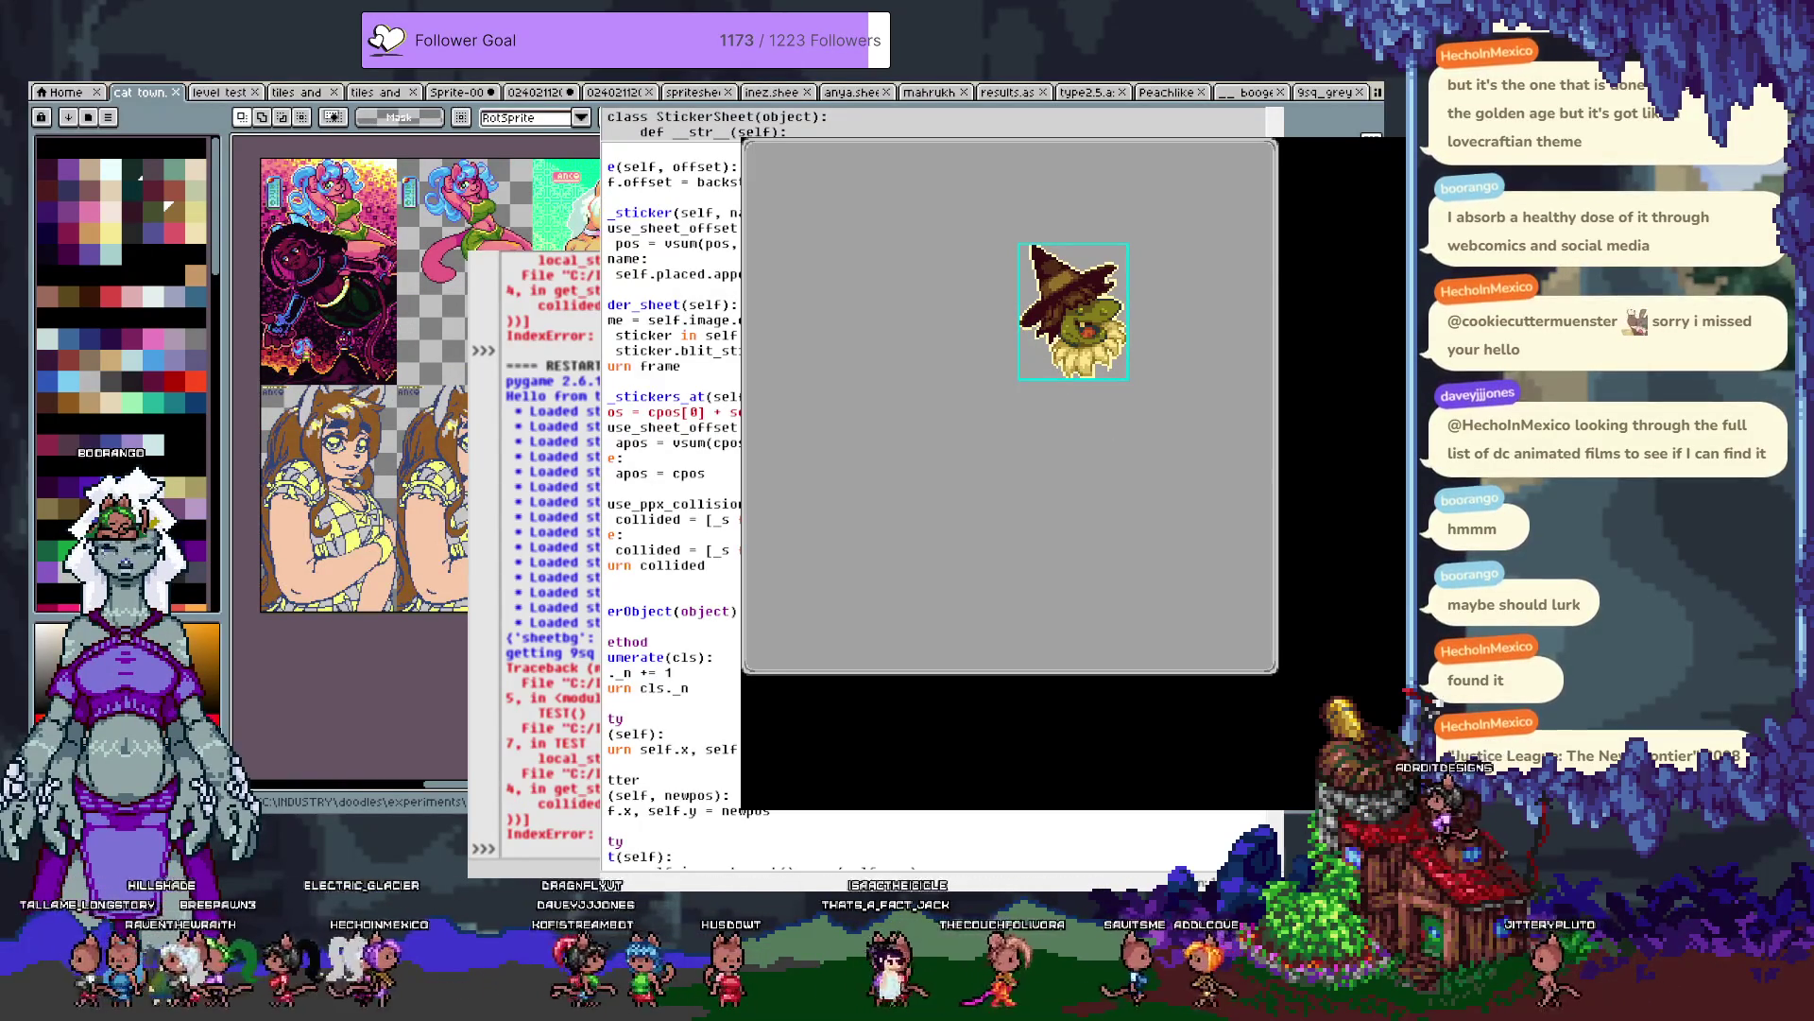
pyautogui.scroll(-1, 671, 491)
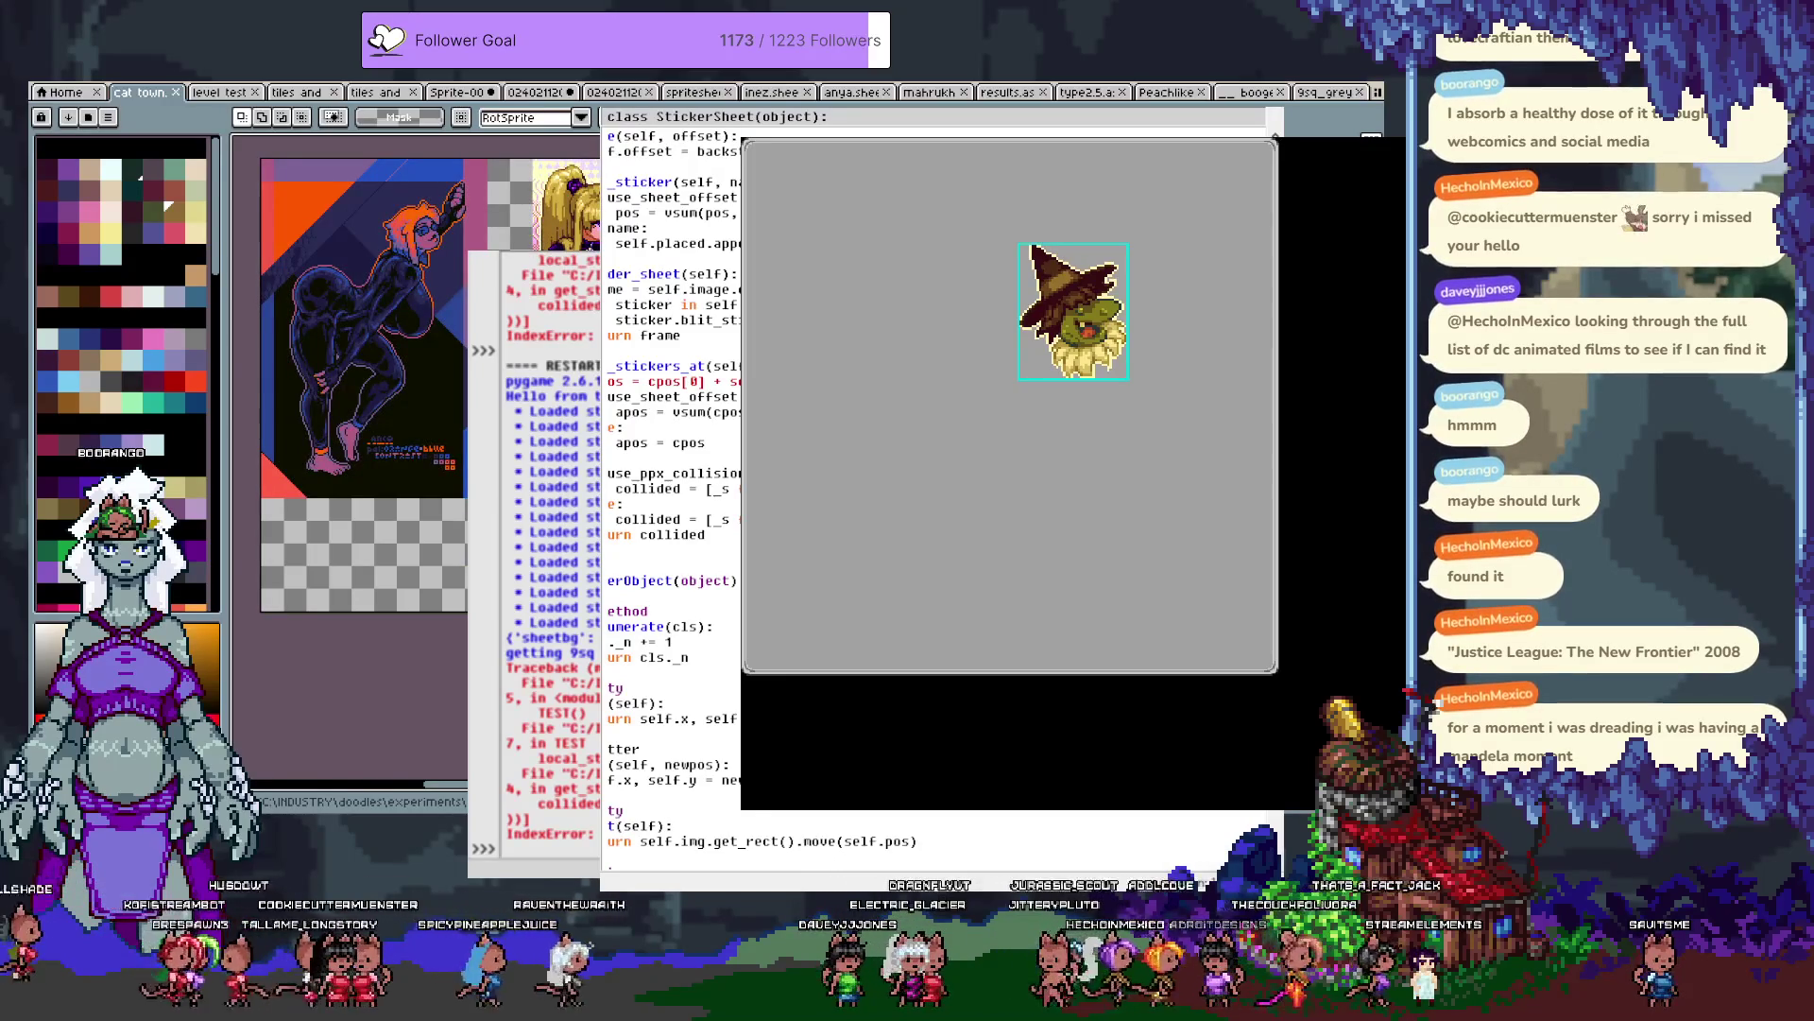
pyautogui.hscroll(1, 671, 473)
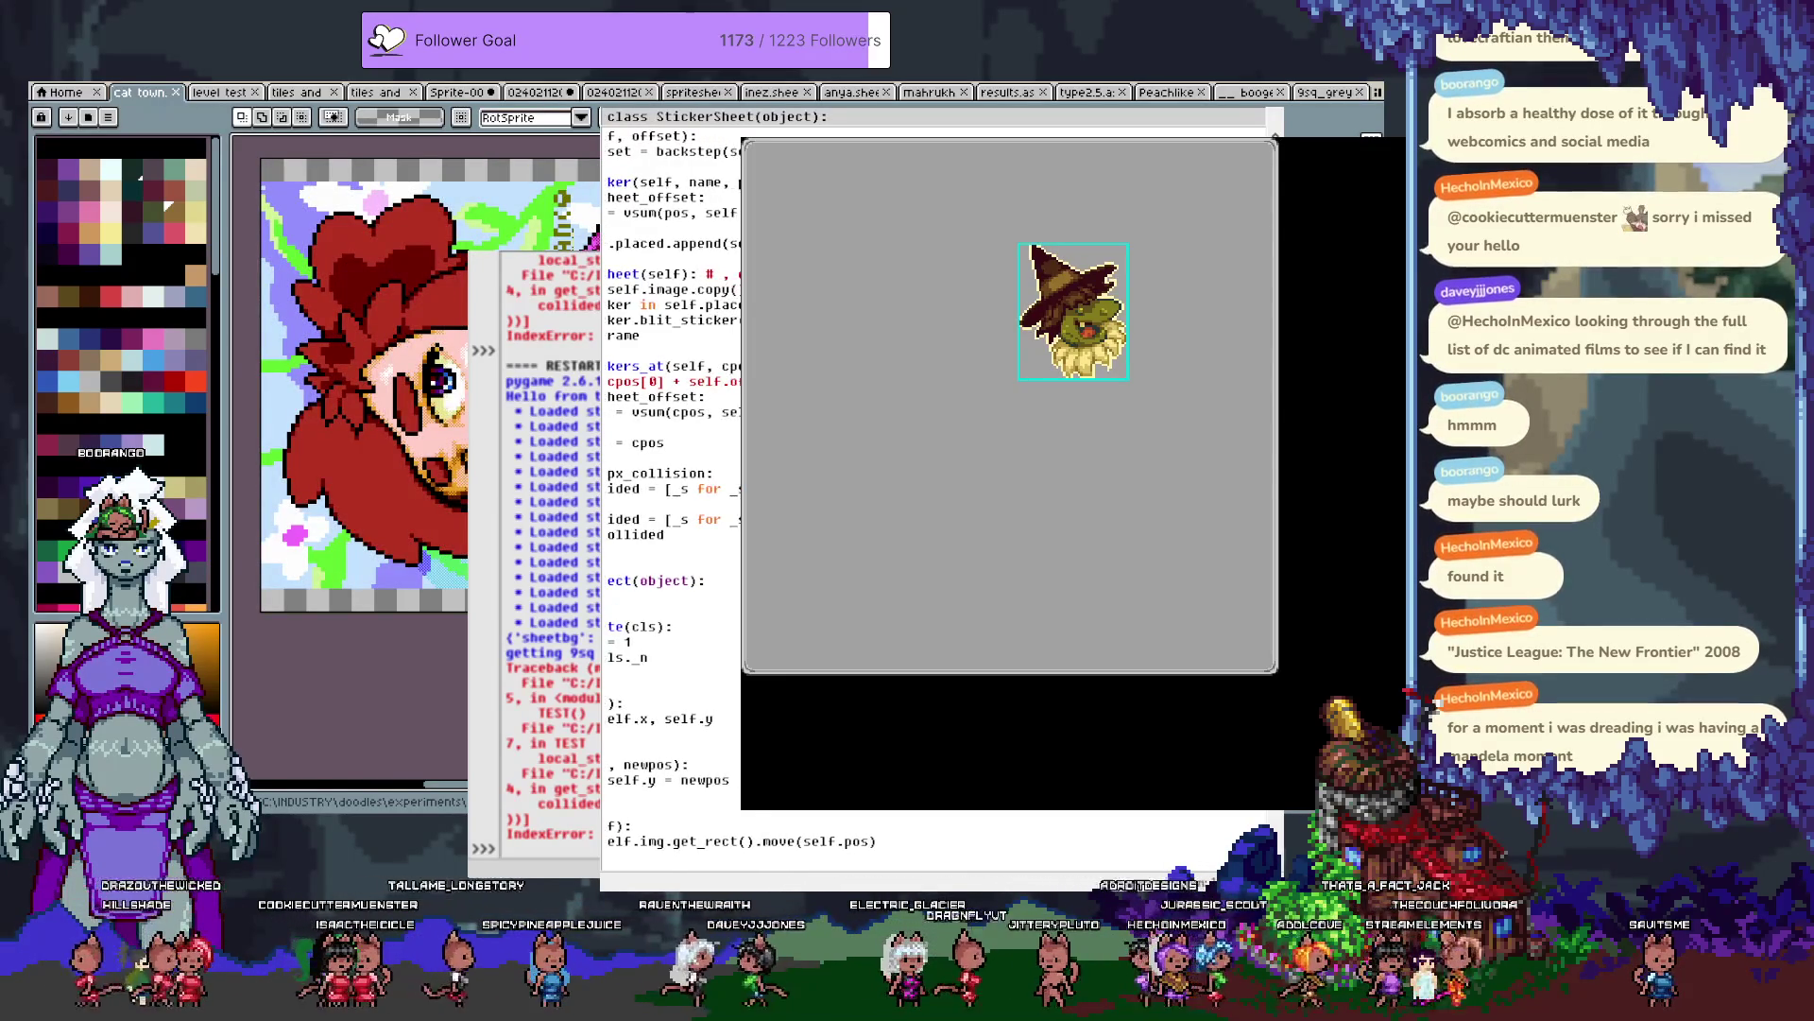
pyautogui.press('Escape')
# Rerun the test, place a witch sticker and click it to test picking.
pyautogui.press('F5')
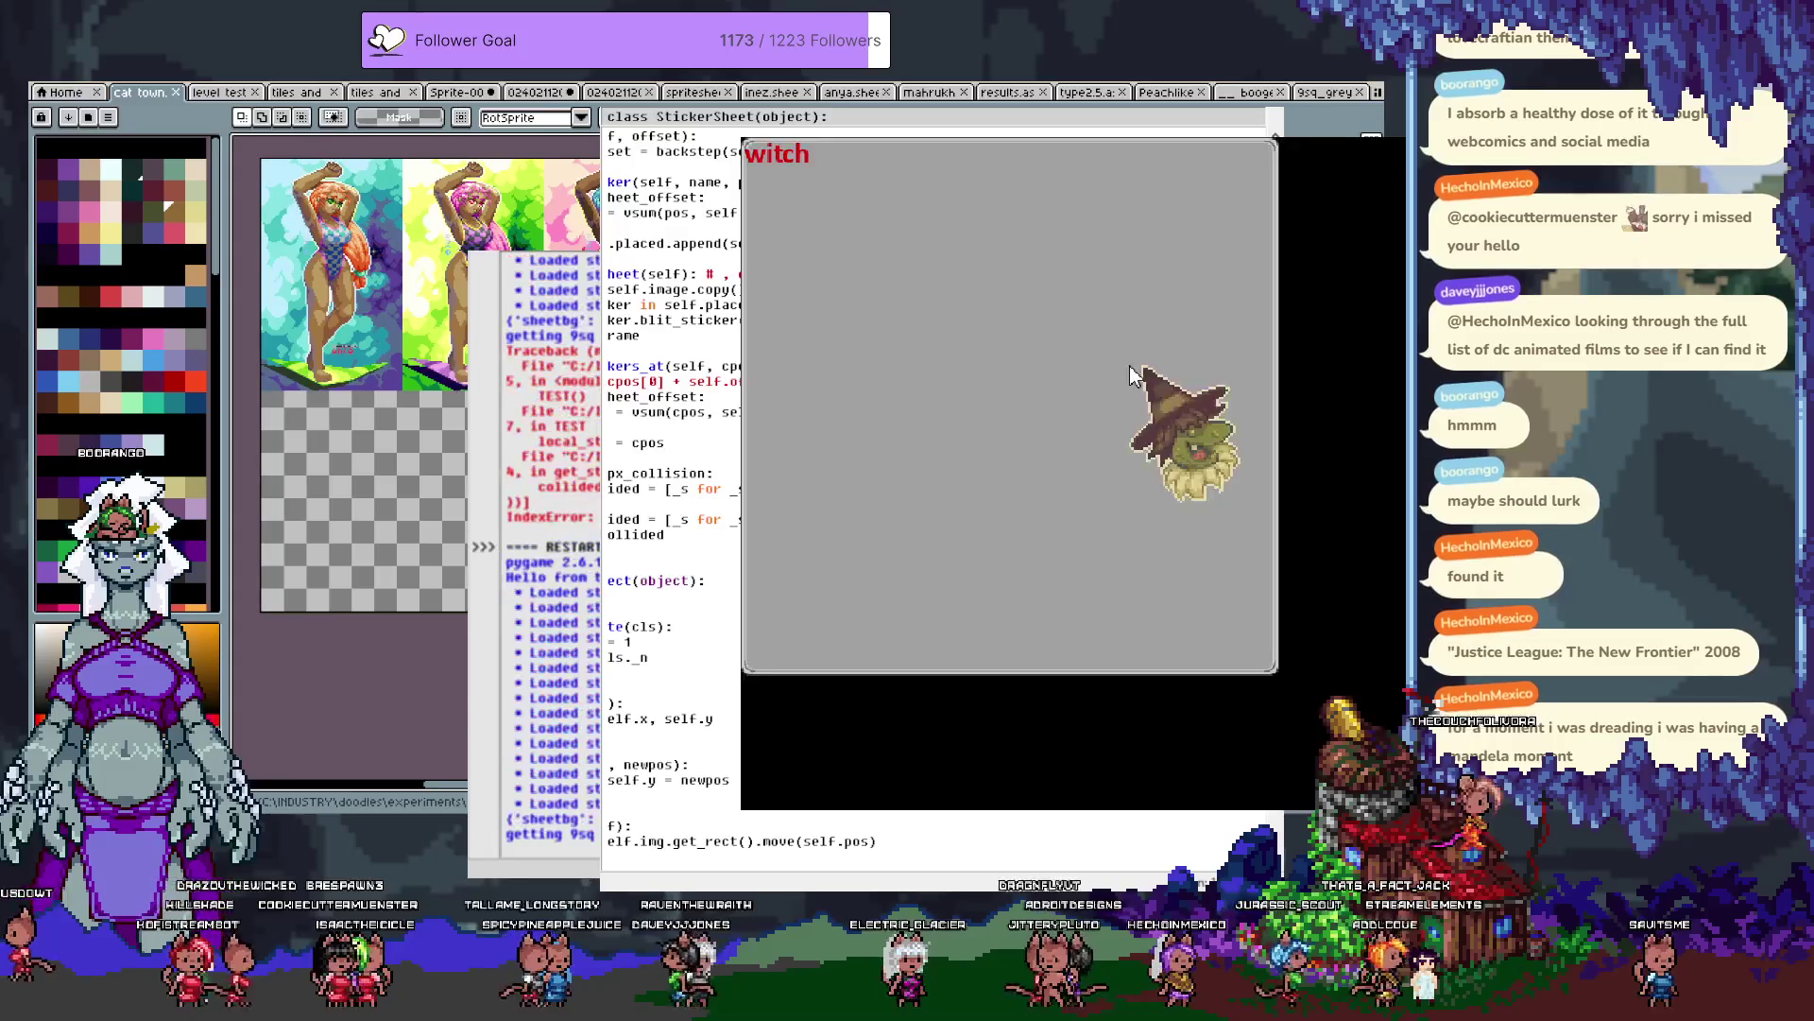
pyautogui.click(989, 374)
pyautogui.click(1009, 448)
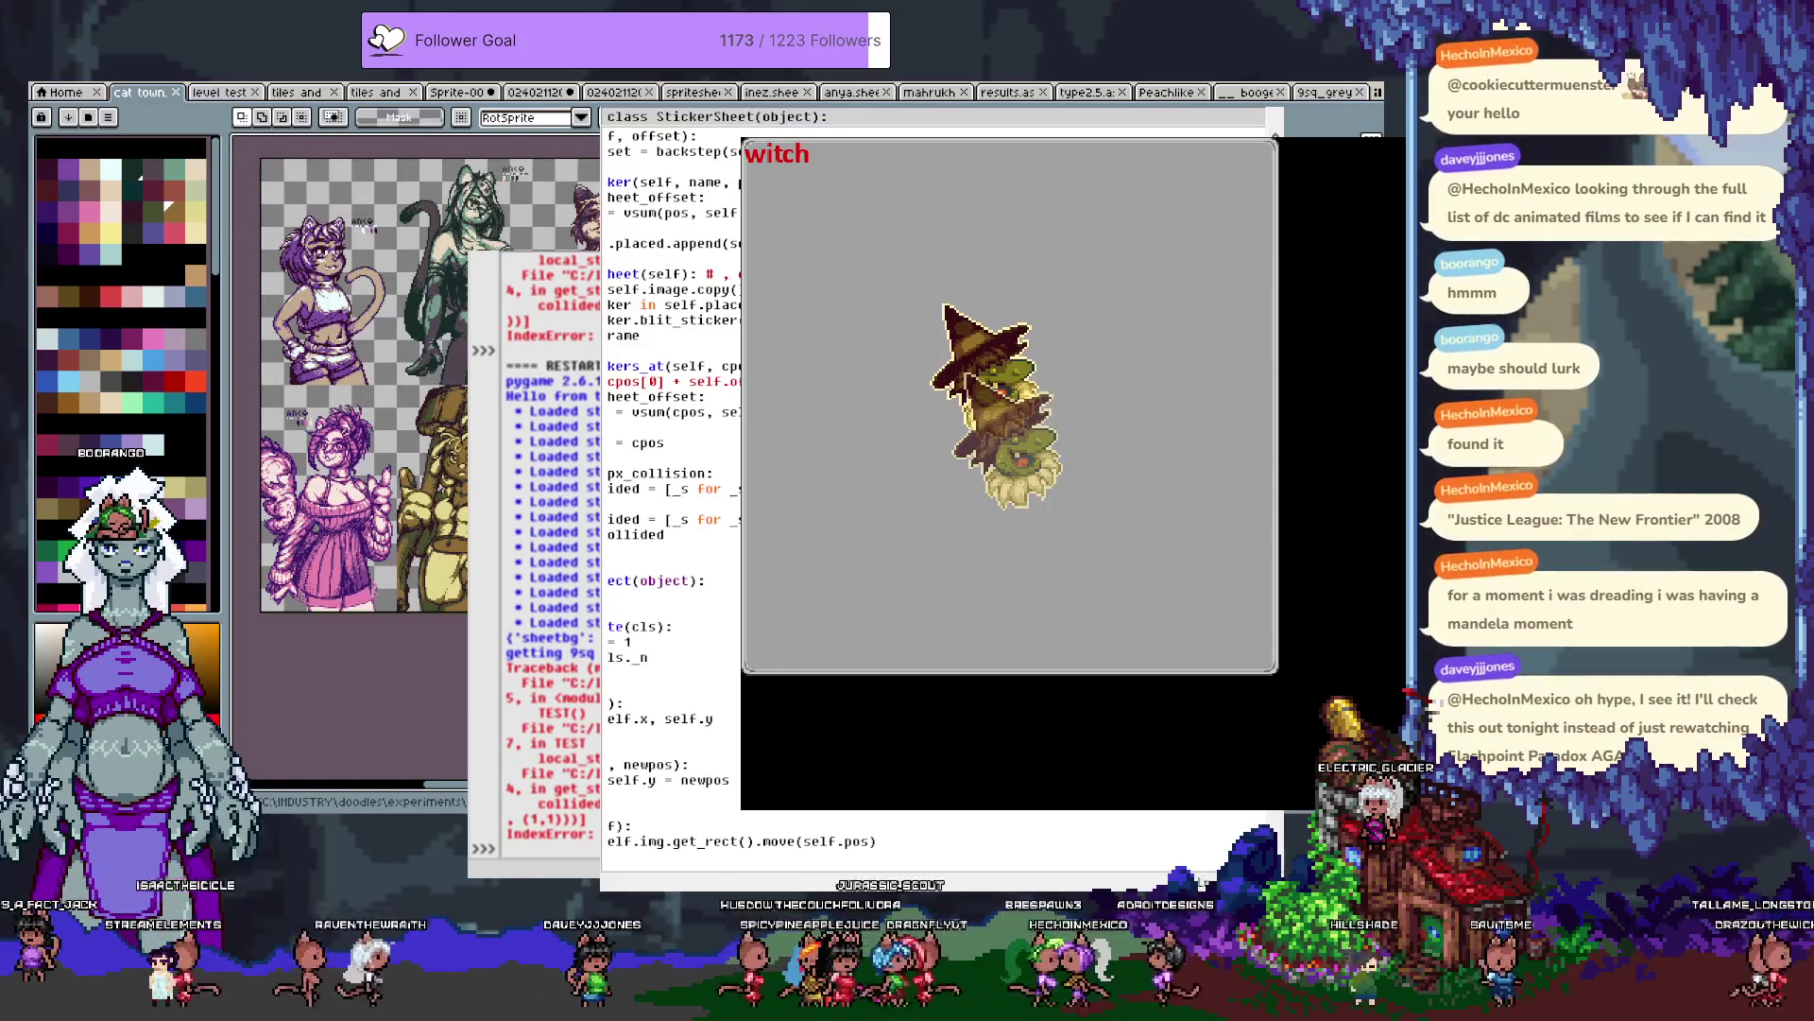
# Rerun the test again and drag a new spider-web sticker onto the witch.
pyautogui.press('F5')
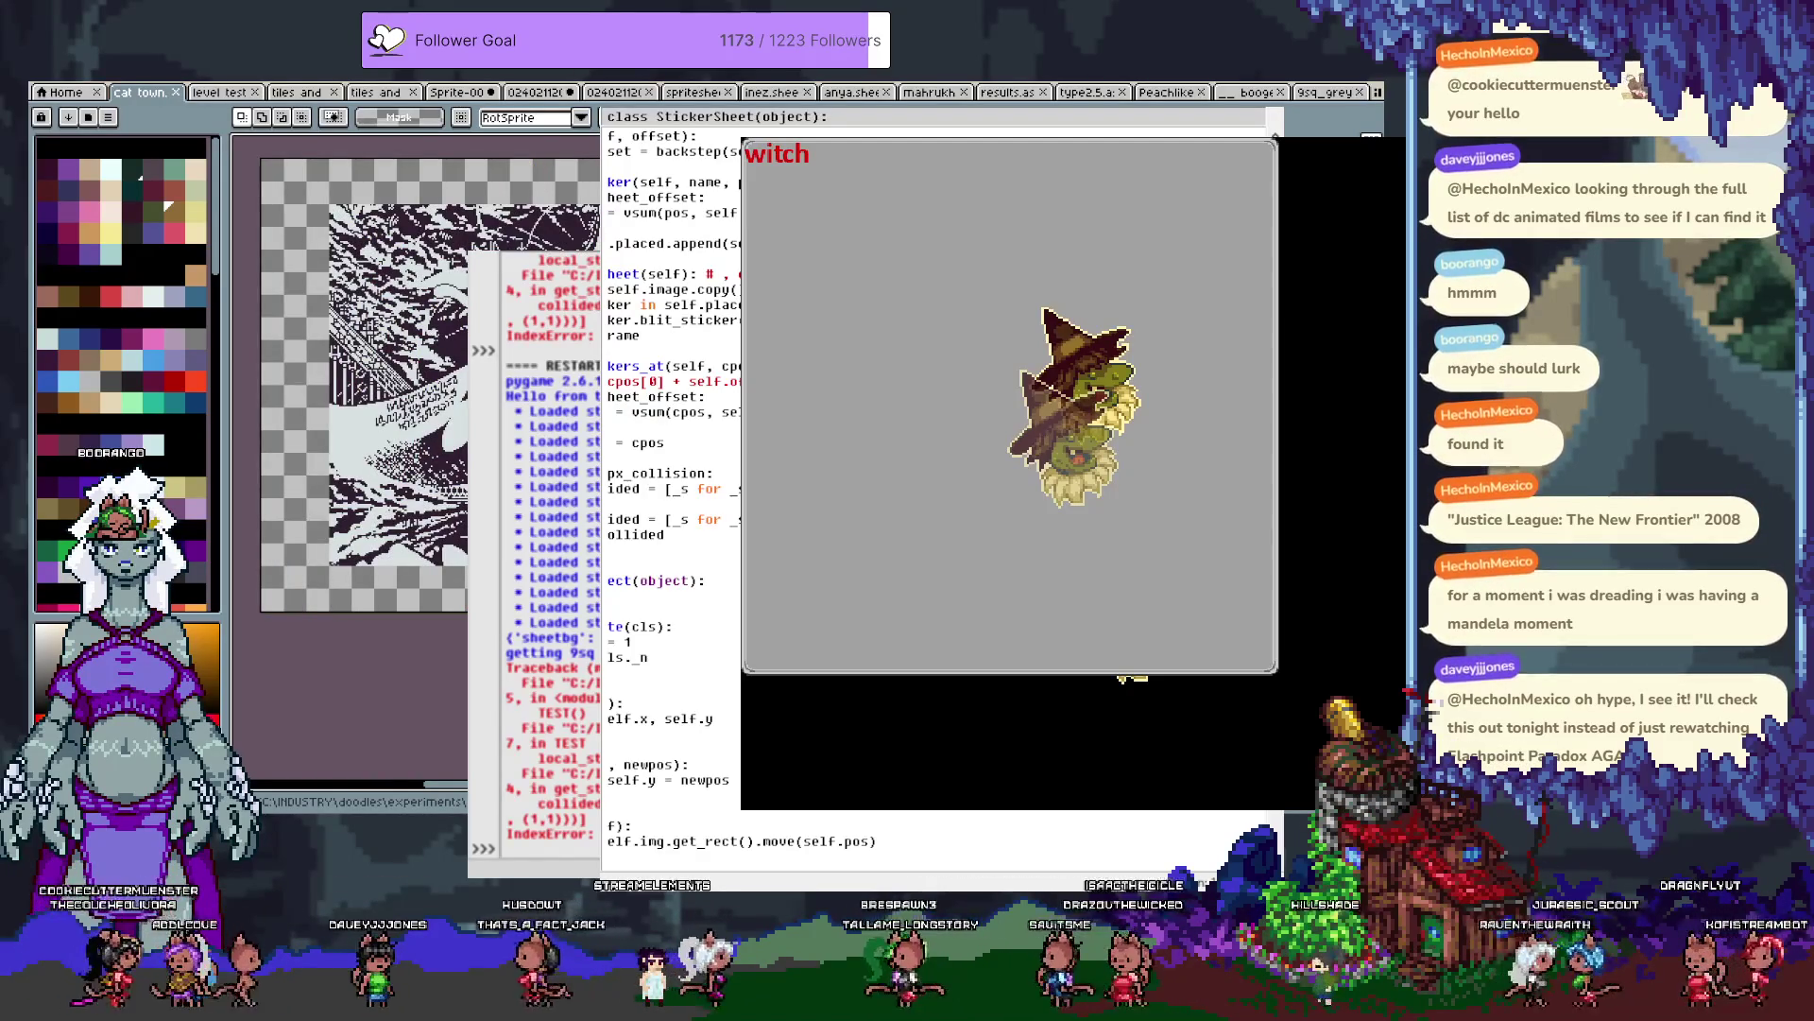
pyautogui.hscroll(-3, 671, 491)
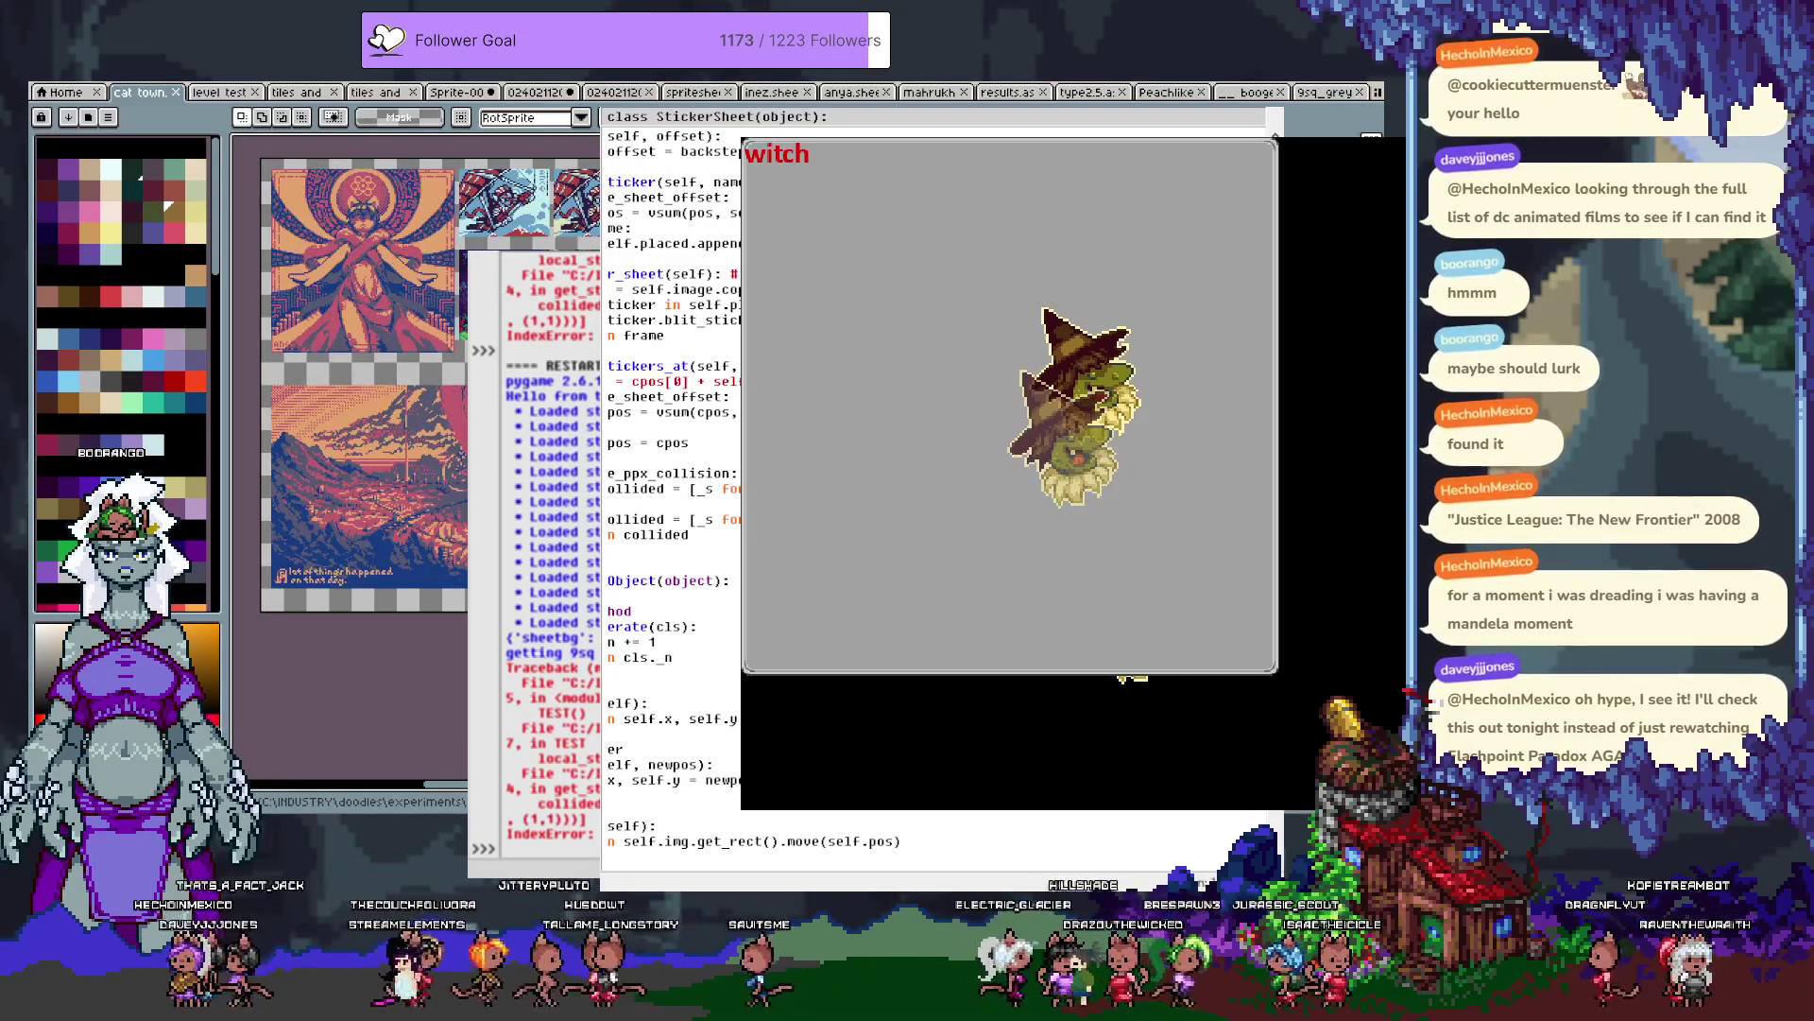
pyautogui.press('F5')
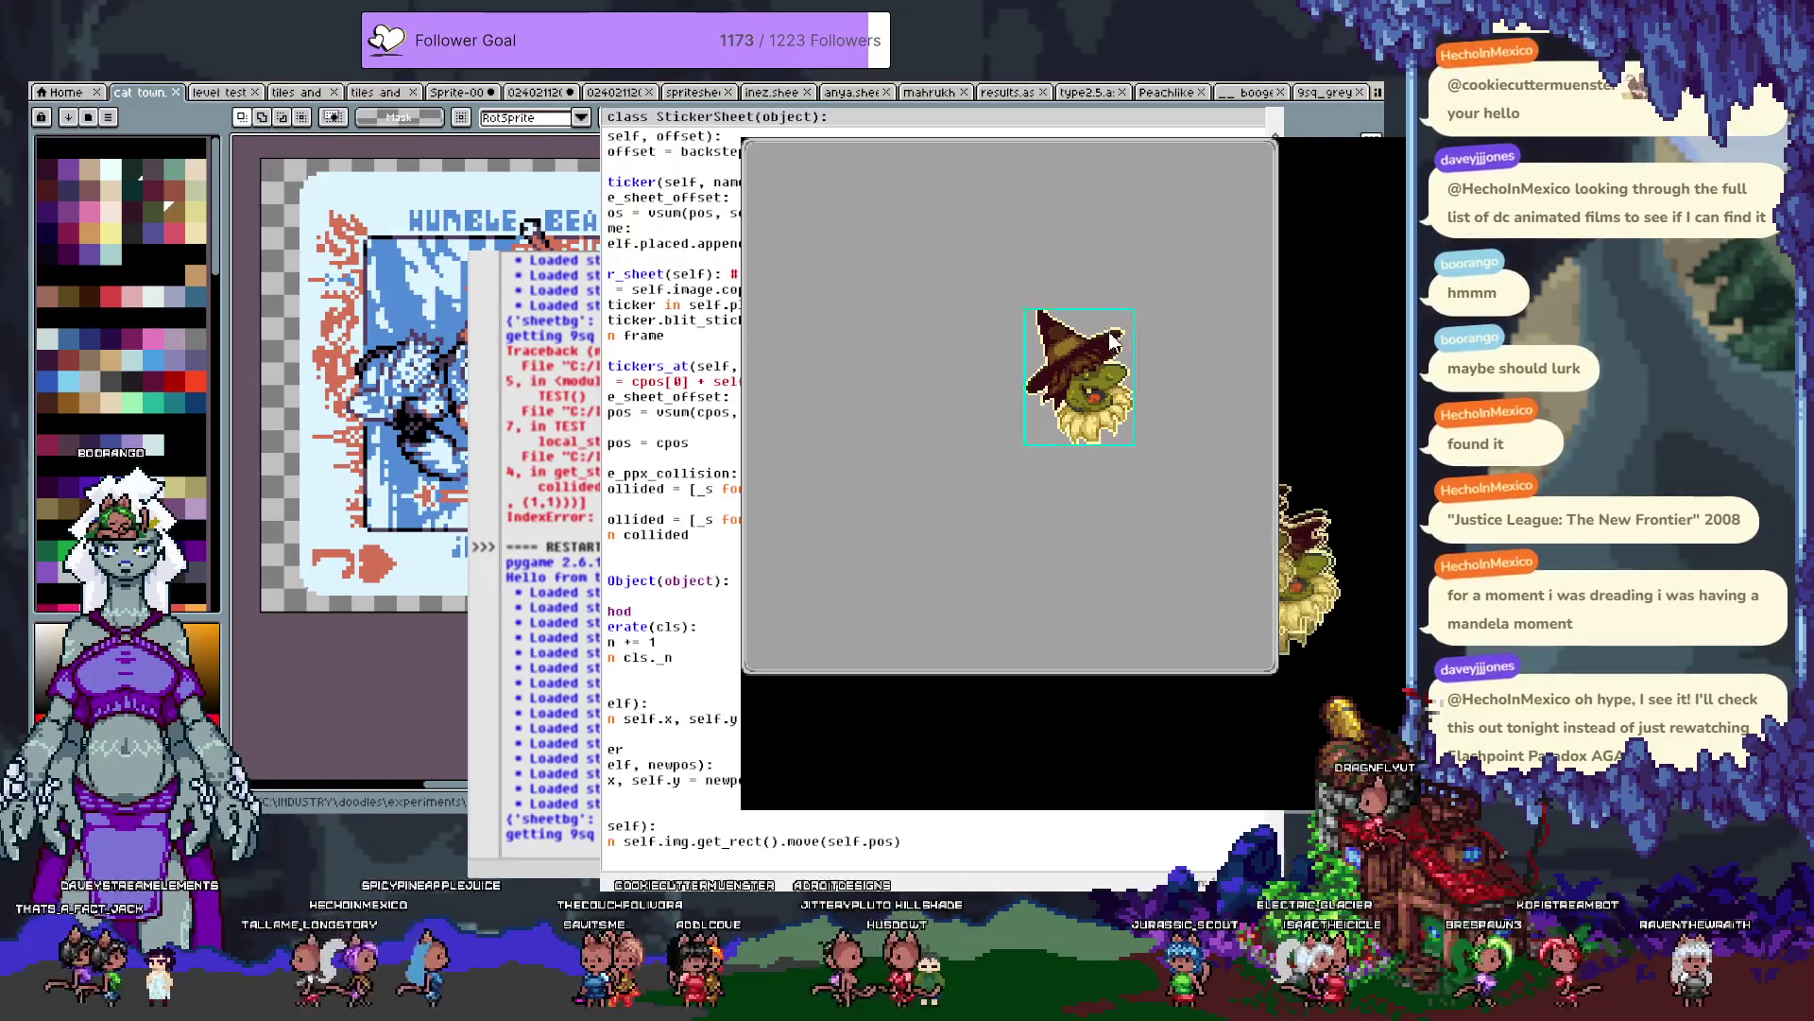
pyautogui.click(994, 433)
pyautogui.moveTo(994, 433); pyautogui.dragTo(1040, 397)
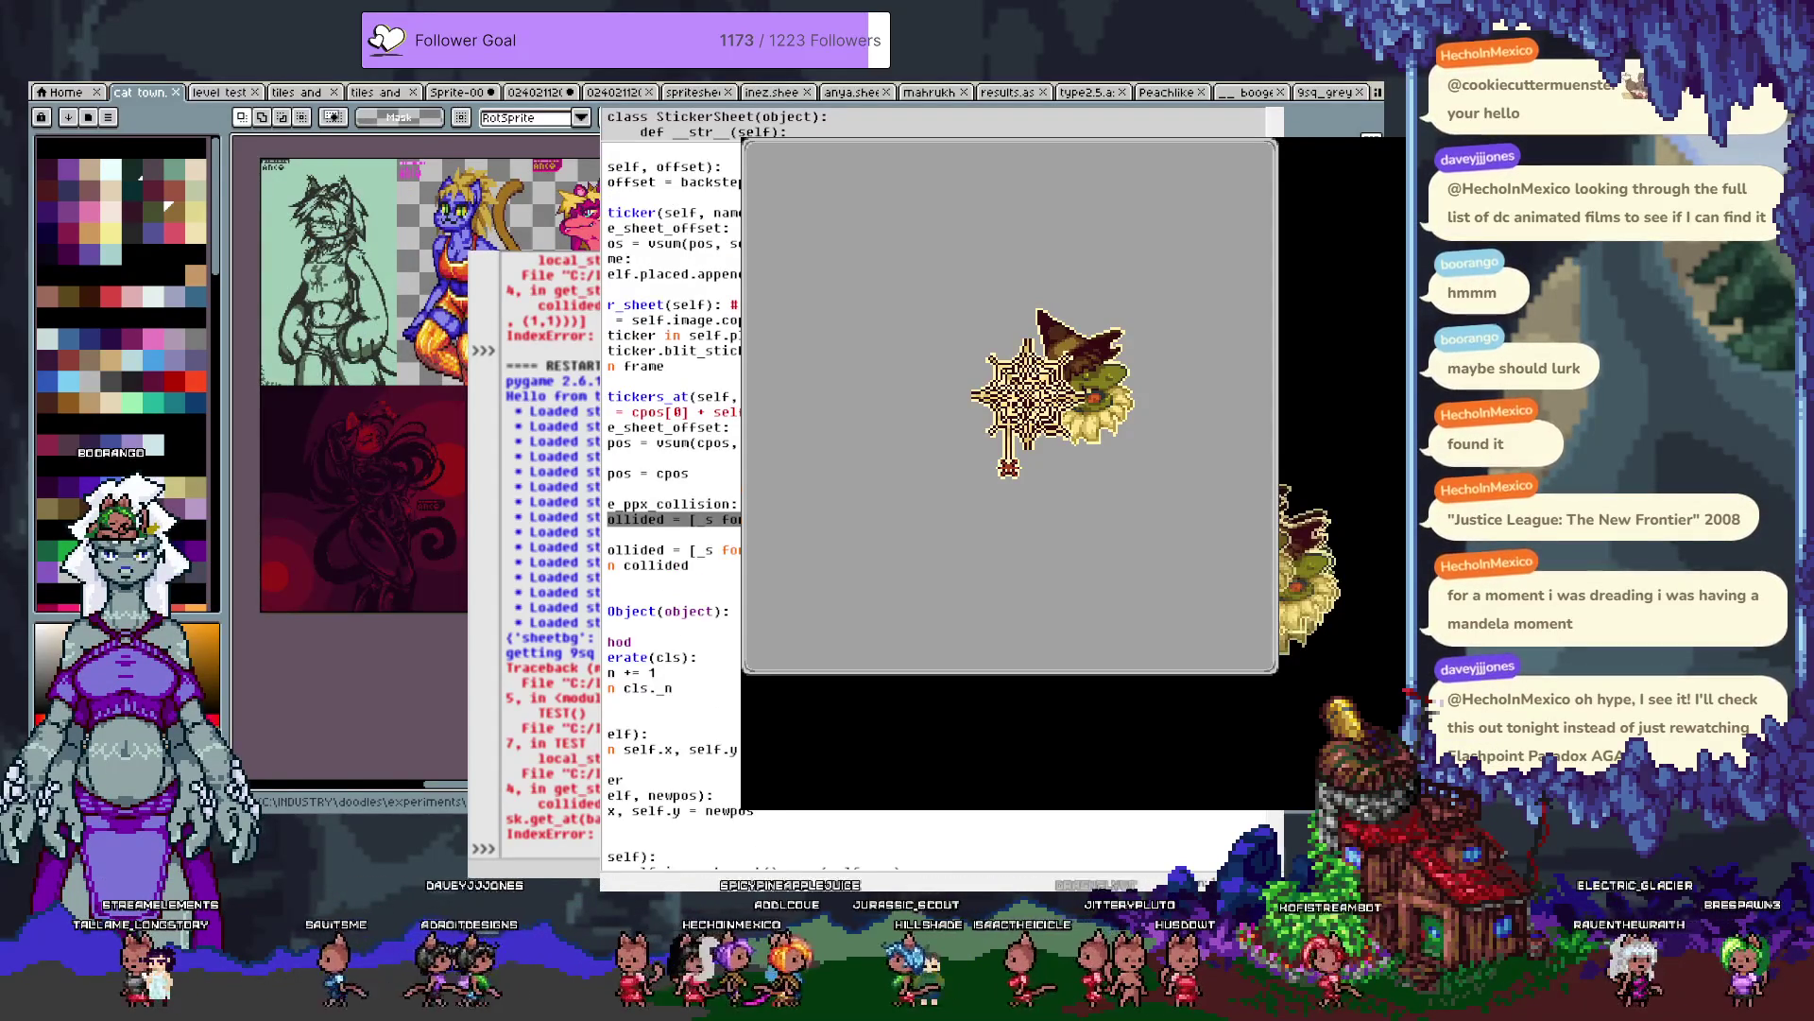
# Return to the collided line in get_stickers_at and rerun the sticker test.
pyautogui.click(608, 504)
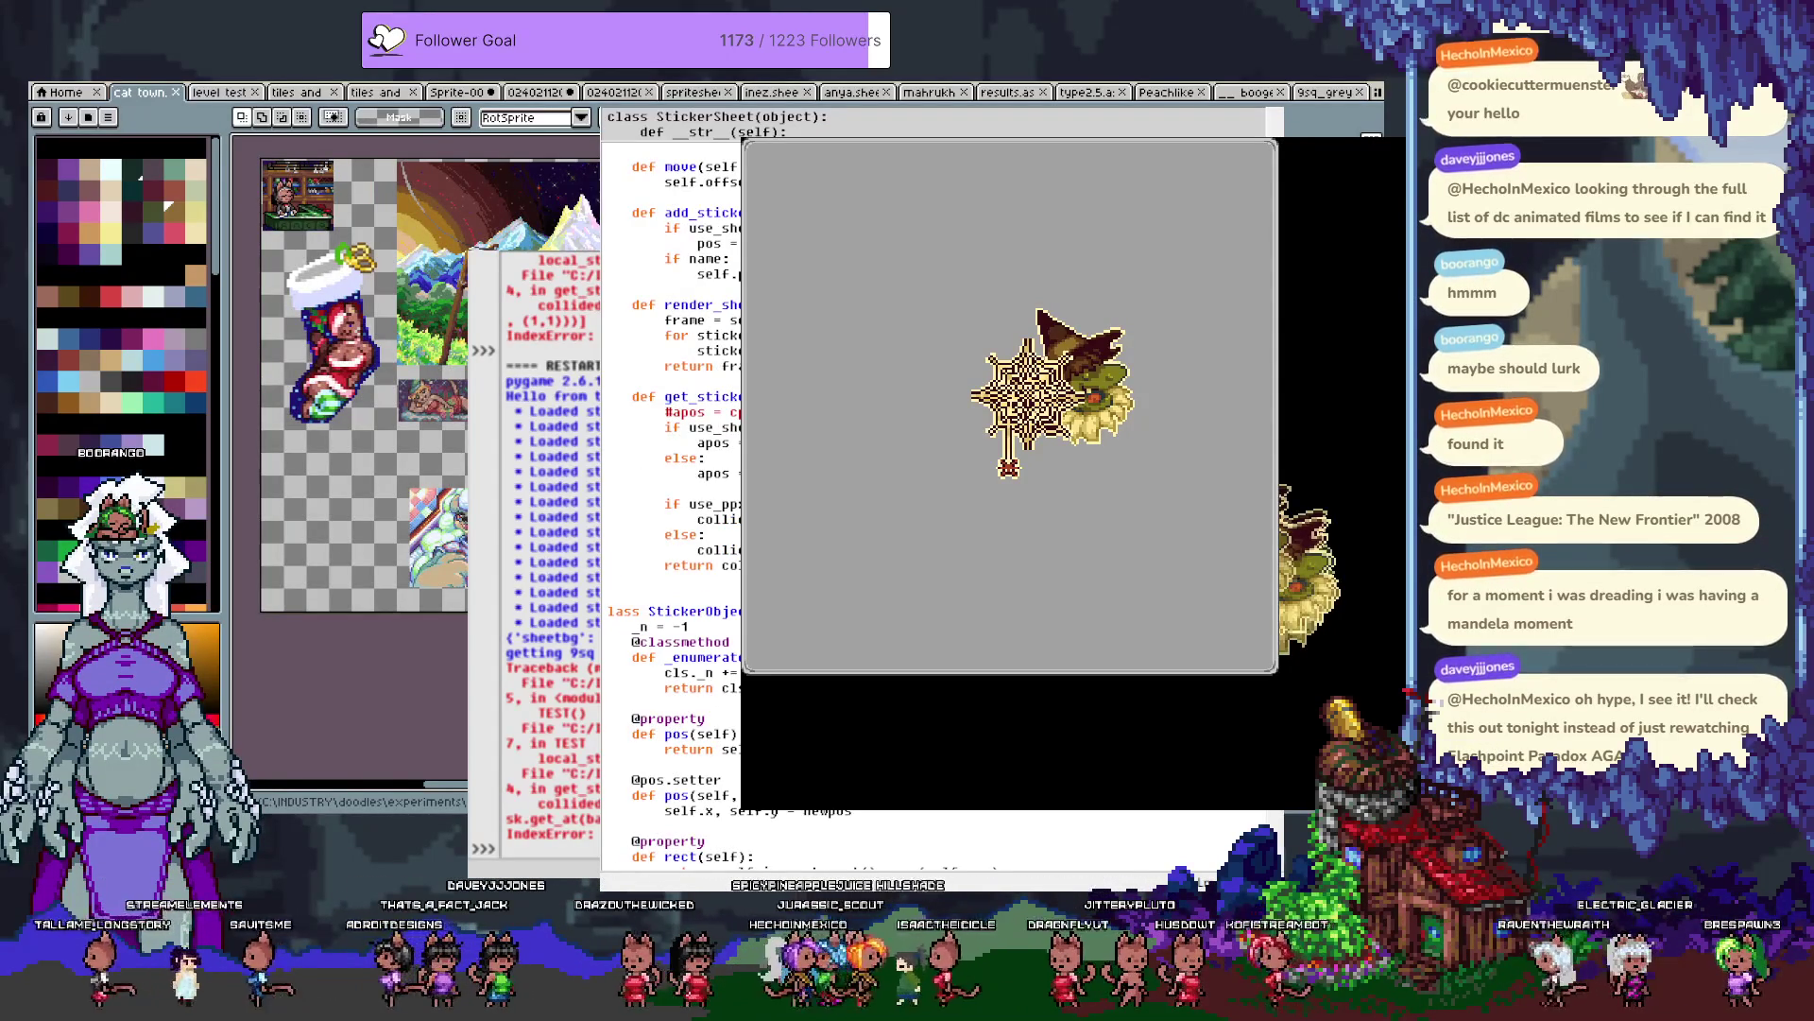
pyautogui.press('End')
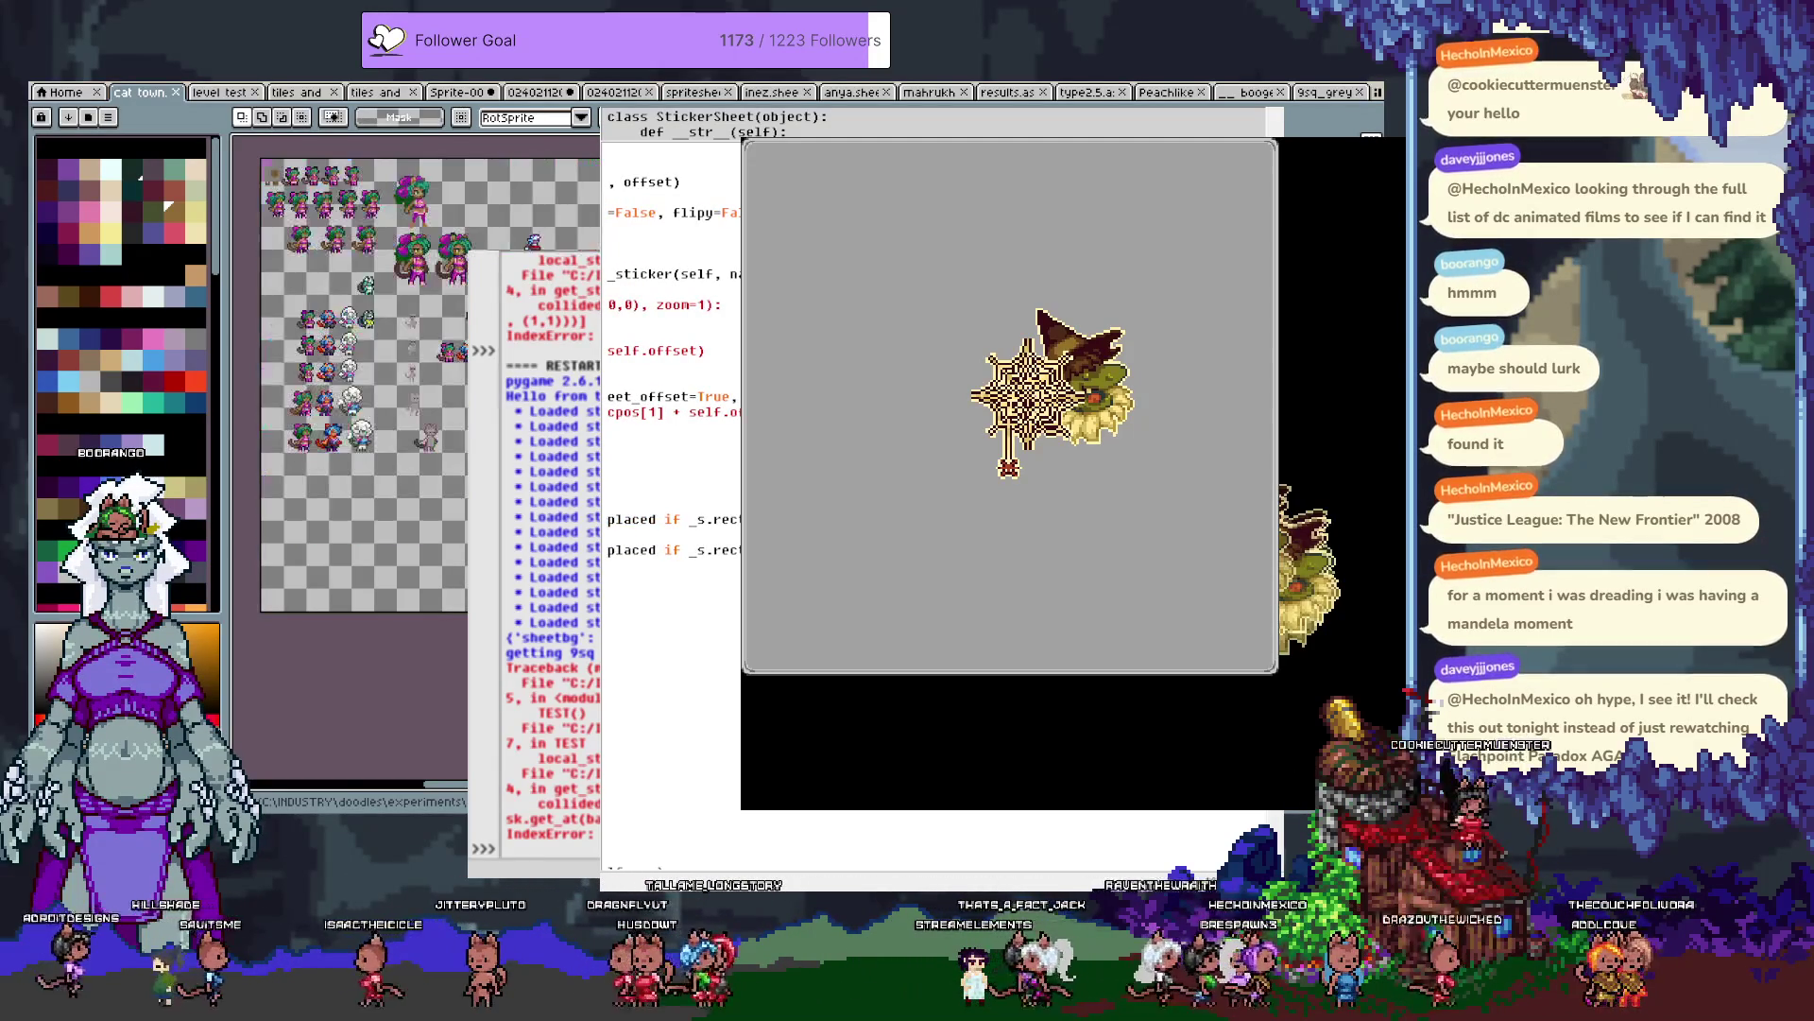
pyautogui.press('F5')
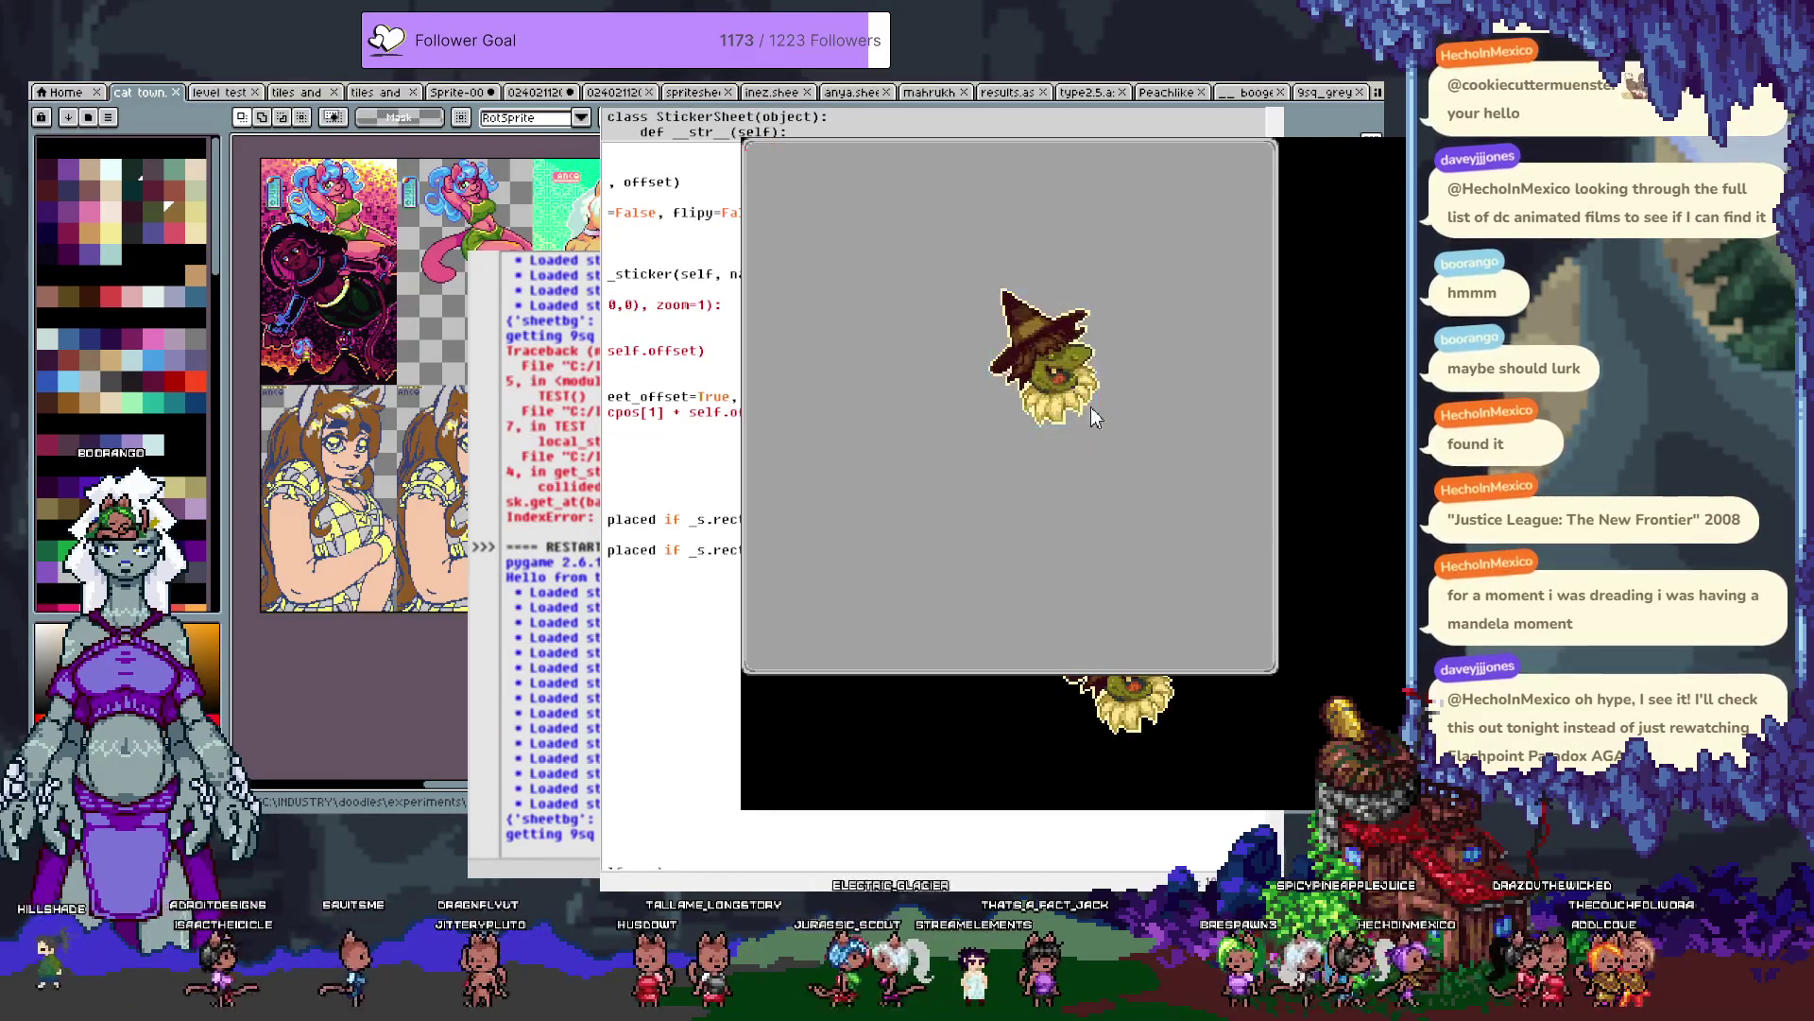
# Arrange the witch, jack-o'-lantern, pumpkin and rhubarbarian stickers across the test sheet.
pyautogui.moveTo(1080, 395)
pyautogui.mouseDown()
pyautogui.moveTo(988, 416)
pyautogui.moveTo(1003, 401)
pyautogui.mouseUp()
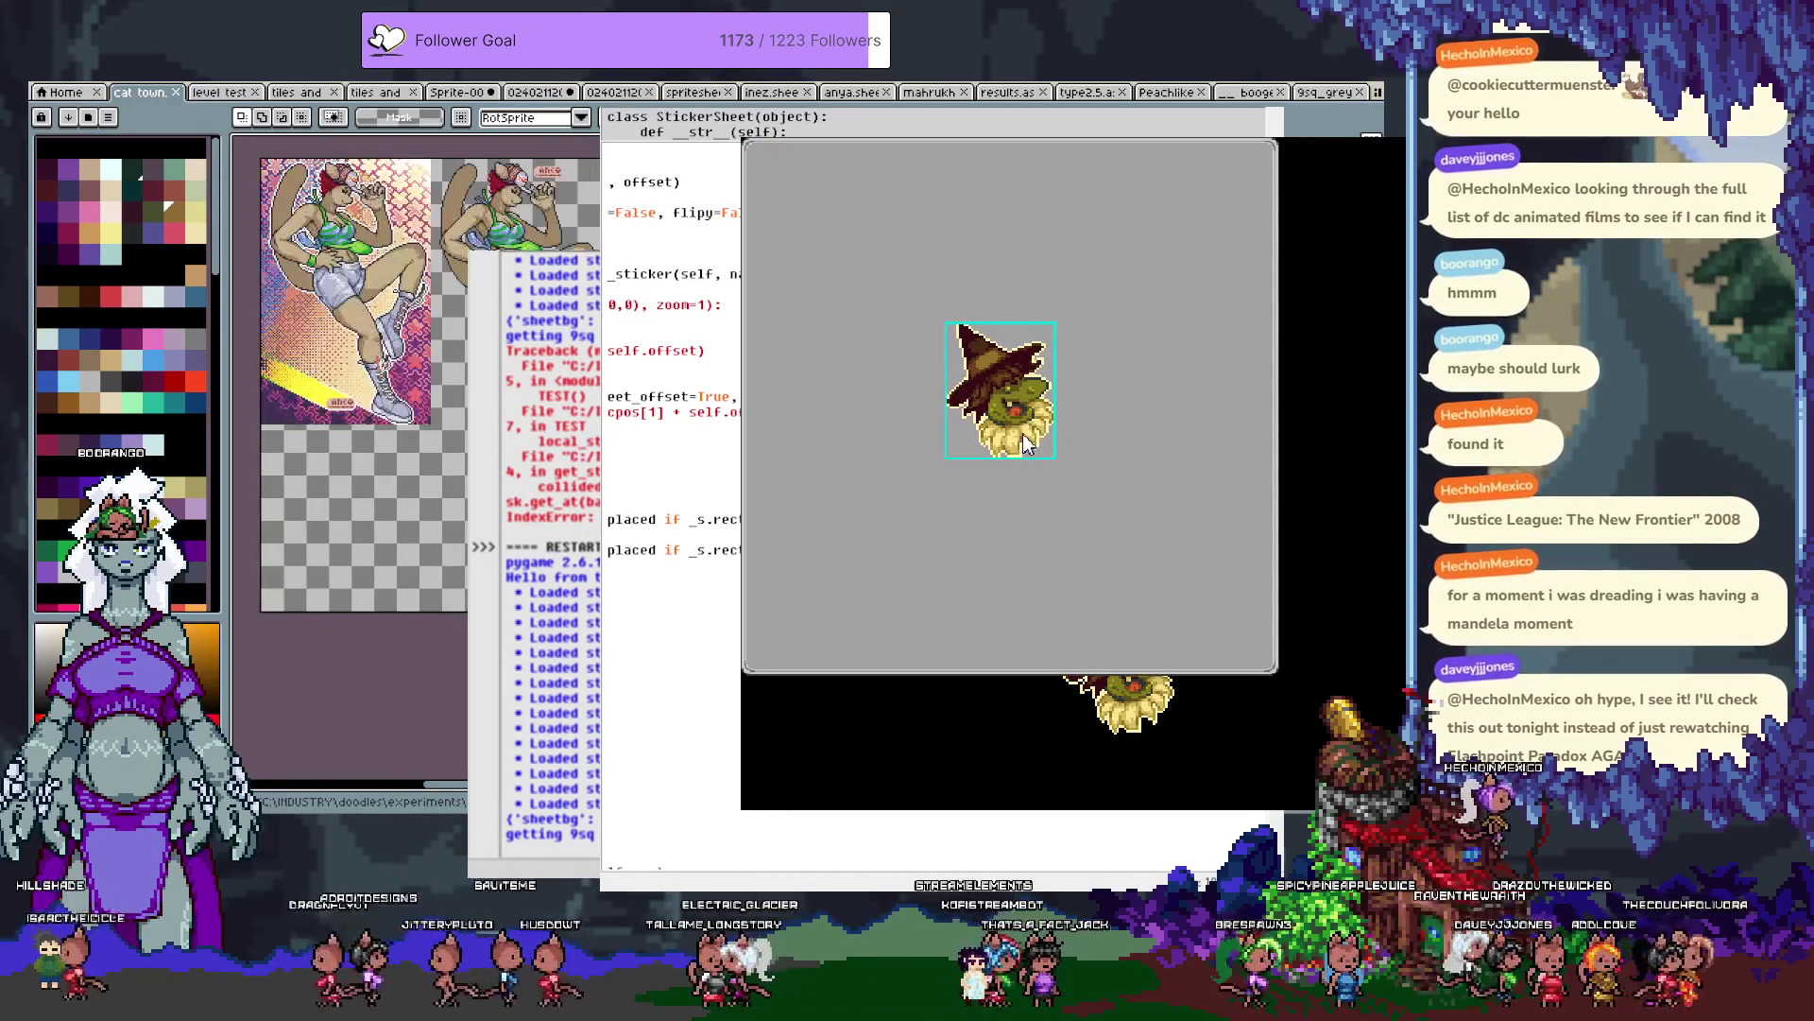
pyautogui.click(1000, 446)
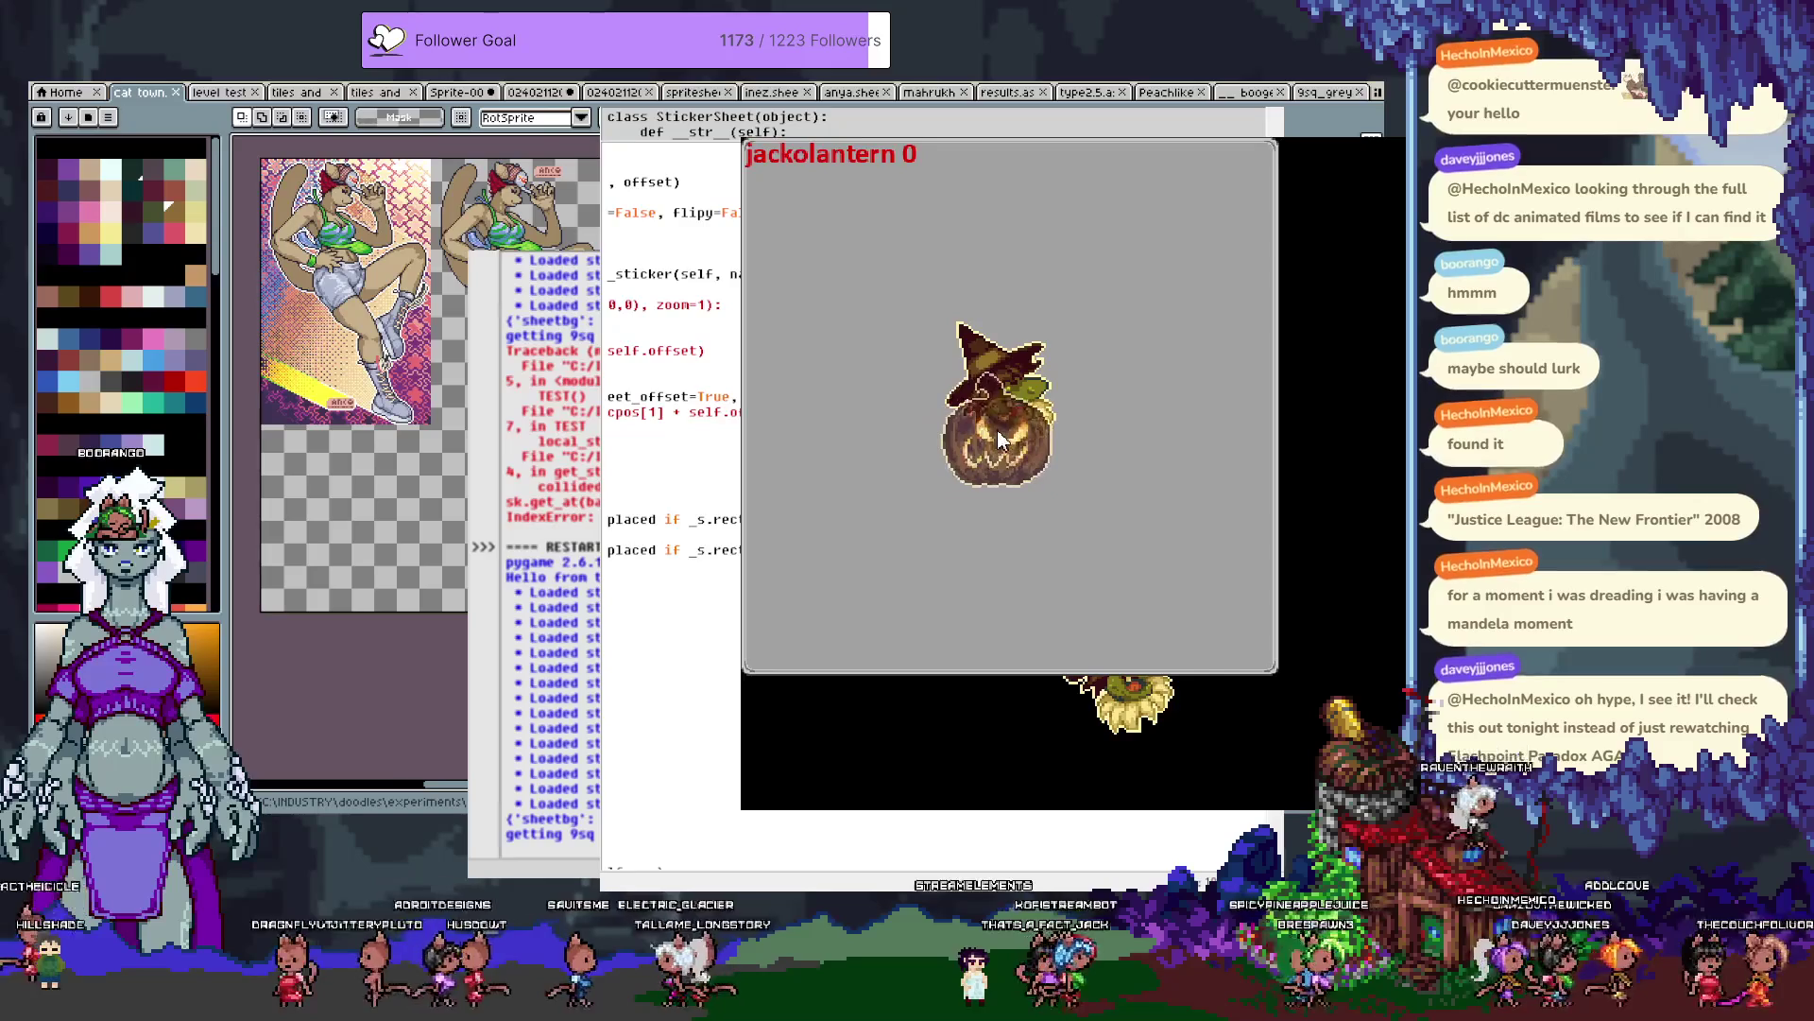
pyautogui.click(972, 452)
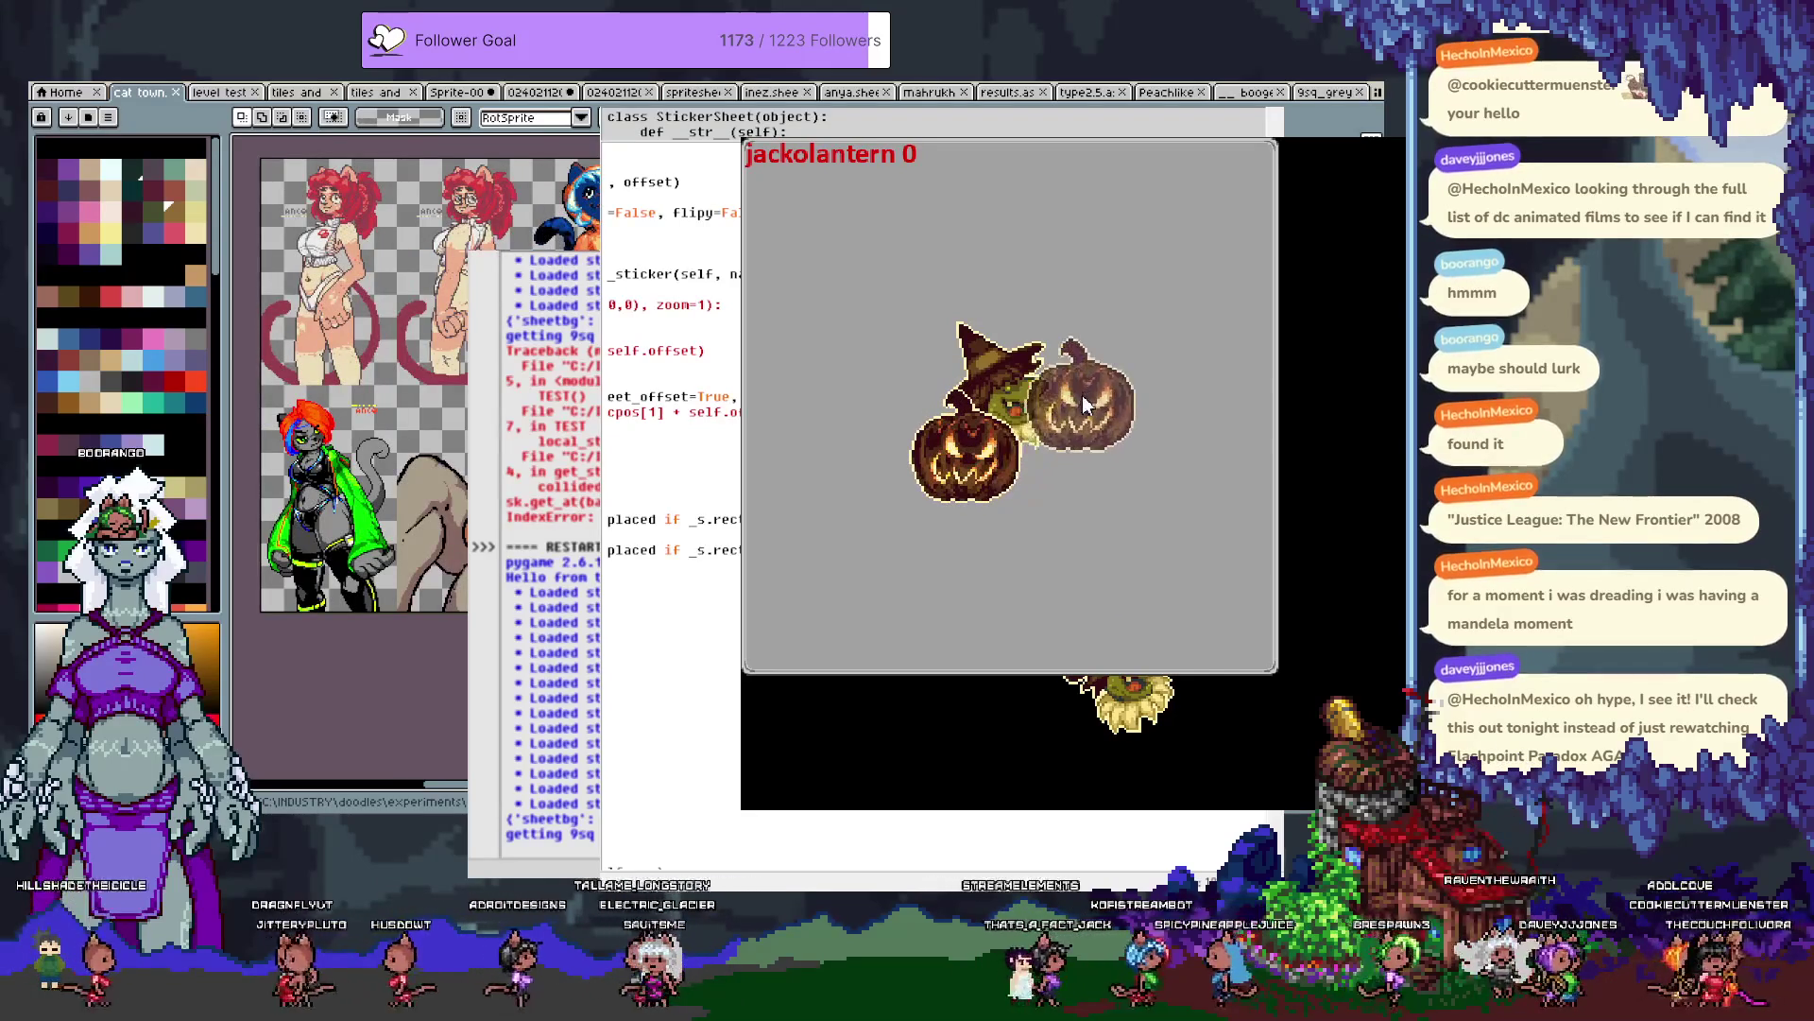
pyautogui.scroll(-1, 1083, 389)
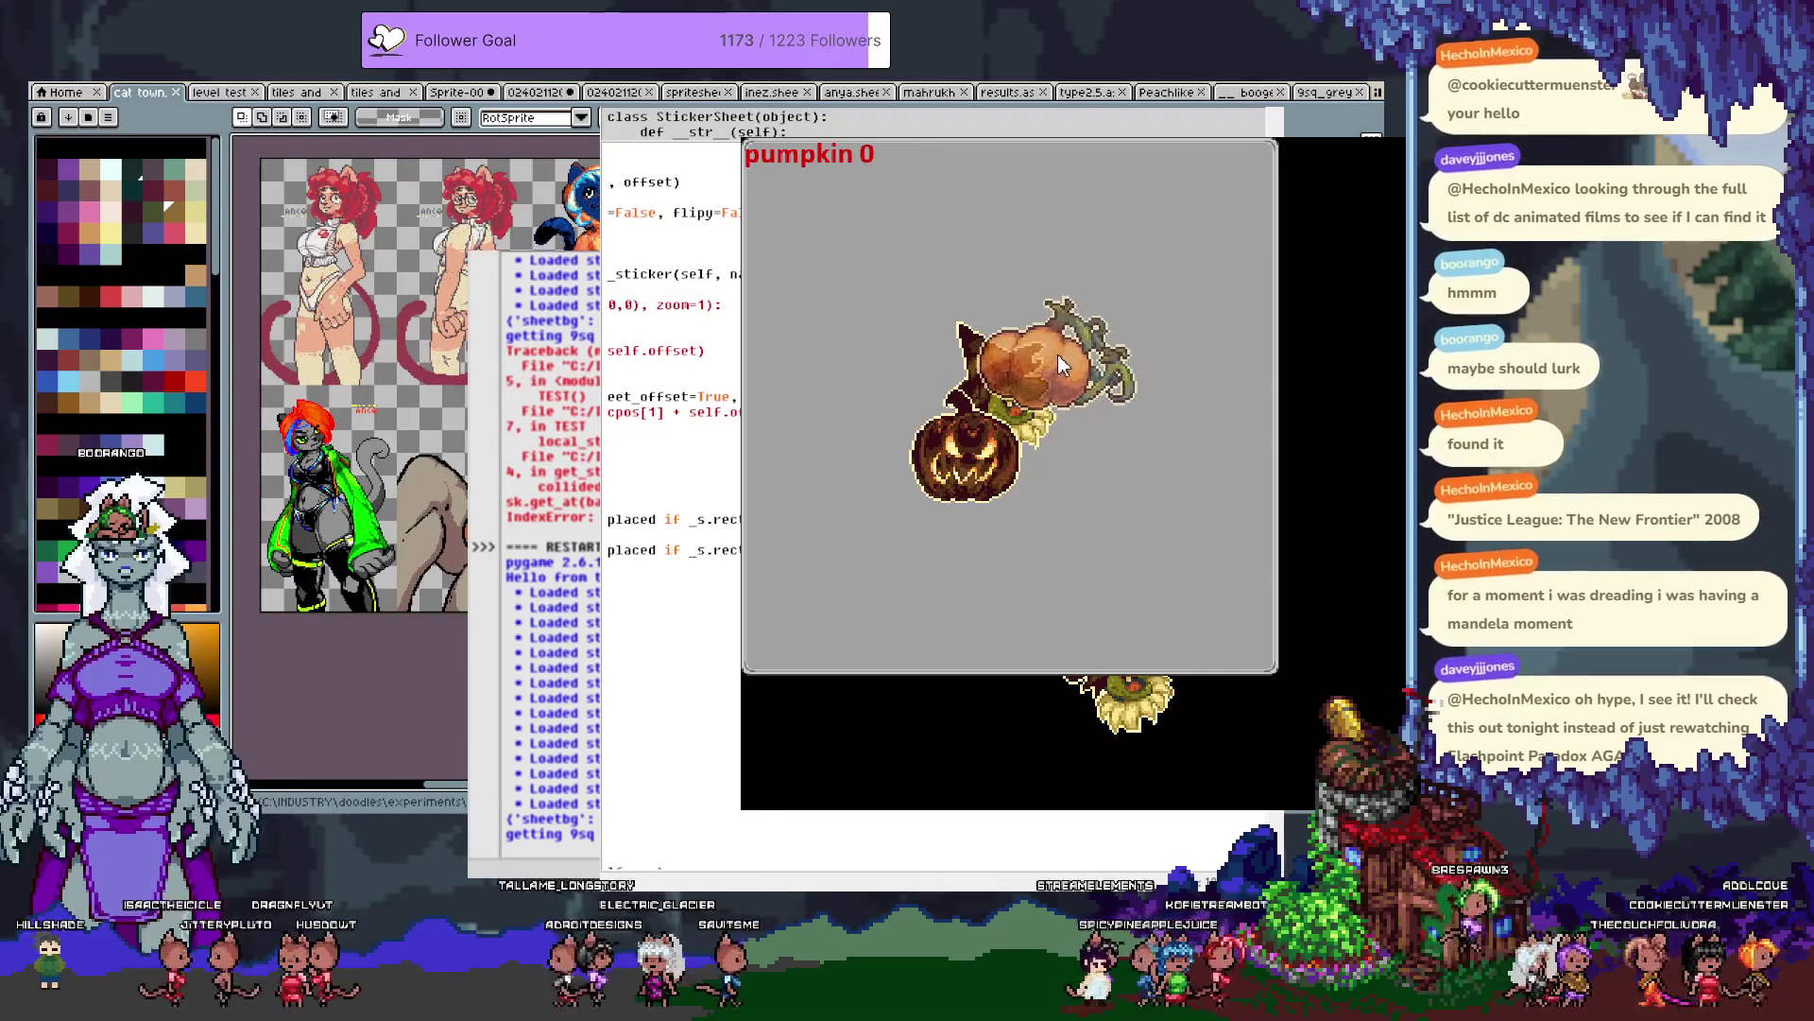
pyautogui.click(1062, 424)
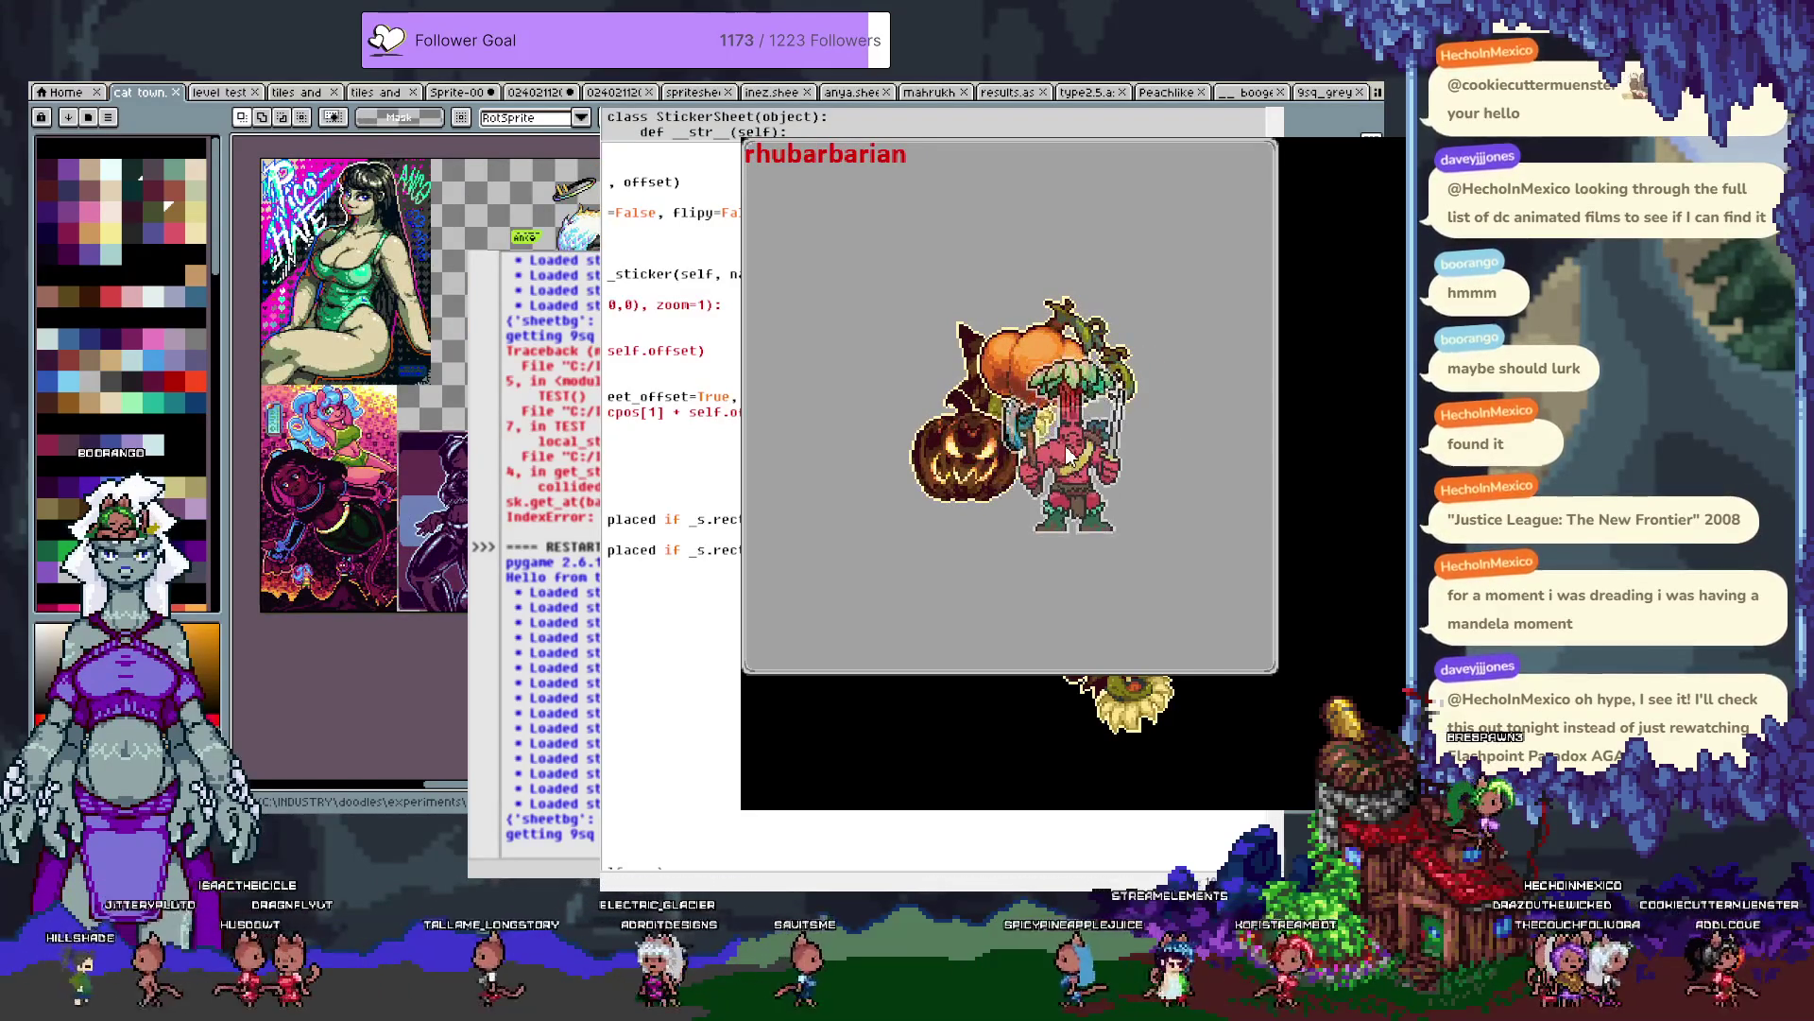
pyautogui.click(1047, 455)
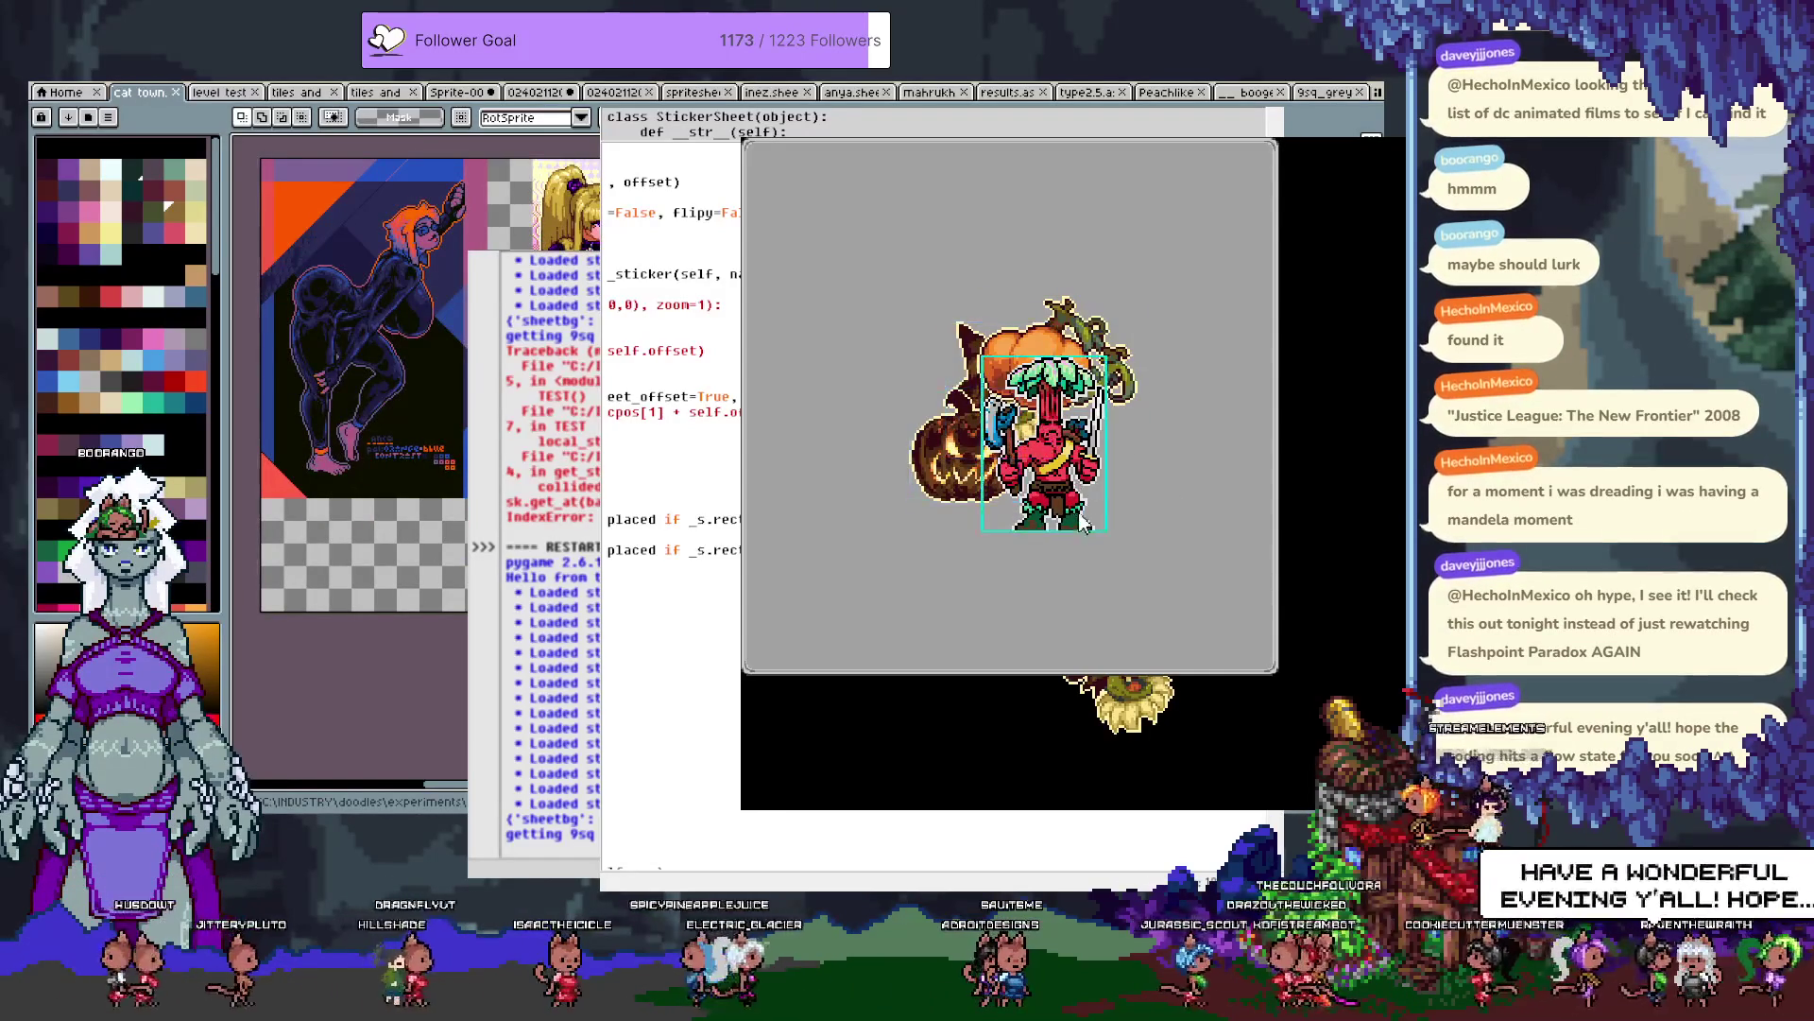
pyautogui.moveTo(1072, 418)
pyautogui.mouseDown()
pyautogui.moveTo(1182, 584)
pyautogui.moveTo(1196, 502)
pyautogui.mouseUp()
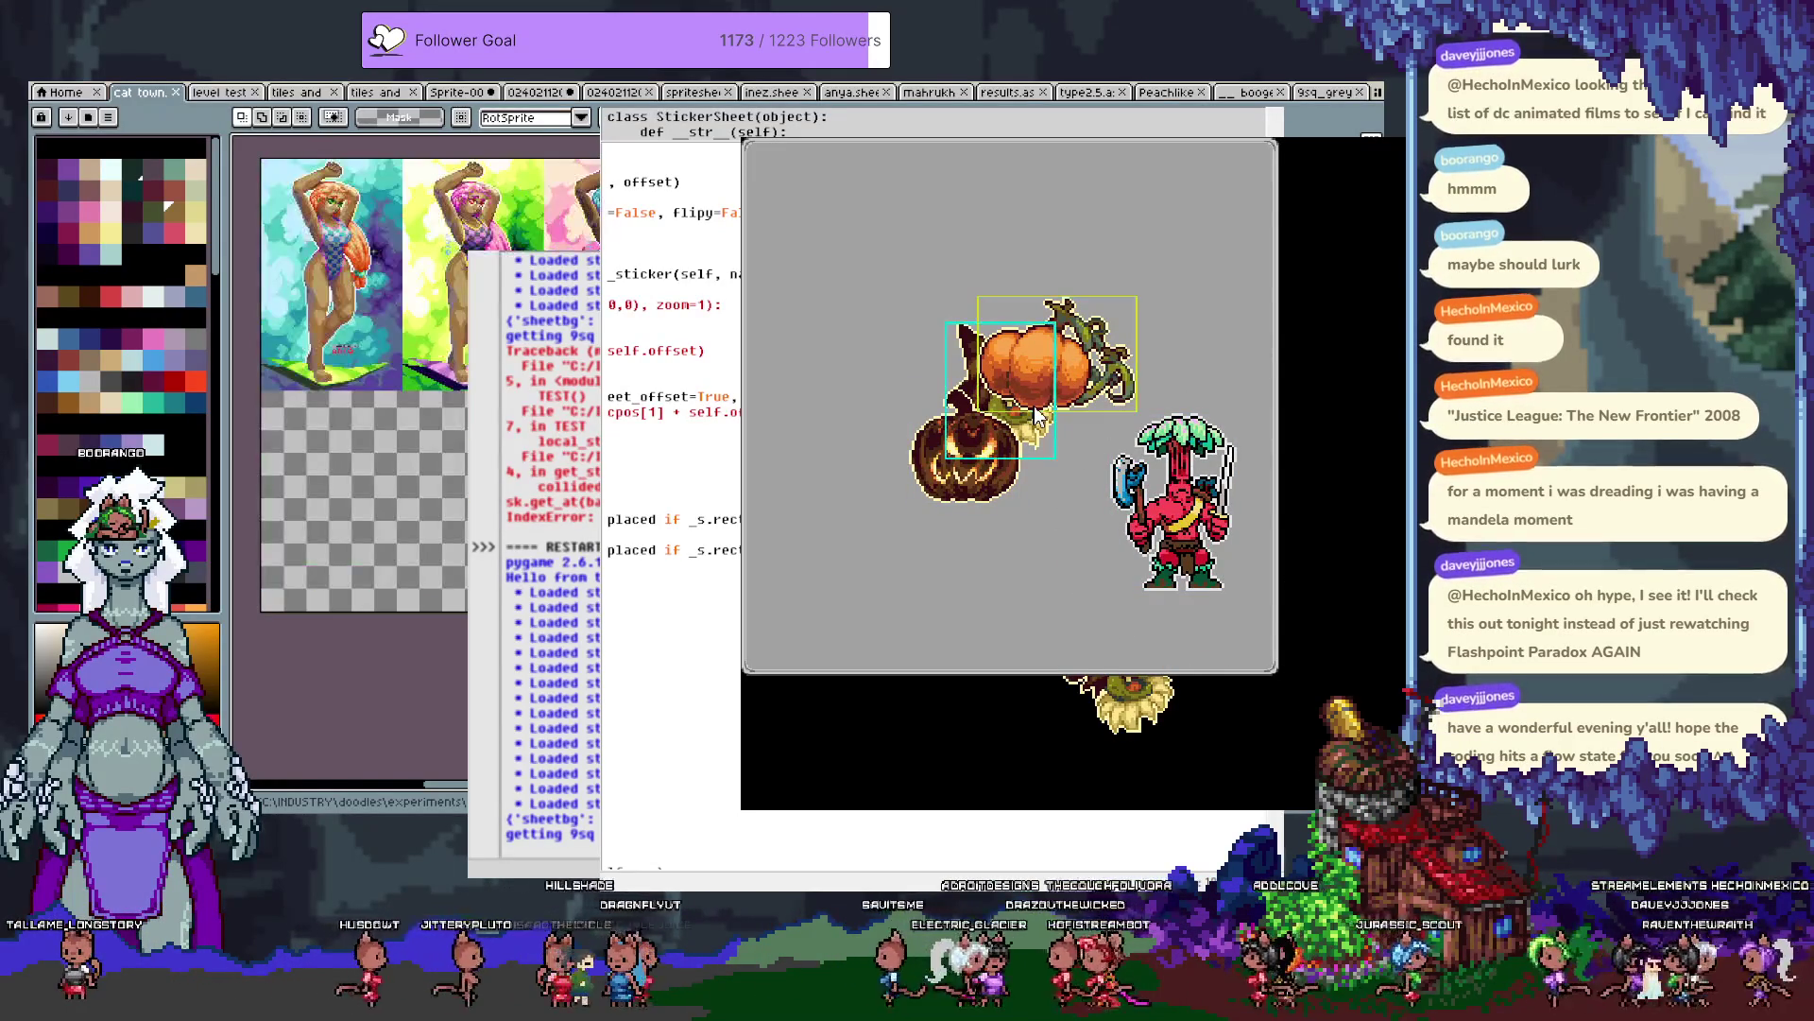
pyautogui.moveTo(1039, 426)
pyautogui.mouseDown()
pyautogui.moveTo(1051, 601)
pyautogui.moveTo(945, 600)
pyautogui.mouseUp()
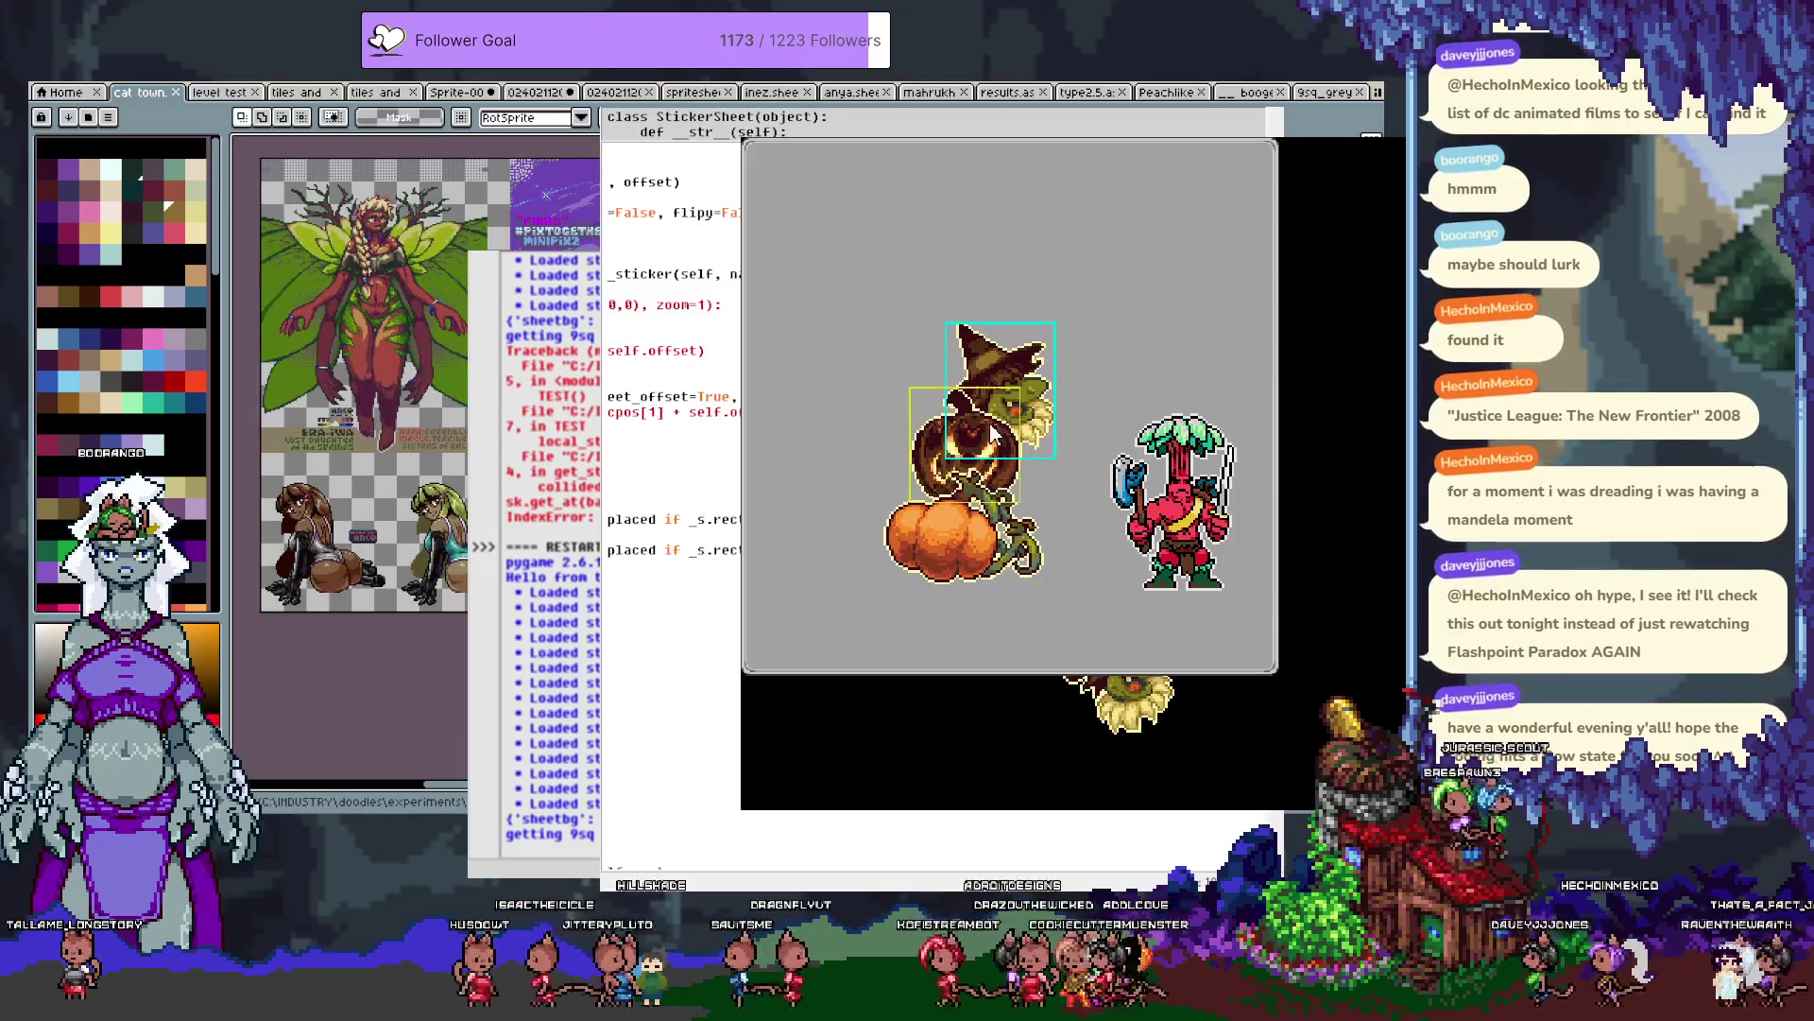
# Pick the overlapping jack-o'-lantern and pumpkin to check selection, then close the test window.
pyautogui.click(992, 432)
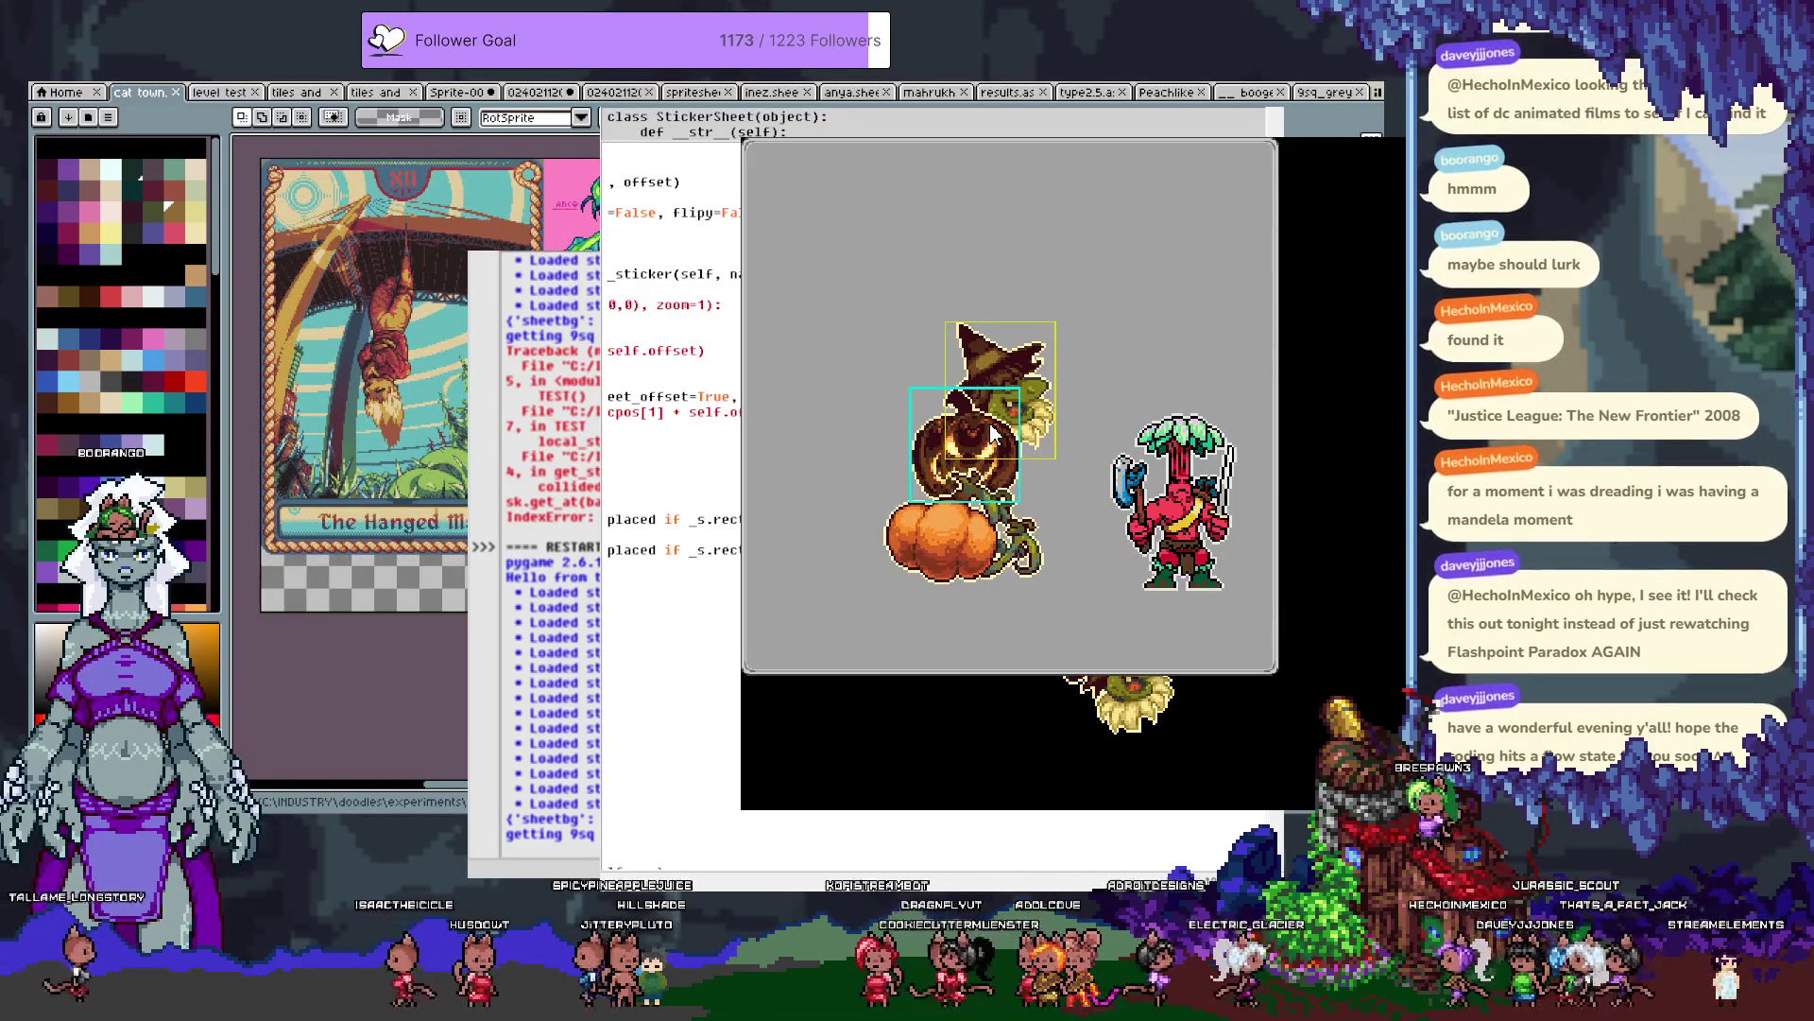
pyautogui.click(1035, 567)
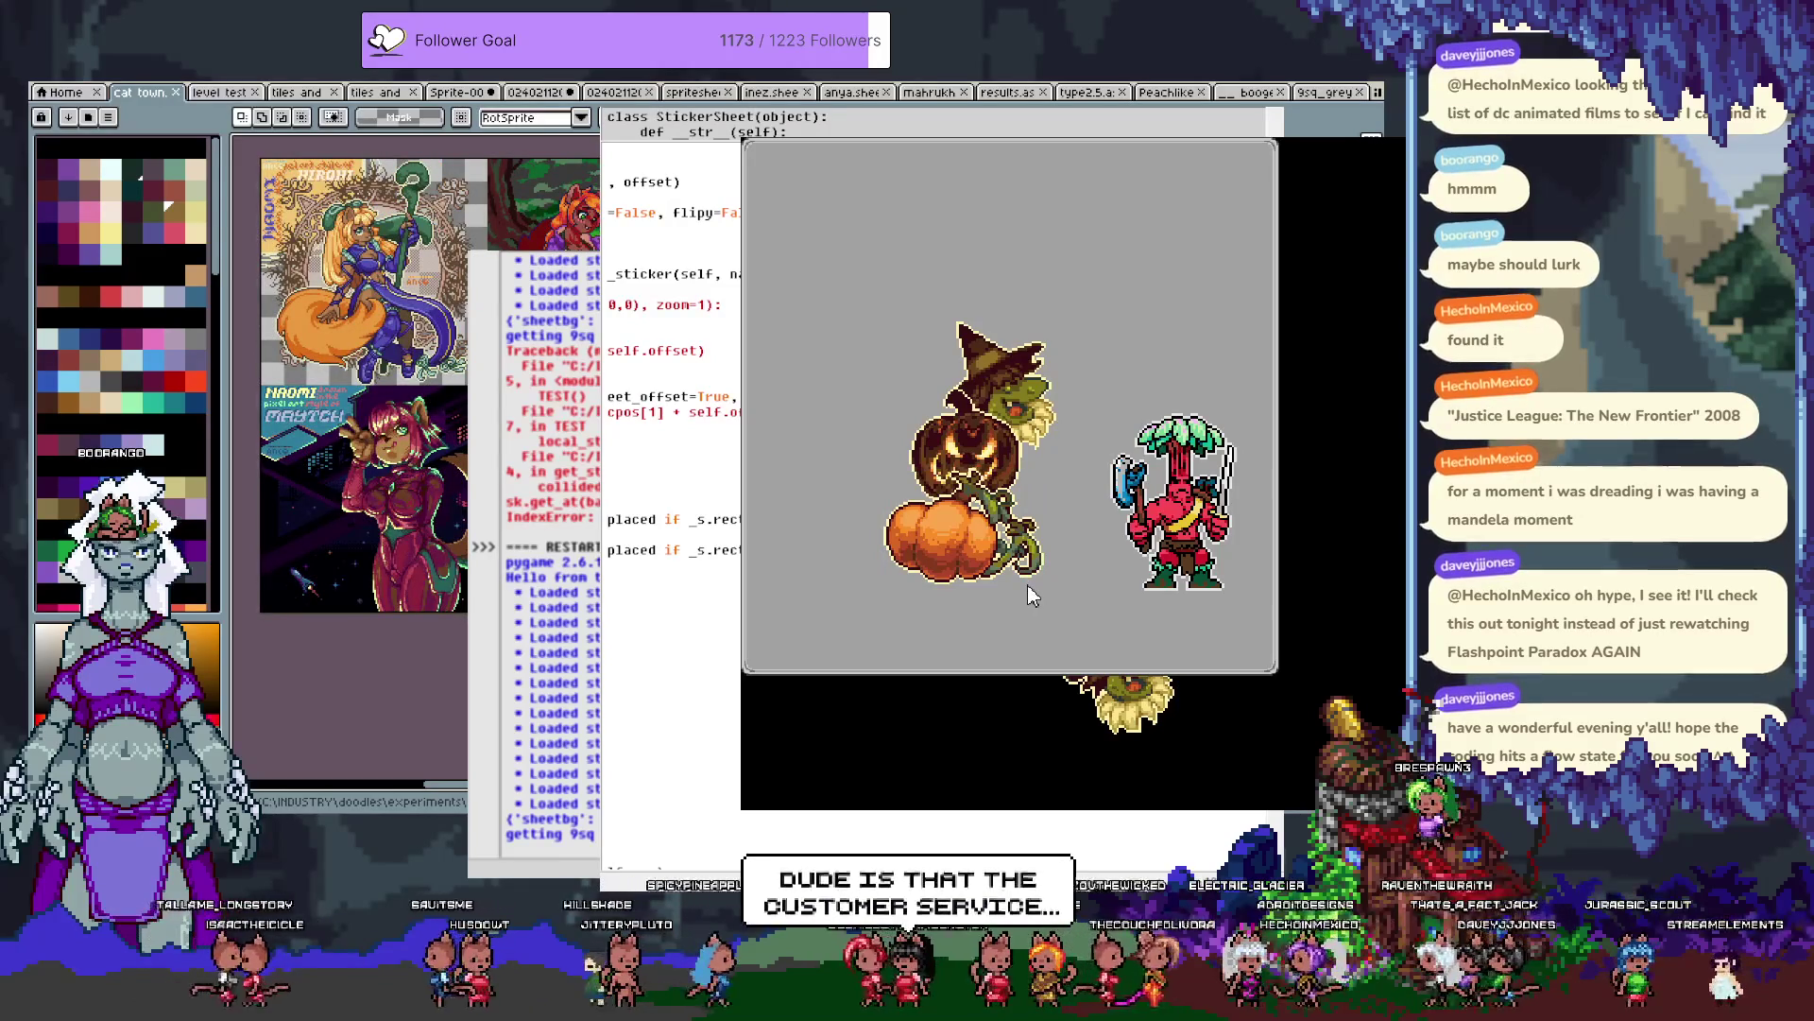
pyautogui.press('Escape')
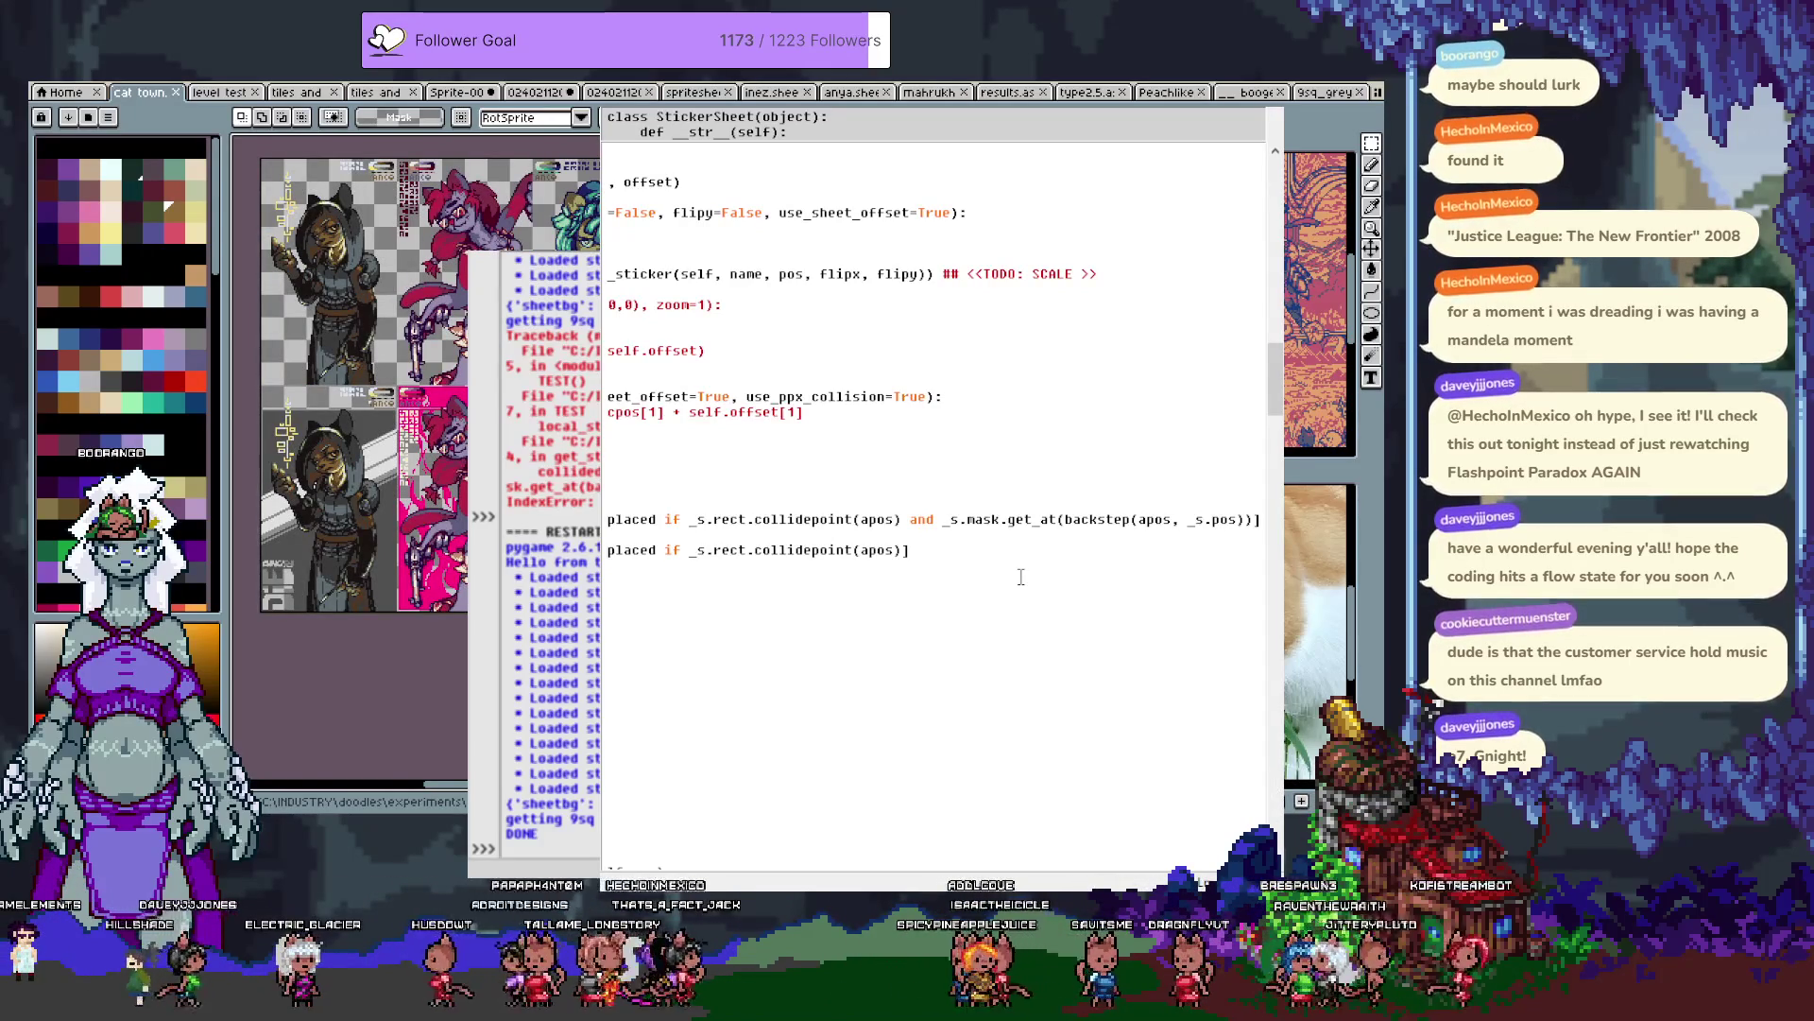
# Jump to the start of the edited get_stickers_at lines, then bring the sprite canvas forward.
pyautogui.press('Home')
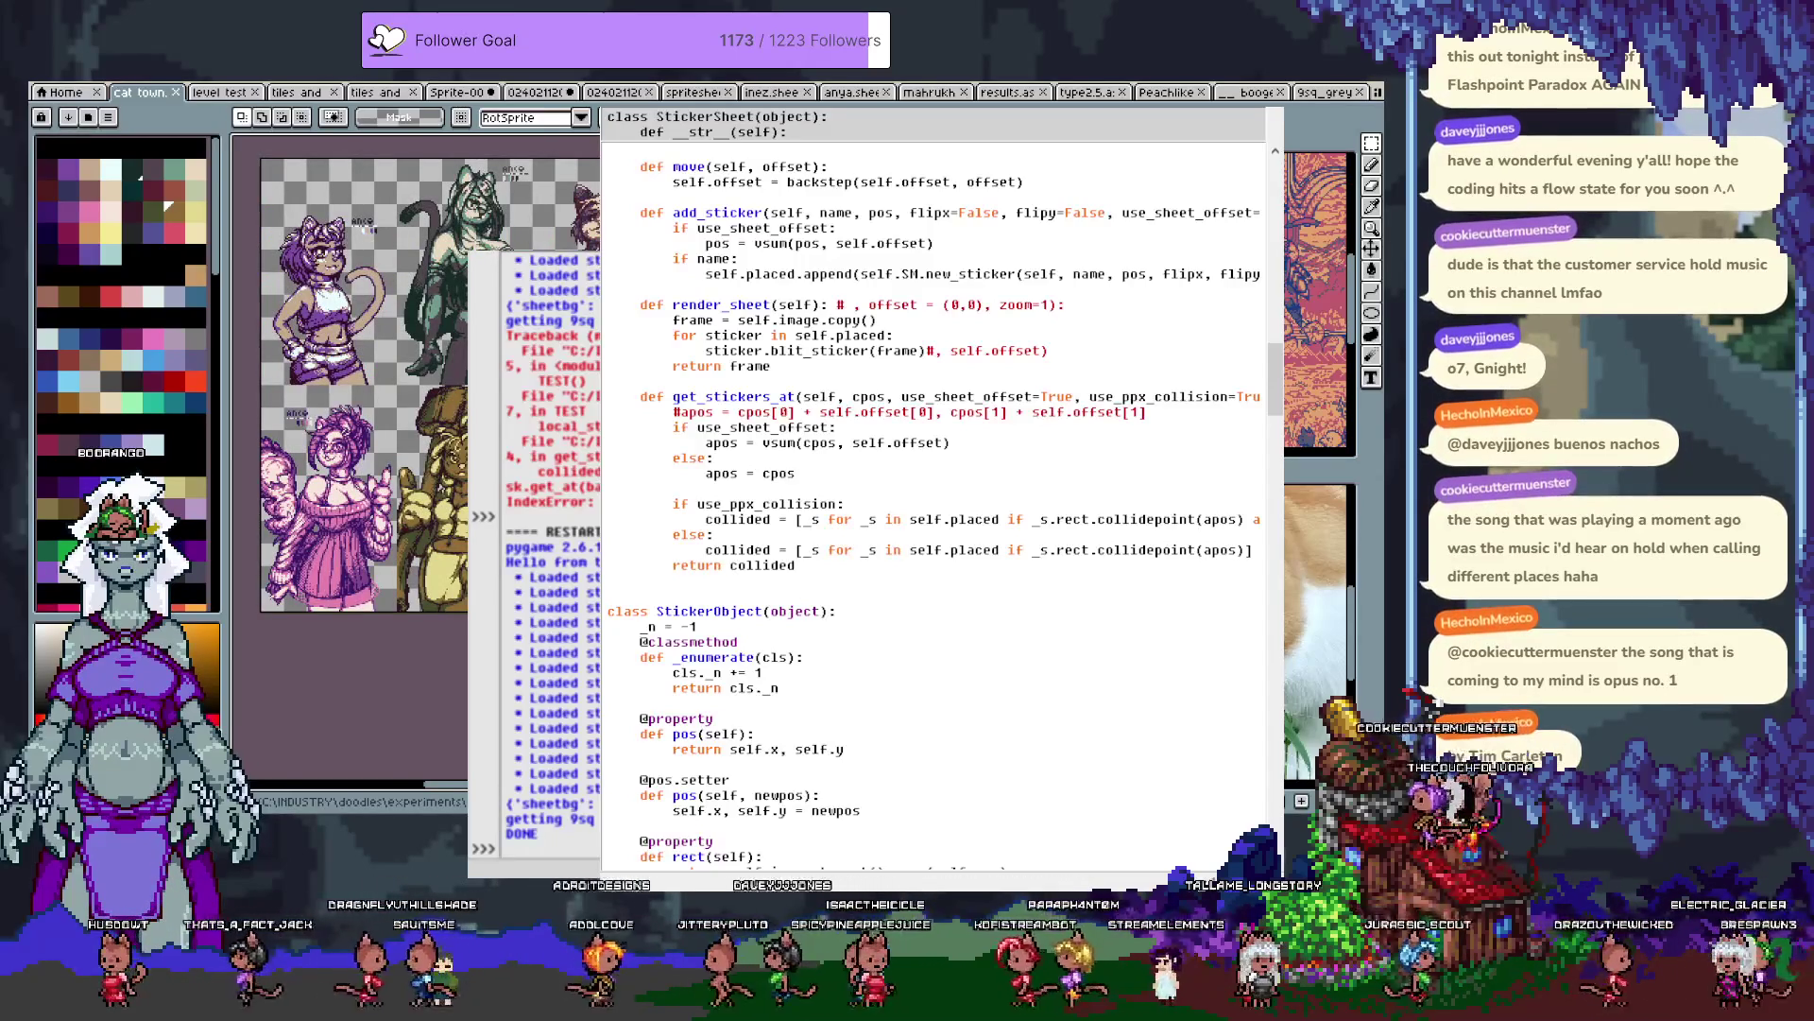
pyautogui.hotkey('alt', 'Tab')
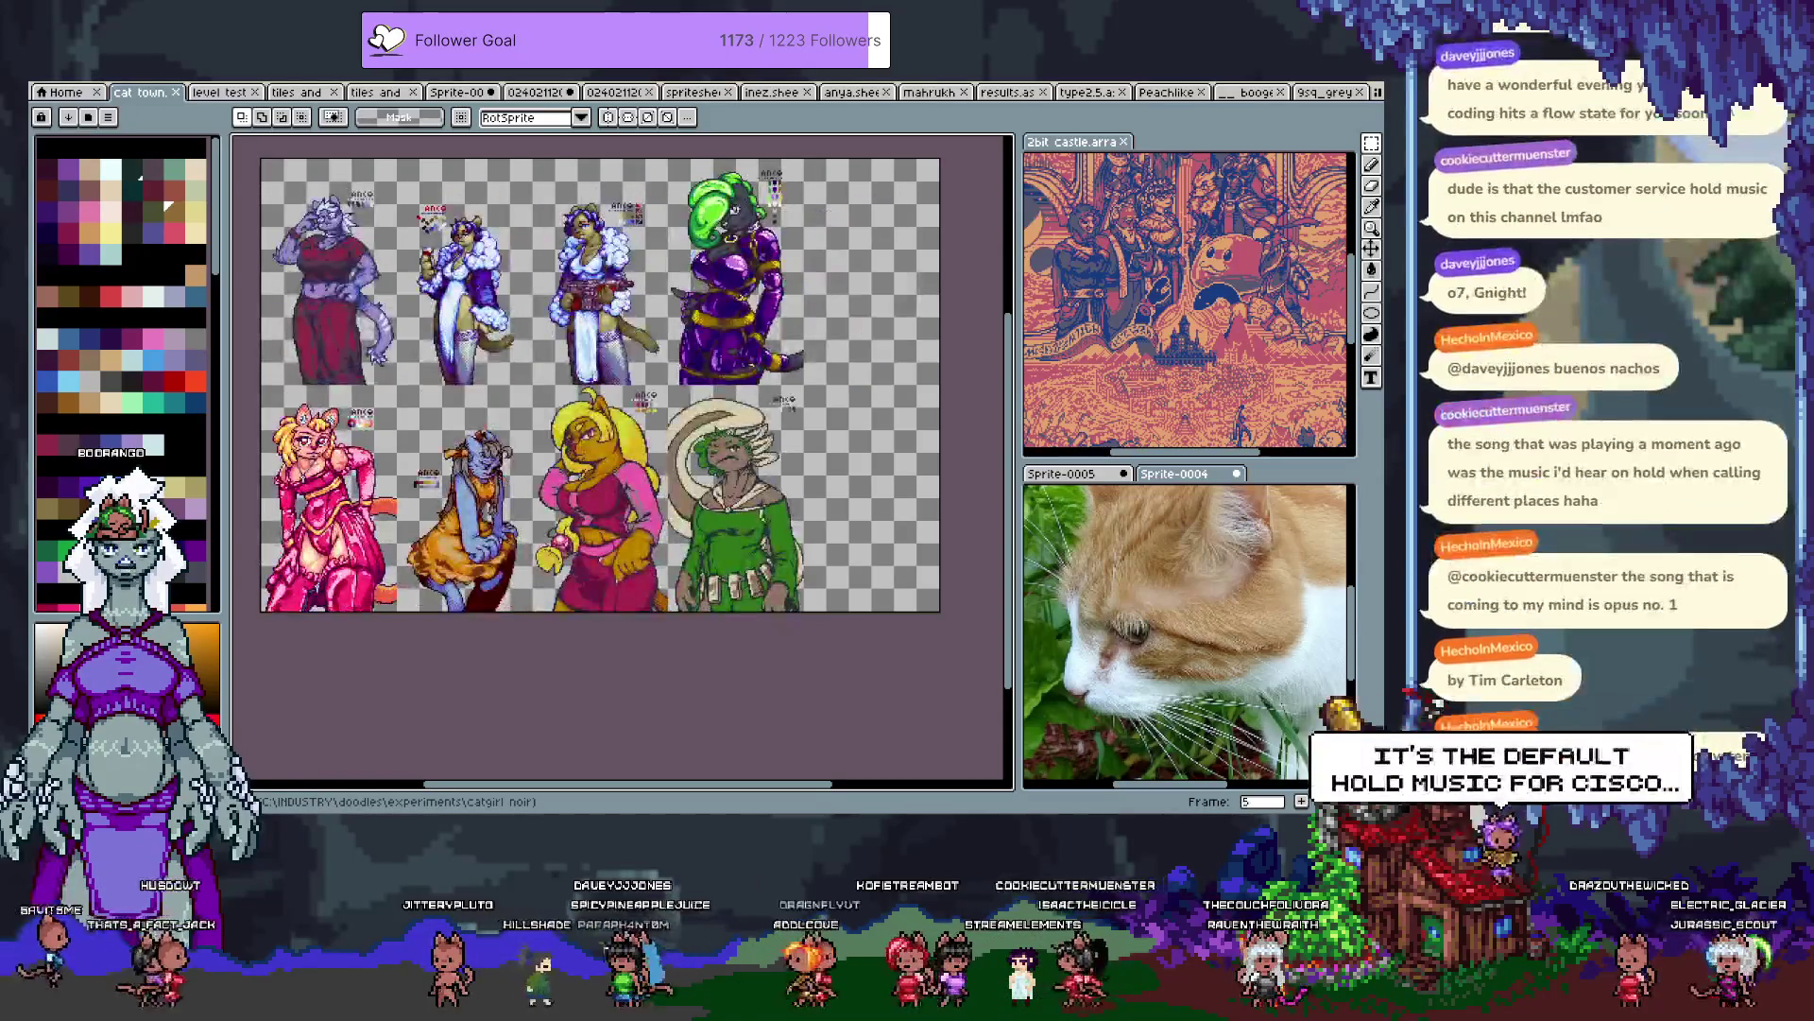
pyautogui.hotkey('alt', 'Tab')
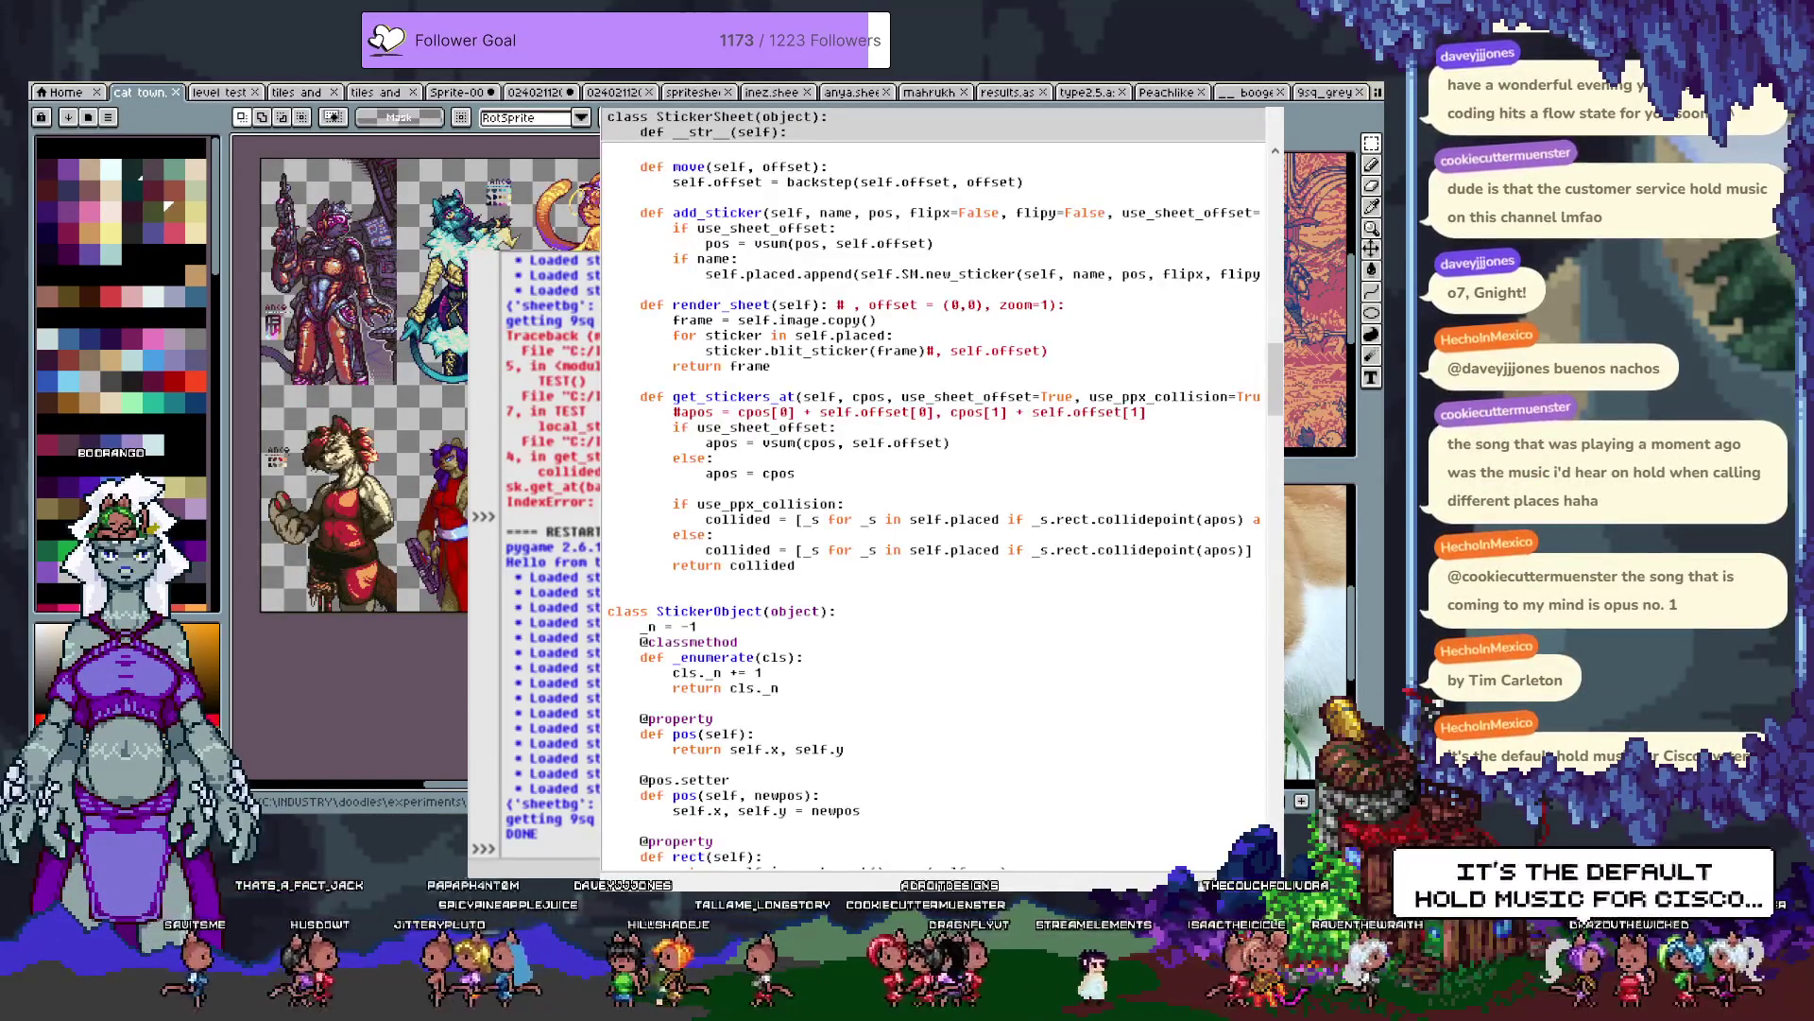
# Rerun the test and add more witch stickers and a spider across the window.
pyautogui.press('F5')
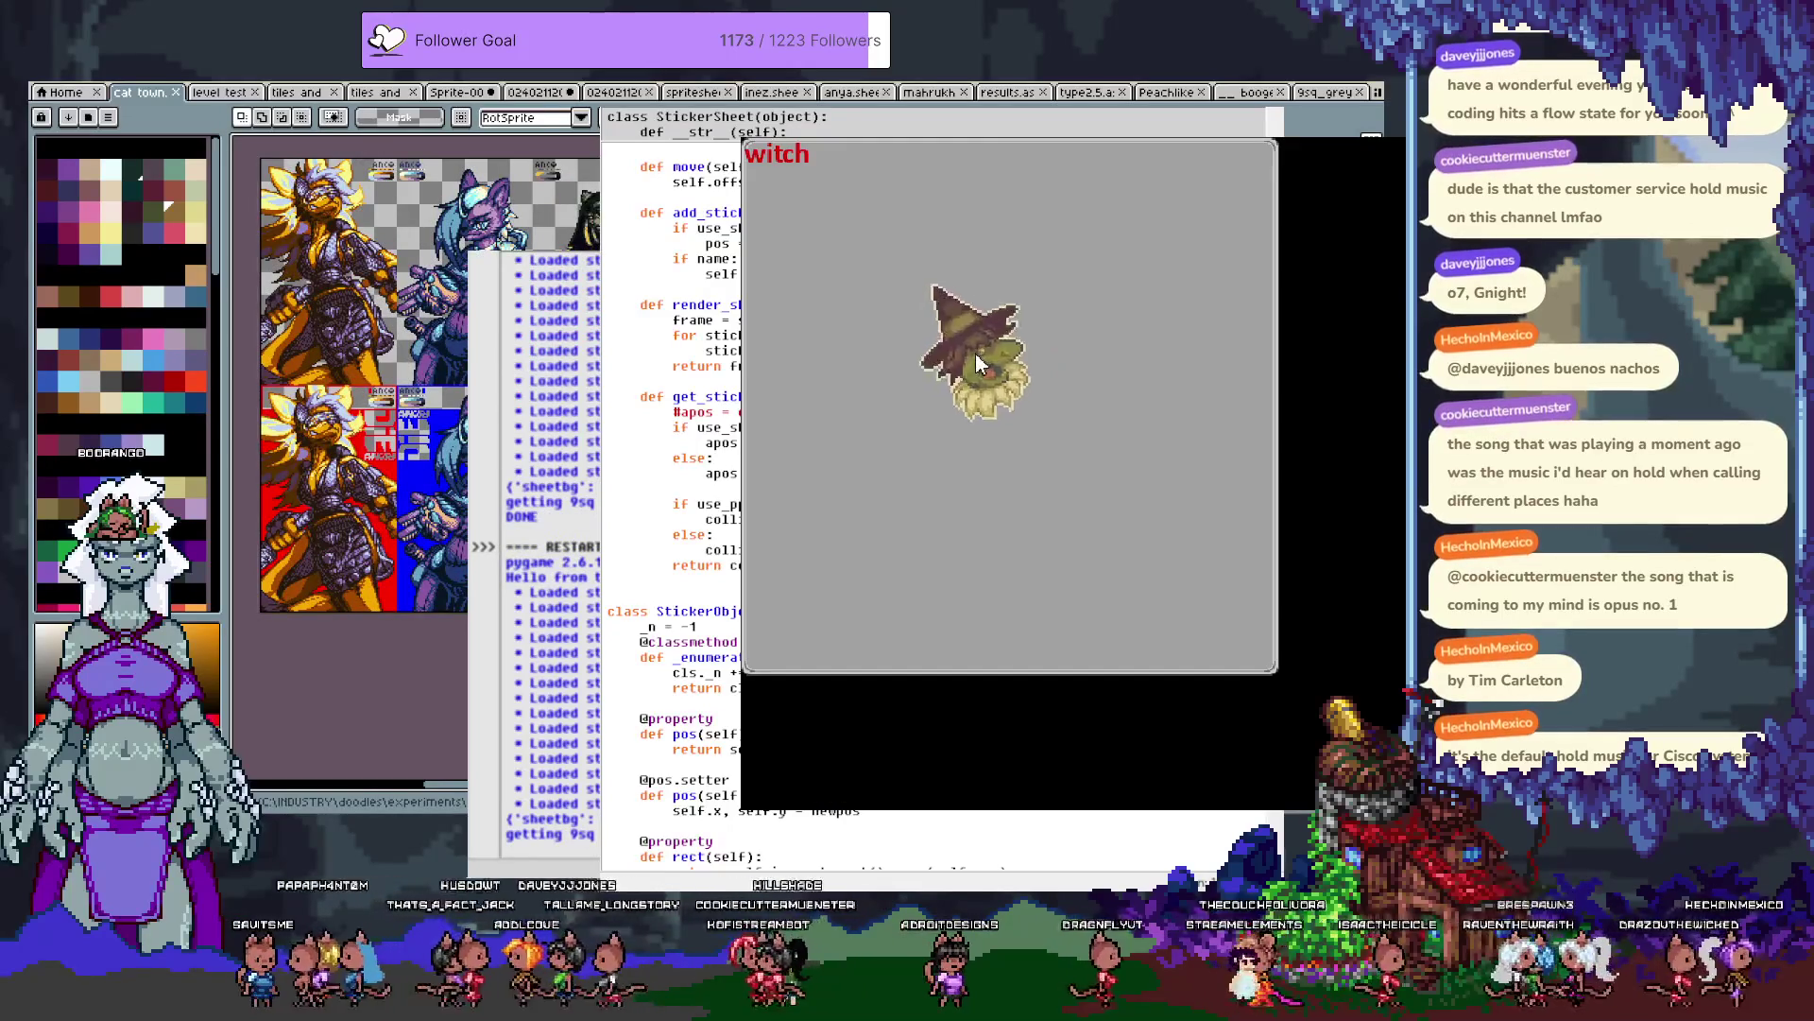
pyautogui.click(1011, 586)
pyautogui.moveTo(1314, 584)
pyautogui.mouseDown()
pyautogui.moveTo(1338, 576)
pyautogui.moveTo(1221, 565)
pyautogui.moveTo(1227, 597)
pyautogui.moveTo(1246, 565)
pyautogui.mouseUp()
pyautogui.moveTo(1082, 465)
pyautogui.mouseDown()
pyautogui.moveTo(968, 399)
pyautogui.moveTo(983, 373)
pyautogui.moveTo(924, 370)
pyautogui.mouseUp()
pyautogui.moveTo(1030, 444)
pyautogui.mouseDown()
pyautogui.moveTo(1134, 667)
pyautogui.moveTo(1250, 302)
pyautogui.moveTo(1096, 529)
pyautogui.moveTo(1167, 718)
pyautogui.moveTo(1185, 542)
pyautogui.moveTo(1094, 482)
pyautogui.moveTo(1124, 501)
pyautogui.mouseUp()
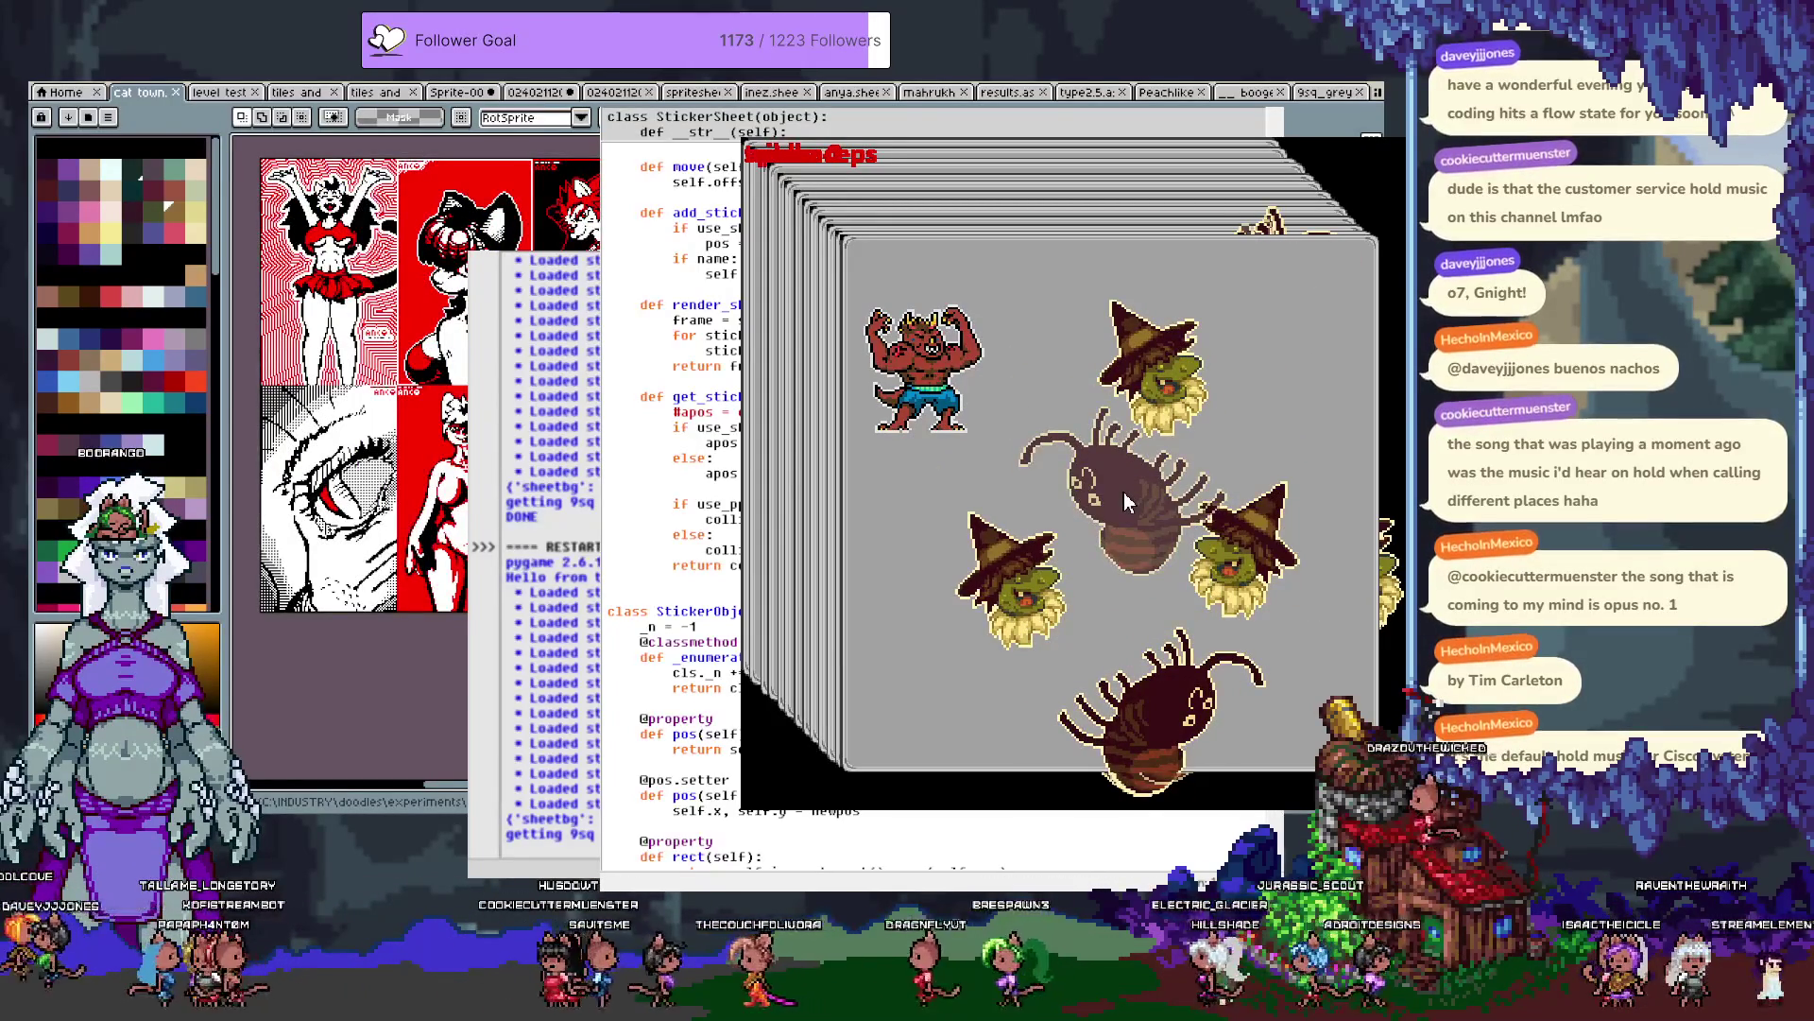
# Swap the spider for a scarecrow, move it down-left, and shift the window up-left.
pyautogui.click(1129, 500)
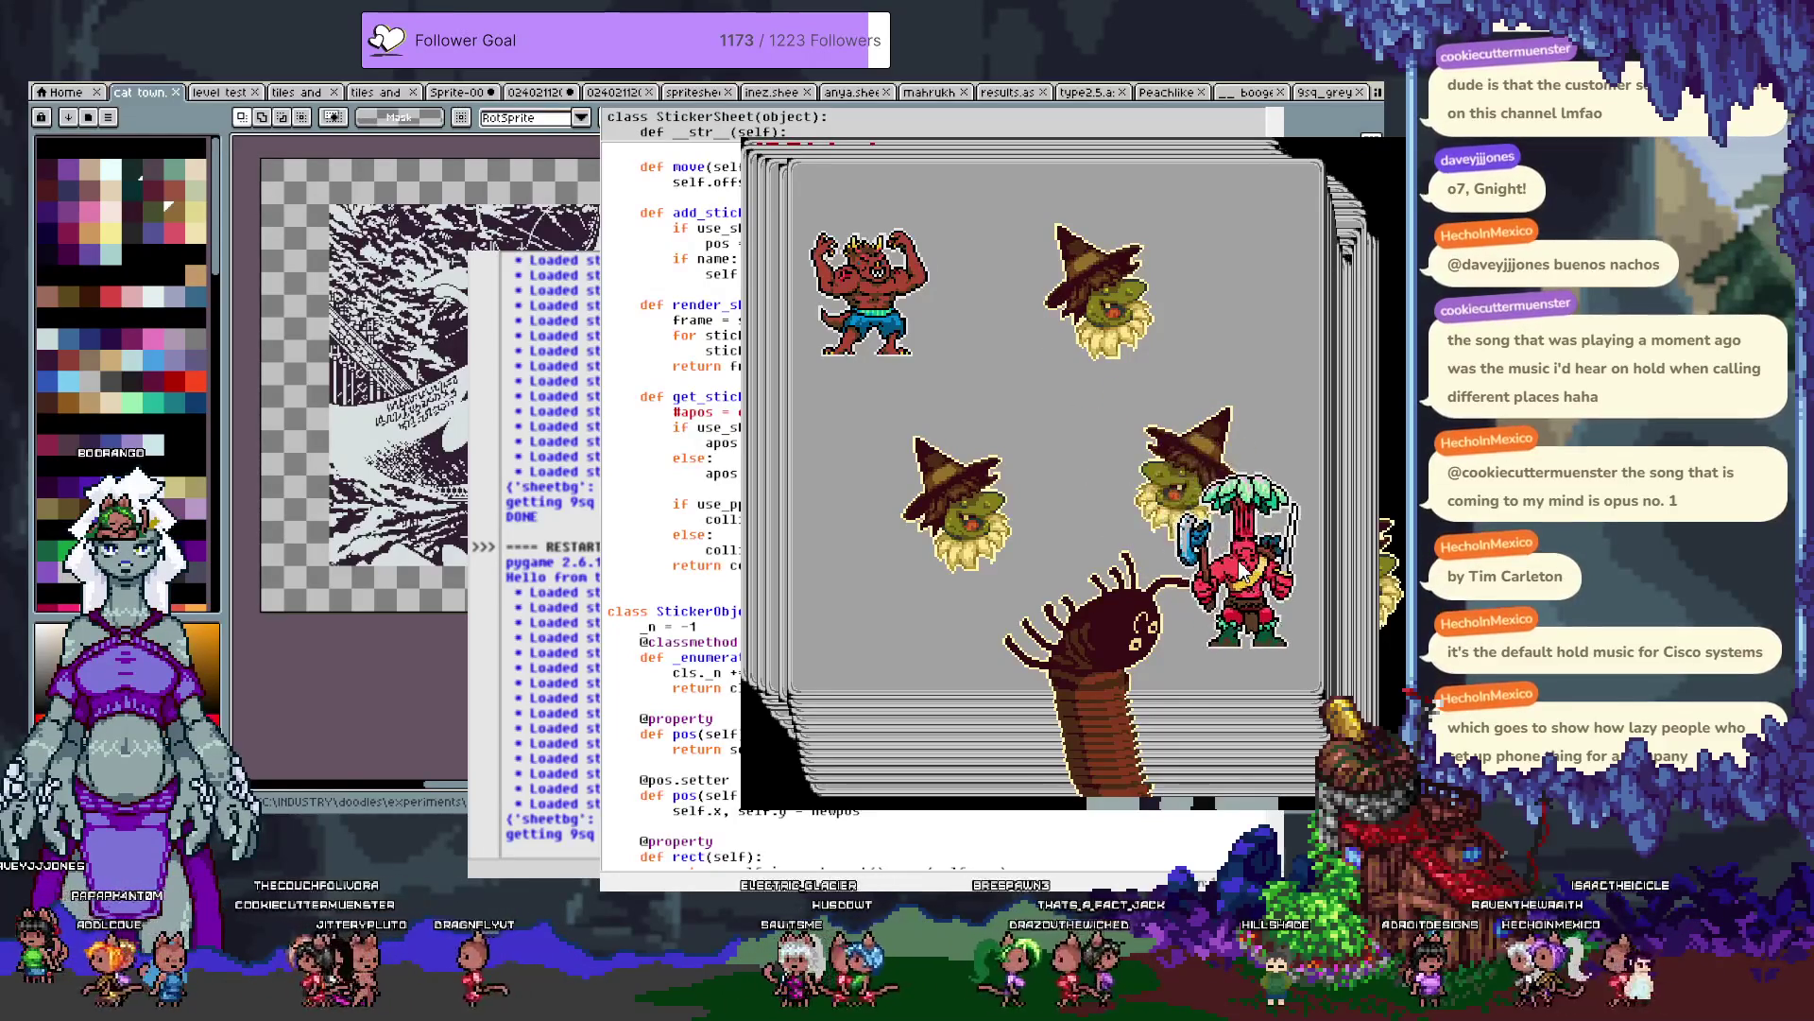
pyautogui.moveTo(1190, 467)
pyautogui.mouseDown()
pyautogui.moveTo(1170, 434)
pyautogui.moveTo(1097, 444)
pyautogui.moveTo(1147, 501)
pyautogui.moveTo(1087, 454)
pyautogui.moveTo(1304, 543)
pyautogui.mouseUp()
pyautogui.moveTo(1098, 451)
pyautogui.mouseDown()
pyautogui.moveTo(1052, 412)
pyautogui.moveTo(981, 405)
pyautogui.mouseUp()
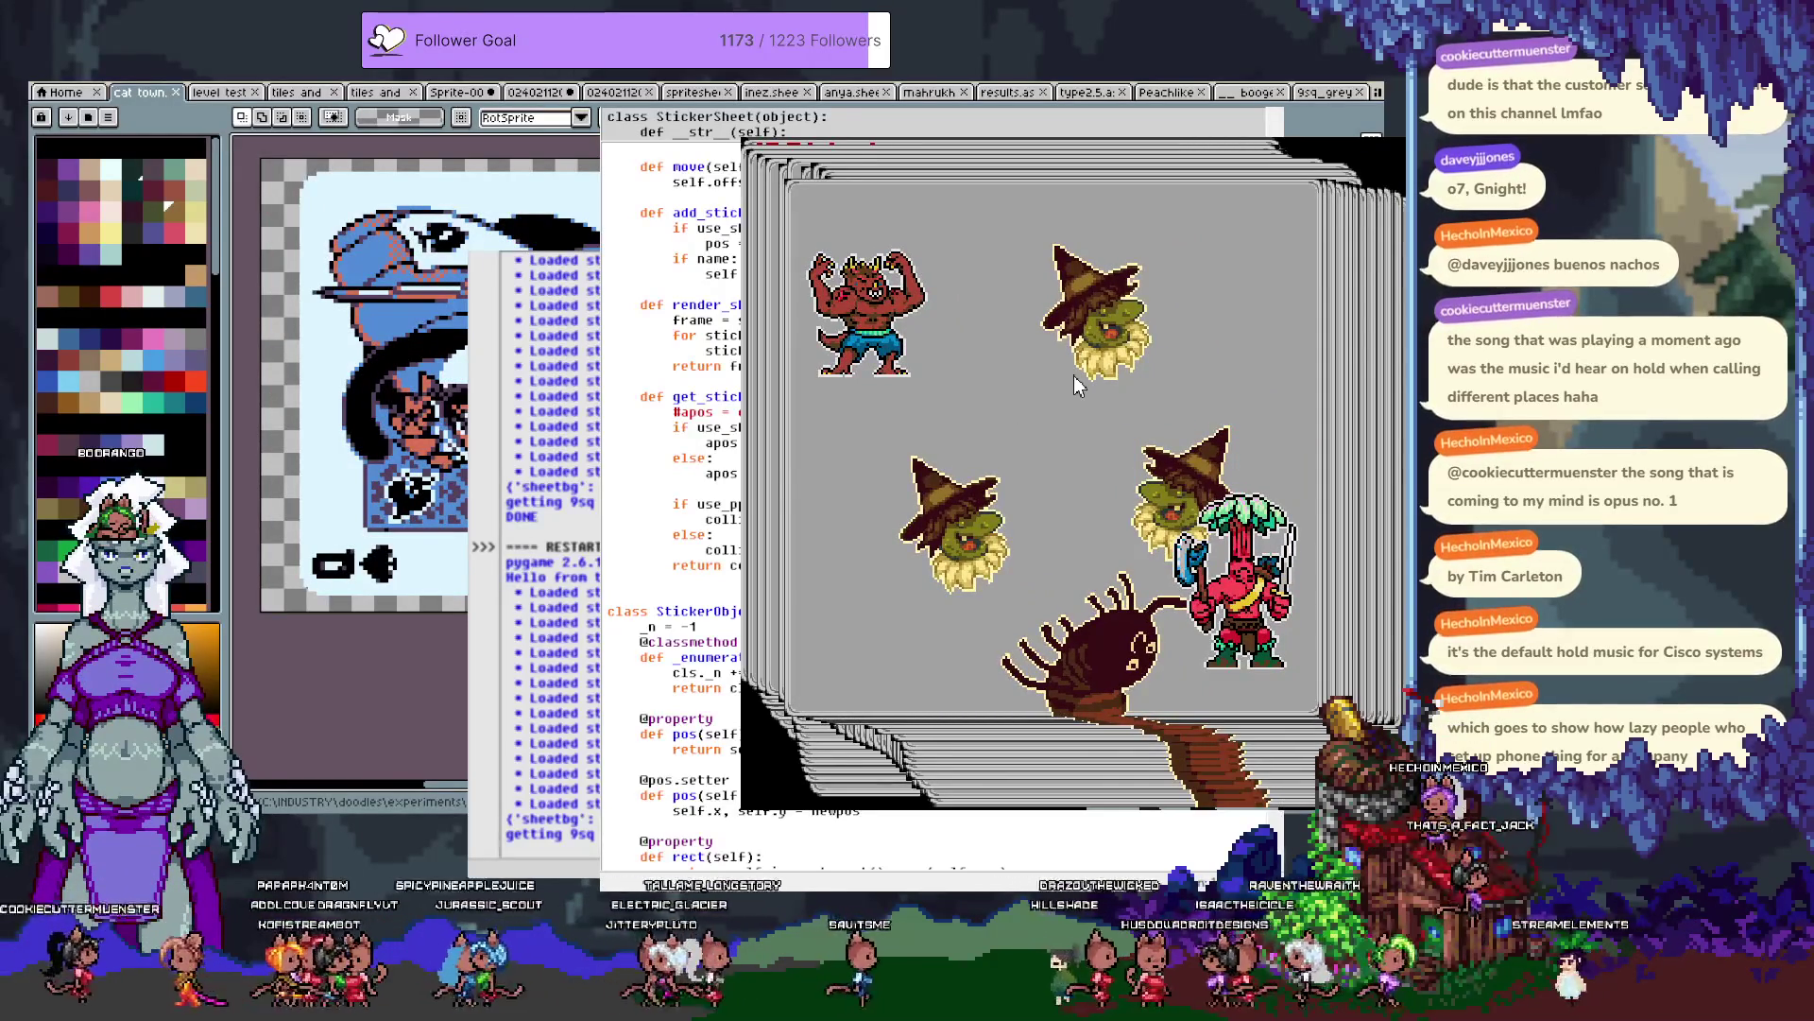
# Quit the pygame test window and switch back to the pixel-art canvas.
pyautogui.press('Escape')
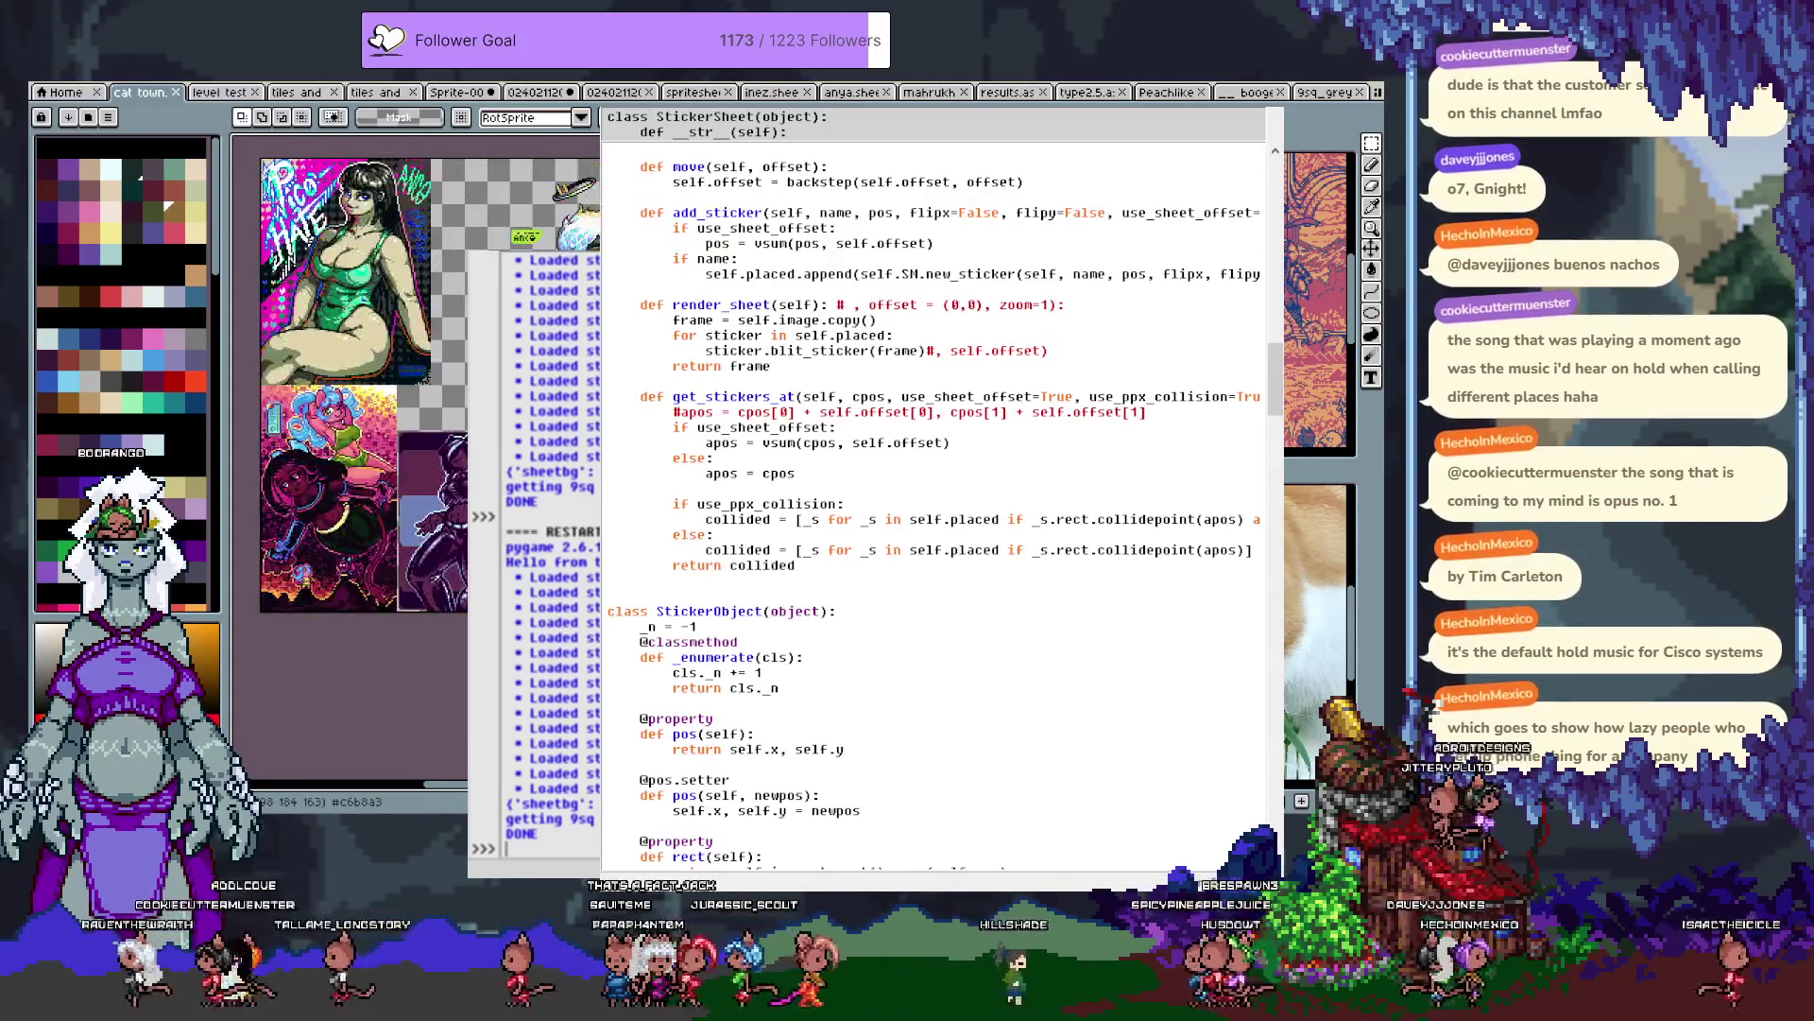
pyautogui.hotkey('alt', 'Tab')
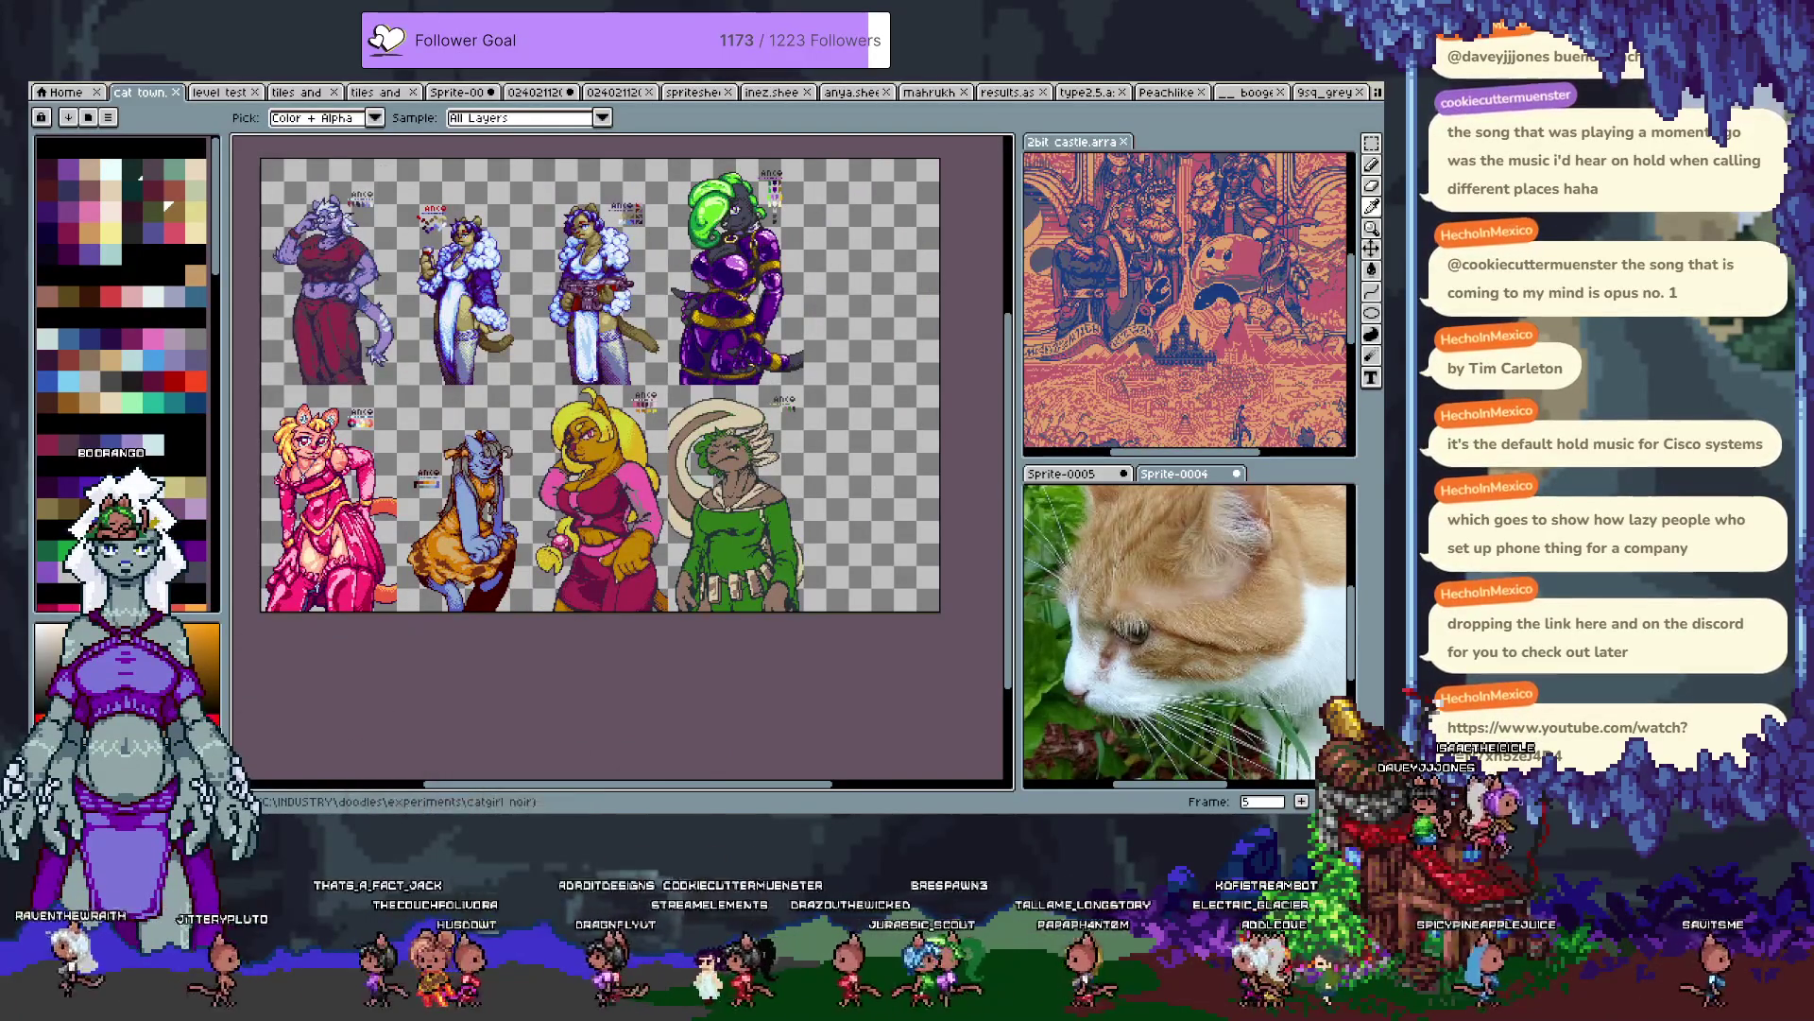
# Advance the canvas animation to frame 7 with the dark two-tone illustration.
pyautogui.press('m')
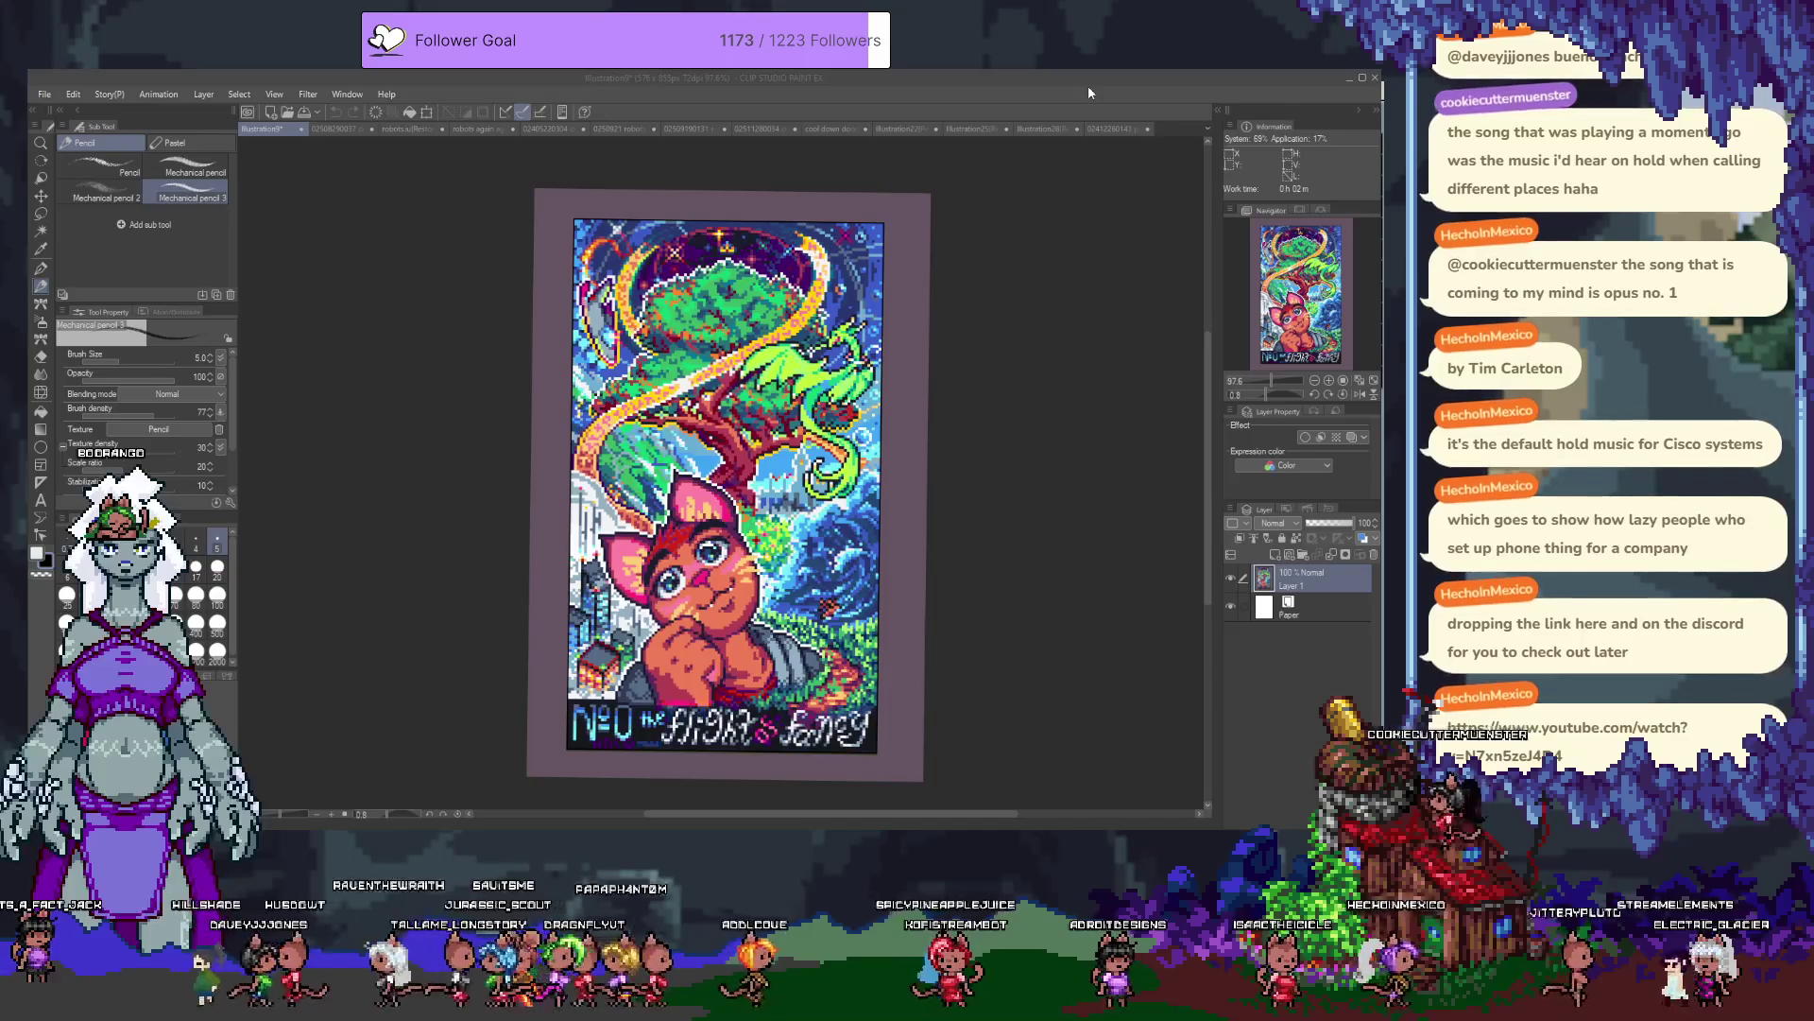
# Create a blank 2222 × 2222 px canvas, Illustration6, and add a layer folder.
pyautogui.hotkey('ctrl', 'n')
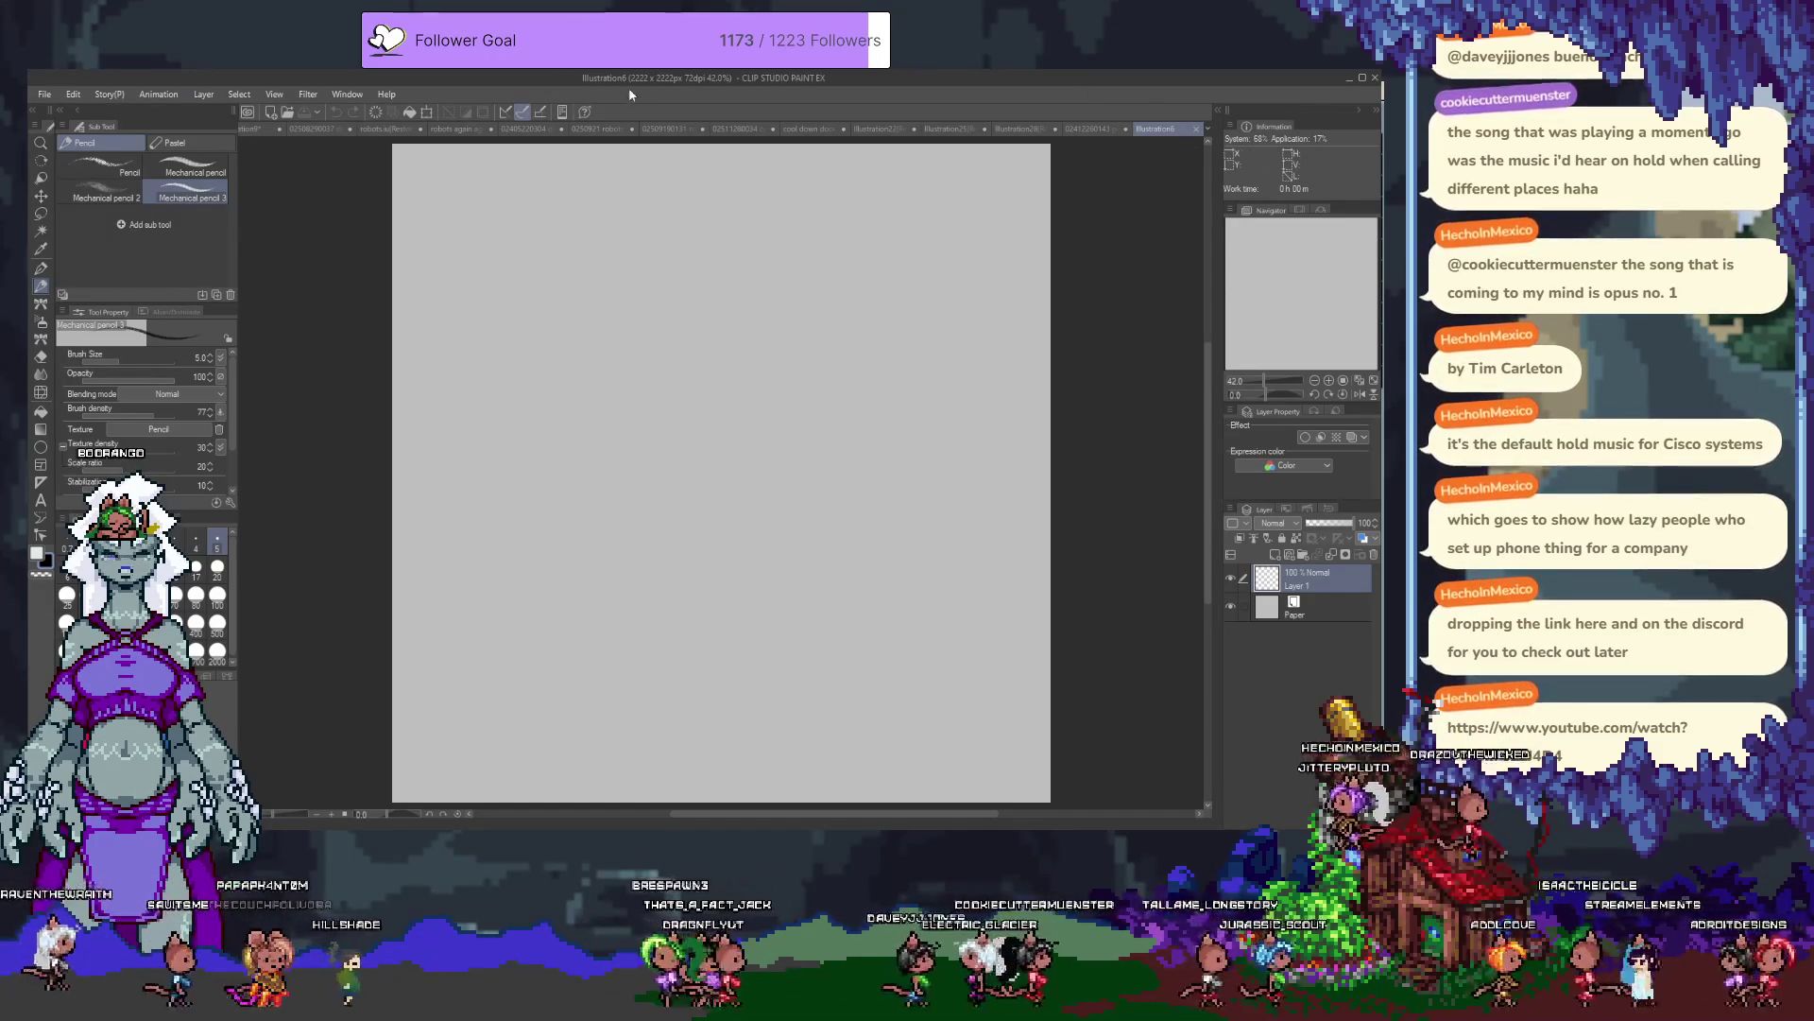
pyautogui.click(1302, 556)
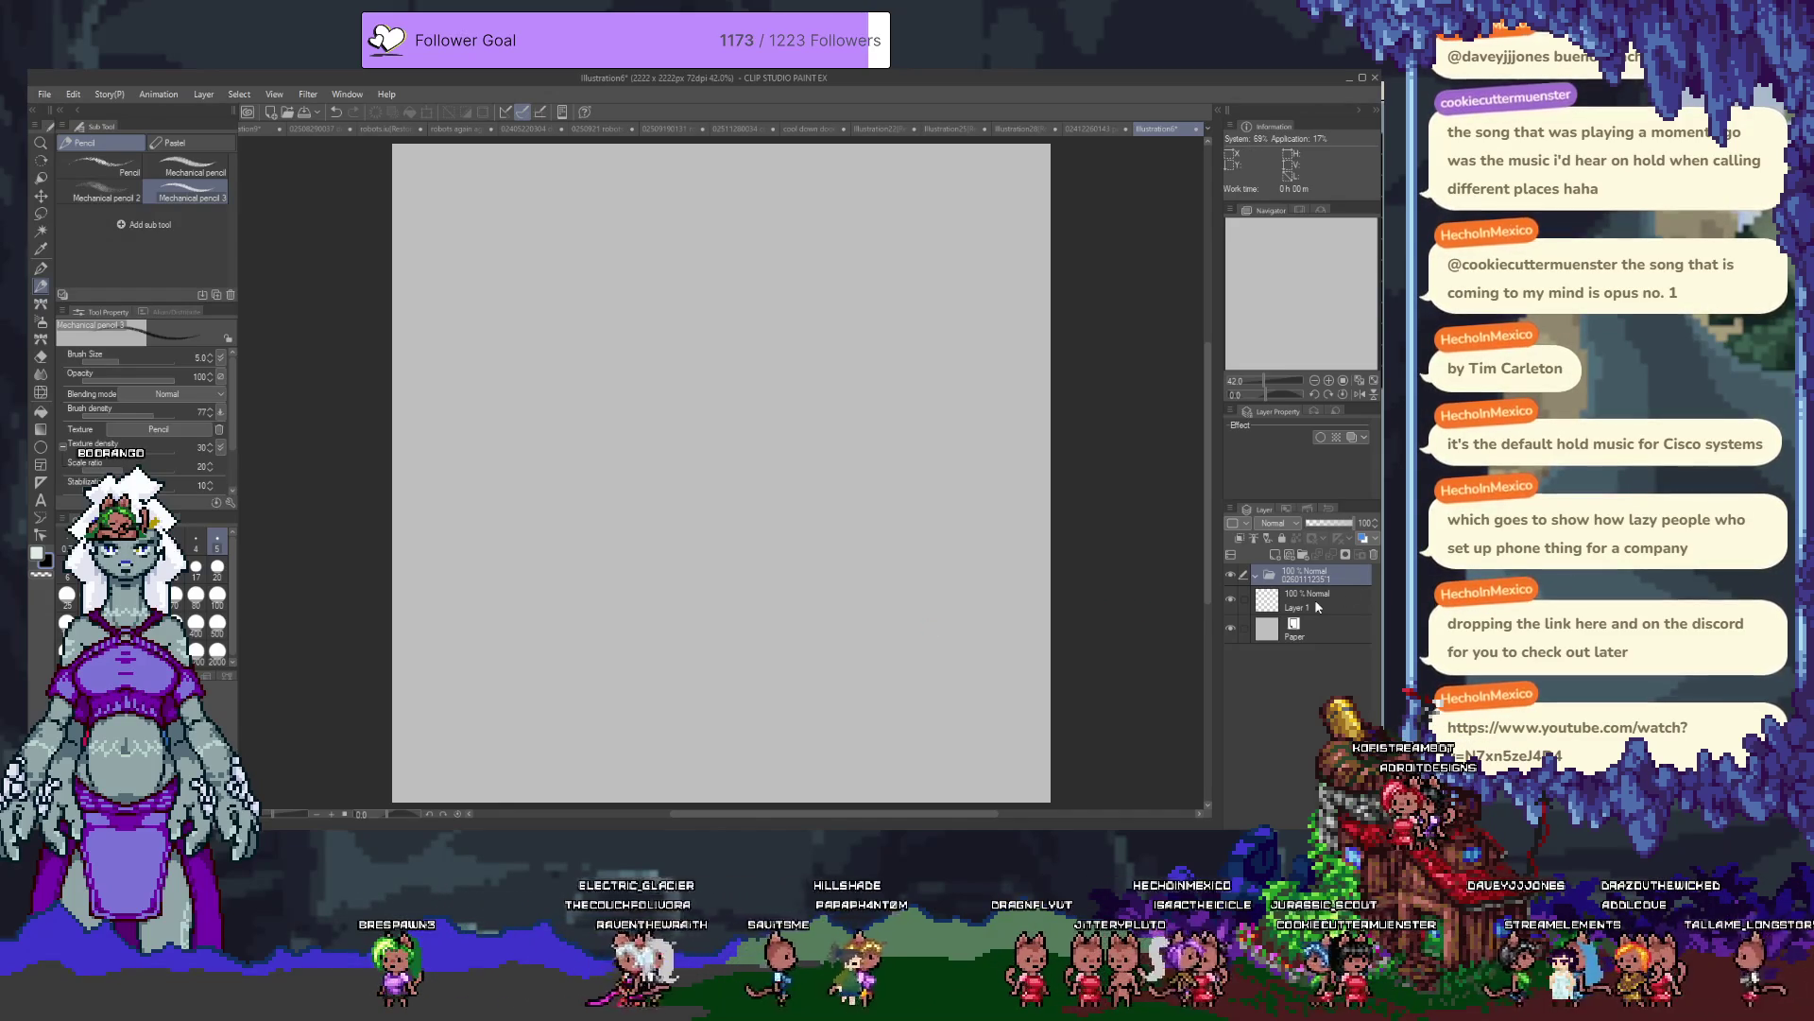
# Make Layer 1 the active drawing layer and zoom into the blank canvas.
pyautogui.click(1319, 605)
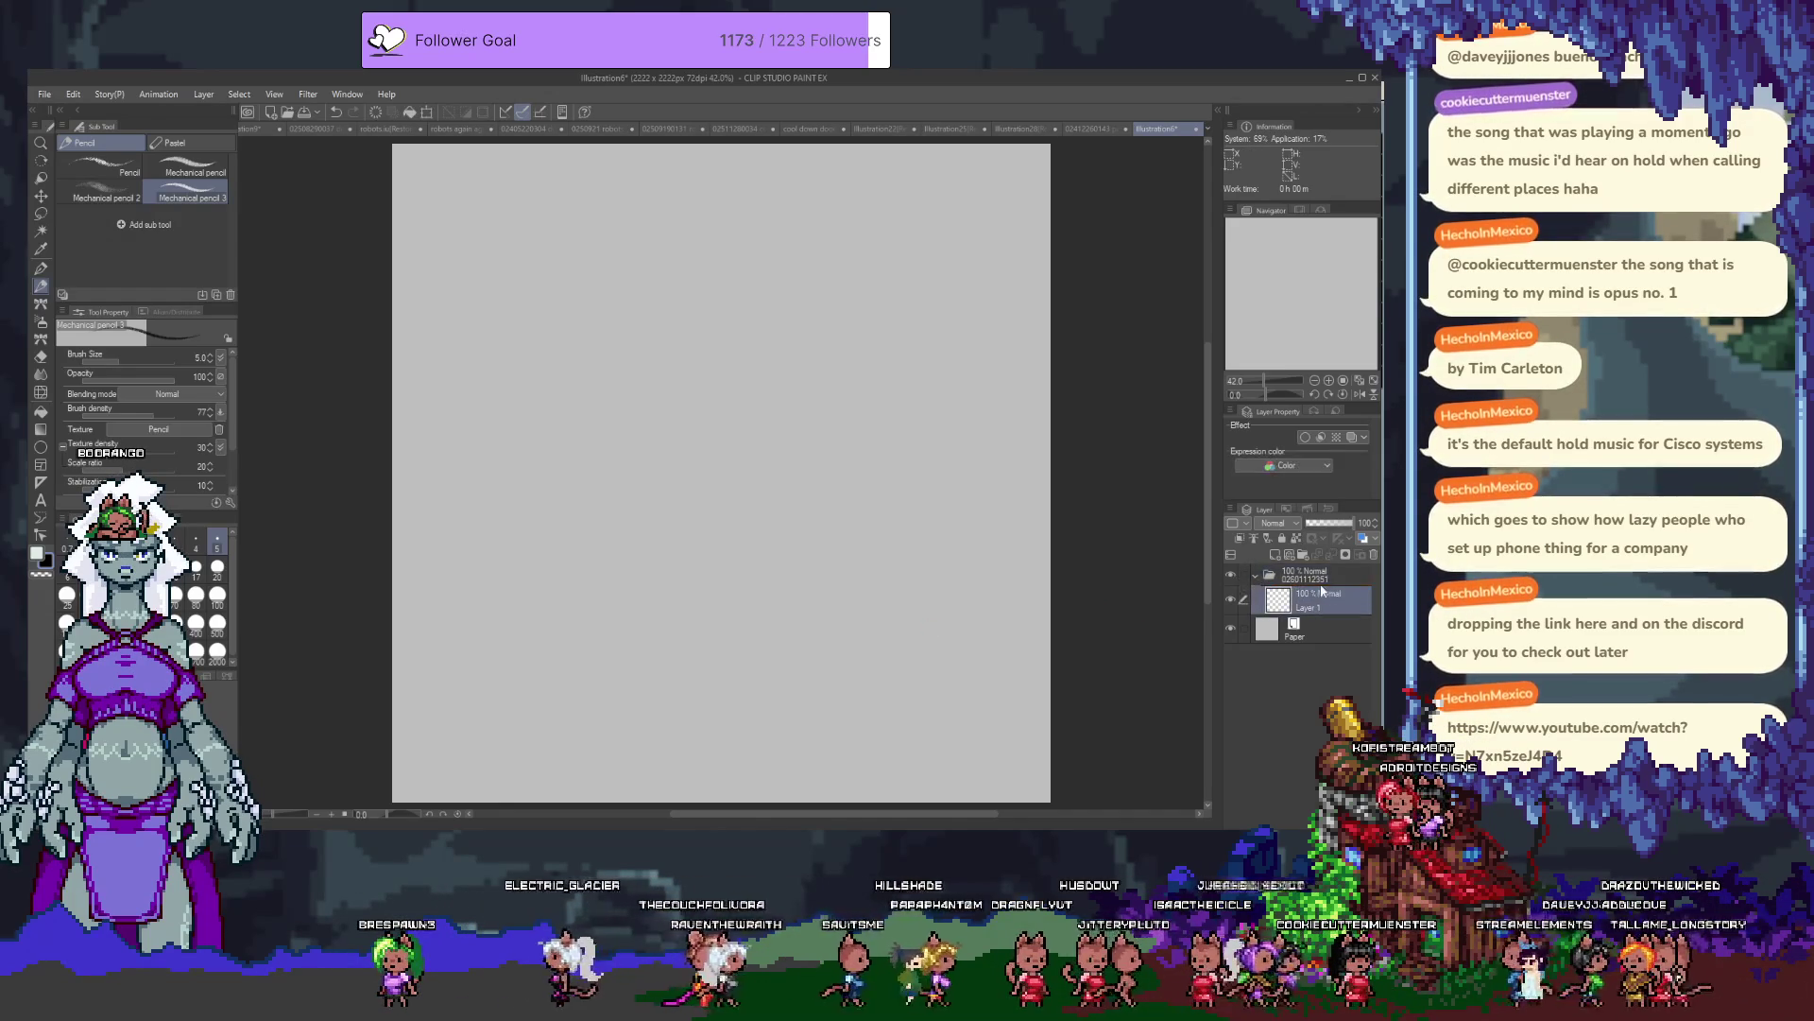
pyautogui.scroll(2, 654, 438)
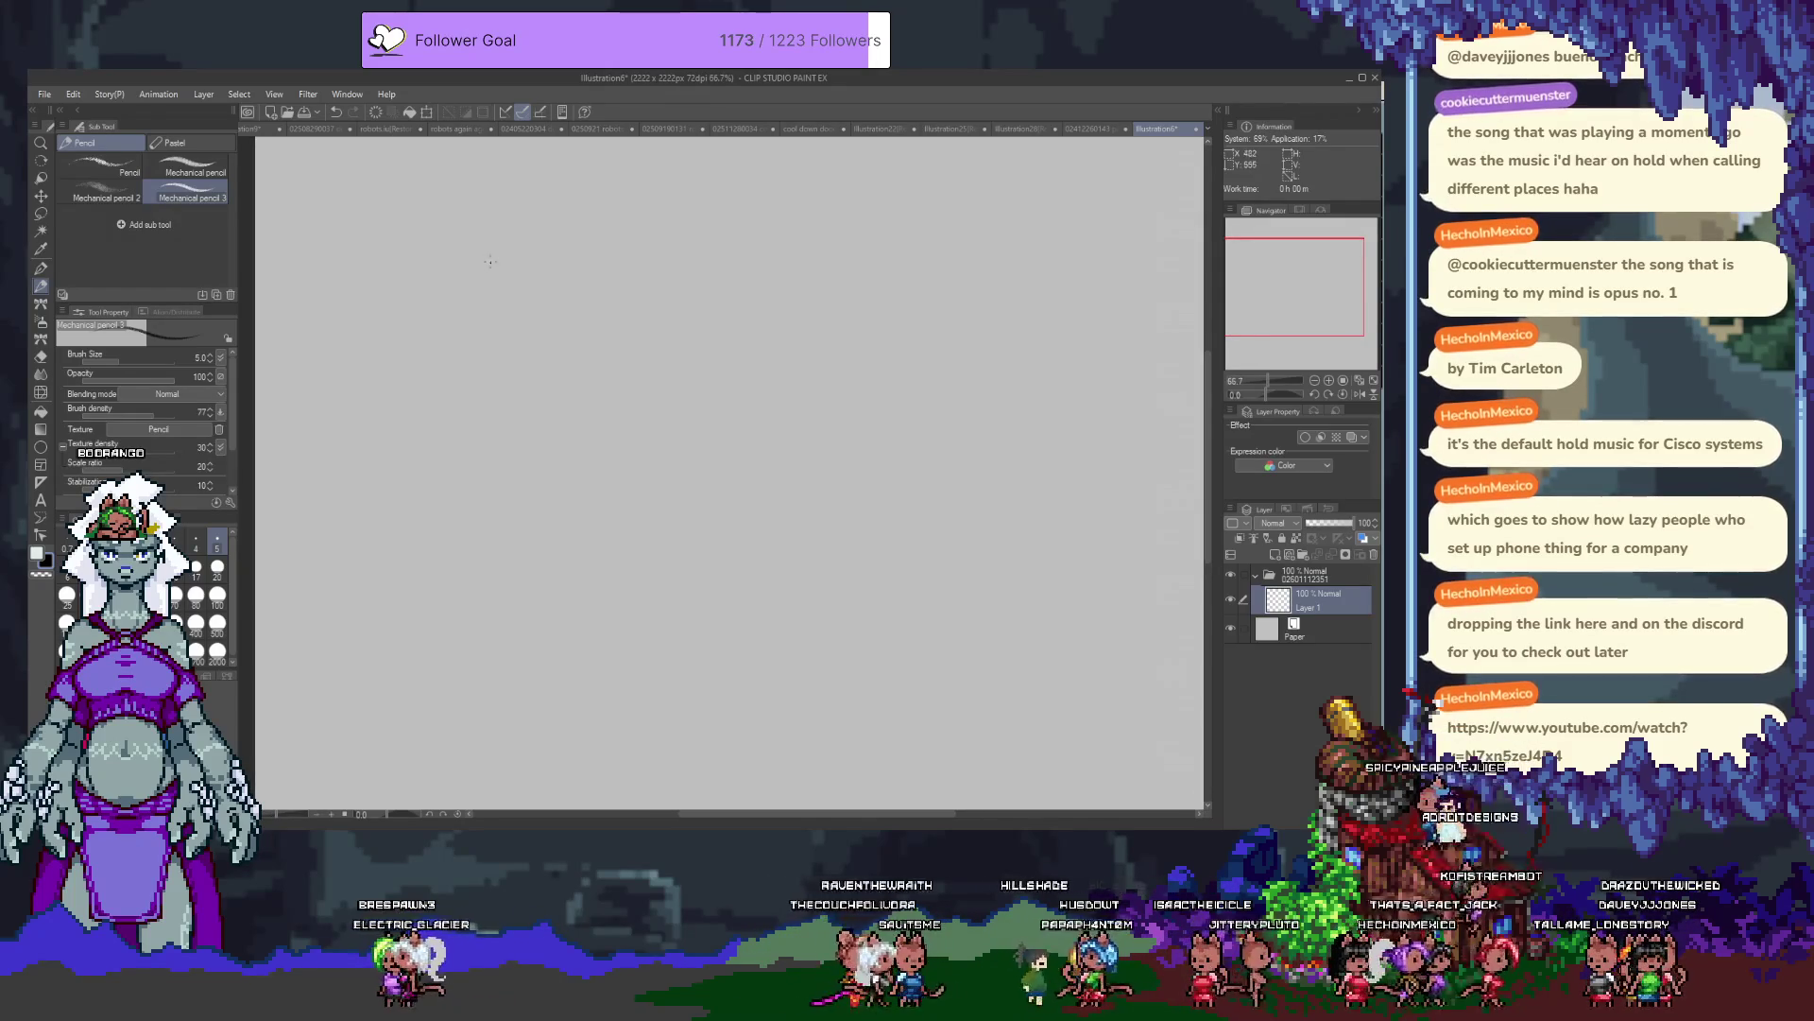
pyautogui.click(41, 482)
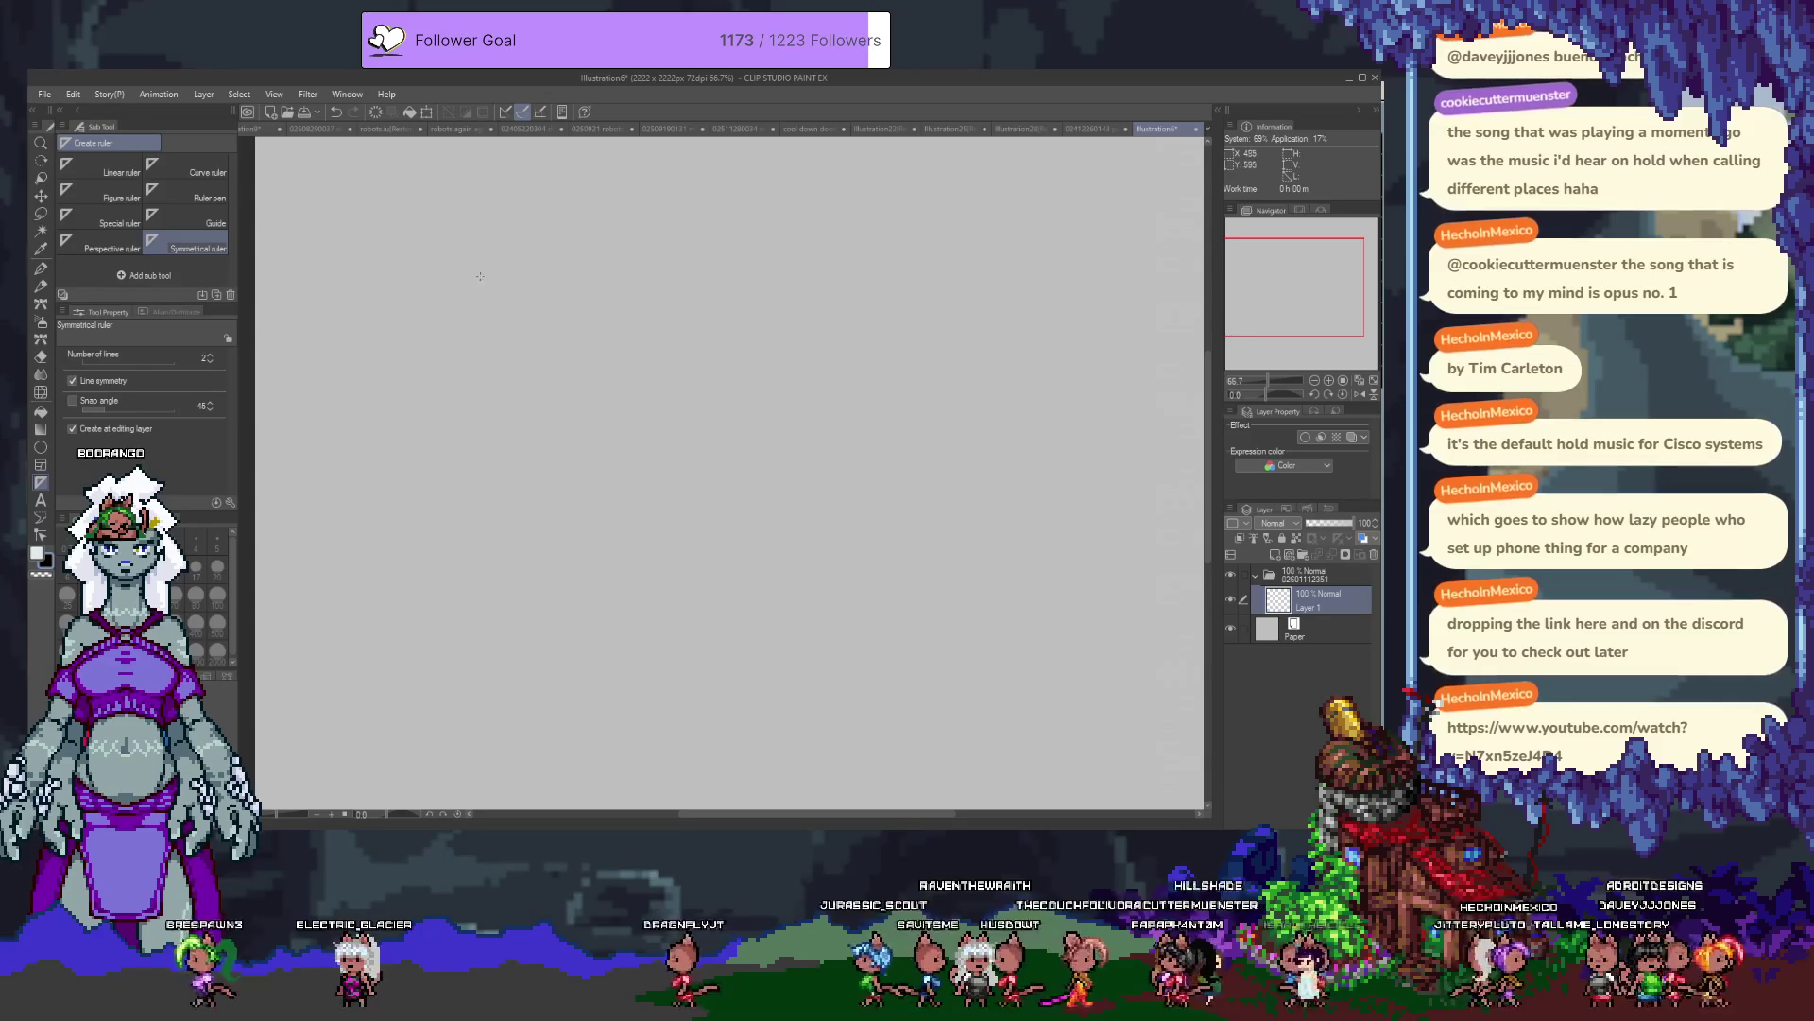
# Place a vertical symmetrical ruler down the canvas and switch to the mechanical pencil.
pyautogui.moveTo(461, 230); pyautogui.dragTo(529, 591)
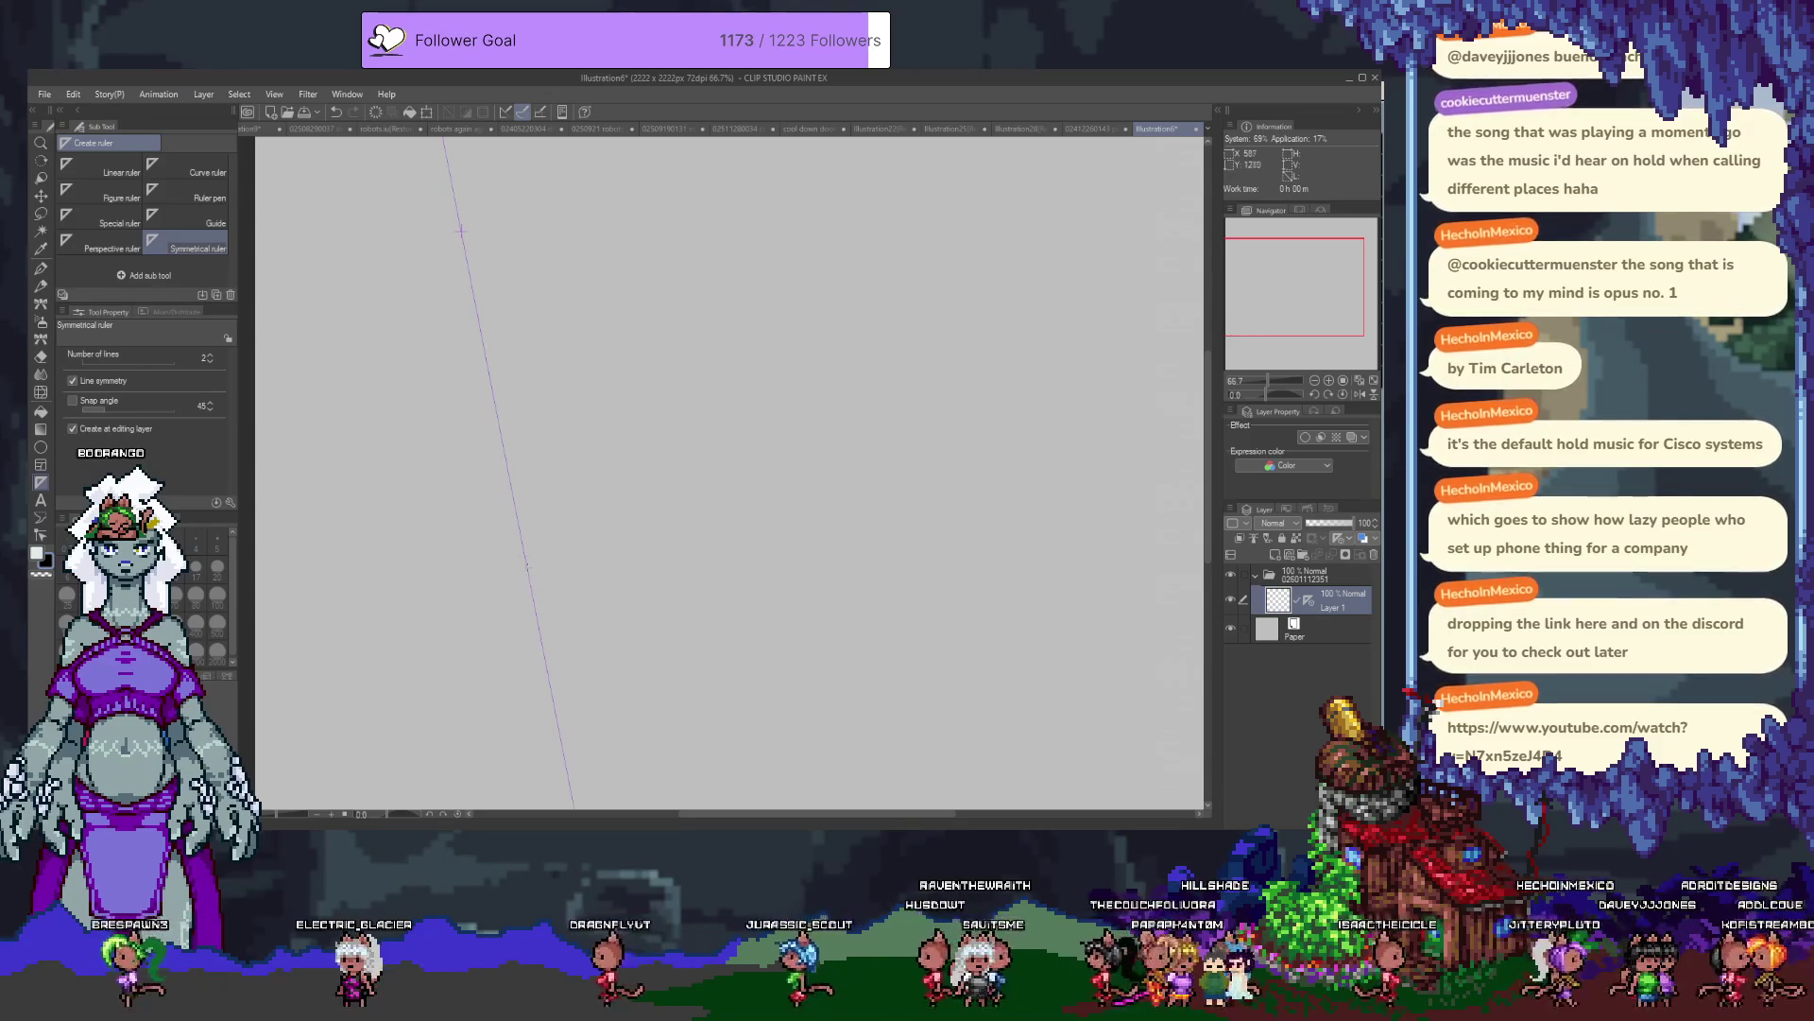
pyautogui.keyDown('shift'); pyautogui.moveTo(522, 227); pyautogui.dragTo(522, 312); pyautogui.keyUp('shift')
pyautogui.press('p')
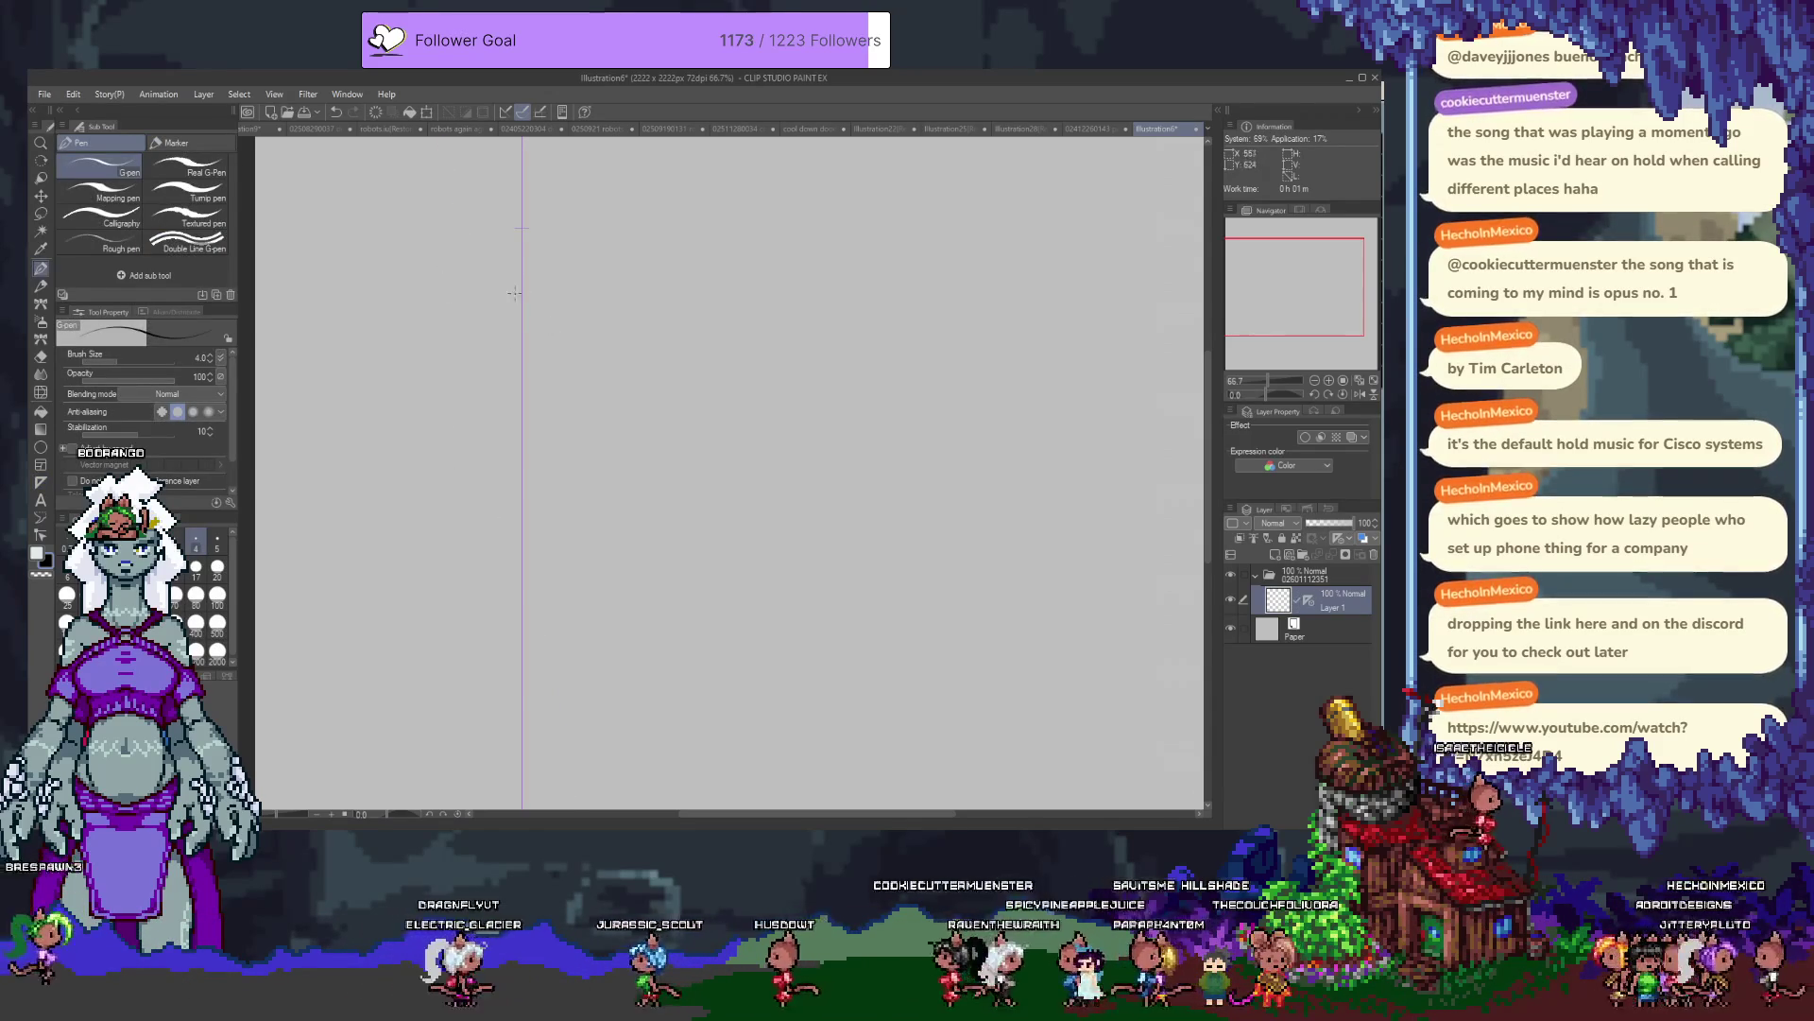
pyautogui.press('p')
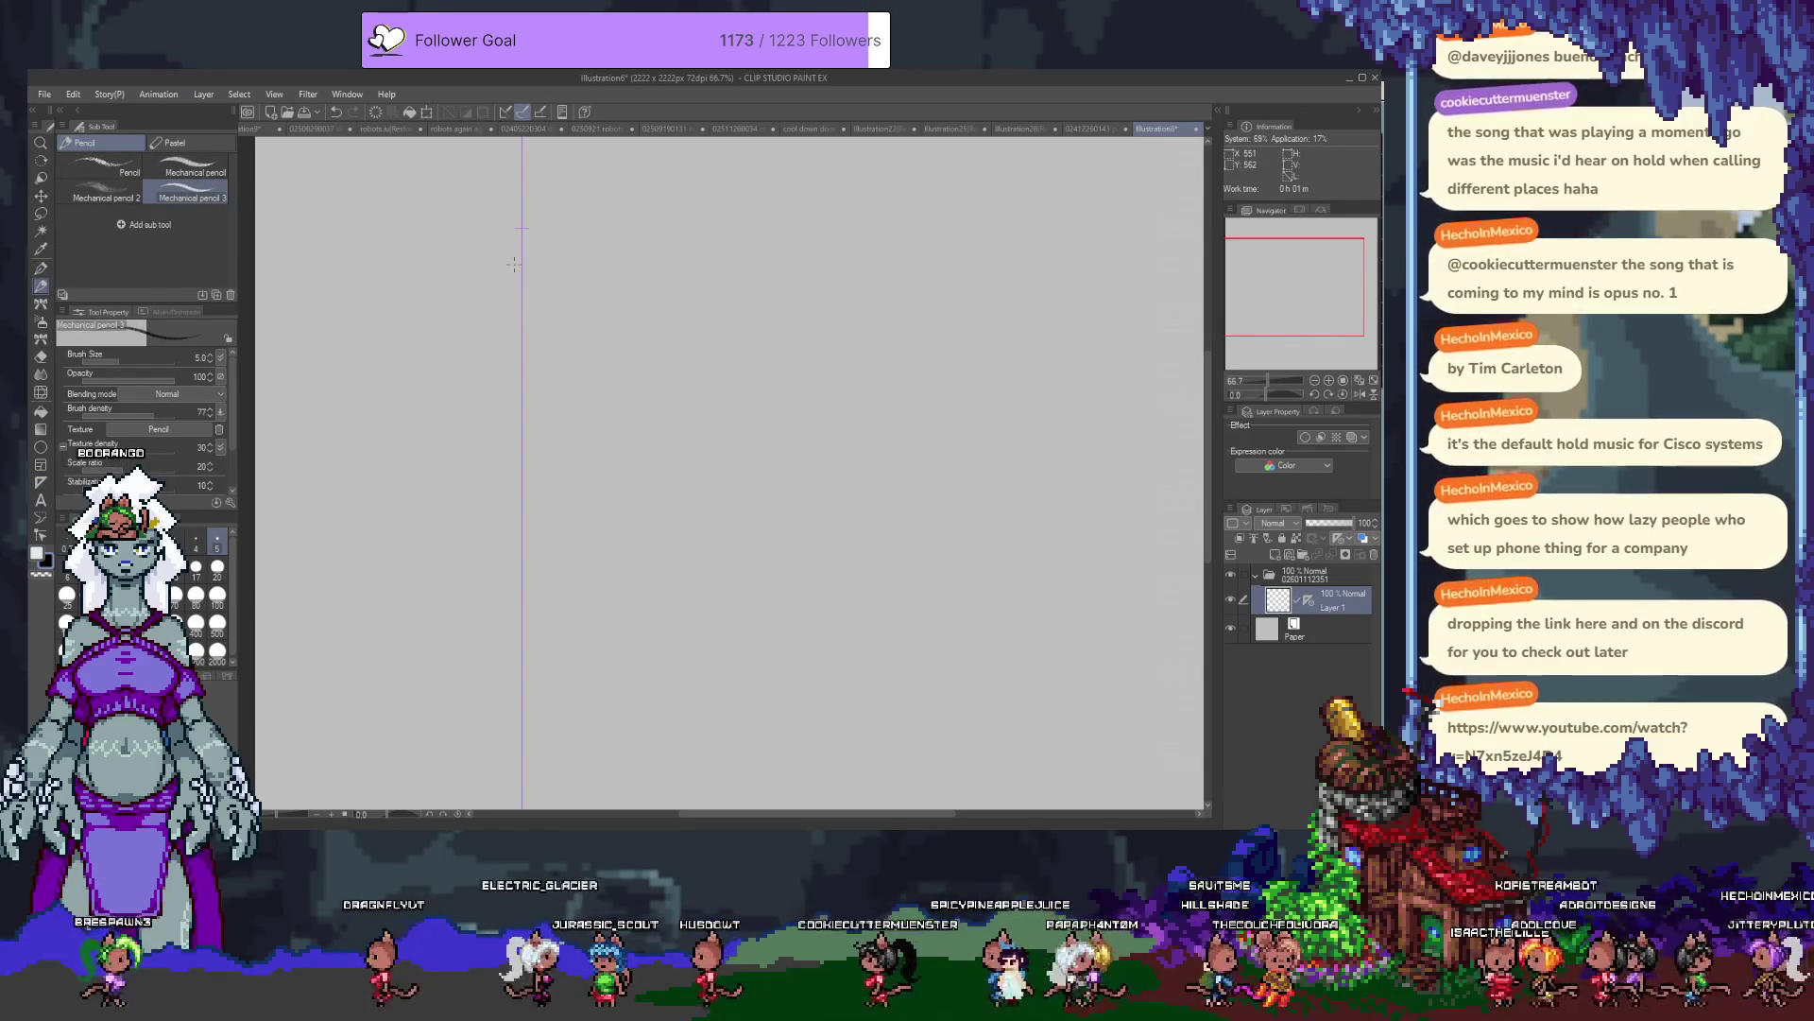
# Raise the pencil brush size to 6 and reposition the canvas view.
pyautogui.scroll(2, 515, 263)
pyautogui.press(']')
pyautogui.scroll(-1, 731, 324)
pyautogui.scroll(1, 615, 383)
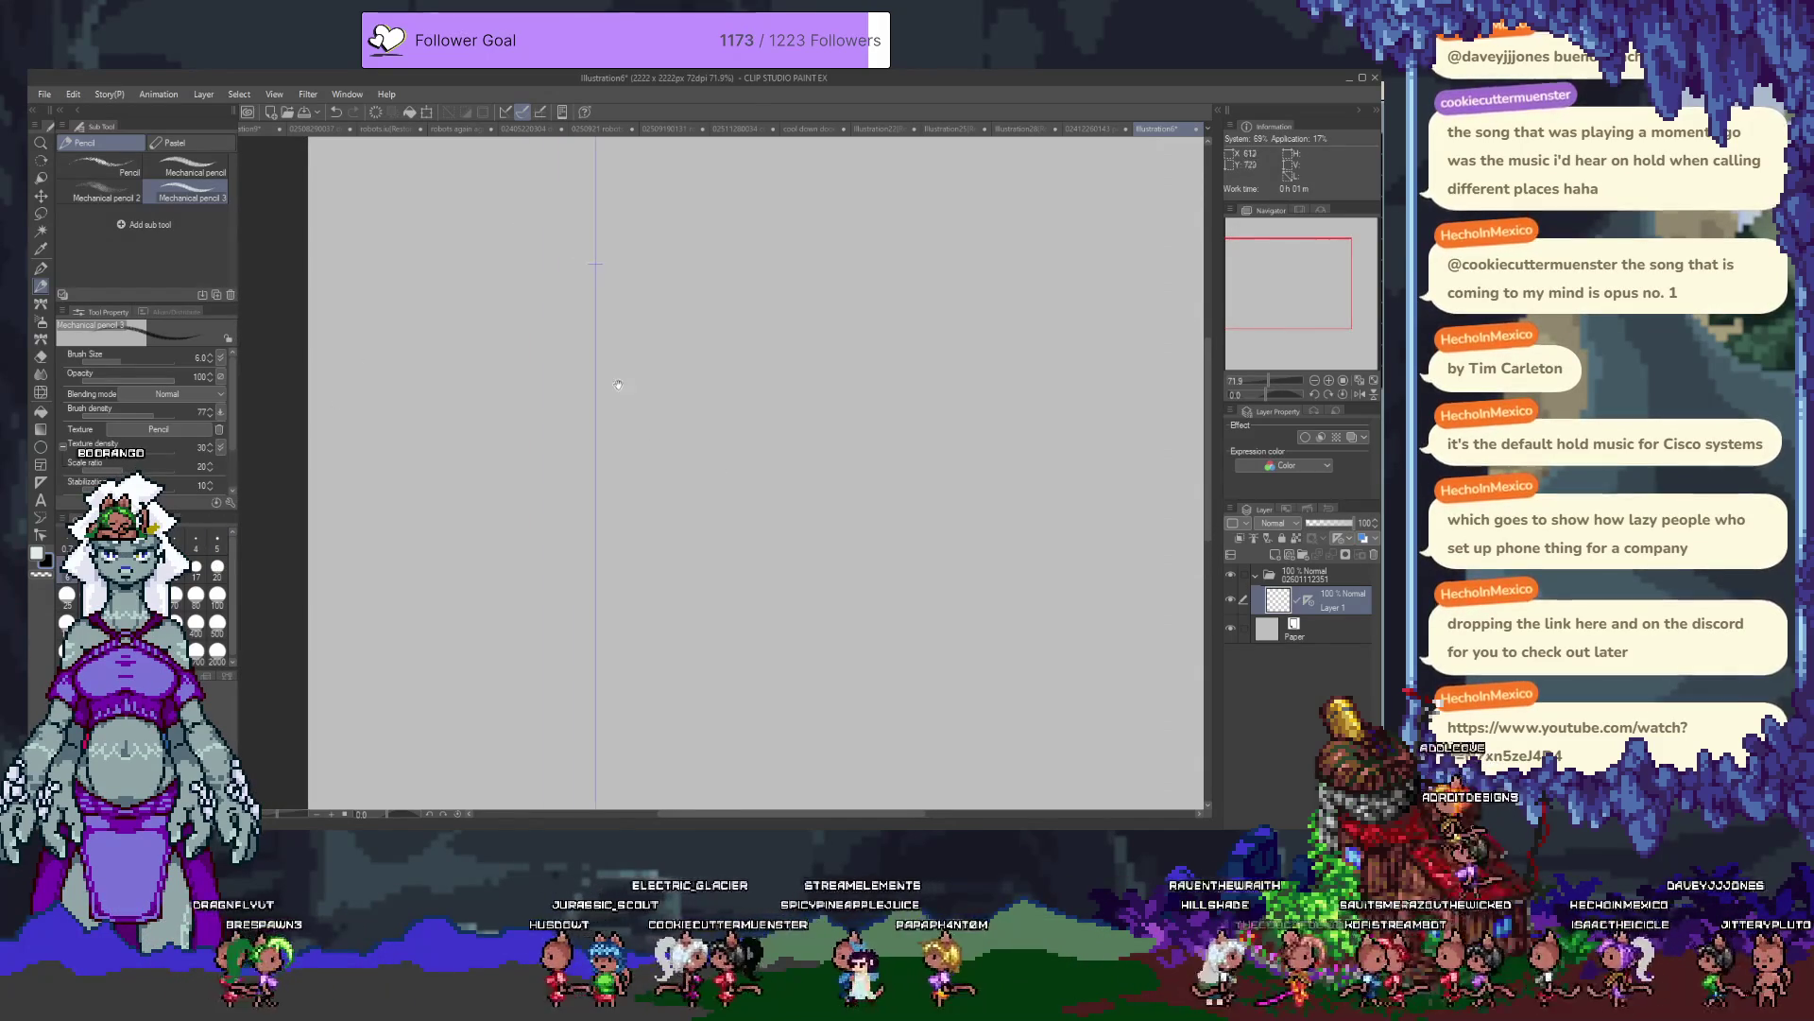
pyautogui.scroll(1, 605, 345)
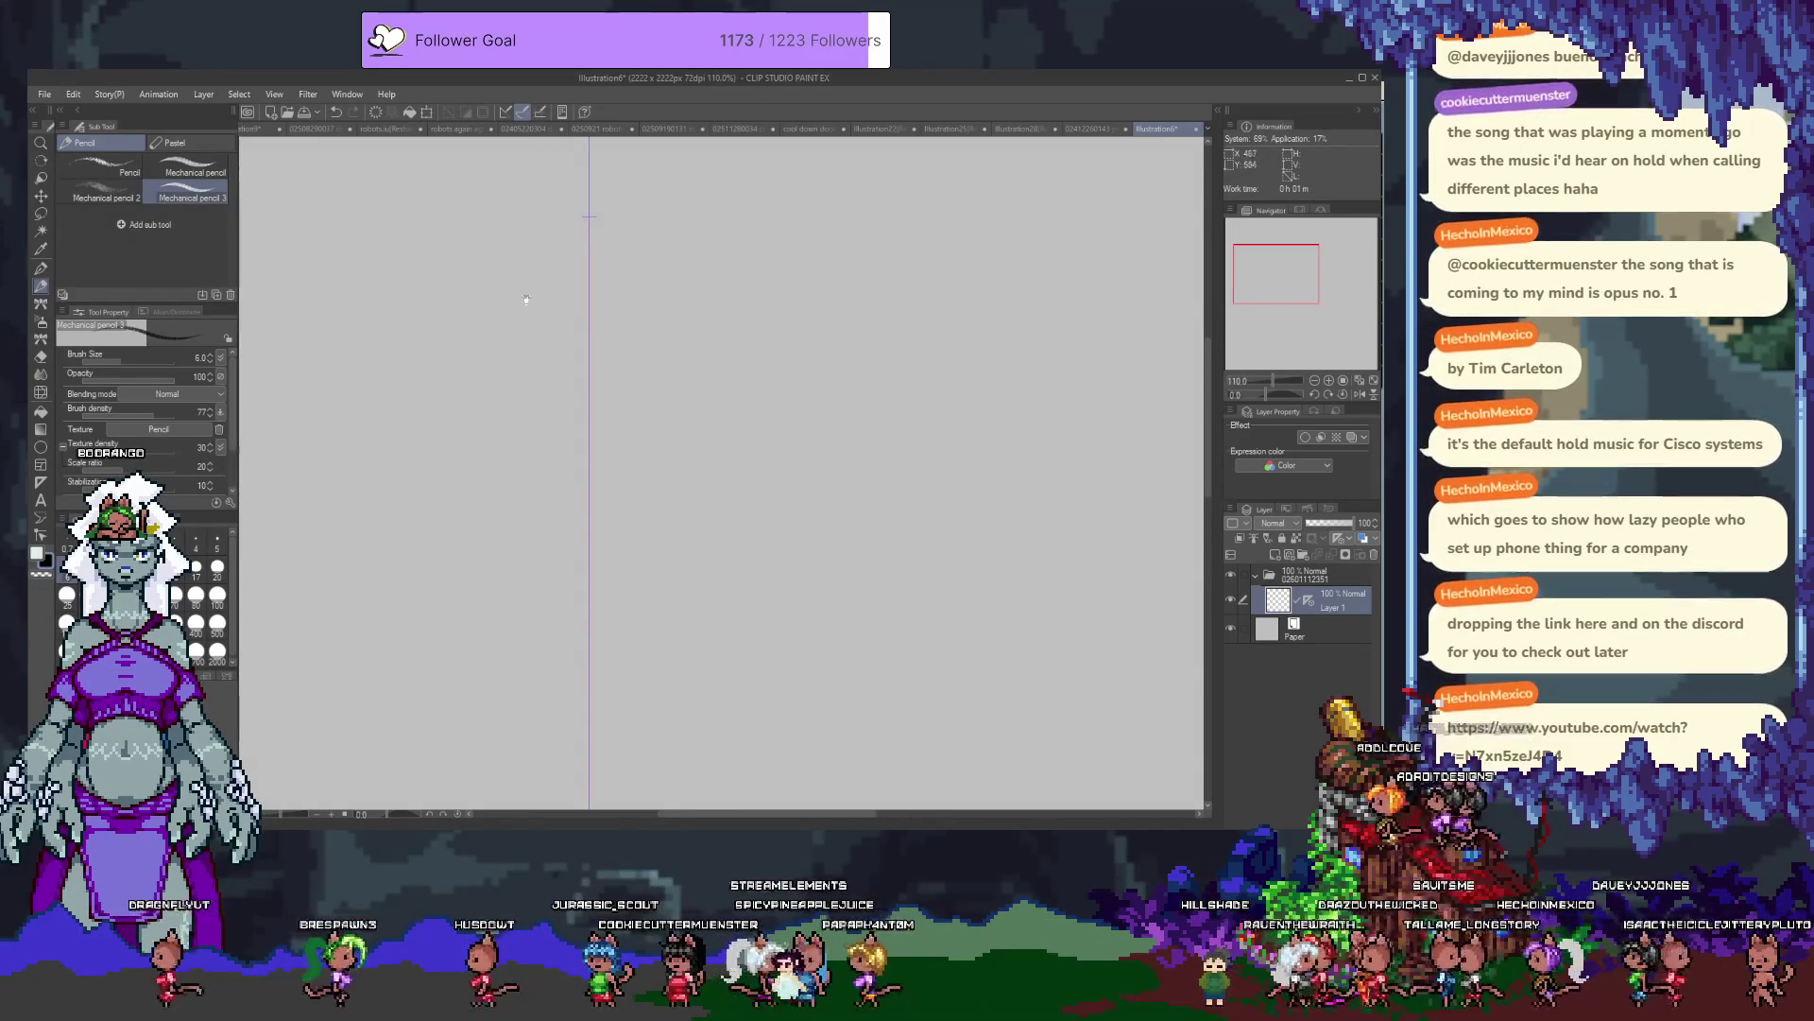
pyautogui.moveTo(657, 312)
pyautogui.mouseDown()
pyautogui.moveTo(617, 314)
pyautogui.moveTo(865, 329)
pyautogui.moveTo(699, 306)
pyautogui.mouseUp()
# Sketch mirrored head circles on the symmetry ruler, undoing each unsatisfying attempt.
pyautogui.press('p')
pyautogui.press('p')
pyautogui.moveTo(756, 229); pyautogui.dragTo(747, 400)
pyautogui.hotkey('ctrl', 'z')
pyautogui.moveTo(756, 227); pyautogui.dragTo(754, 391)
pyautogui.hotkey('ctrl', 'z')
pyautogui.moveTo(756, 224)
pyautogui.mouseDown()
pyautogui.moveTo(689, 268)
pyautogui.moveTo(754, 392)
pyautogui.mouseUp()
pyautogui.hotkey('ctrl', 'z')
pyautogui.moveTo(756, 215); pyautogui.dragTo(756, 397)
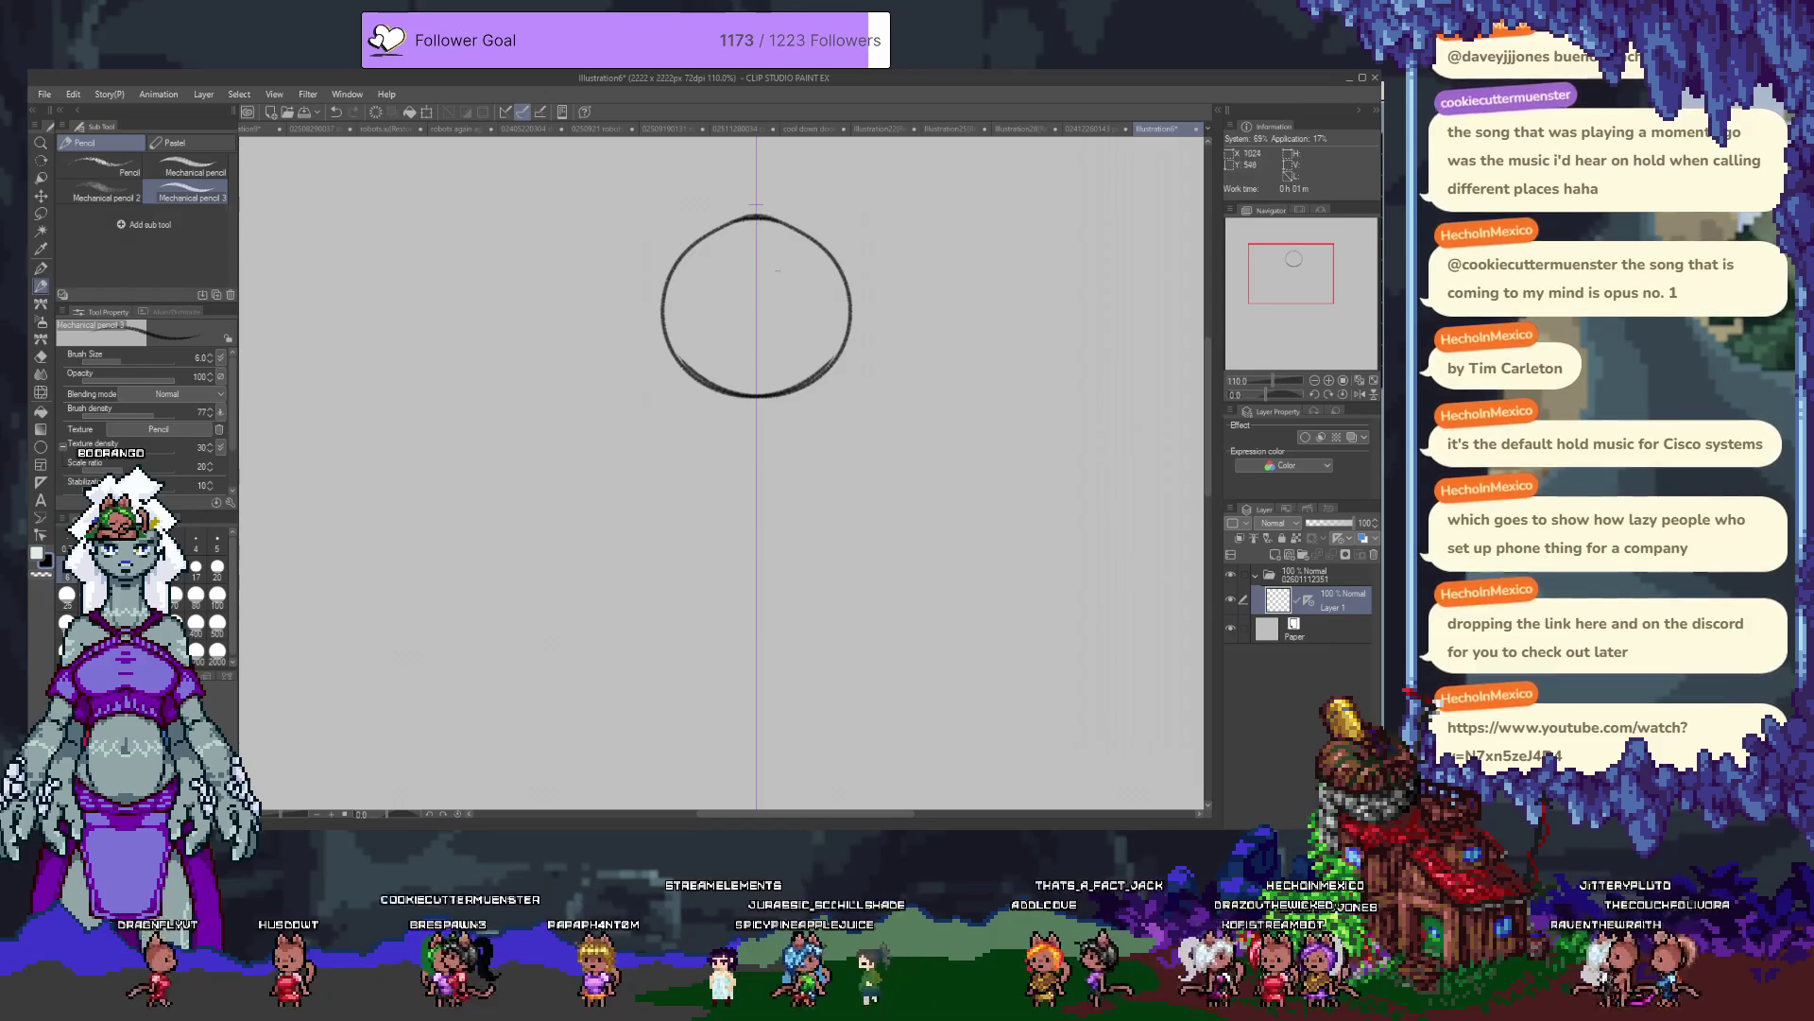
pyautogui.moveTo(719, 382)
pyautogui.mouseDown()
pyautogui.moveTo(708, 427)
pyautogui.moveTo(652, 439)
pyautogui.moveTo(583, 357)
pyautogui.moveTo(588, 597)
pyautogui.mouseUp()
pyautogui.hotkey('ctrl', 'z')
pyautogui.hotkey('ctrl', 'z')
pyautogui.hotkey('ctrl', 'z')
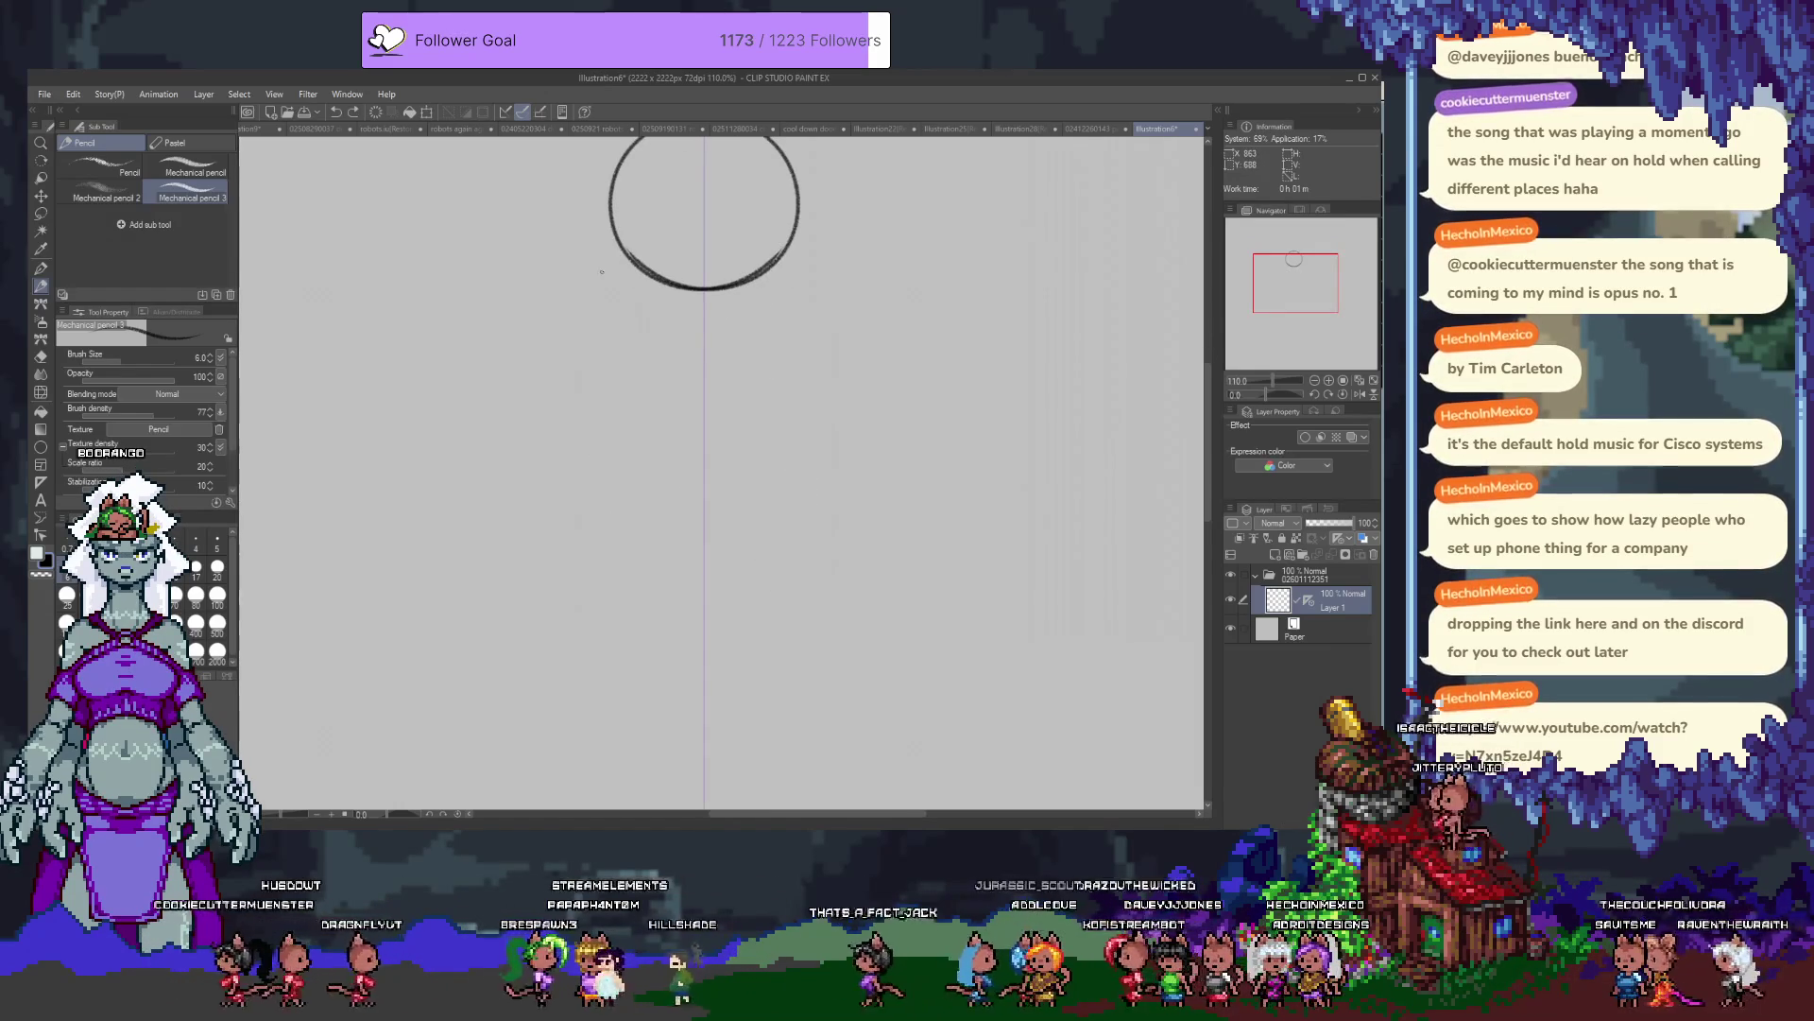
# Redraw the head as a symmetric oval, retrying until one clean pencil oval remains.
pyautogui.hotkey('ctrl', 'z')
pyautogui.moveTo(601, 273); pyautogui.dragTo(607, 283)
pyautogui.moveTo(711, 236); pyautogui.dragTo(701, 335)
pyautogui.hotkey('ctrl', 'z')
pyautogui.moveTo(711, 226); pyautogui.dragTo(710, 305)
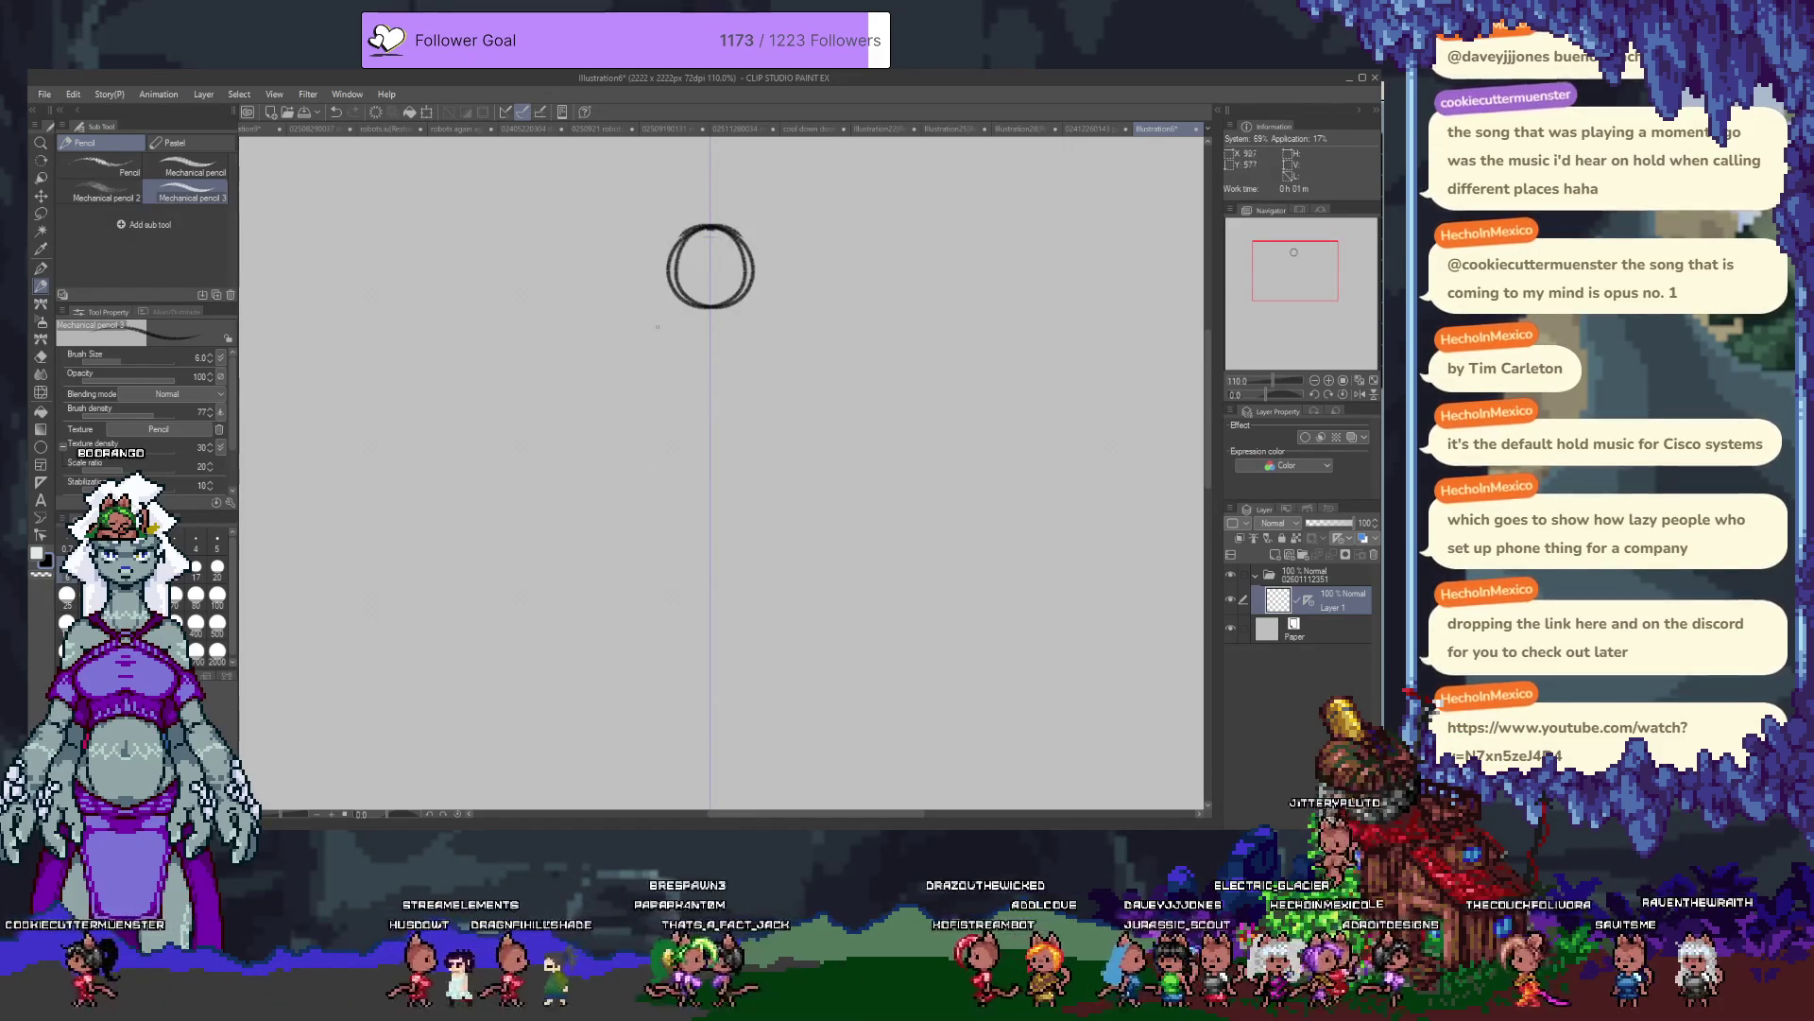
pyautogui.hotkey('ctrl', 'z')
pyautogui.hotkey('ctrl', 'z')
pyautogui.moveTo(710, 227)
pyautogui.mouseDown()
pyautogui.moveTo(667, 269)
pyautogui.moveTo(710, 308)
pyautogui.mouseUp()
pyautogui.moveTo(710, 228); pyautogui.dragTo(710, 305)
pyautogui.hotkey('ctrl', 'z')
pyautogui.hotkey('ctrl', 'z')
pyautogui.moveTo(711, 237); pyautogui.dragTo(710, 331)
pyautogui.hotkey('ctrl', 'z')
pyautogui.moveTo(711, 236); pyautogui.dragTo(710, 331)
pyautogui.hotkey('ctrl', 'z')
pyautogui.moveTo(711, 225); pyautogui.dragTo(710, 339)
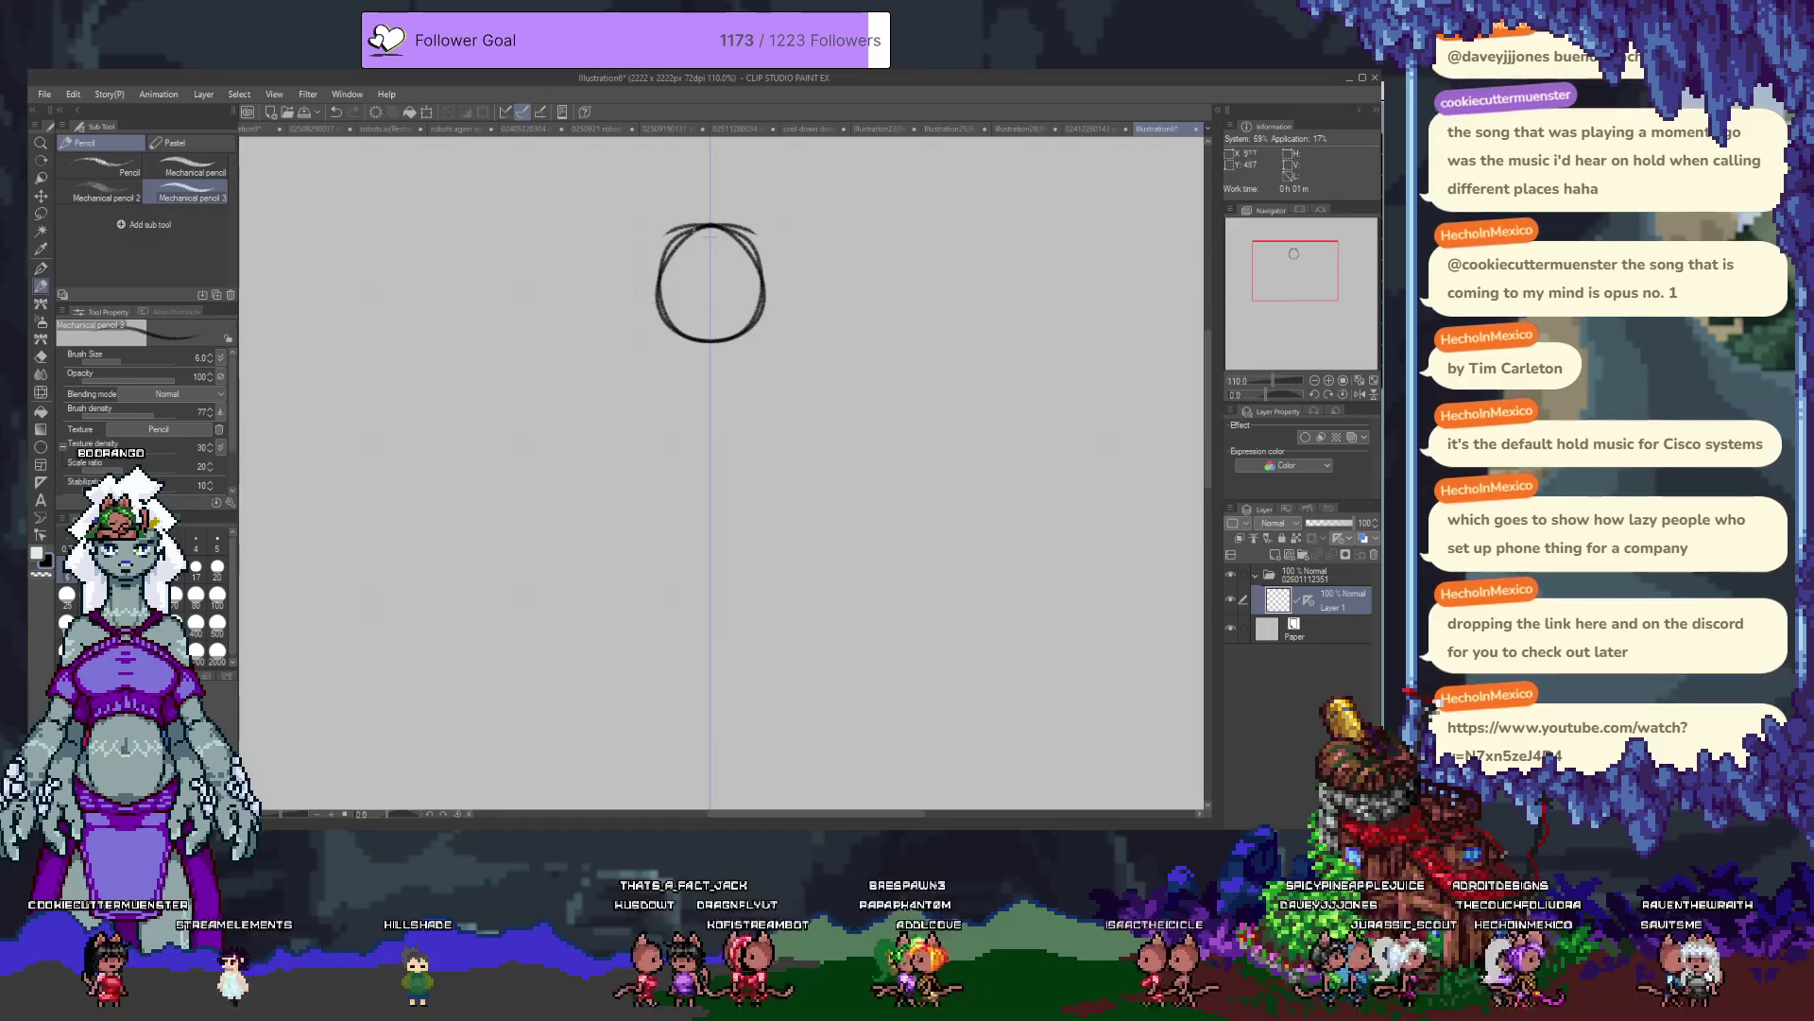
# Erase the oval's top arc, leaving an open U-shaped head outline.
pyautogui.press('e')
pyautogui.moveTo(708, 213); pyautogui.dragTo(661, 312)
pyautogui.hotkey('ctrl', 'z')
pyautogui.moveTo(685, 235); pyautogui.dragTo(670, 305)
pyautogui.moveTo(711, 227); pyautogui.dragTo(680, 234)
pyautogui.press('p')
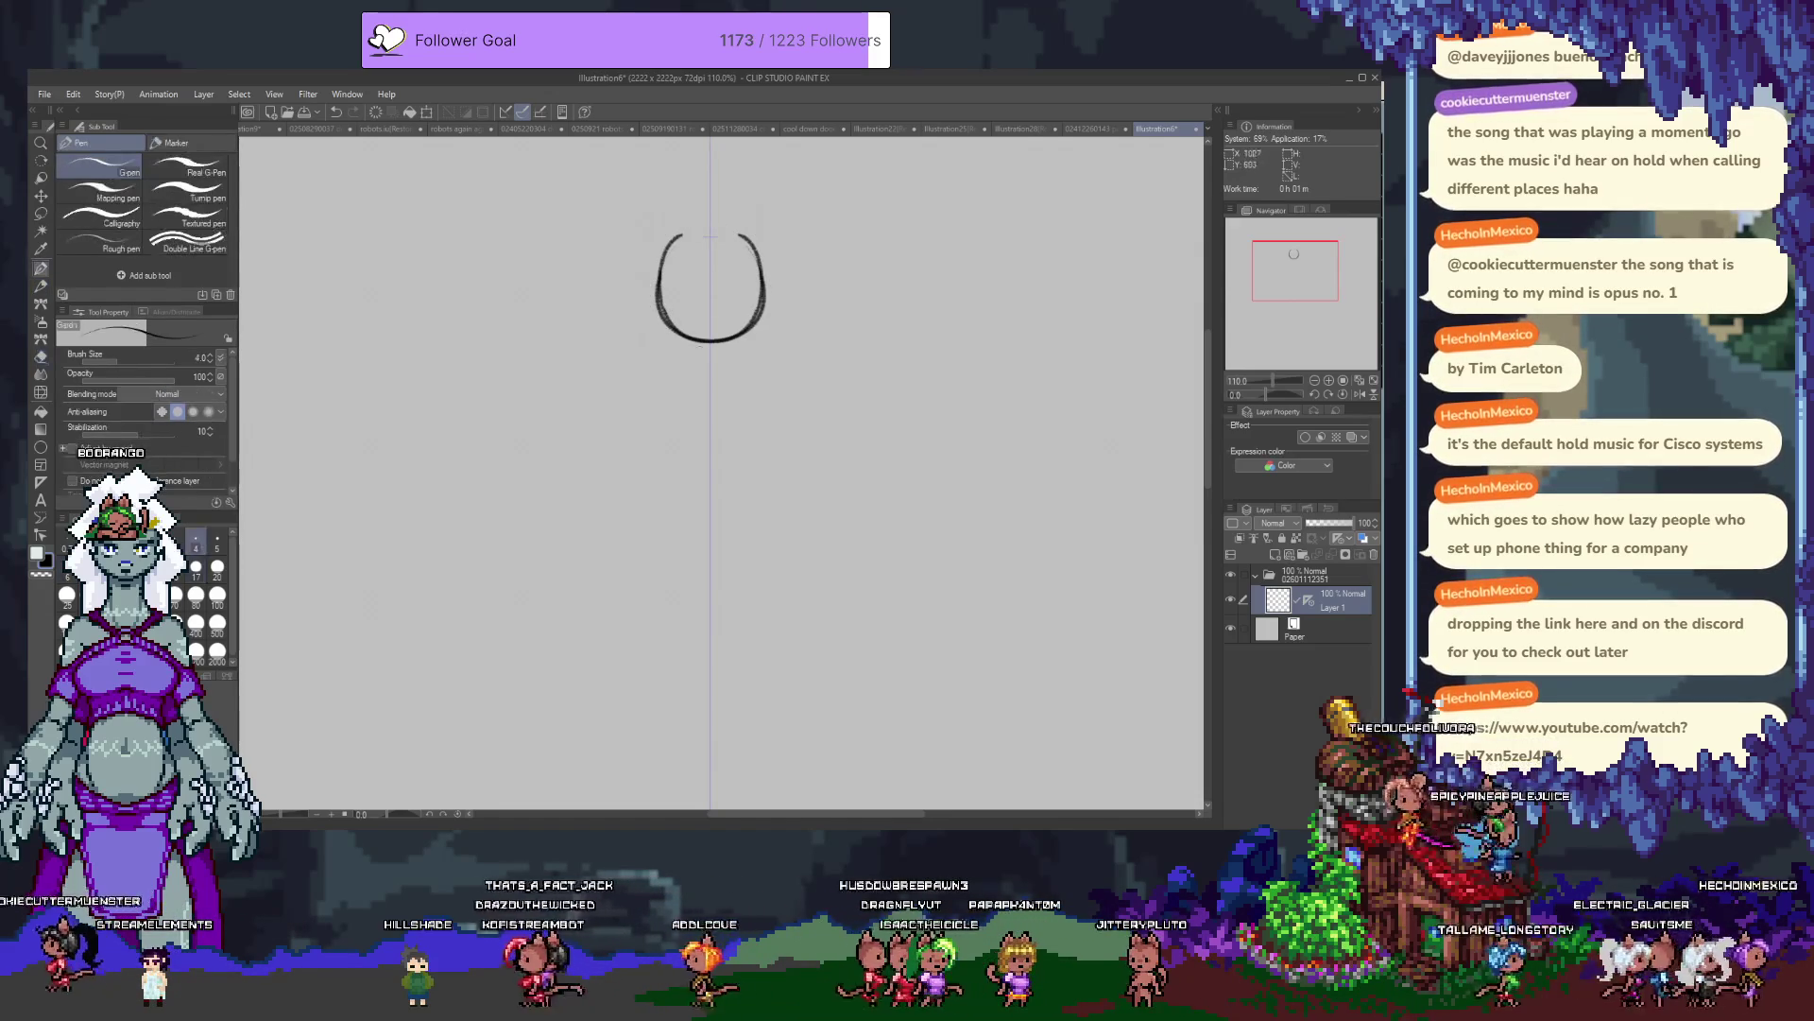
pyautogui.press('p')
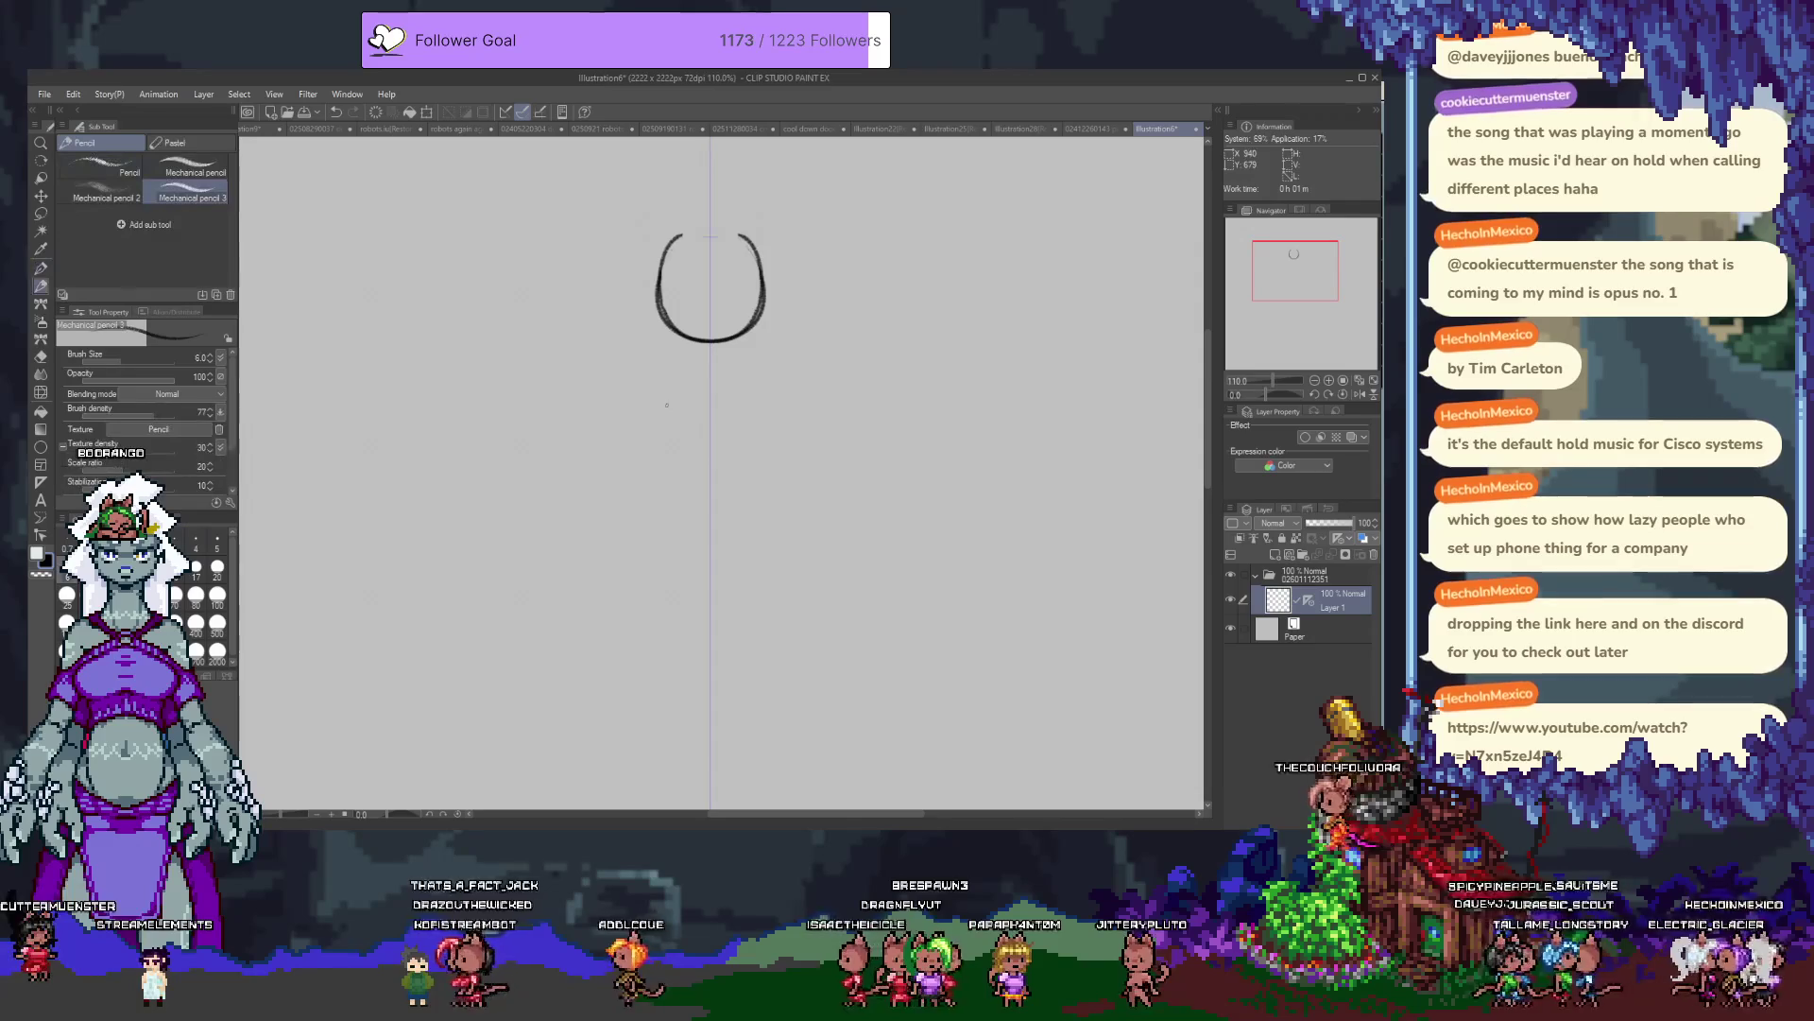
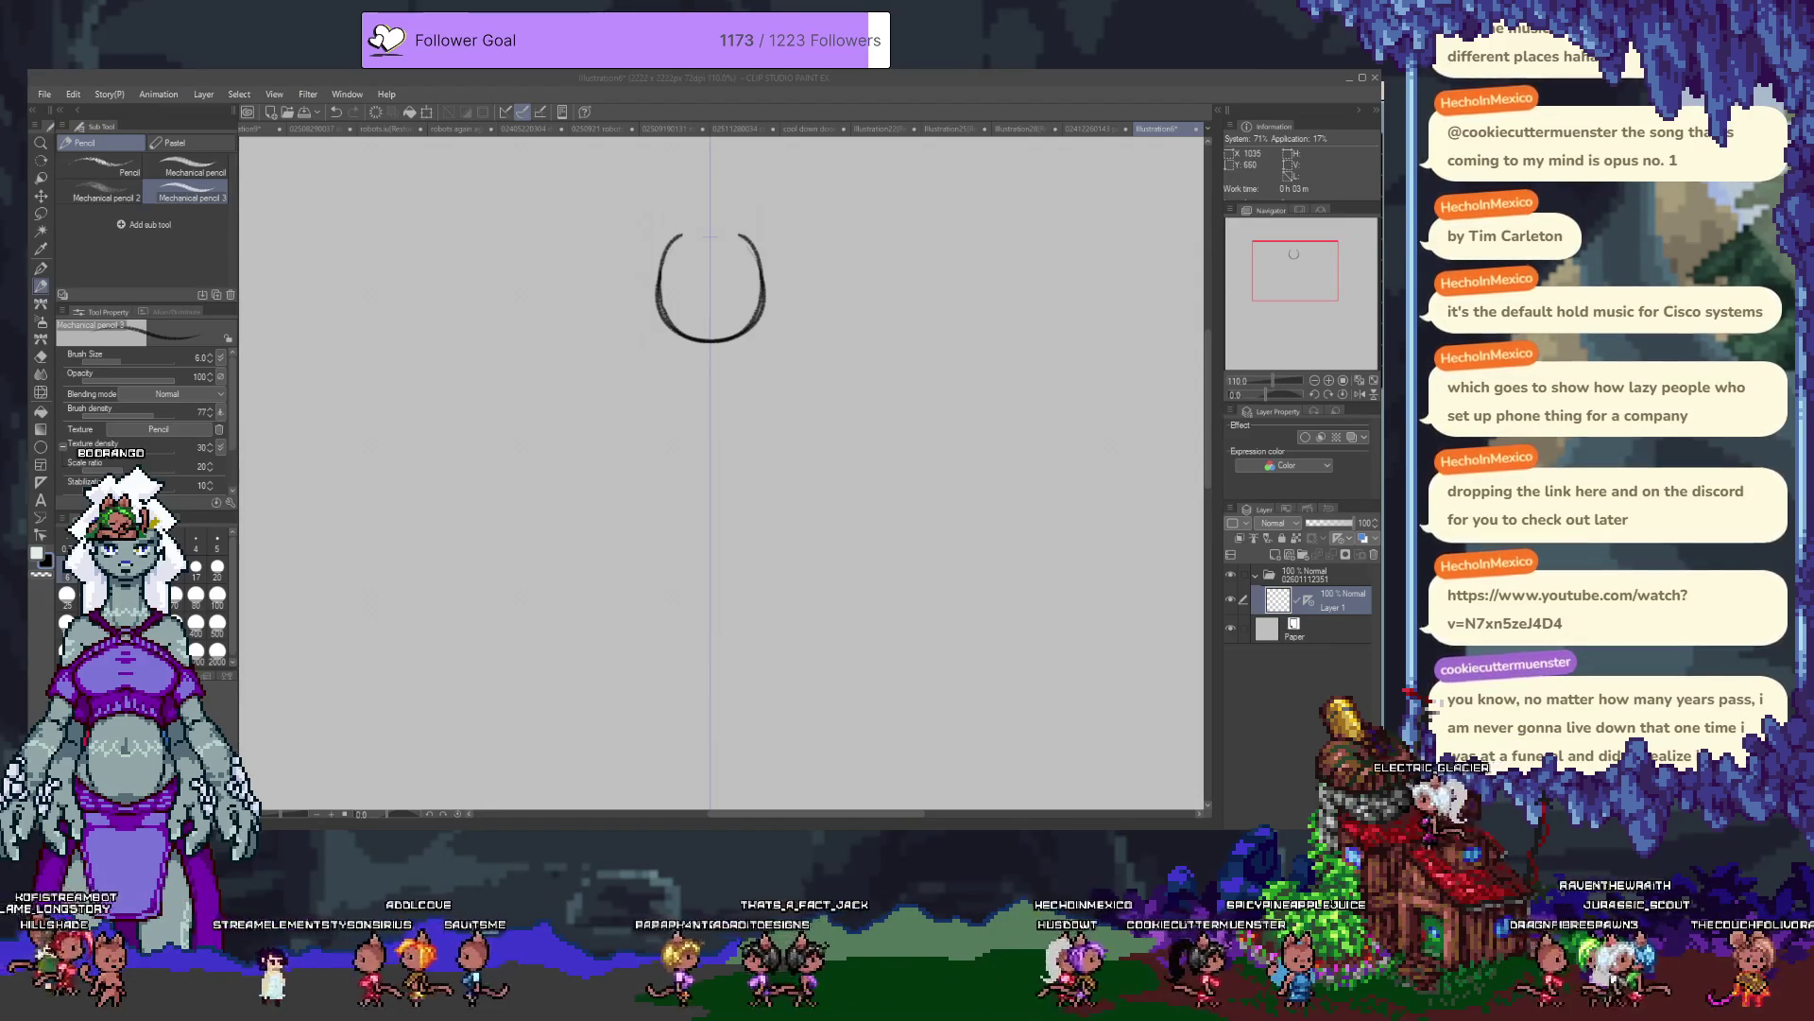
# Try several test strokes beneath the head outline and undo them.
pyautogui.click(708, 386)
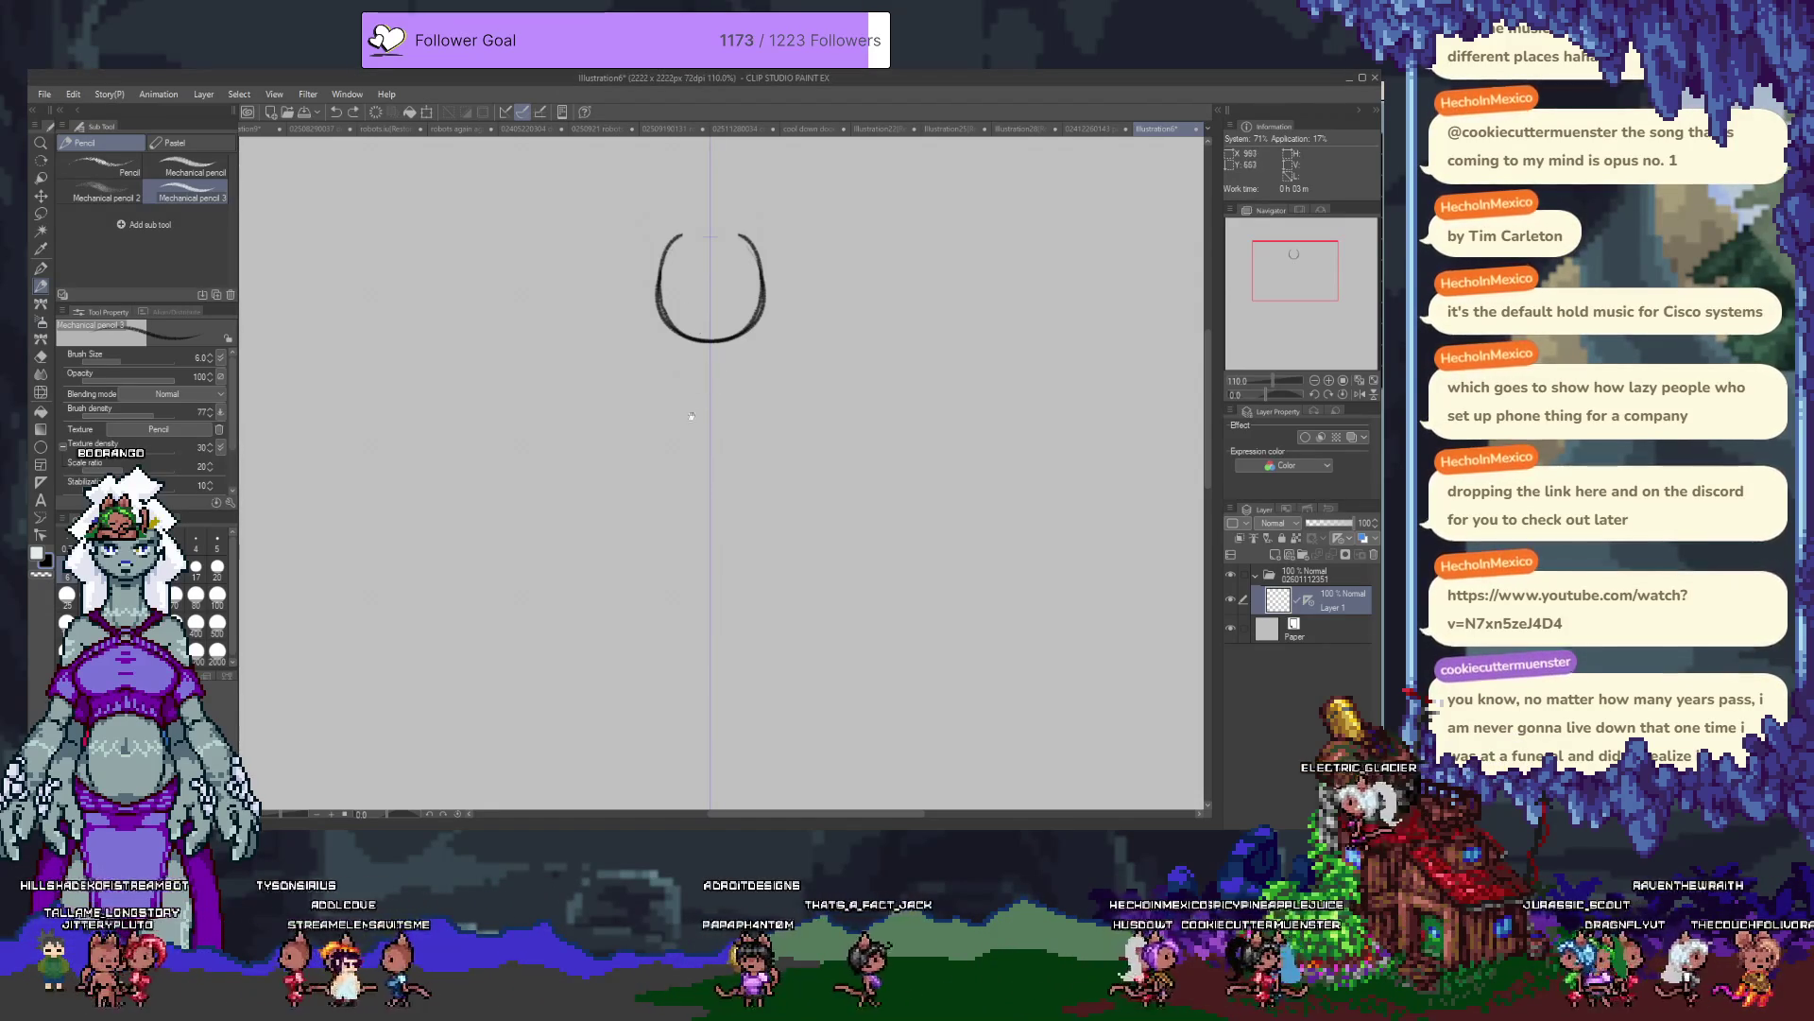
pyautogui.moveTo(723, 321)
pyautogui.mouseDown()
pyautogui.moveTo(715, 351)
pyautogui.moveTo(816, 353)
pyautogui.mouseUp()
pyautogui.hotkey('ctrl', 'z')
pyautogui.moveTo(678, 366); pyautogui.dragTo(742, 360)
pyautogui.moveTo(777, 360); pyautogui.dragTo(827, 367)
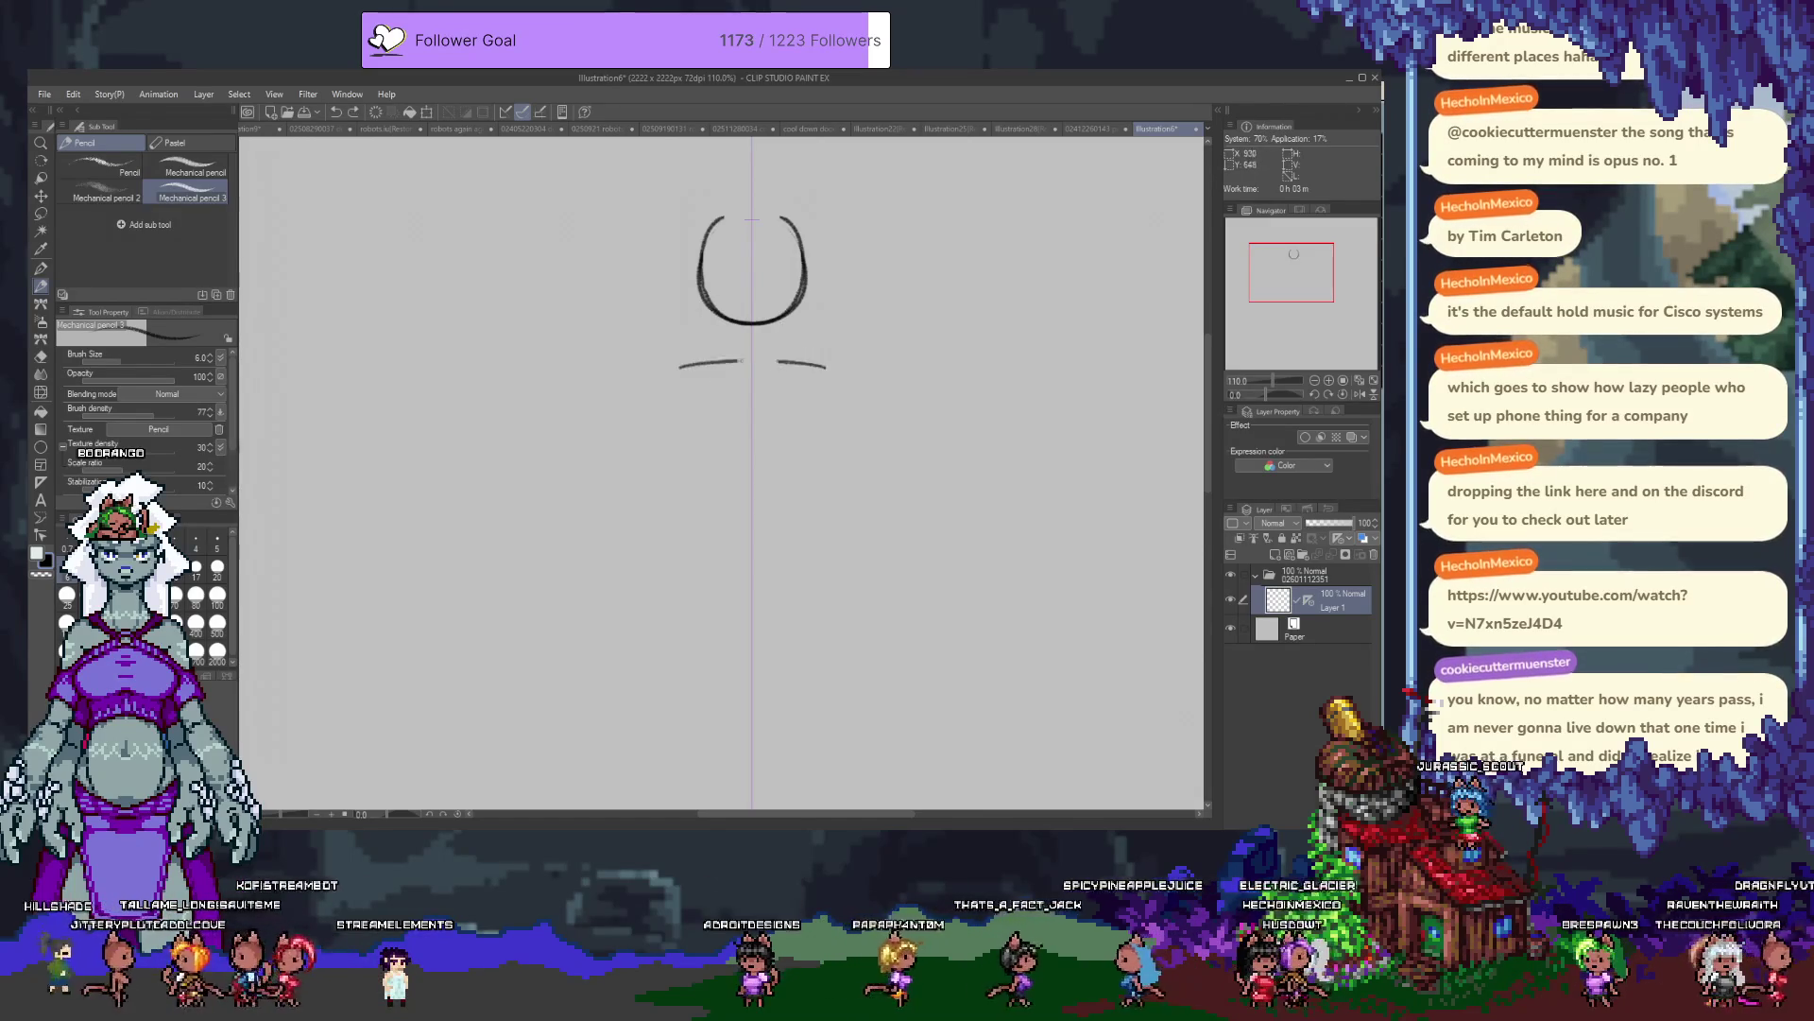
pyautogui.moveTo(688, 365)
pyautogui.mouseDown()
pyautogui.moveTo(816, 365)
pyautogui.moveTo(733, 361)
pyautogui.mouseUp()
pyautogui.hotkey('ctrl', 'z')
pyautogui.moveTo(773, 361)
pyautogui.mouseDown()
pyautogui.moveTo(829, 369)
pyautogui.moveTo(785, 359)
pyautogui.mouseUp()
pyautogui.hotkey('ctrl', 'z')
# Undo one last test stroke and add a new Layer 2 above Layer 1.
pyautogui.moveTo(674, 368); pyautogui.dragTo(830, 368)
pyautogui.hotkey('ctrl', 'z')
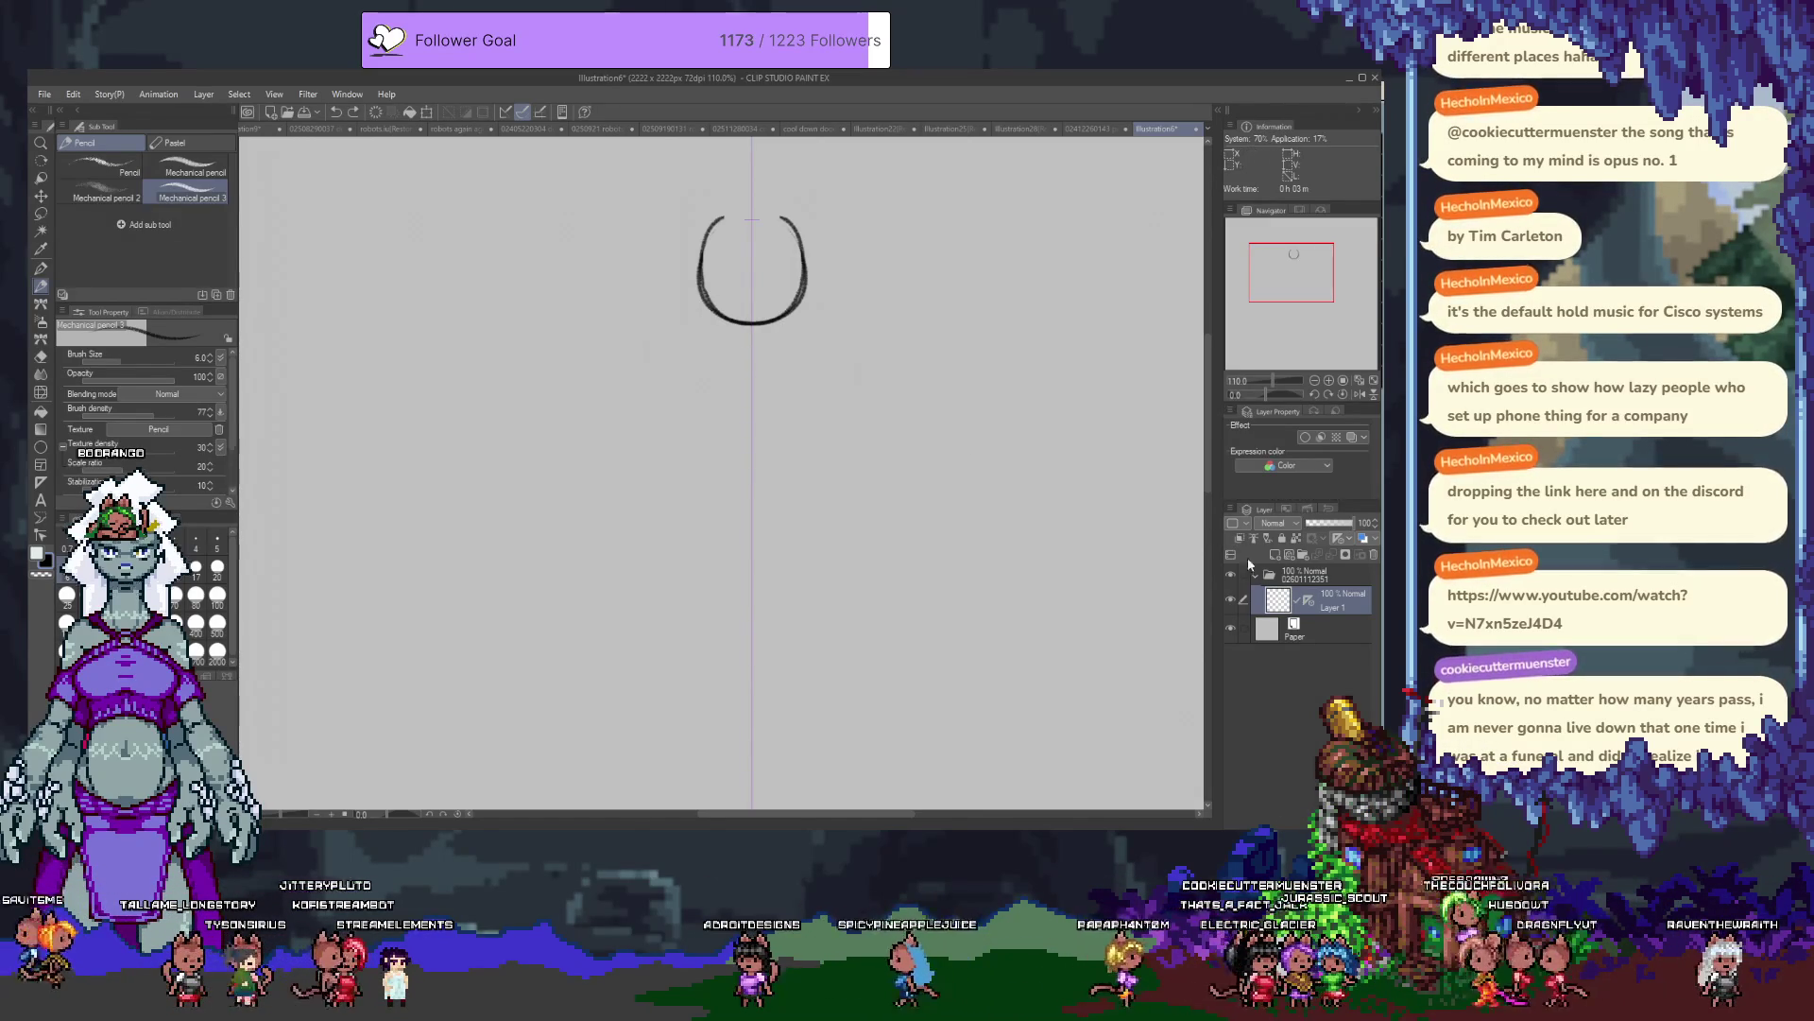
pyautogui.hotkey('ctrl', 'shift', 'n')
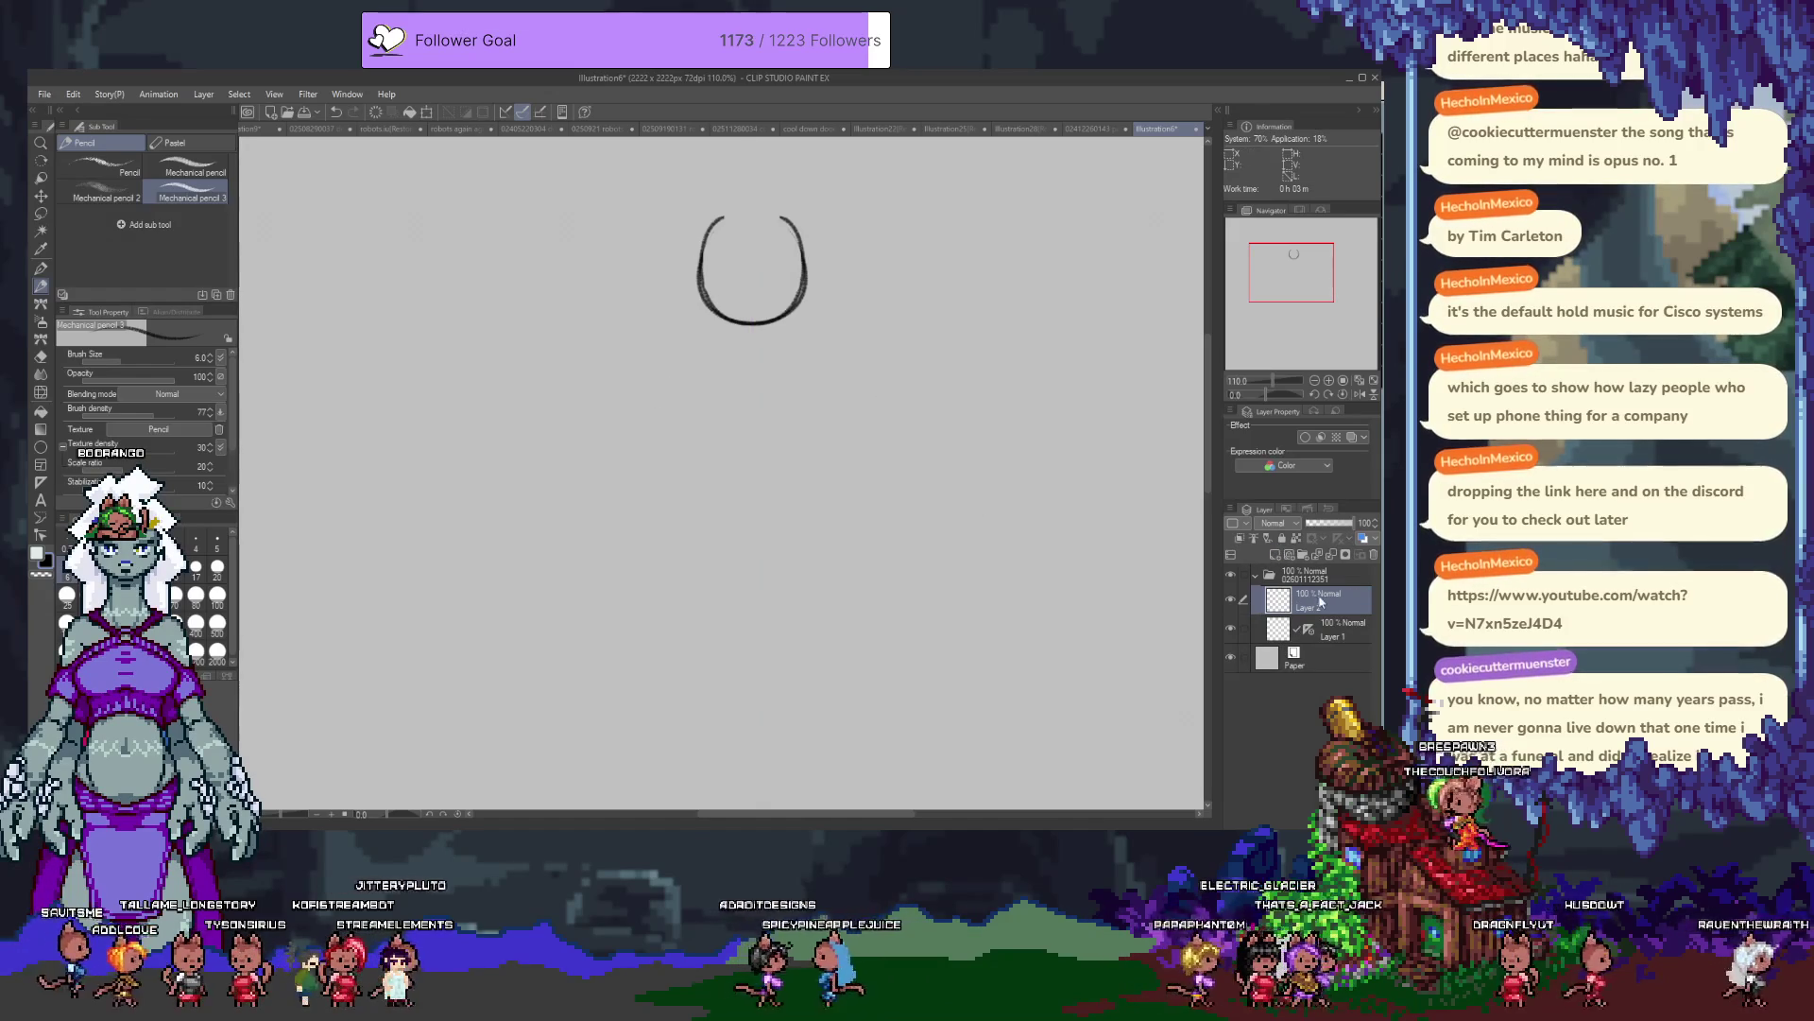
pyautogui.moveTo(1309, 634); pyautogui.dragTo(1323, 574)
# On Layer 2, draw a horizontal shoulder line just under the head.
pyautogui.click(1321, 609)
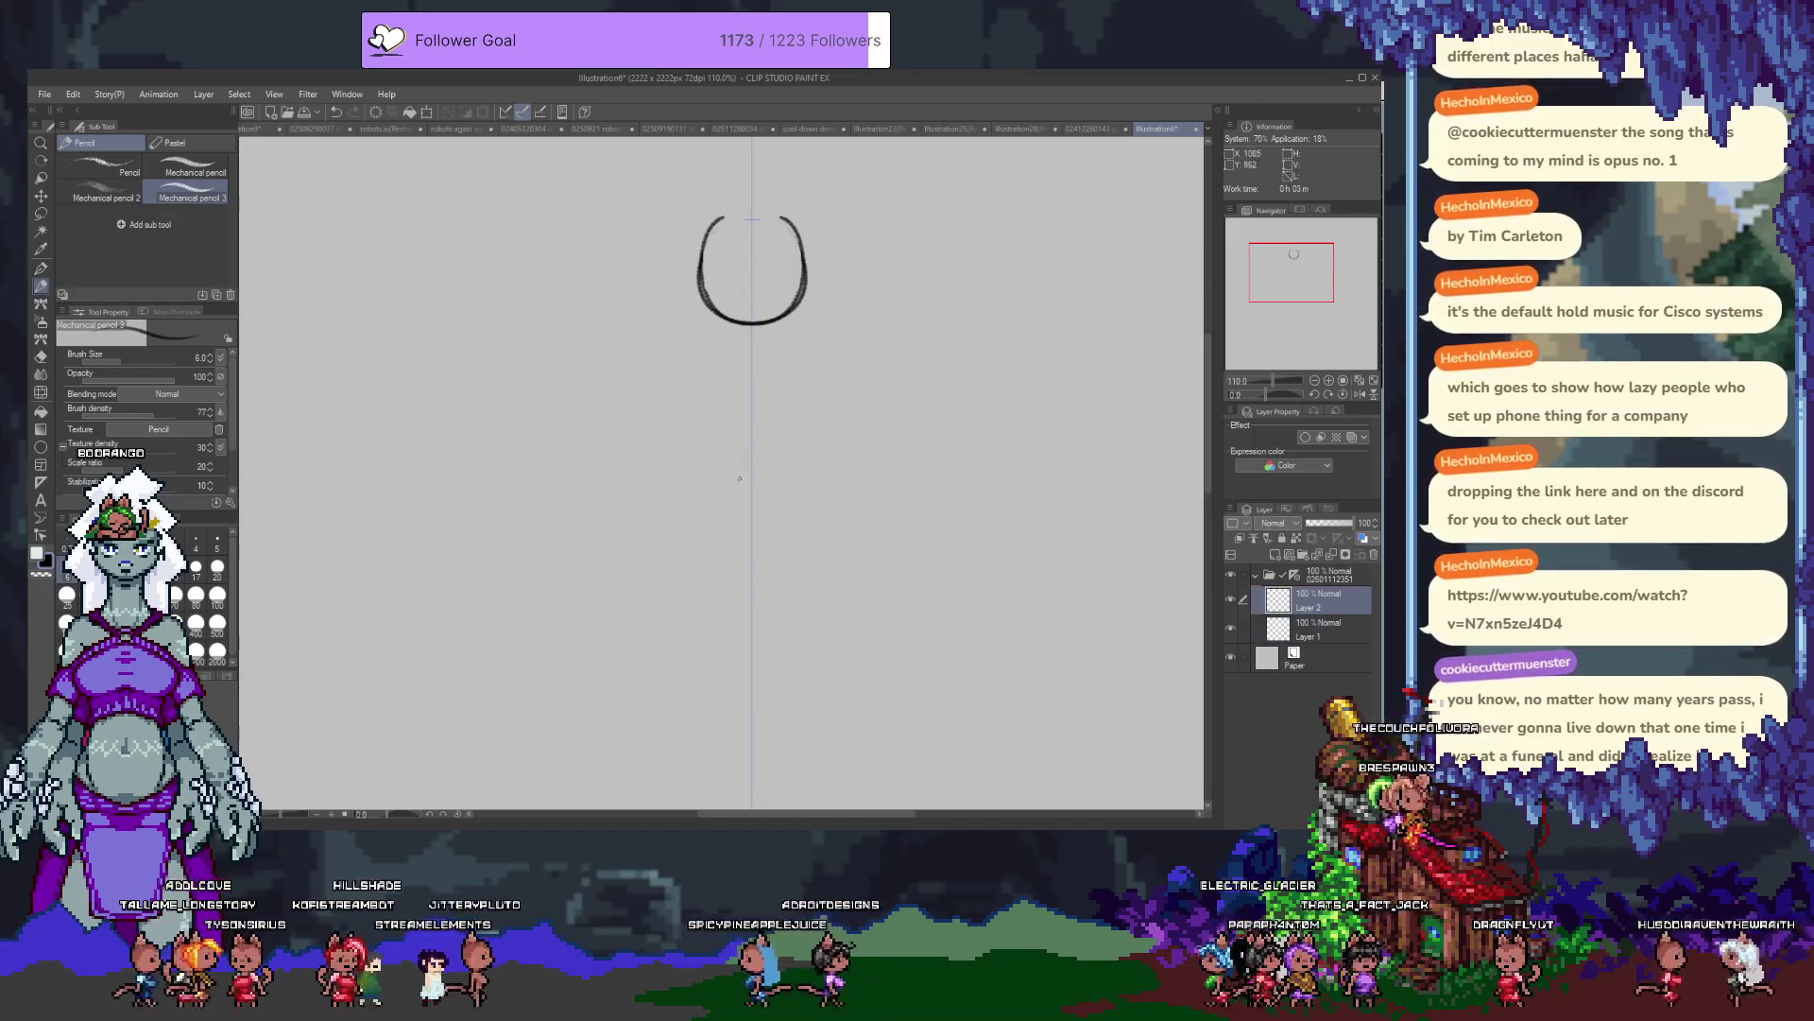
pyautogui.moveTo(697, 356); pyautogui.dragTo(810, 357)
pyautogui.hotkey('ctrl', 'z')
pyautogui.moveTo(696, 356); pyautogui.dragTo(809, 356)
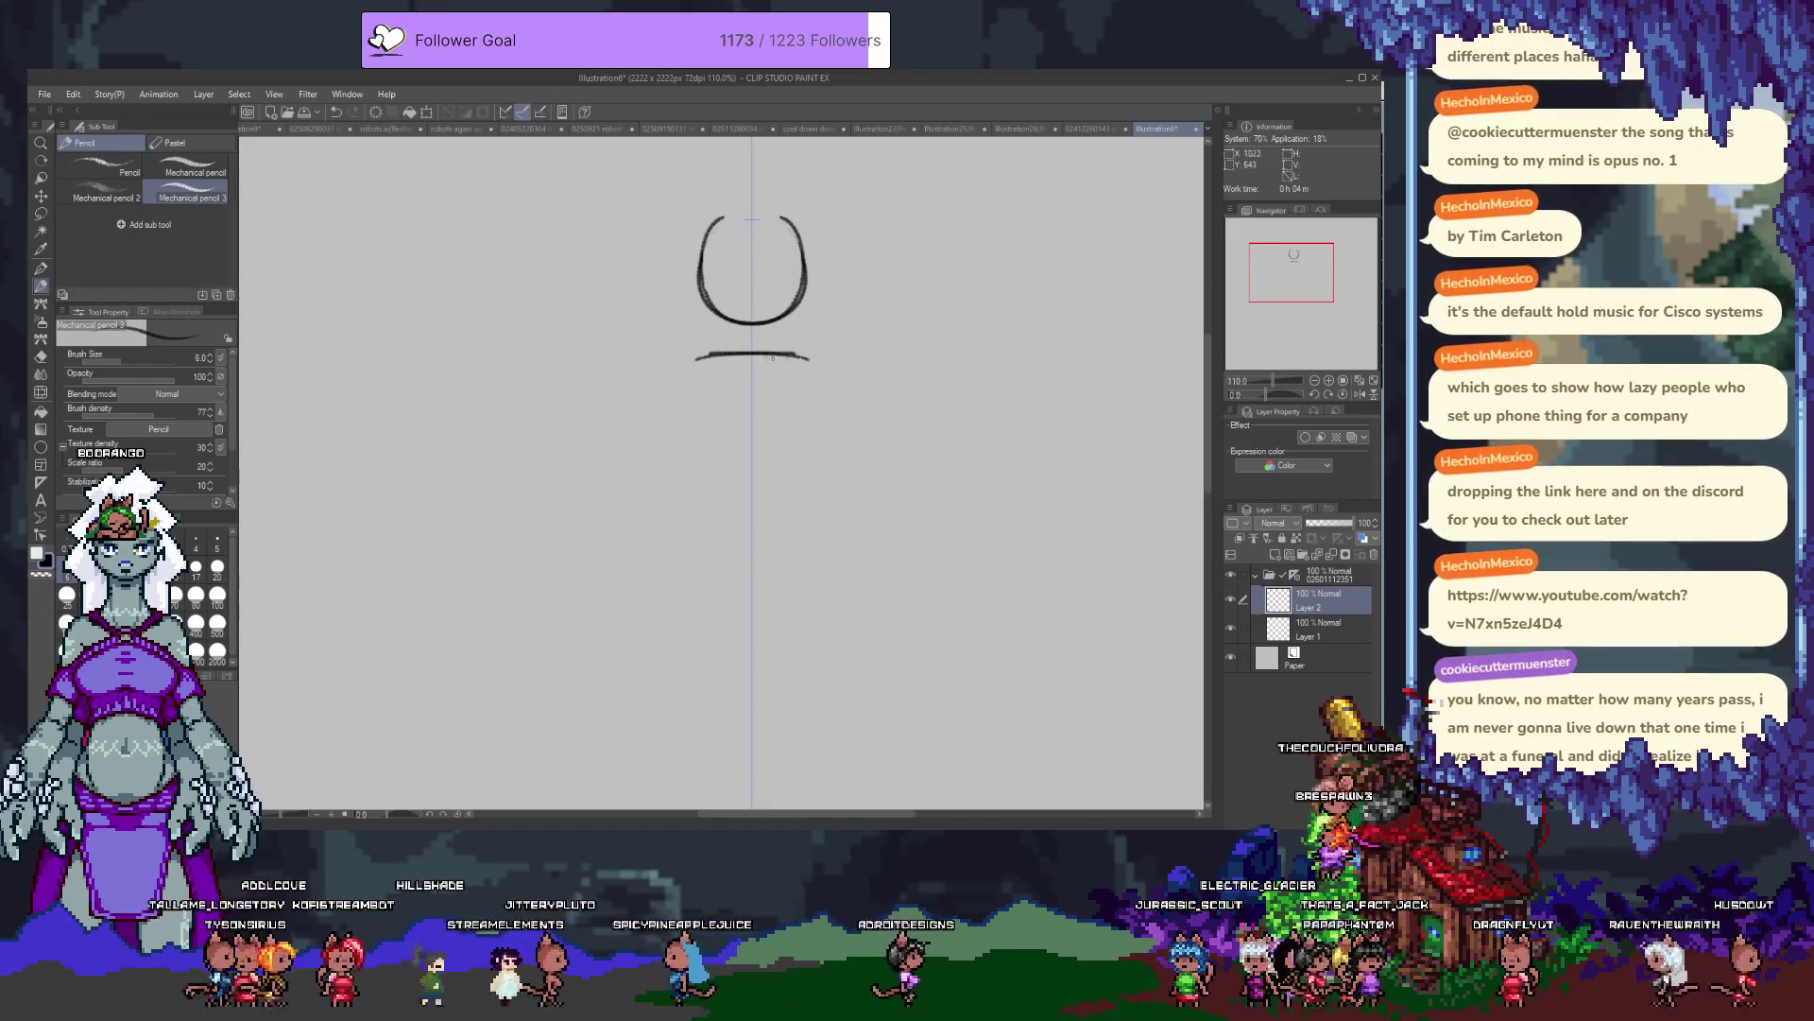
pyautogui.hotkey('ctrl', 'z')
pyautogui.moveTo(698, 364); pyautogui.dragTo(808, 364)
pyautogui.hotkey('ctrl', 'z')
pyautogui.moveTo(697, 367); pyautogui.dragTo(808, 367)
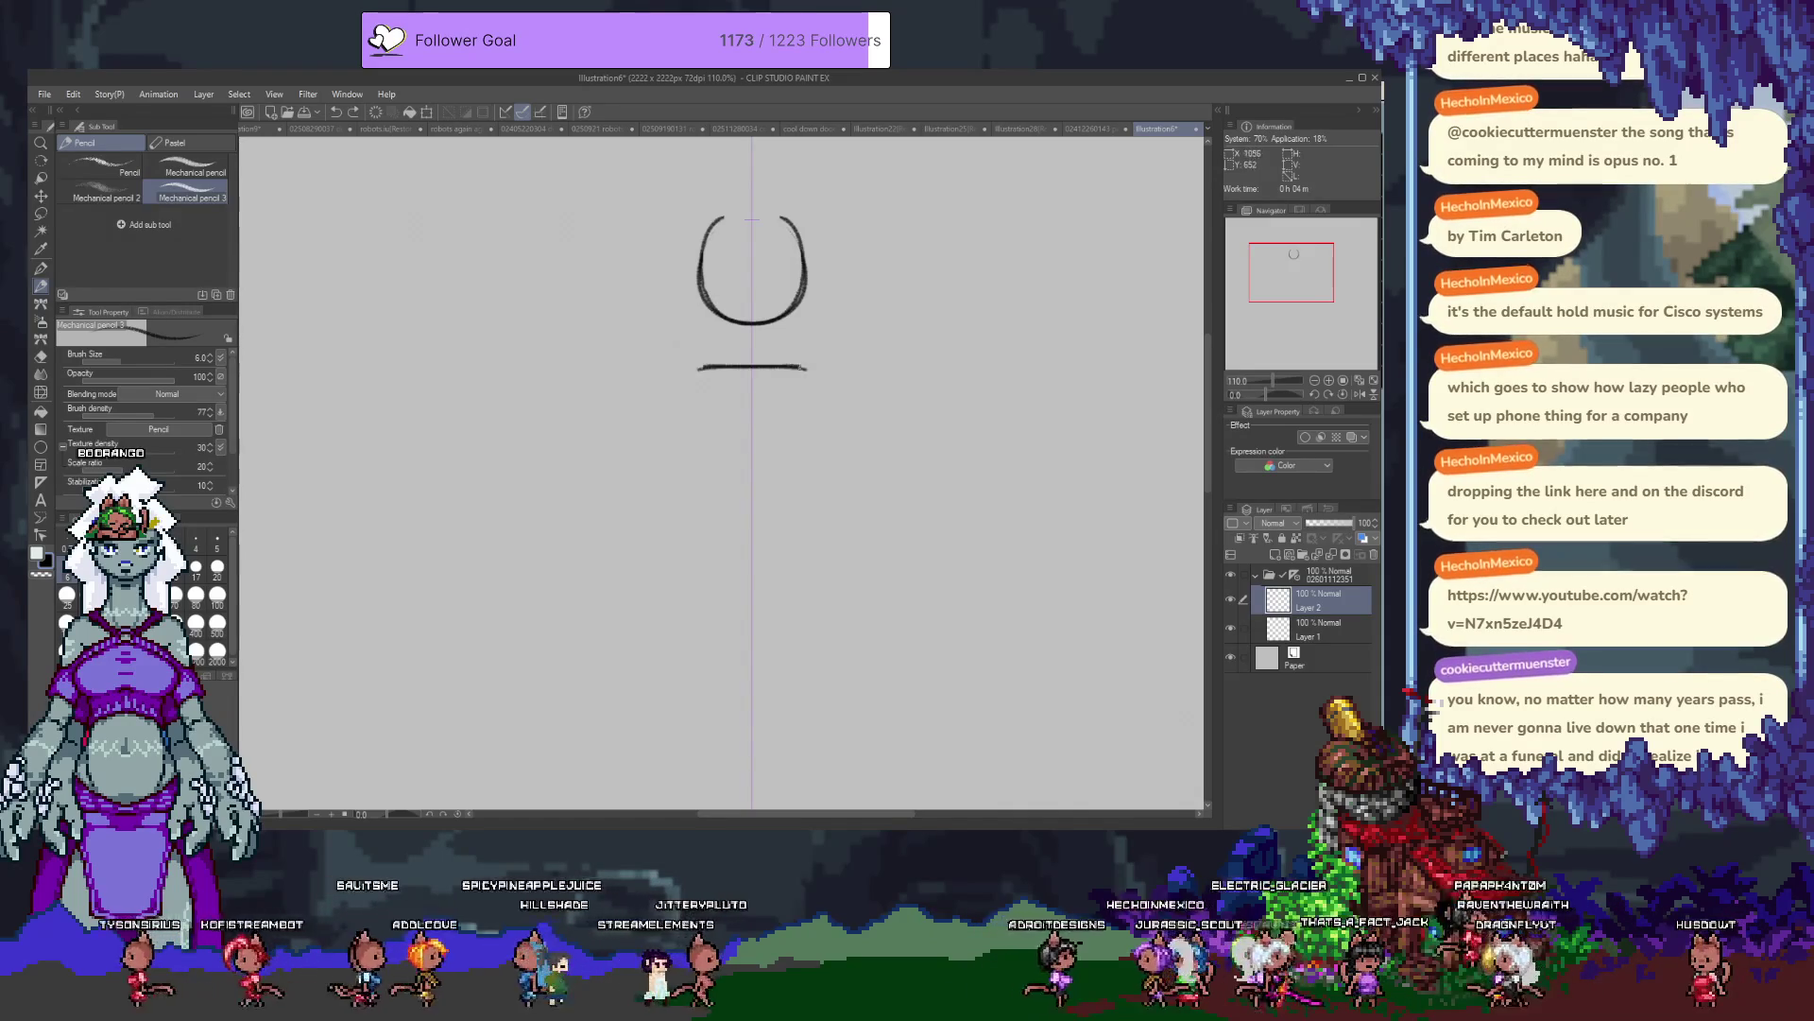
# Sketch mirrored torso sides down from the shoulder line and add curved hip strokes.
pyautogui.moveTo(698, 371); pyautogui.dragTo(695, 468)
pyautogui.hotkey('ctrl', 'z')
pyautogui.moveTo(701, 367); pyautogui.dragTo(687, 458)
pyautogui.hotkey('ctrl', 'z')
pyautogui.moveTo(704, 368)
pyautogui.mouseDown()
pyautogui.moveTo(678, 516)
pyautogui.moveTo(718, 605)
pyautogui.mouseUp()
pyautogui.hotkey('ctrl', 'z')
pyautogui.hotkey('ctrl', 'z')
pyautogui.click(677, 539)
pyautogui.hotkey('ctrl', 'z')
pyautogui.moveTo(672, 525)
pyautogui.mouseDown()
pyautogui.moveTo(699, 576)
pyautogui.moveTo(734, 590)
pyautogui.mouseUp()
pyautogui.hotkey('ctrl', 'z')
pyautogui.hotkey('ctrl', 'z')
pyautogui.moveTo(678, 518); pyautogui.dragTo(751, 579)
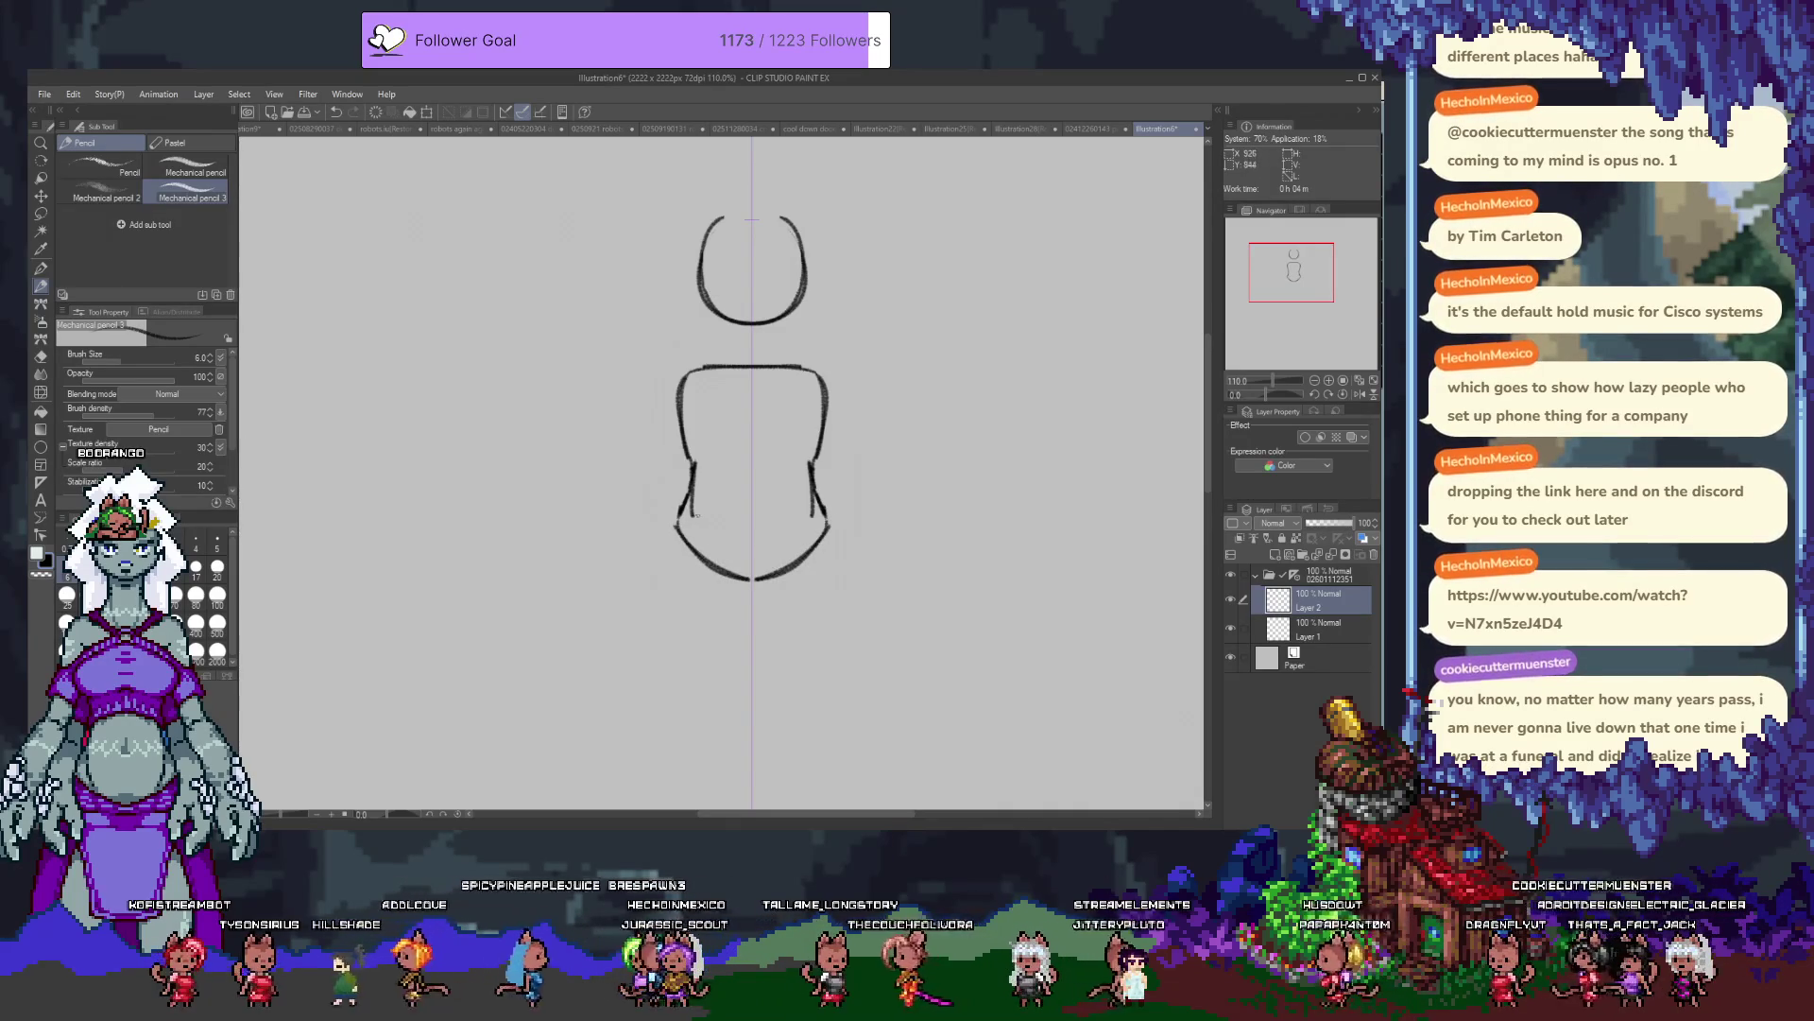
# Sketch the outer leg curves below the hips, settling on short curved hip lines.
pyautogui.moveTo(676, 520); pyautogui.dragTo(661, 661)
pyautogui.hotkey('ctrl', 'z')
pyautogui.moveTo(676, 519); pyautogui.dragTo(652, 673)
pyautogui.hotkey('ctrl', 'z')
pyautogui.moveTo(677, 519); pyautogui.dragTo(652, 676)
pyautogui.hotkey('ctrl', 'z')
pyautogui.moveTo(677, 519); pyautogui.dragTo(665, 684)
# Redraw straighter torso sides and erase the stray marks beside the torso.
pyautogui.moveTo(805, 366); pyautogui.dragTo(811, 465)
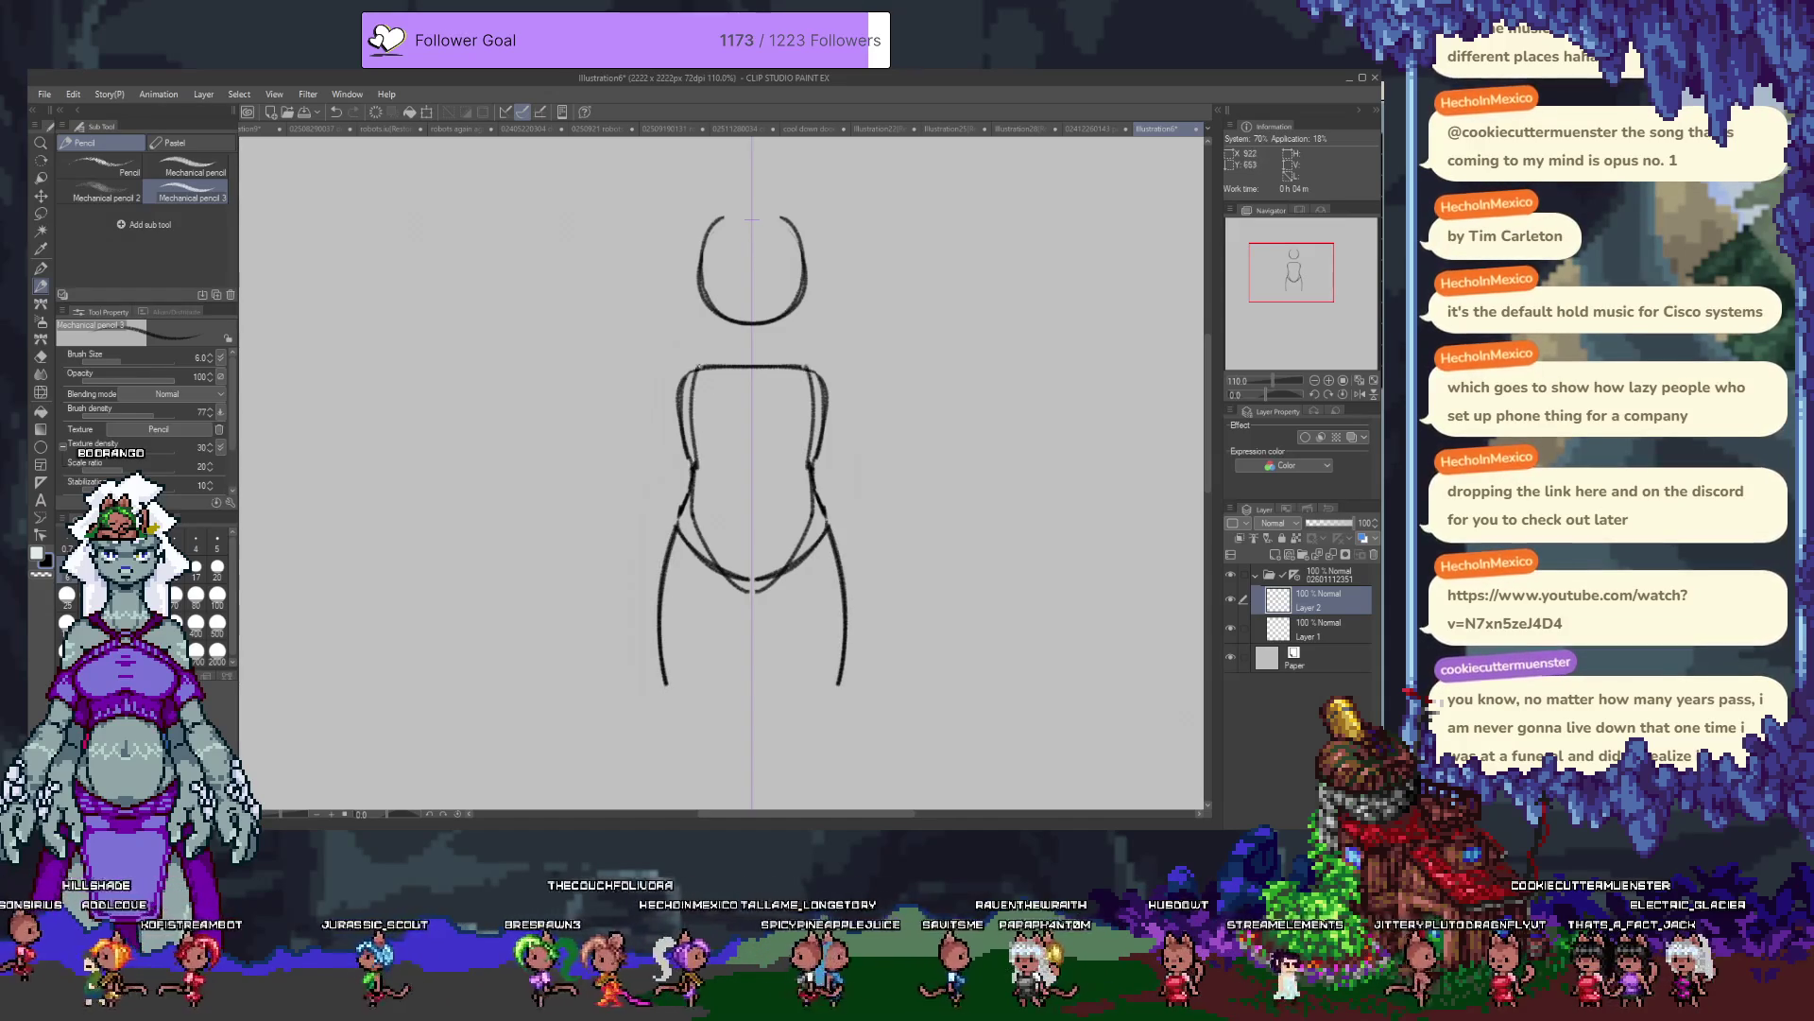
pyautogui.hotkey('ctrl', 'z')
pyautogui.moveTo(700, 368); pyautogui.dragTo(689, 477)
pyautogui.press('e')
pyautogui.moveTo(681, 416)
pyautogui.mouseDown()
pyautogui.moveTo(682, 451)
pyautogui.moveTo(684, 435)
pyautogui.mouseUp()
pyautogui.moveTo(815, 437); pyautogui.dragTo(815, 461)
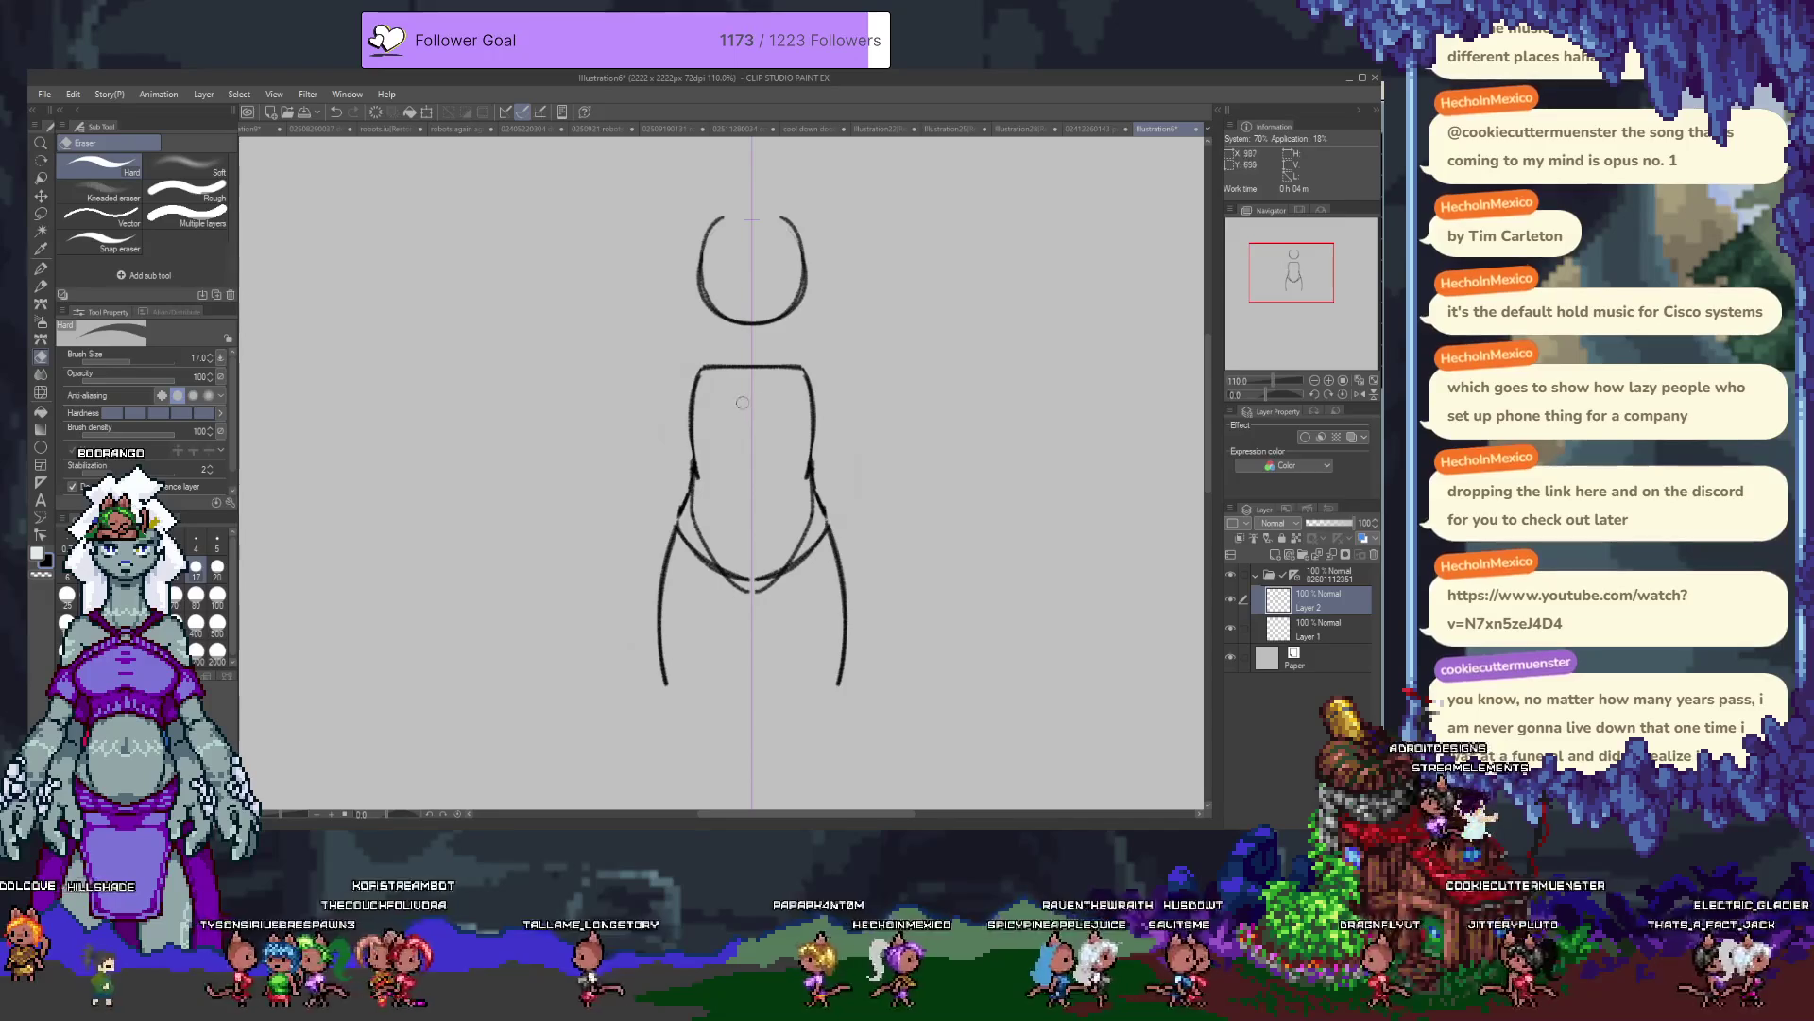
pyautogui.press('b')
pyautogui.press('p')
# Add chest curves, shoulder curves, narrow arms along the torso, and a neck.
pyautogui.moveTo(725, 375); pyautogui.dragTo(780, 376)
pyautogui.moveTo(709, 461); pyautogui.dragTo(793, 461)
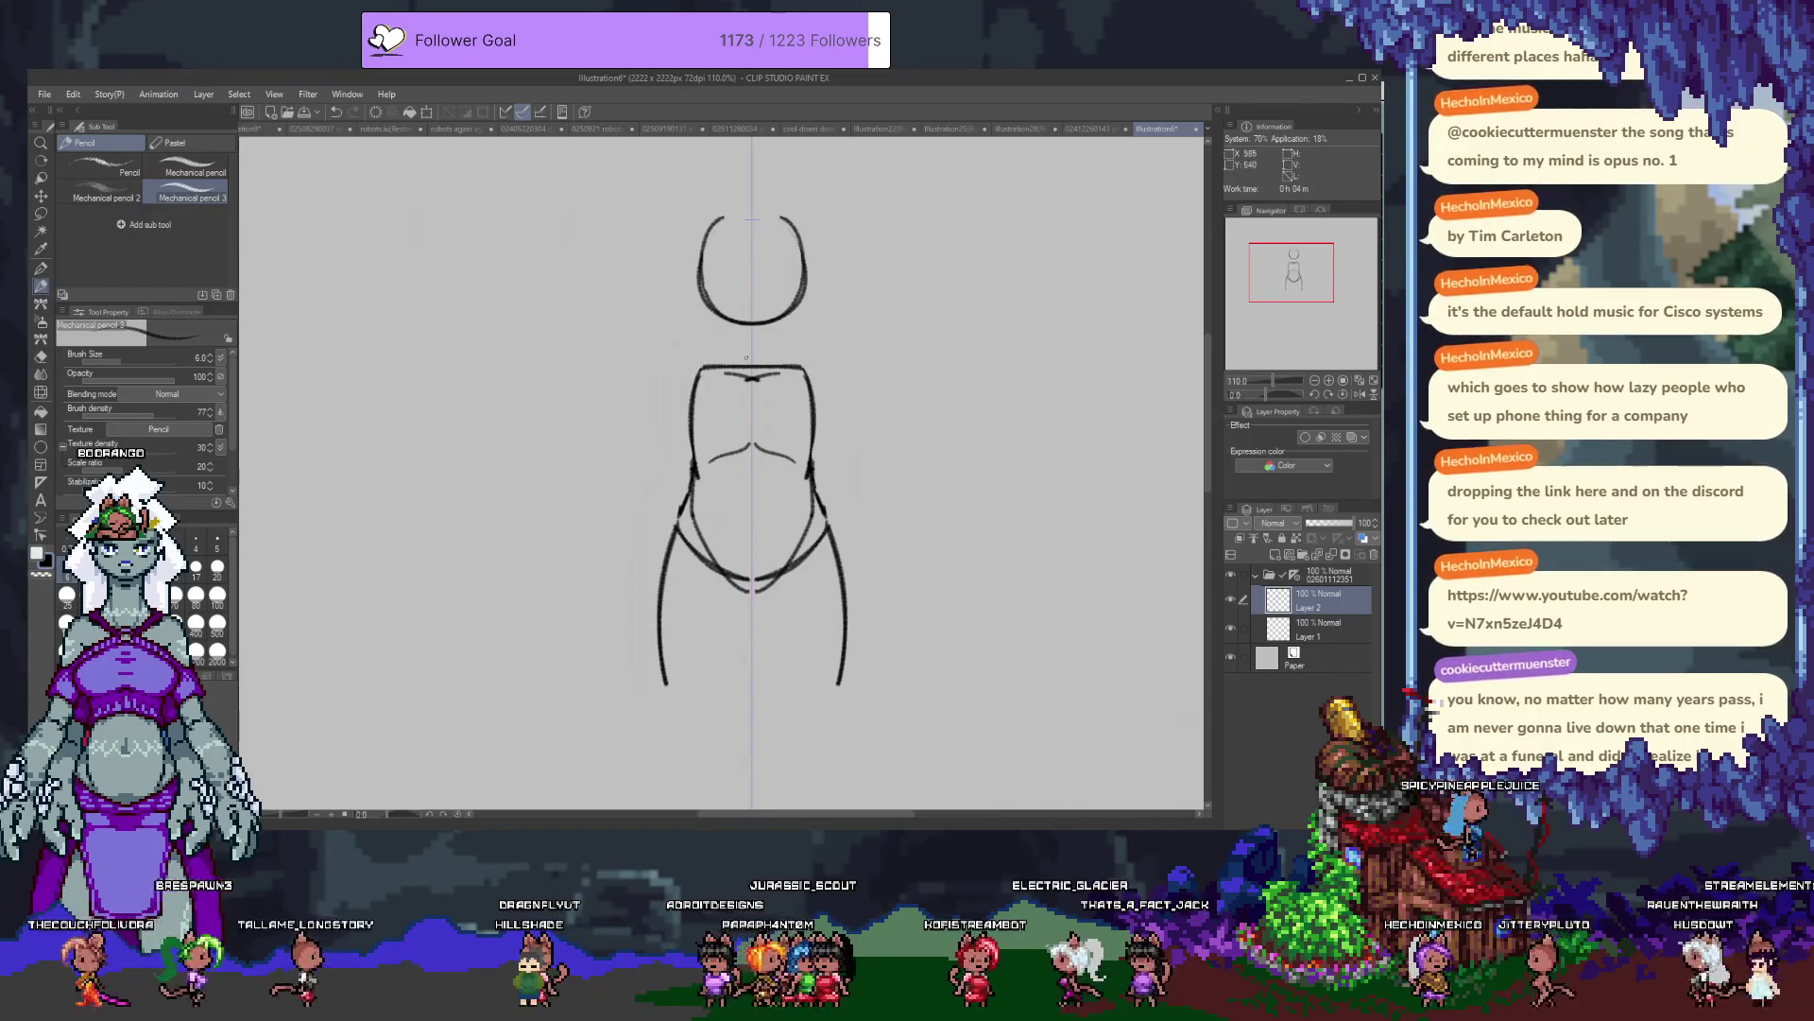
pyautogui.moveTo(699, 359); pyautogui.dragTo(674, 387)
pyautogui.moveTo(805, 359); pyautogui.dragTo(831, 388)
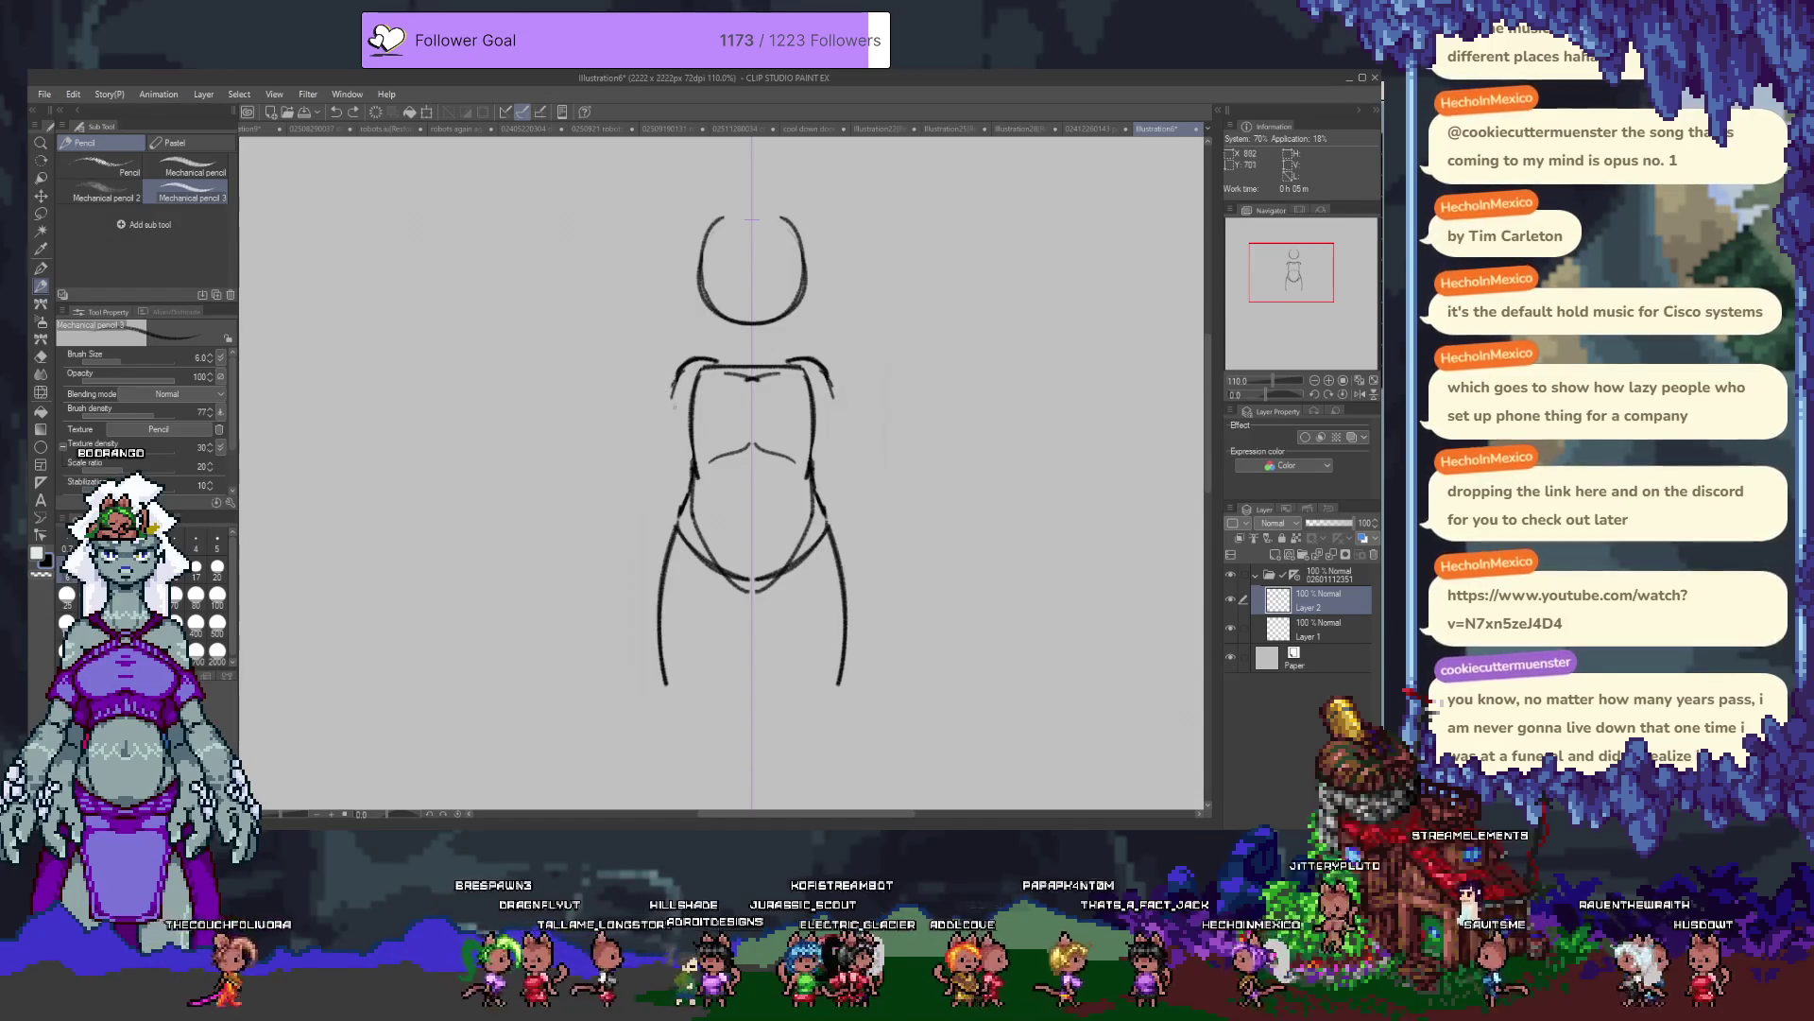
pyautogui.hotkey('ctrl', 'z')
pyautogui.moveTo(679, 378); pyautogui.dragTo(661, 461)
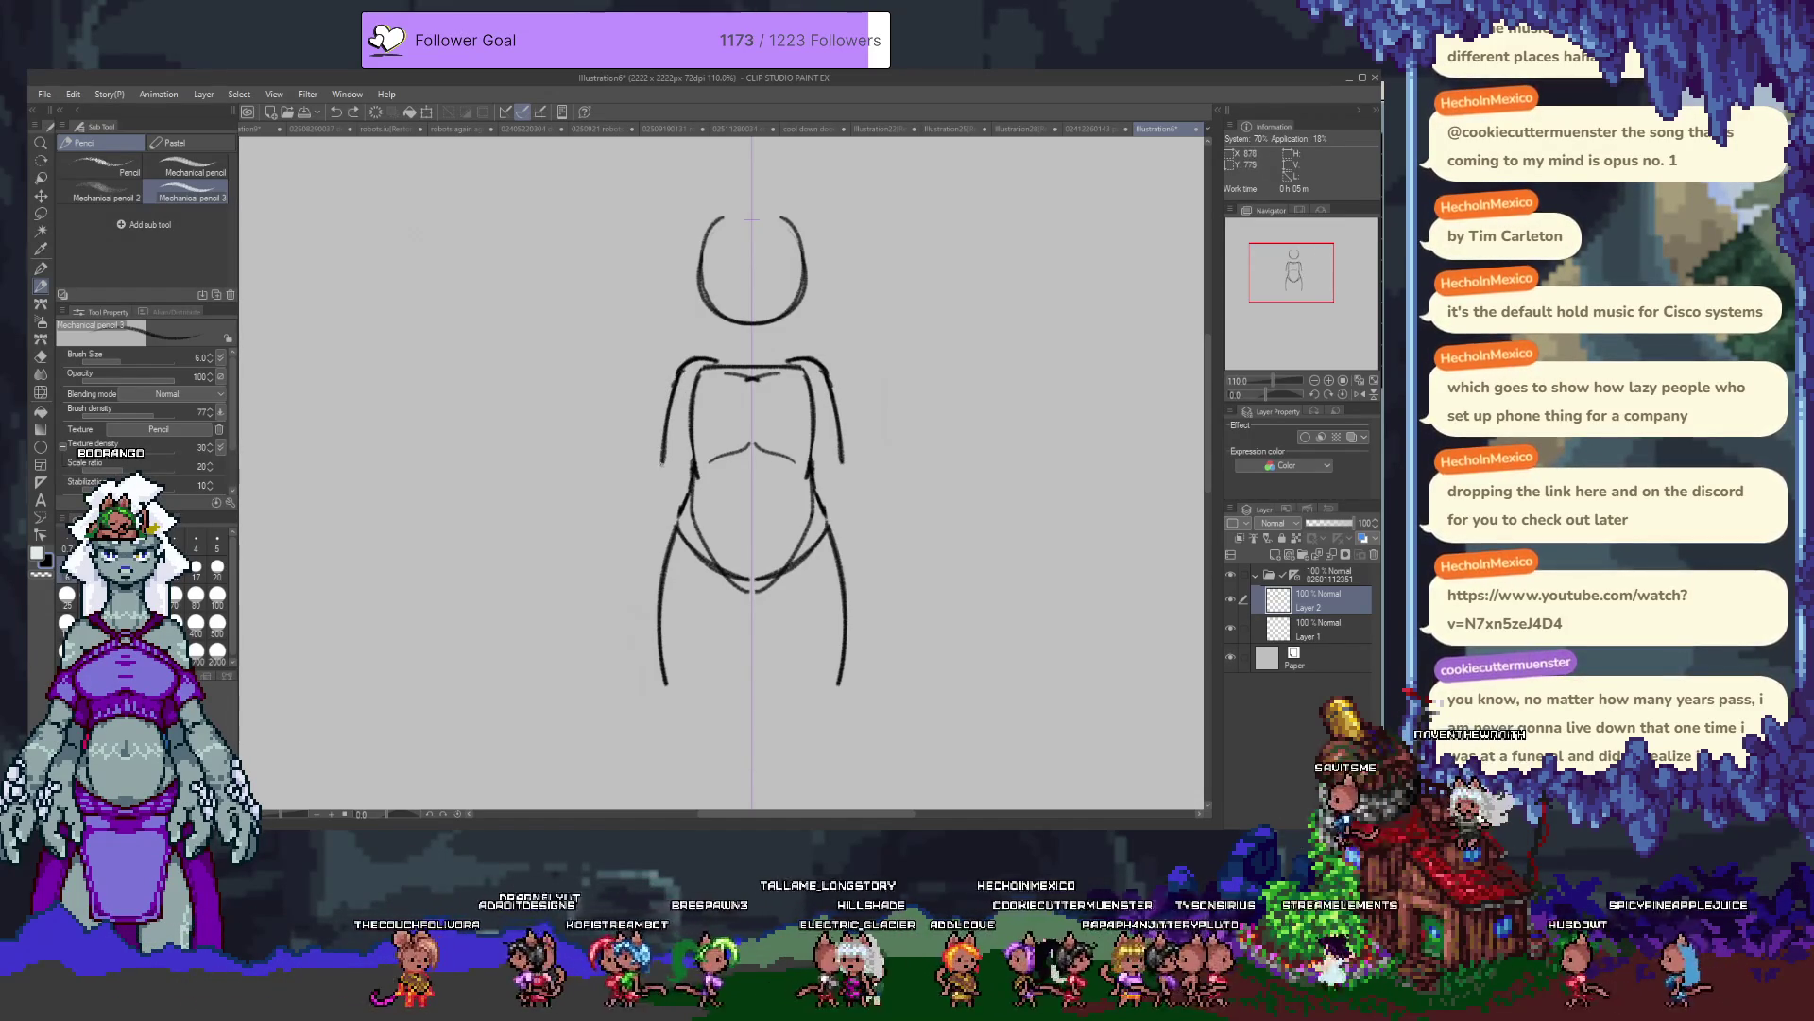
pyautogui.moveTo(661, 463)
pyautogui.mouseDown()
pyautogui.moveTo(621, 572)
pyautogui.moveTo(678, 513)
pyautogui.mouseUp()
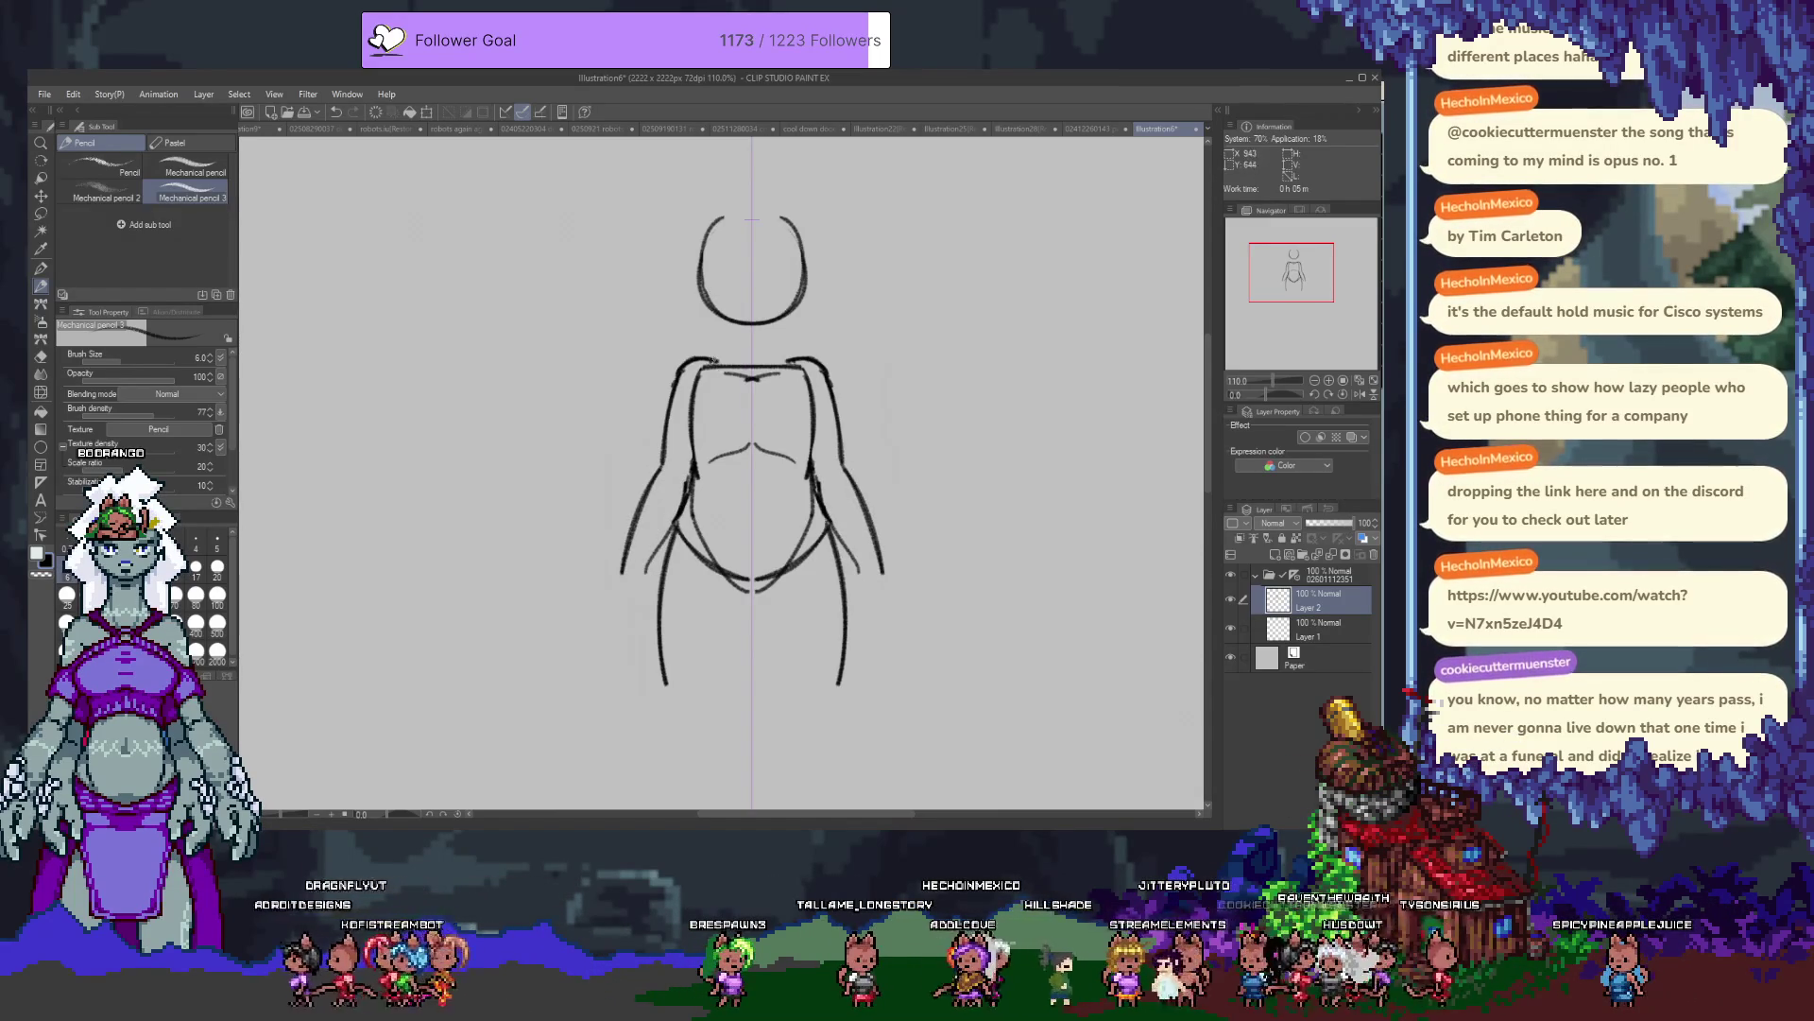
pyautogui.moveTo(731, 324); pyautogui.dragTo(726, 357)
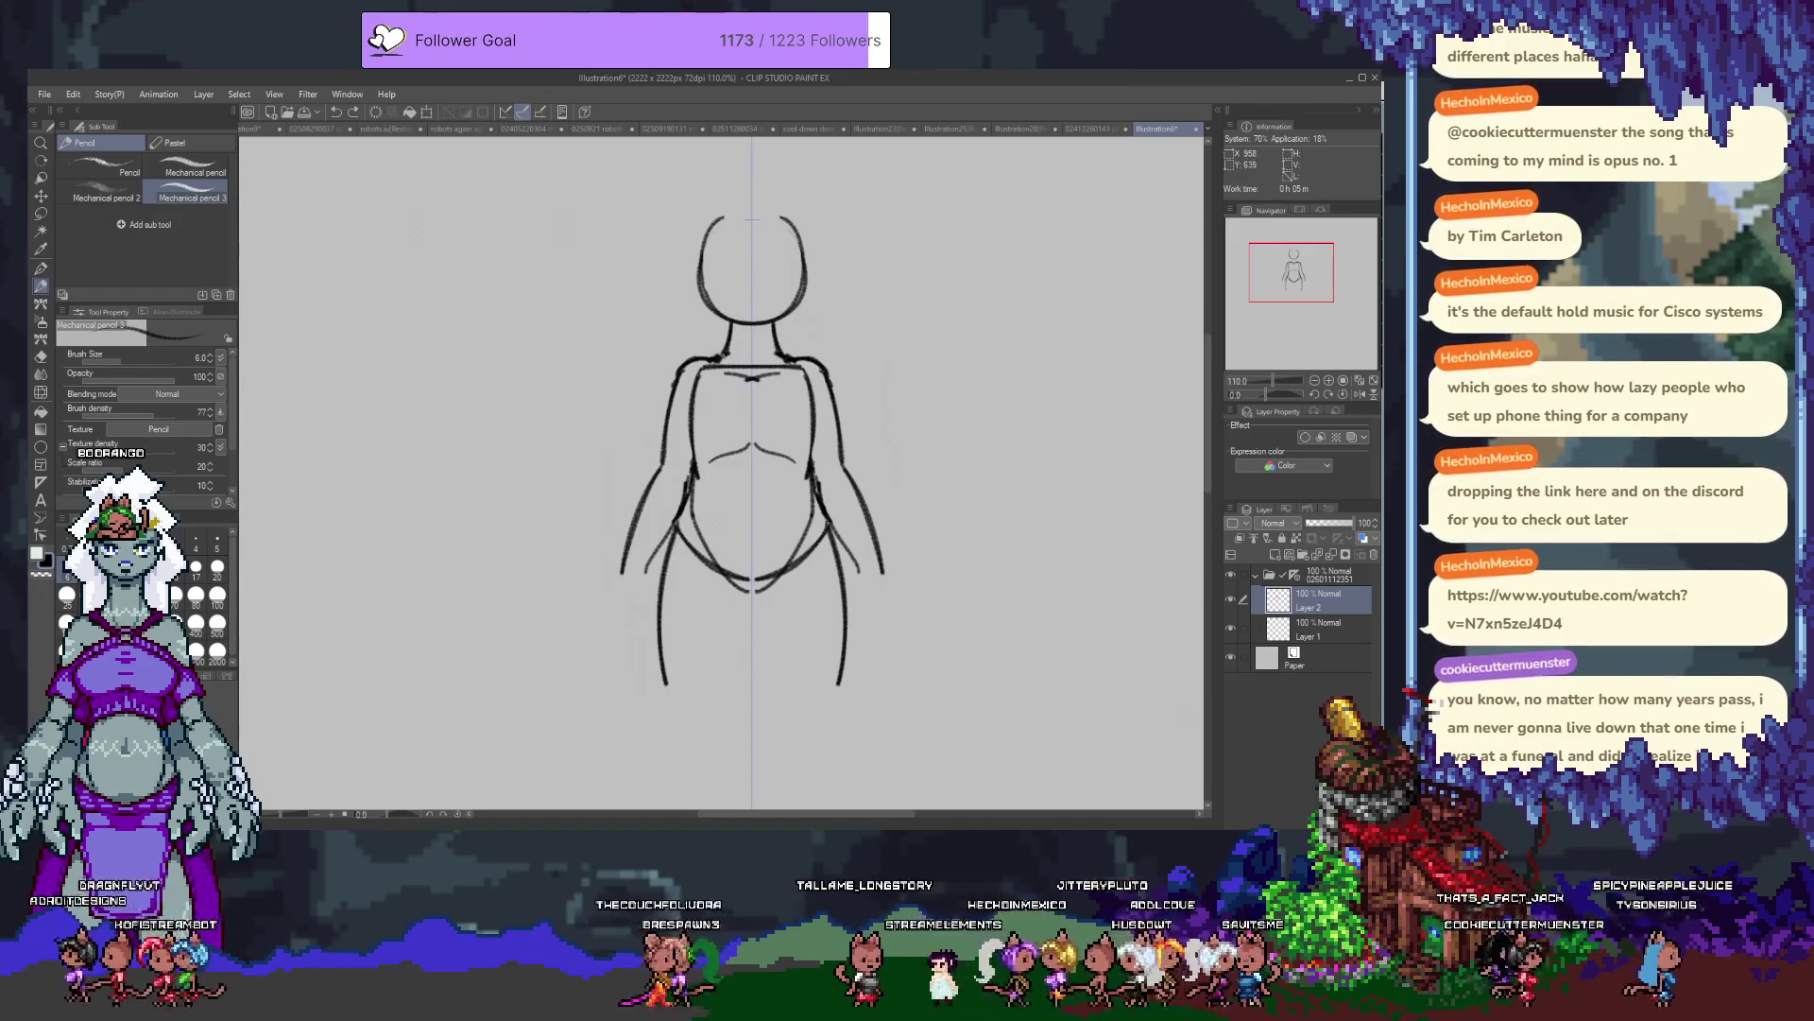
# Draw the inner leg lines below the crotch and sketch the lower legs.
pyautogui.moveTo(747, 588); pyautogui.dragTo(737, 692)
pyautogui.moveTo(756, 588); pyautogui.dragTo(770, 691)
pyautogui.scroll(-5, 718, 453)
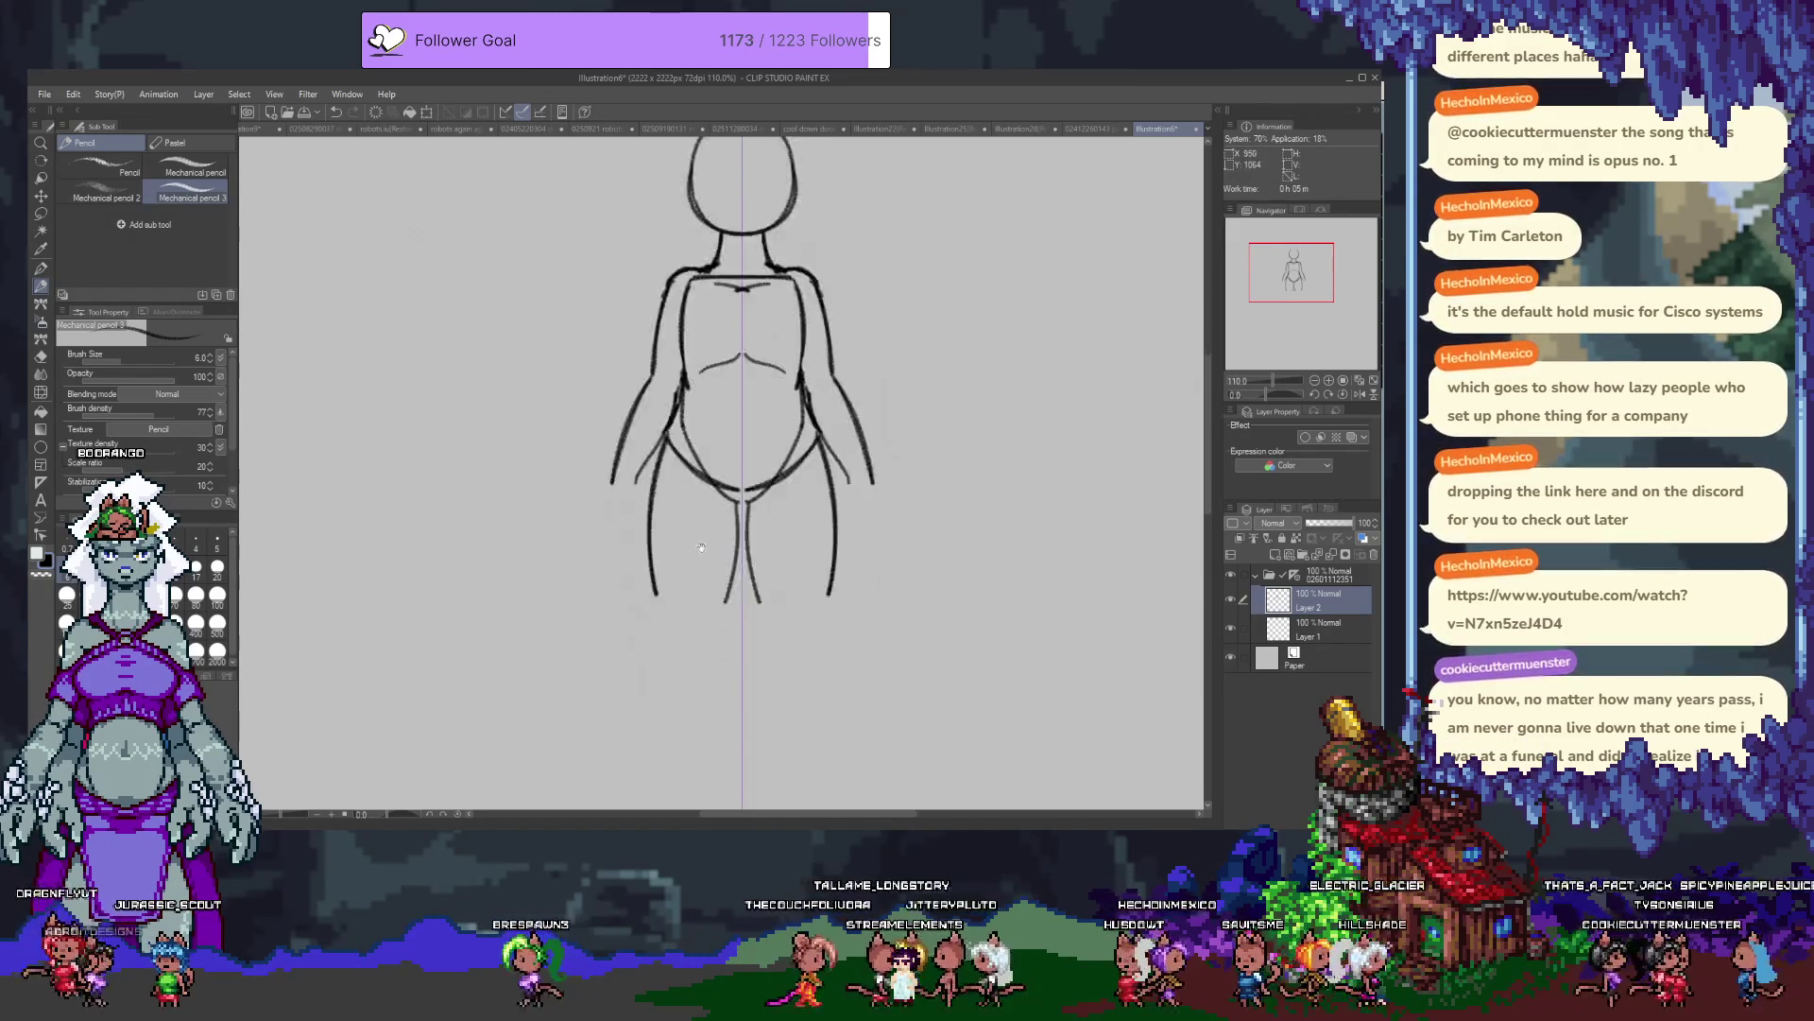
pyautogui.moveTo(811, 501); pyautogui.dragTo(816, 510)
pyautogui.moveTo(662, 495)
pyautogui.mouseDown()
pyautogui.moveTo(706, 511)
pyautogui.moveTo(673, 621)
pyautogui.mouseUp()
pyautogui.moveTo(832, 487); pyautogui.dragTo(808, 621)
pyautogui.moveTo(775, 501); pyautogui.dragTo(781, 511)
pyautogui.hotkey('ctrl', 'z')
pyautogui.hotkey('ctrl', 'z')
pyautogui.moveTo(652, 487); pyautogui.dragTo(664, 631)
pyautogui.moveTo(831, 487); pyautogui.dragTo(818, 632)
# Refine the inner and mirrored outer lower leg lines.
pyautogui.hotkey('ctrl', 'z')
pyautogui.hotkey('ctrl', 'z')
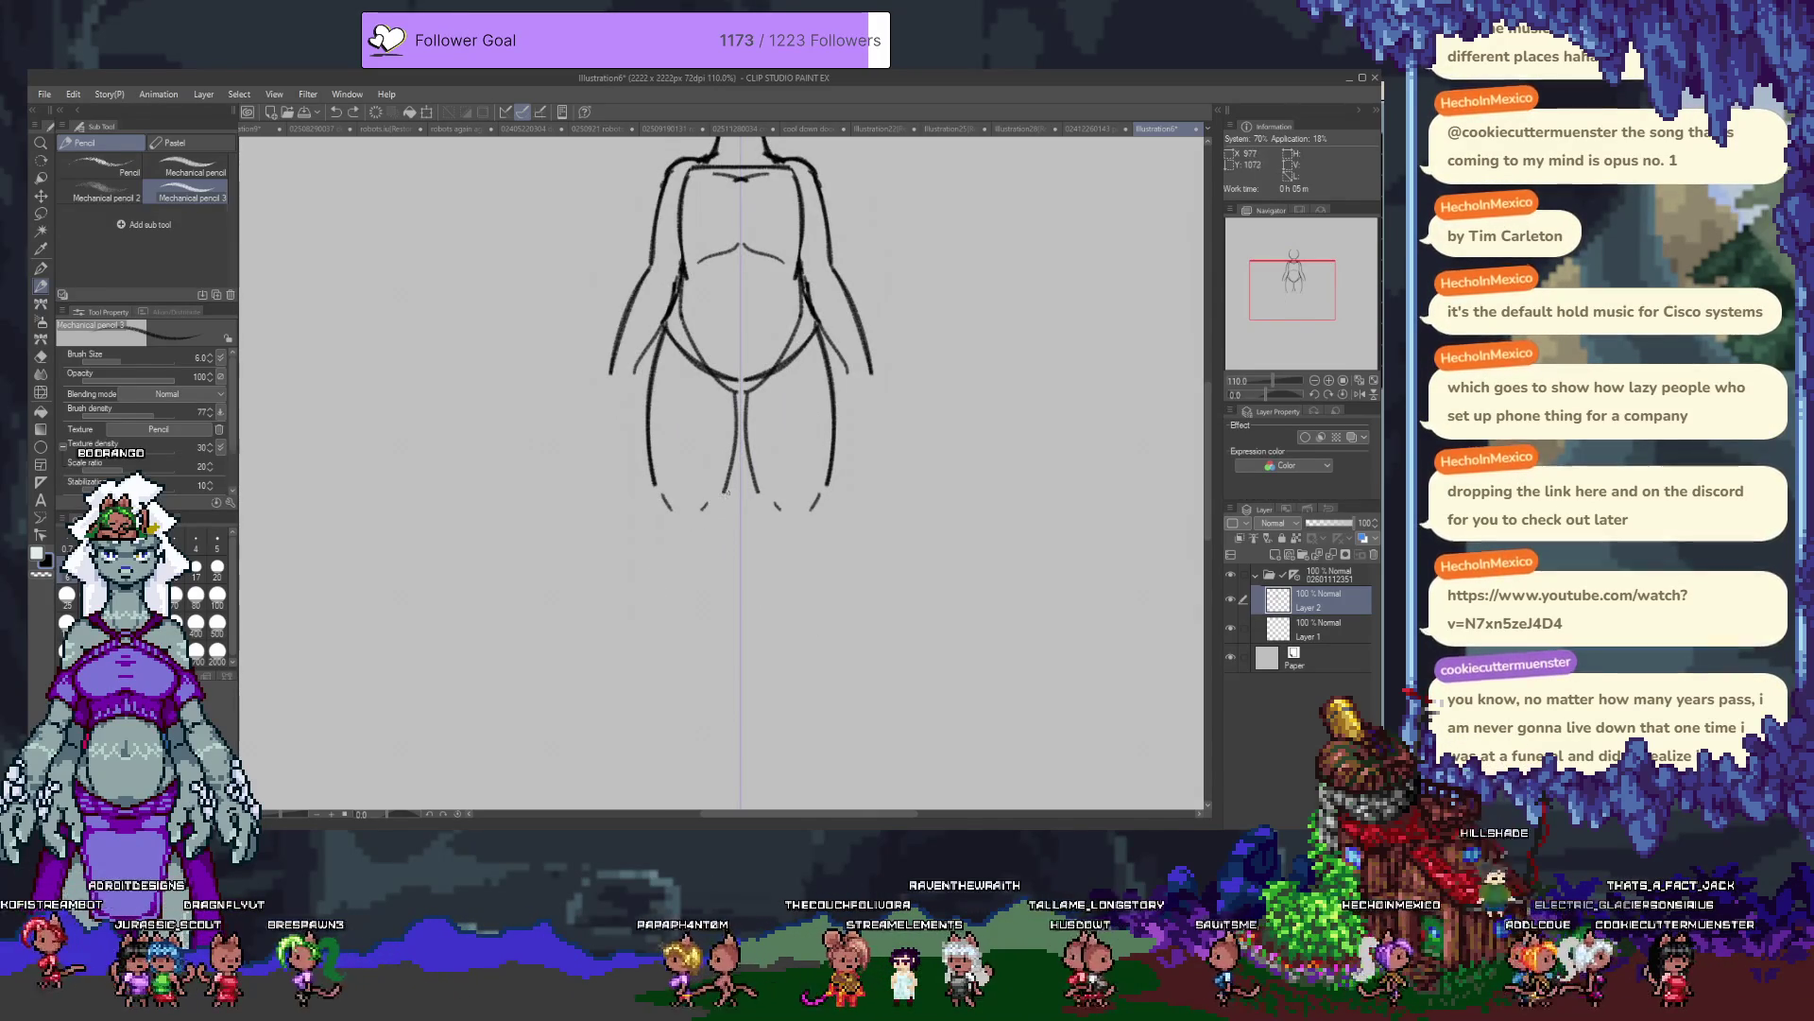
pyautogui.moveTo(728, 488); pyautogui.dragTo(712, 614)
pyautogui.moveTo(752, 488); pyautogui.dragTo(771, 614)
pyautogui.moveTo(656, 486); pyautogui.dragTo(677, 598)
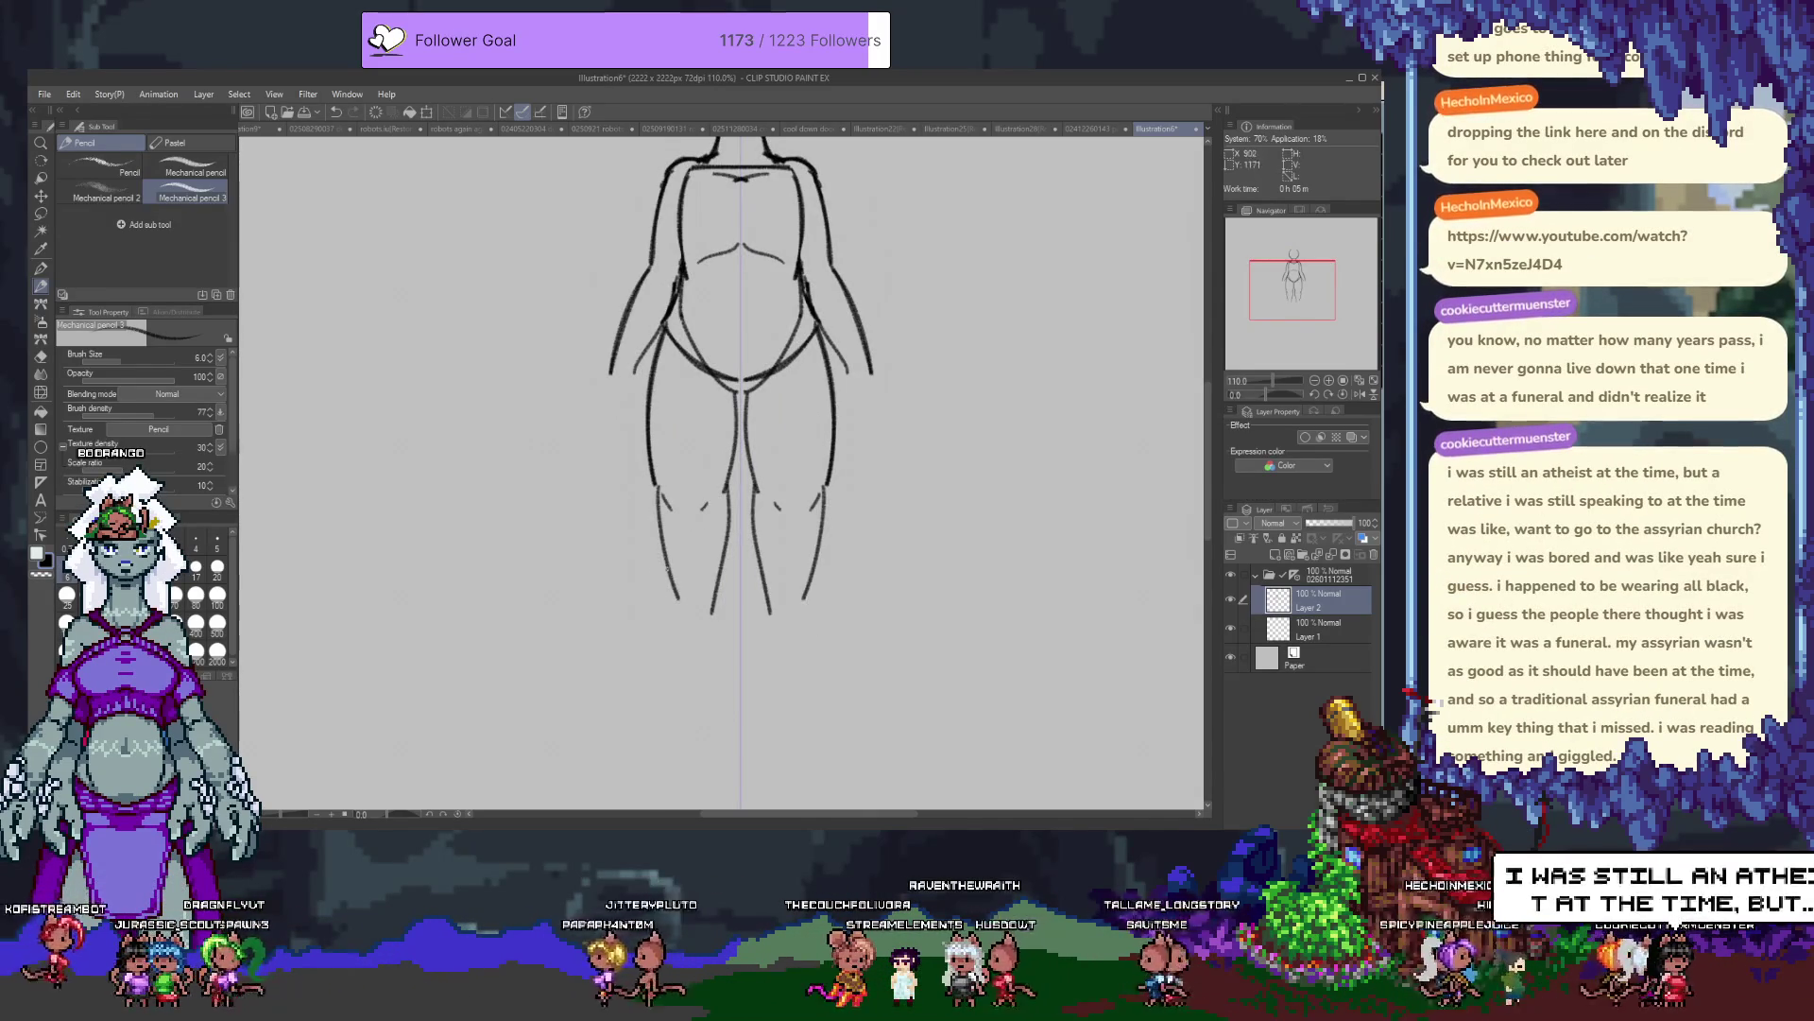
pyautogui.hotkey('ctrl', 'z')
pyautogui.hotkey('ctrl', 'z')
pyautogui.hotkey('ctrl', 'y')
pyautogui.hotkey('ctrl', 'z')
pyautogui.moveTo(652, 482); pyautogui.dragTo(659, 612)
pyautogui.moveTo(836, 487); pyautogui.dragTo(825, 610)
pyautogui.hotkey('ctrl', 'z')
pyautogui.moveTo(651, 486); pyautogui.dragTo(671, 629)
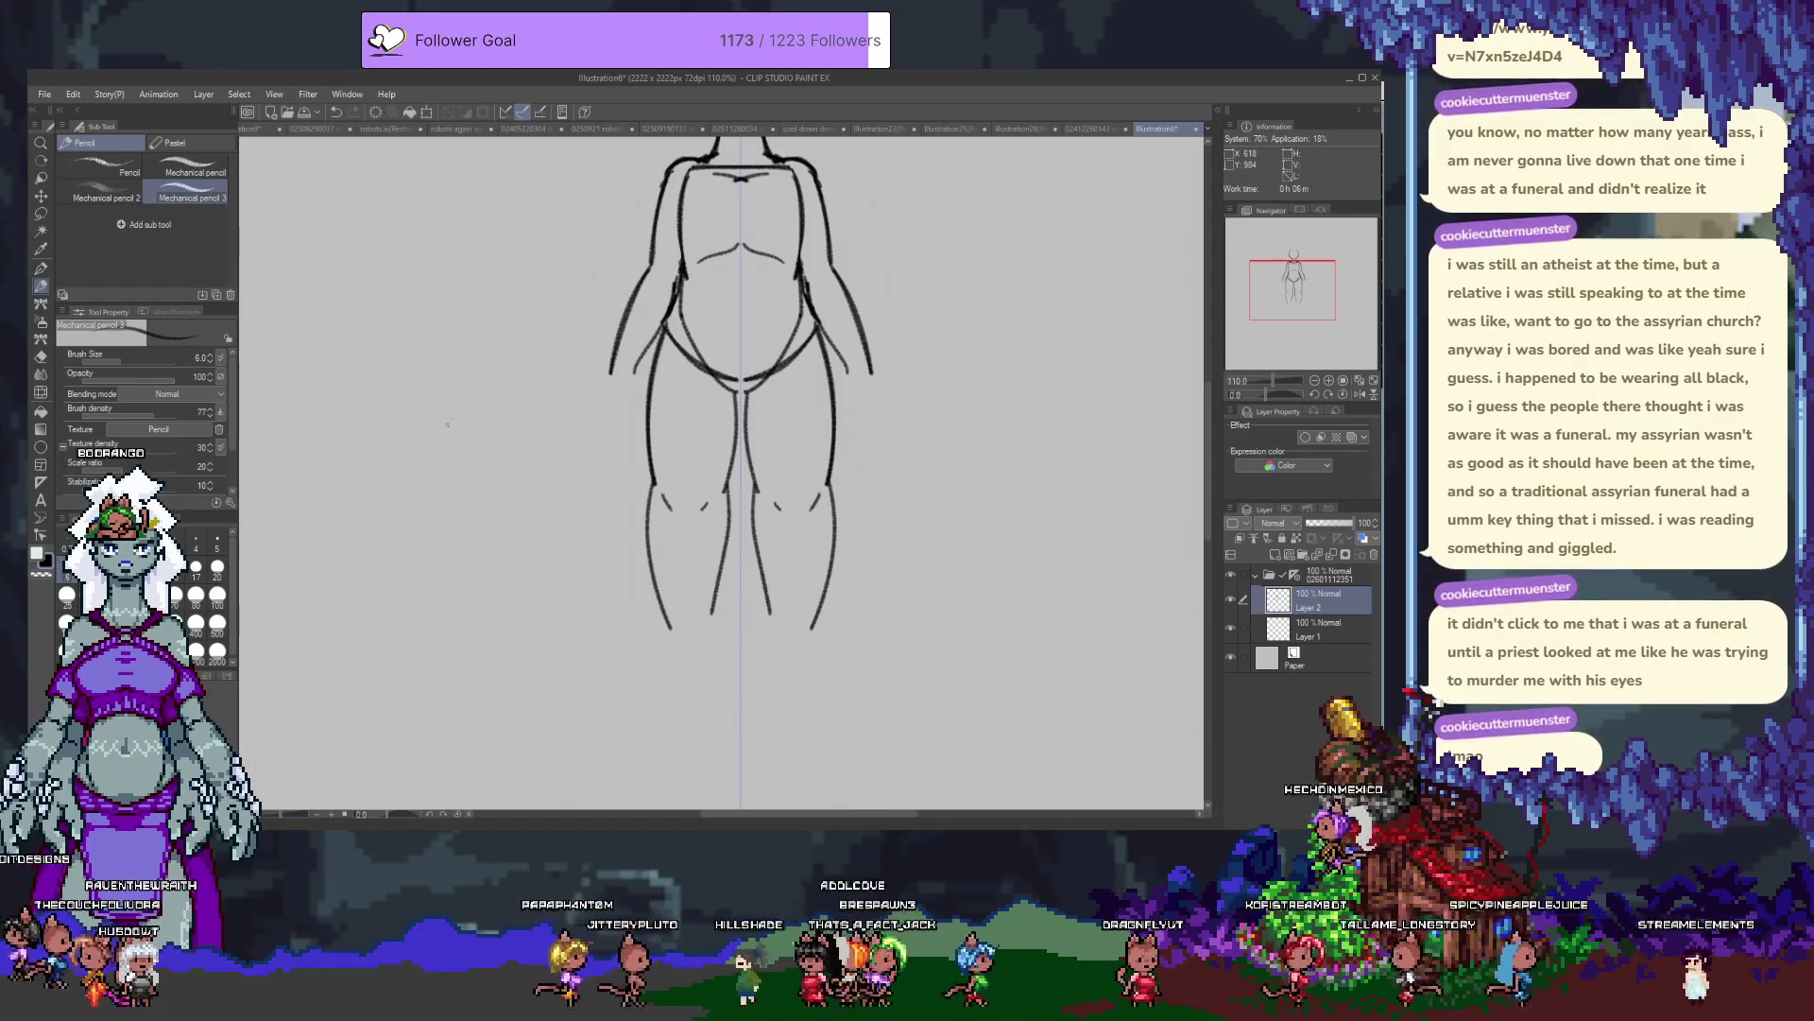
# Move the head outline on Layer 1 down about 20 px.
pyautogui.scroll(3, 740, 401)
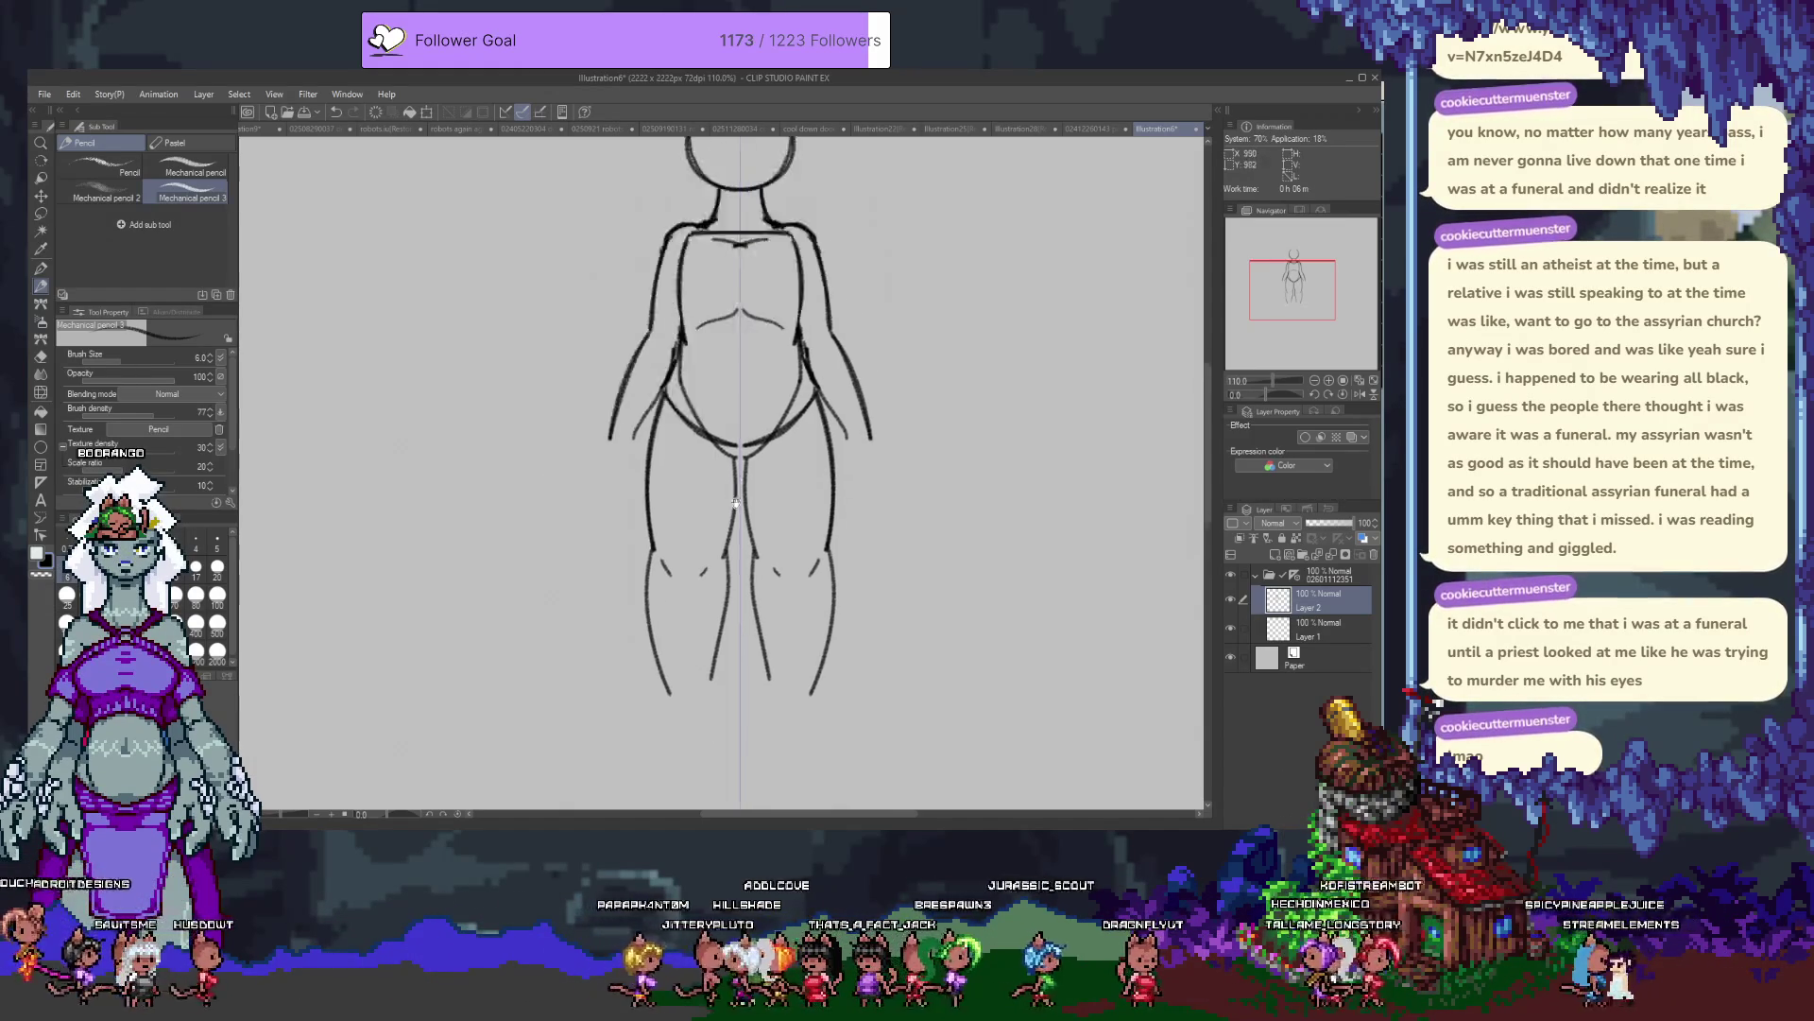
pyautogui.scroll(1, 740, 402)
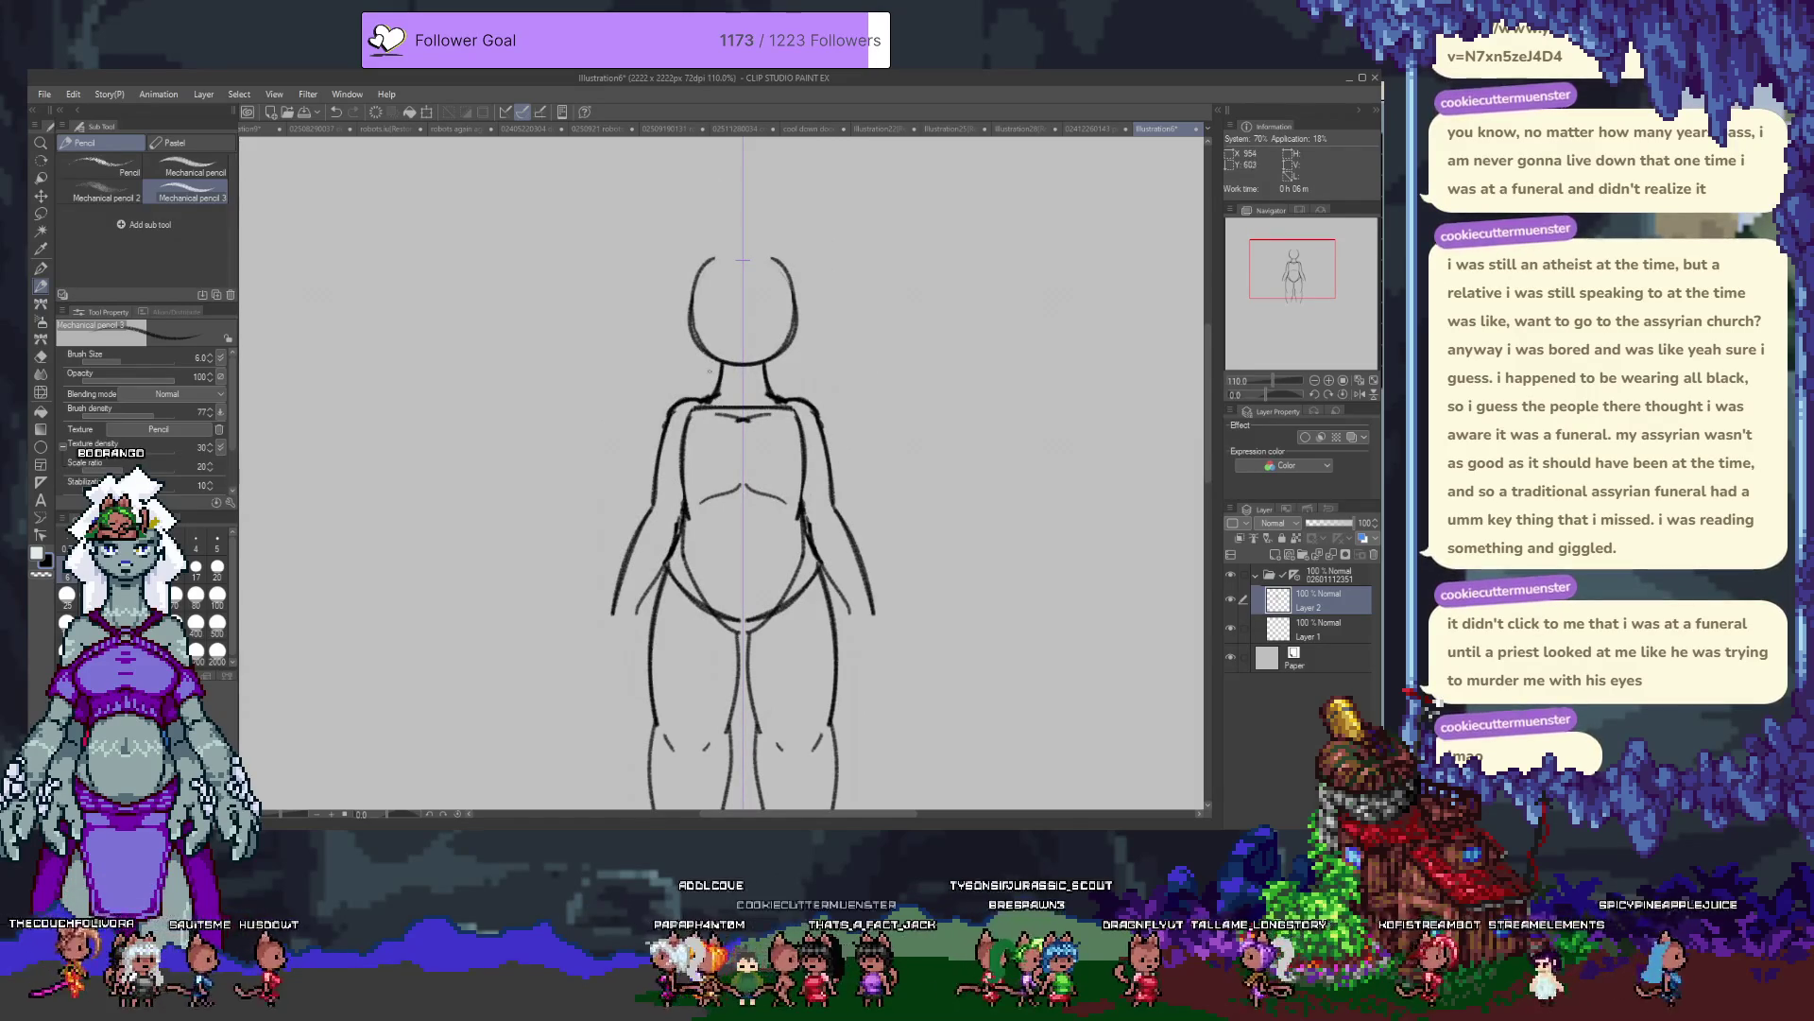
pyautogui.press('e')
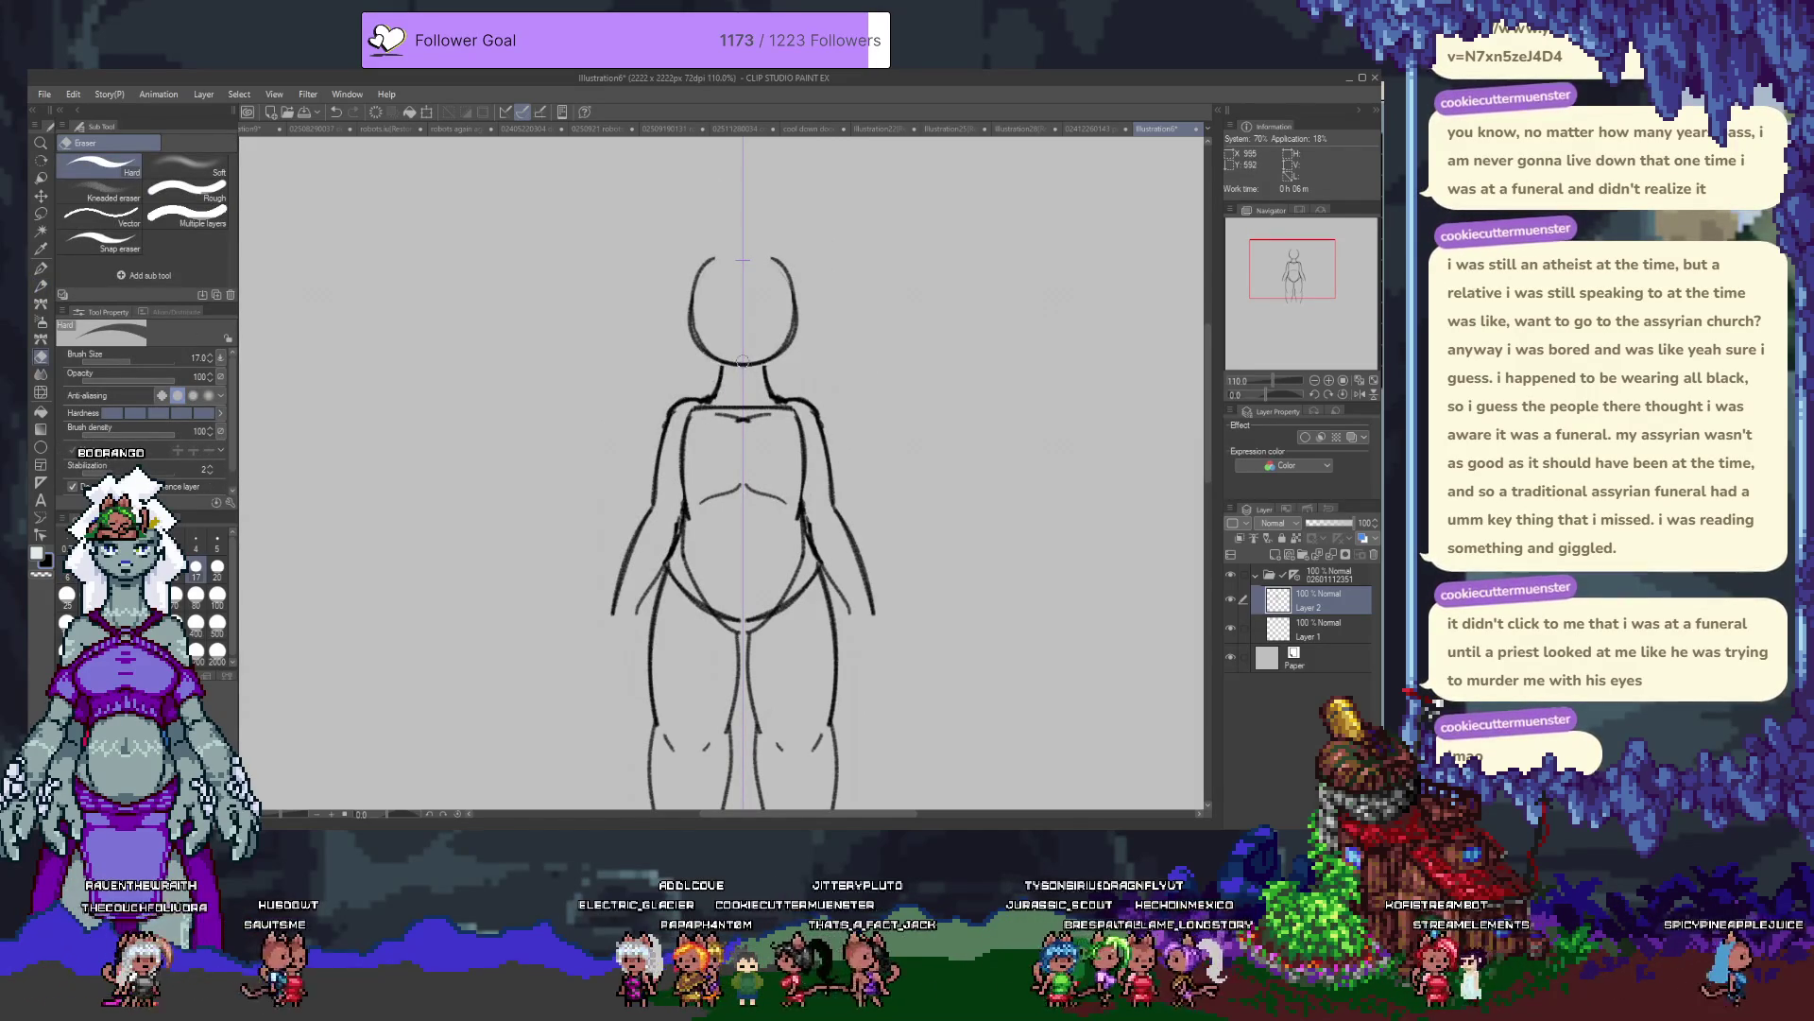
pyautogui.hotkey('alt', '[')
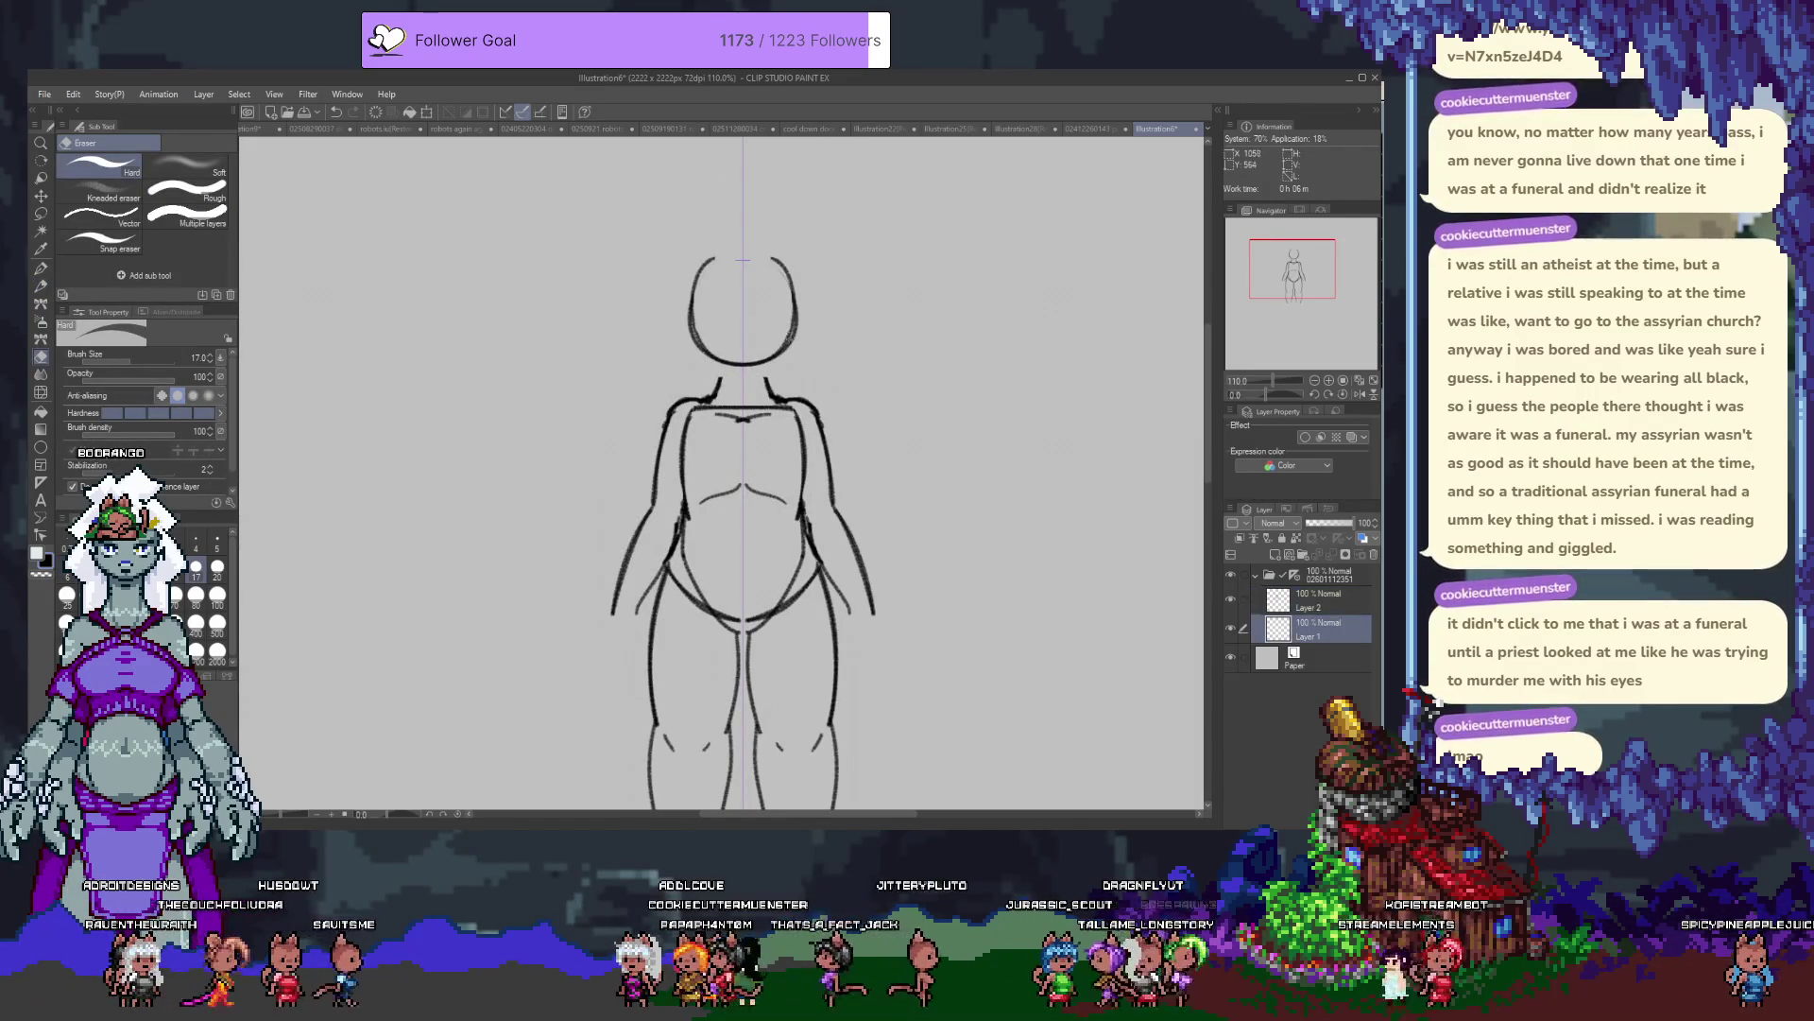
pyautogui.press('k')
pyautogui.moveTo(773, 387); pyautogui.dragTo(777, 407)
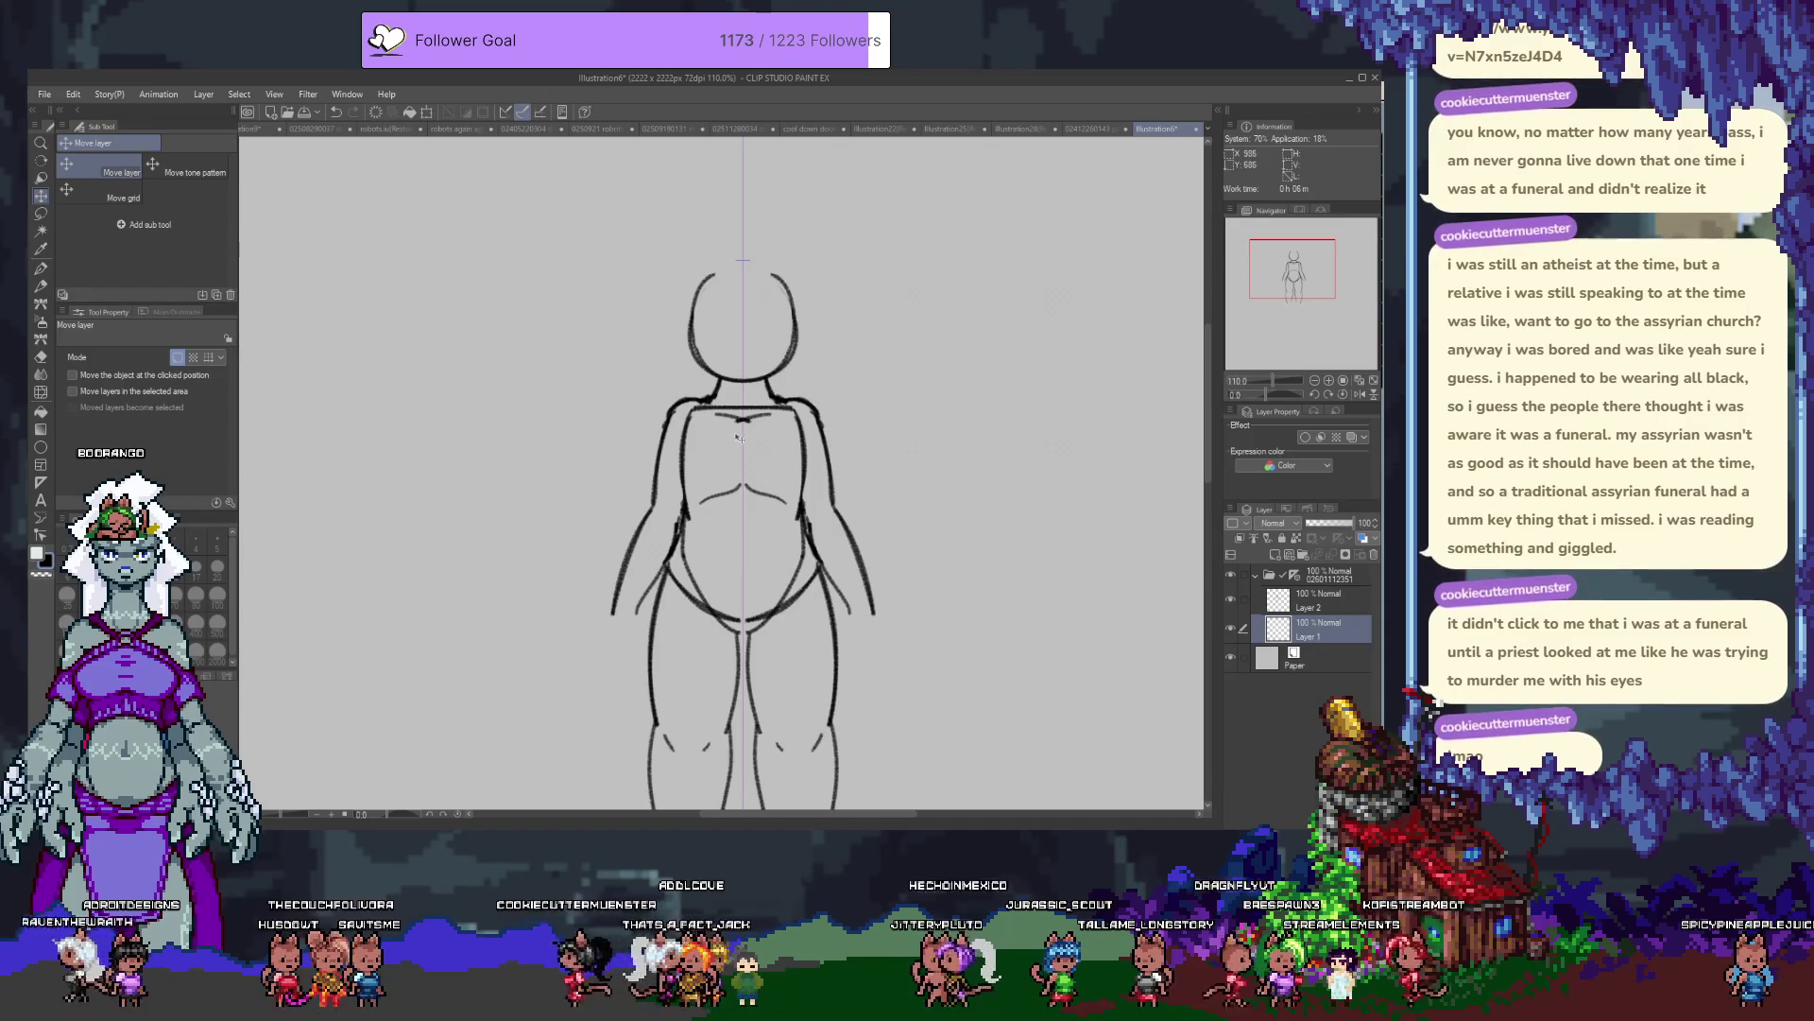
pyautogui.press('p')
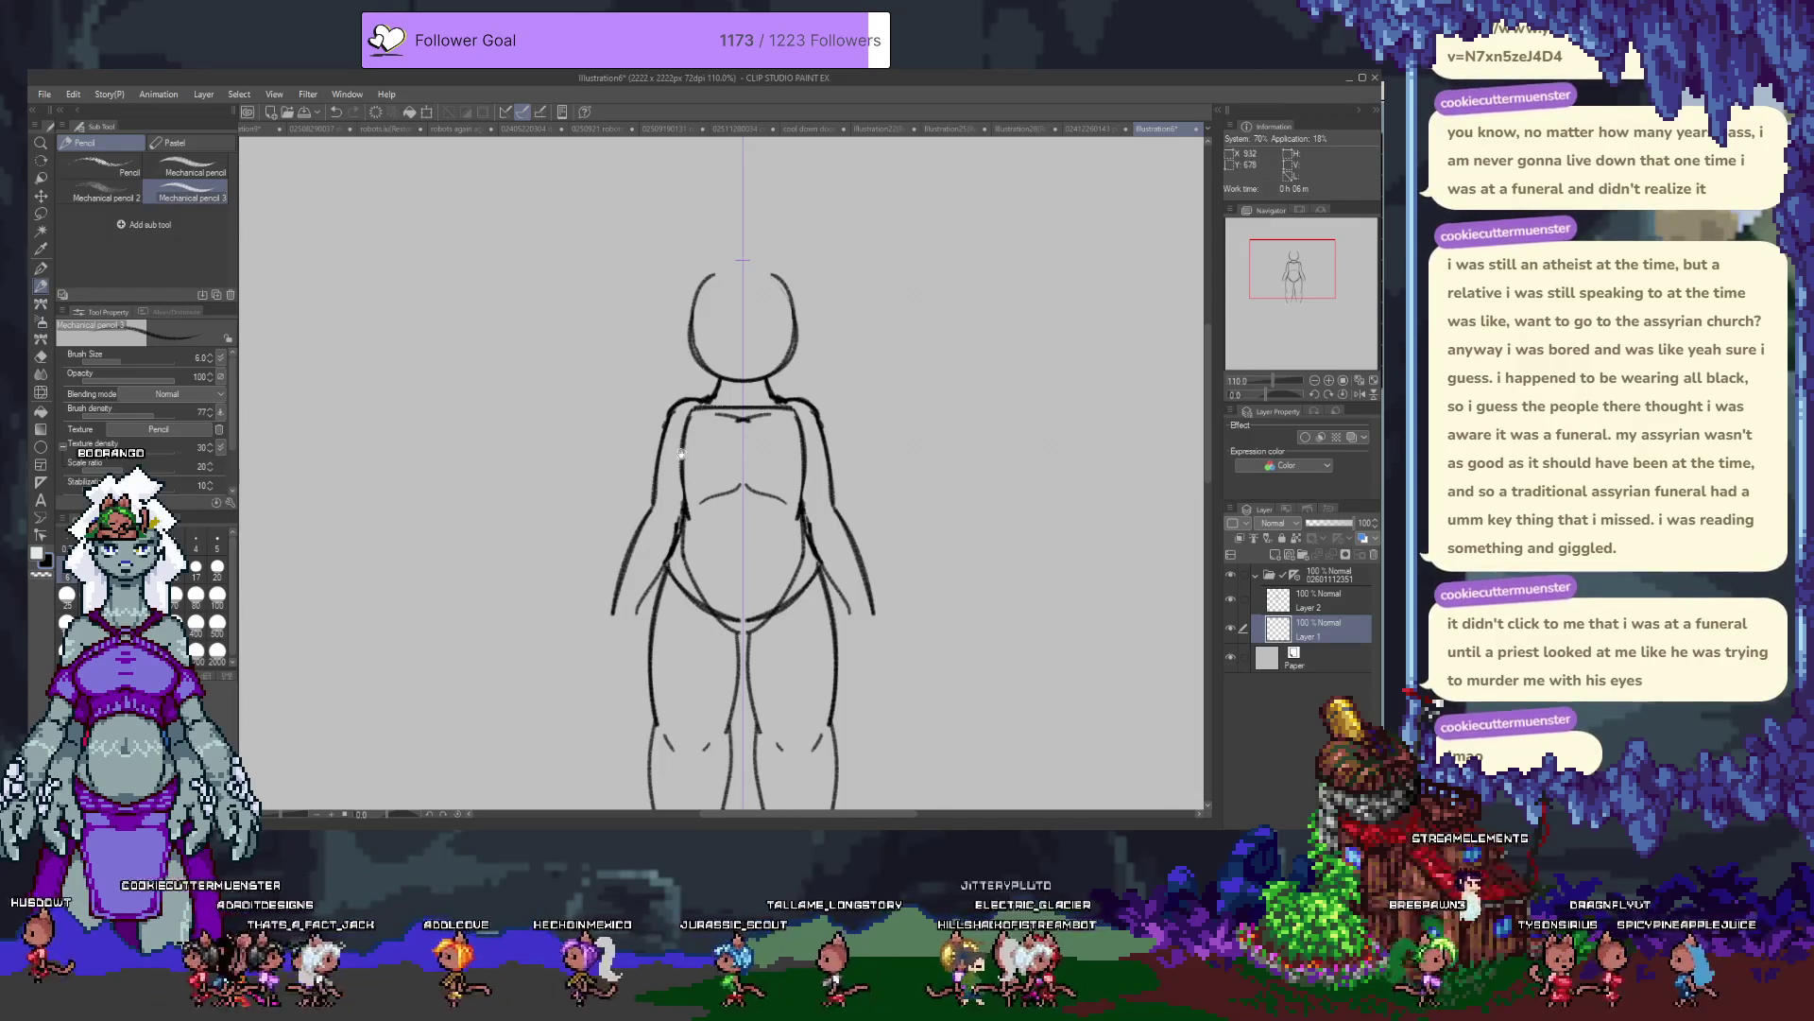
# Reselect Layer 2 with the Pencil and shift the canvas view down and left.
pyautogui.scroll(-3, 680, 454)
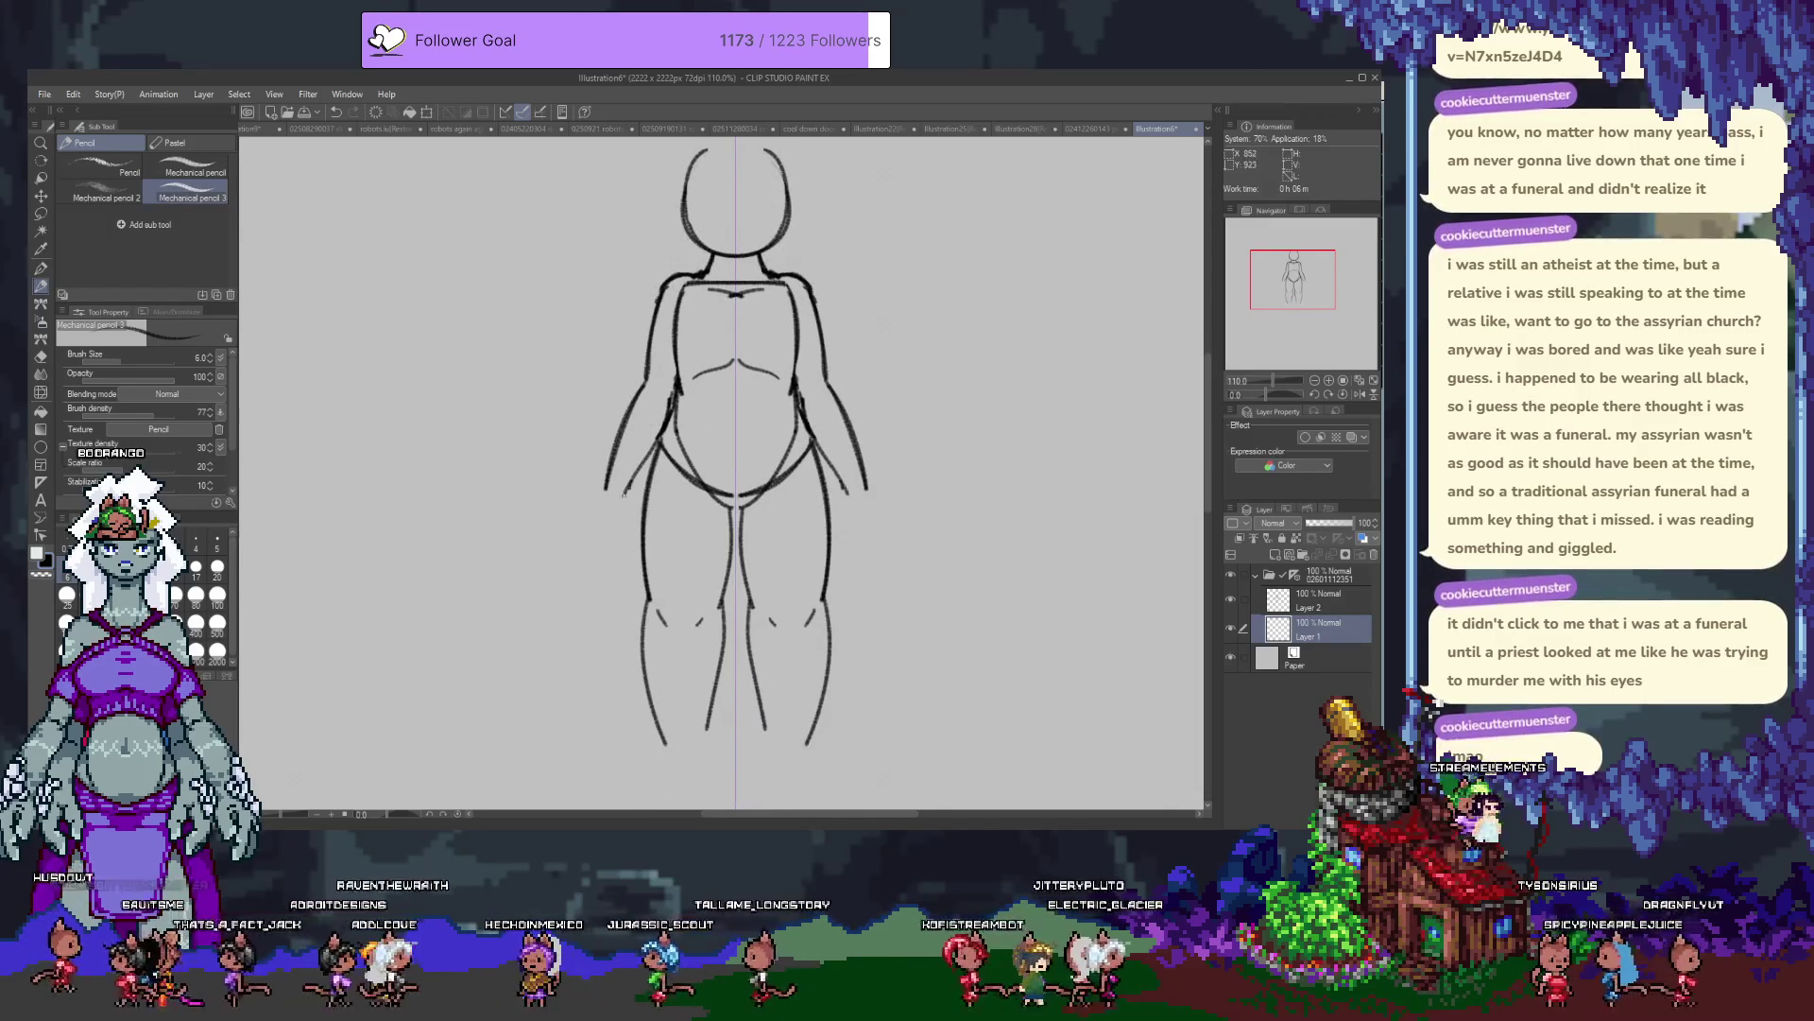
pyautogui.press('e')
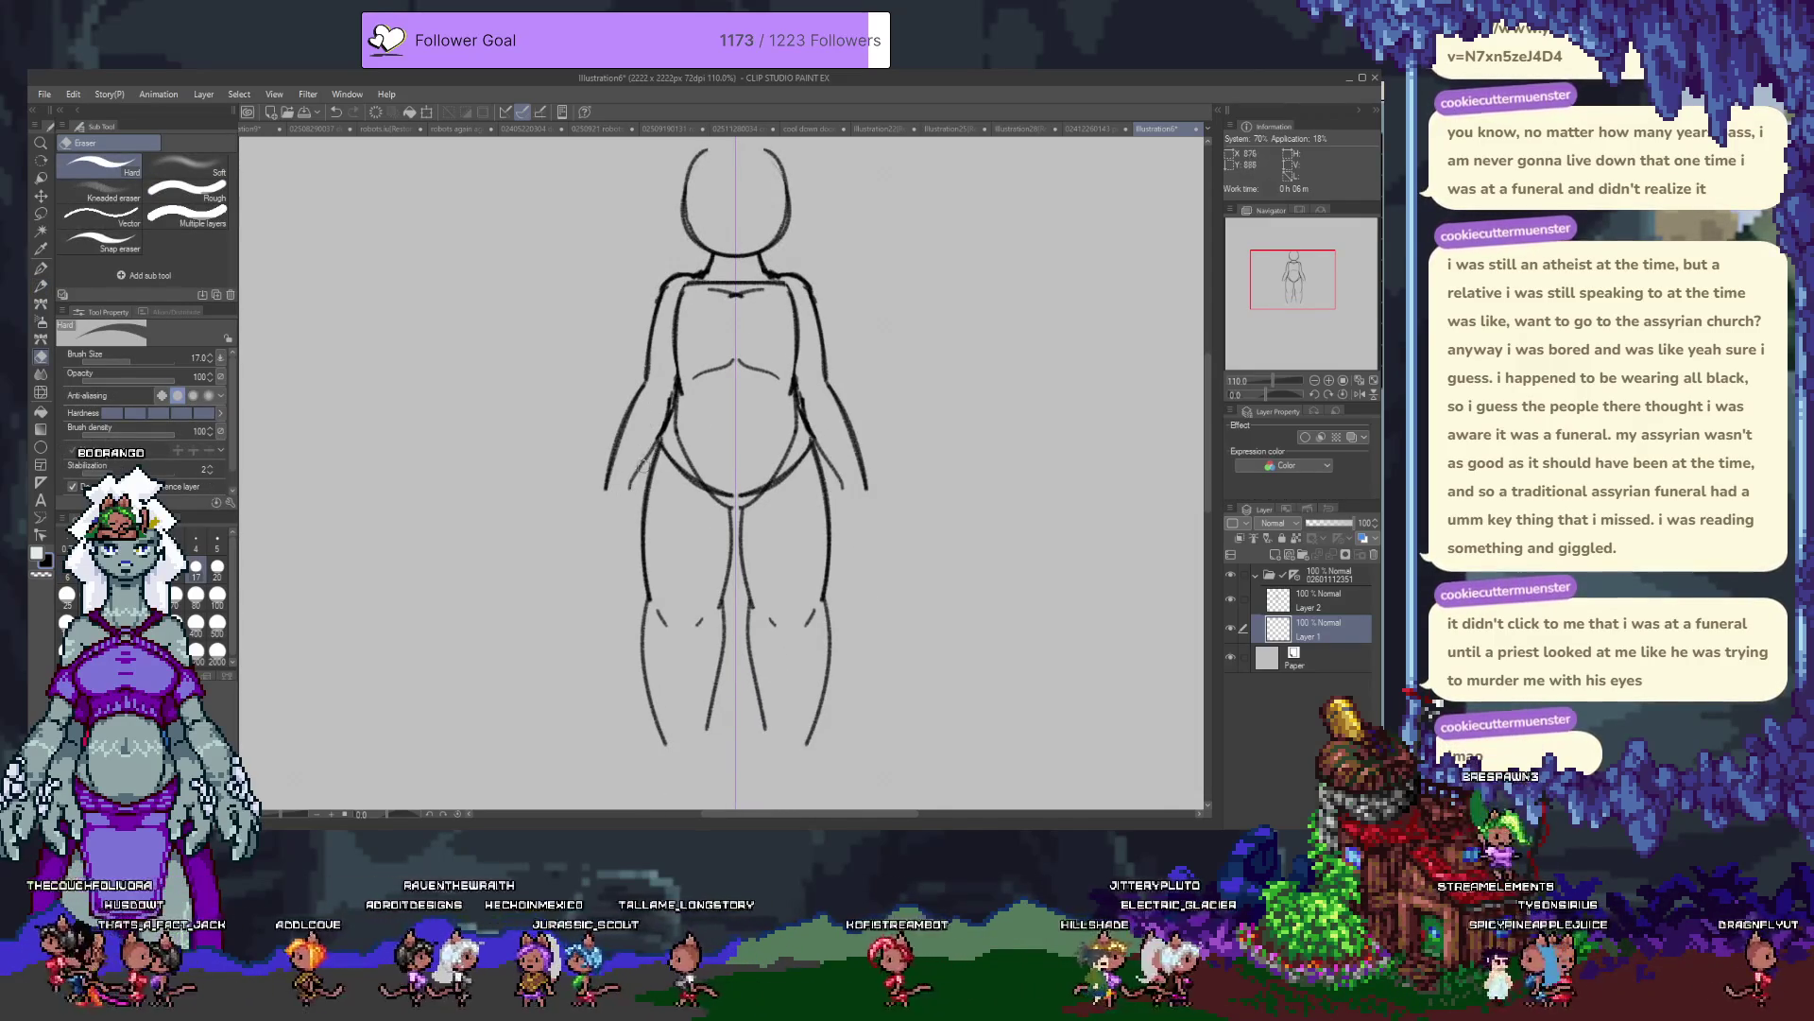
pyautogui.hotkey('alt', ']')
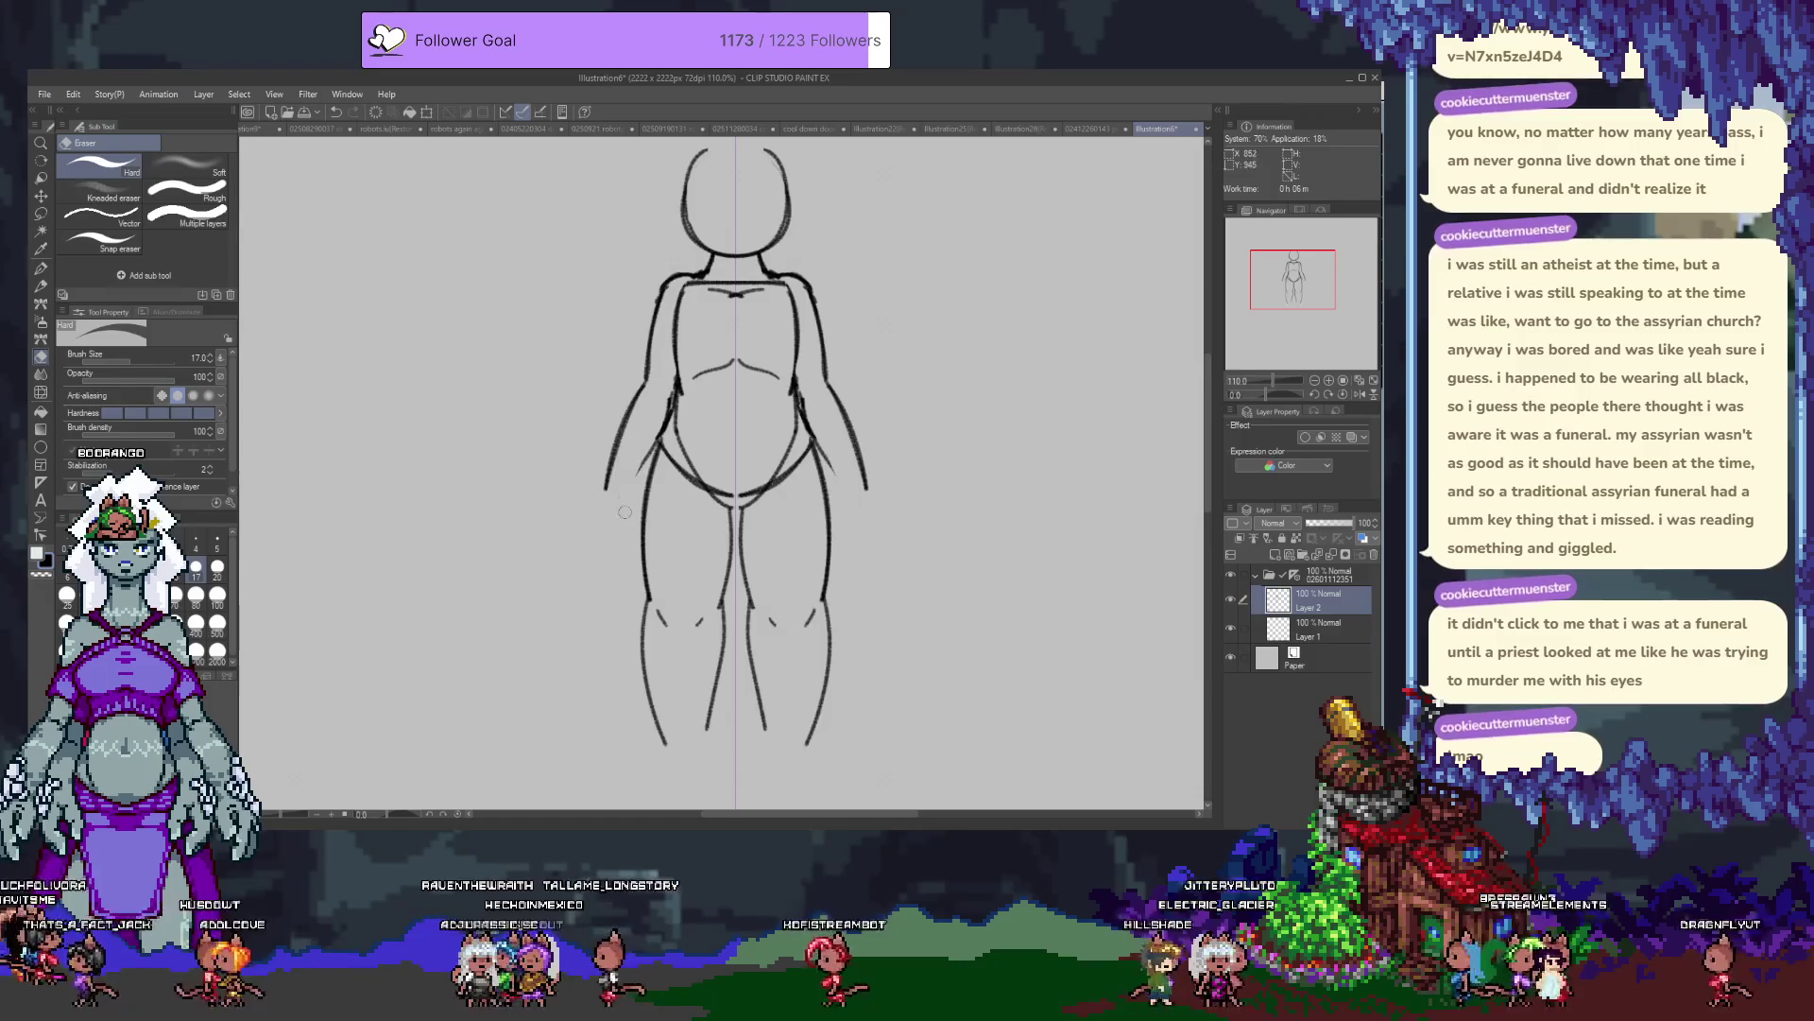
pyautogui.press('p')
pyautogui.press('p')
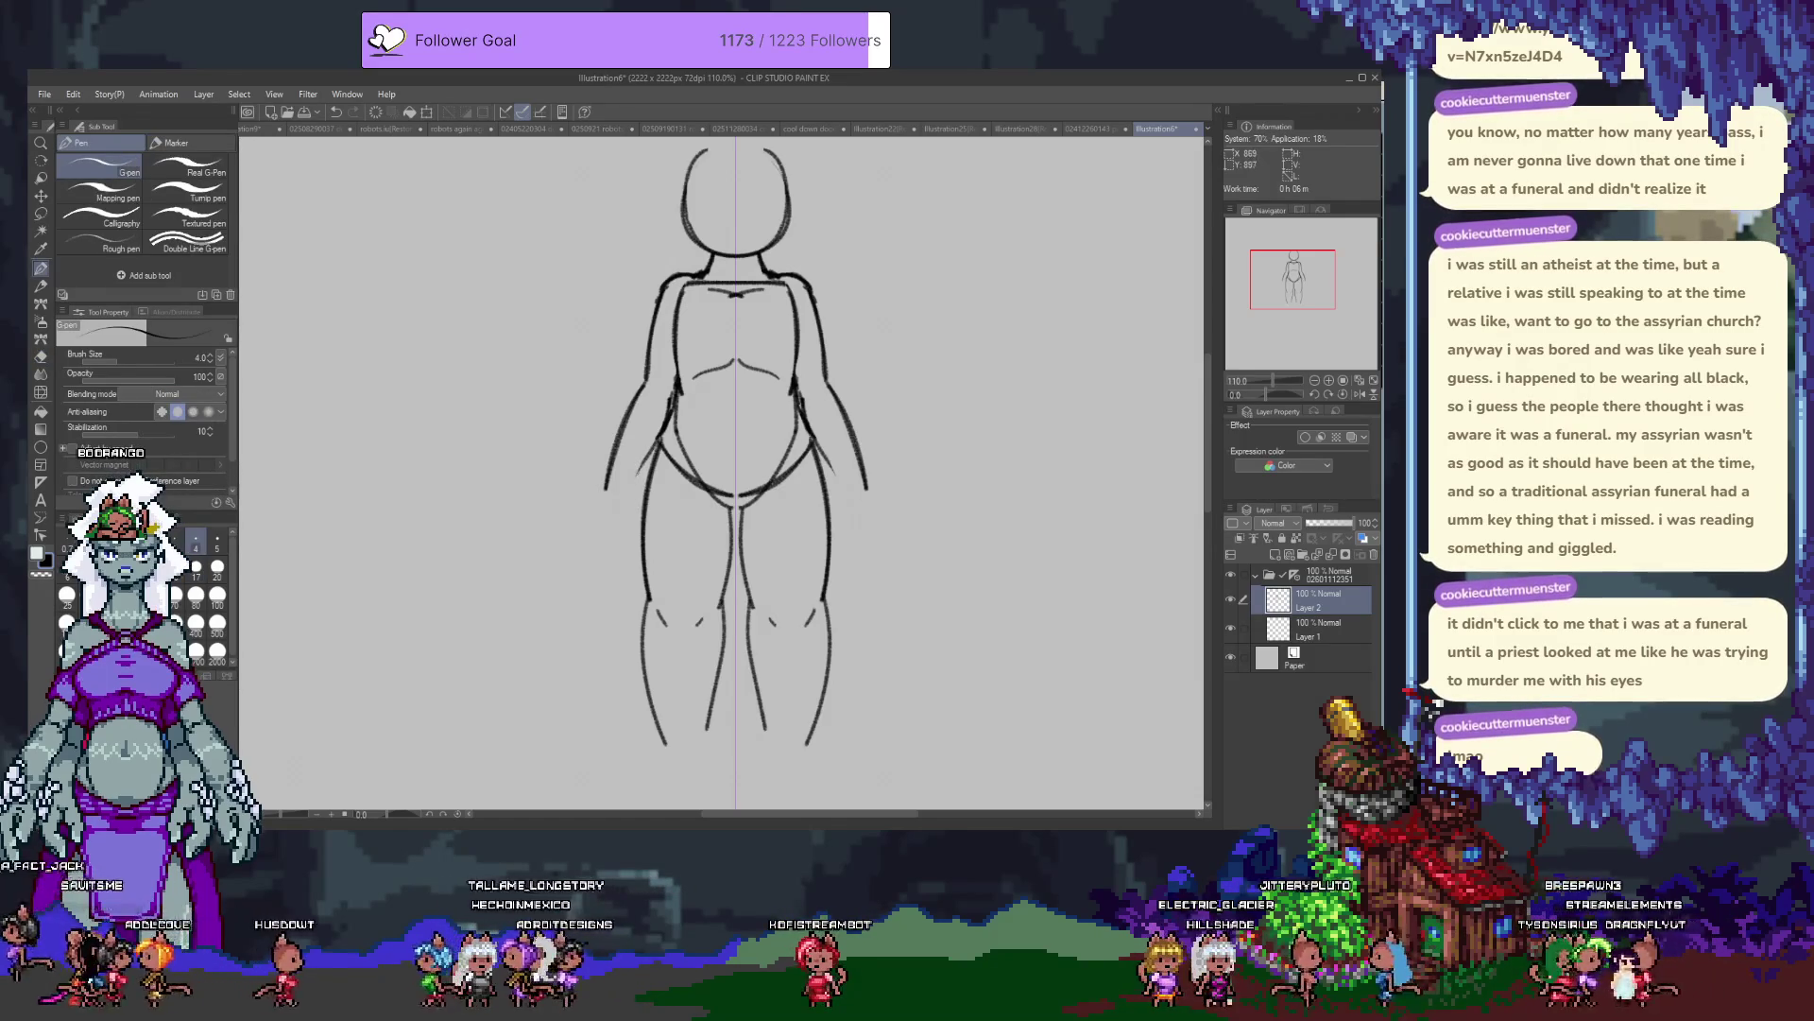
pyautogui.moveTo(675, 254)
pyautogui.mouseDown()
pyautogui.moveTo(675, 391)
pyautogui.moveTo(611, 404)
pyautogui.mouseUp()
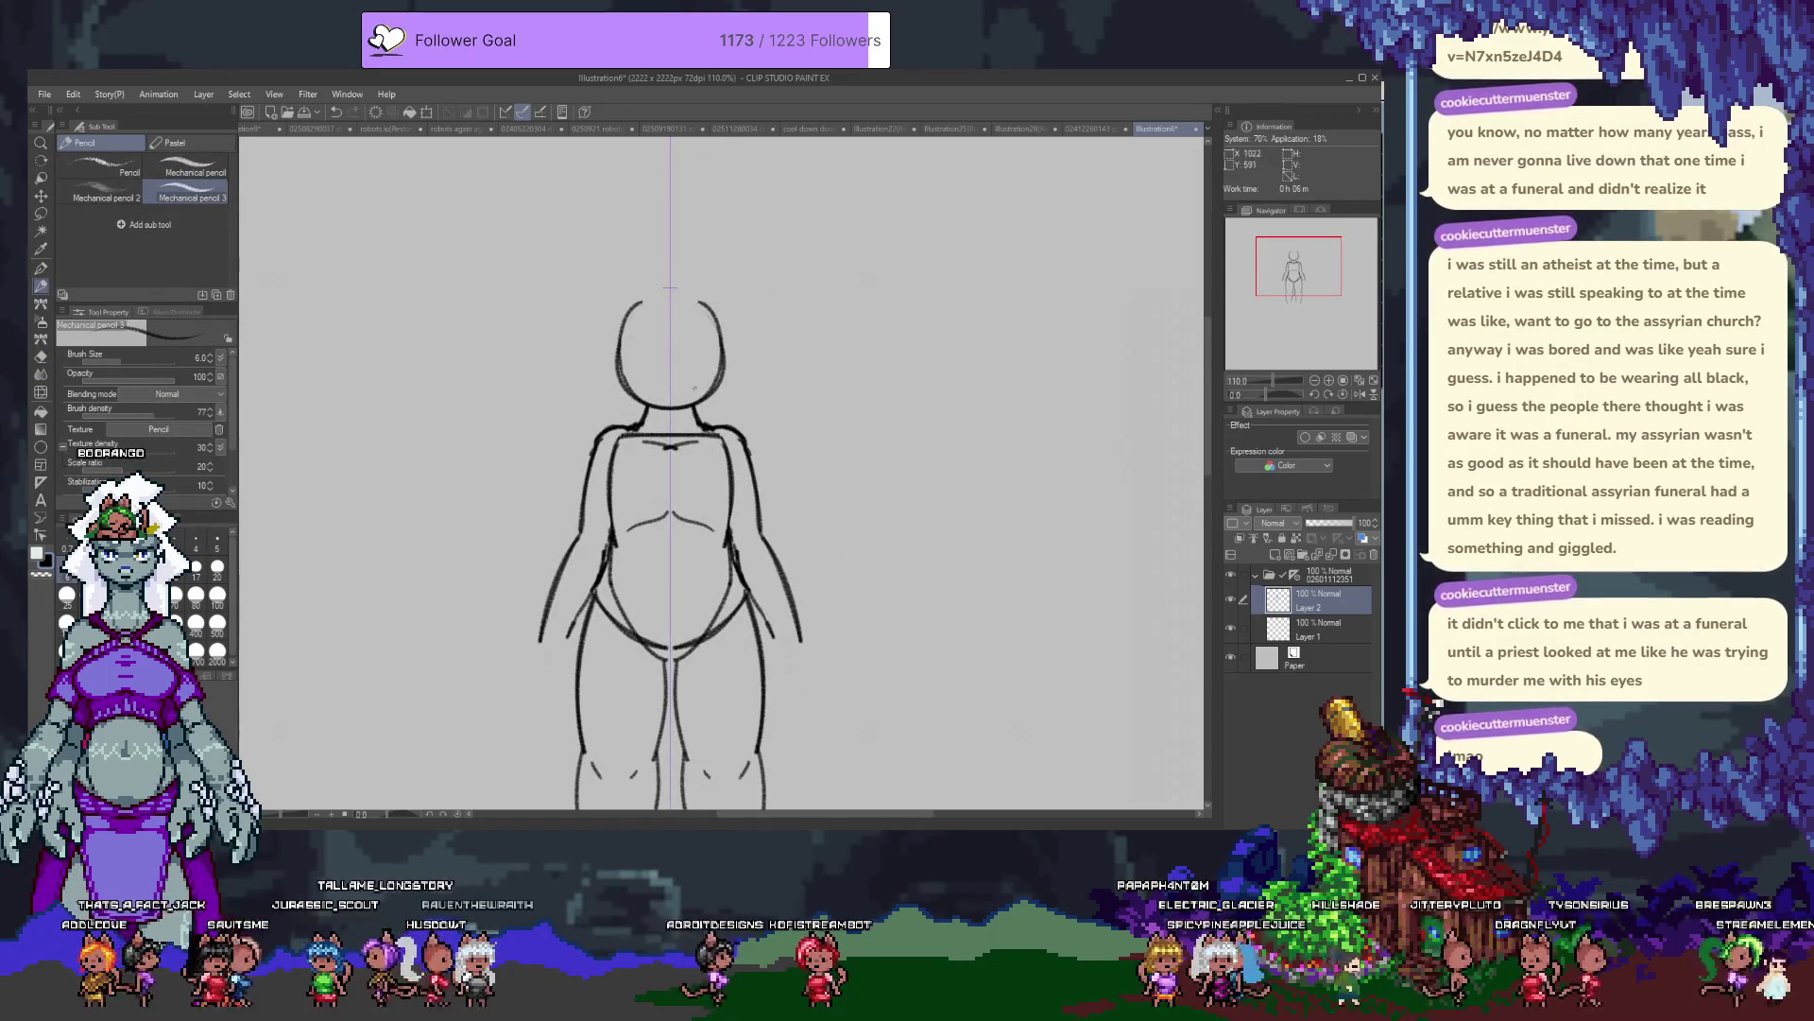
# Redraw the brow as a smooth arc across the head on Layer 1.
pyautogui.hotkey('ctrl', 'z')
pyautogui.moveTo(641, 356); pyautogui.dragTo(699, 356)
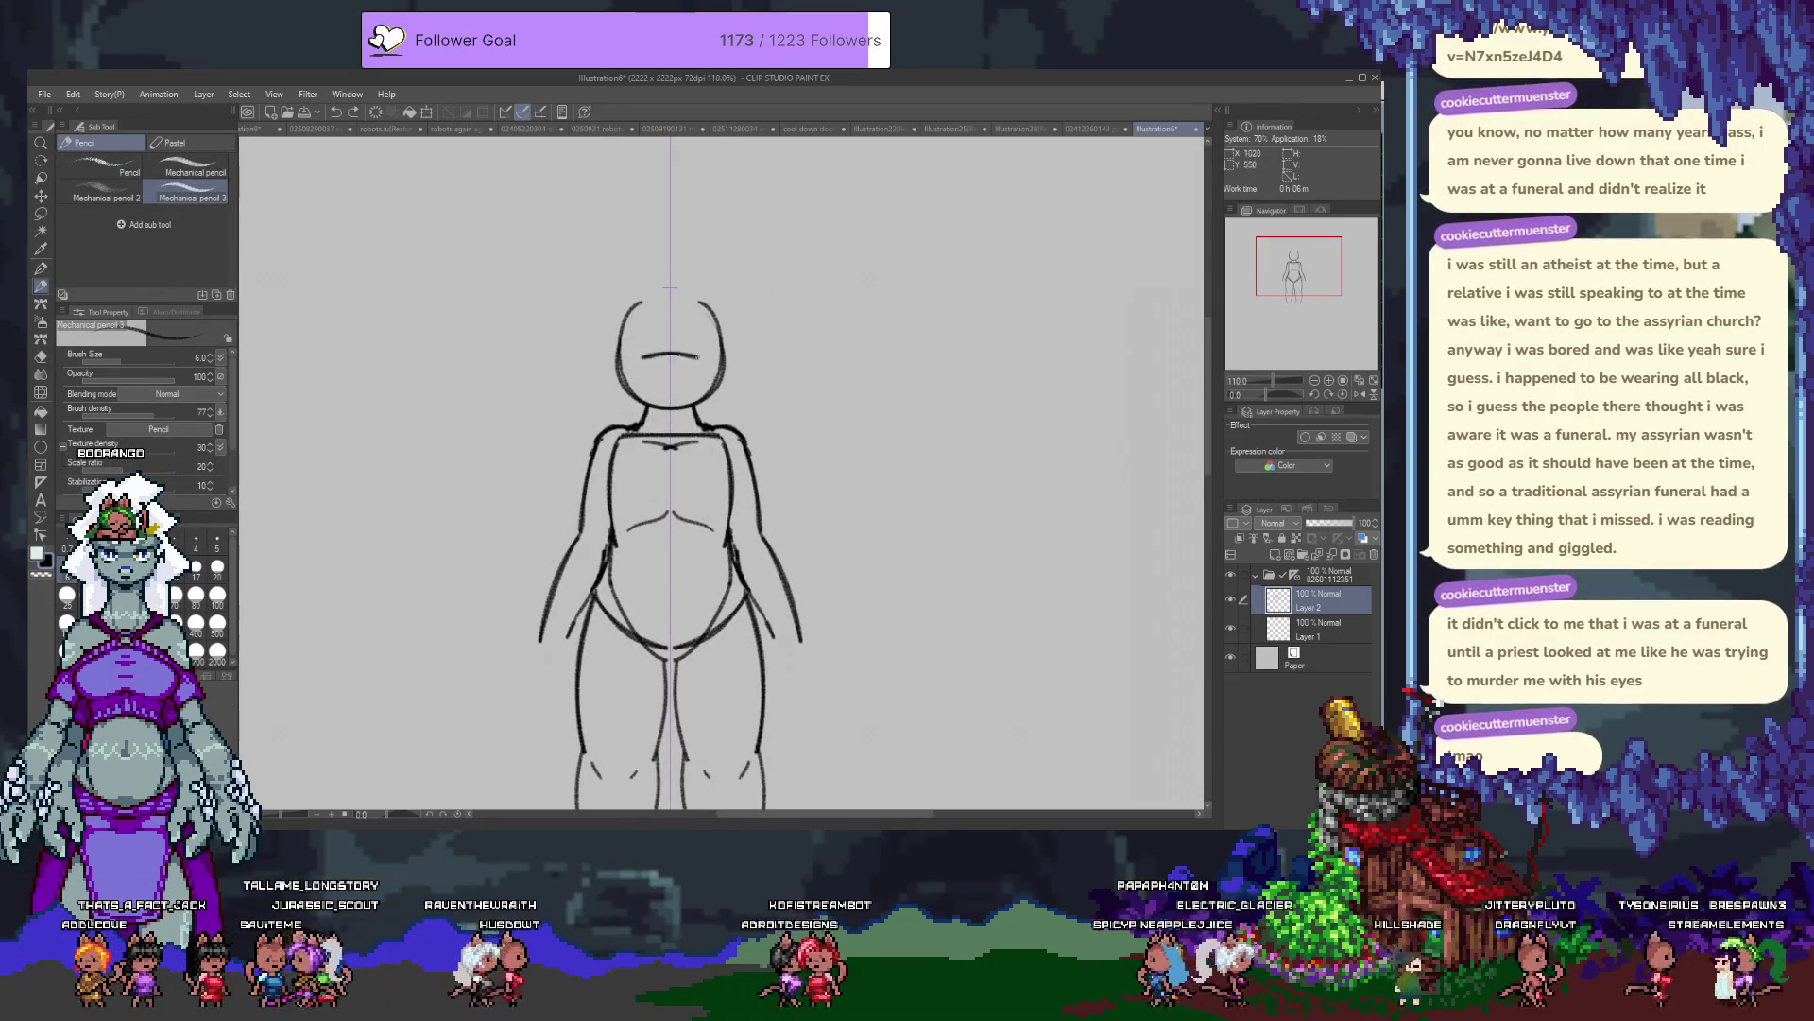
pyautogui.hotkey('alt', '[')
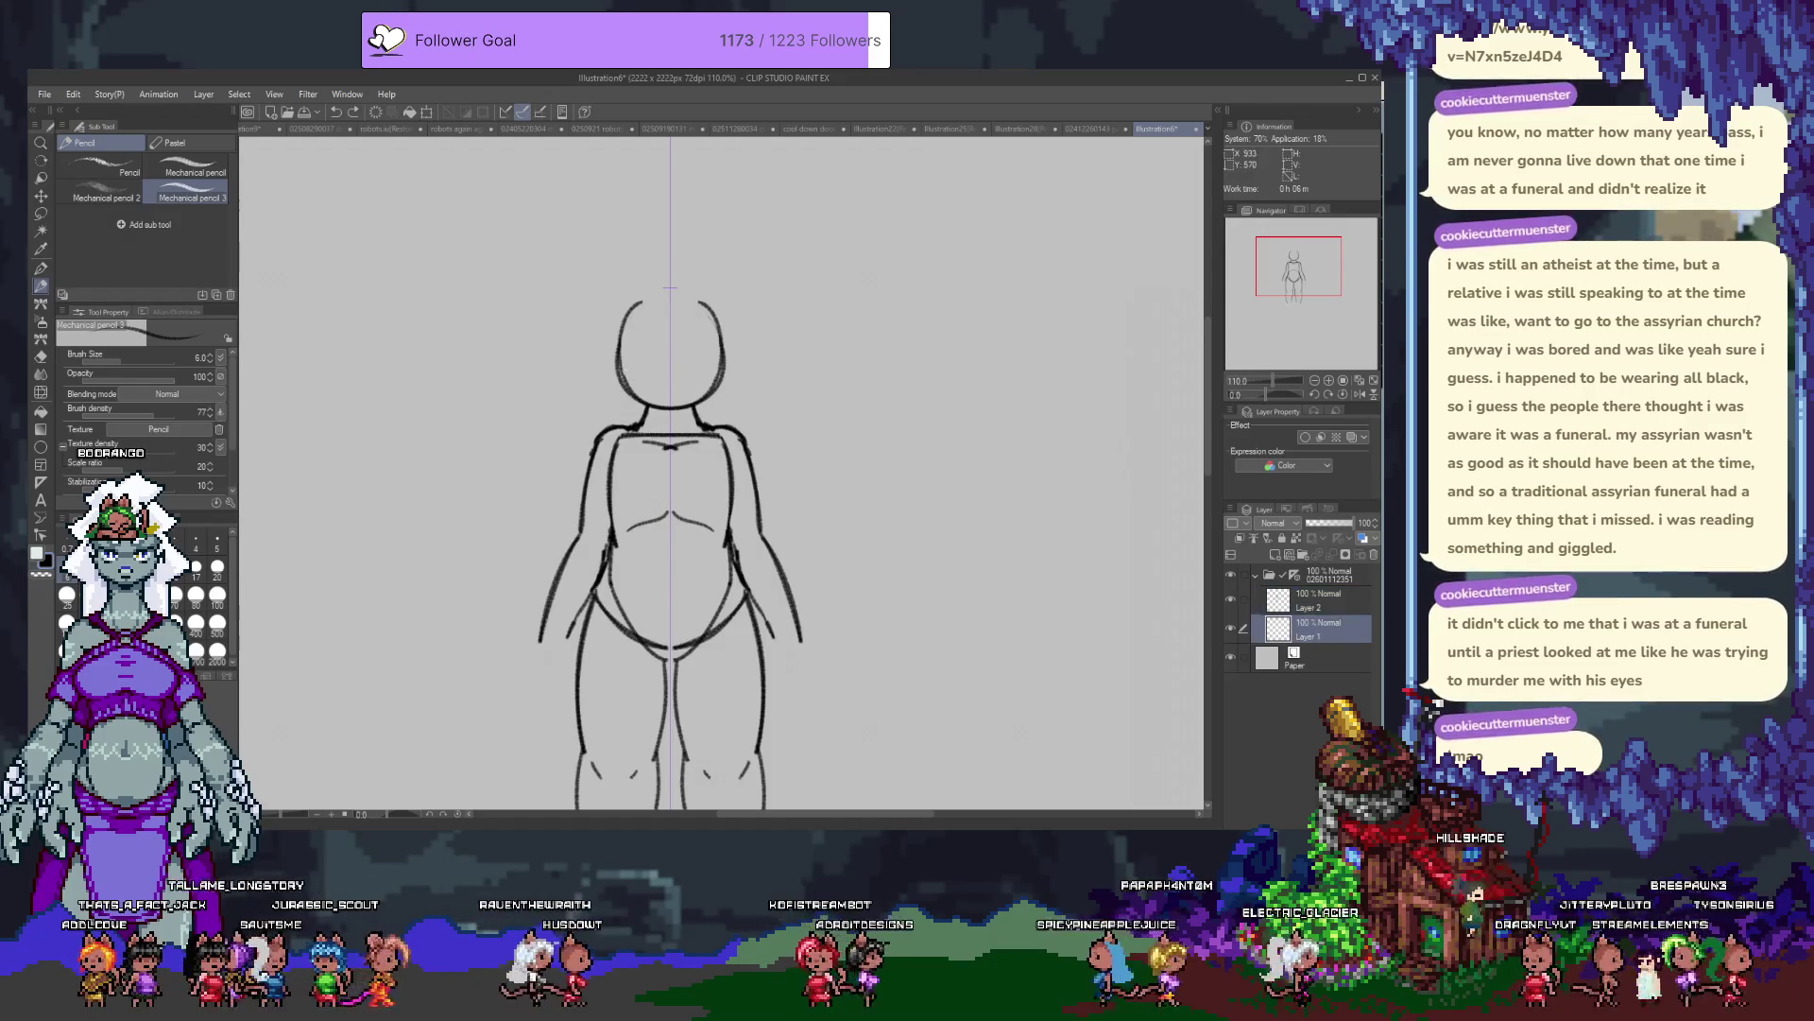
pyautogui.hotkey('ctrl', 'z')
pyautogui.moveTo(643, 357); pyautogui.dragTo(698, 355)
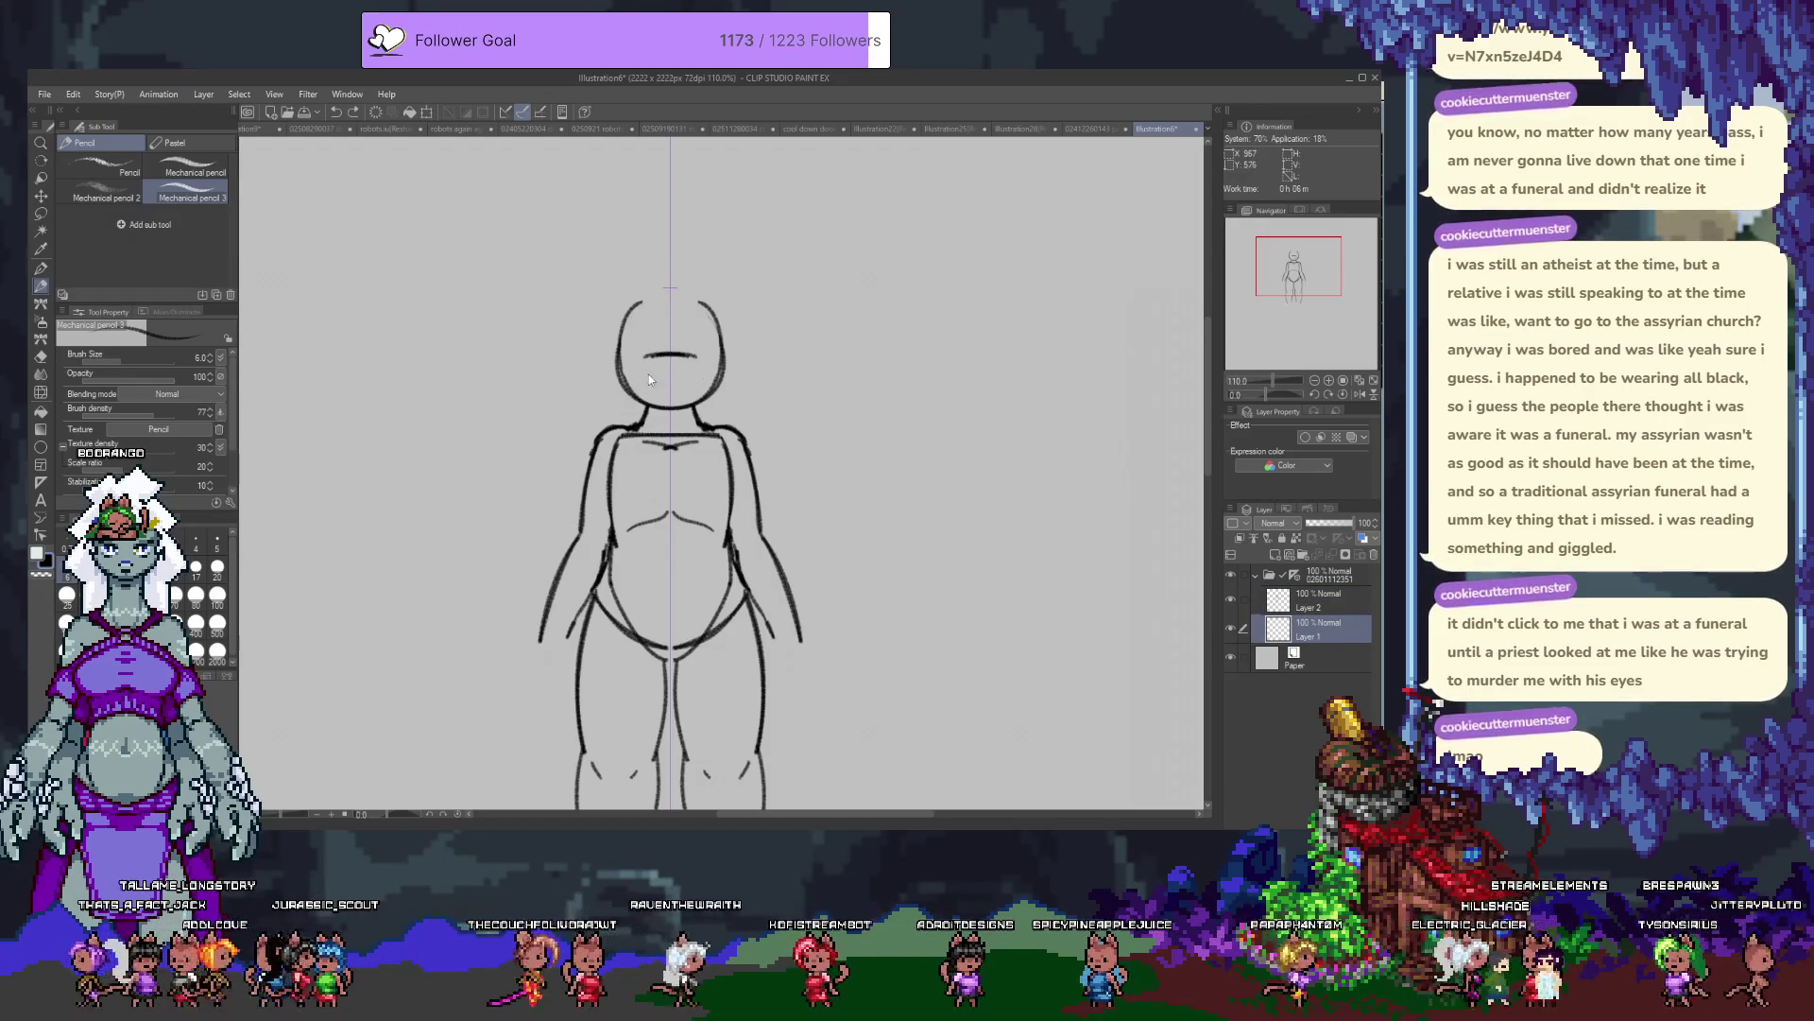
pyautogui.moveTo(647, 359); pyautogui.dragTo(695, 363)
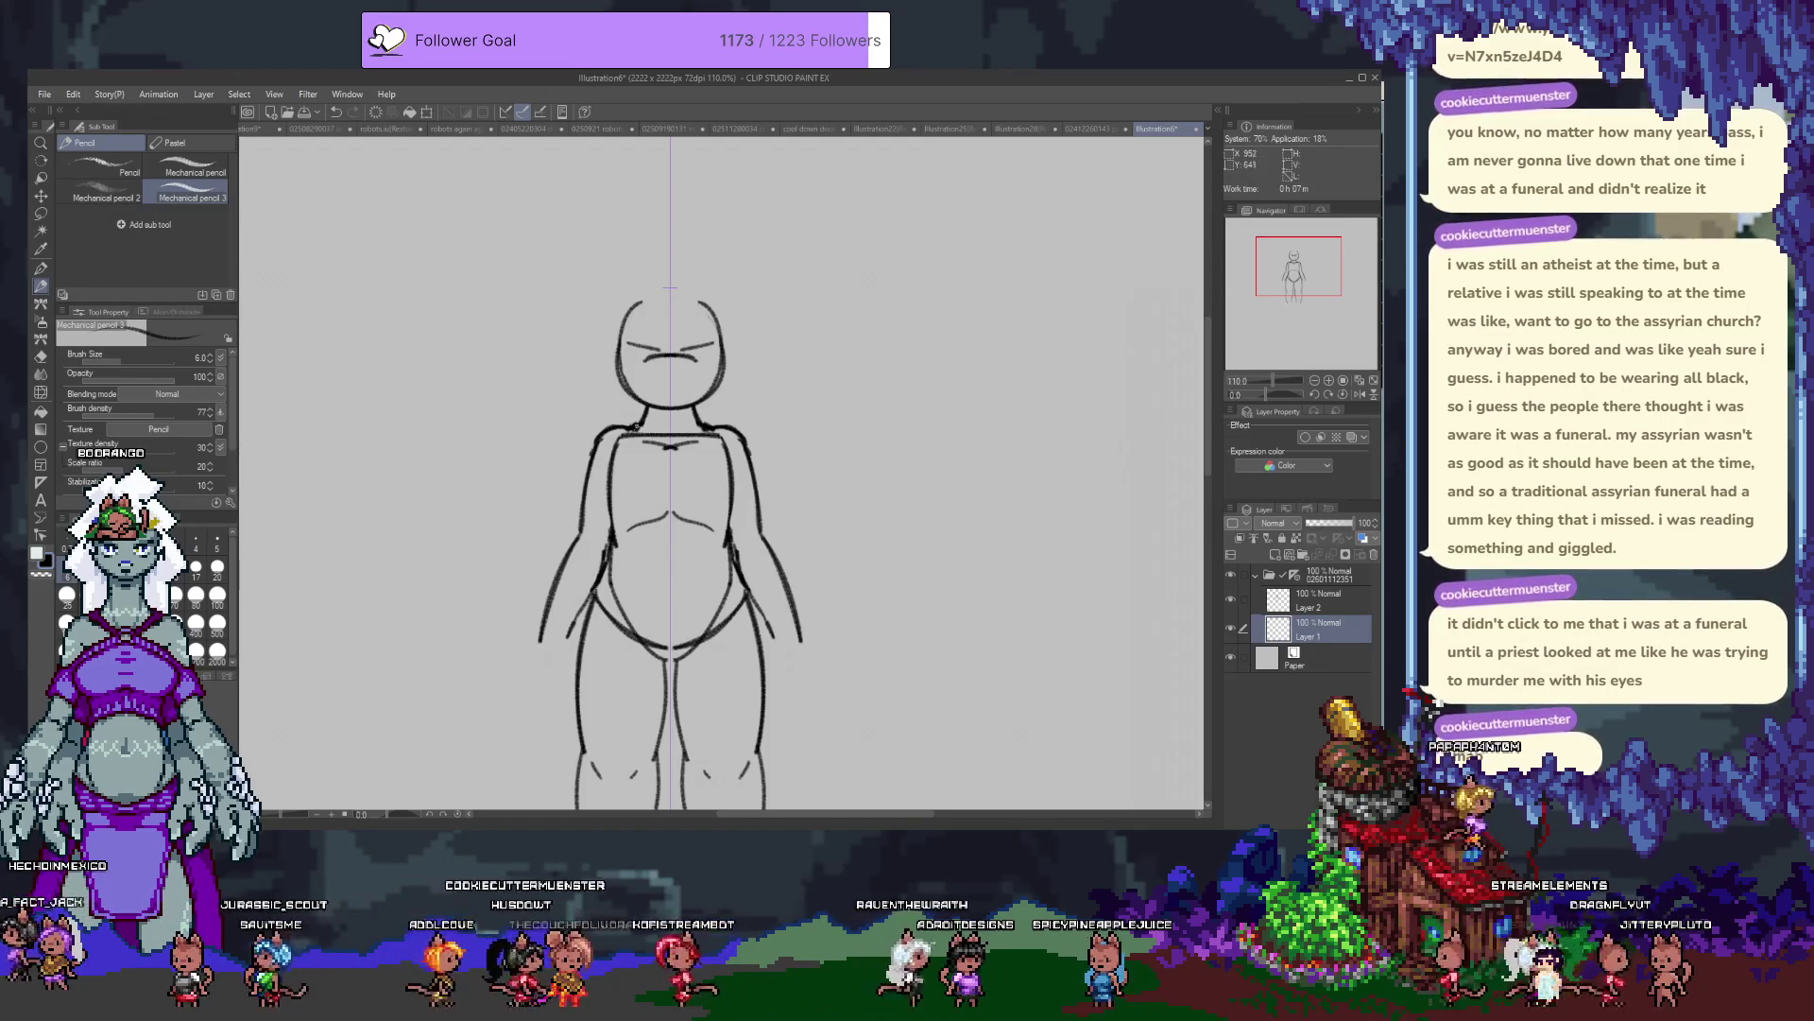
# On Layer 2, erase part of the collar line across the chest.
pyautogui.press('e')
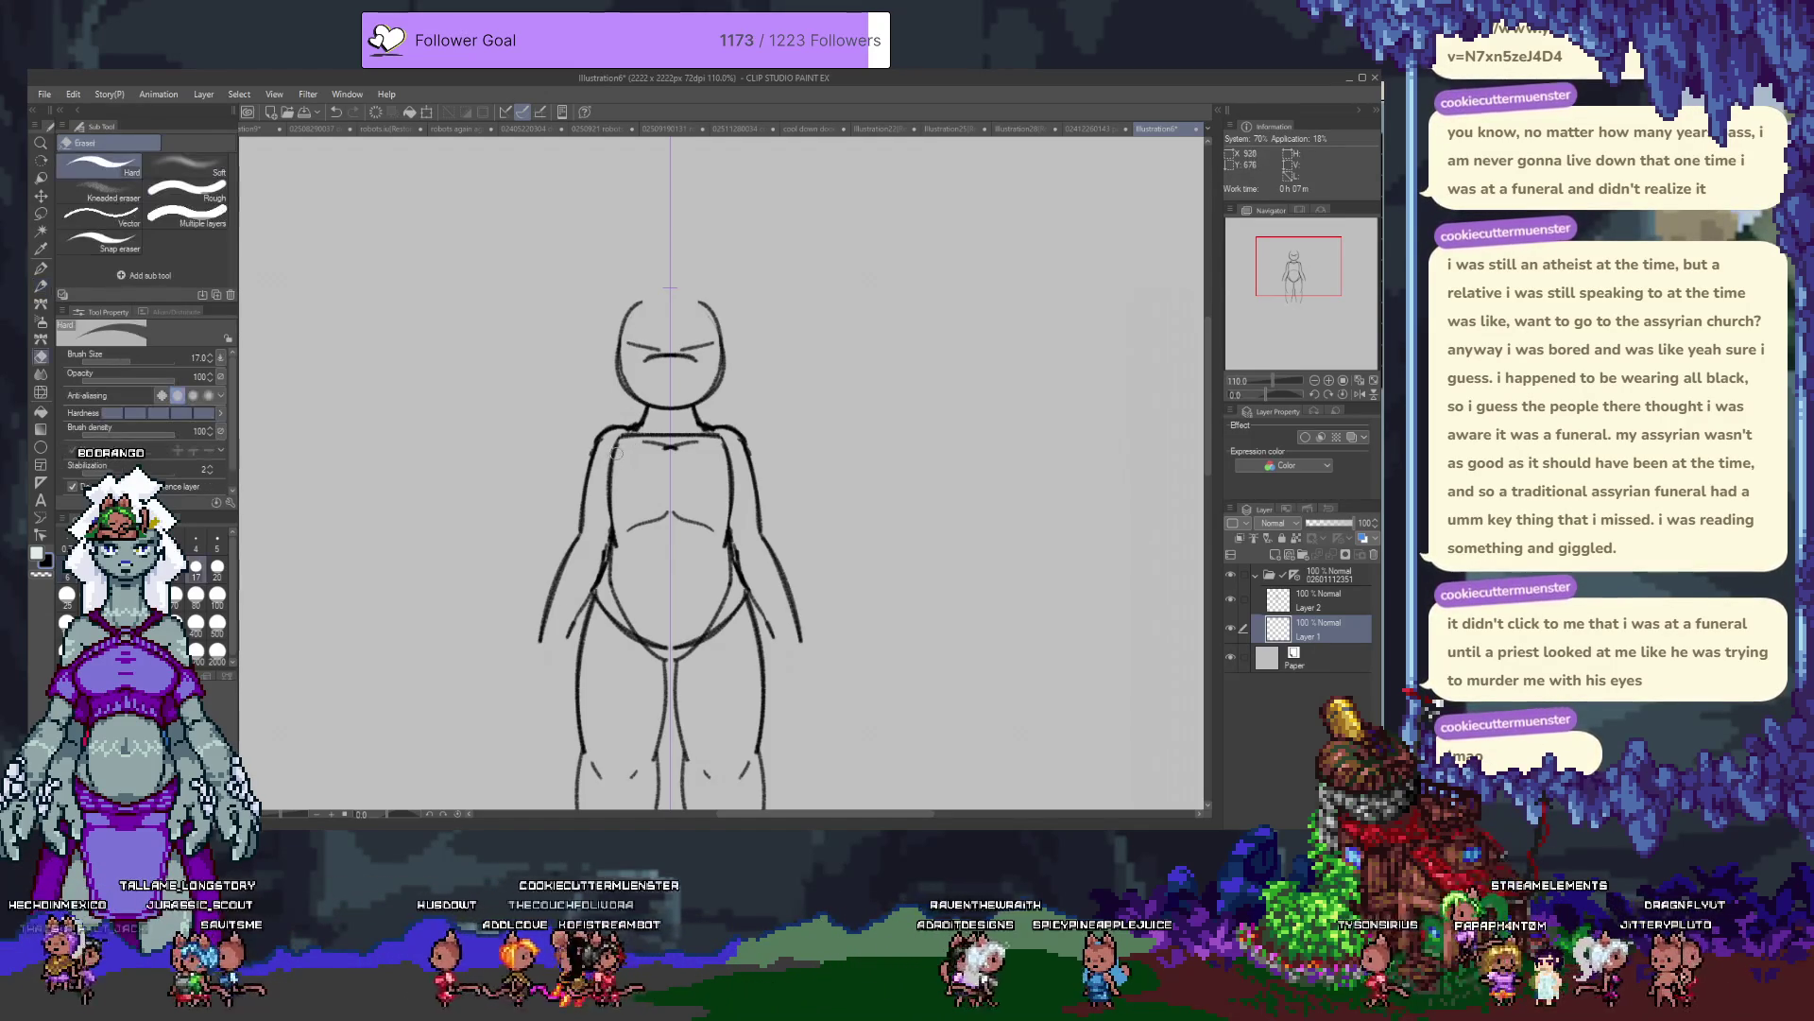
pyautogui.hotkey('alt', ']')
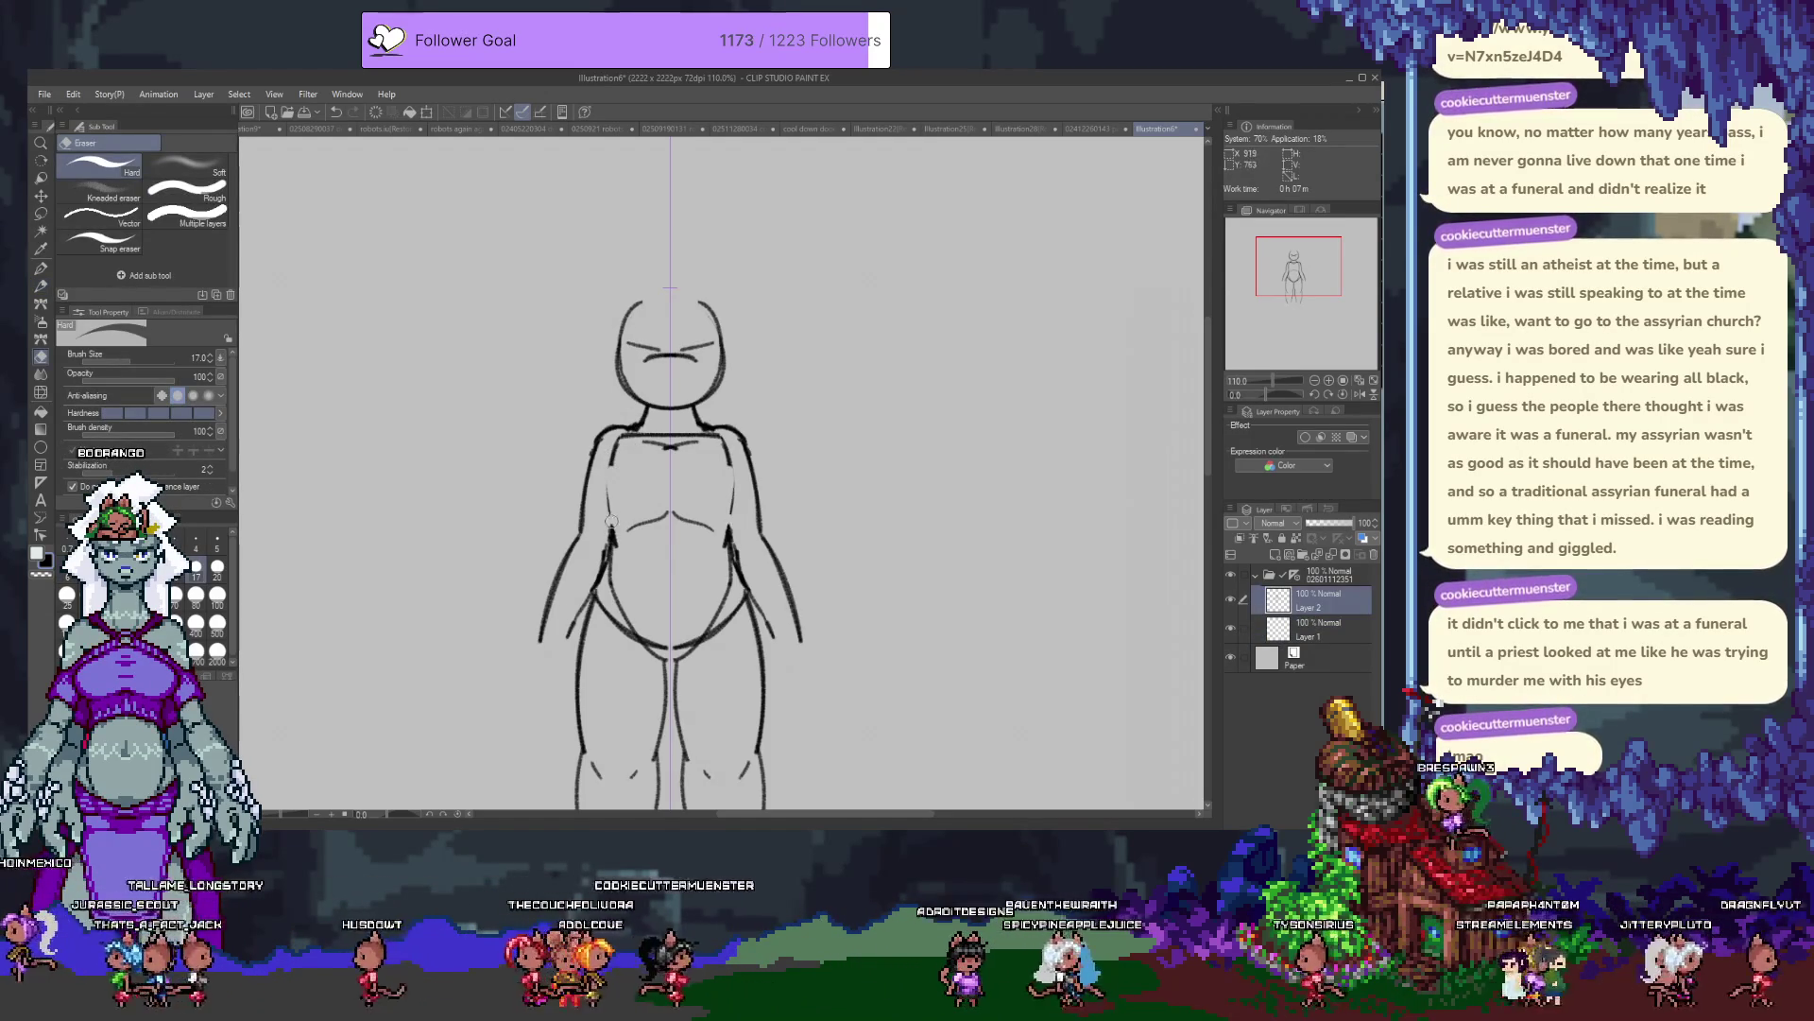
pyautogui.moveTo(615, 452); pyautogui.dragTo(717, 441)
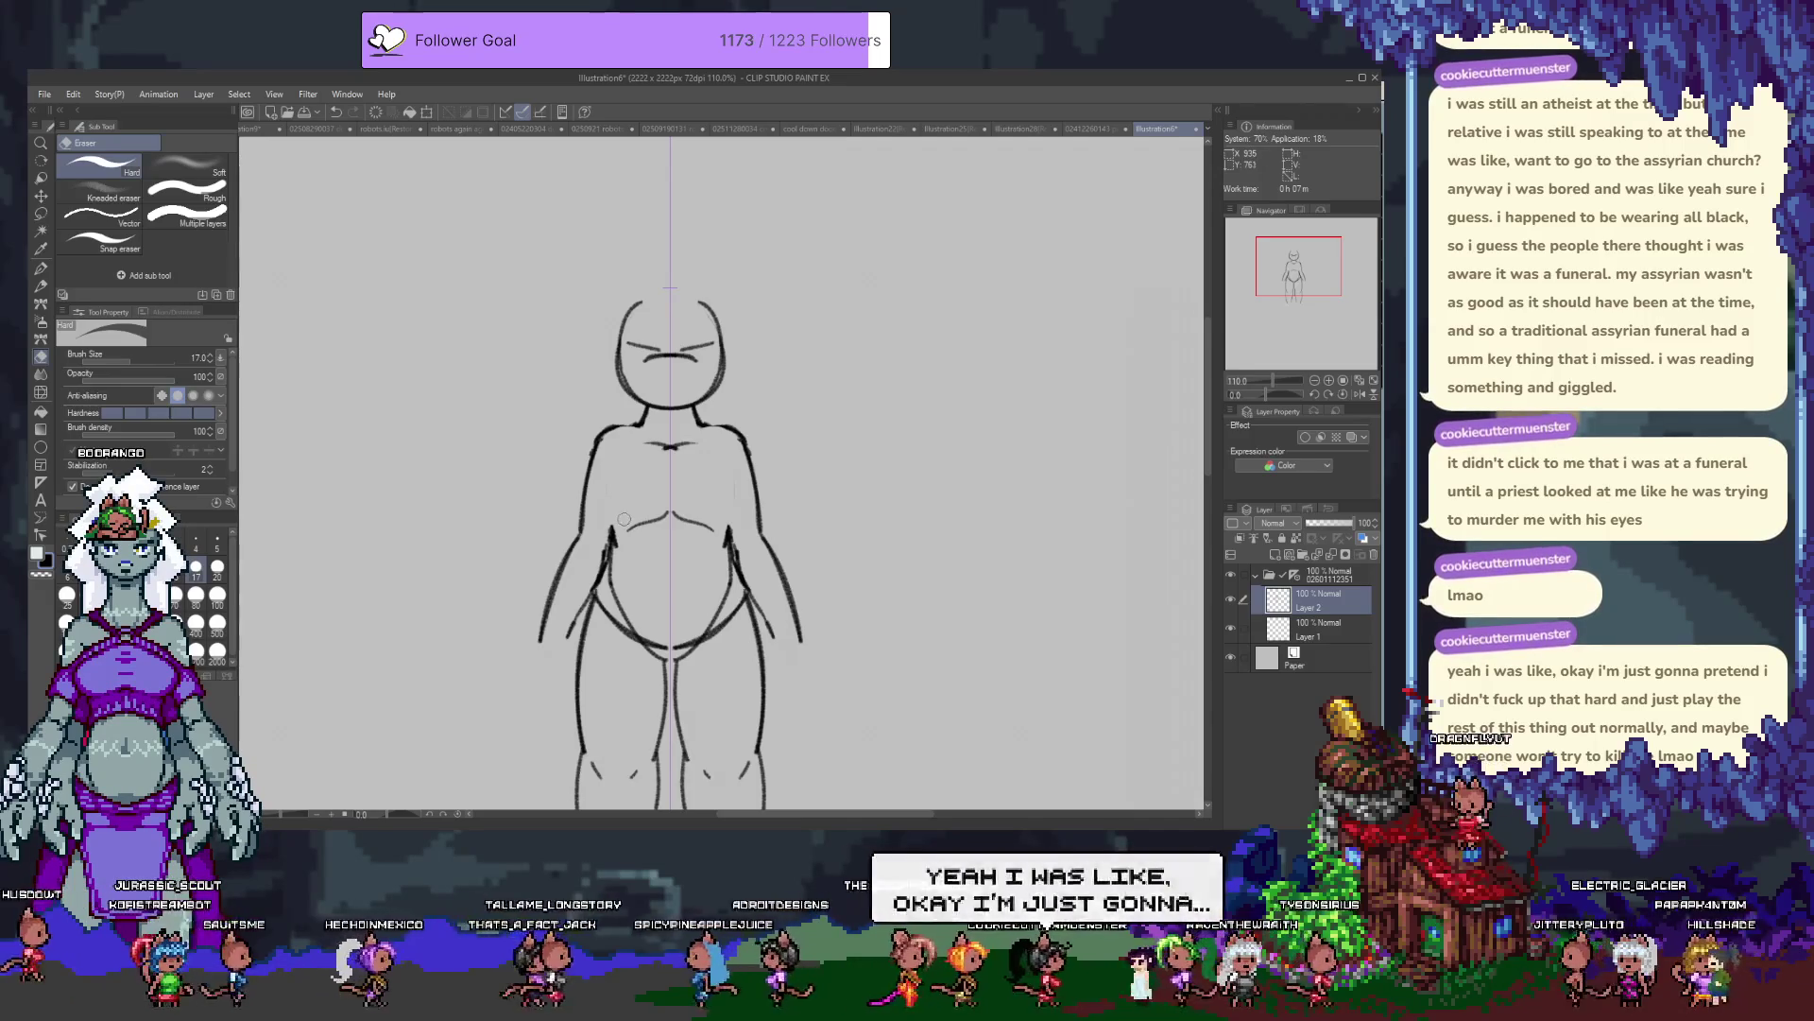
pyautogui.press('p')
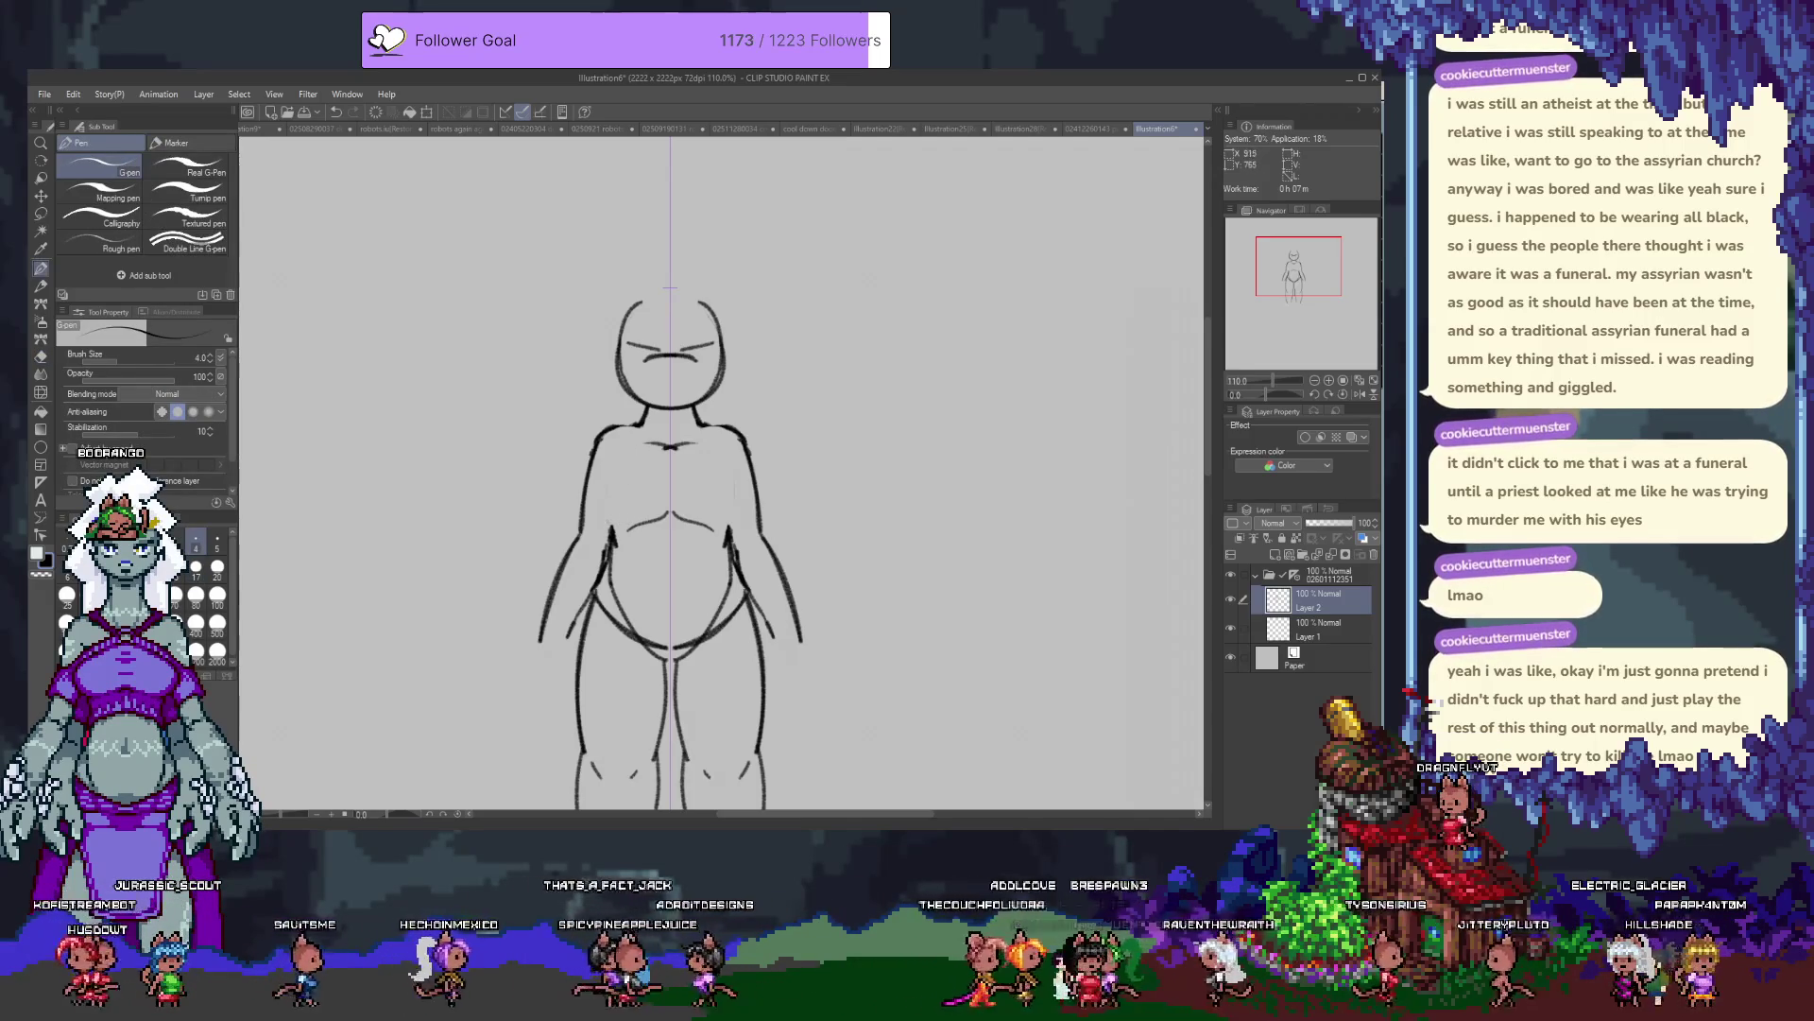
pyautogui.press('p')
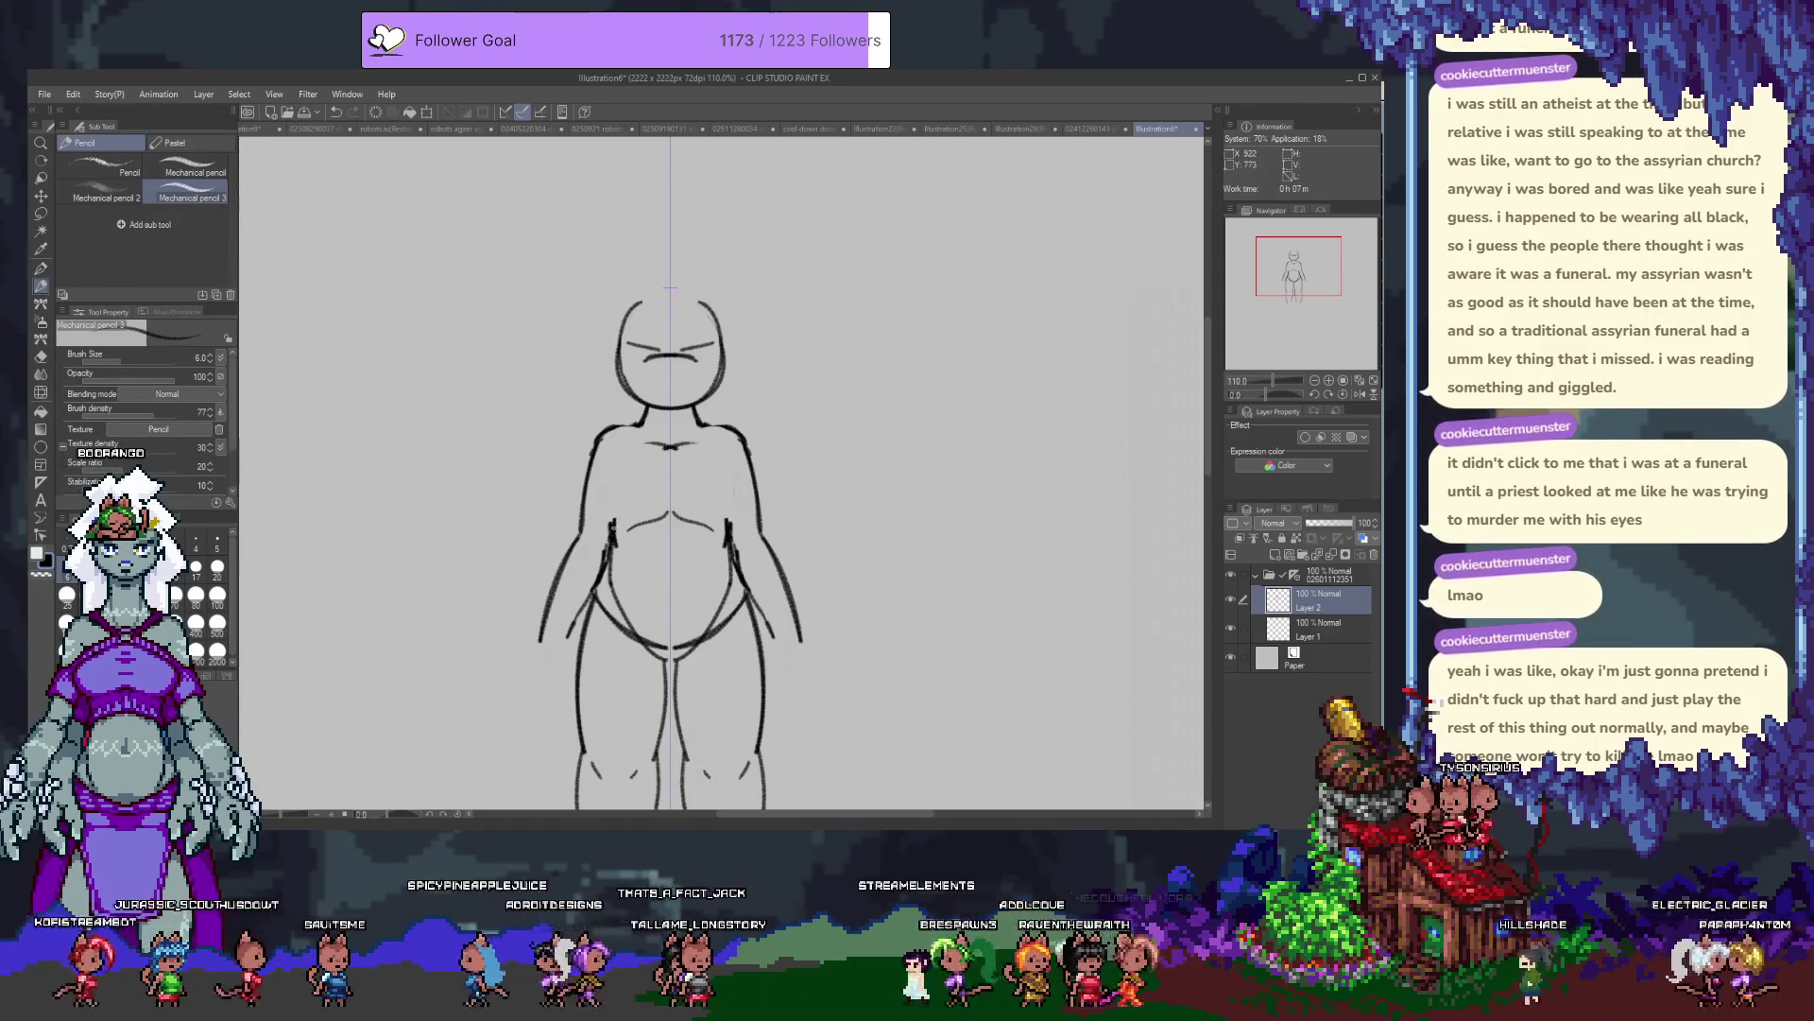
# Redraw the torso side strokes down the belly and add a short navel stroke.
pyautogui.moveTo(611, 450); pyautogui.dragTo(615, 512)
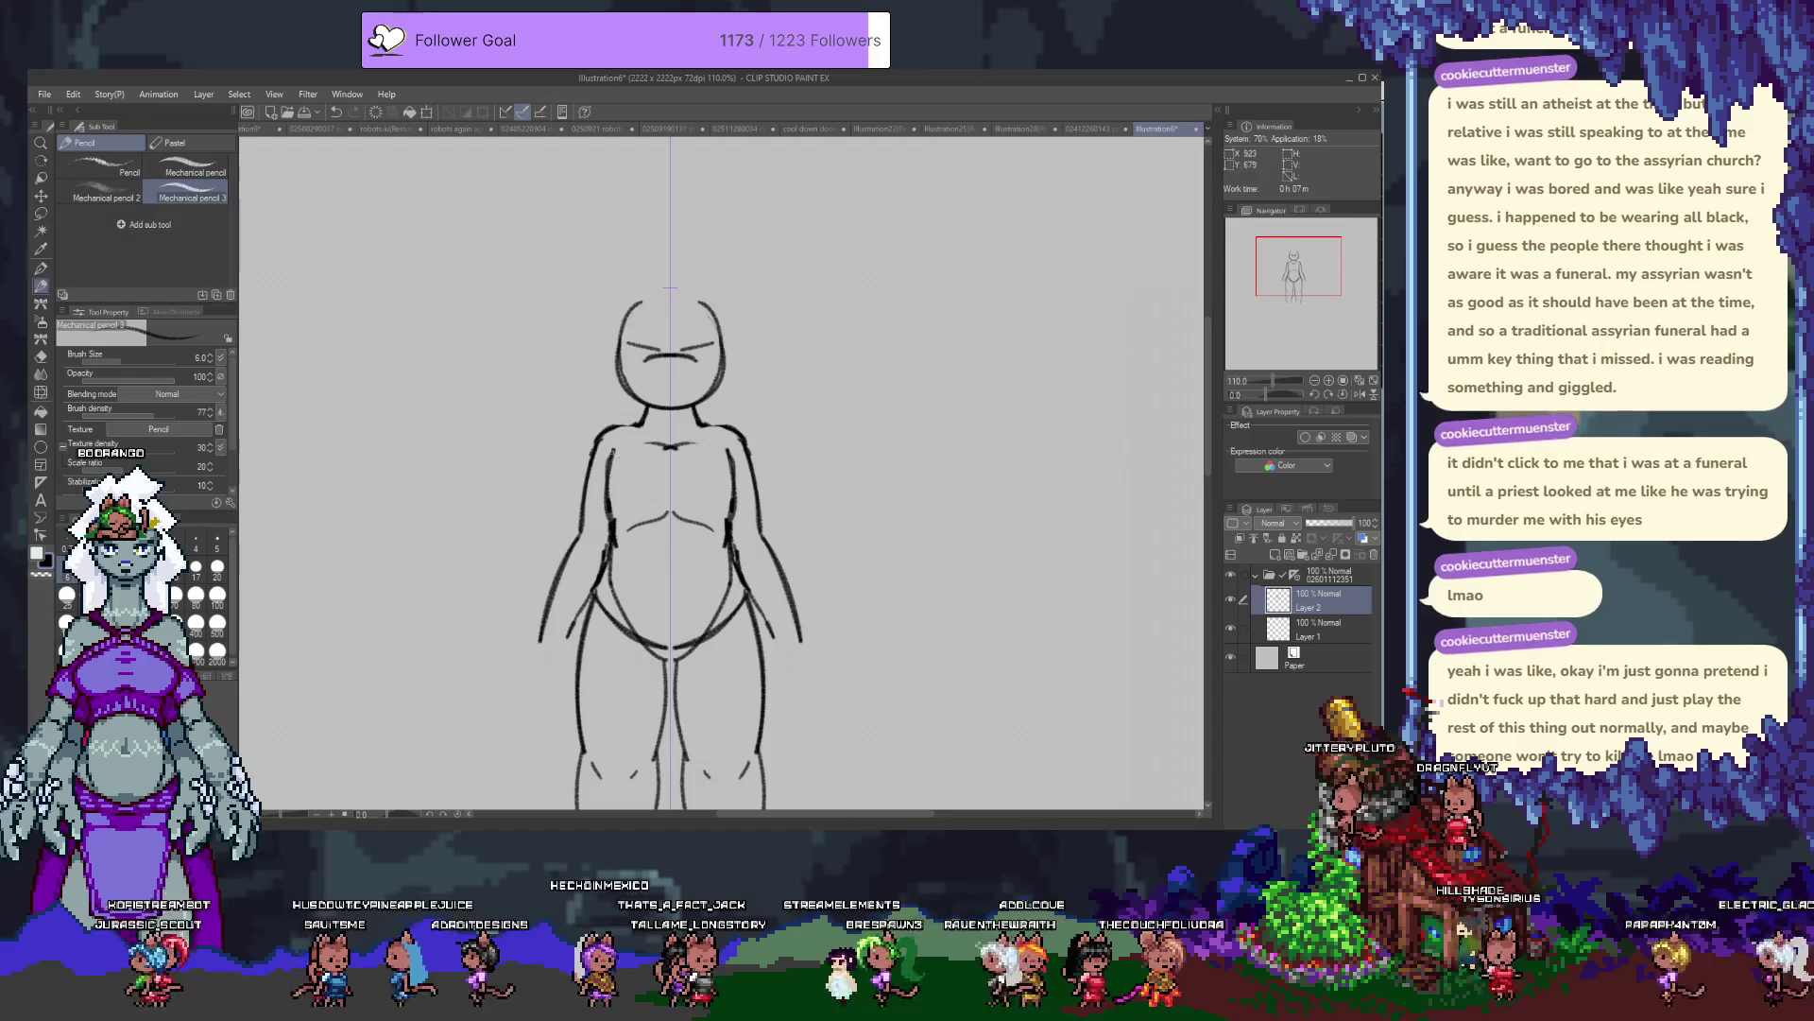
pyautogui.hotkey('ctrl', 'z')
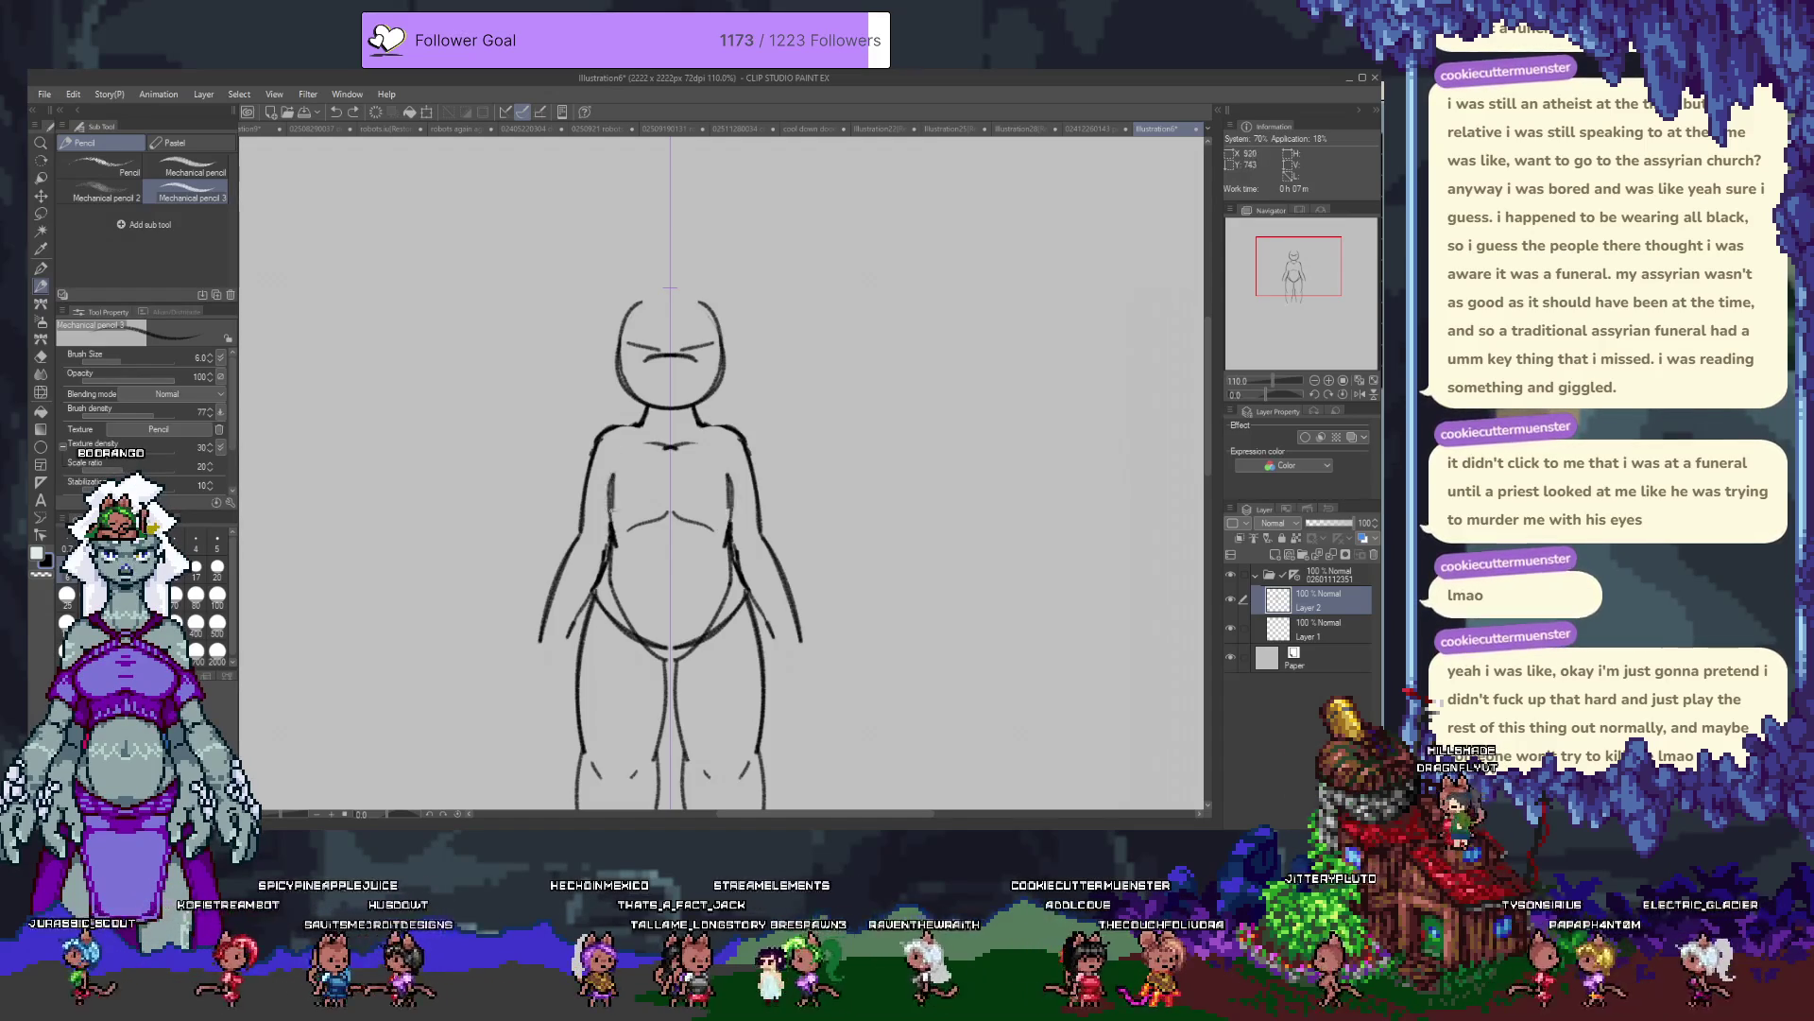
pyautogui.moveTo(610, 450); pyautogui.dragTo(614, 535)
pyautogui.hotkey('ctrl', 'z')
pyautogui.moveTo(609, 448); pyautogui.dragTo(613, 528)
pyautogui.hotkey('ctrl', 'z')
pyautogui.moveTo(610, 450); pyautogui.dragTo(613, 532)
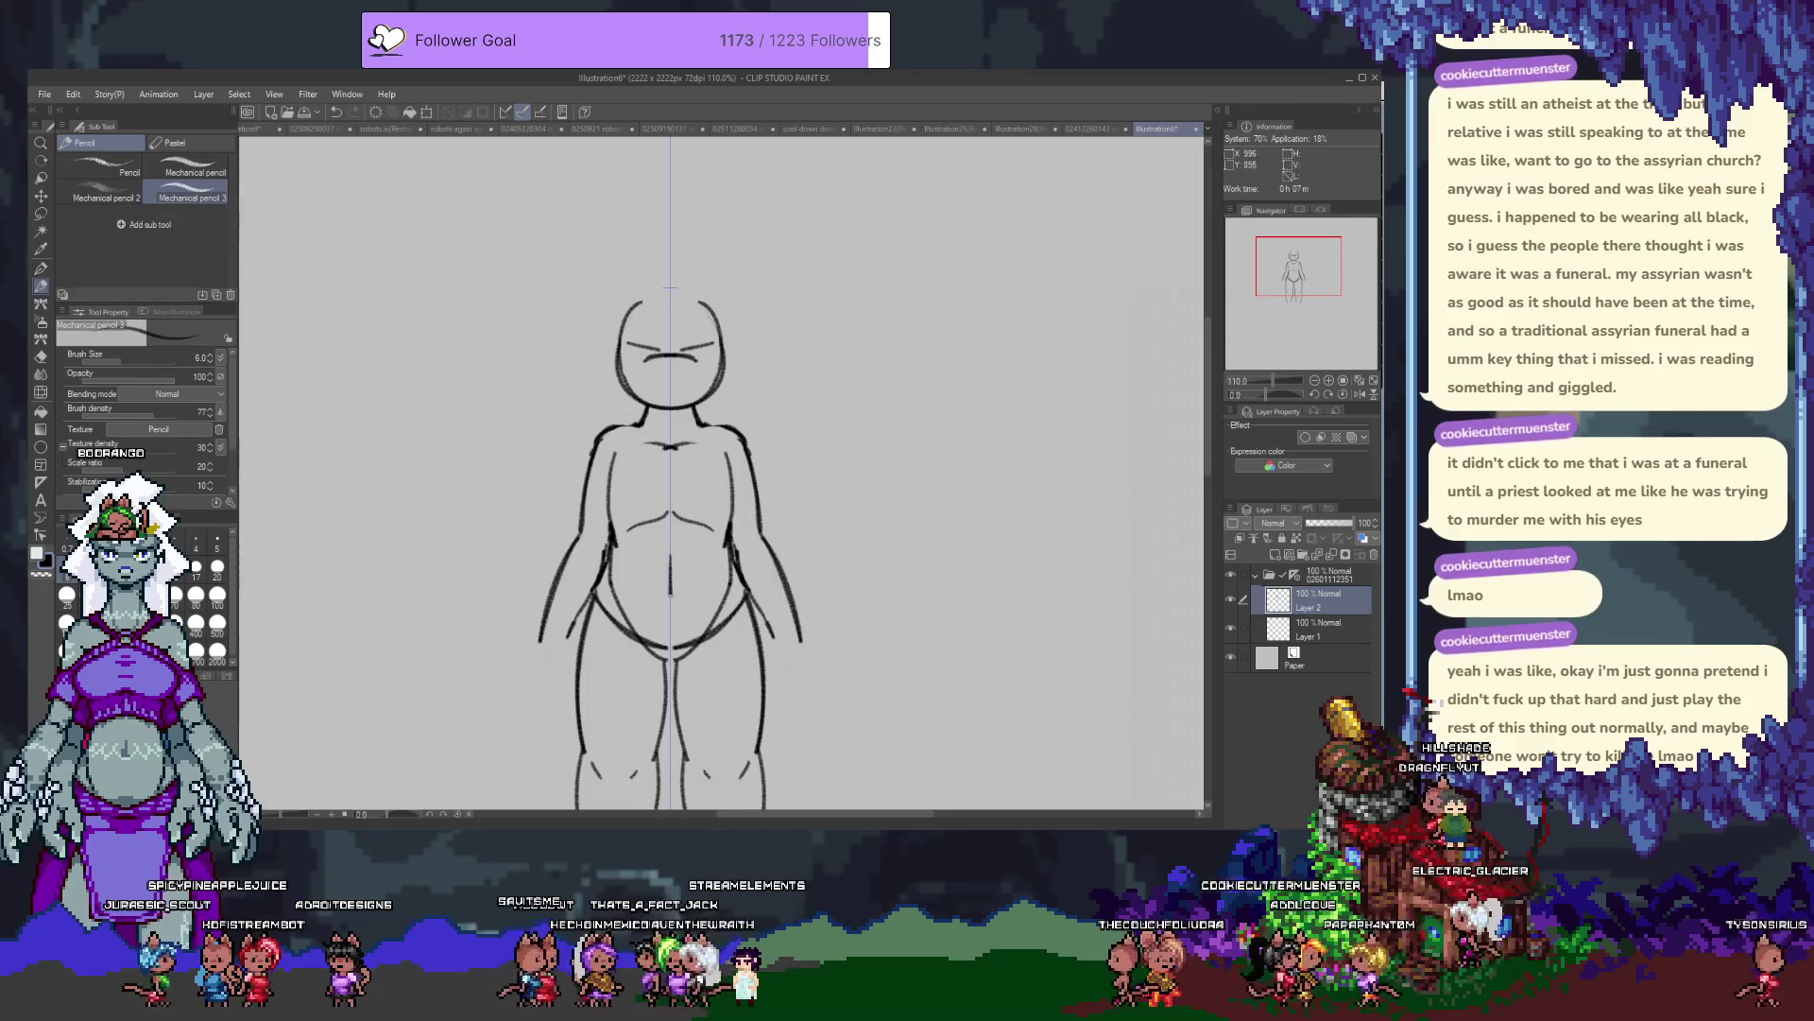
pyautogui.hotkey('ctrl', 'z')
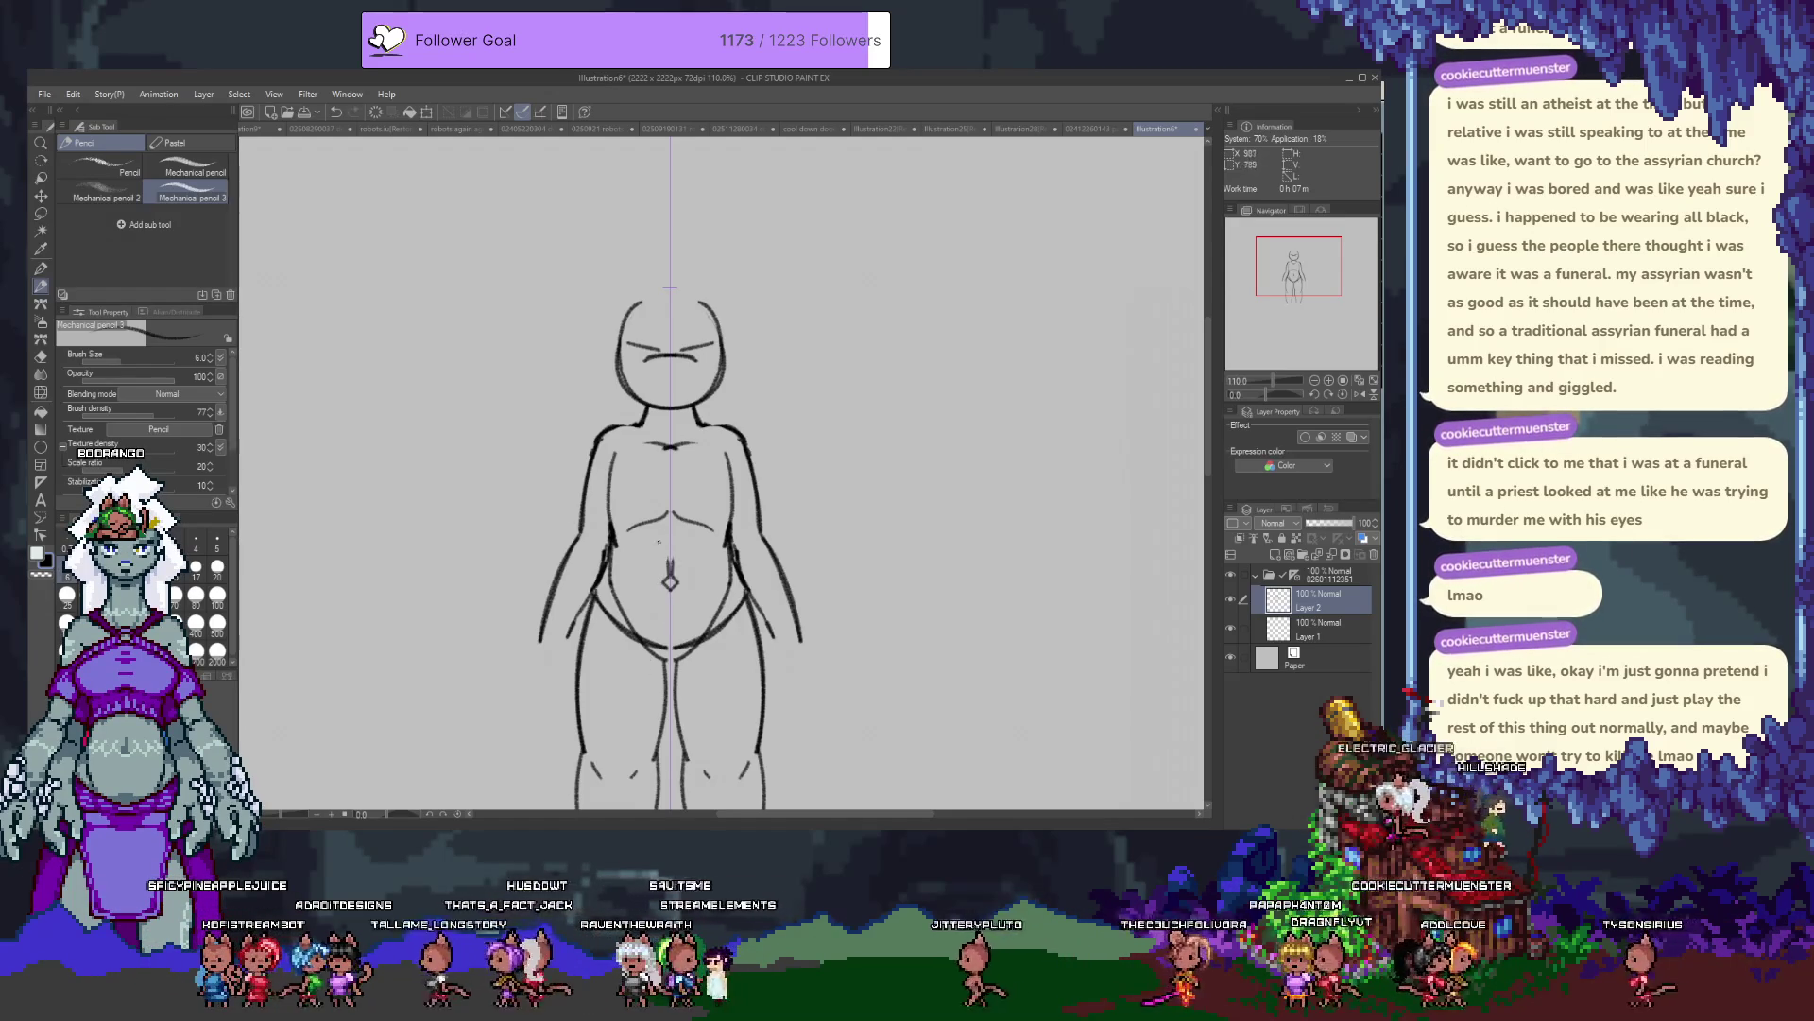
pyautogui.moveTo(670, 550); pyautogui.dragTo(670, 583)
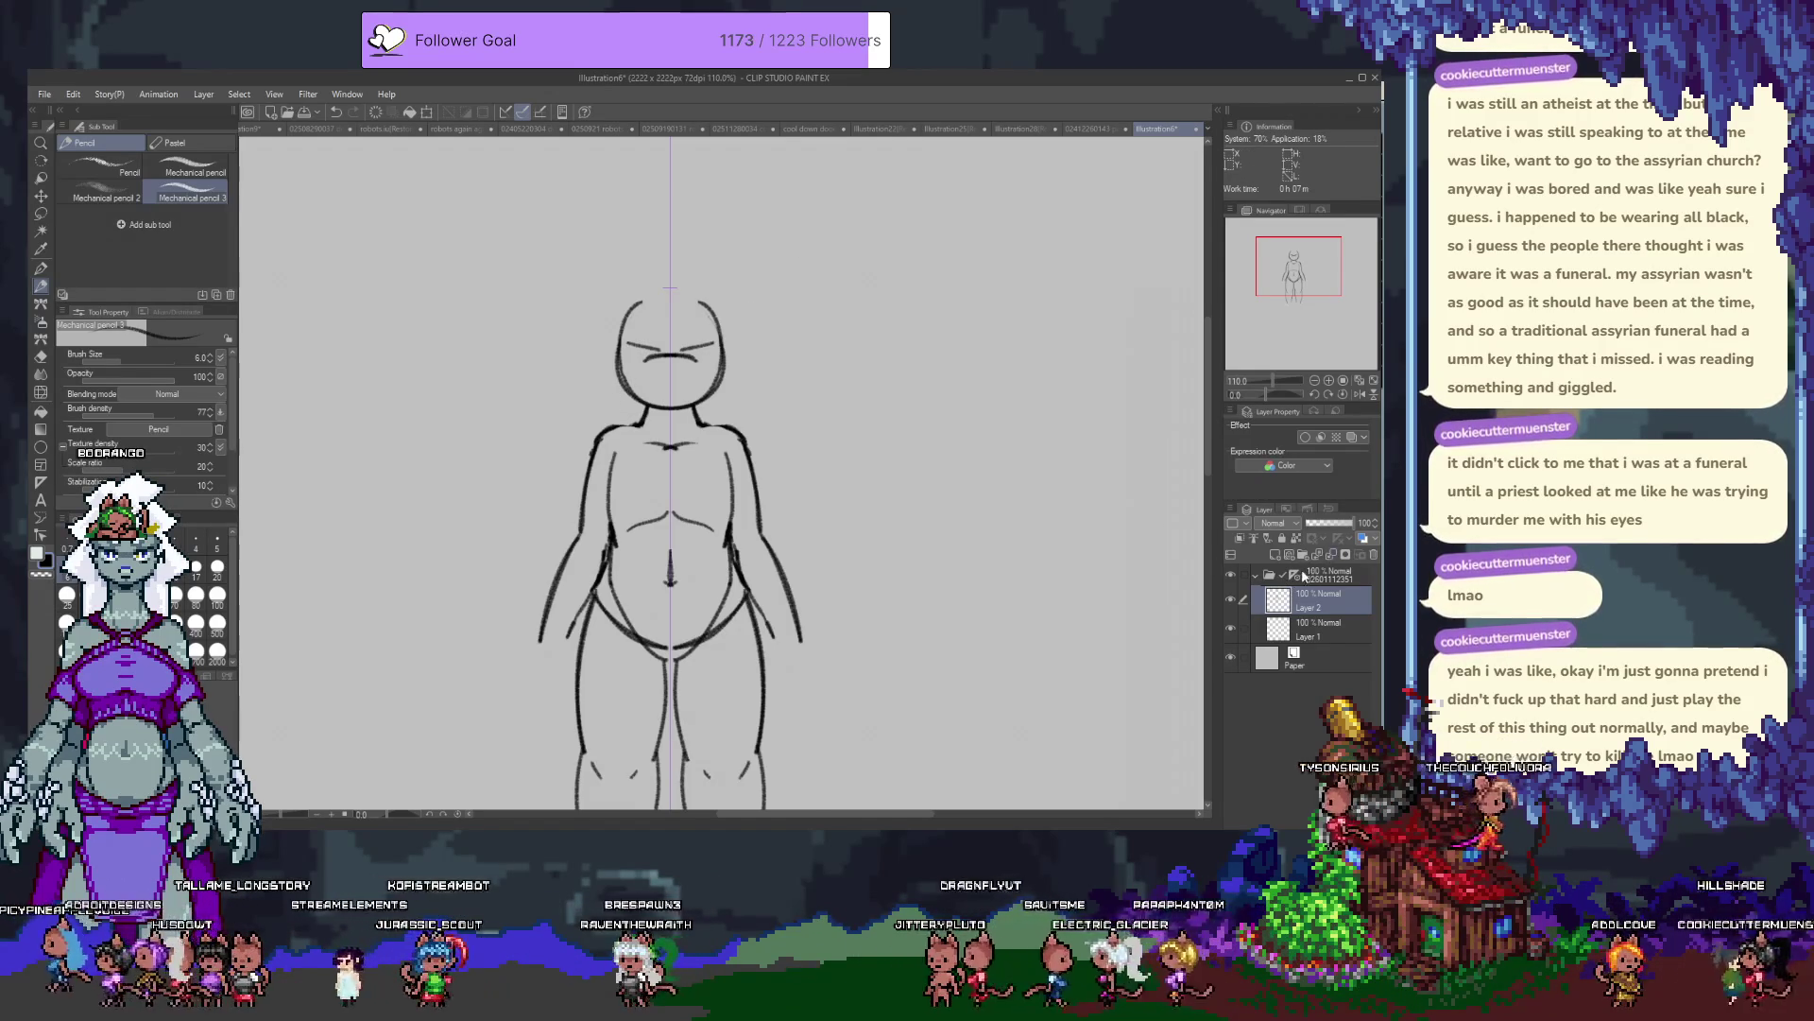
# Turn on Layer color so Layer 2's sketch turns blue, then select Layer 1.
pyautogui.scroll(-1, 630, 567)
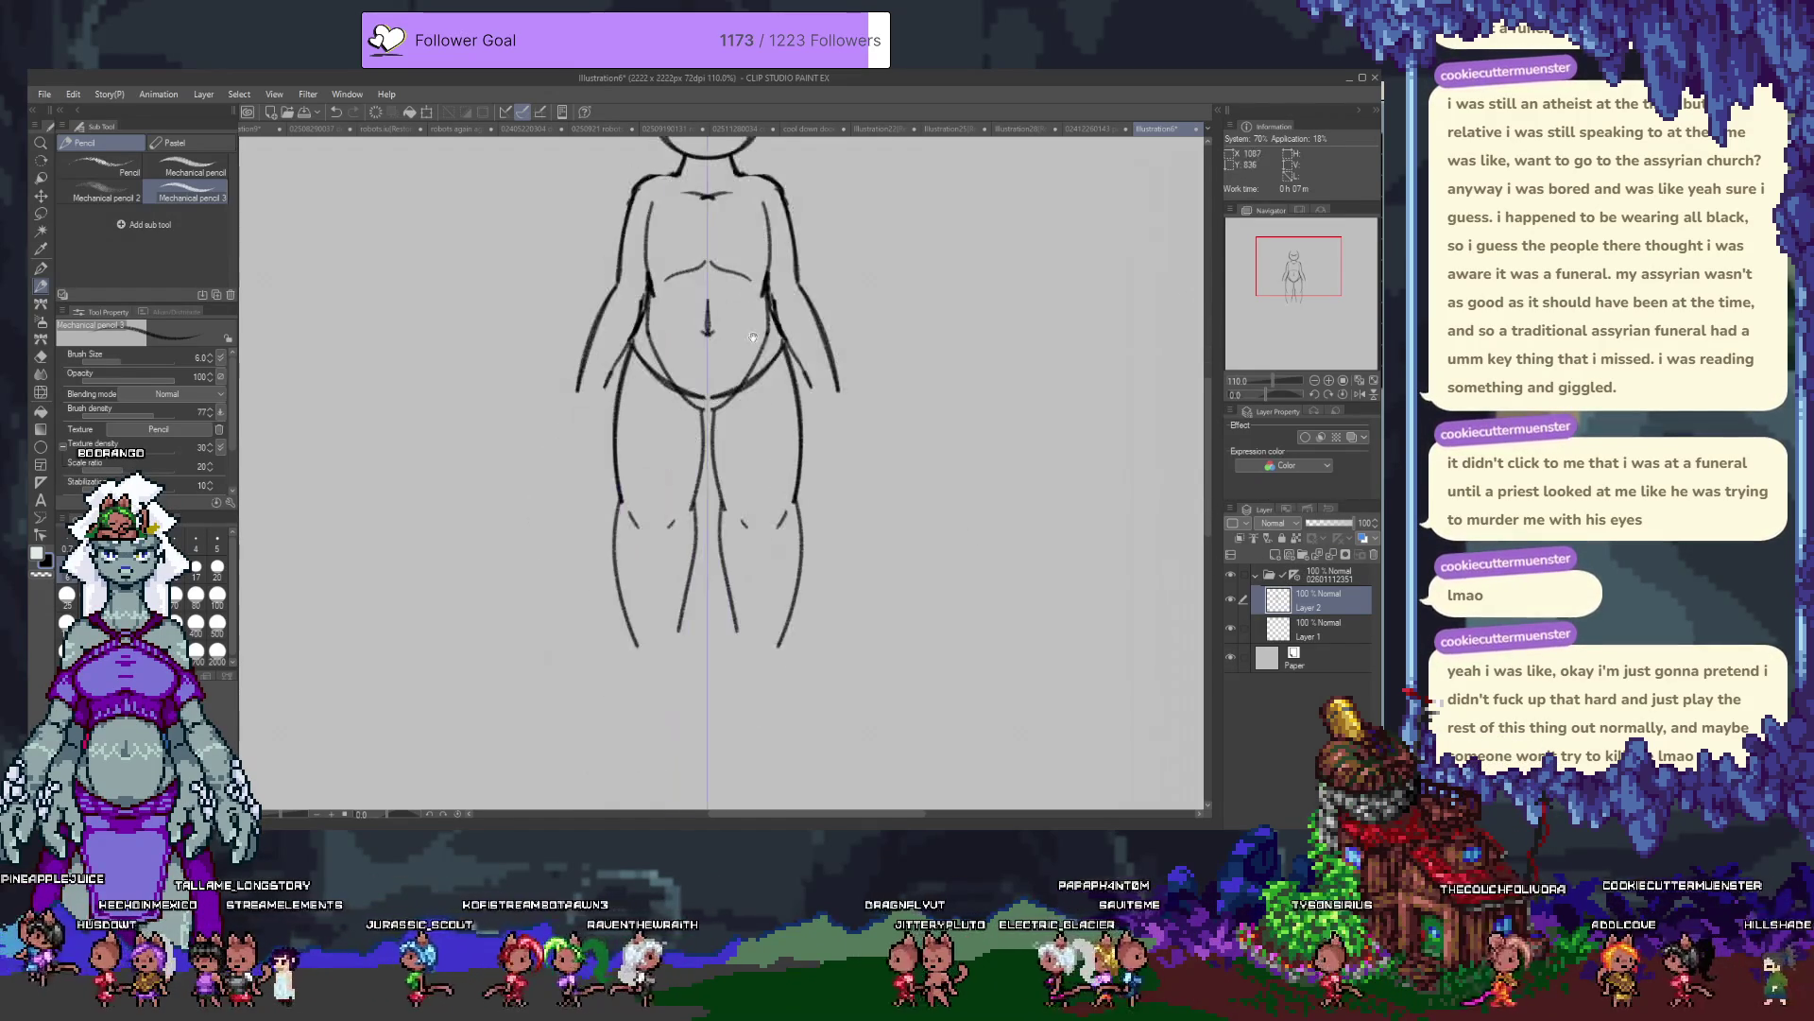
pyautogui.press('e')
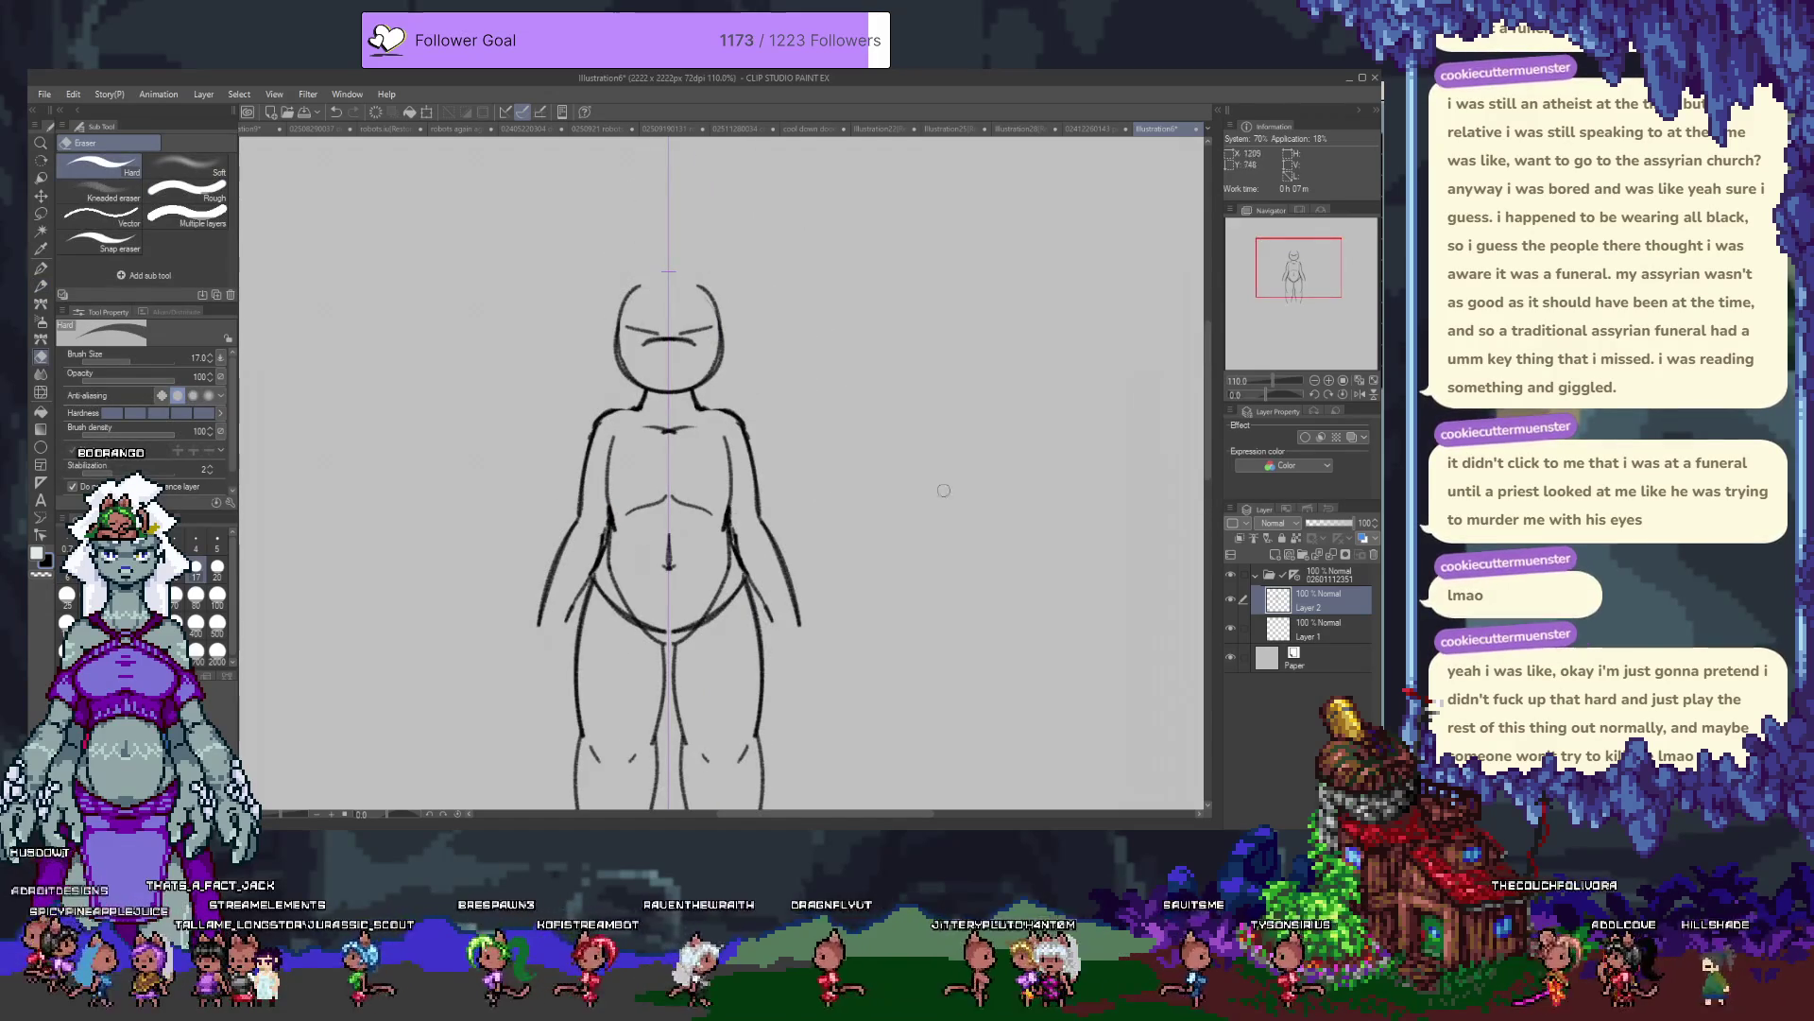
pyautogui.click(1363, 539)
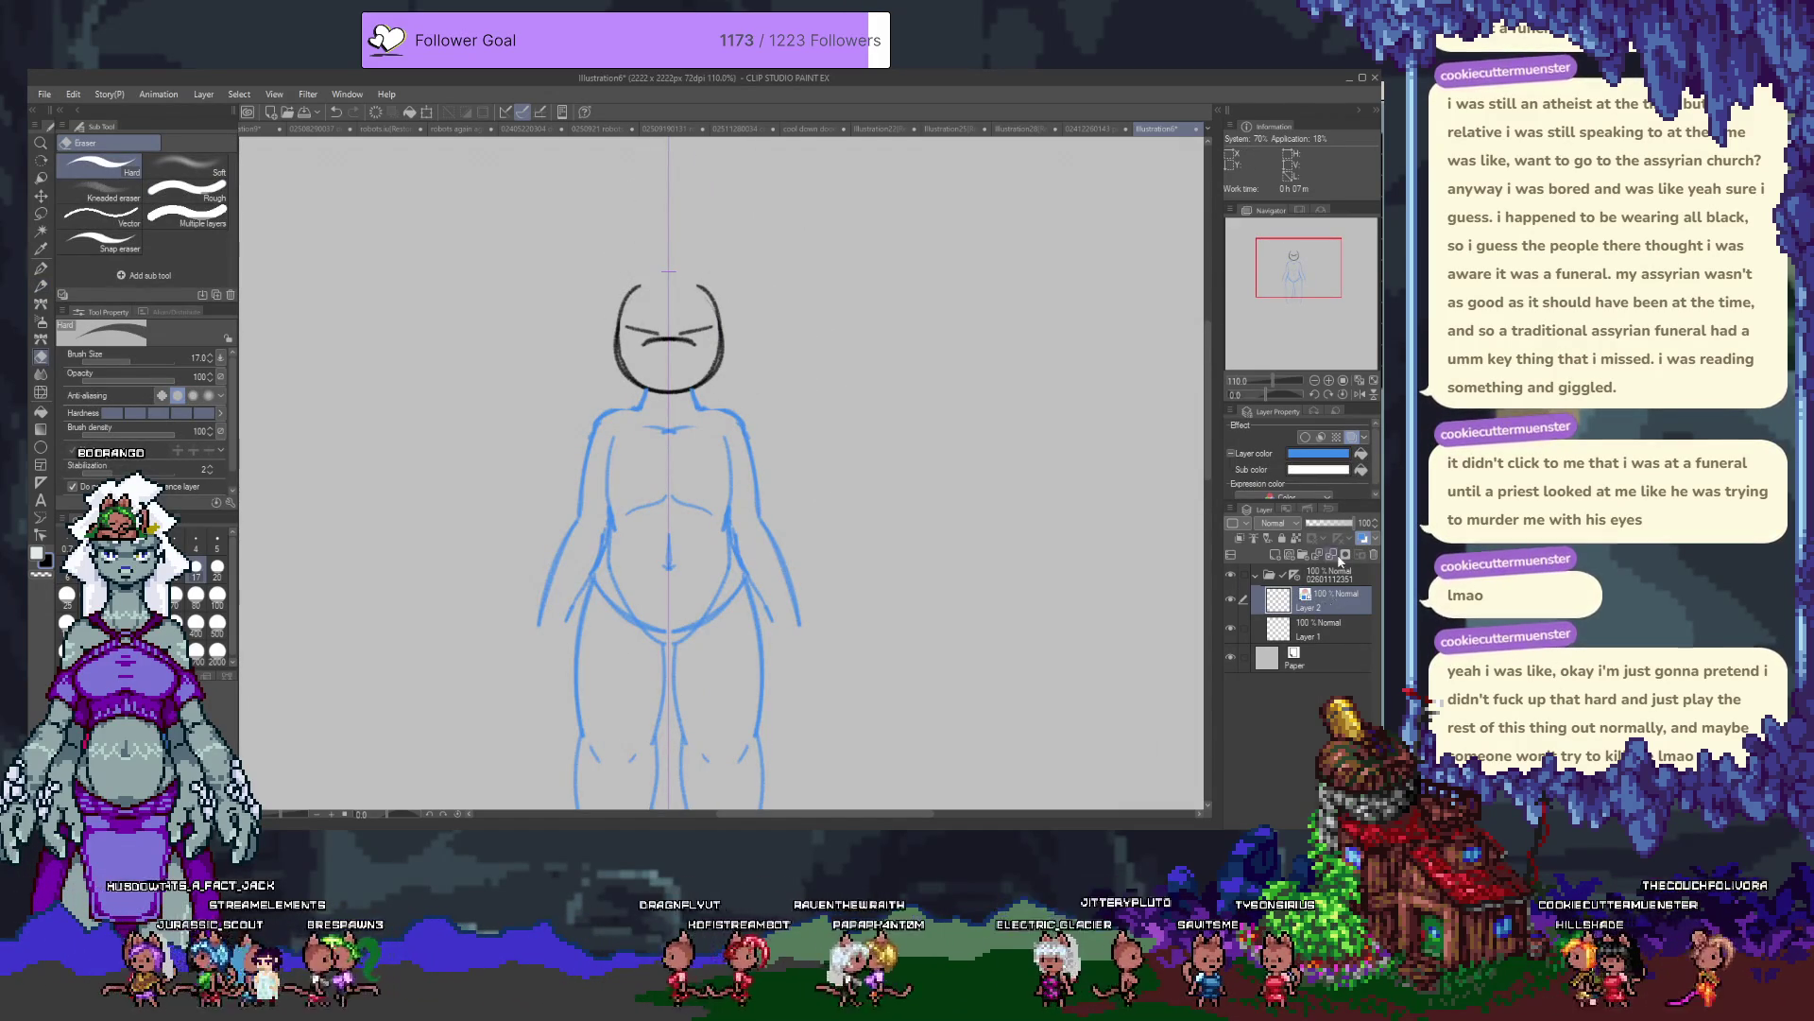
pyautogui.click(1327, 626)
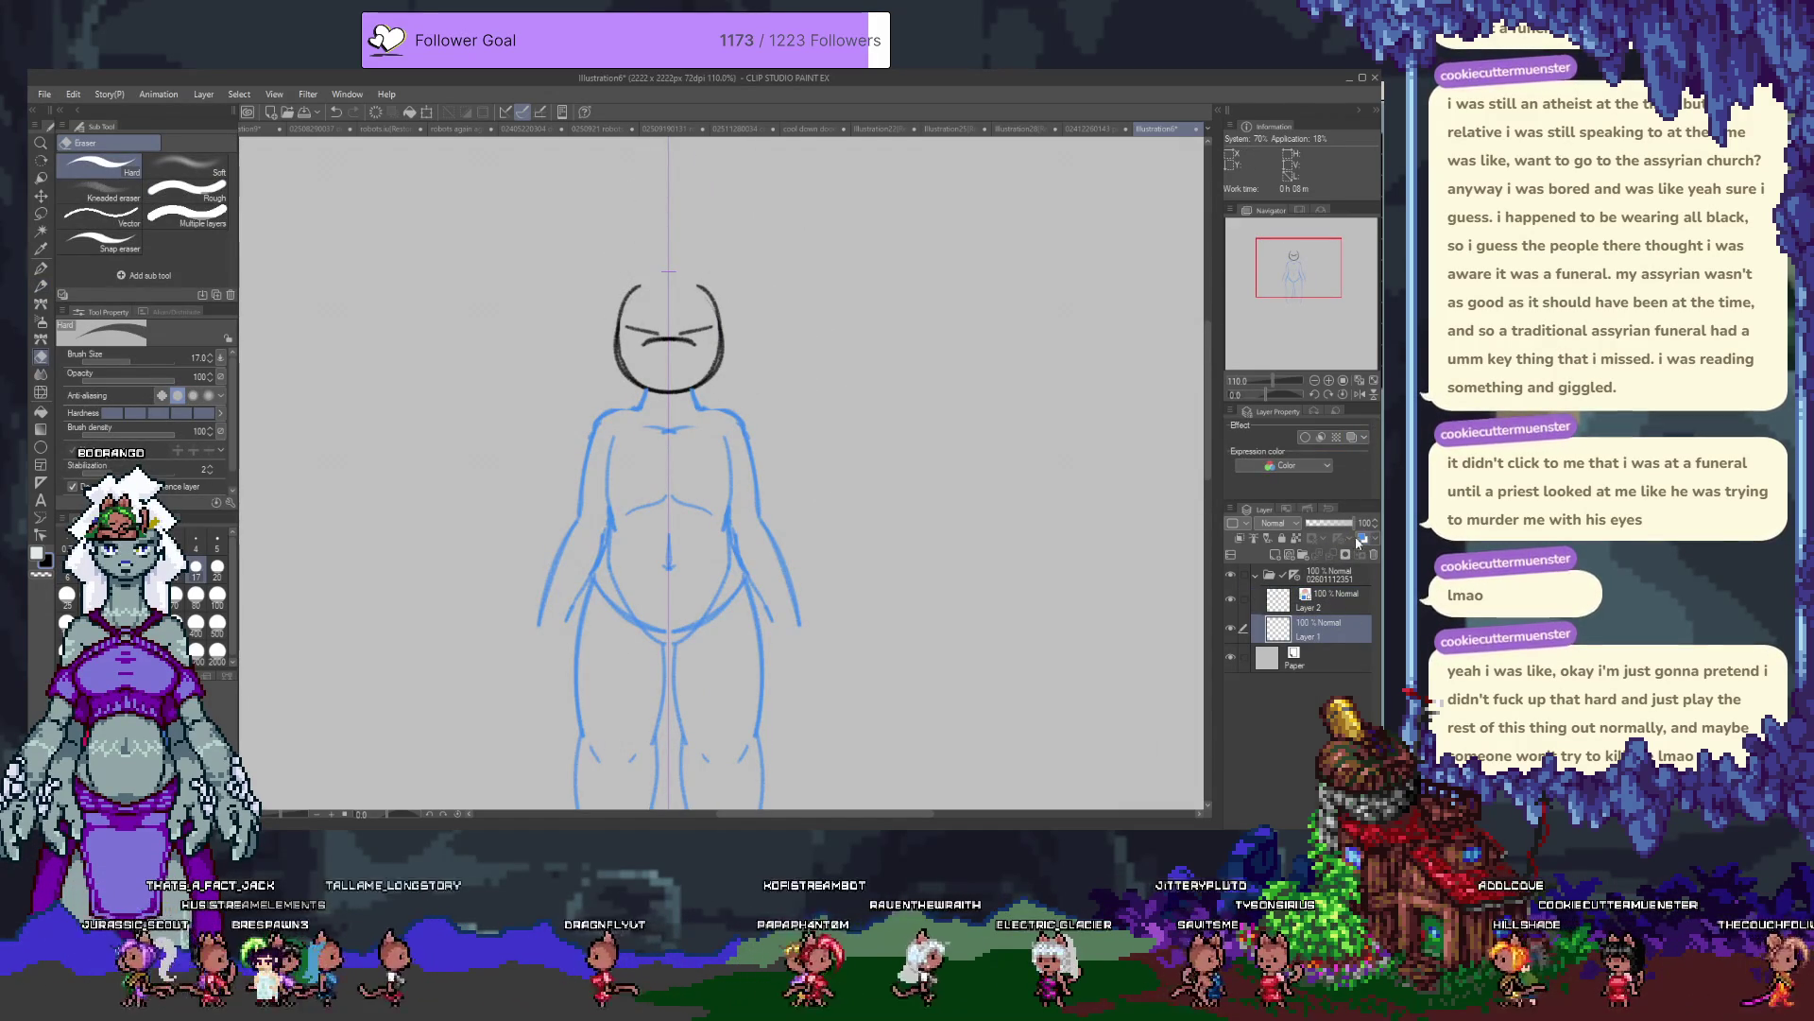
# Tint Layer 1 blue, add a new layer above, and zoom in with the pencil.
pyautogui.click(1363, 539)
pyautogui.click(1347, 557)
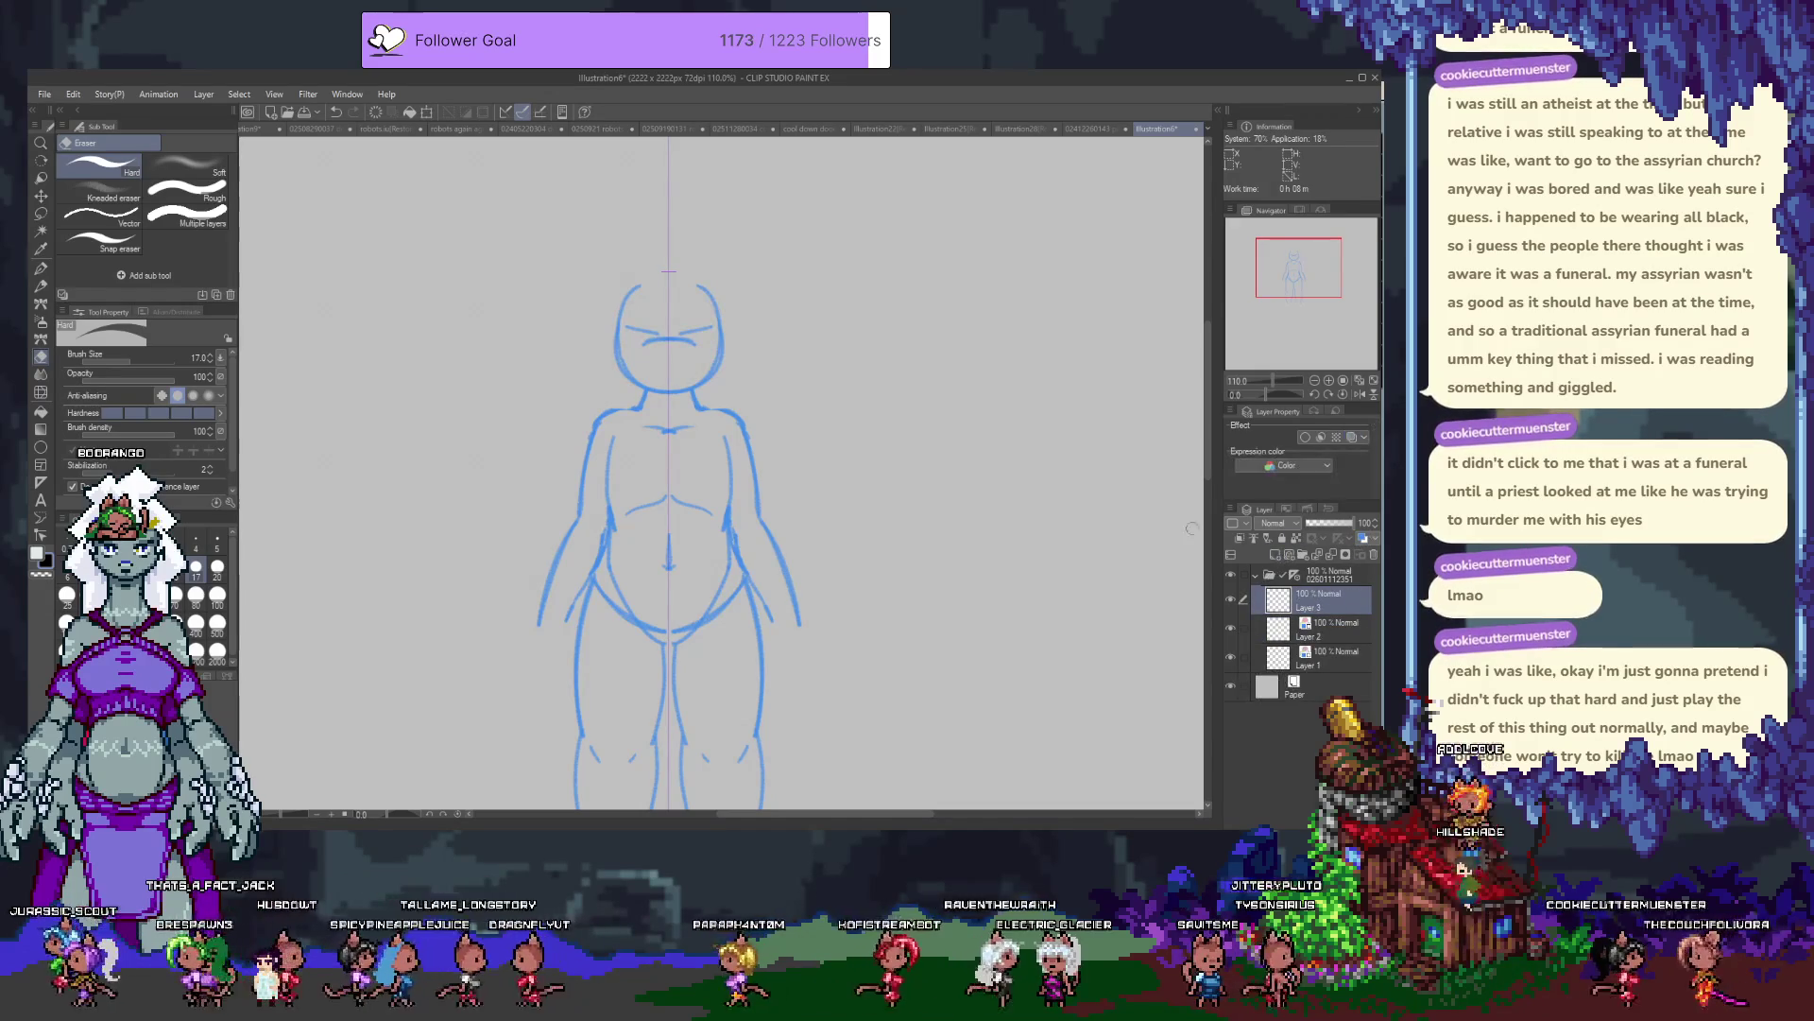
pyautogui.press('p')
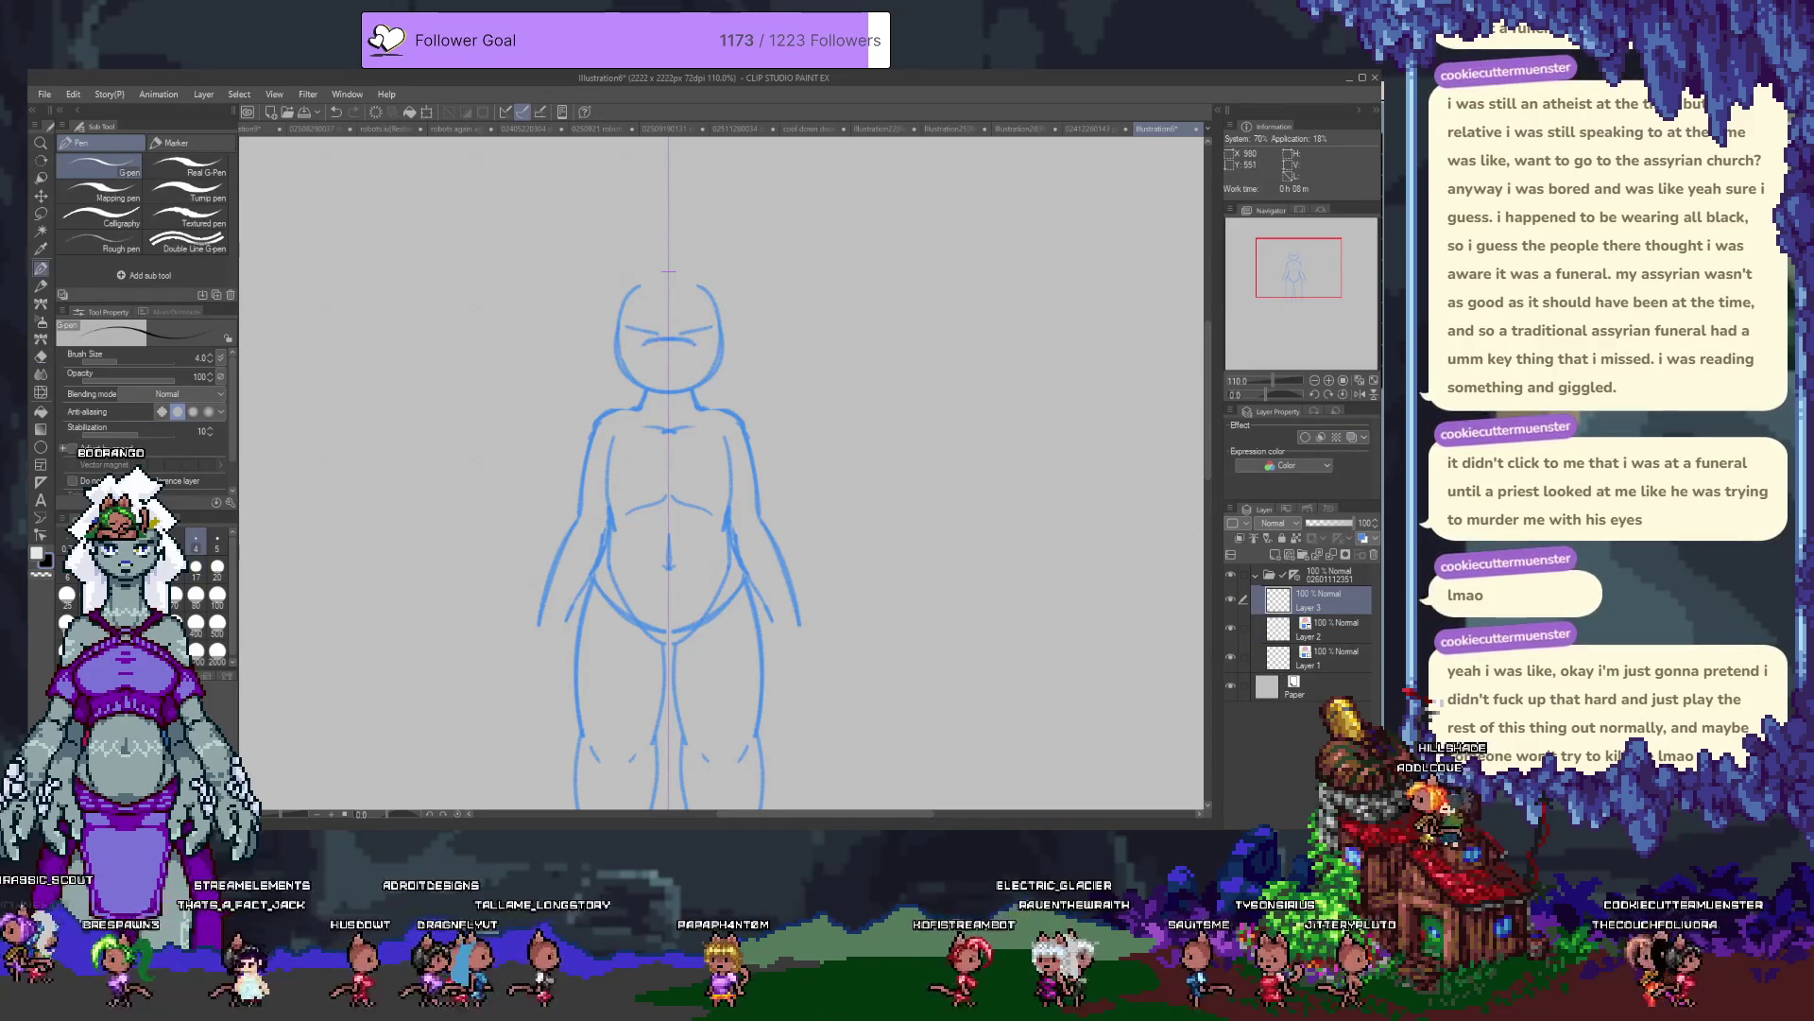
pyautogui.scroll(2, 651, 346)
pyautogui.scroll(2, 651, 346)
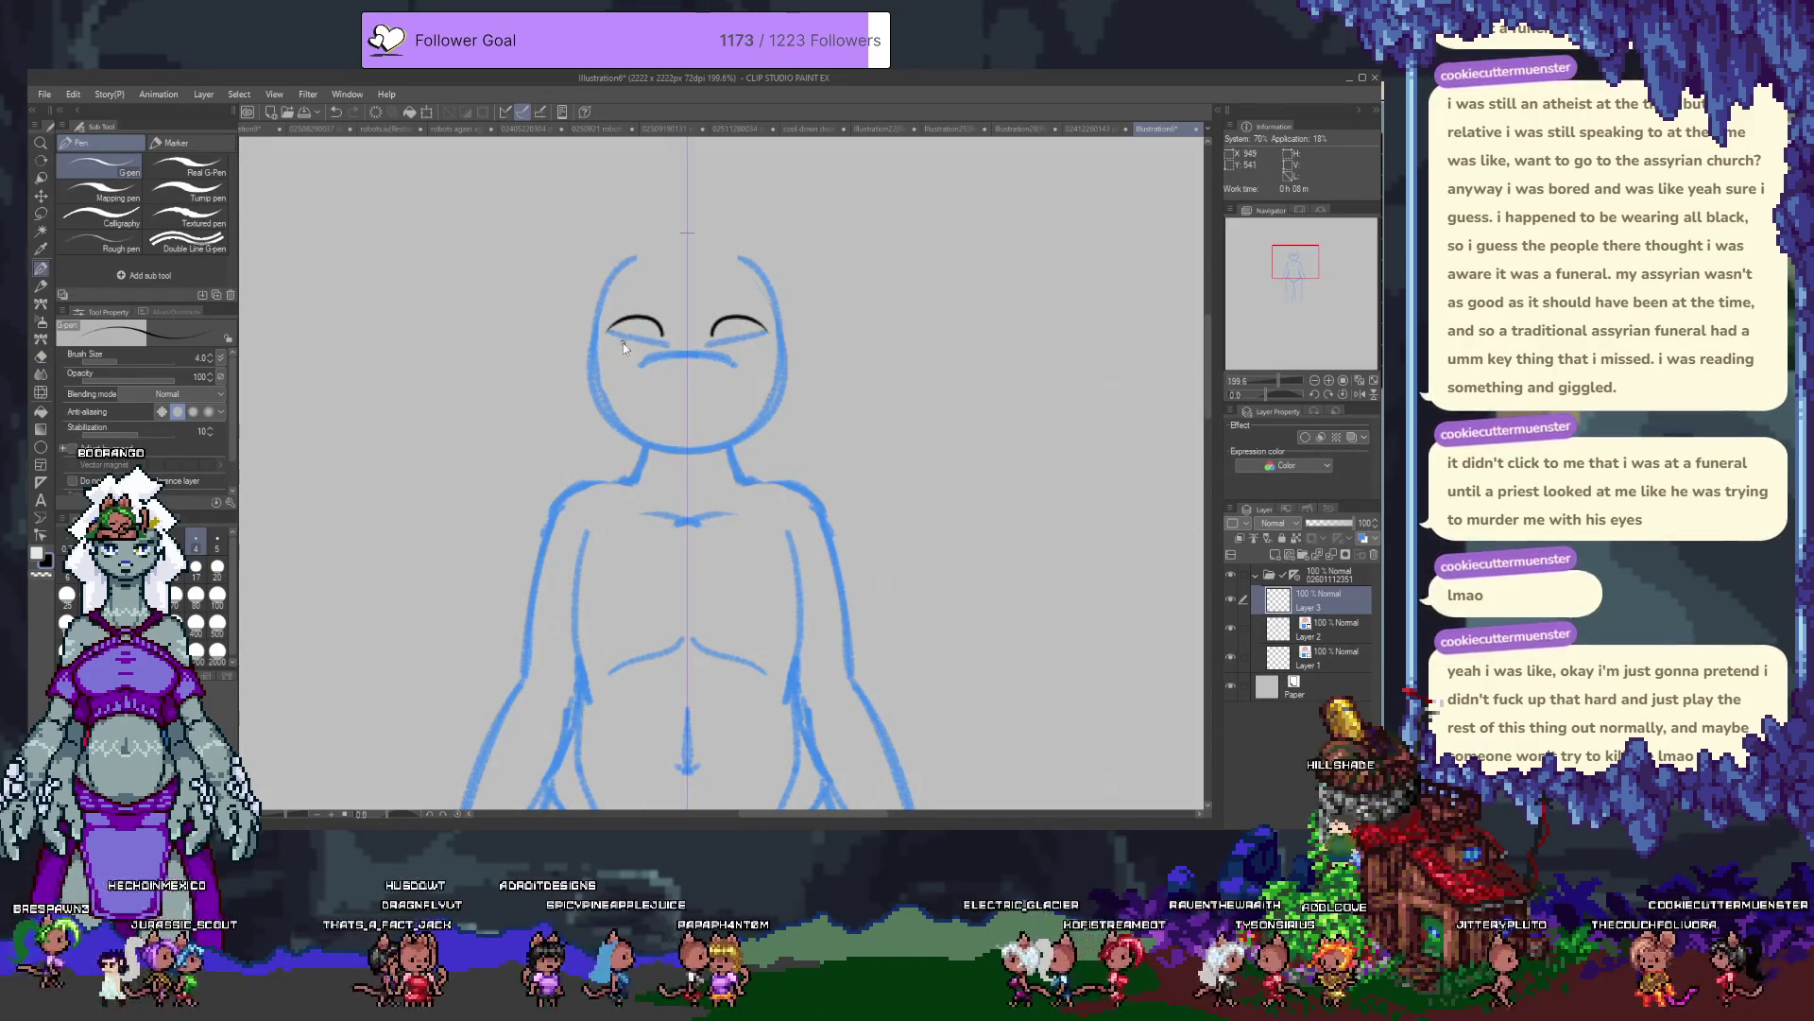
pyautogui.press('p')
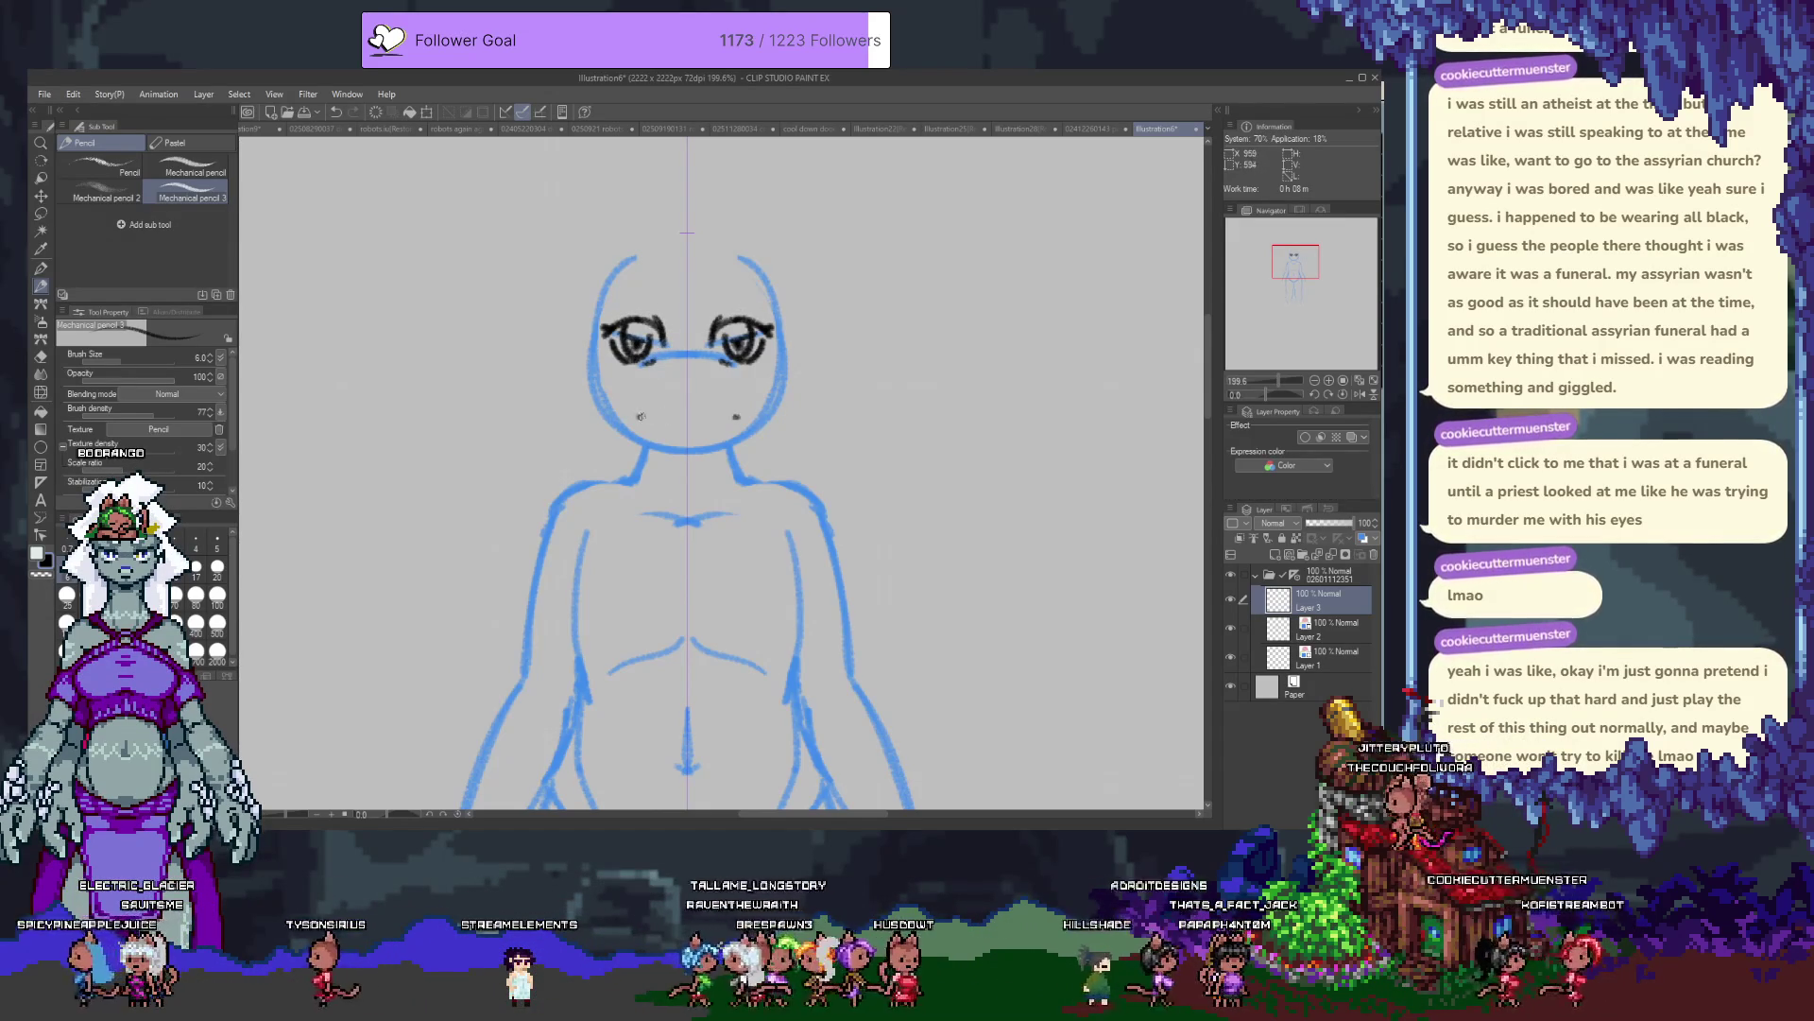
# Ink a dark line across the face and two short wavy mouth strokes.
pyautogui.moveTo(637, 416); pyautogui.dragTo(740, 417)
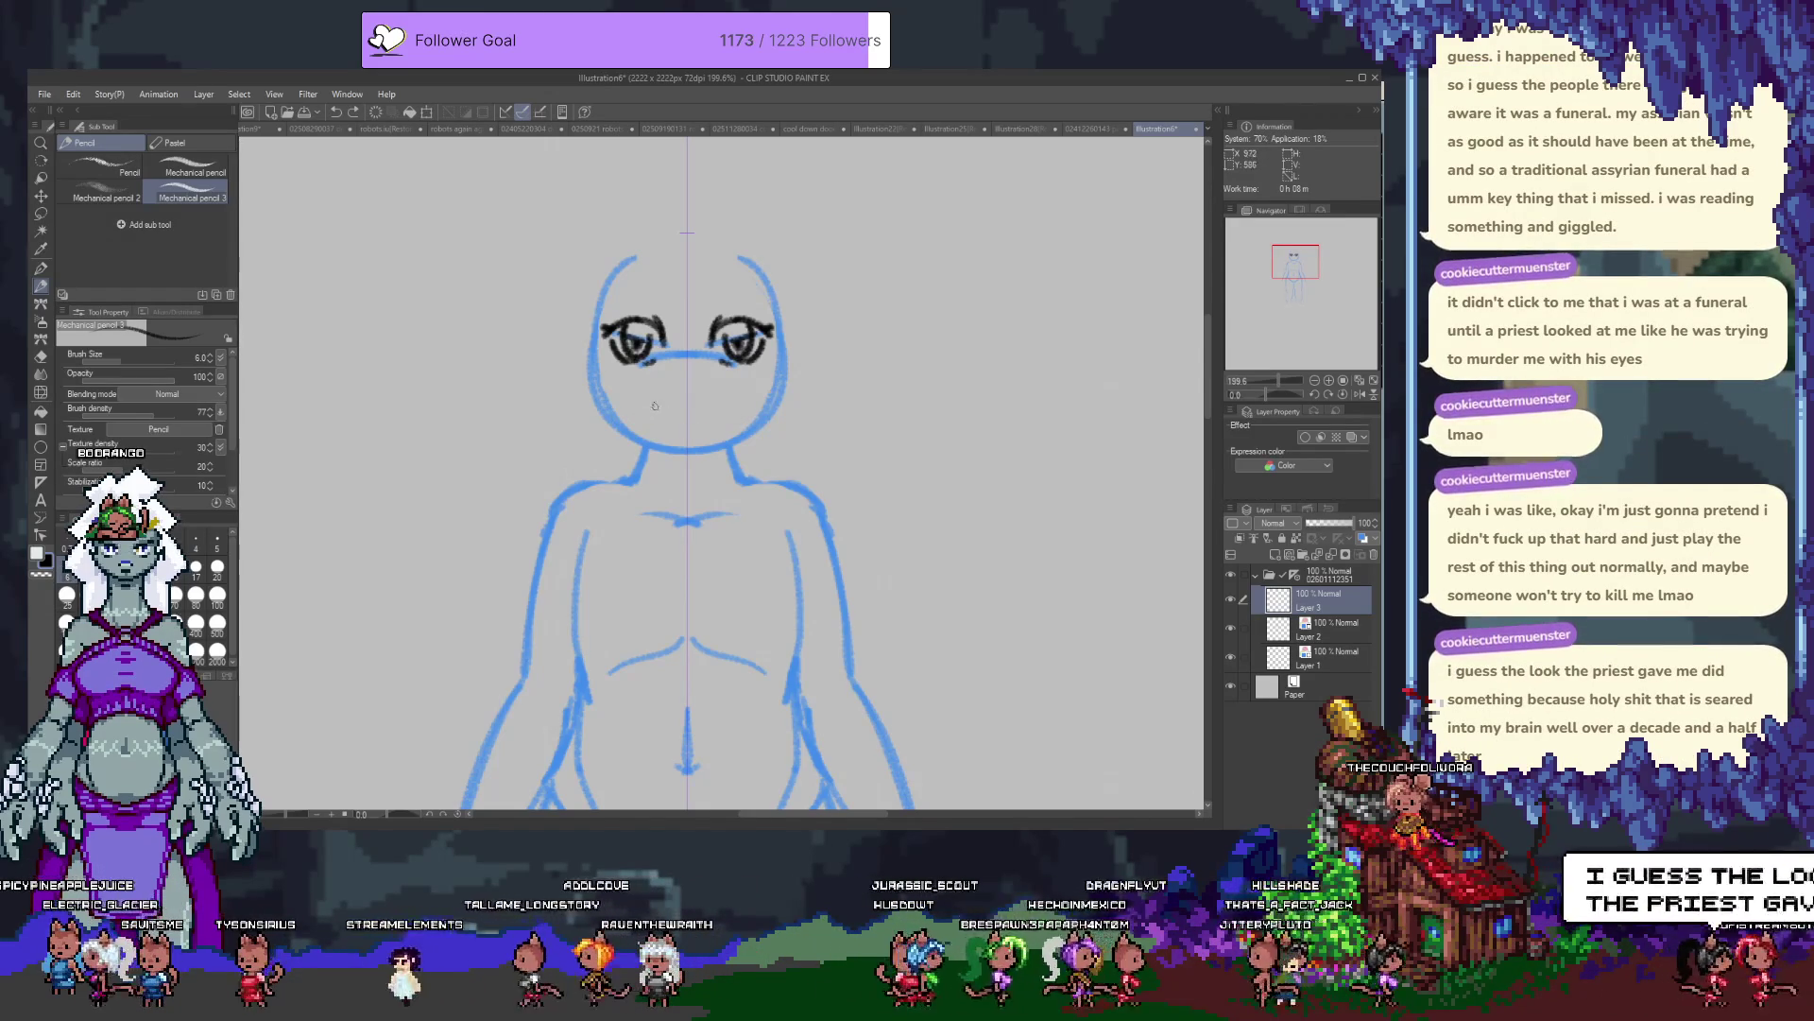
pyautogui.moveTo(696, 407); pyautogui.dragTo(735, 405)
pyautogui.moveTo(643, 404); pyautogui.dragTo(704, 404)
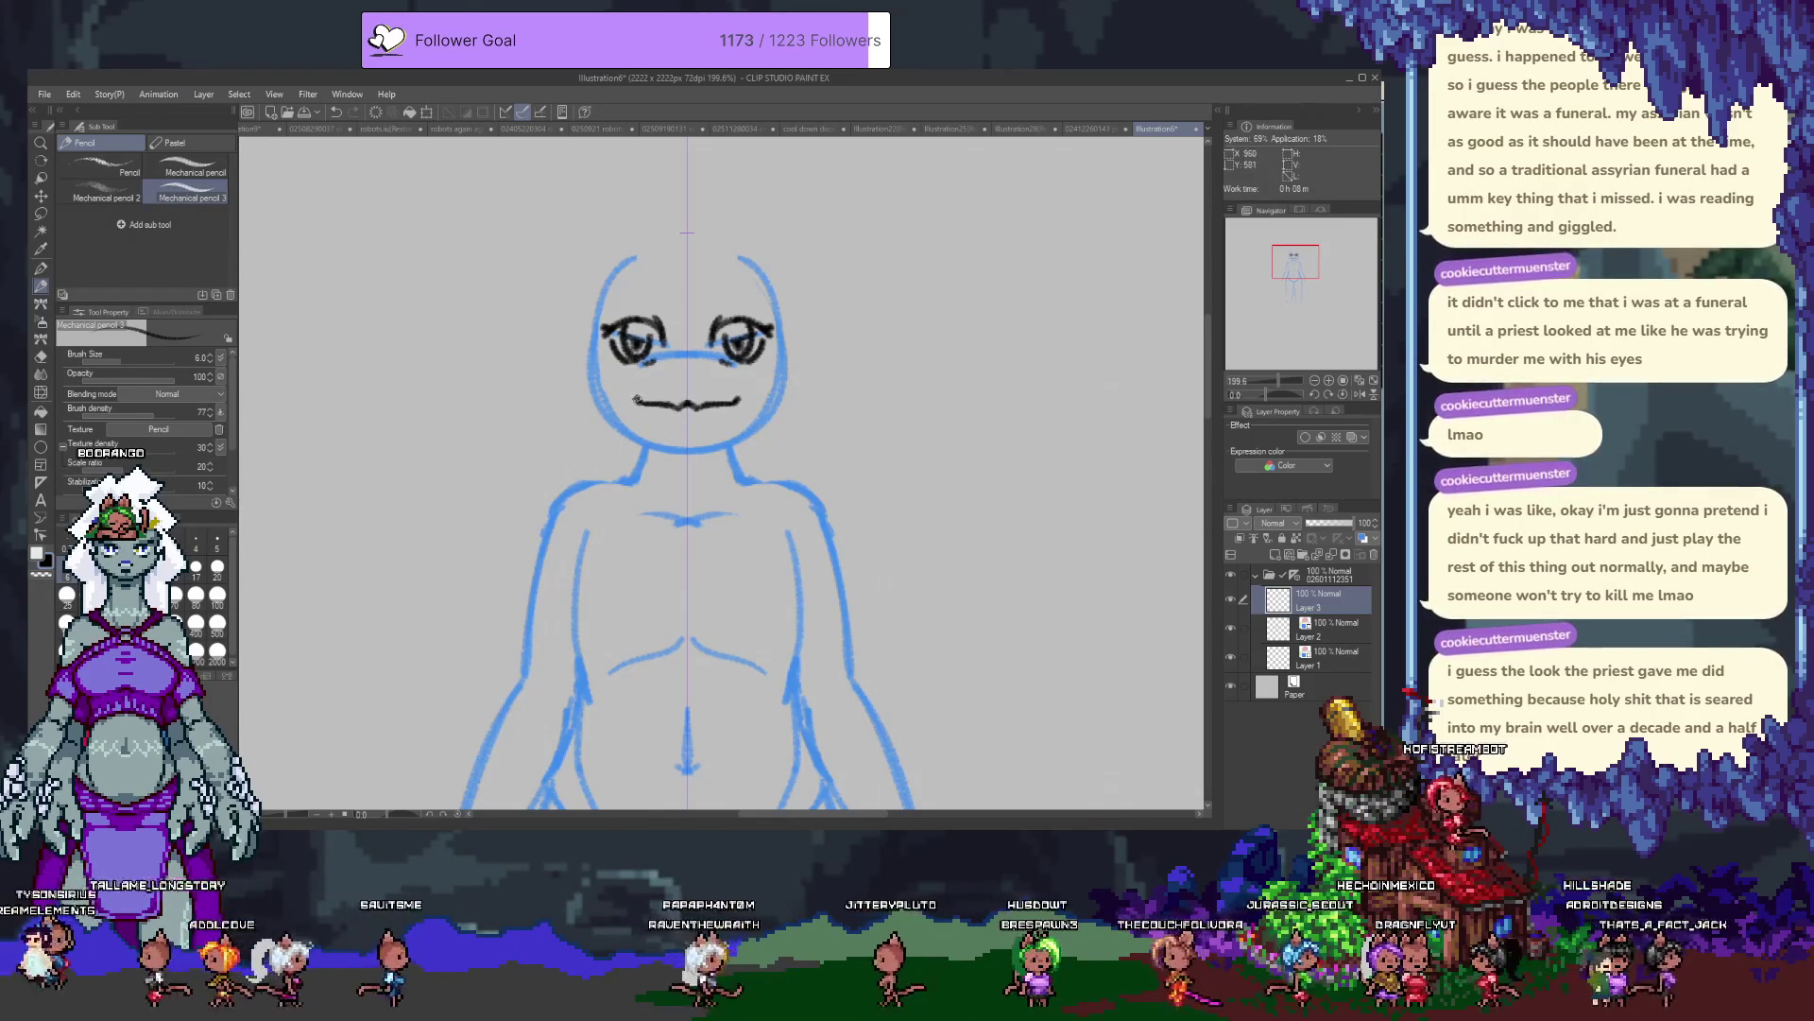
# Redraw a darker line between the eyes and a straighter chin line under the mouth.
pyautogui.hotkey('ctrl', 'z')
pyautogui.moveTo(646, 360); pyautogui.dragTo(729, 356)
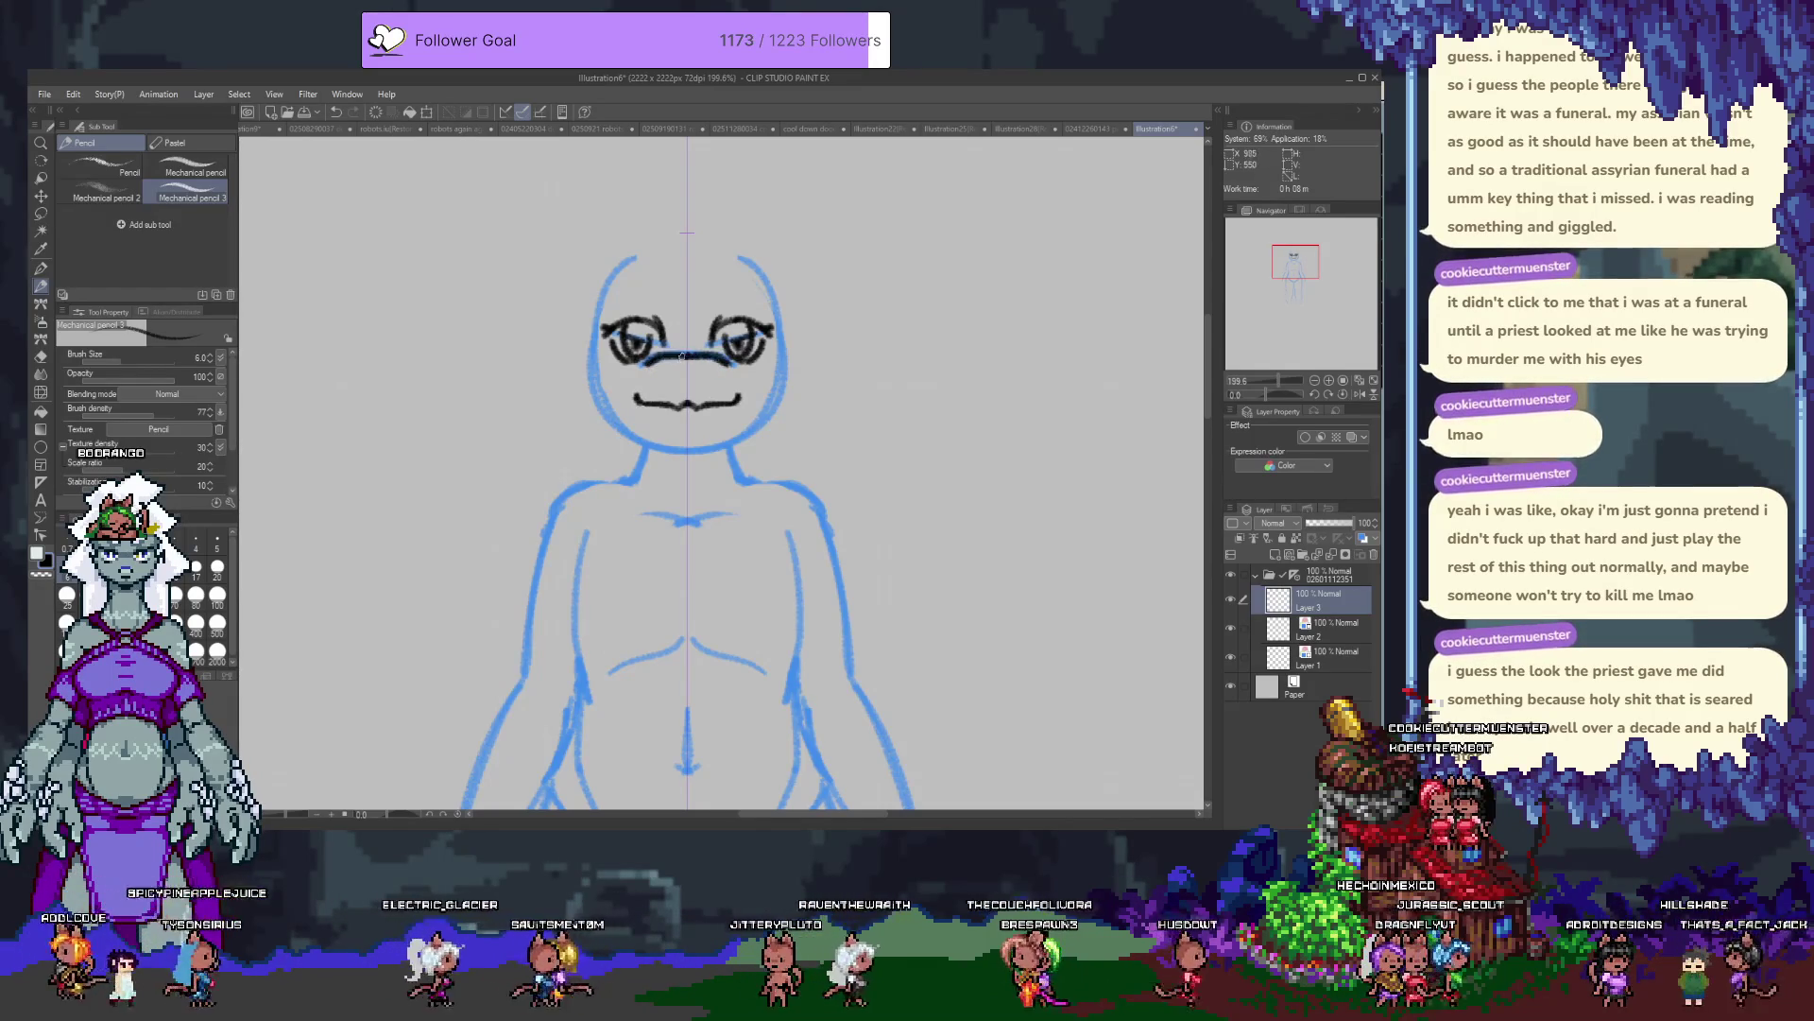
pyautogui.moveTo(650, 430); pyautogui.dragTo(727, 429)
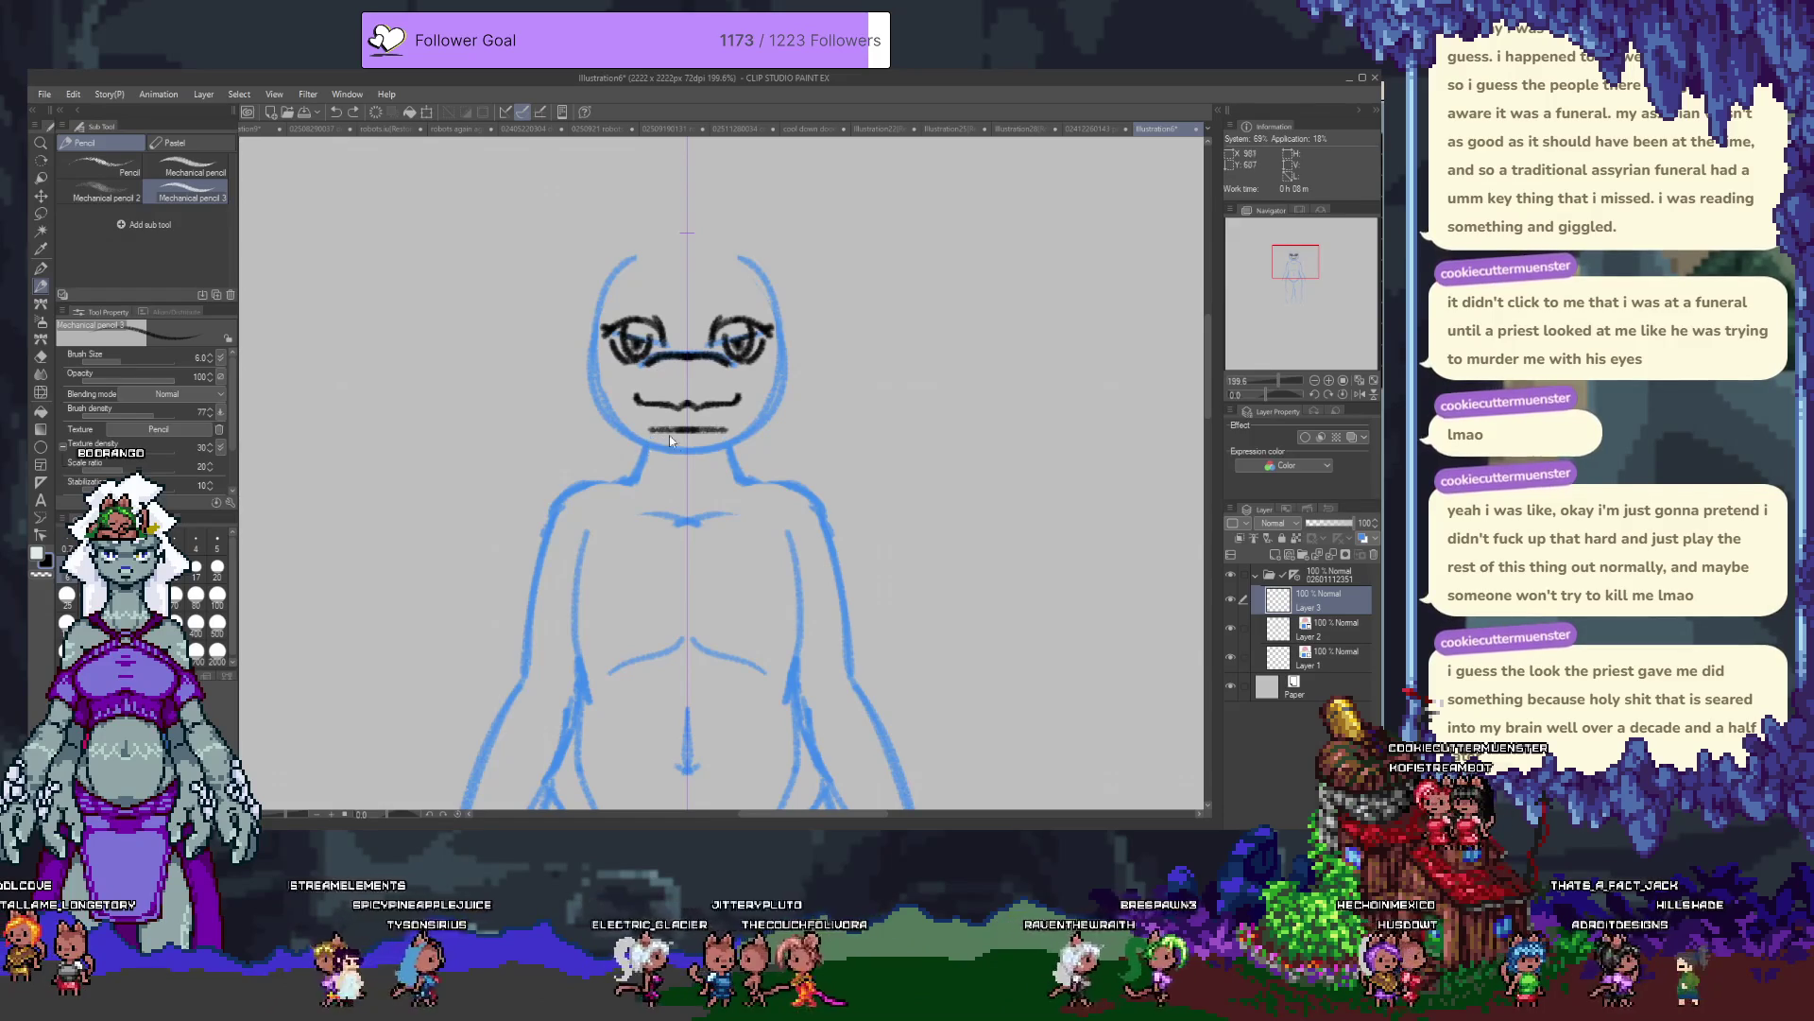
pyautogui.hotkey('ctrl', 'z')
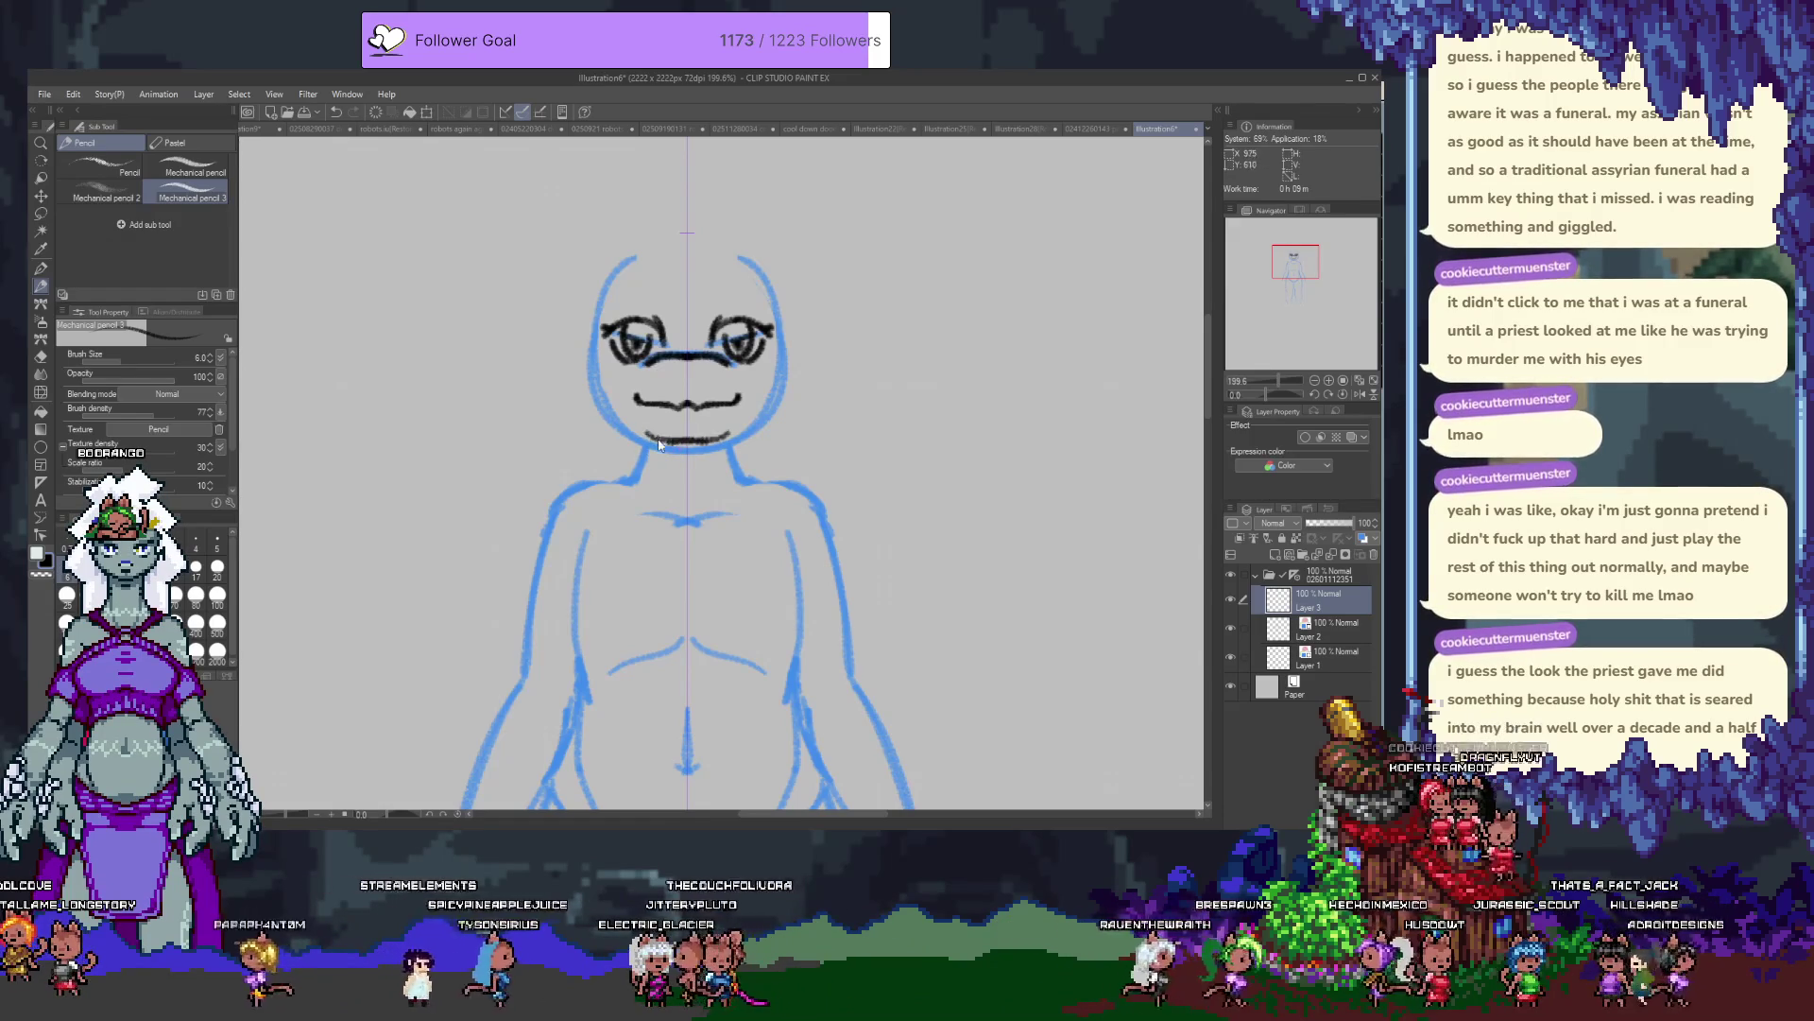
pyautogui.hotkey('ctrl', 'z')
pyautogui.moveTo(650, 431); pyautogui.dragTo(723, 430)
# Ink the mirrored head sides and jaw line, retrying the stroke until it fits.
pyautogui.moveTo(619, 263)
pyautogui.mouseDown()
pyautogui.moveTo(591, 340)
pyautogui.moveTo(605, 428)
pyautogui.mouseUp()
pyautogui.hotkey('ctrl', 'z')
pyautogui.hotkey('ctrl', 'z')
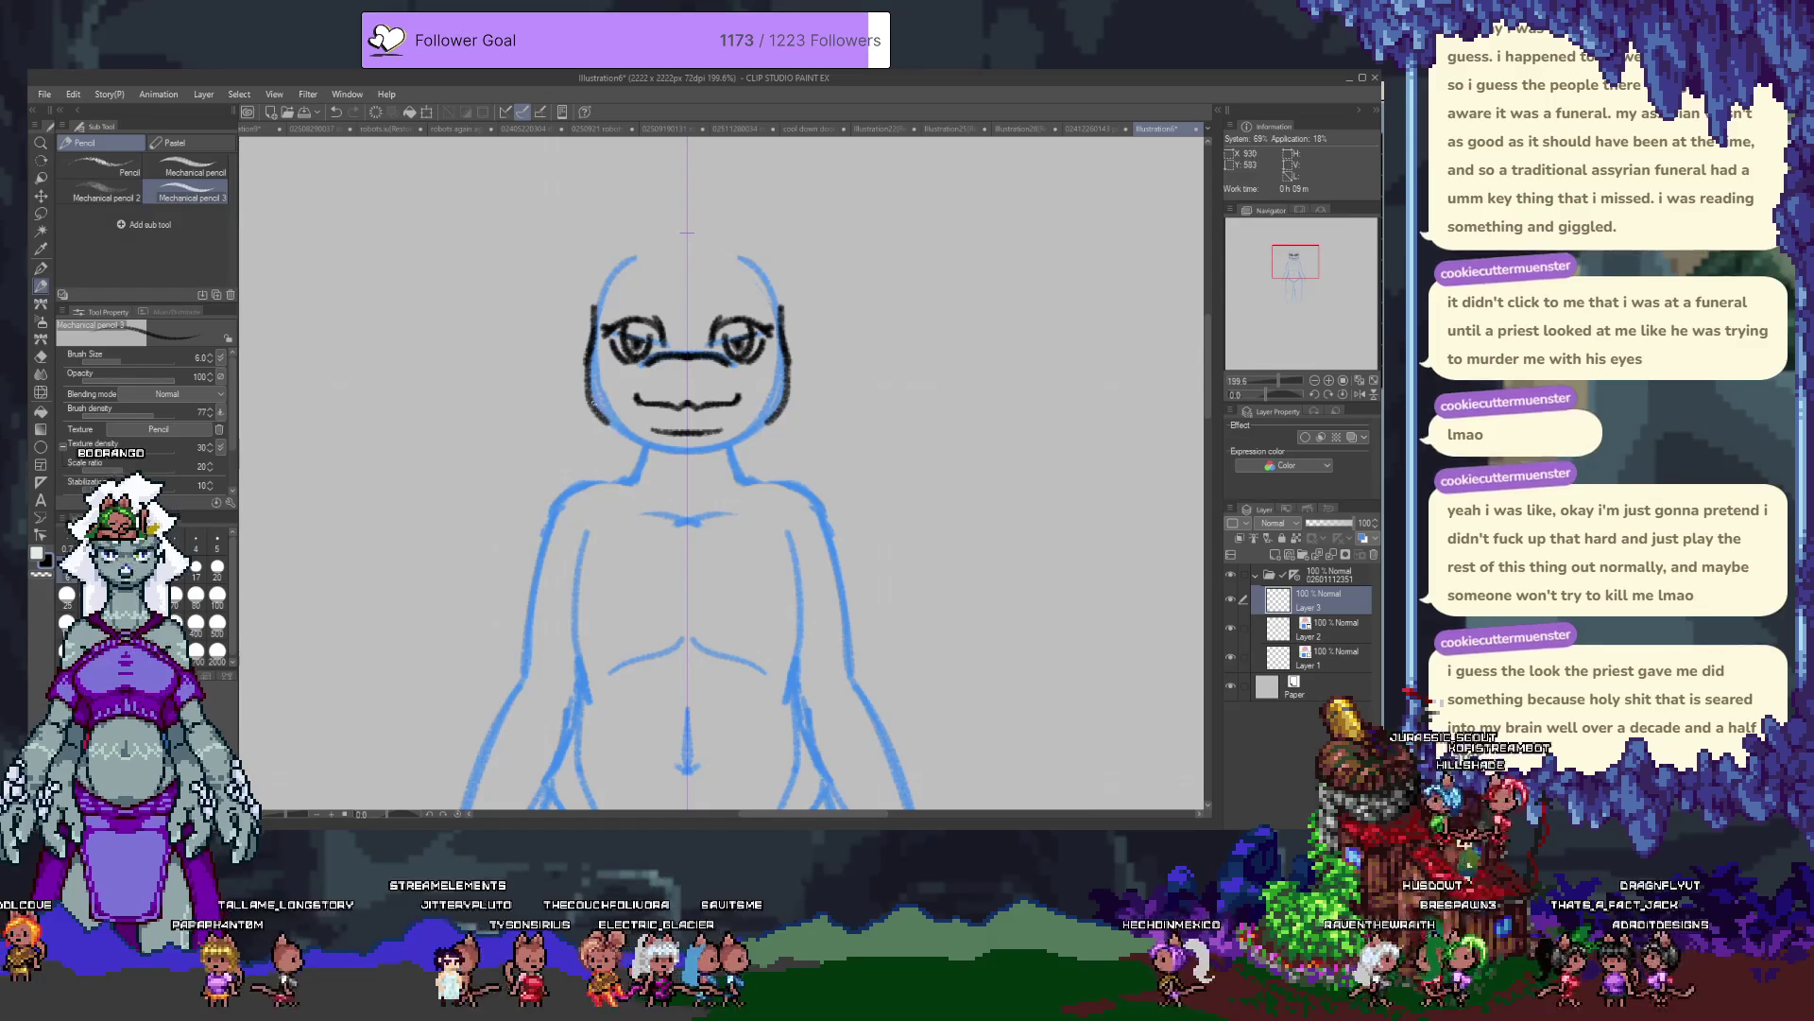
pyautogui.hotkey('ctrl', 'z')
pyautogui.moveTo(608, 317)
pyautogui.mouseDown()
pyautogui.moveTo(590, 415)
pyautogui.moveTo(639, 432)
pyautogui.mouseUp()
pyautogui.hotkey('ctrl', 'z')
pyautogui.hotkey('ctrl', 'z')
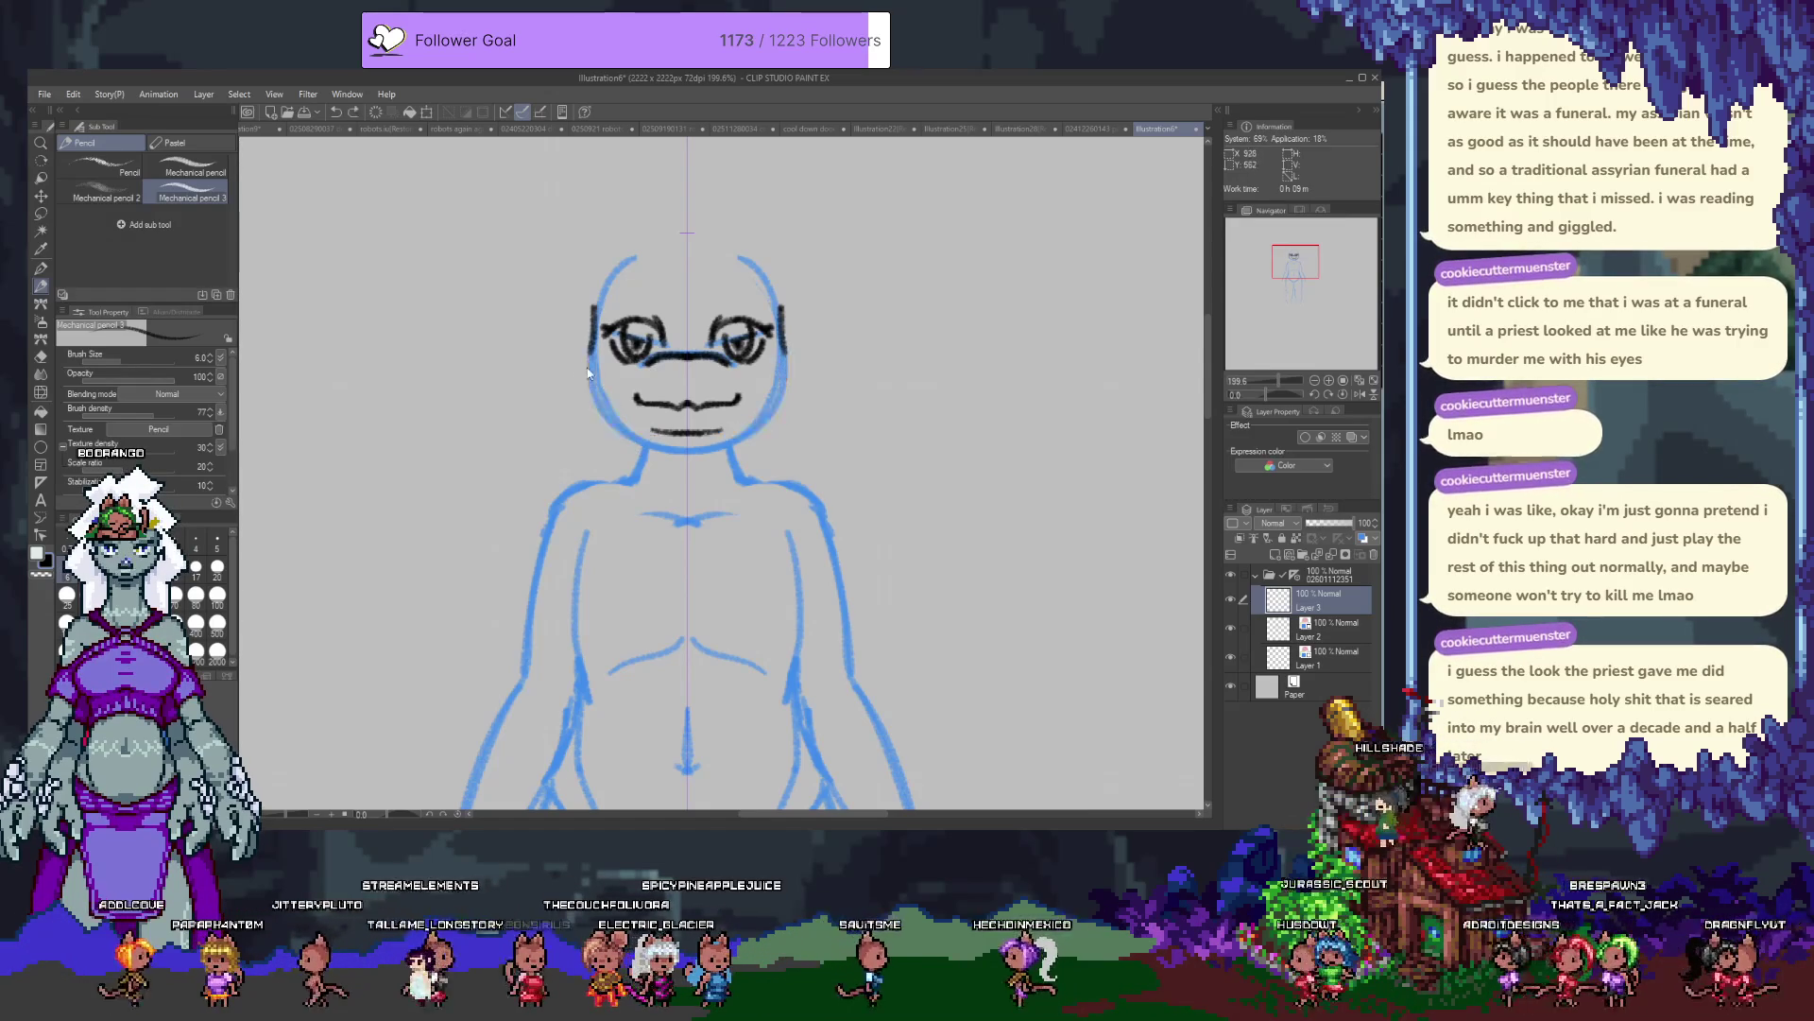
pyautogui.moveTo(589, 344); pyautogui.dragTo(649, 455)
pyautogui.hotkey('ctrl', 'z')
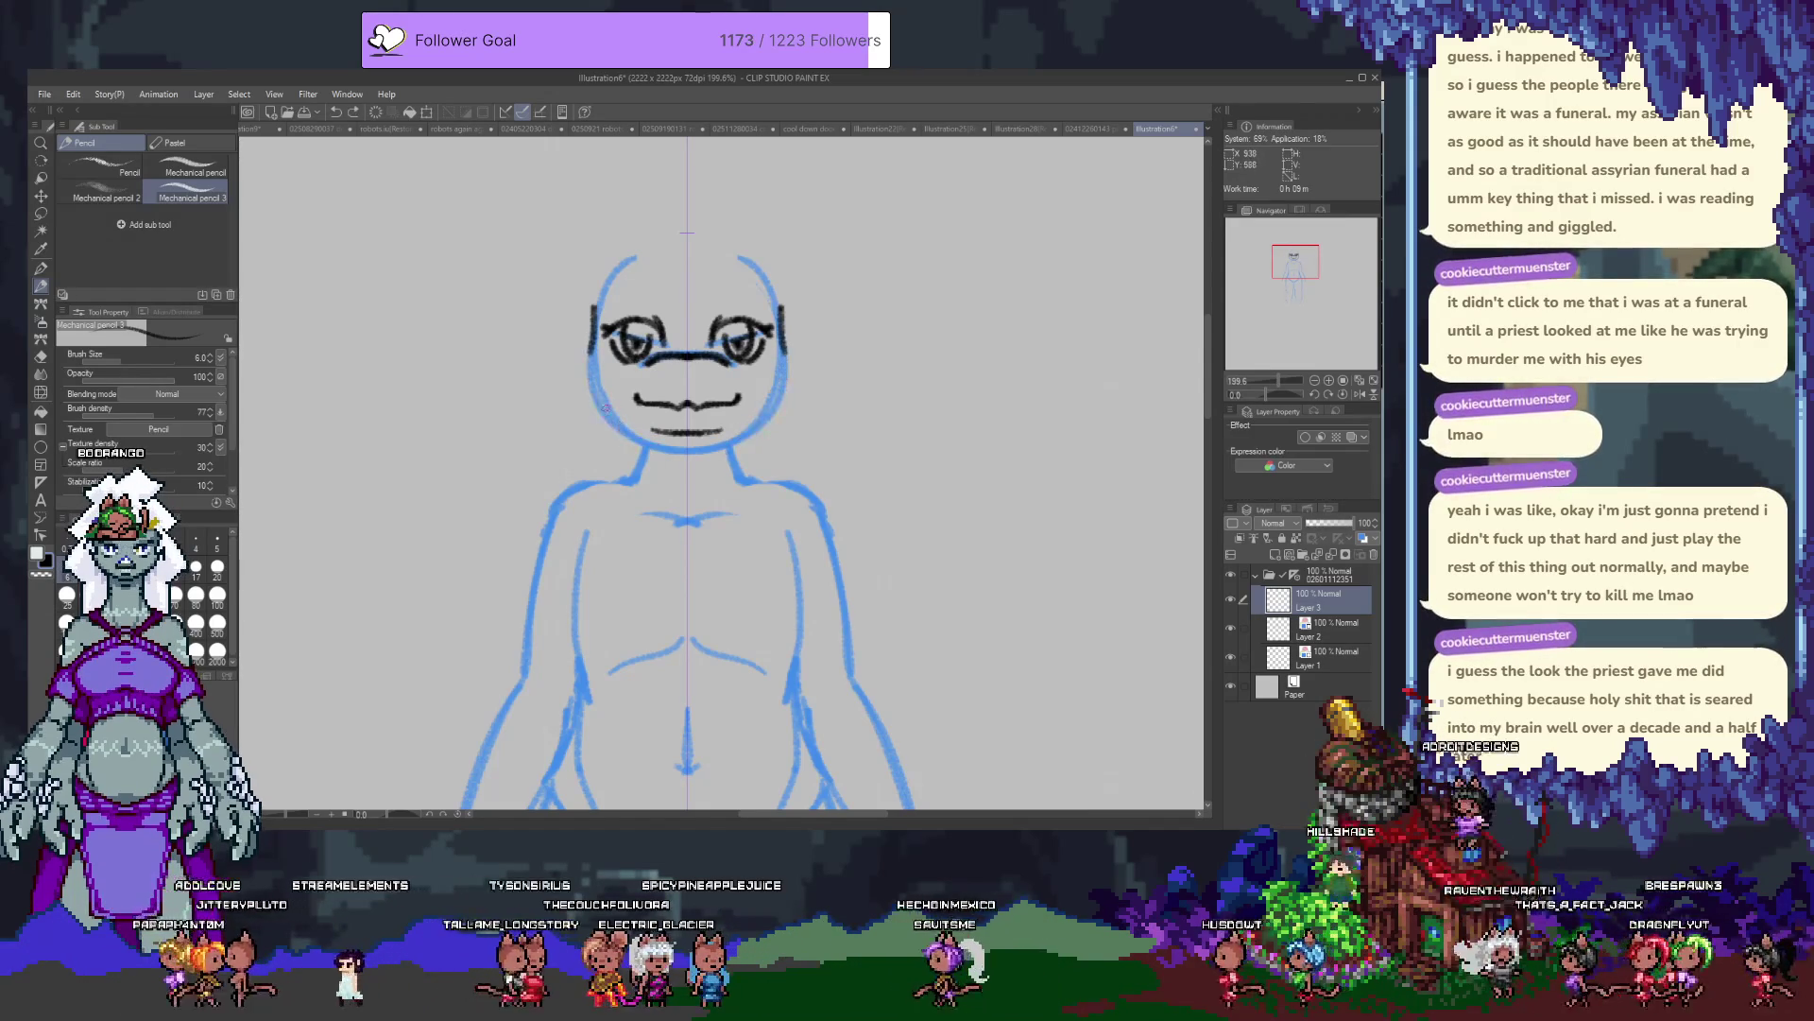
pyautogui.moveTo(590, 344); pyautogui.dragTo(649, 456)
pyautogui.hotkey('ctrl', 'z')
pyautogui.moveTo(590, 338); pyautogui.dragTo(636, 439)
pyautogui.hotkey('ctrl', 'z')
pyautogui.moveTo(595, 317)
pyautogui.mouseDown()
pyautogui.moveTo(594, 423)
pyautogui.moveTo(686, 453)
pyautogui.mouseUp()
pyautogui.hotkey('ctrl', 'z')
# Ink the chin, mirrored eyebrows and cheek lines, plus a short stroke above the right eye.
pyautogui.moveTo(634, 273); pyautogui.dragTo(603, 327)
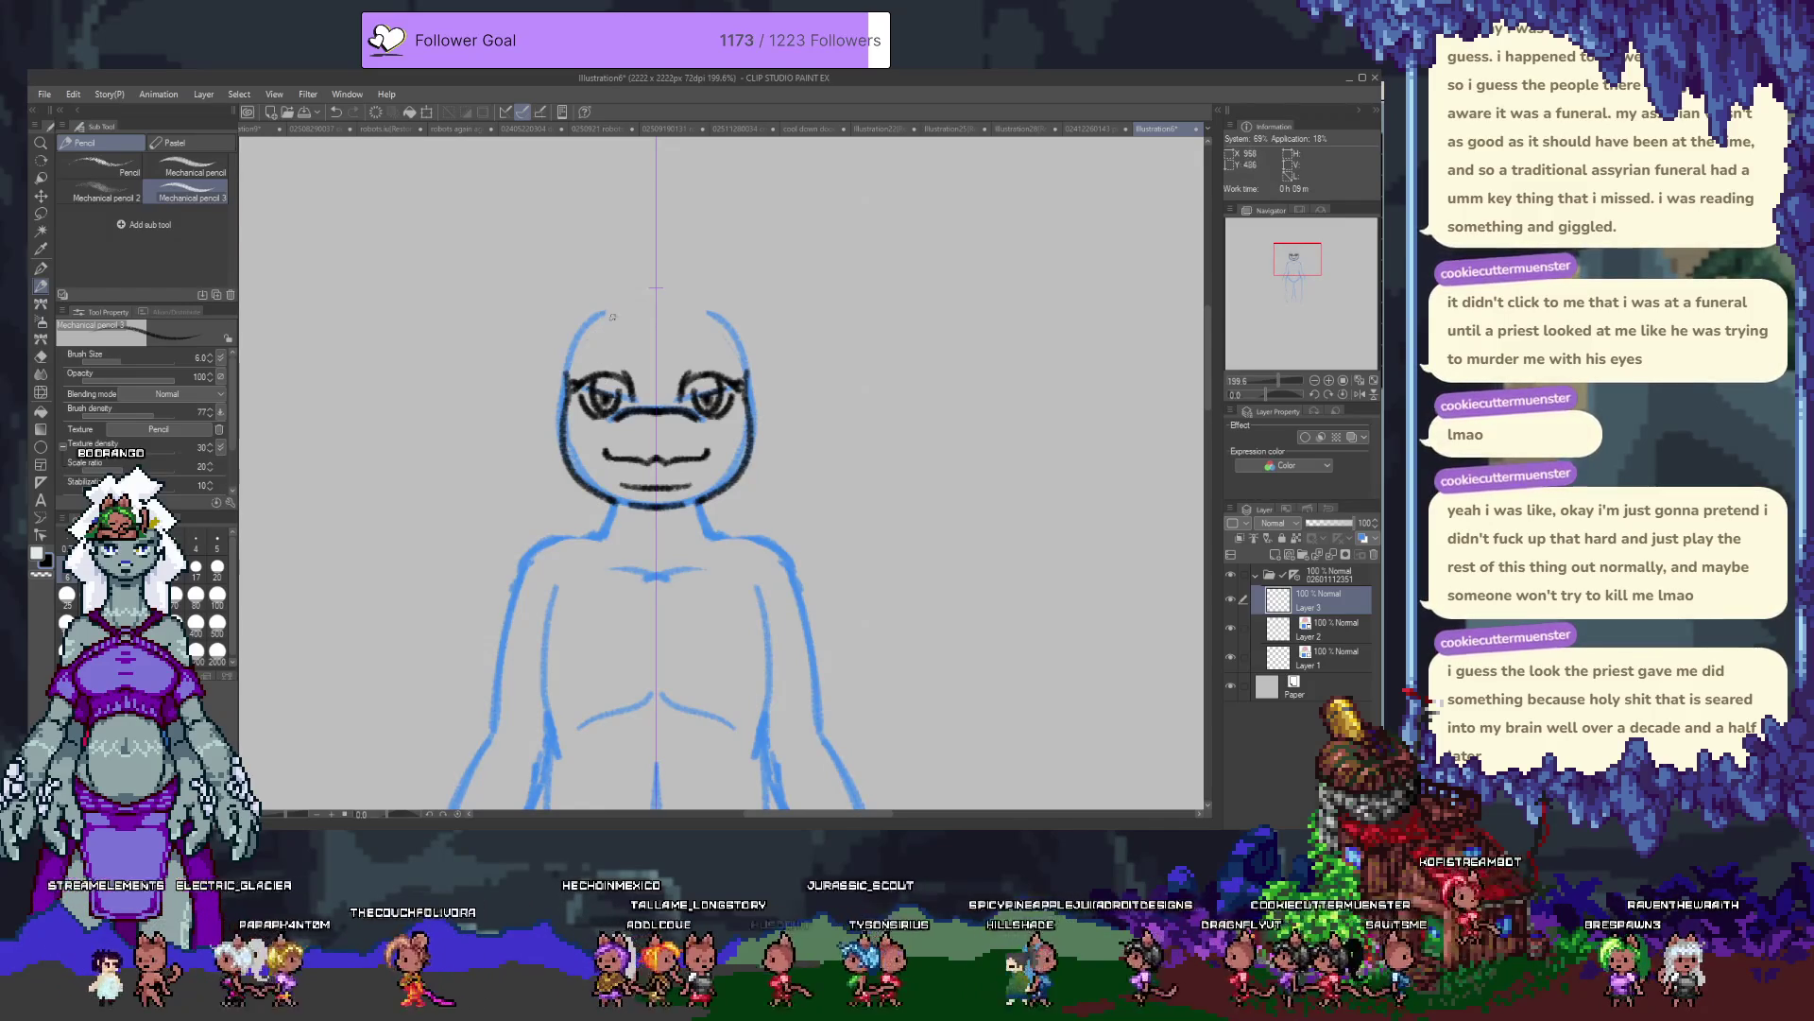
pyautogui.moveTo(581, 358); pyautogui.dragTo(622, 352)
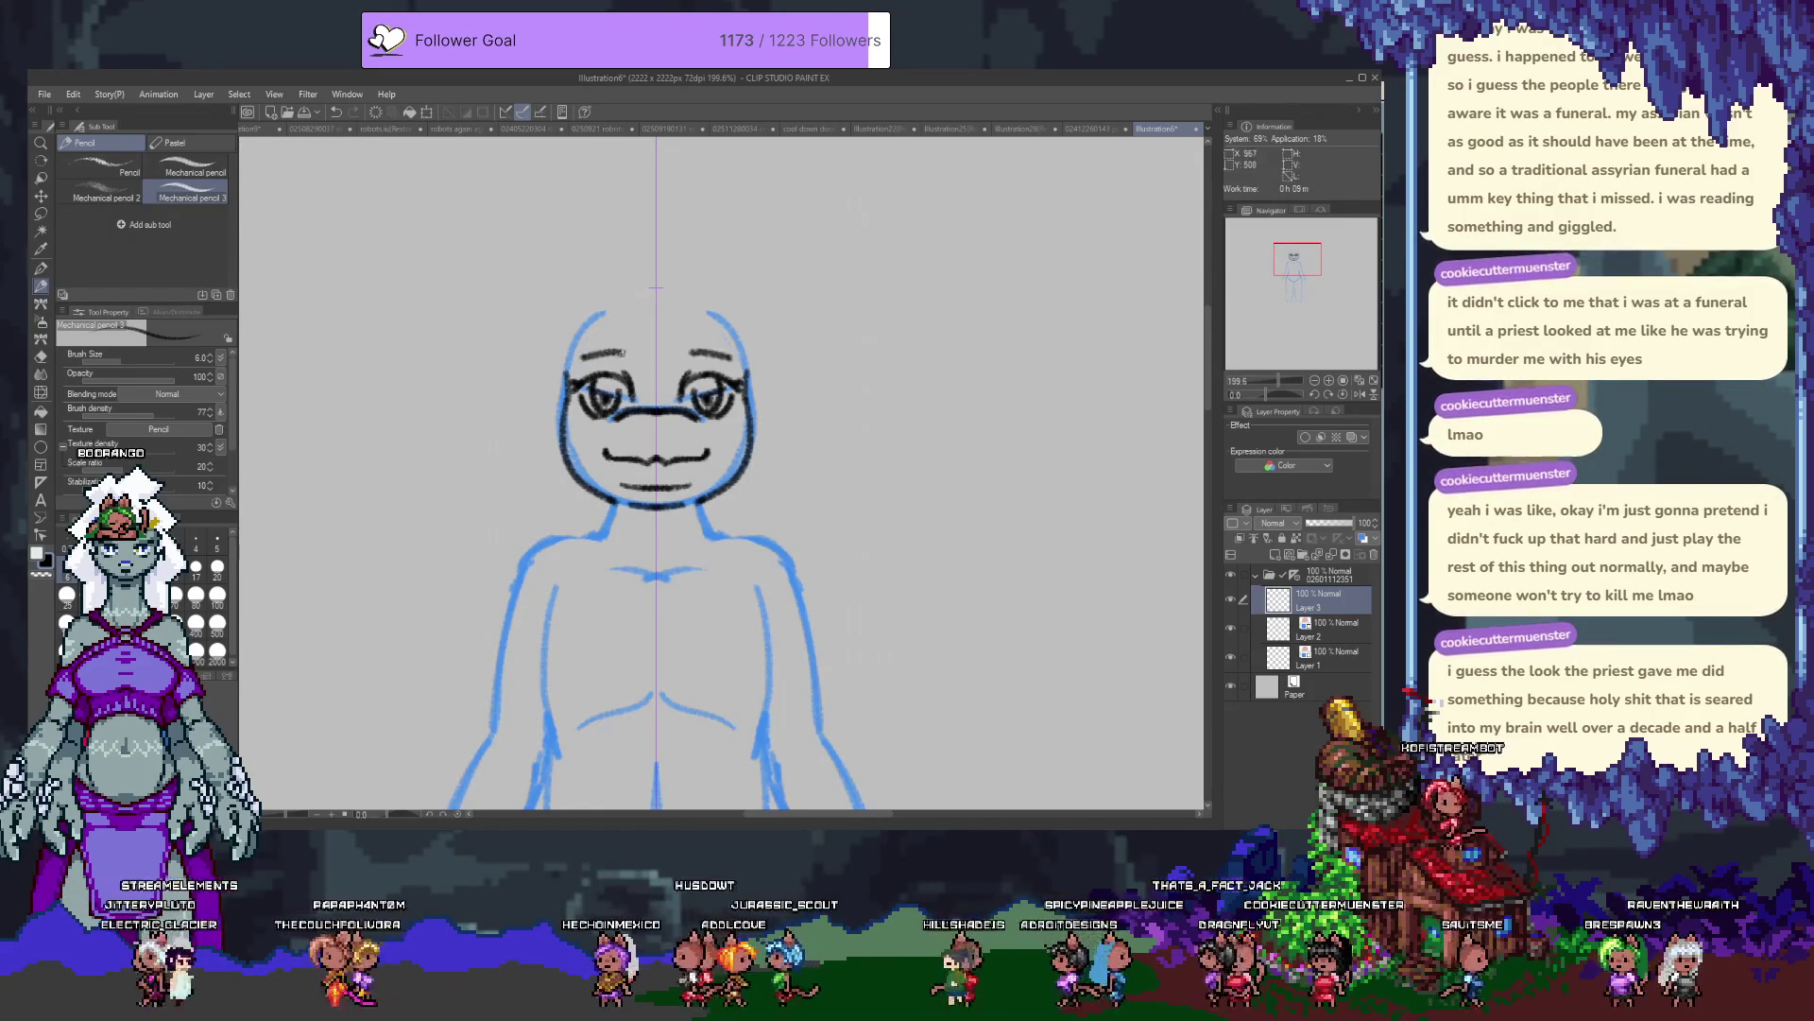
pyautogui.hotkey('ctrl', 'z')
pyautogui.hotkey('ctrl', 'z')
pyautogui.hotkey('ctrl', 'z')
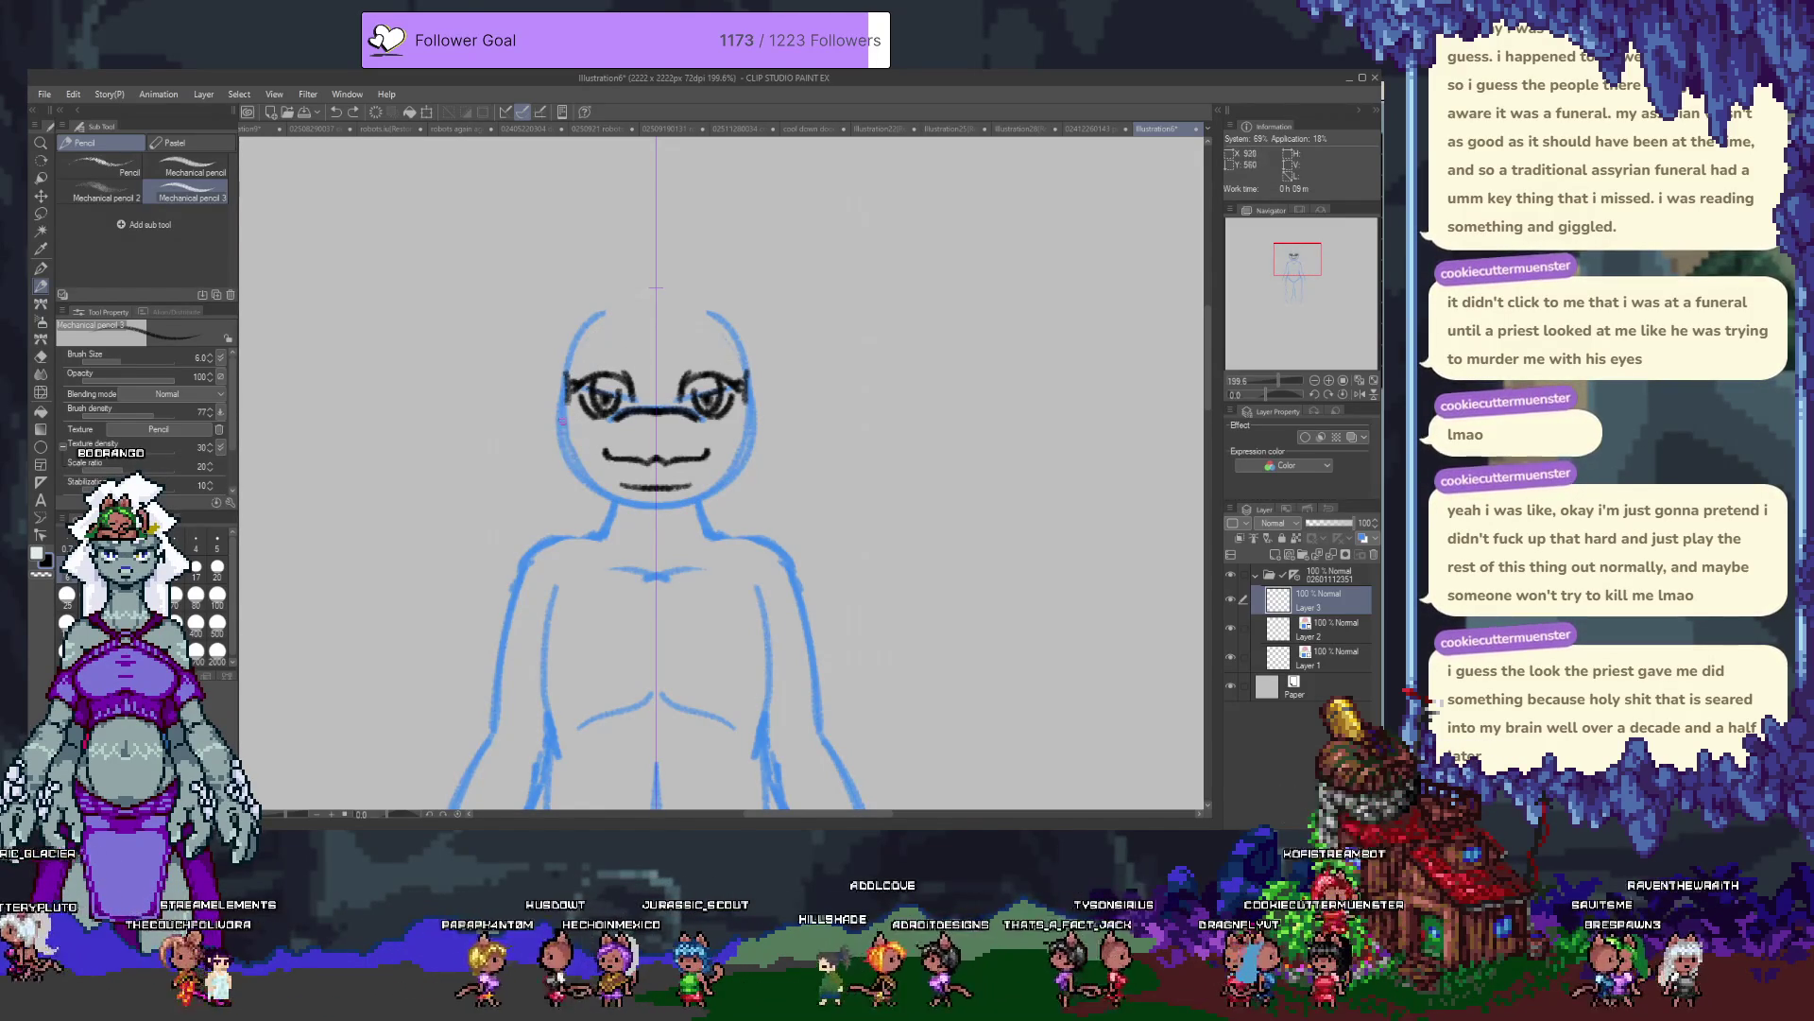
pyautogui.hotkey('ctrl', 'y')
pyautogui.hotkey('ctrl', 'y')
pyautogui.hotkey('ctrl', 'z')
pyautogui.hotkey('ctrl', 'z')
pyautogui.hotkey('ctrl', 'y')
pyautogui.hotkey('ctrl', 'y')
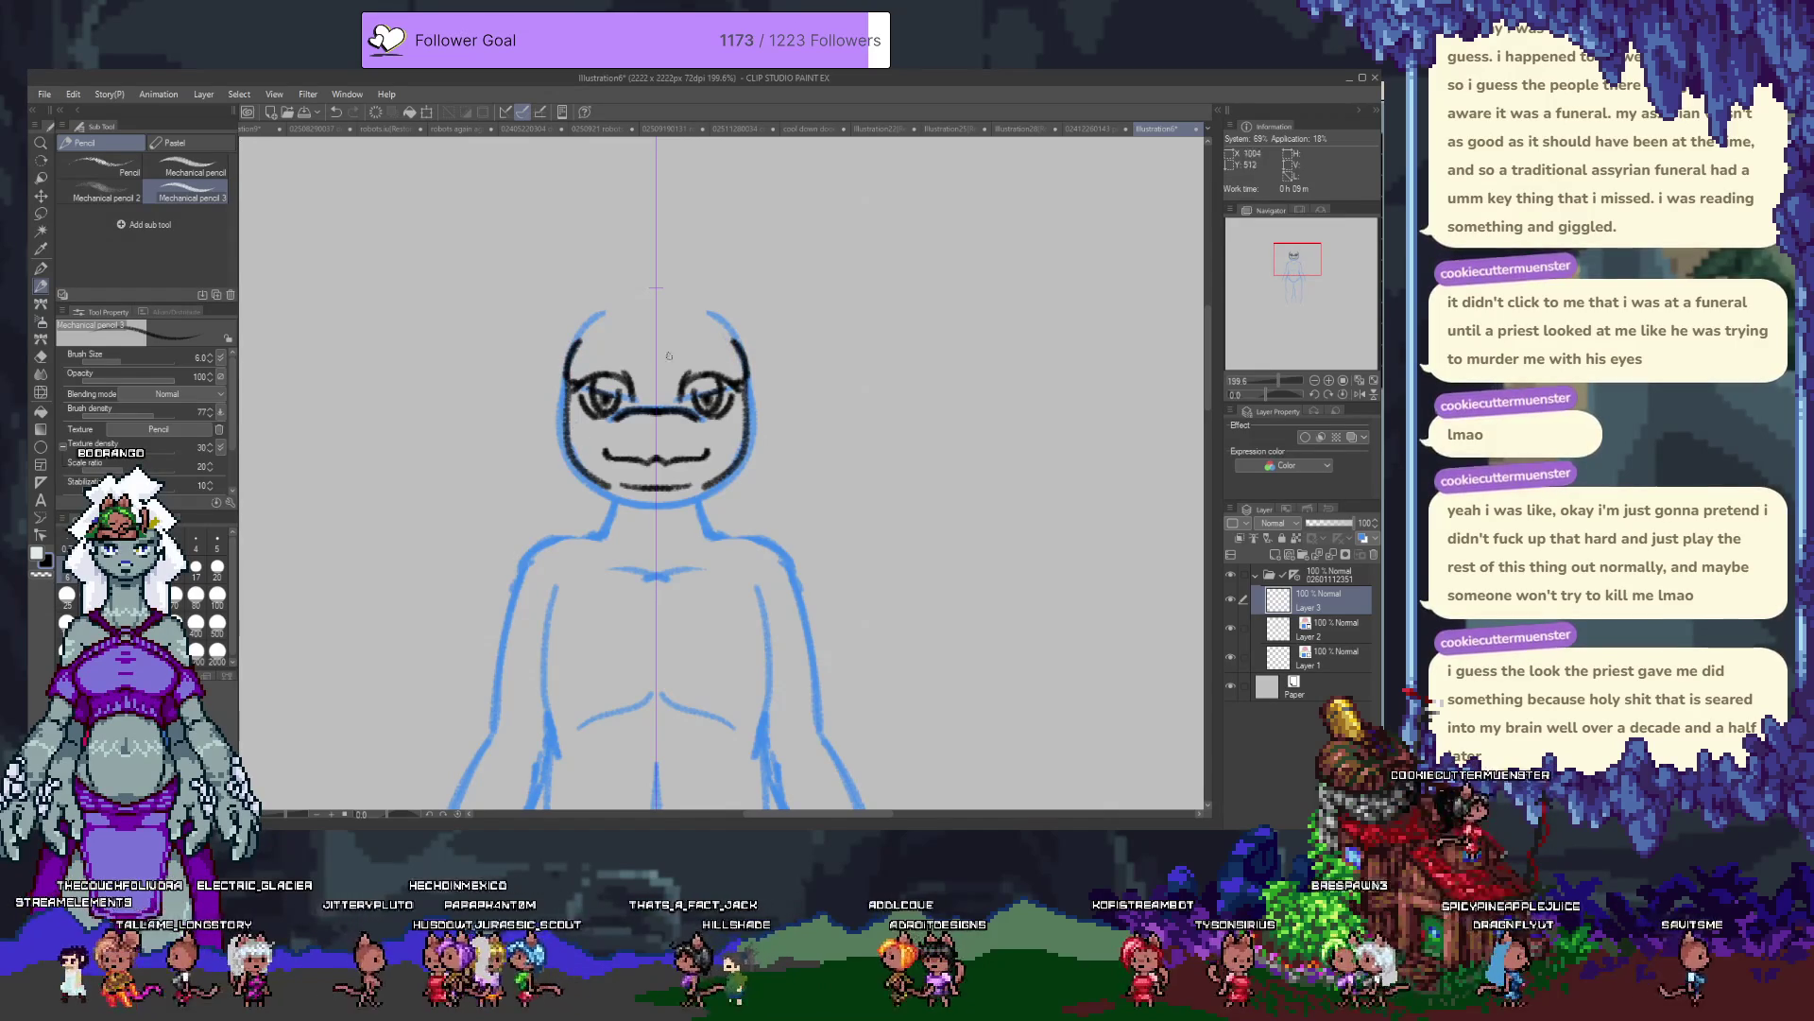
pyautogui.moveTo(687, 365); pyautogui.dragTo(704, 359)
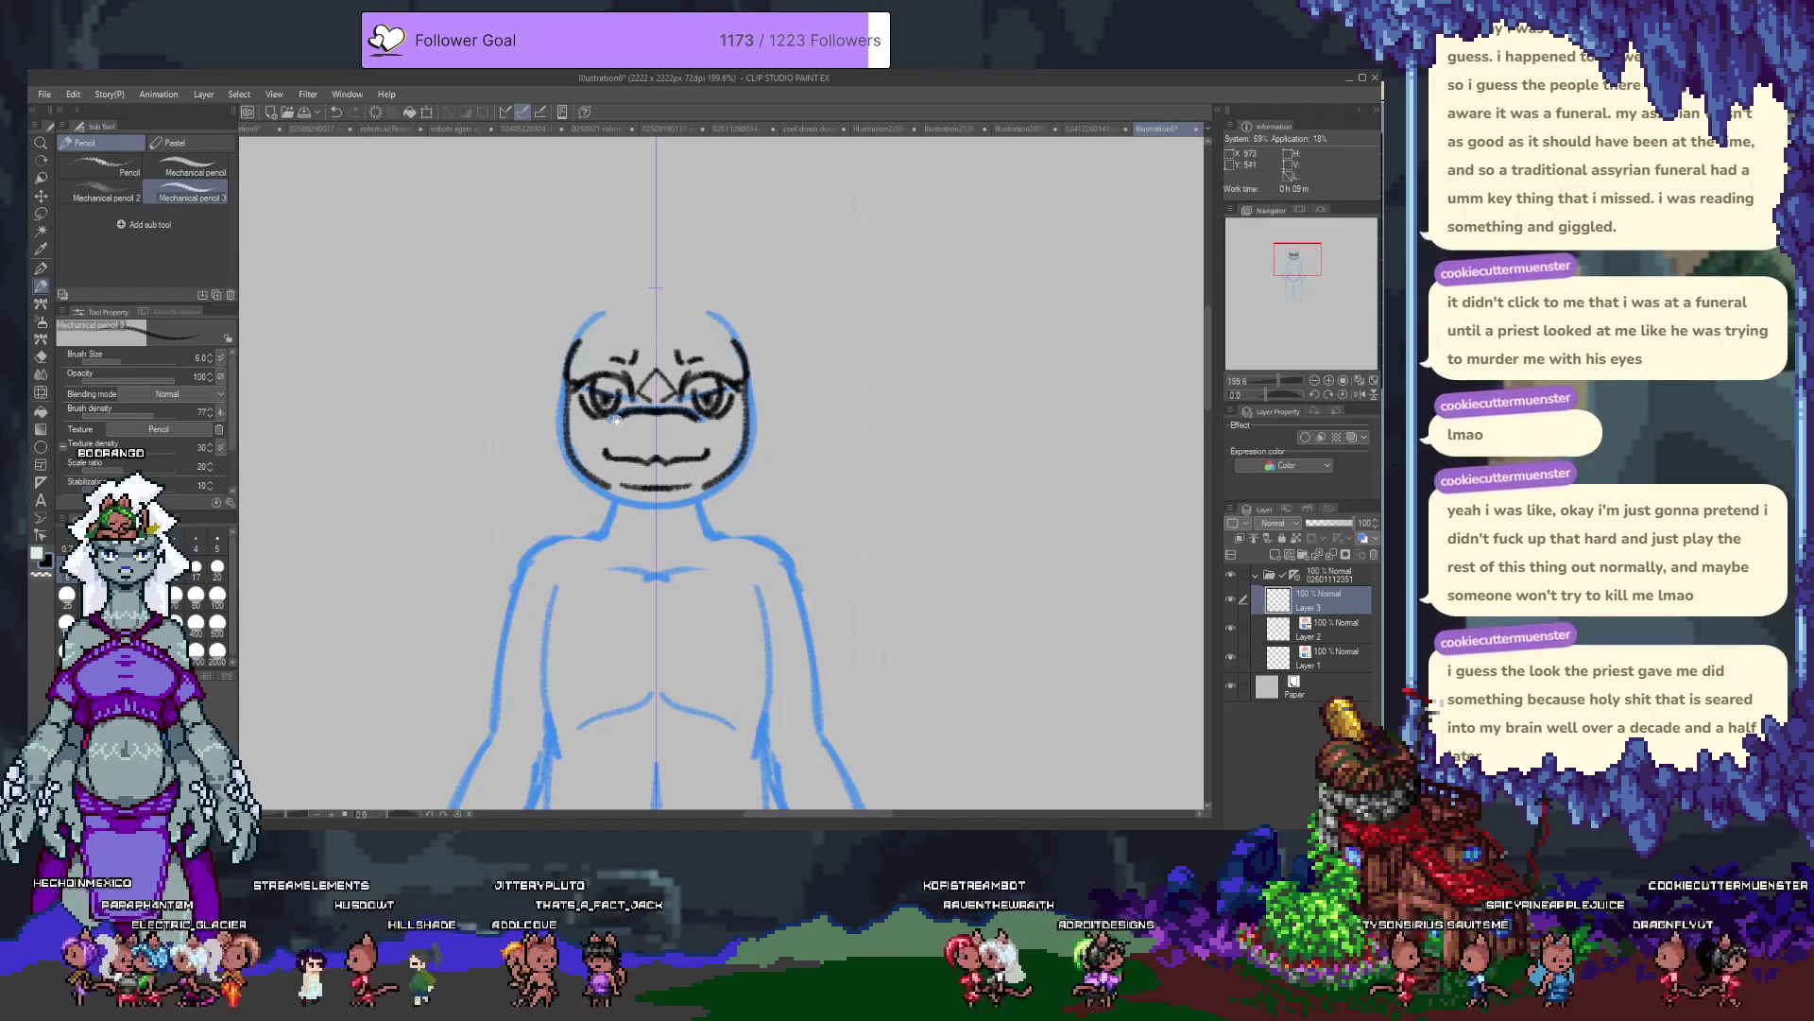
# Ink a short black line under the mouth with the pen, trying and discarding an ear outline.
pyautogui.scroll(-3, 604, 521)
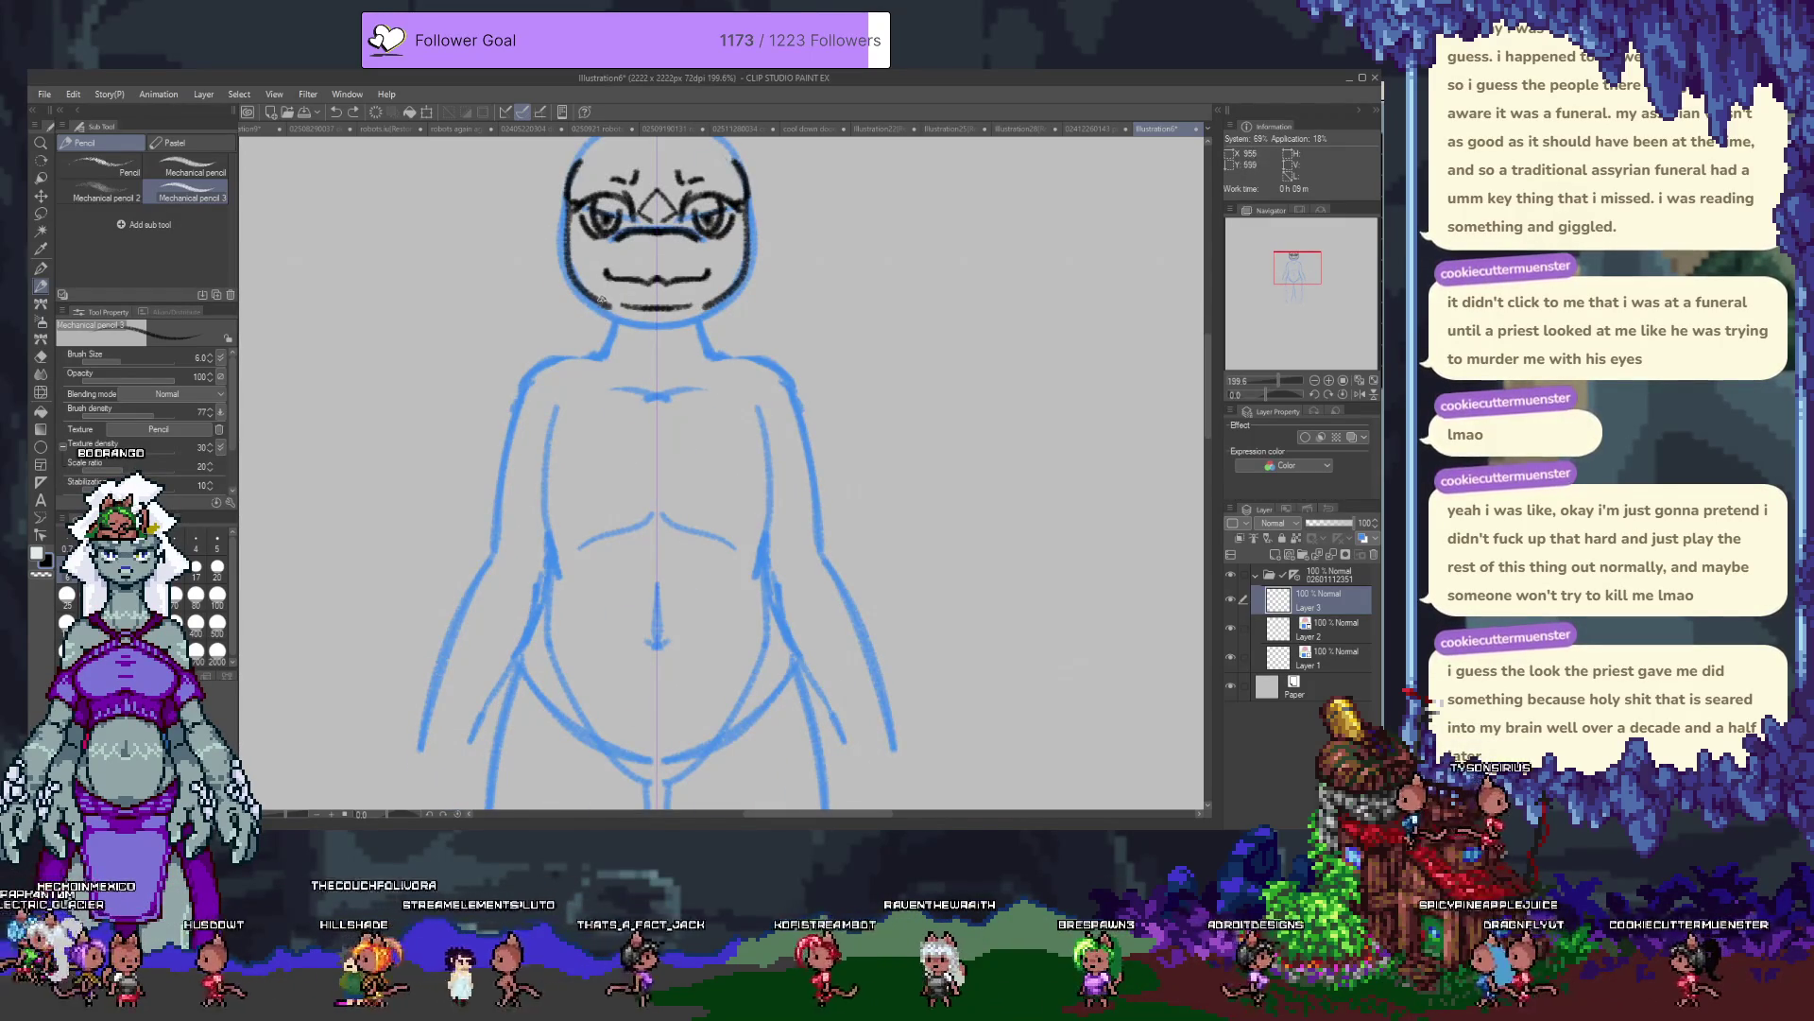
pyautogui.press('e')
pyautogui.press('p')
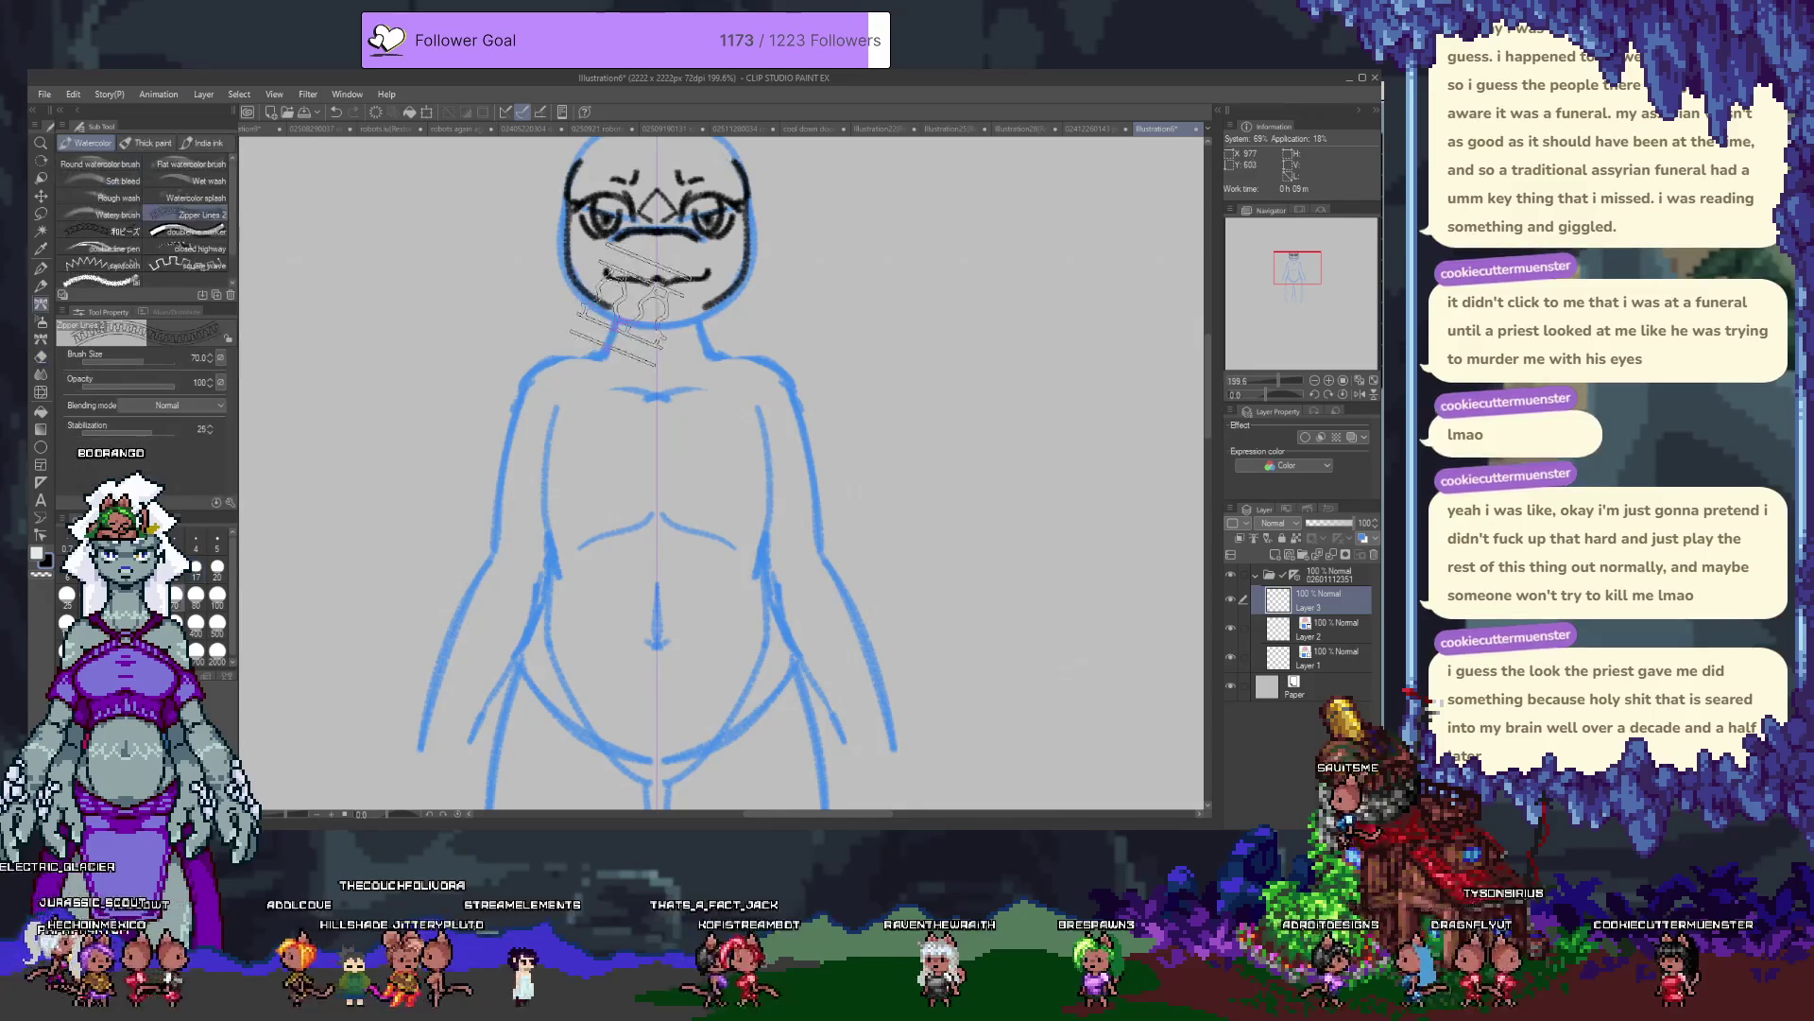
pyautogui.moveTo(636, 302); pyautogui.dragTo(679, 300)
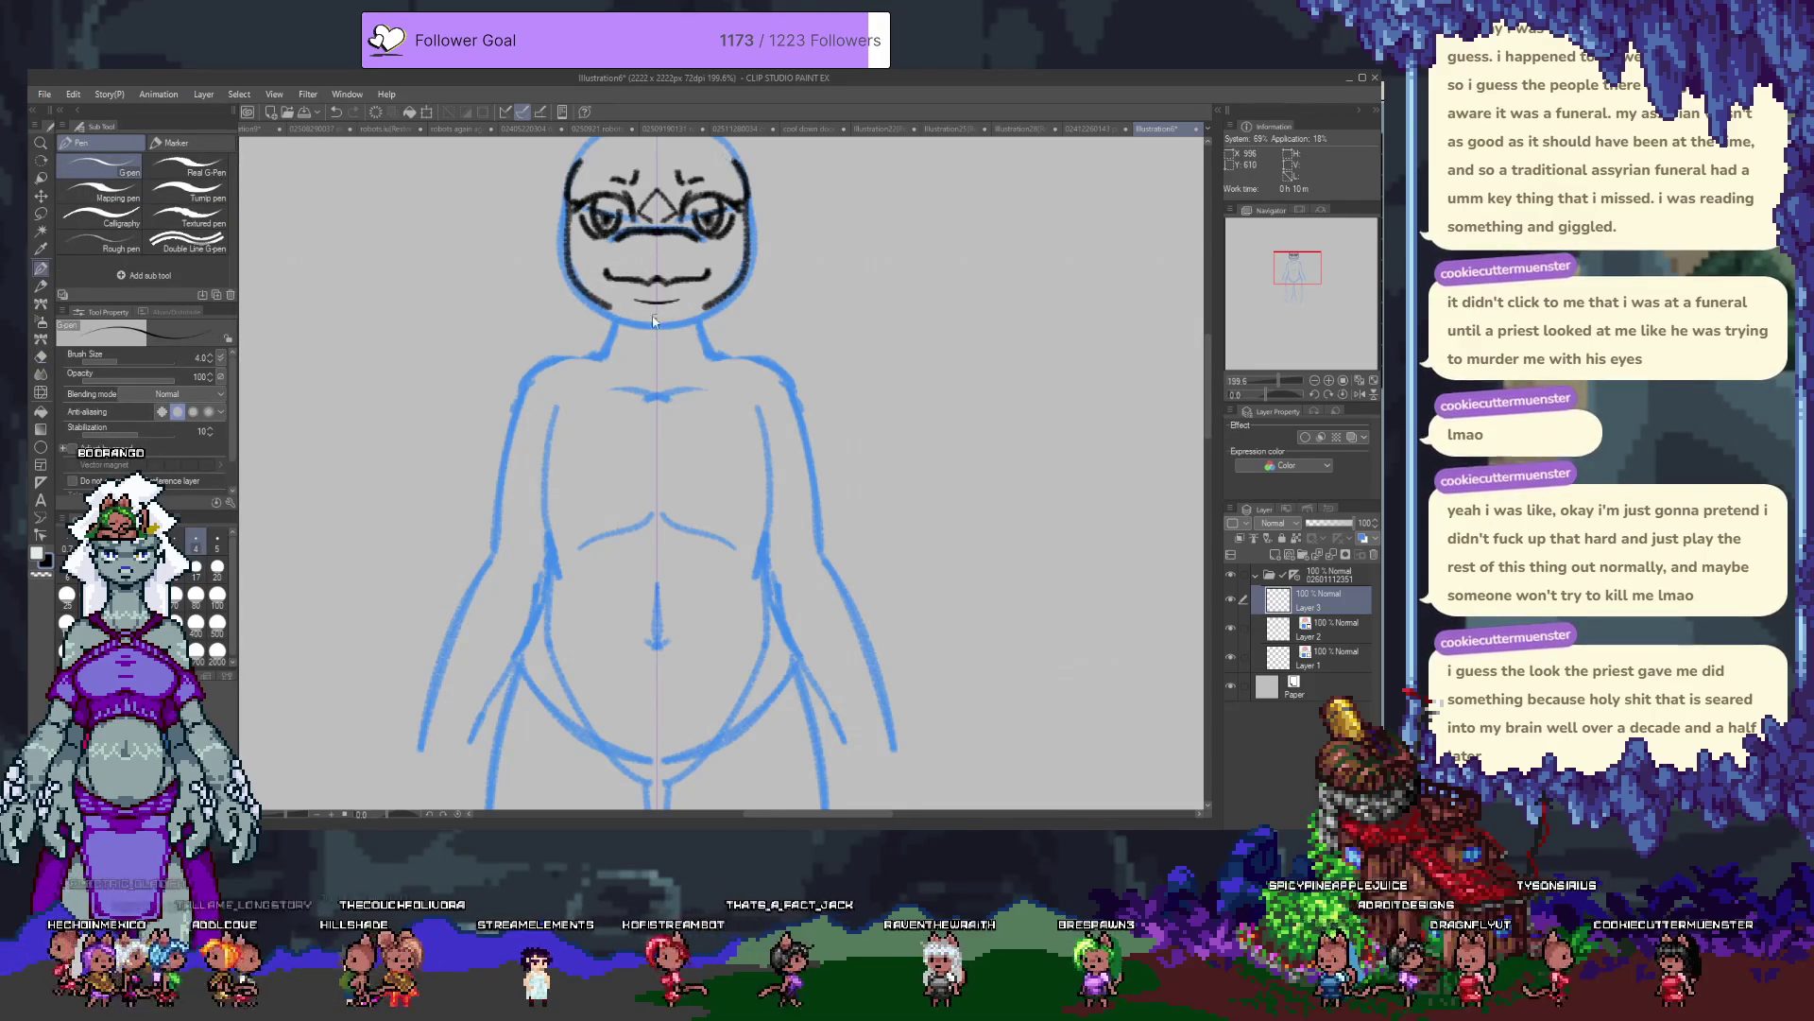
pyautogui.press('p')
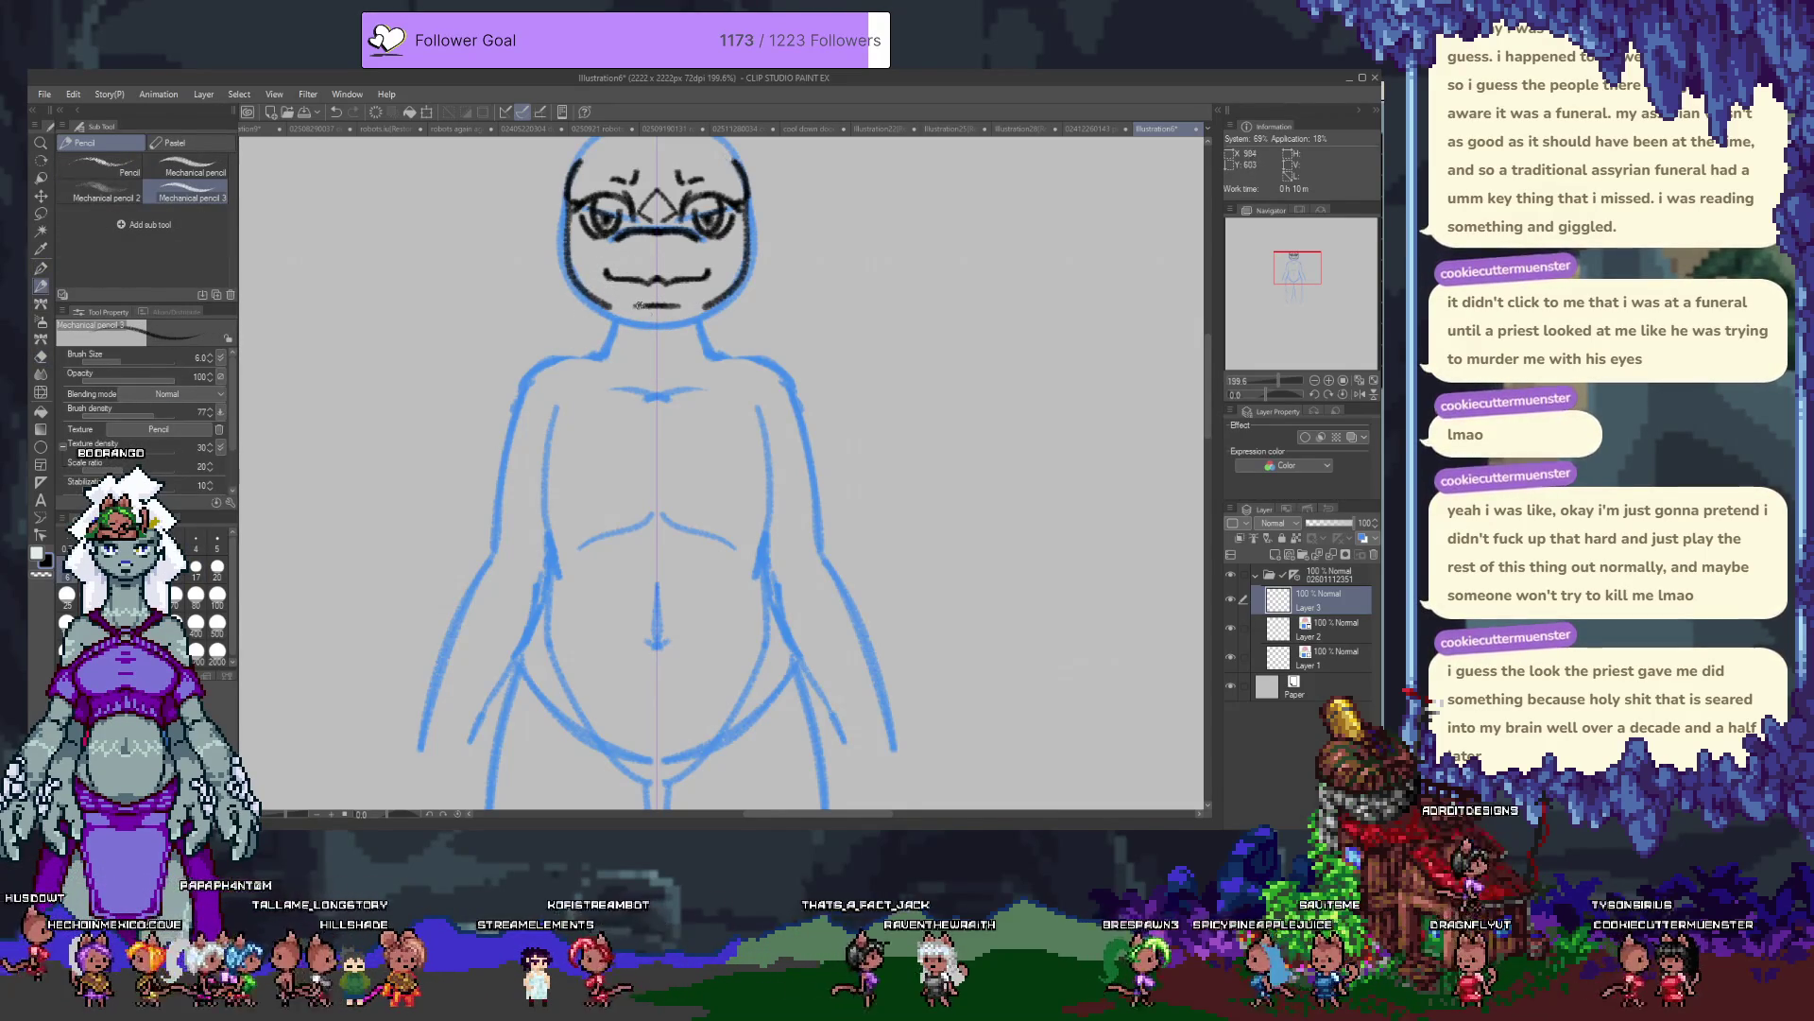
pyautogui.moveTo(632, 296); pyautogui.dragTo(593, 429)
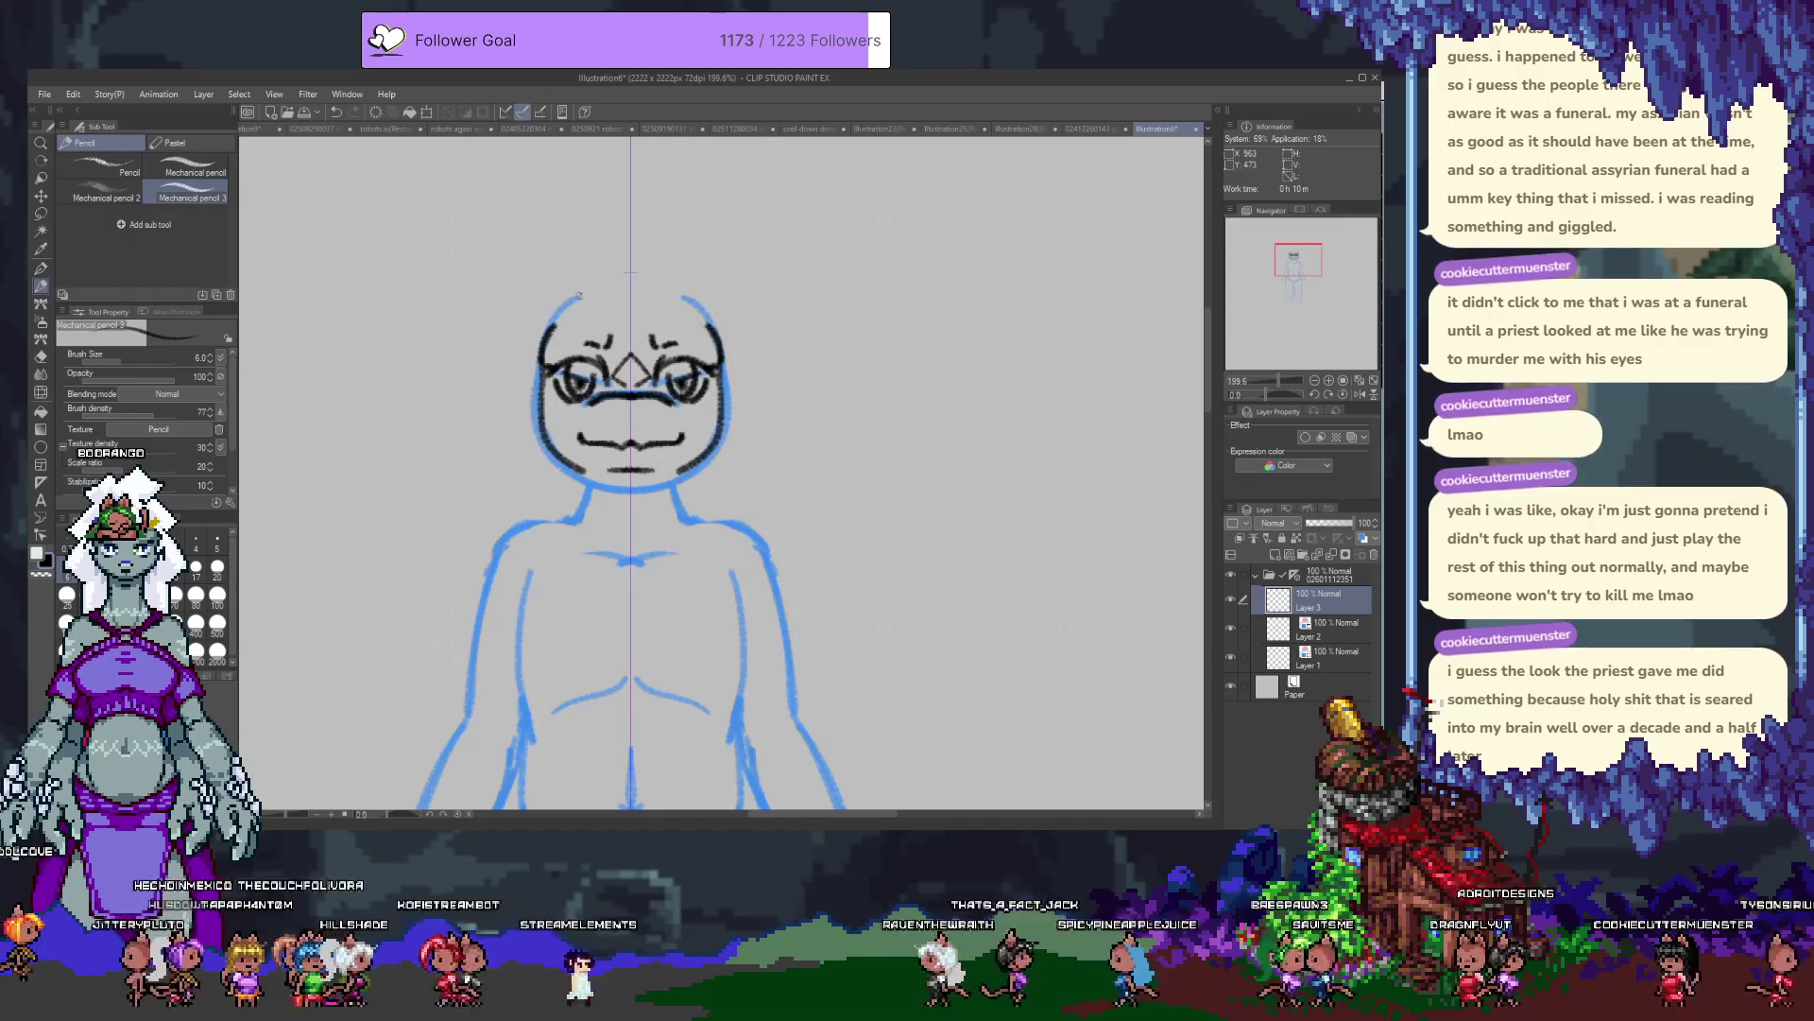
pyautogui.moveTo(549, 335)
pyautogui.mouseDown()
pyautogui.moveTo(526, 311)
pyautogui.moveTo(571, 246)
pyautogui.moveTo(571, 288)
pyautogui.mouseUp()
pyautogui.hotkey('ctrl', 'z')
pyautogui.hotkey('ctrl', 'z')
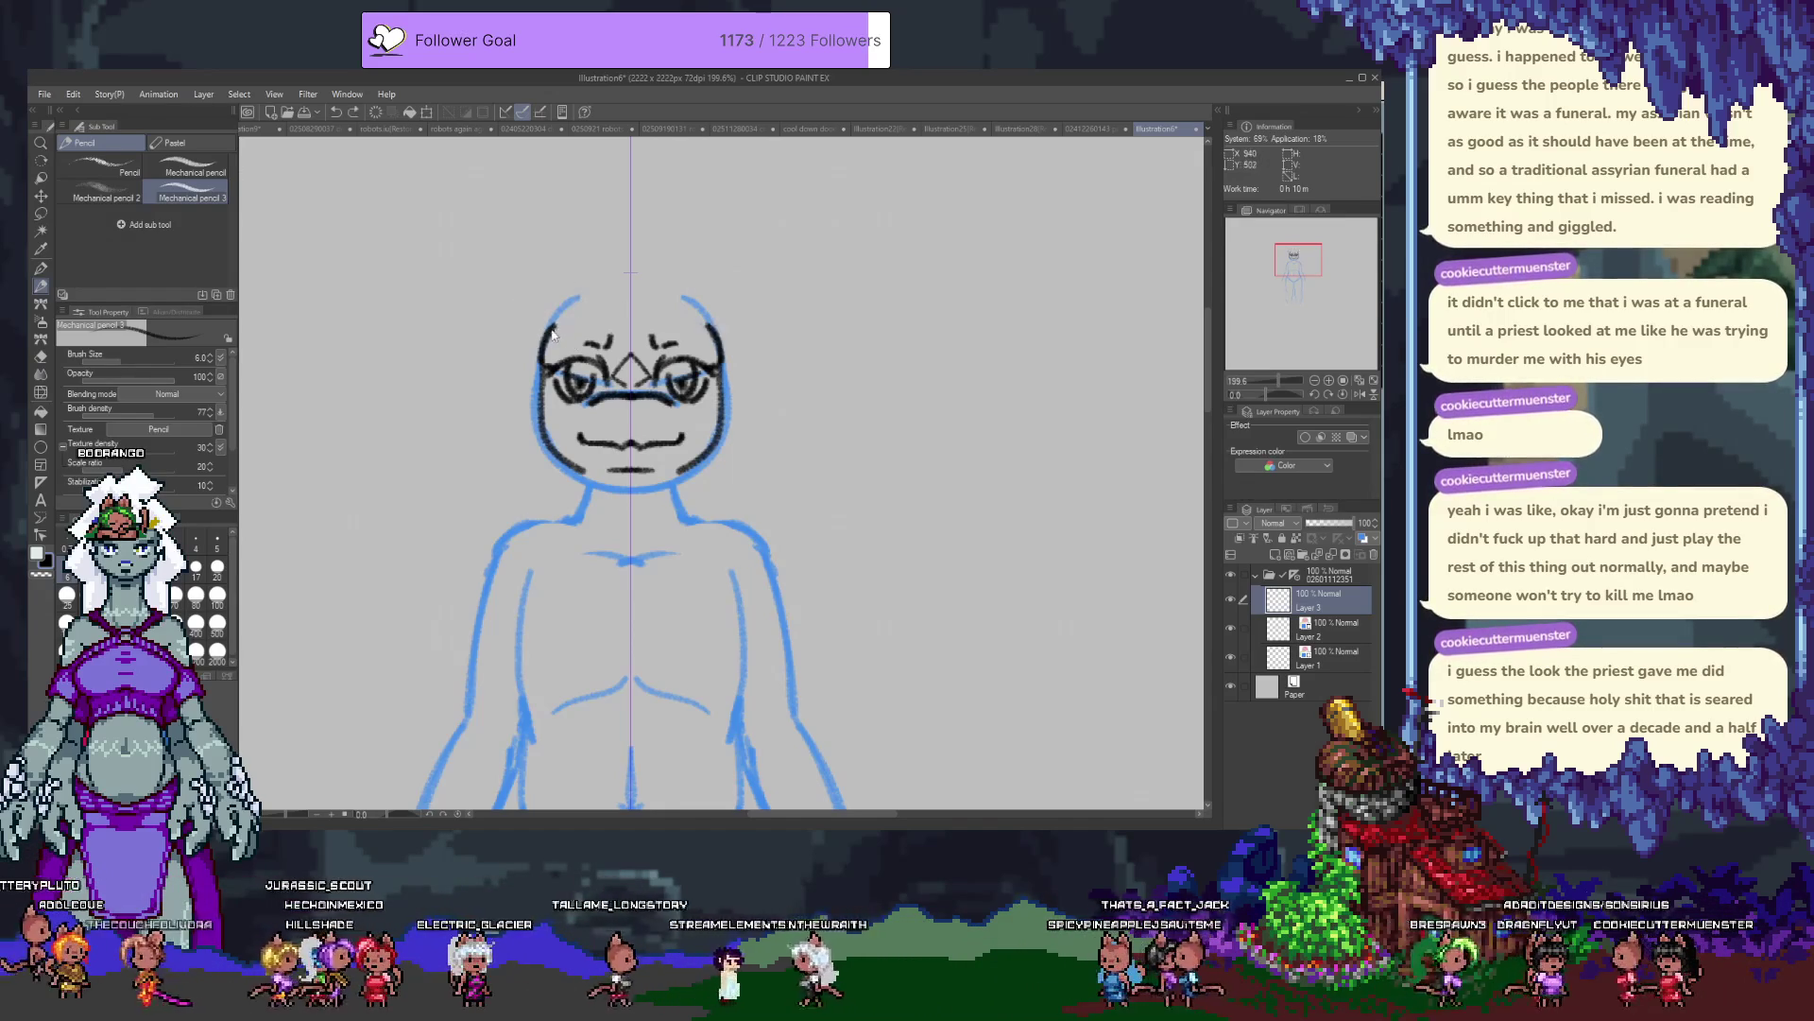
# Add a new raster layer, Layer 4, above Layer 3.
pyautogui.moveTo(826, 428); pyautogui.dragTo(864, 239)
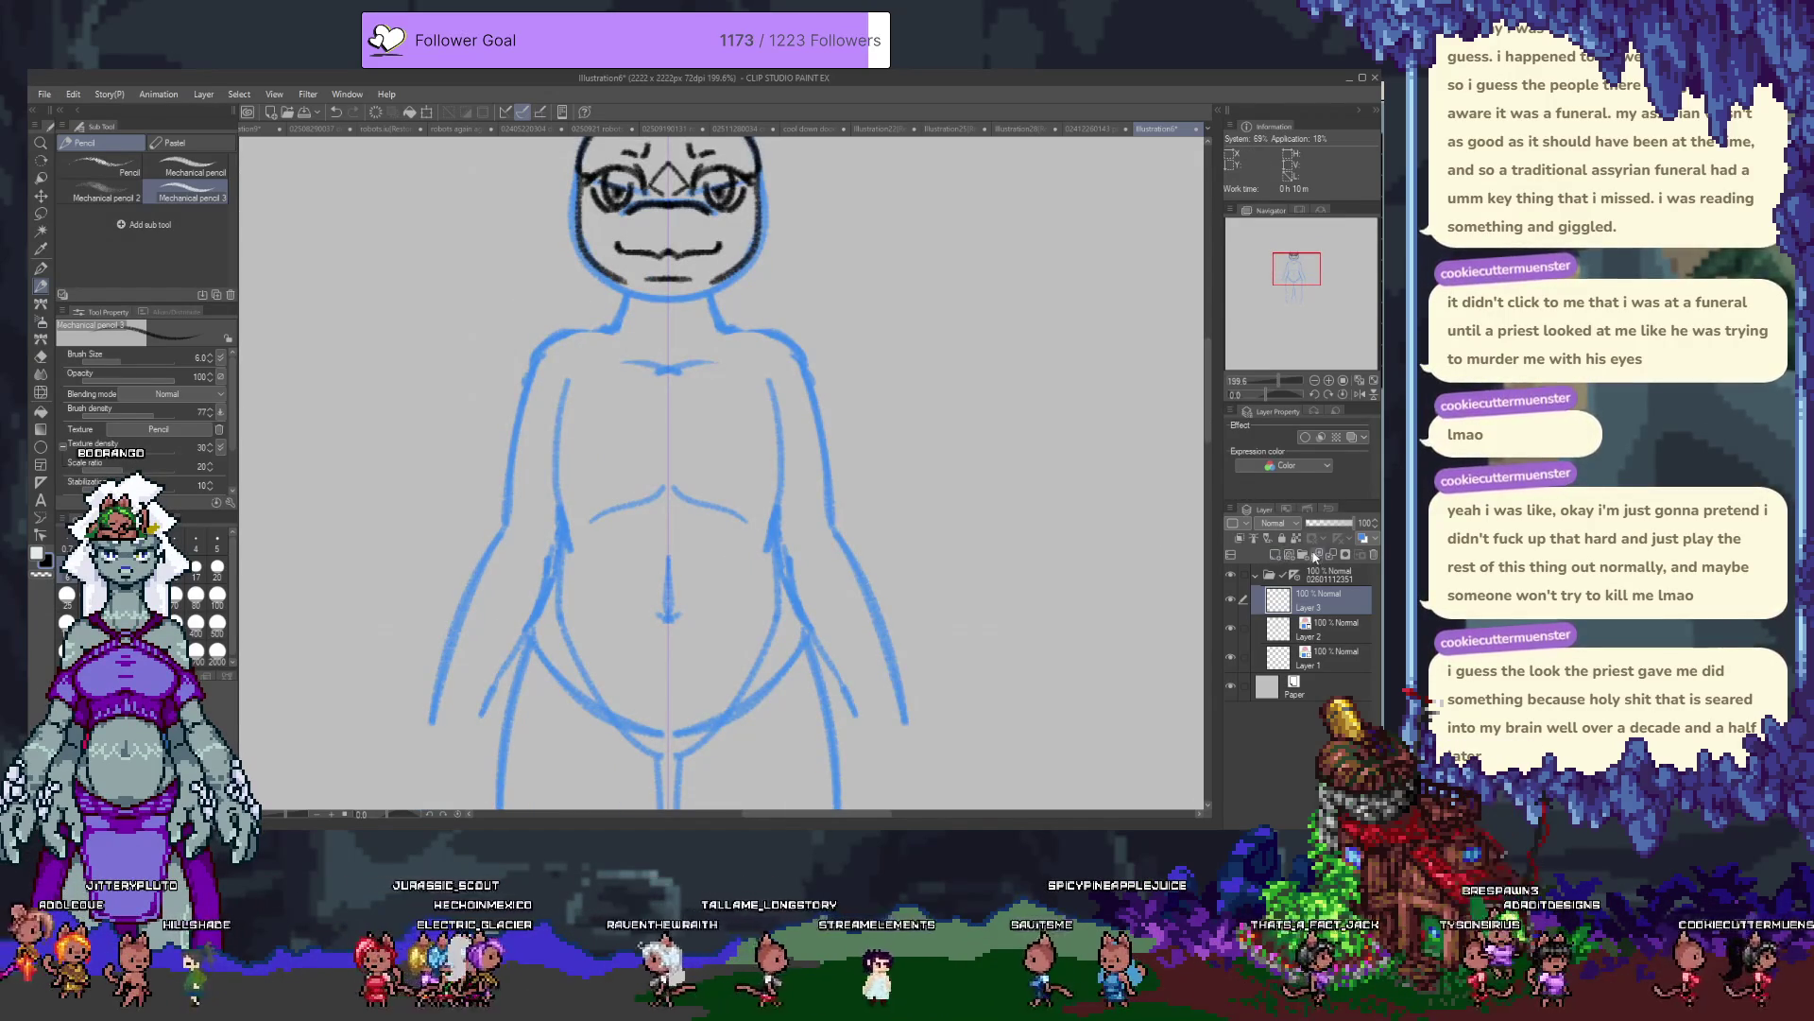
pyautogui.click(1276, 558)
pyautogui.moveTo(595, 142); pyautogui.dragTo(571, 242)
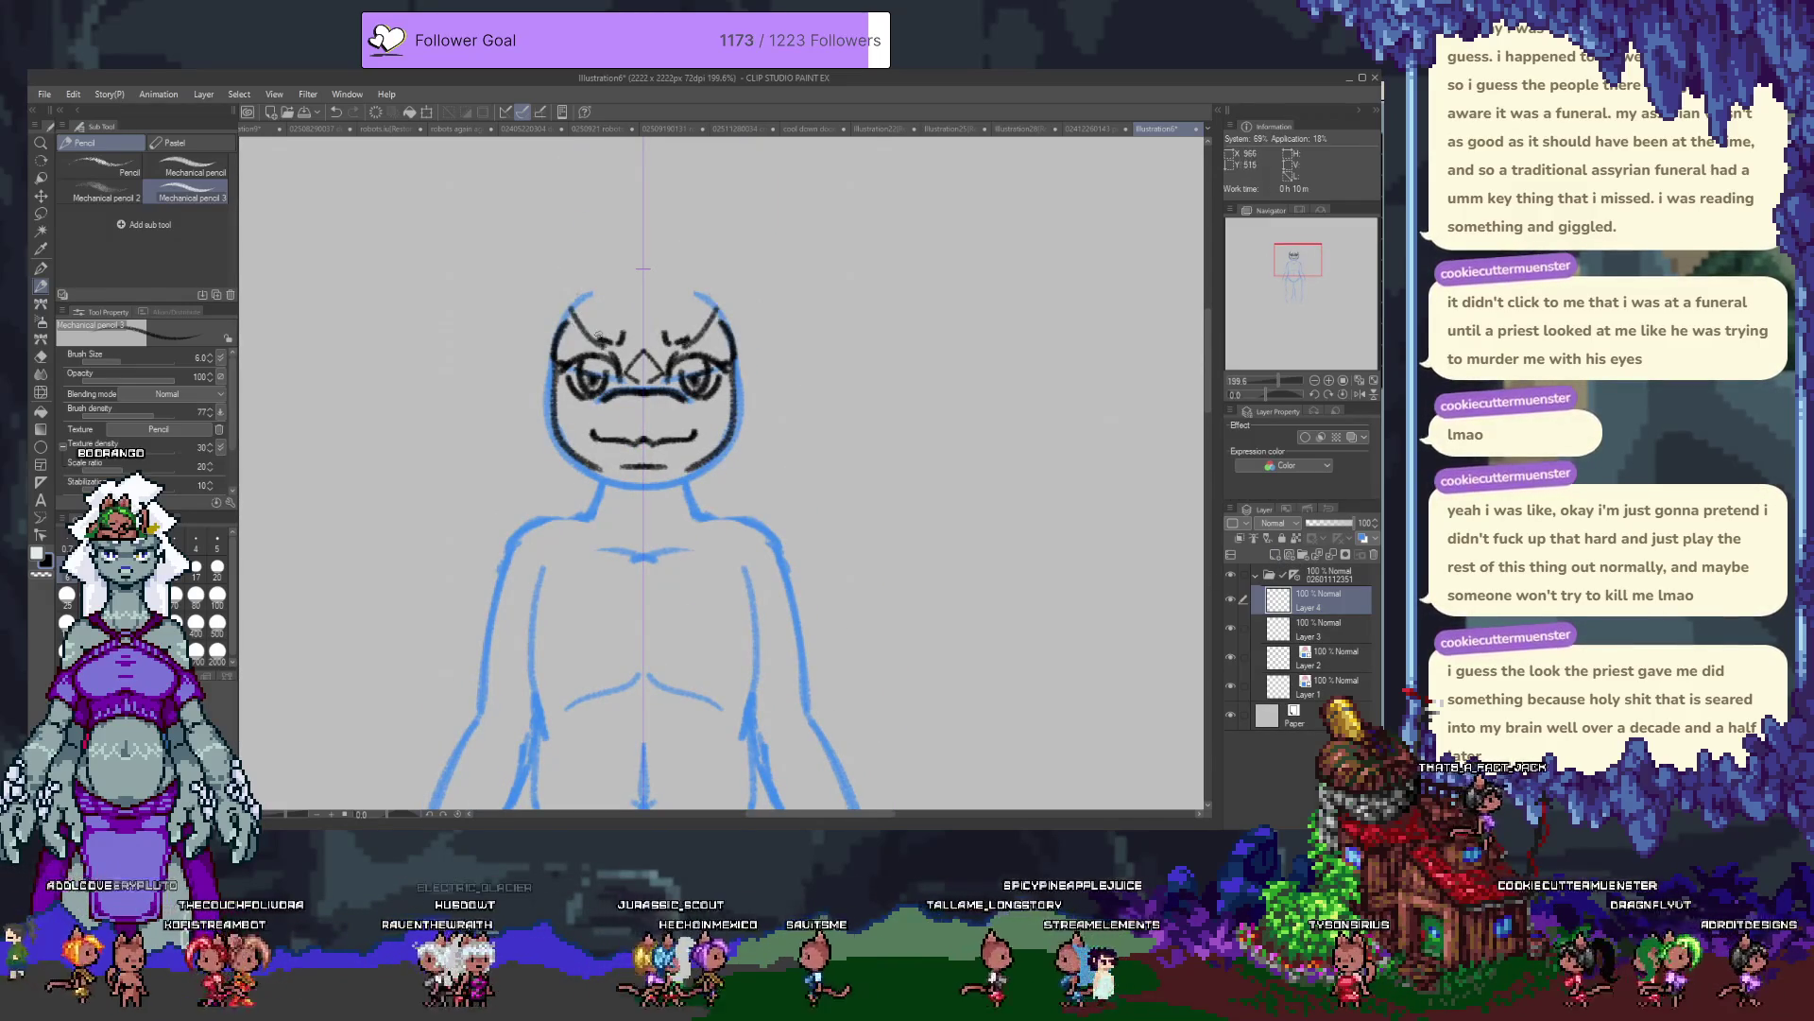
# Draw mirrored pointed ears with inner-ear lines, undoing stray marks and retries.
pyautogui.moveTo(609, 282); pyautogui.dragTo(587, 345)
pyautogui.moveTo(677, 282)
pyautogui.mouseDown()
pyautogui.moveTo(704, 342)
pyautogui.moveTo(623, 345)
pyautogui.mouseUp()
pyautogui.moveTo(666, 348); pyautogui.dragTo(689, 346)
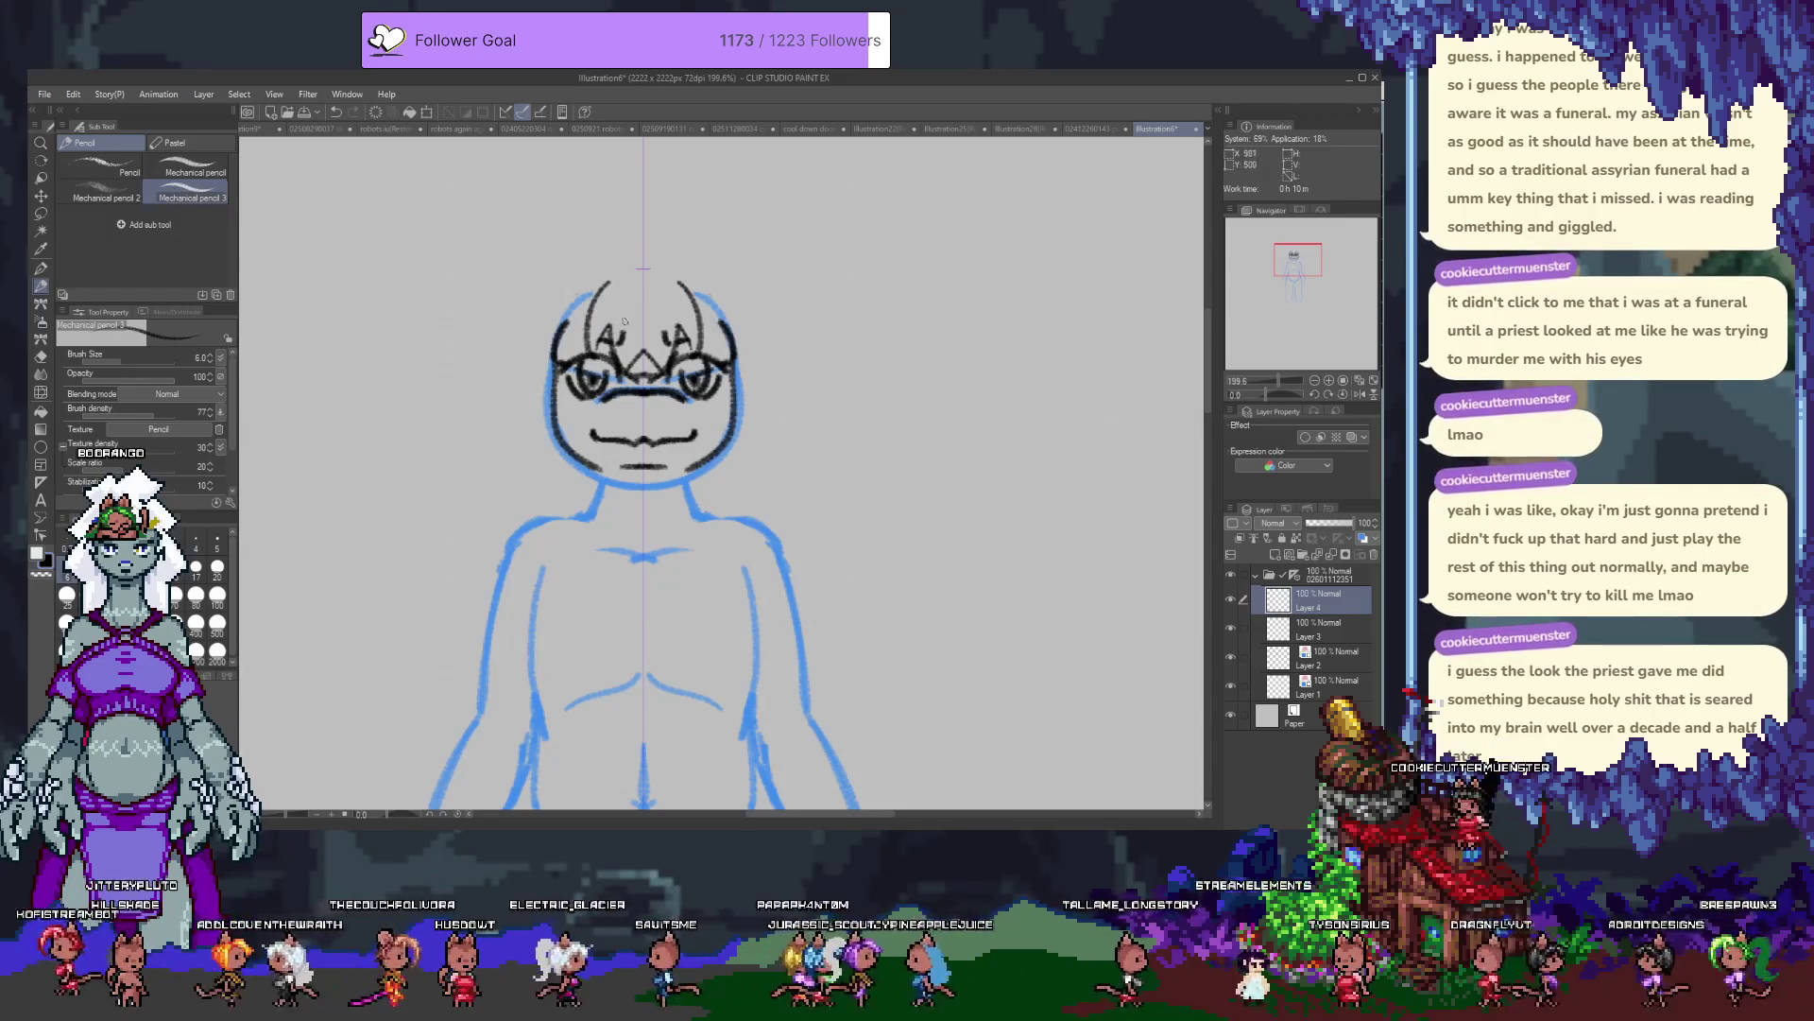
pyautogui.hotkey('ctrl', 'z')
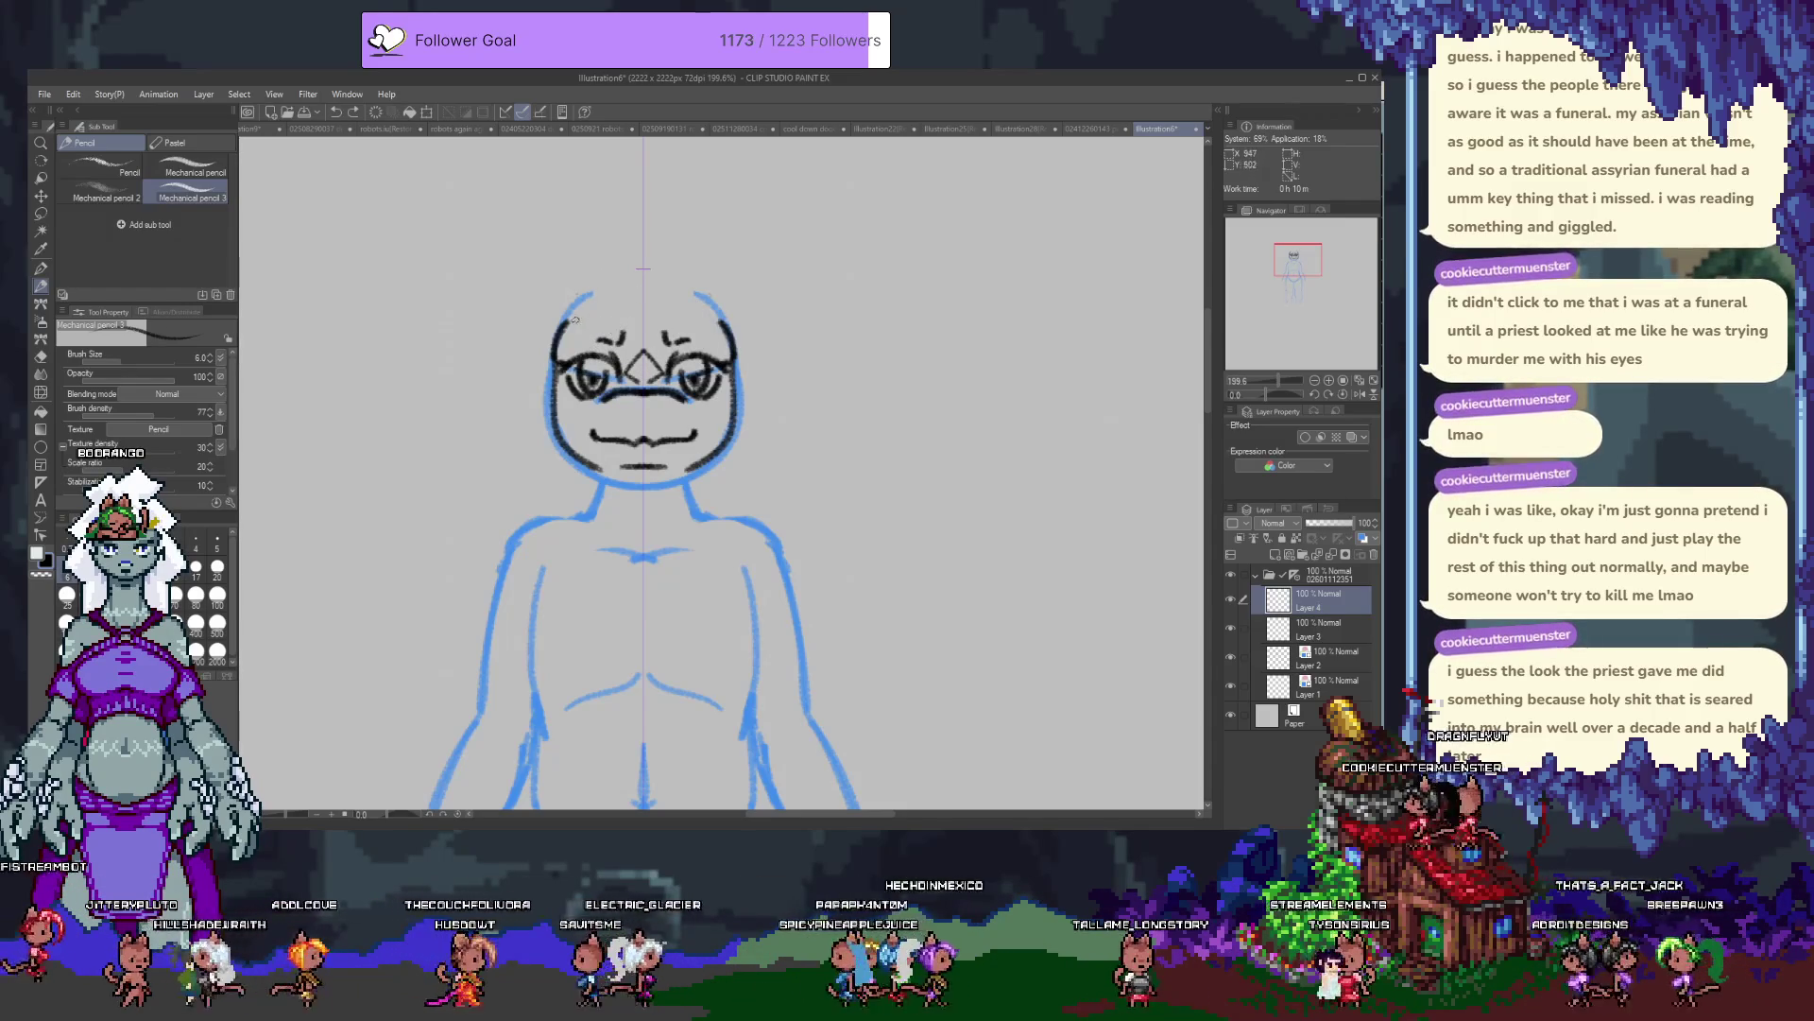
pyautogui.moveTo(553, 332); pyautogui.dragTo(578, 235)
pyautogui.hotkey('ctrl', 'z')
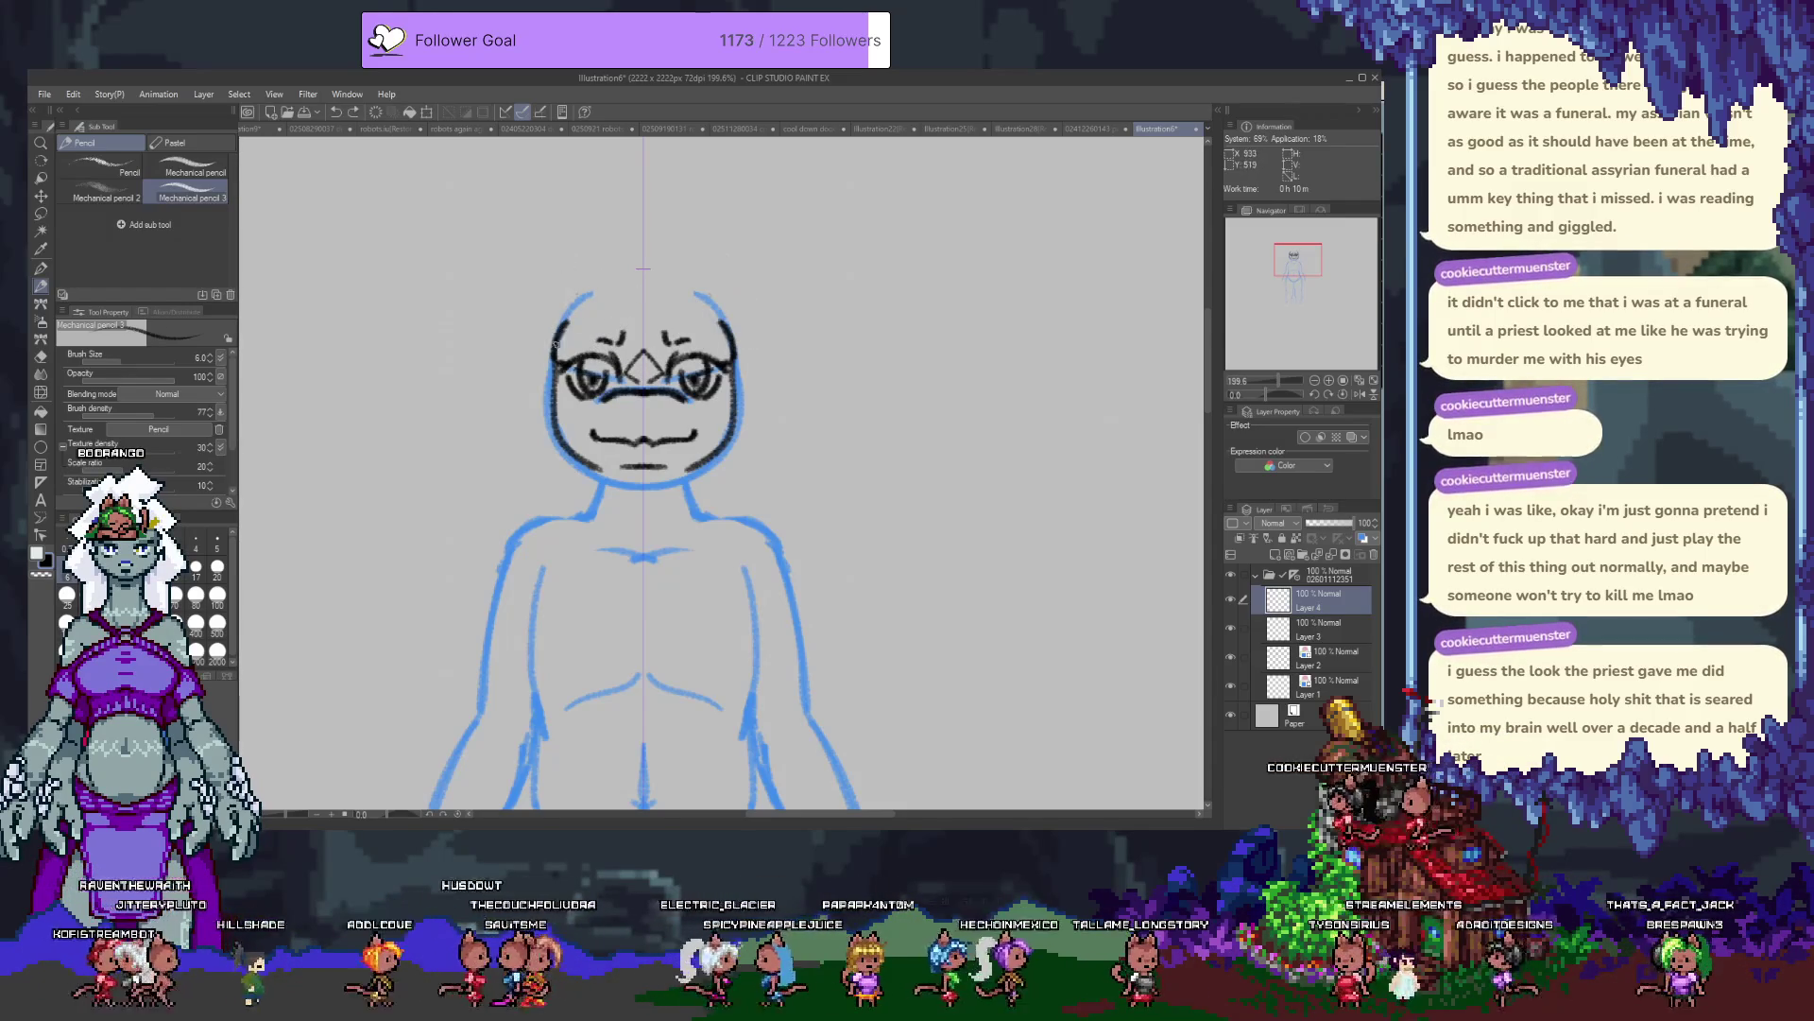
pyautogui.moveTo(565, 314)
pyautogui.mouseDown()
pyautogui.moveTo(557, 331)
pyautogui.moveTo(559, 245)
pyautogui.moveTo(599, 277)
pyautogui.moveTo(576, 310)
pyautogui.moveTo(601, 291)
pyautogui.mouseUp()
pyautogui.hotkey('ctrl', 'z')
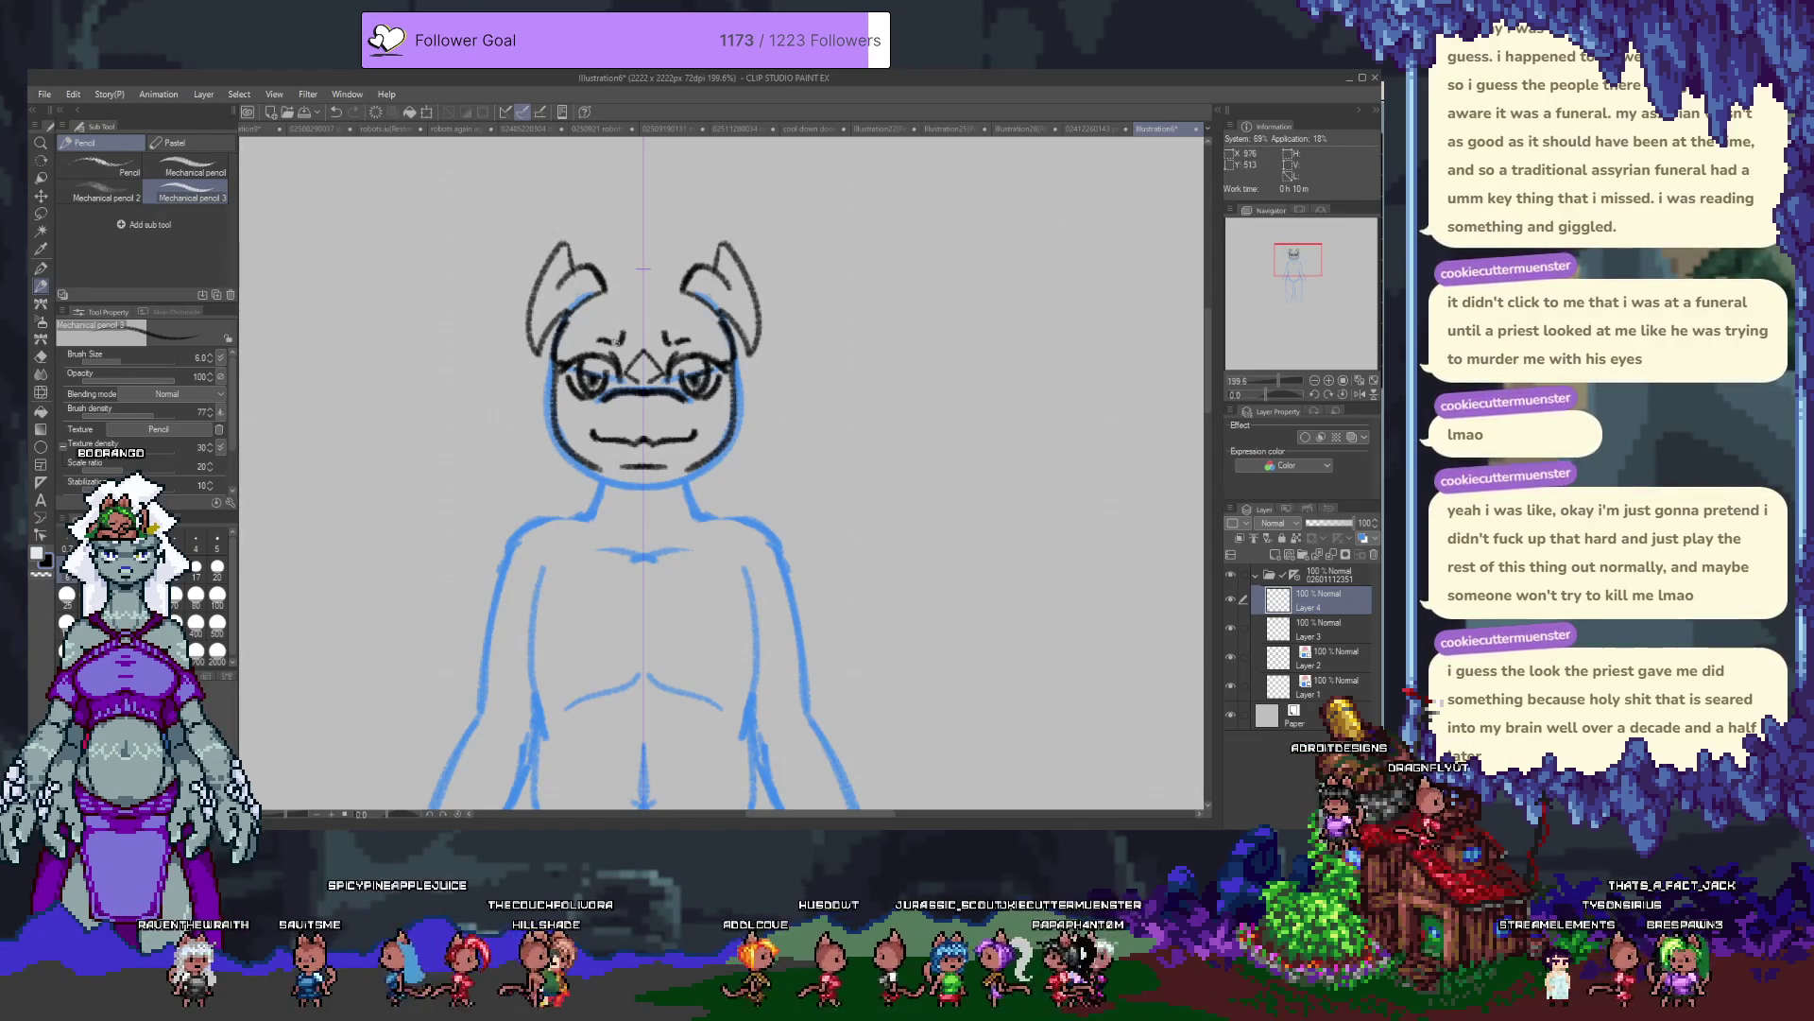
pyautogui.moveTo(580, 303); pyautogui.dragTo(615, 288)
pyautogui.hotkey('ctrl', 'z')
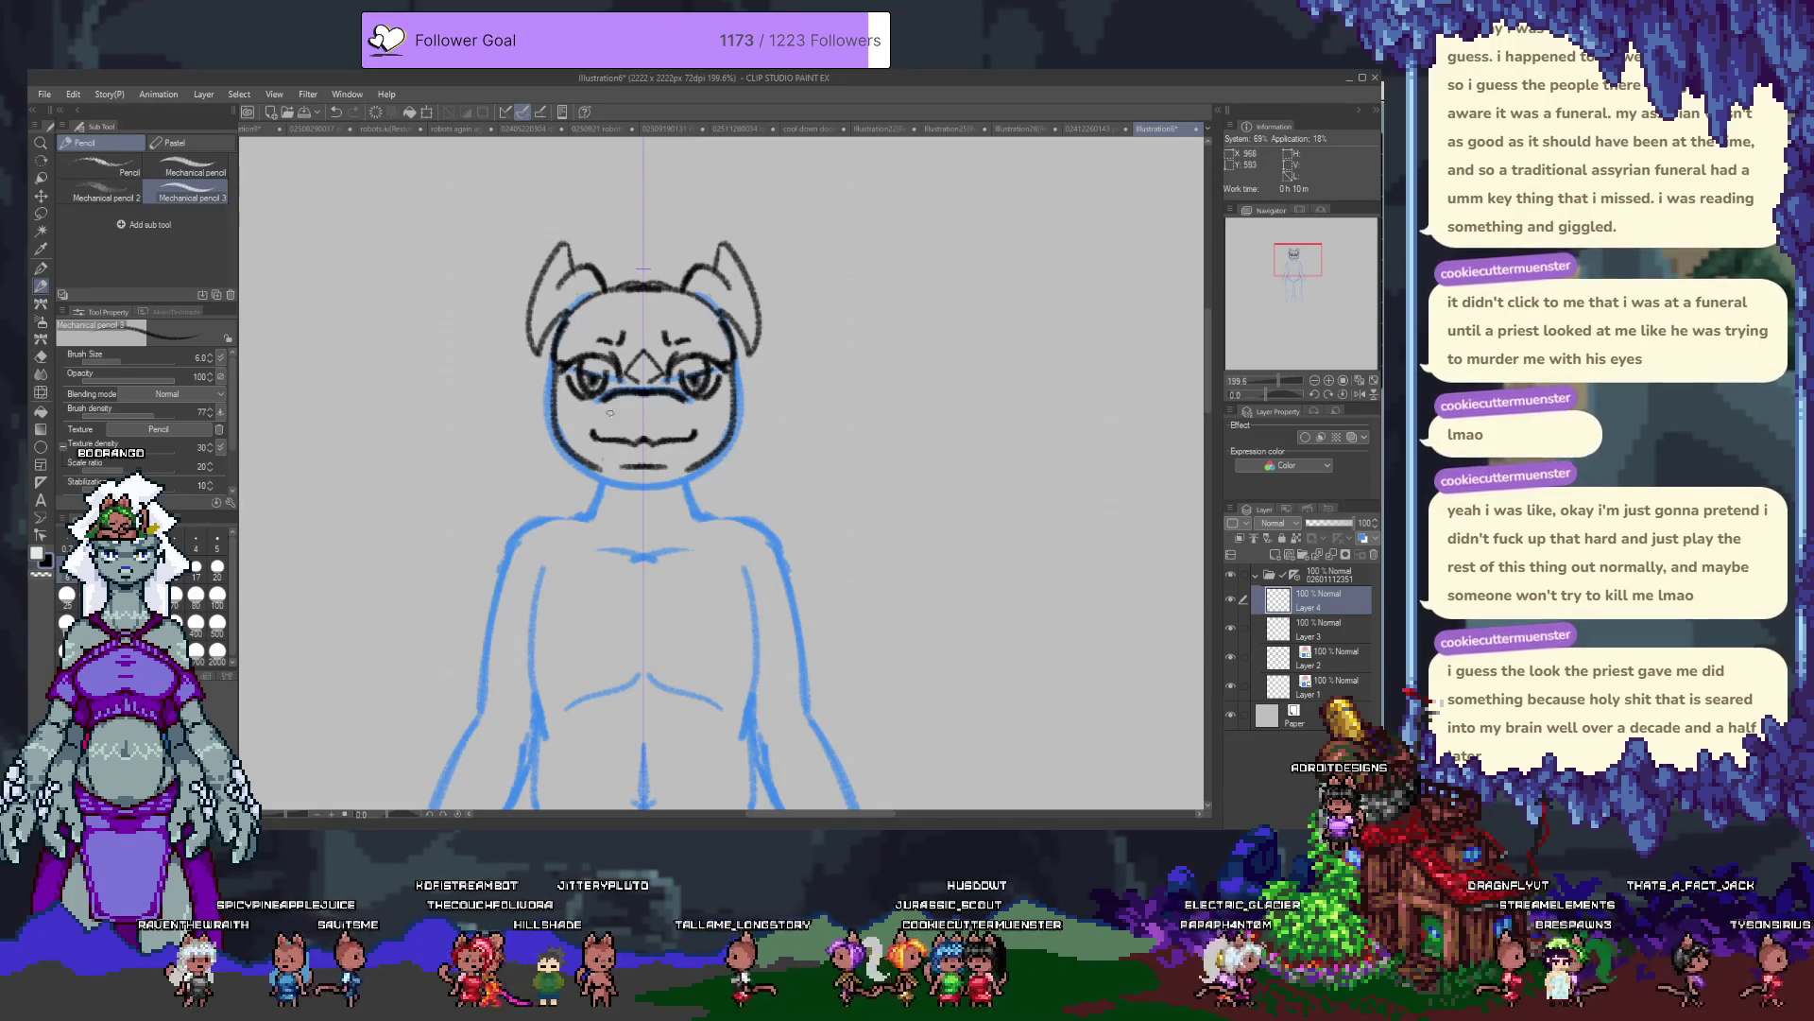
# Draw a hair arc across the top of the head joining the two ears.
pyautogui.press('e')
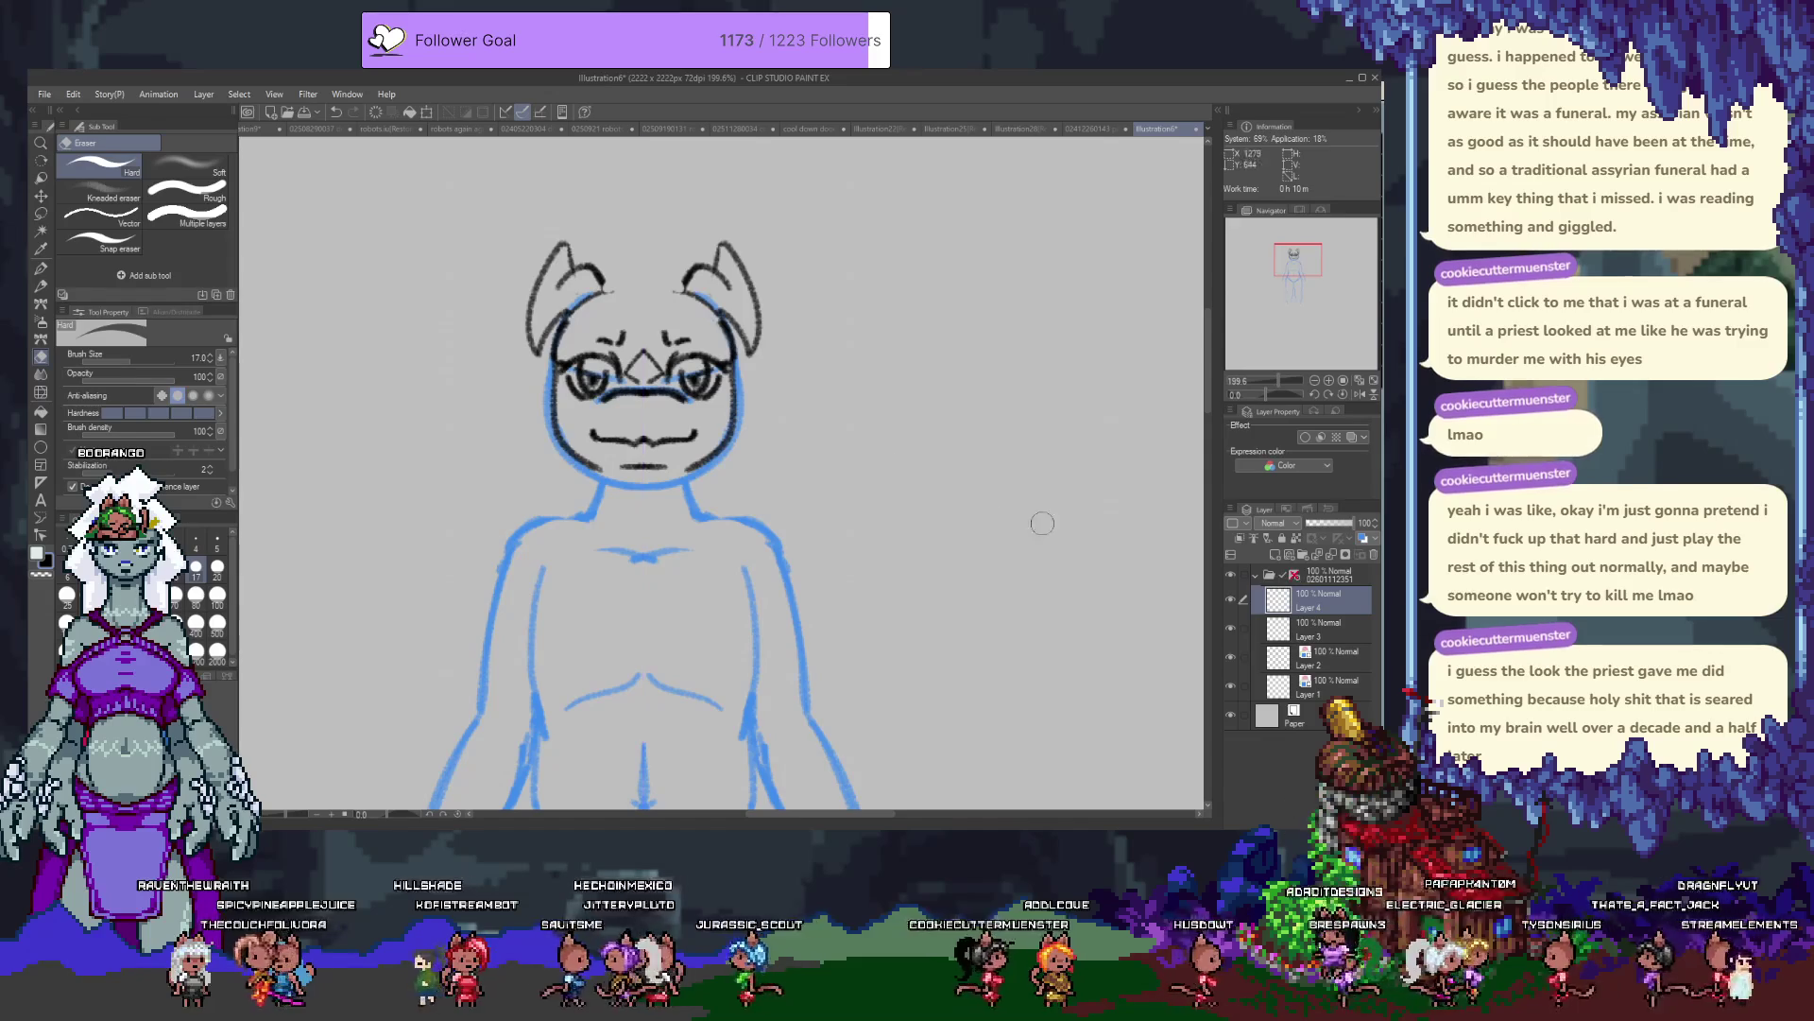
pyautogui.press('p')
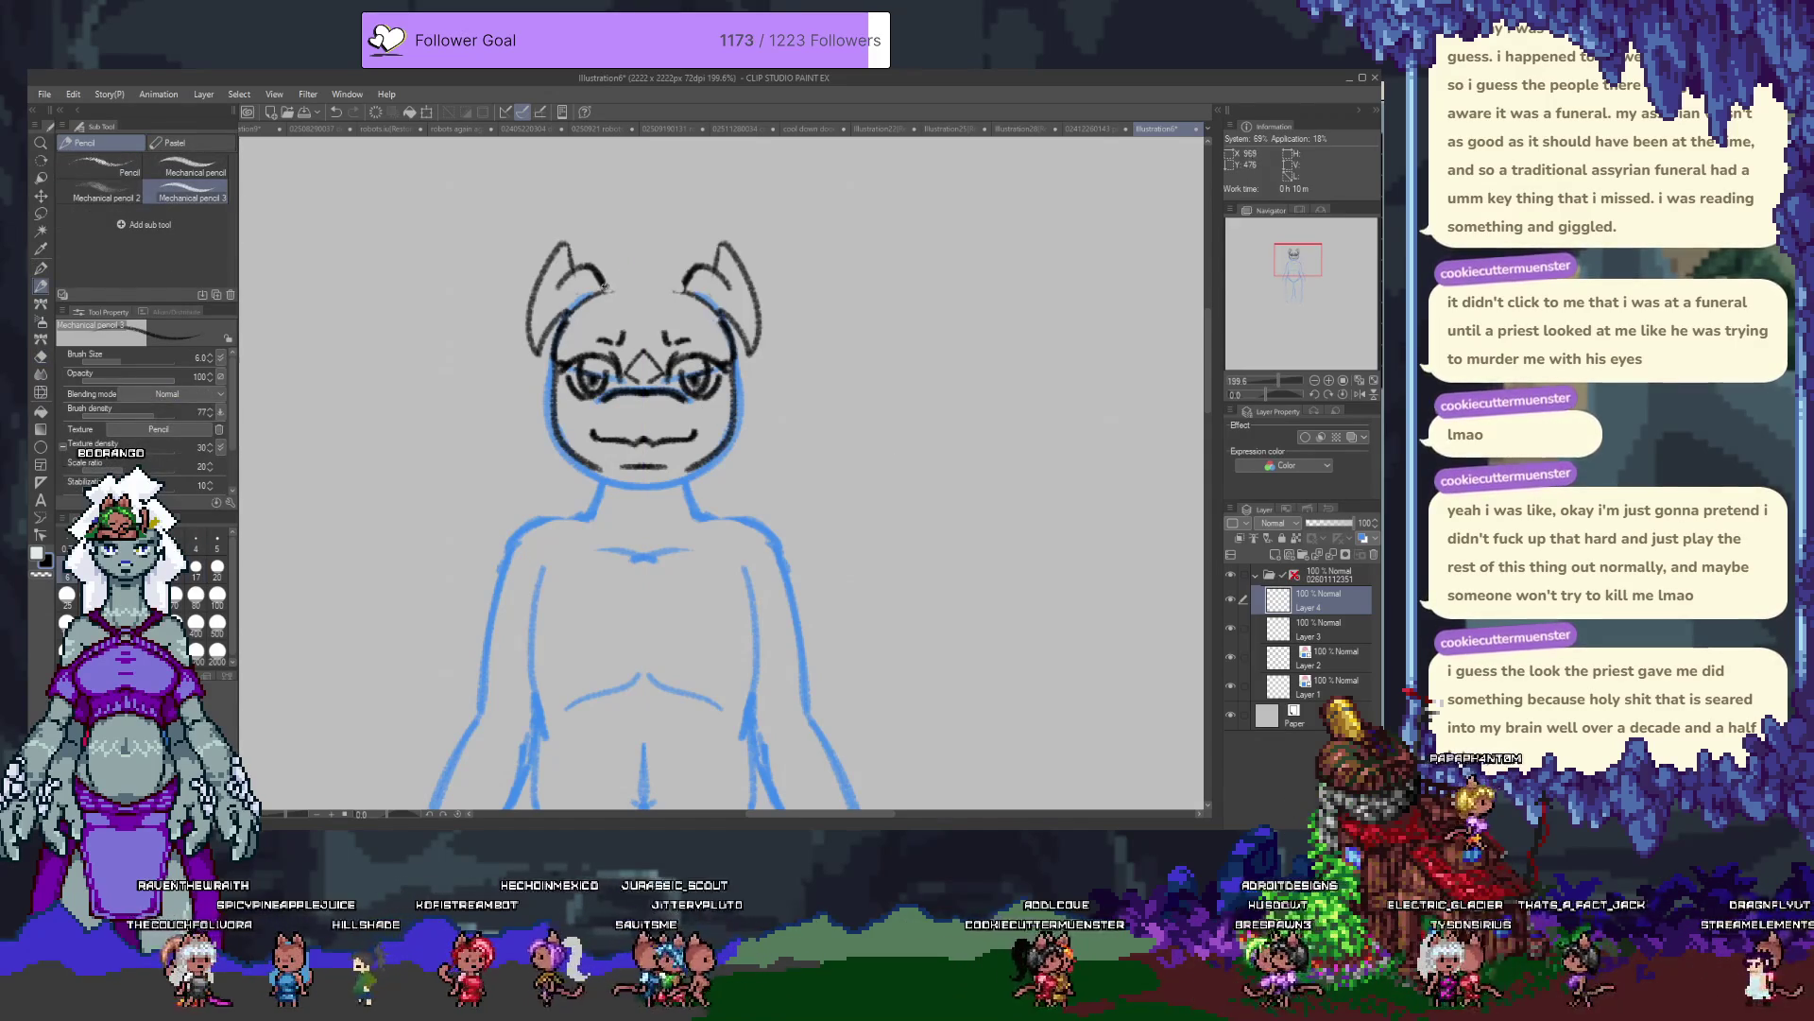
pyautogui.moveTo(612, 288); pyautogui.dragTo(692, 326)
pyautogui.hotkey('ctrl', 'z')
pyautogui.moveTo(604, 283); pyautogui.dragTo(694, 288)
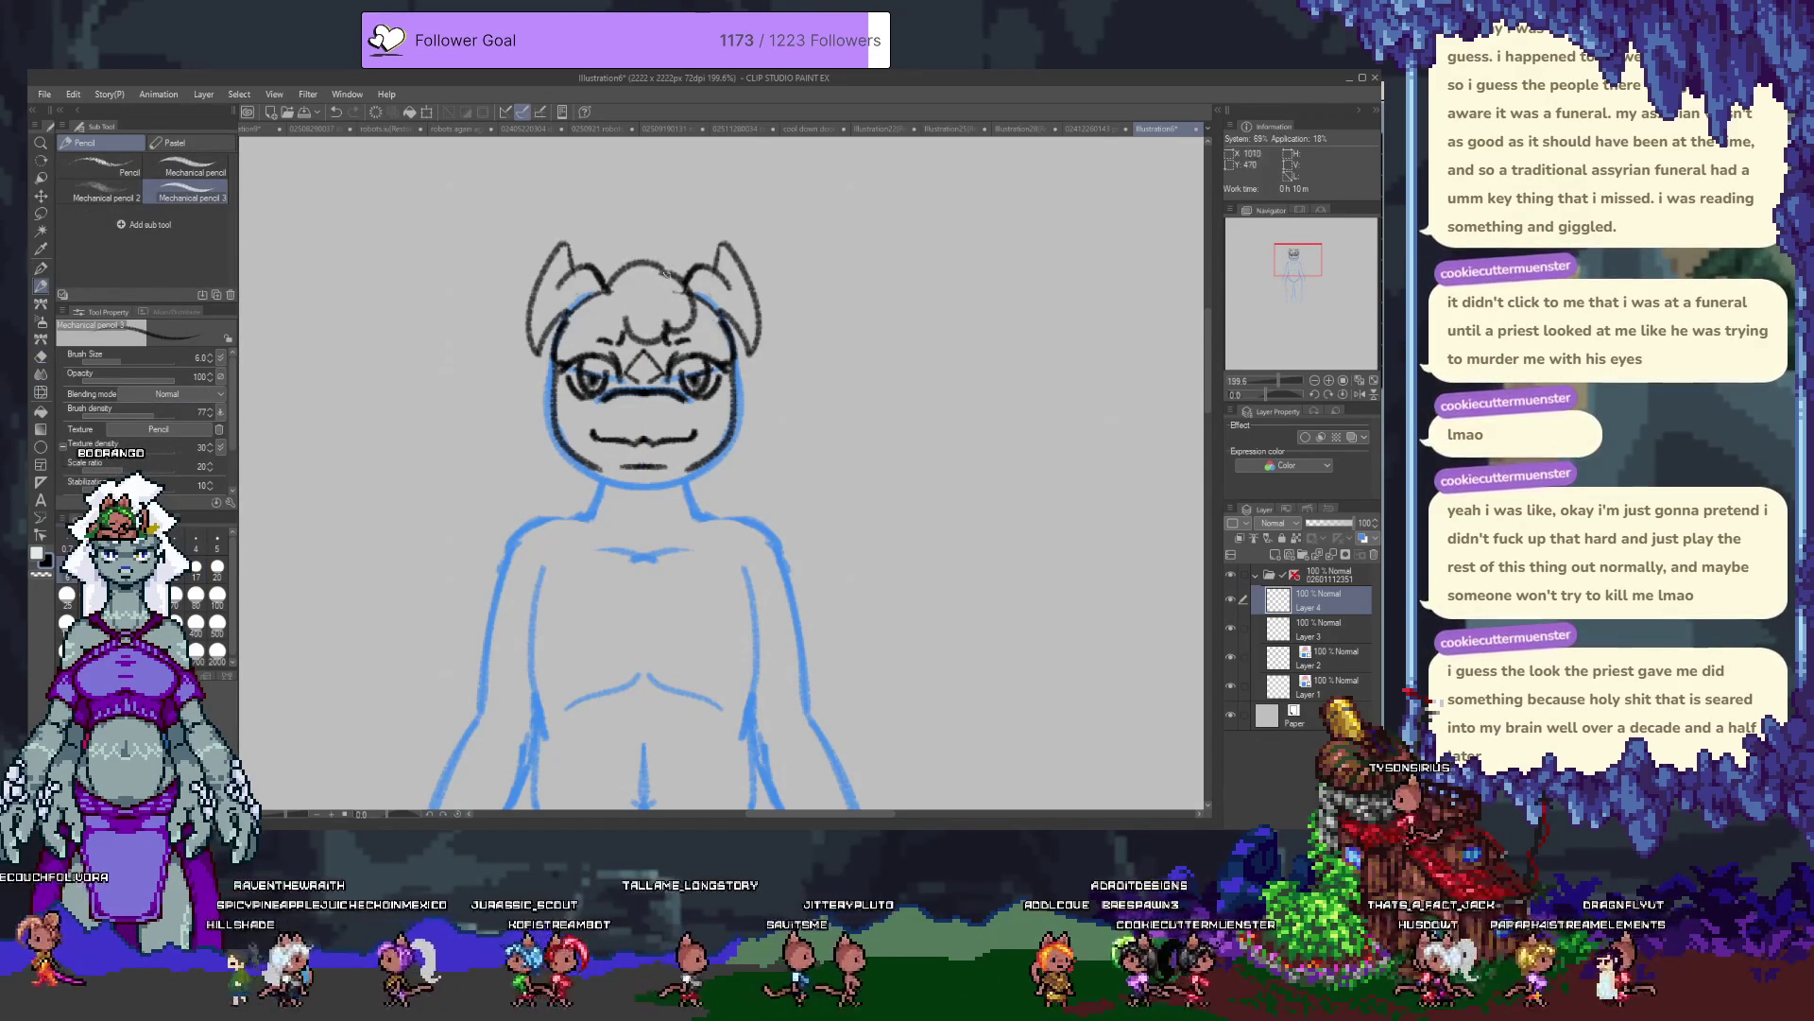
# Draw mirrored side hair and forehead bangs, then add Layer 5 above Layer 4.
pyautogui.moveTo(810, 210)
pyautogui.mouseDown()
pyautogui.moveTo(1134, 580)
pyautogui.moveTo(643, 803)
pyautogui.mouseUp()
pyautogui.moveTo(536, 350)
pyautogui.mouseDown()
pyautogui.moveTo(511, 408)
pyautogui.moveTo(568, 466)
pyautogui.moveTo(561, 518)
pyautogui.mouseUp()
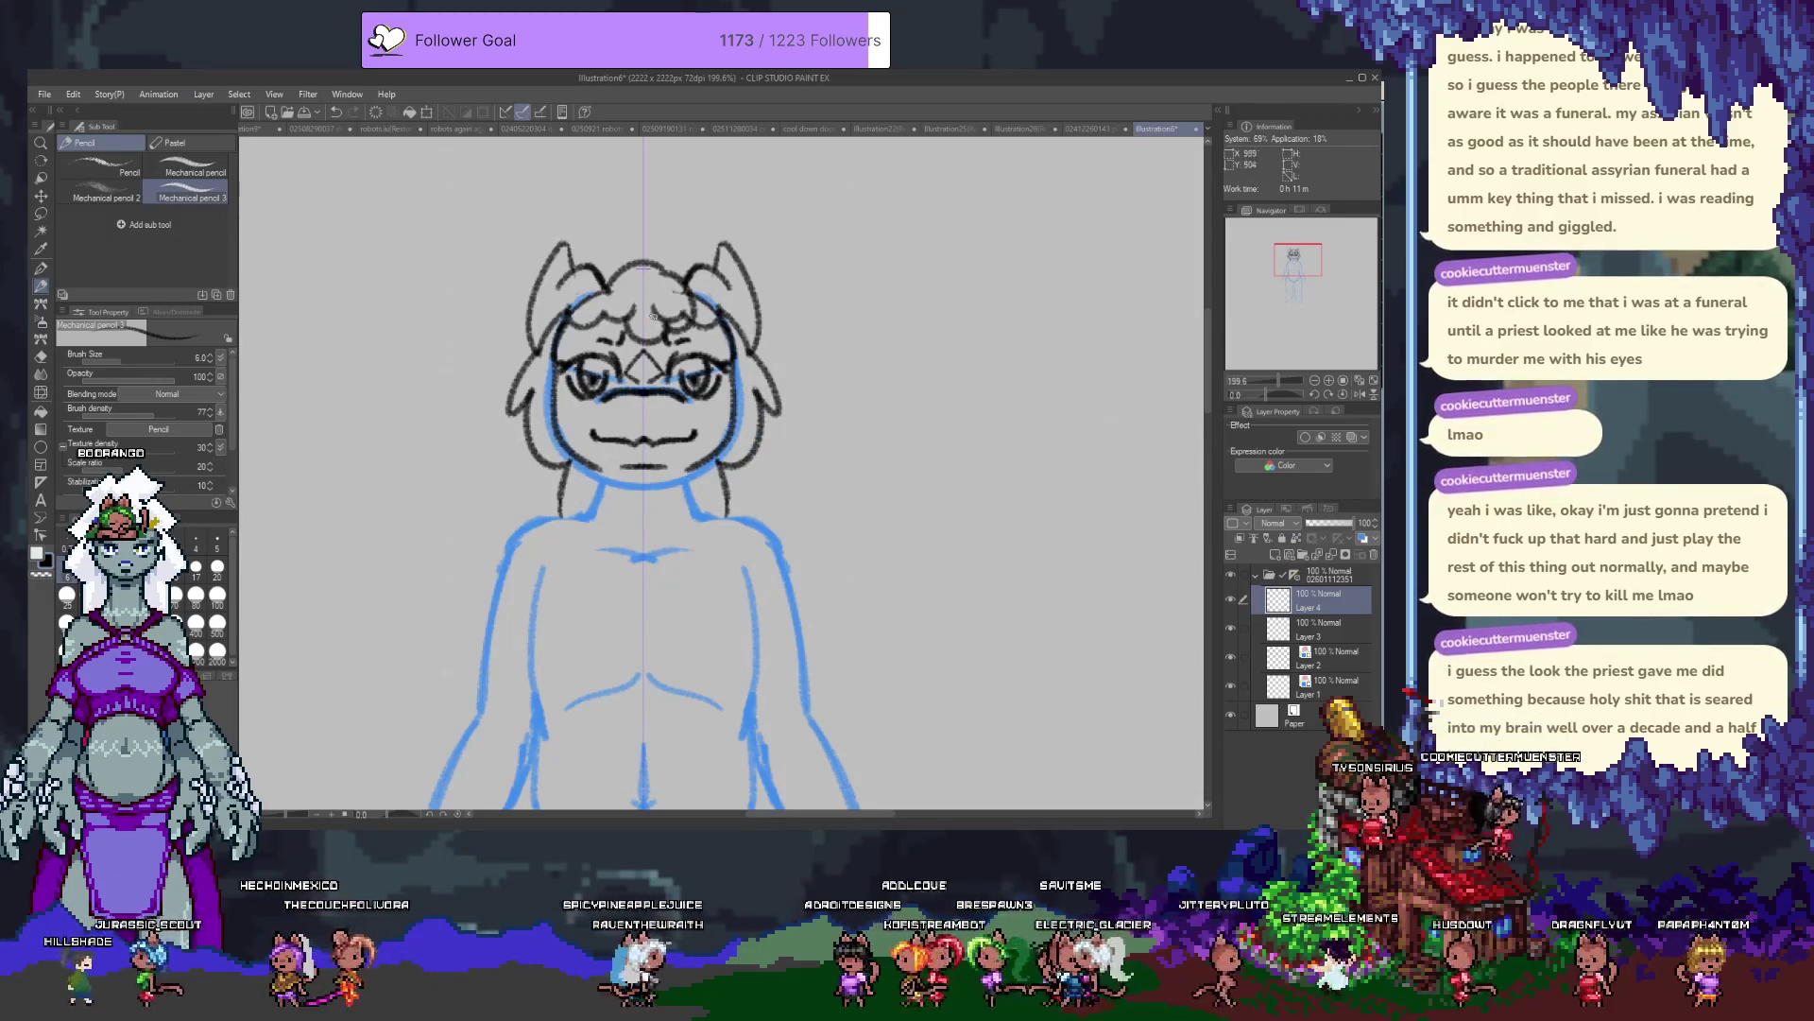
pyautogui.moveTo(633, 304)
pyautogui.mouseDown()
pyautogui.moveTo(567, 329)
pyautogui.moveTo(638, 315)
pyautogui.mouseUp()
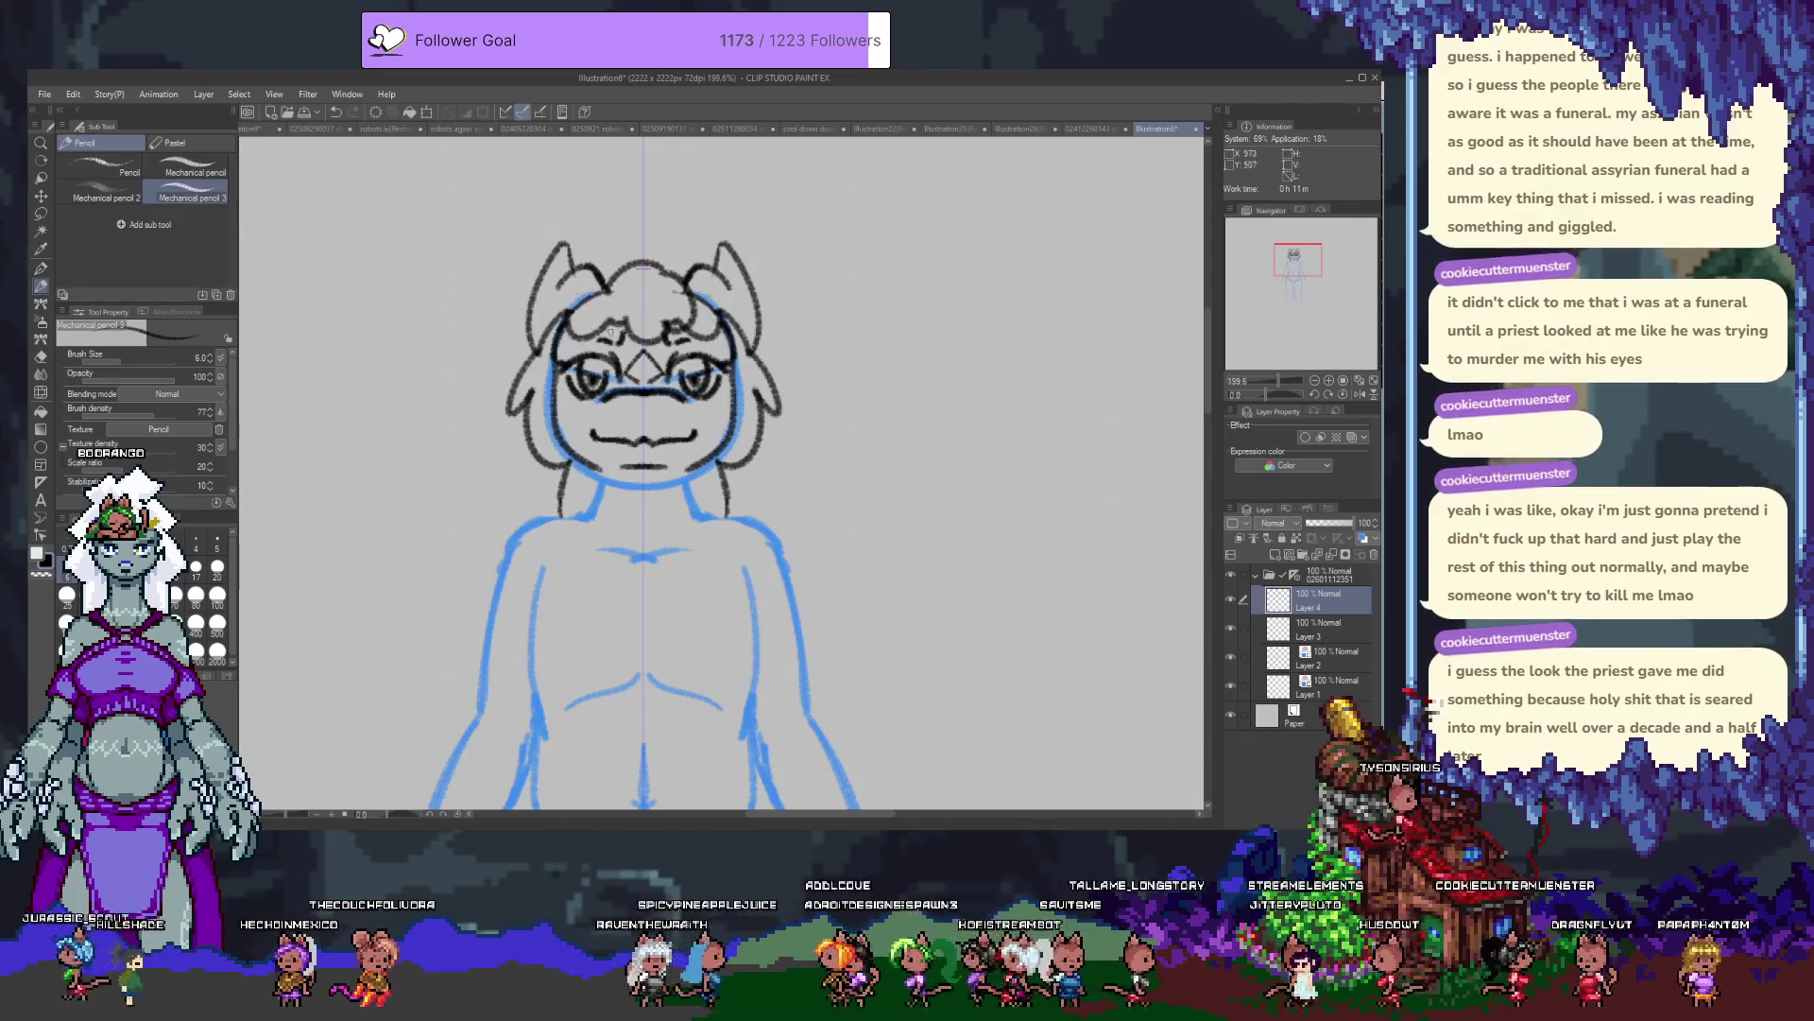
pyautogui.moveTo(537, 539); pyautogui.dragTo(579, 399)
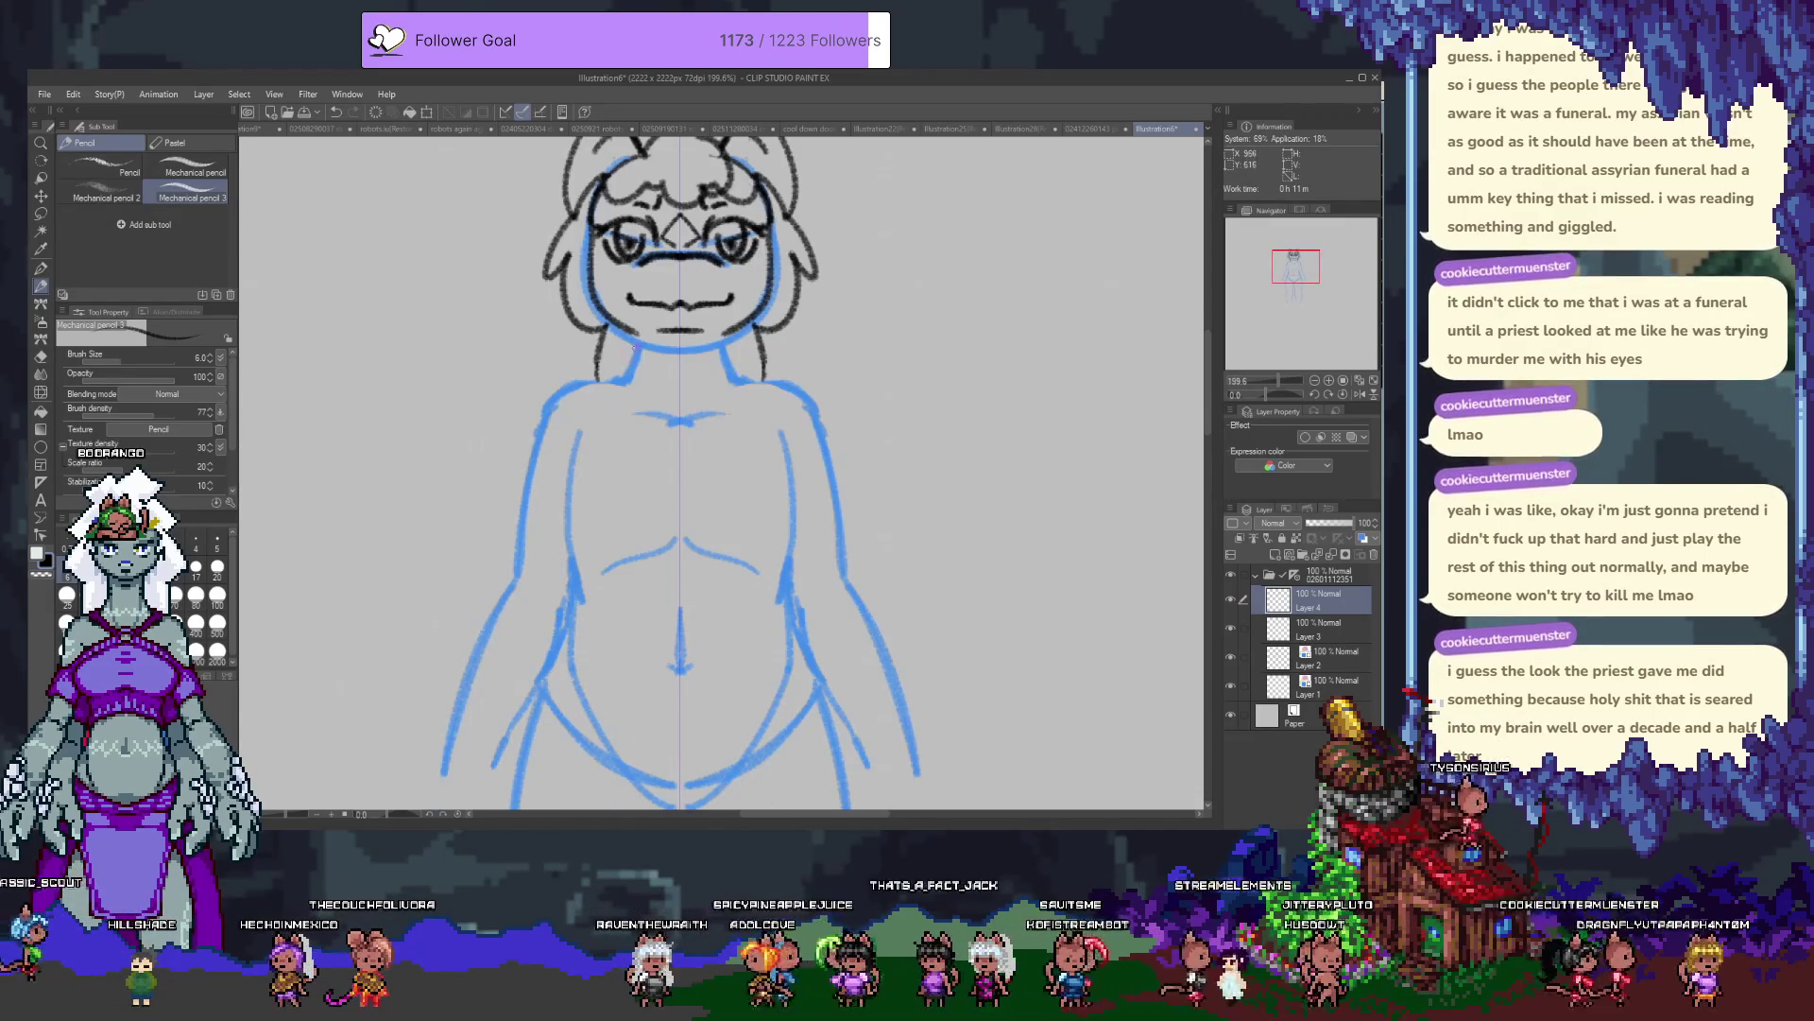
pyautogui.click(1275, 556)
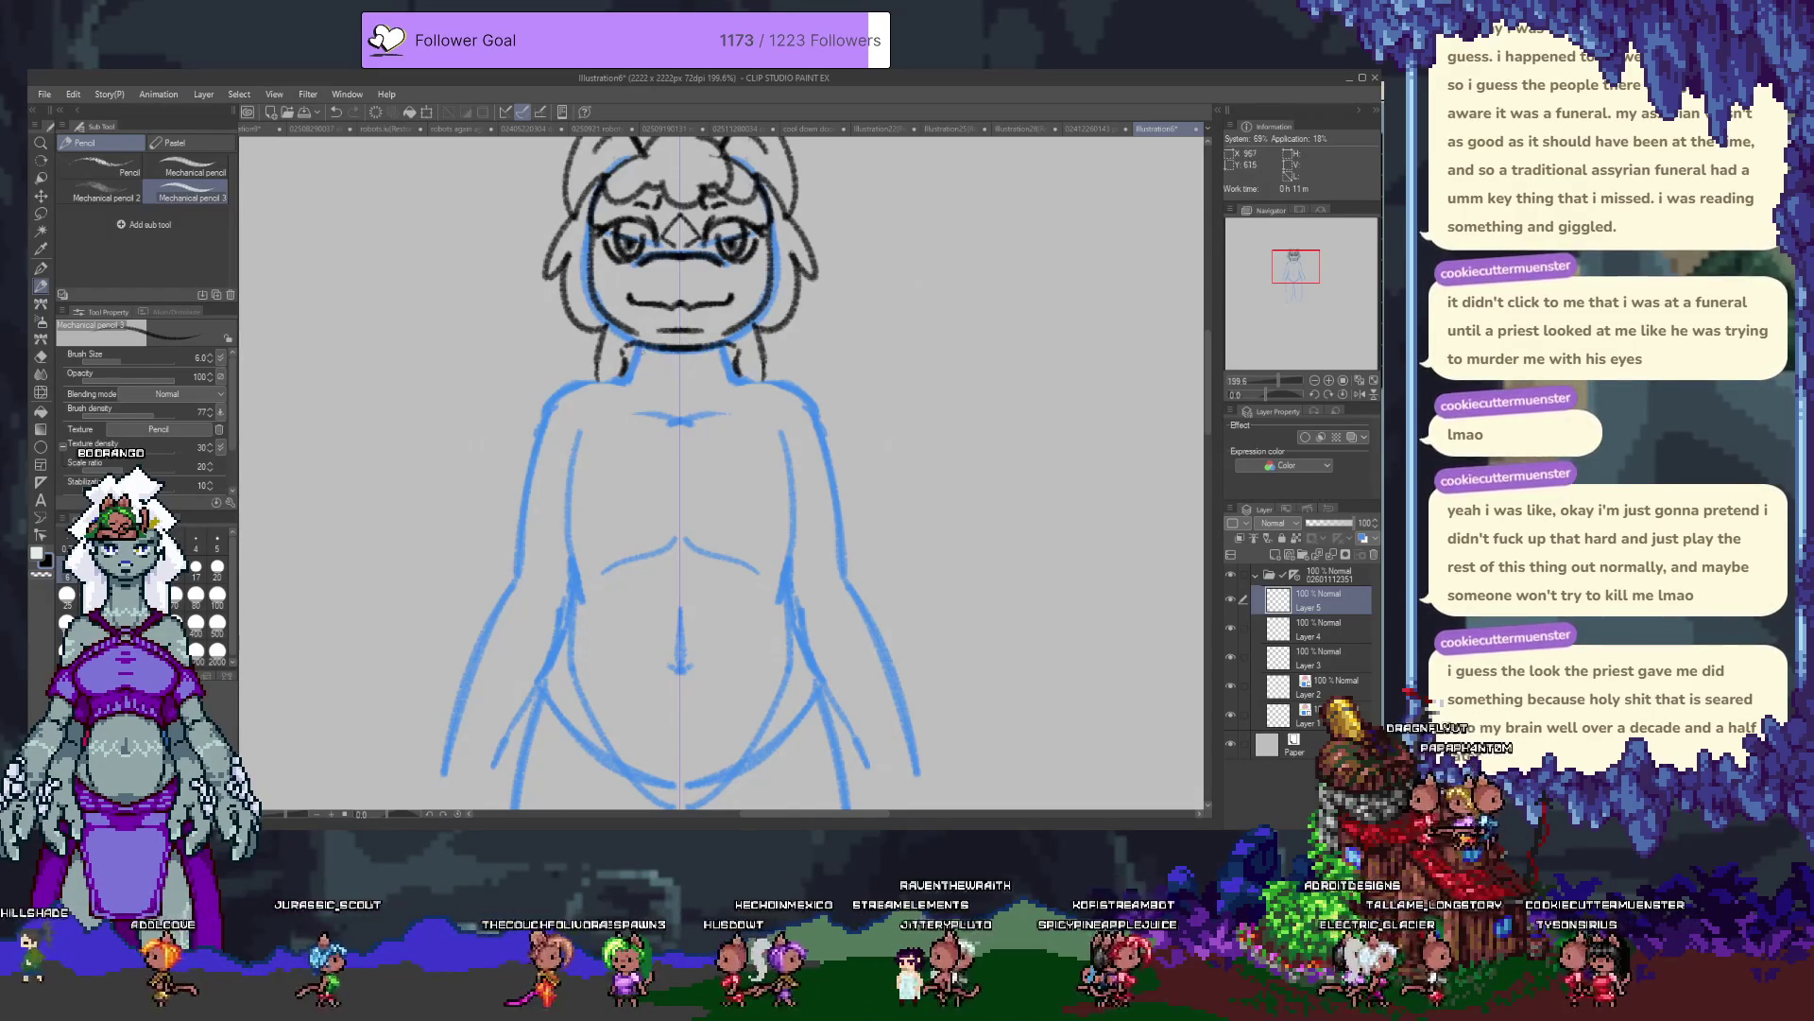
# Ink mirrored torso side lines from the shoulders downward, redrawing them until they fit.
pyautogui.moveTo(621, 373); pyautogui.dragTo(564, 463)
pyautogui.moveTo(741, 364)
pyautogui.mouseDown()
pyautogui.moveTo(798, 463)
pyautogui.moveTo(786, 569)
pyautogui.mouseUp()
pyautogui.moveTo(572, 571); pyautogui.dragTo(565, 463)
pyautogui.hotkey('ctrl', 'z')
pyautogui.hotkey('ctrl', 'y')
pyautogui.hotkey('ctrl', 'z')
pyautogui.hotkey('ctrl', 'z')
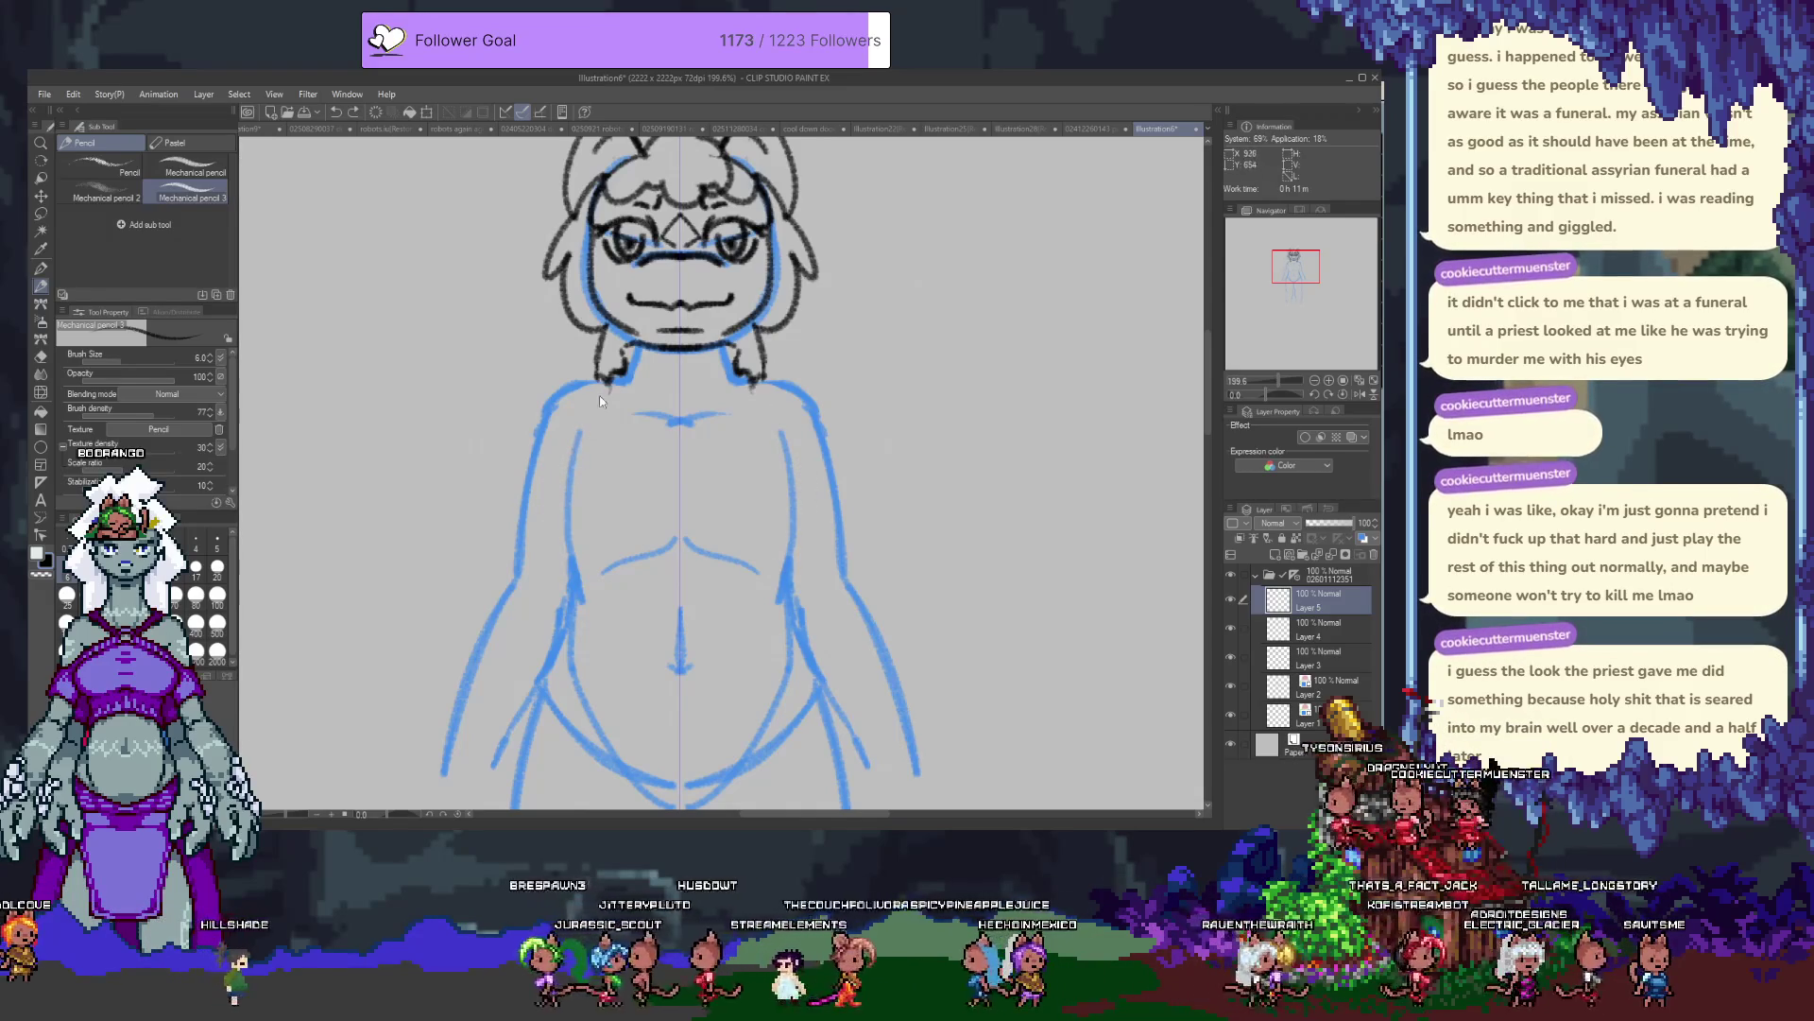
pyautogui.moveTo(610, 382); pyautogui.dragTo(543, 468)
pyautogui.moveTo(752, 382)
pyautogui.mouseDown()
pyautogui.moveTo(818, 466)
pyautogui.moveTo(792, 536)
pyautogui.mouseUp()
pyautogui.moveTo(543, 467); pyautogui.dragTo(567, 534)
pyautogui.hotkey('ctrl', 'z')
pyautogui.moveTo(543, 468); pyautogui.dragTo(567, 534)
pyautogui.hotkey('ctrl', 'z')
pyautogui.hotkey('ctrl', 'y')
# Try a collar curve under the neck and erase the thick stroke.
pyautogui.moveTo(633, 379)
pyautogui.mouseDown()
pyautogui.moveTo(728, 389)
pyautogui.moveTo(673, 416)
pyautogui.mouseUp()
pyautogui.hotkey('ctrl', 'z')
pyautogui.press('e')
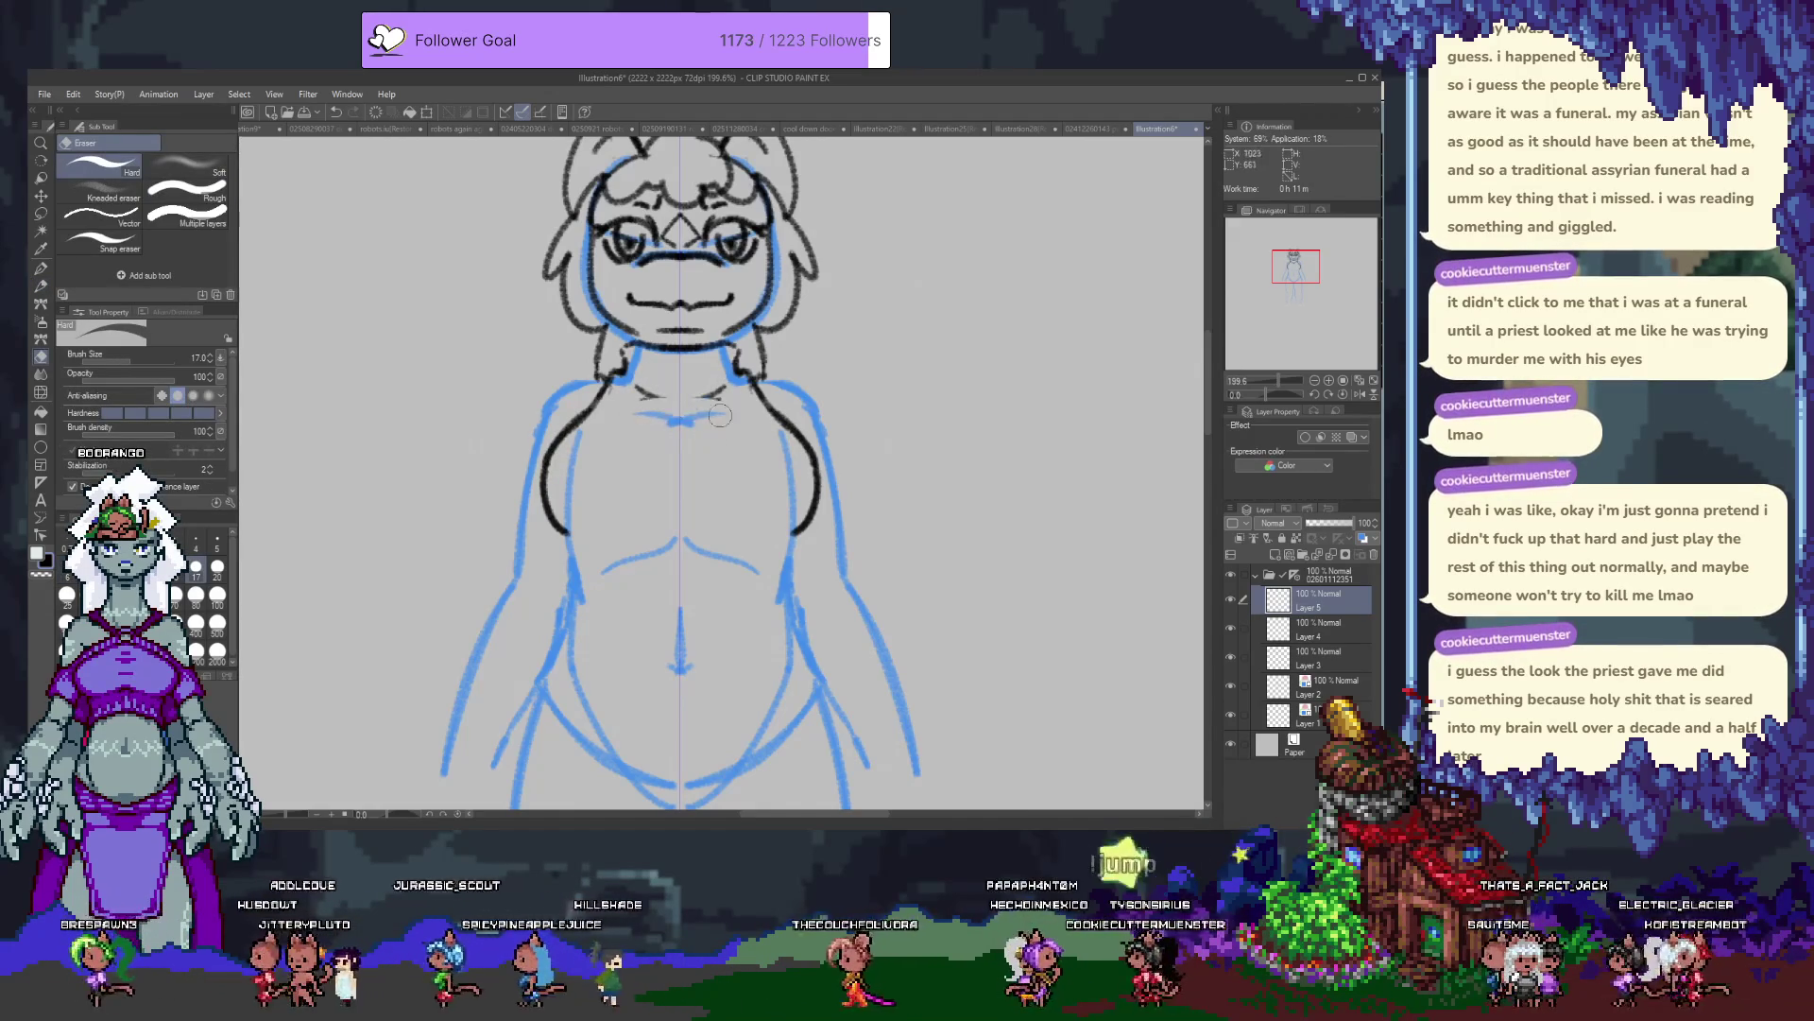
pyautogui.moveTo(632, 401); pyautogui.dragTo(716, 404)
pyautogui.press('p')
# Draw the mirrored under-chest line, redrawing it to adjust its height and length.
pyautogui.scroll(-2, 583, 428)
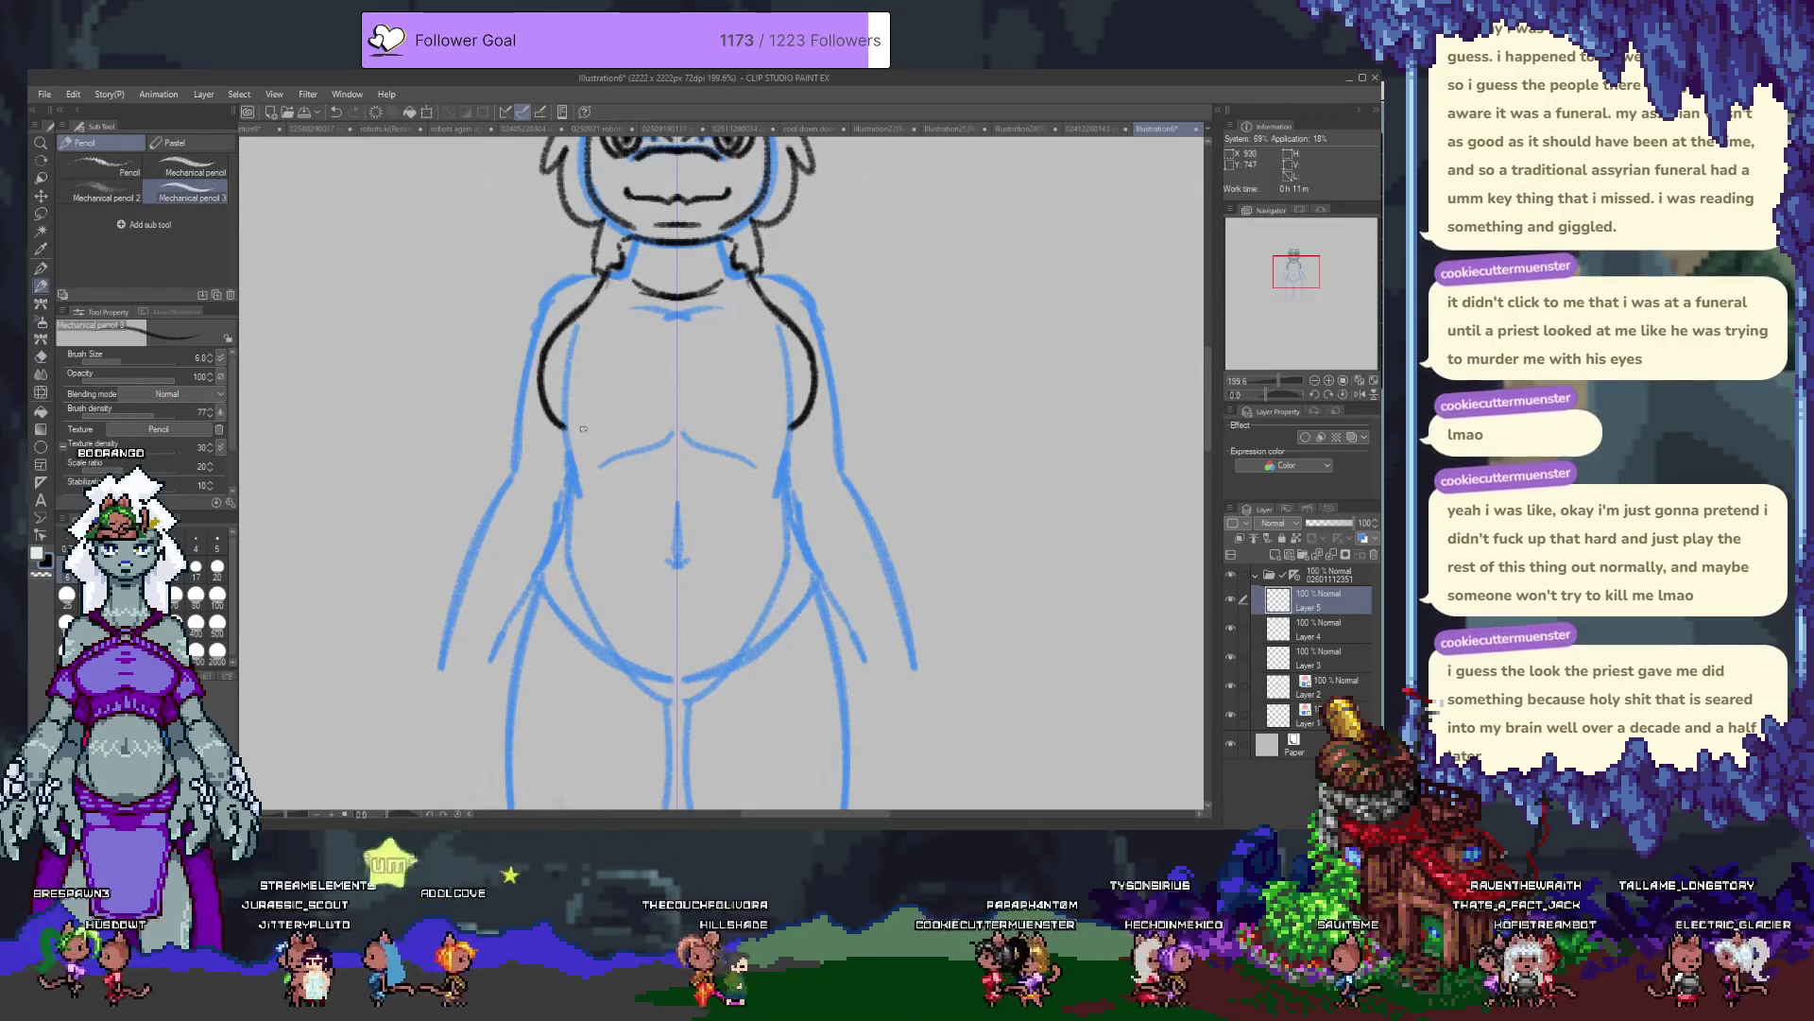
pyautogui.moveTo(593, 429); pyautogui.dragTo(764, 416)
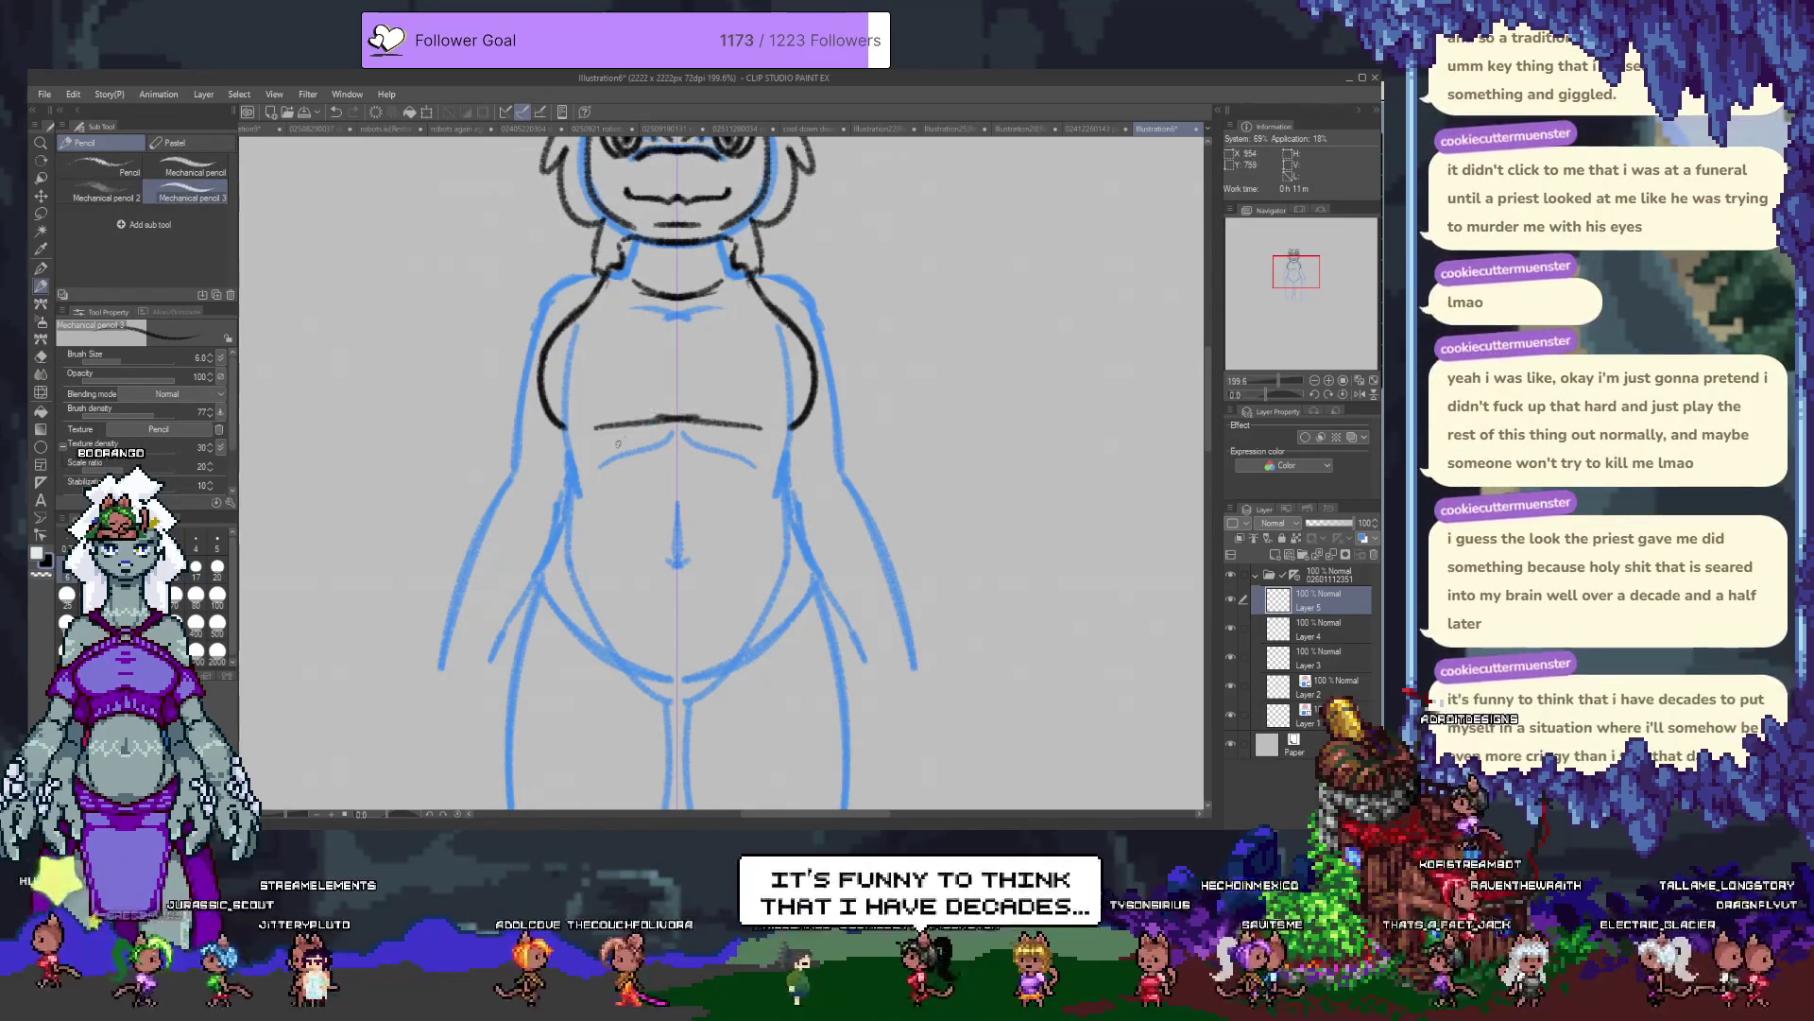
pyautogui.hotkey('ctrl', 'z')
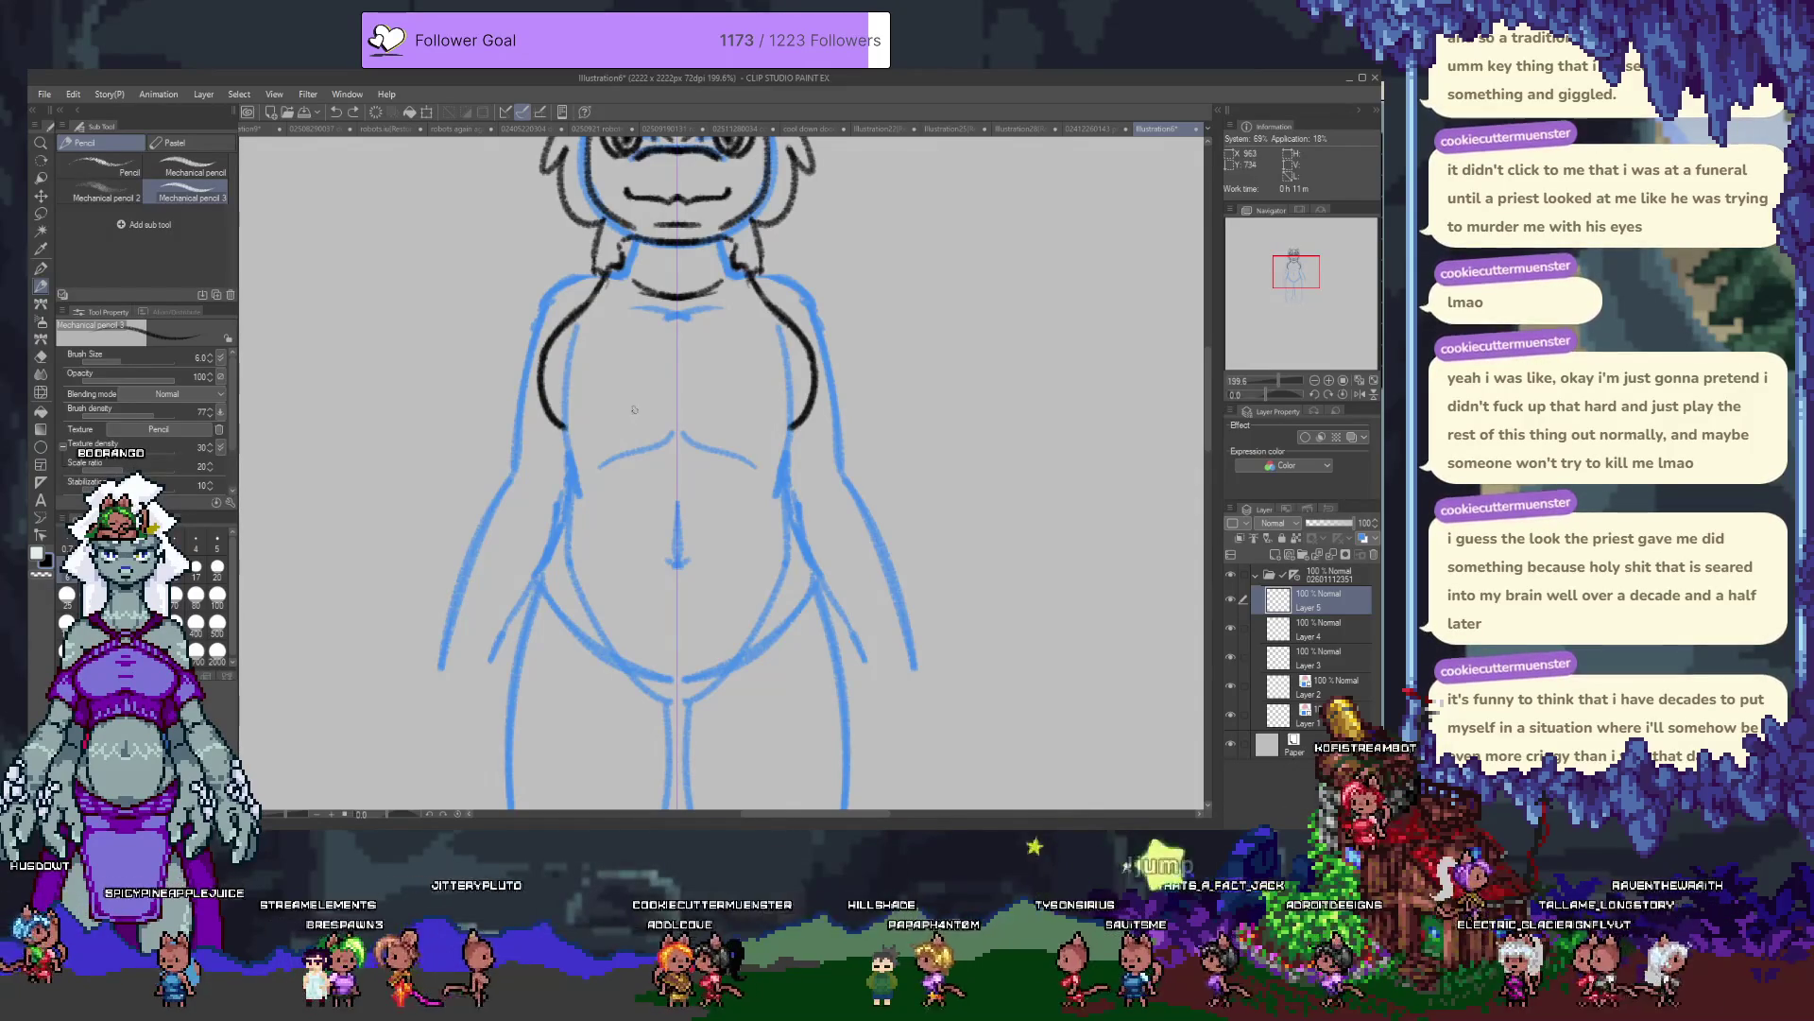
pyautogui.moveTo(595, 436); pyautogui.dragTo(661, 422)
pyautogui.hotkey('ctrl', 'z')
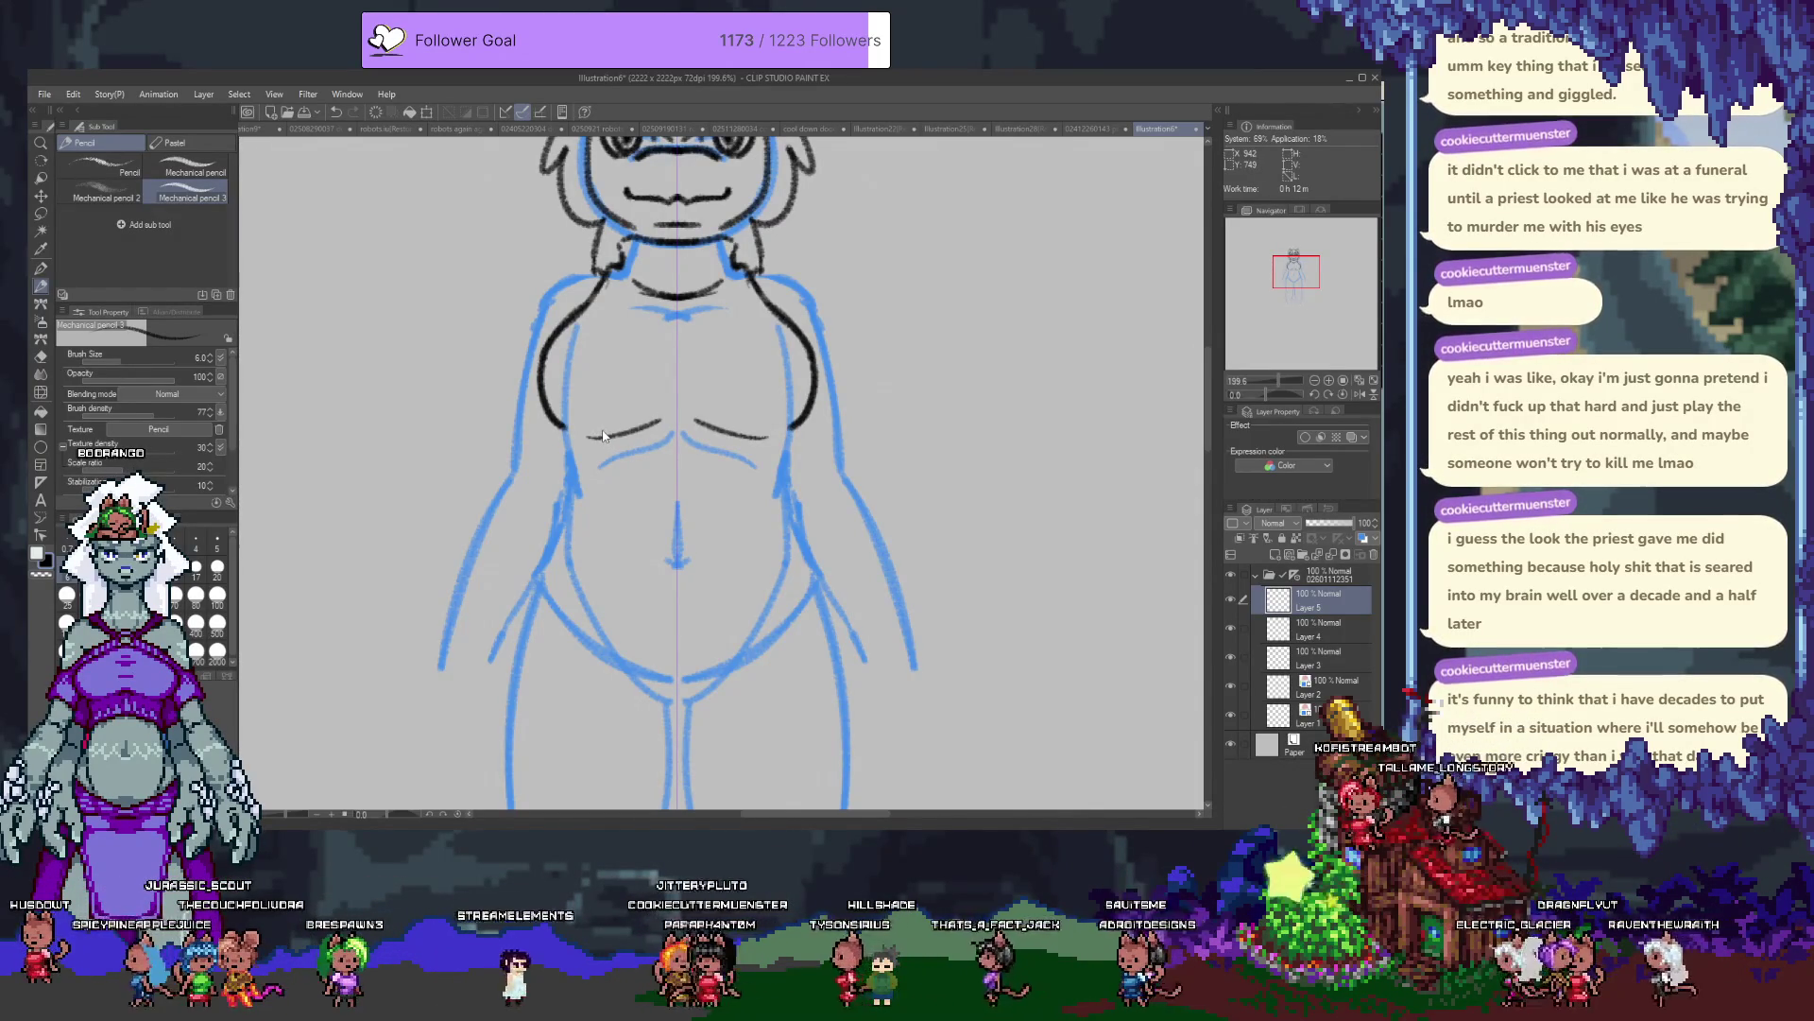
pyautogui.hotkey('ctrl', 'z')
pyautogui.moveTo(587, 437)
pyautogui.mouseDown()
pyautogui.moveTo(716, 431)
pyautogui.moveTo(677, 424)
pyautogui.mouseUp()
pyautogui.hotkey('ctrl', 'z')
pyautogui.hotkey('ctrl', 'z')
pyautogui.hotkey('ctrl', 'z')
pyautogui.hotkey('ctrl', 'z')
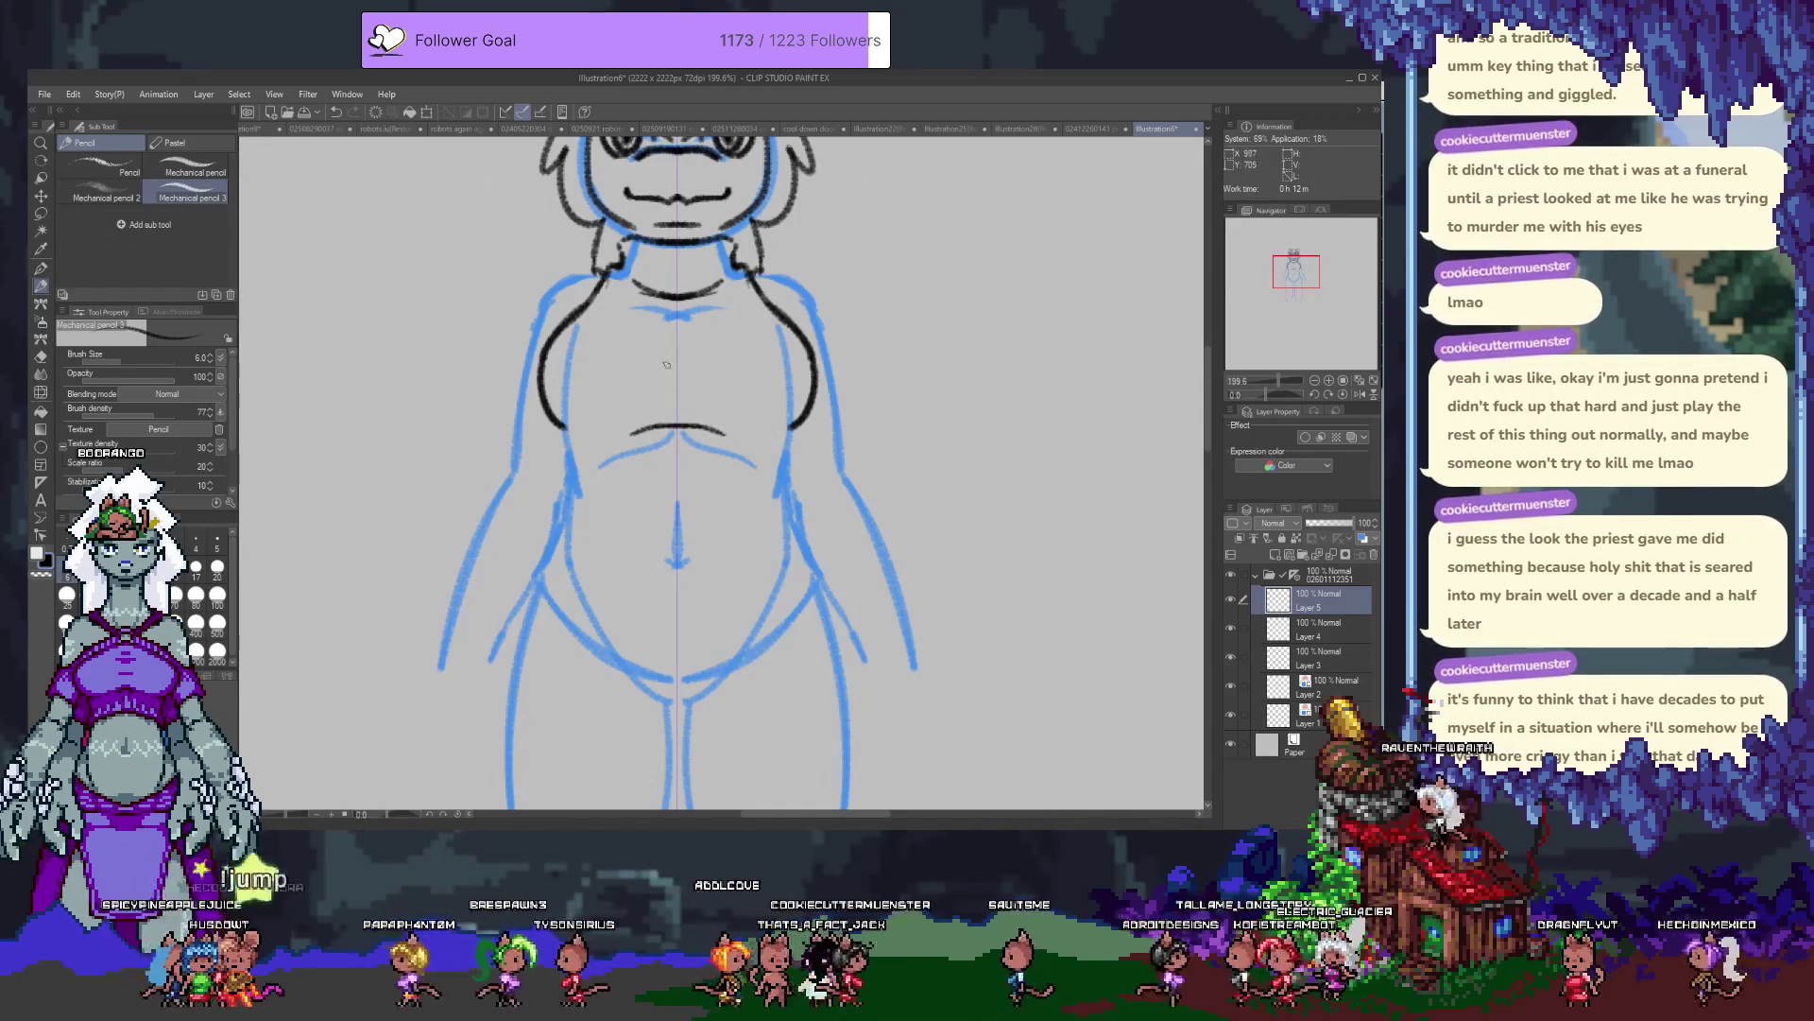
# Add short mirrored strokes at the neckline and waist.
pyautogui.moveTo(657, 304); pyautogui.dragTo(700, 313)
pyautogui.hotkey('ctrl', 'z')
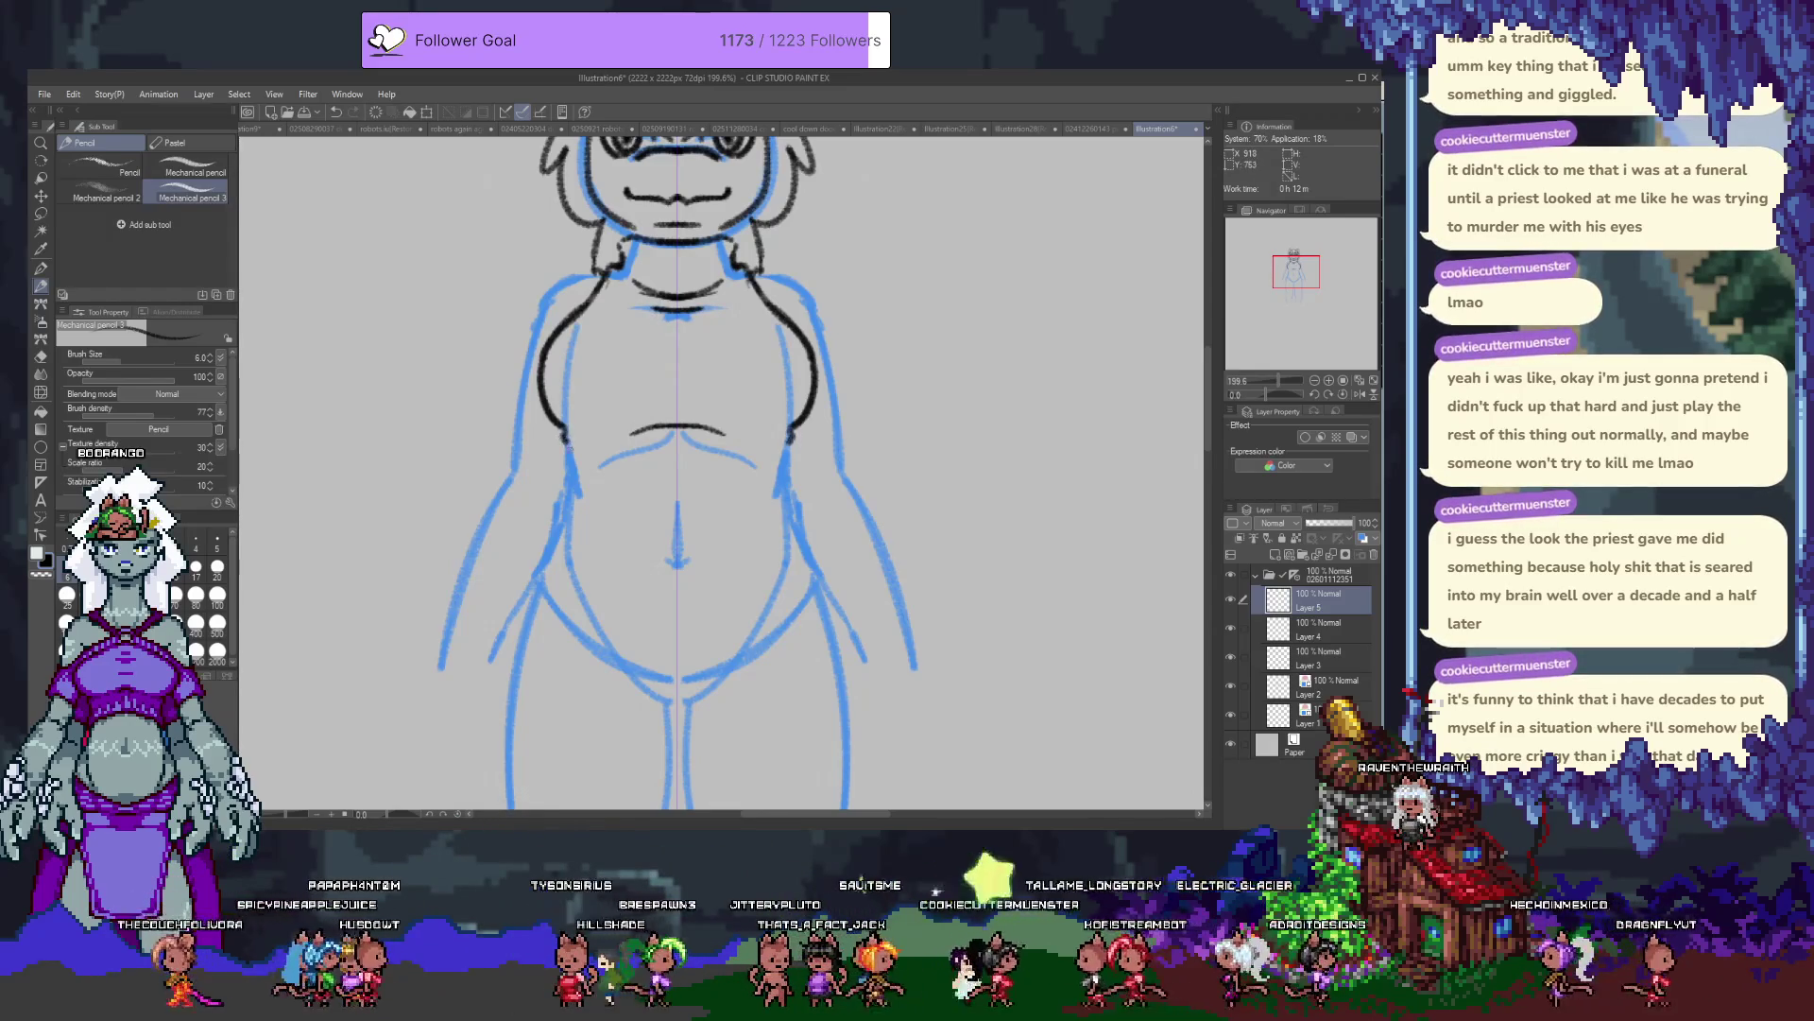
pyautogui.moveTo(570, 455); pyautogui.dragTo(535, 576)
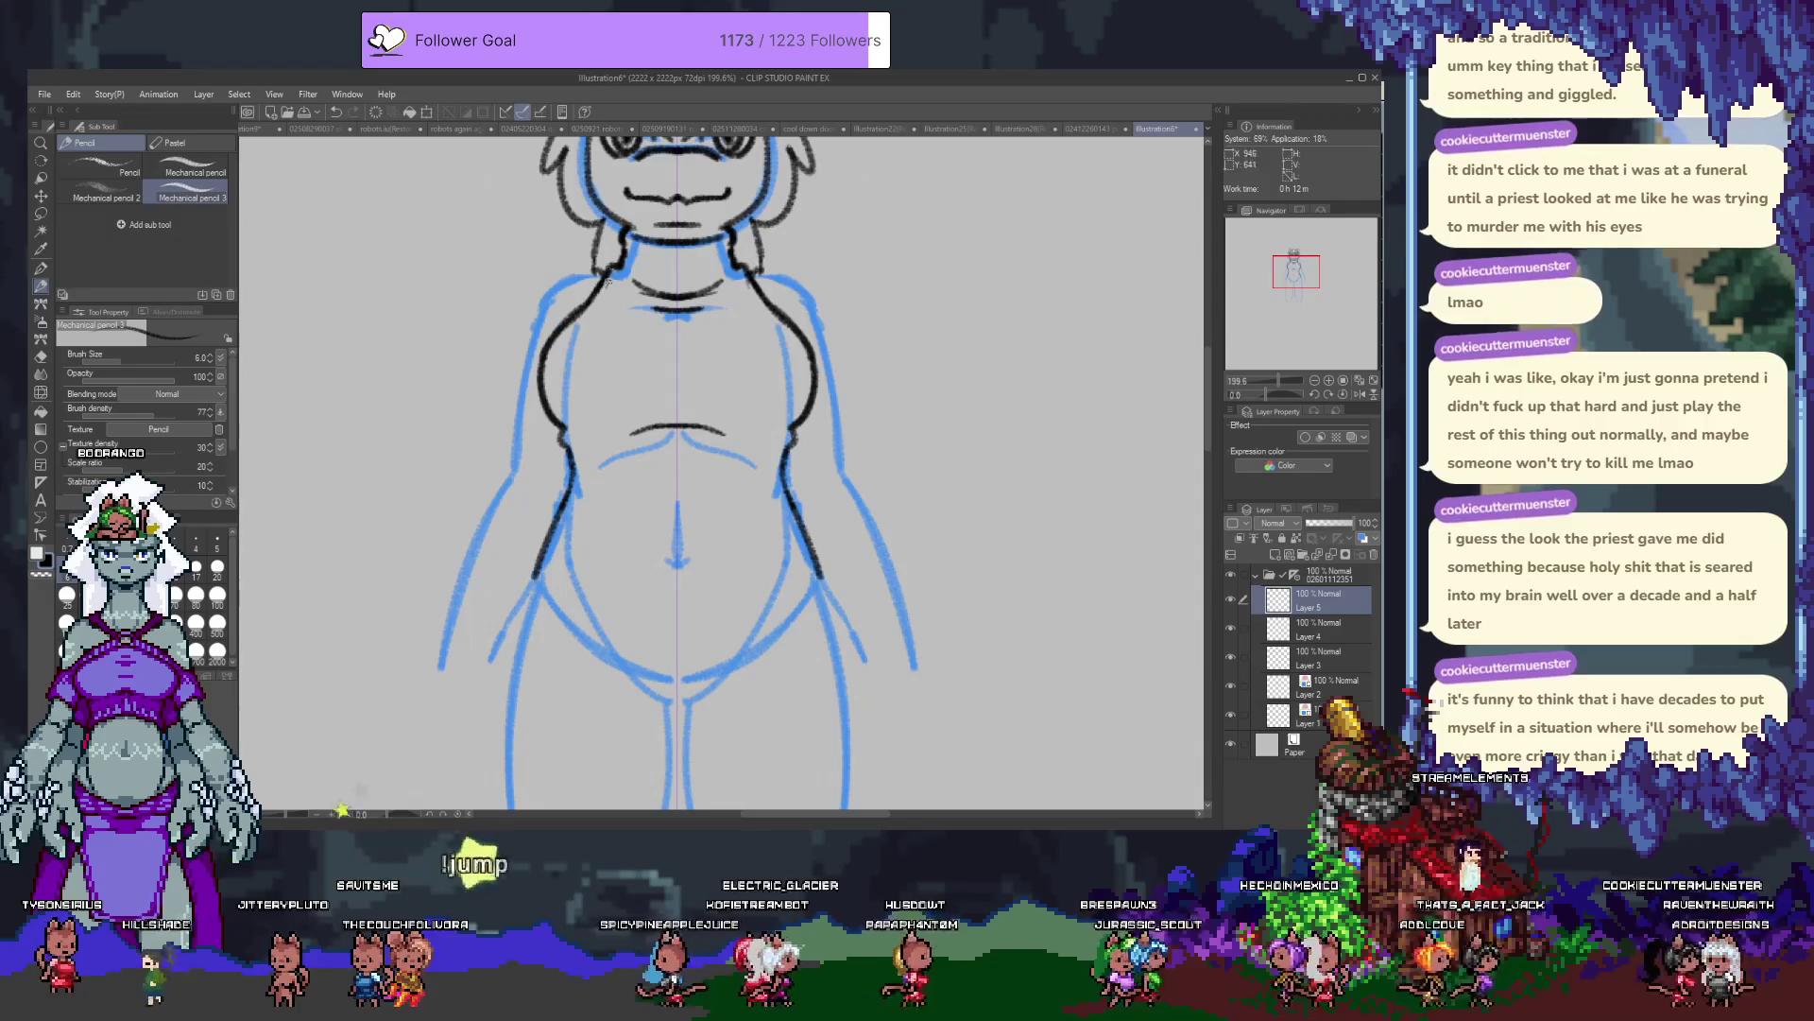
# Ink the hip lines and lower-belly curve, erasing and redrawing until they join.
pyautogui.moveTo(560, 406); pyautogui.dragTo(579, 240)
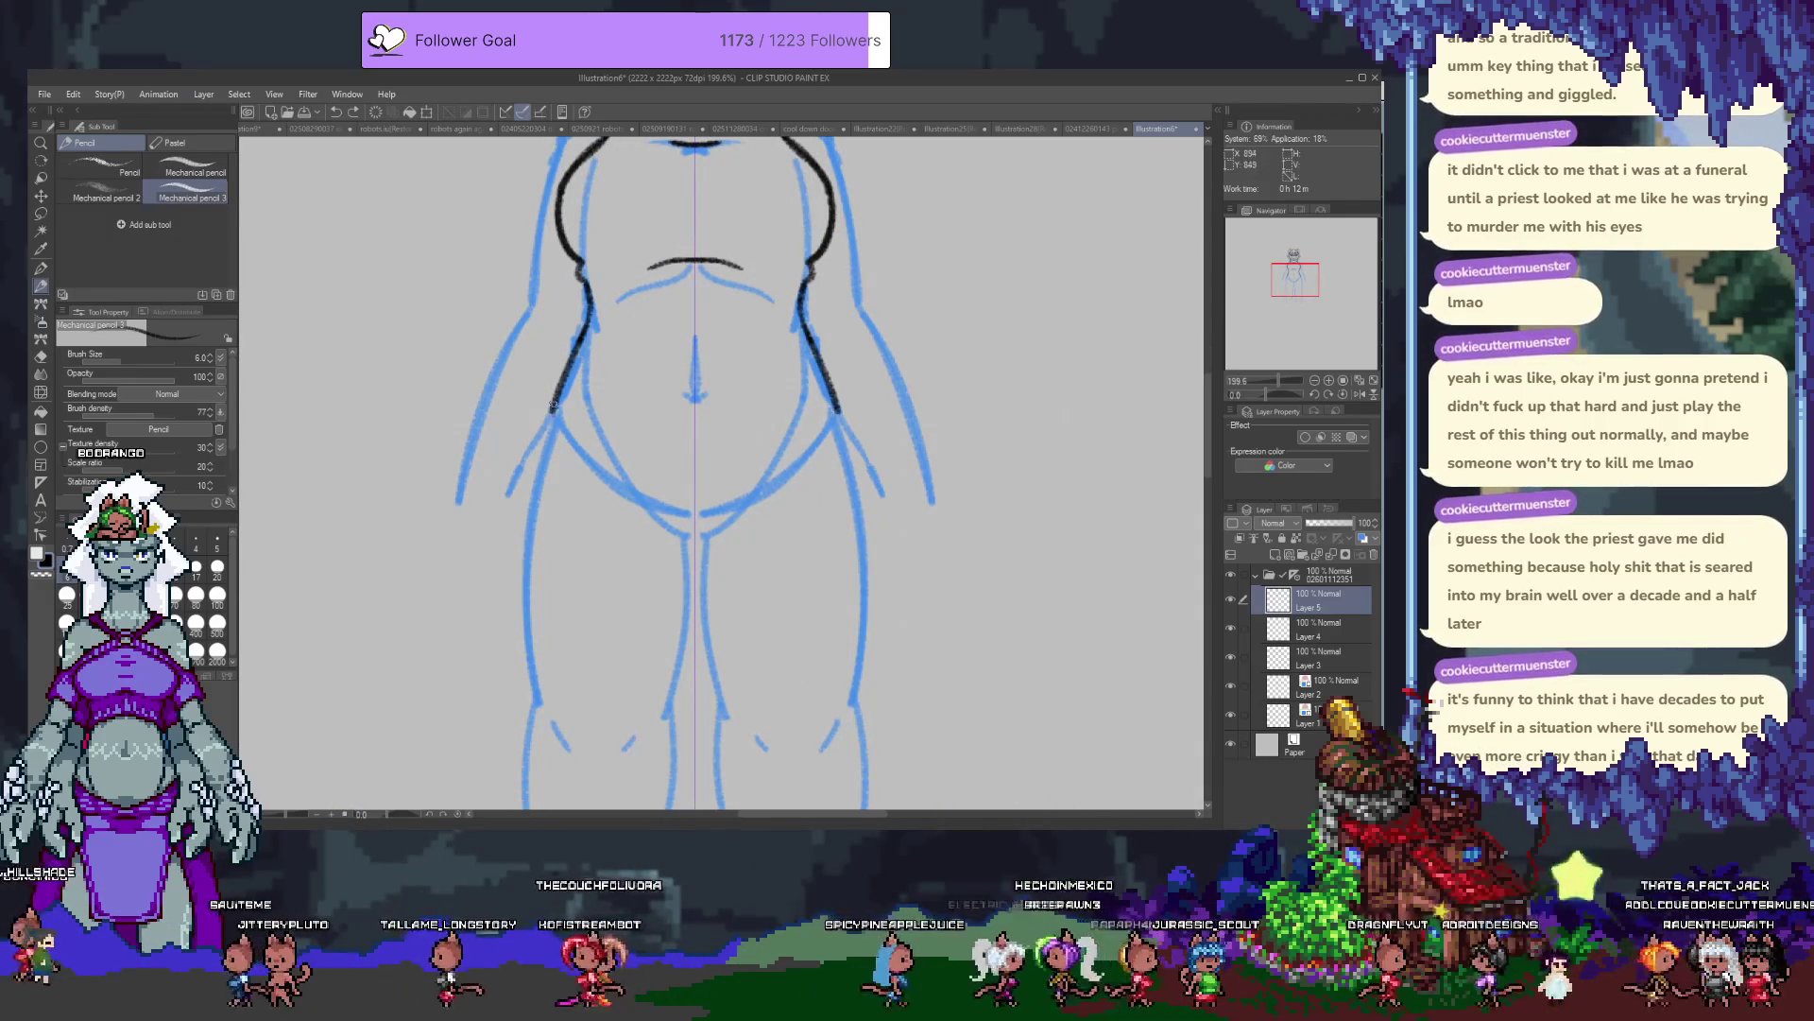
pyautogui.moveTo(534, 430)
pyautogui.mouseDown()
pyautogui.moveTo(525, 482)
pyautogui.moveTo(686, 550)
pyautogui.mouseUp()
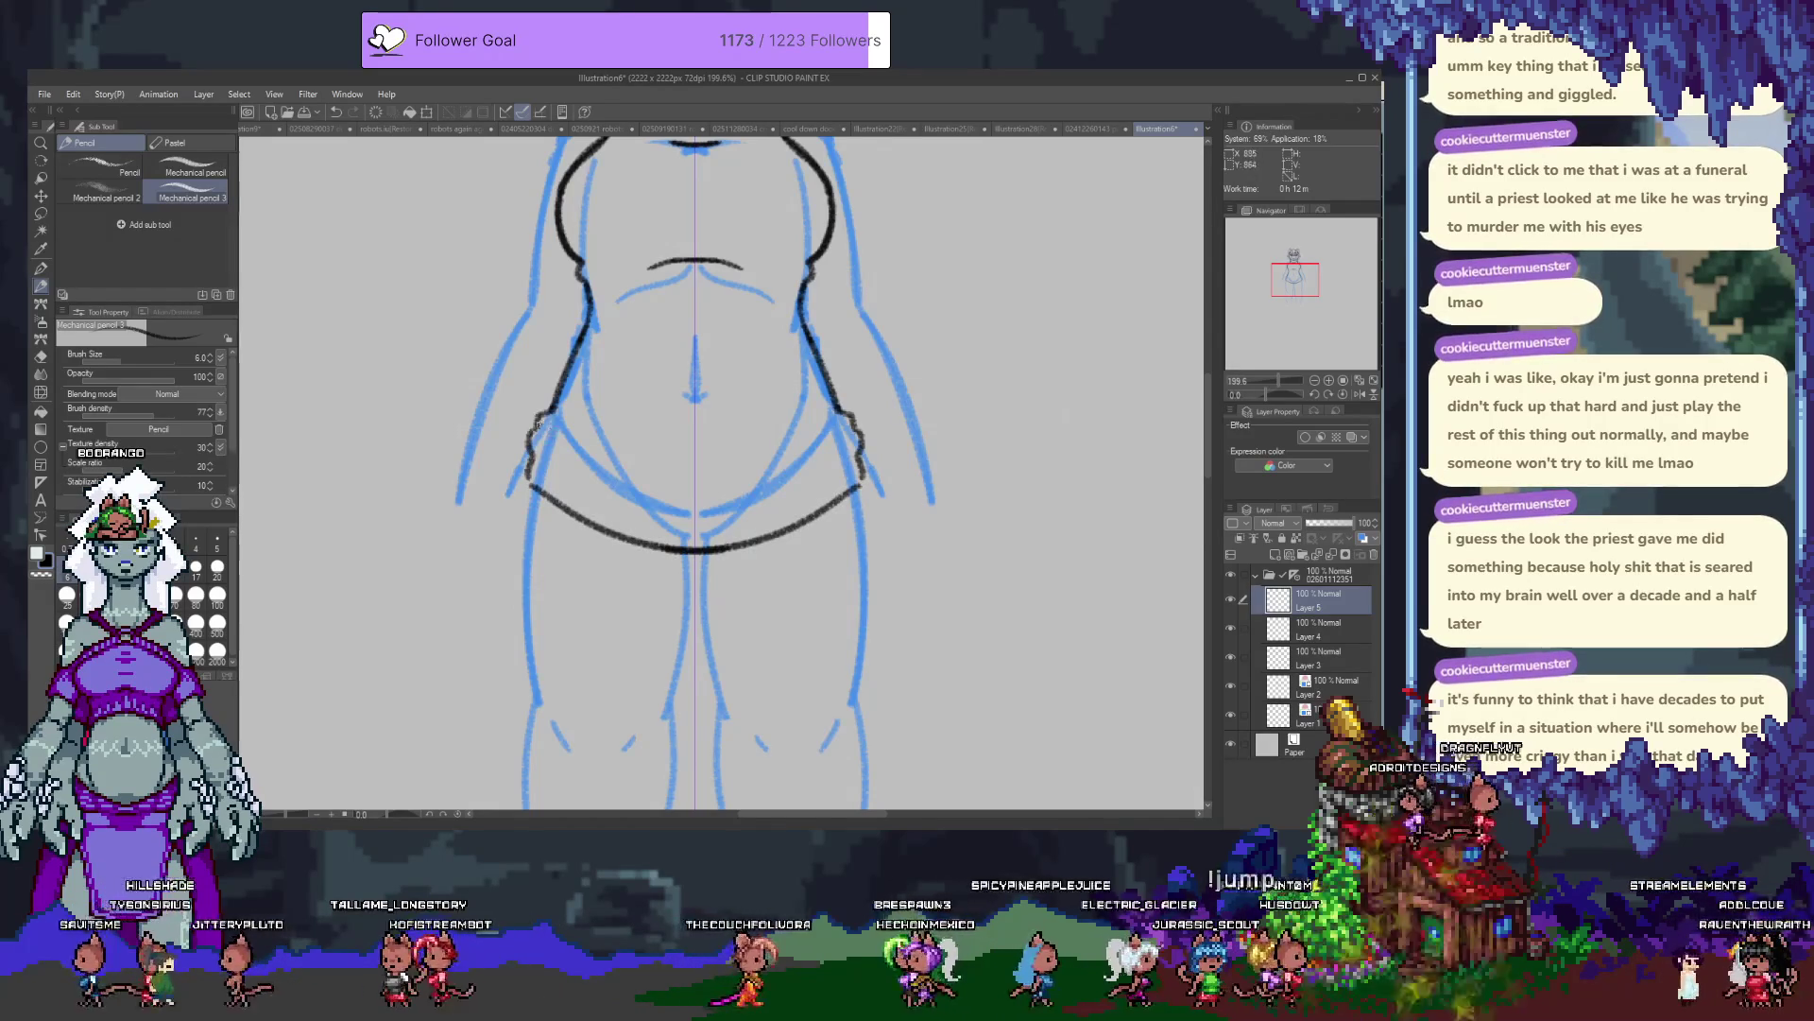
pyautogui.press('e')
pyautogui.moveTo(541, 406); pyautogui.dragTo(521, 470)
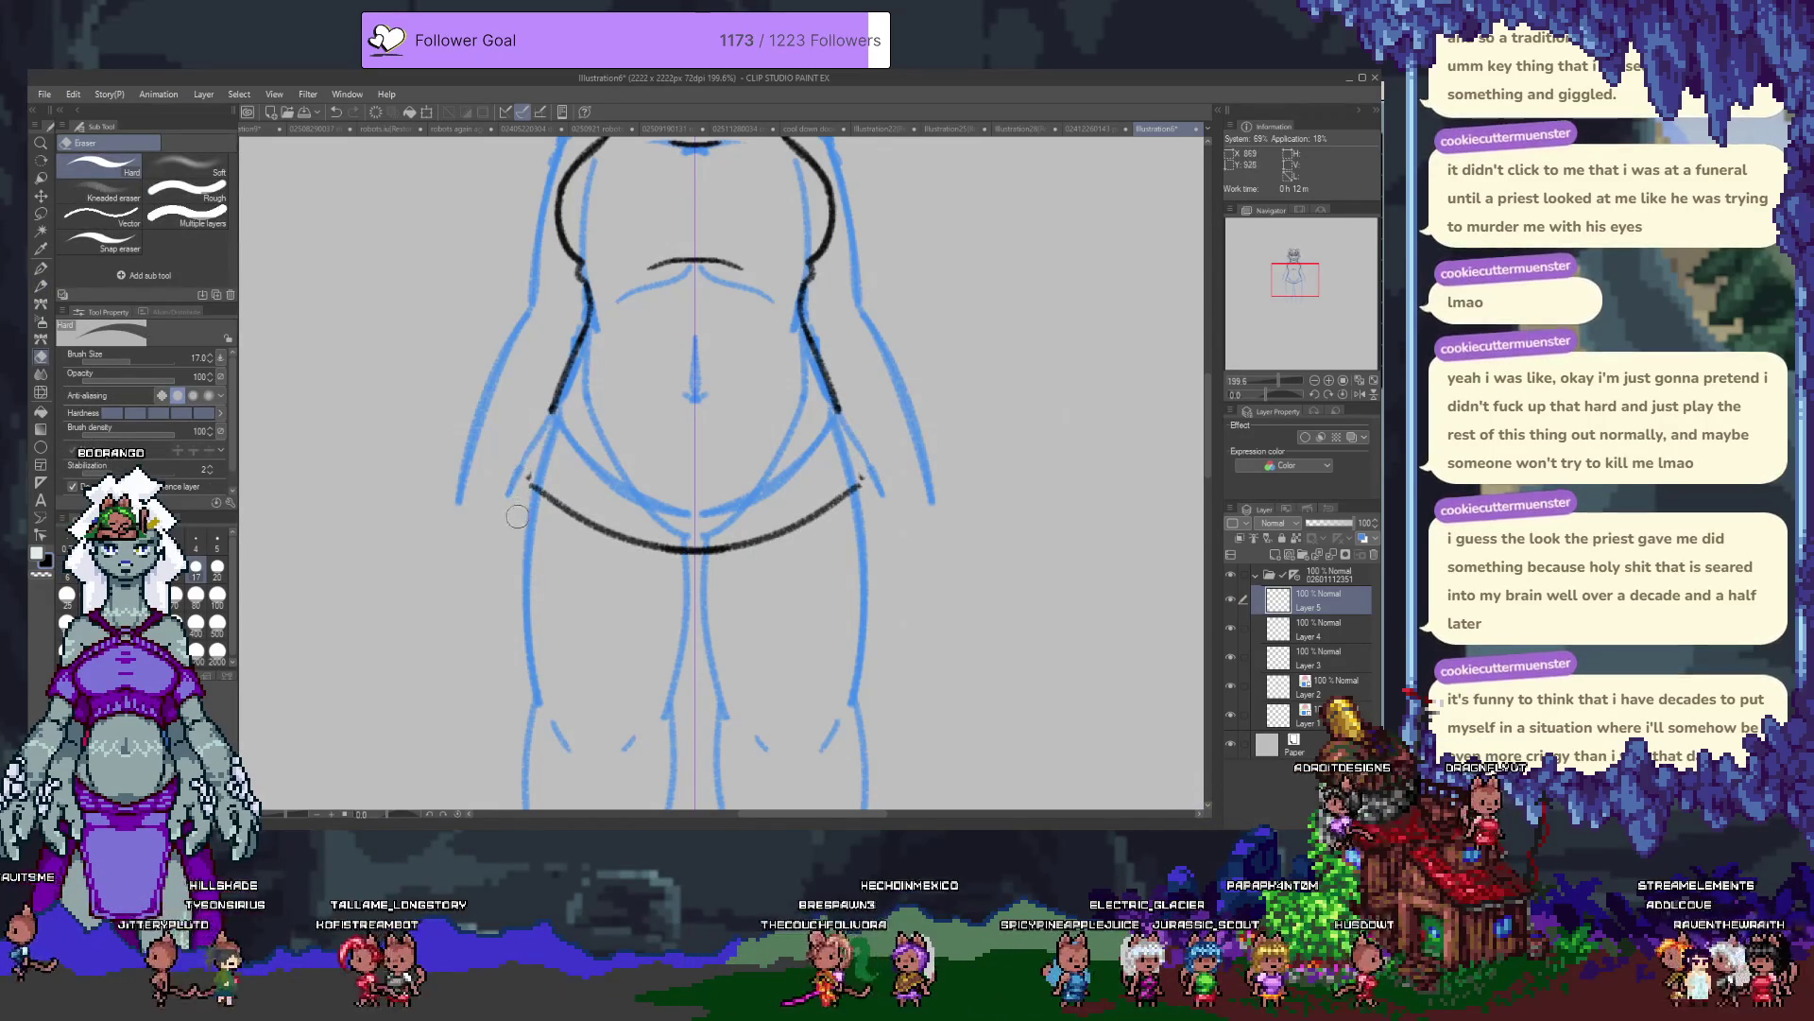
pyautogui.press('p')
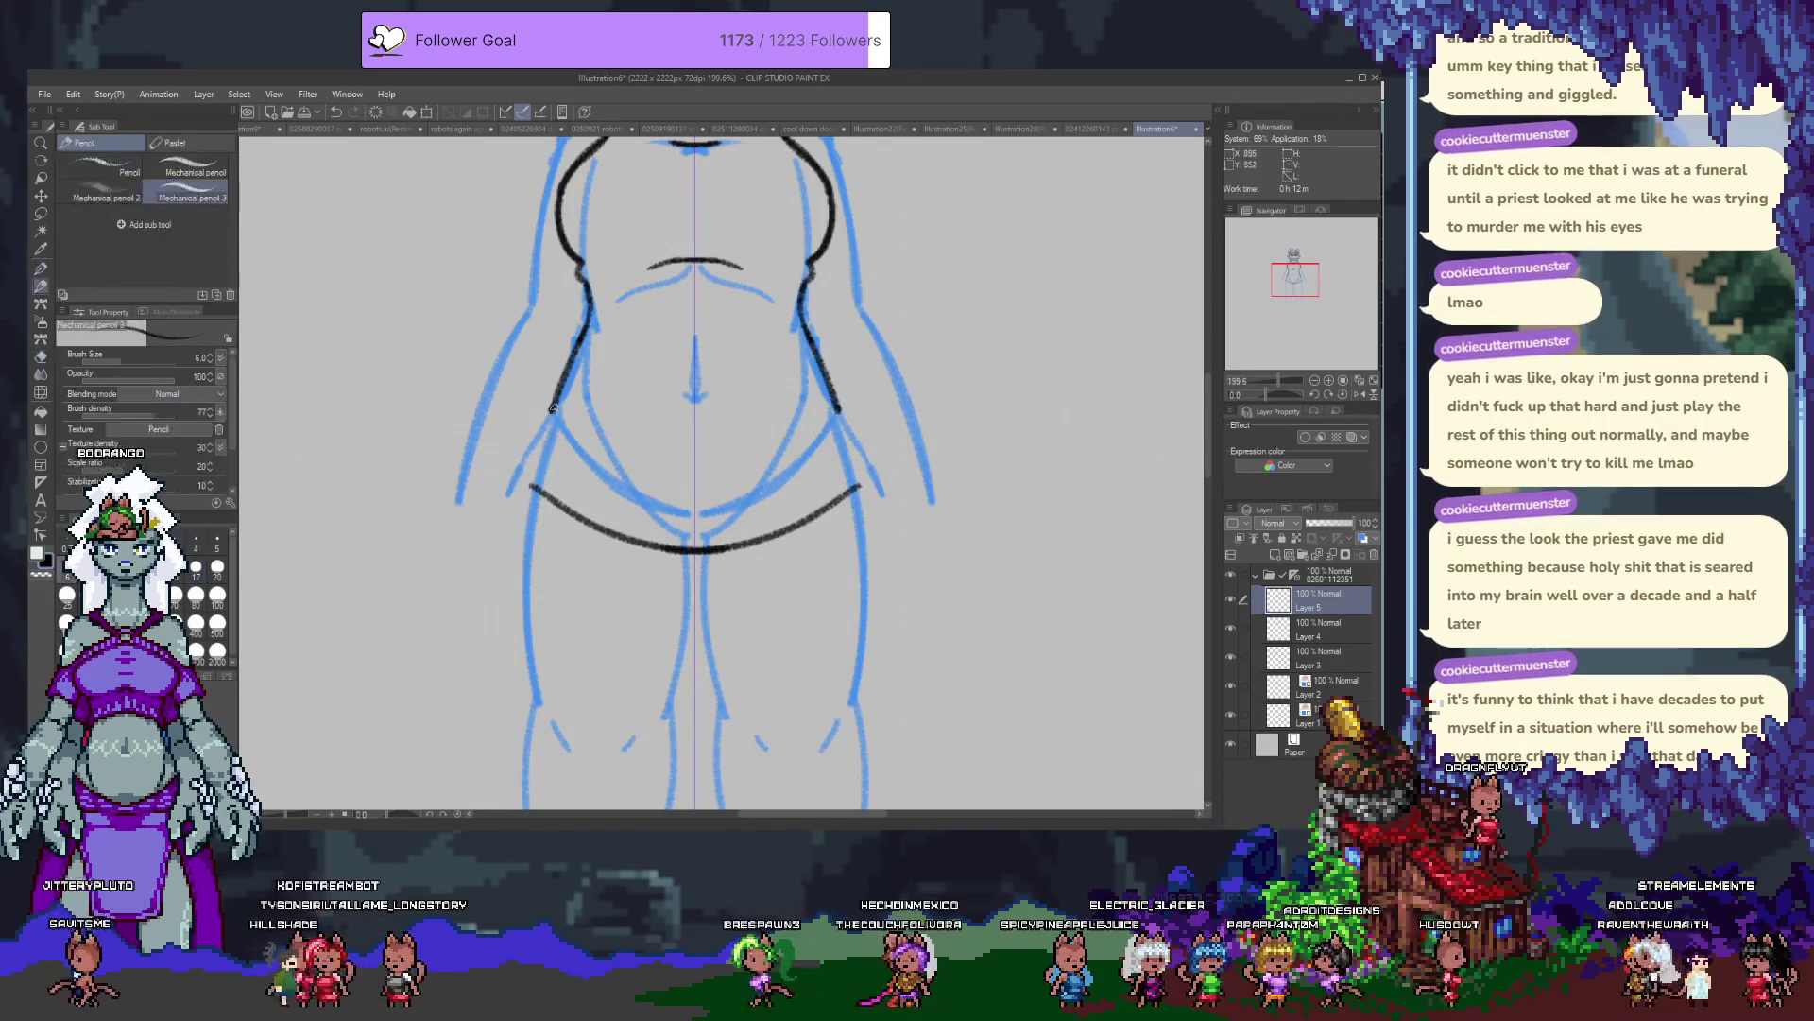
pyautogui.moveTo(538, 422); pyautogui.dragTo(531, 489)
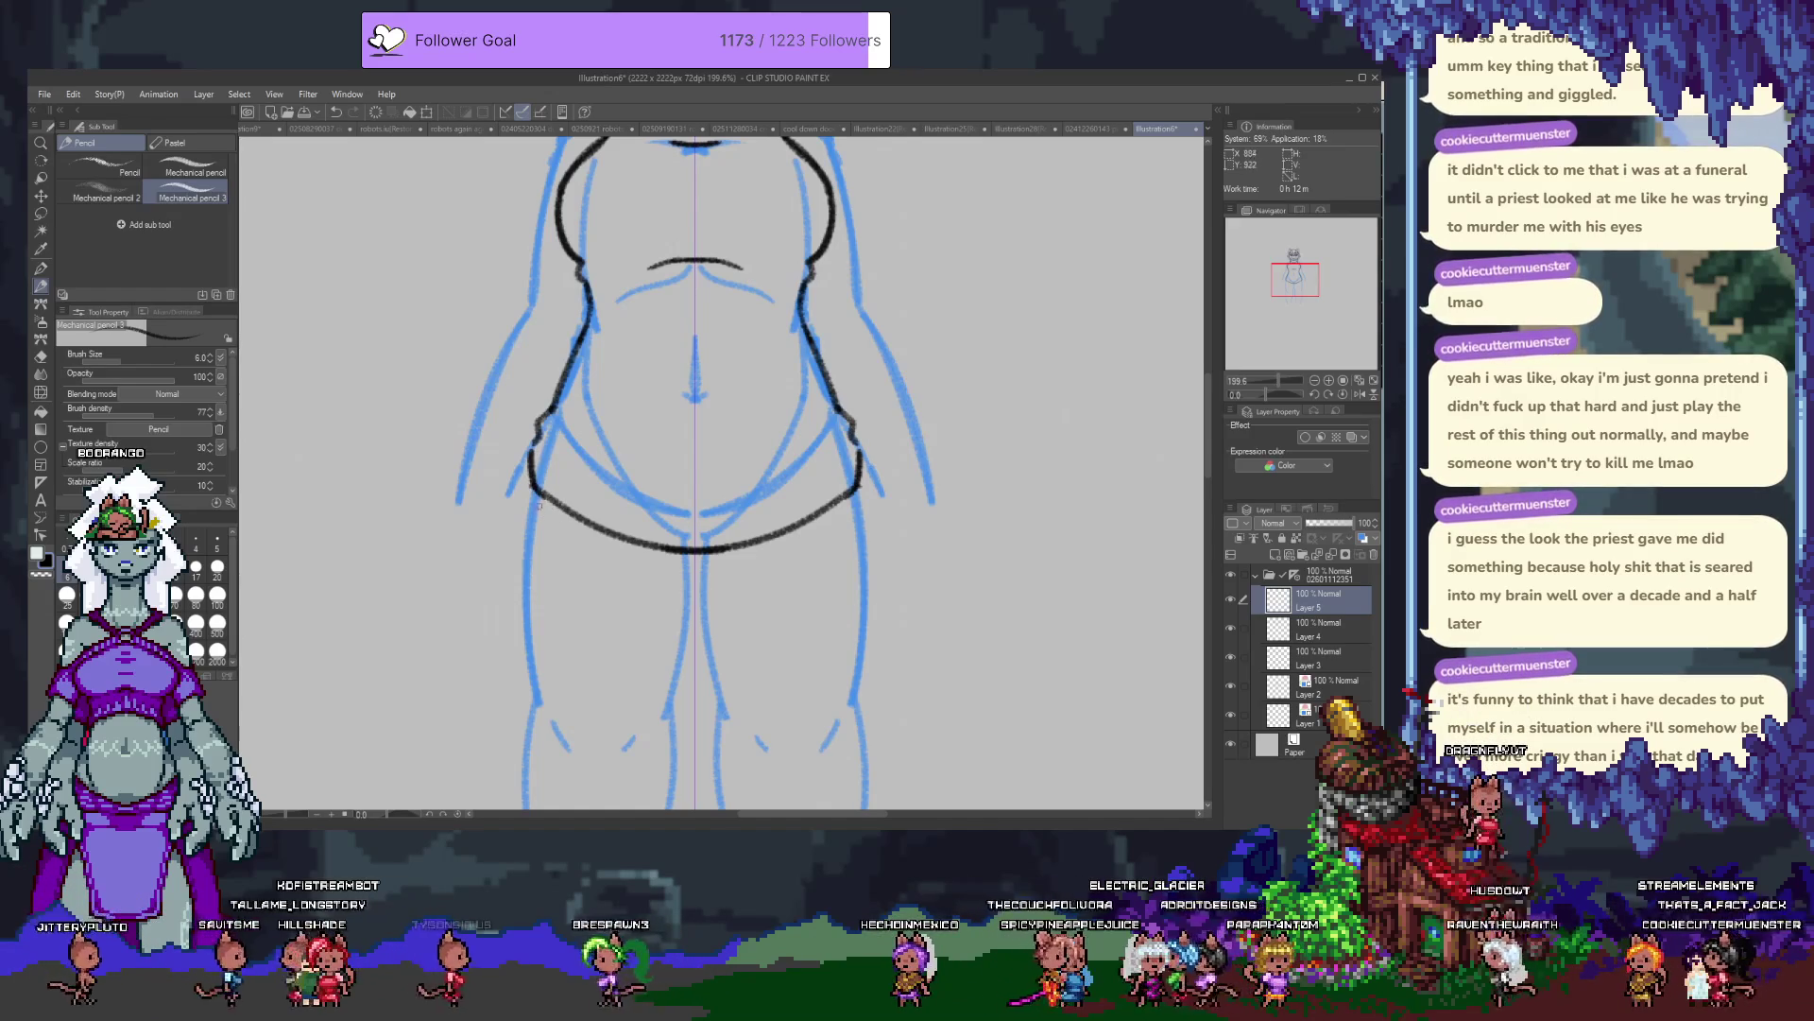
pyautogui.press('e')
pyautogui.moveTo(530, 473); pyautogui.dragTo(534, 486)
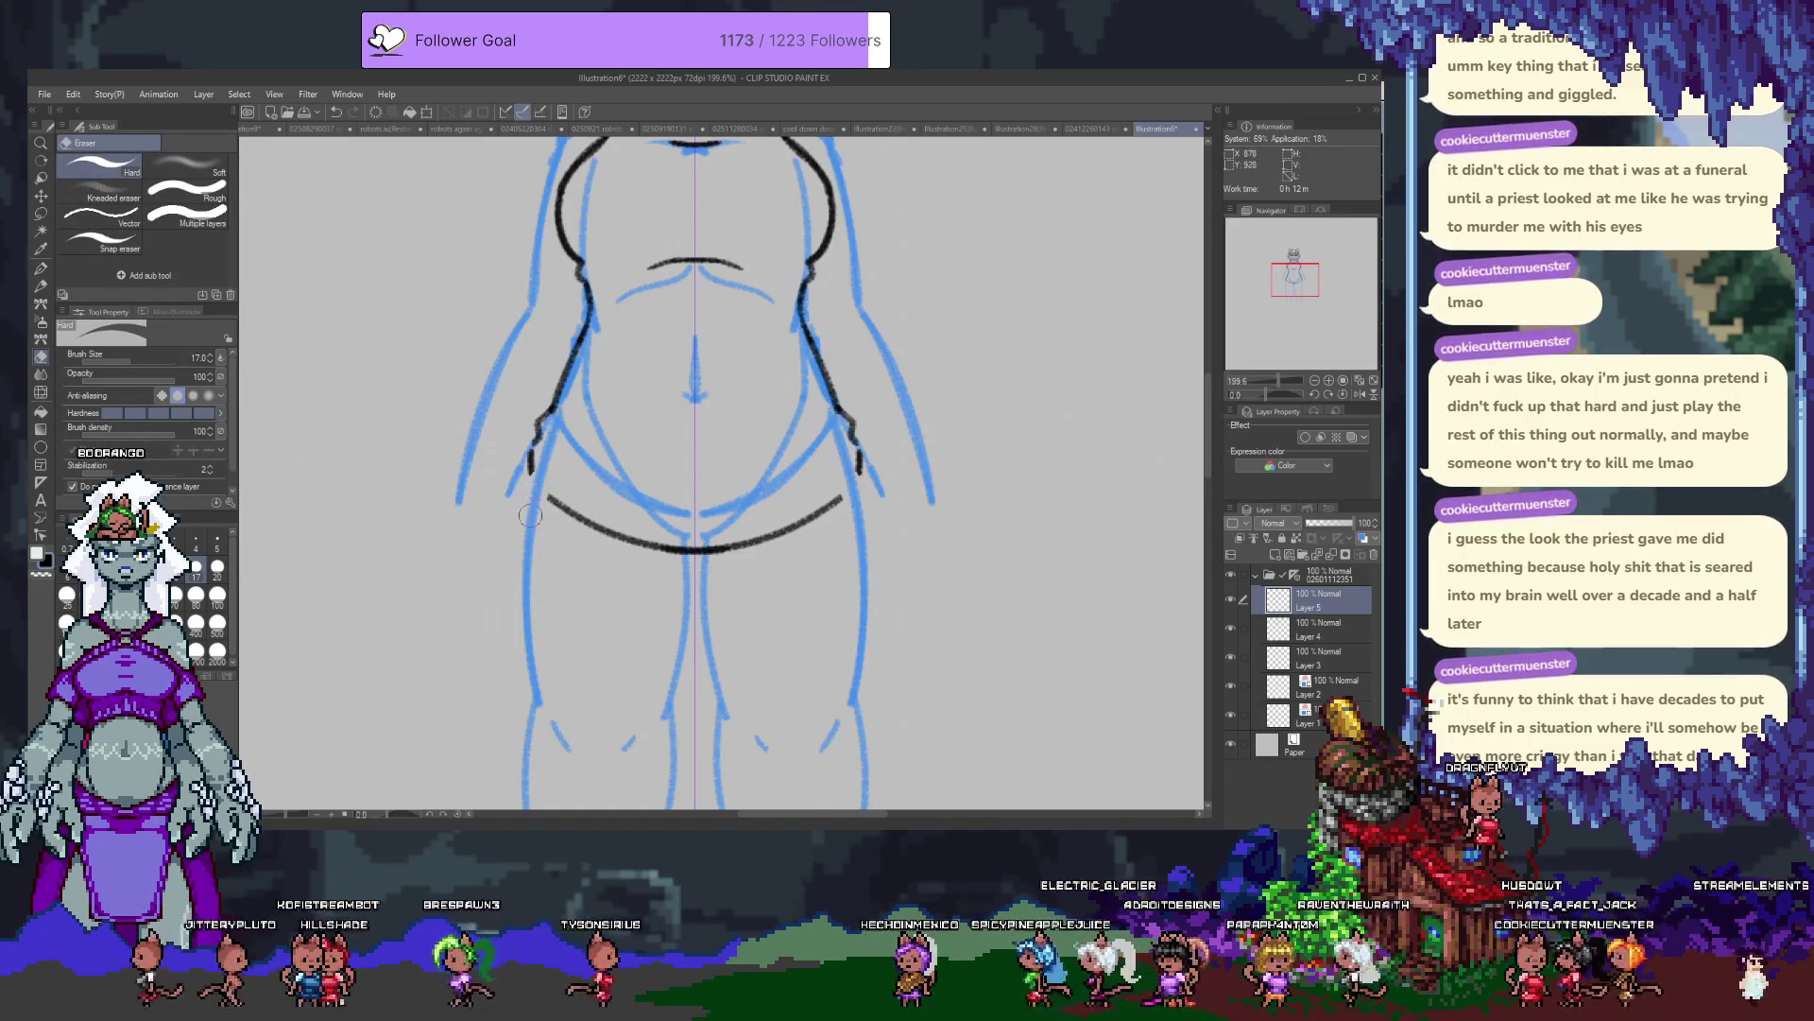
pyautogui.press('p')
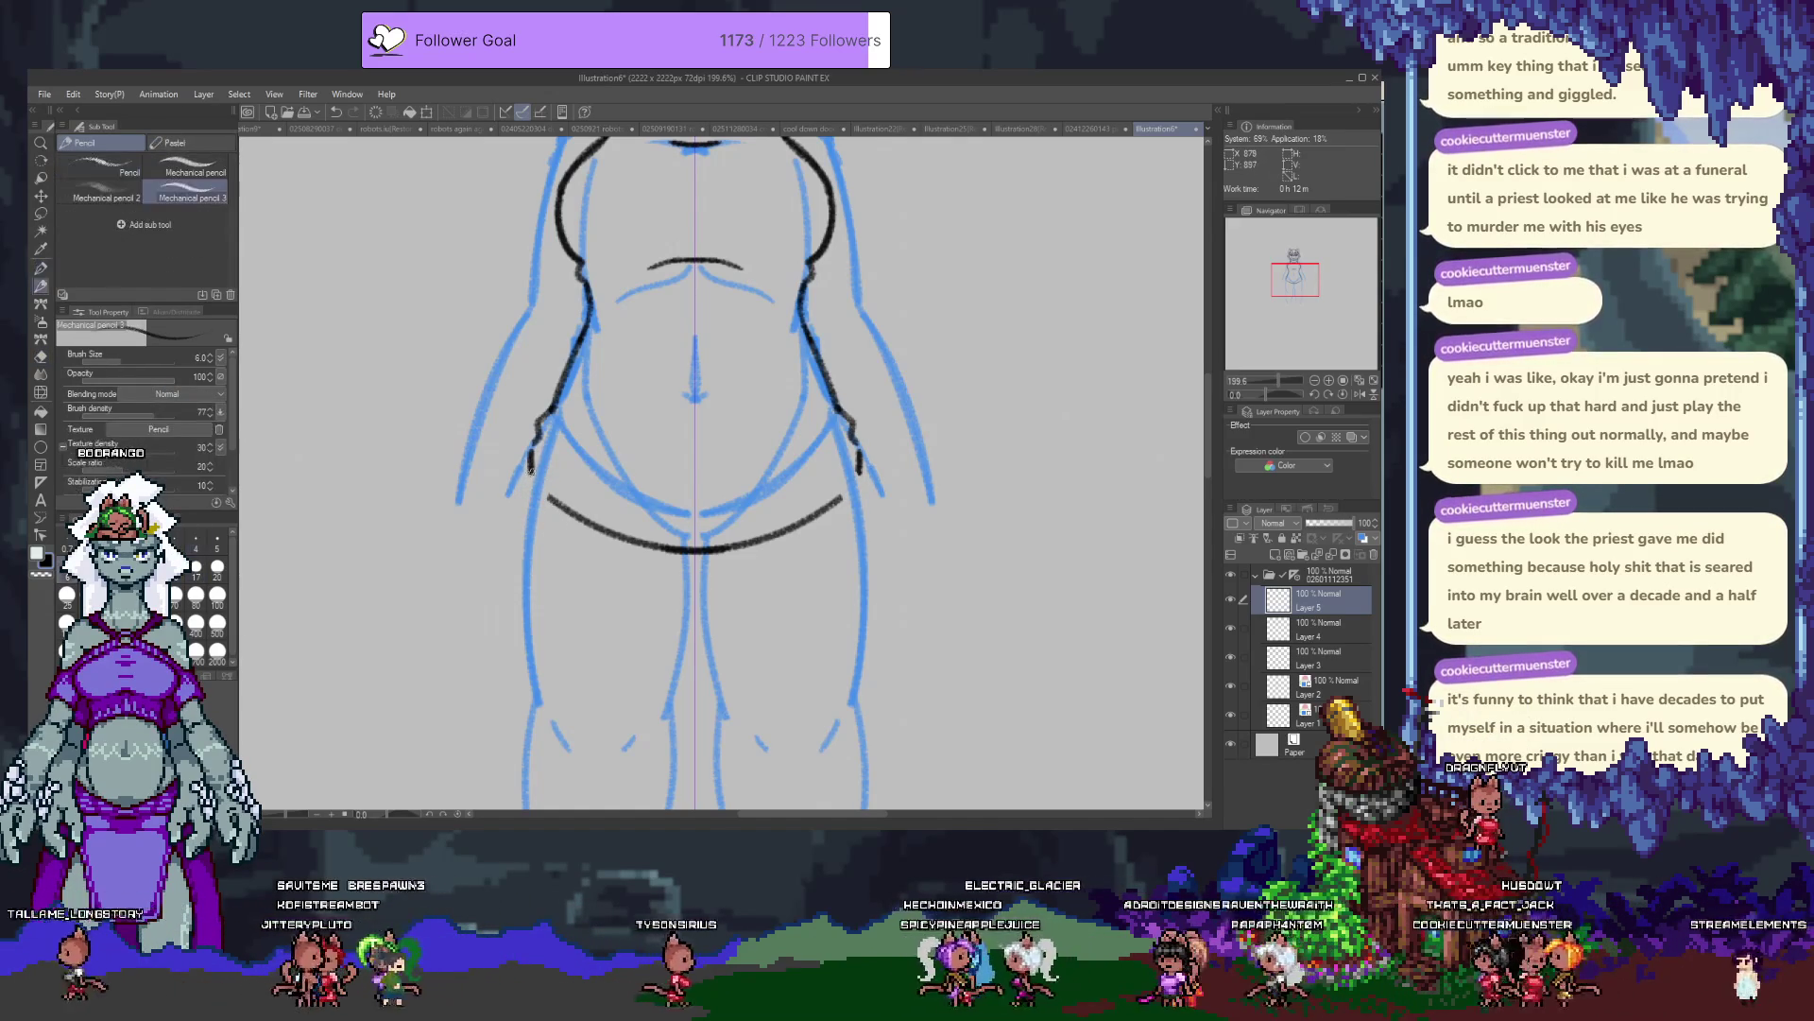
pyautogui.moveTo(530, 477); pyautogui.dragTo(543, 497)
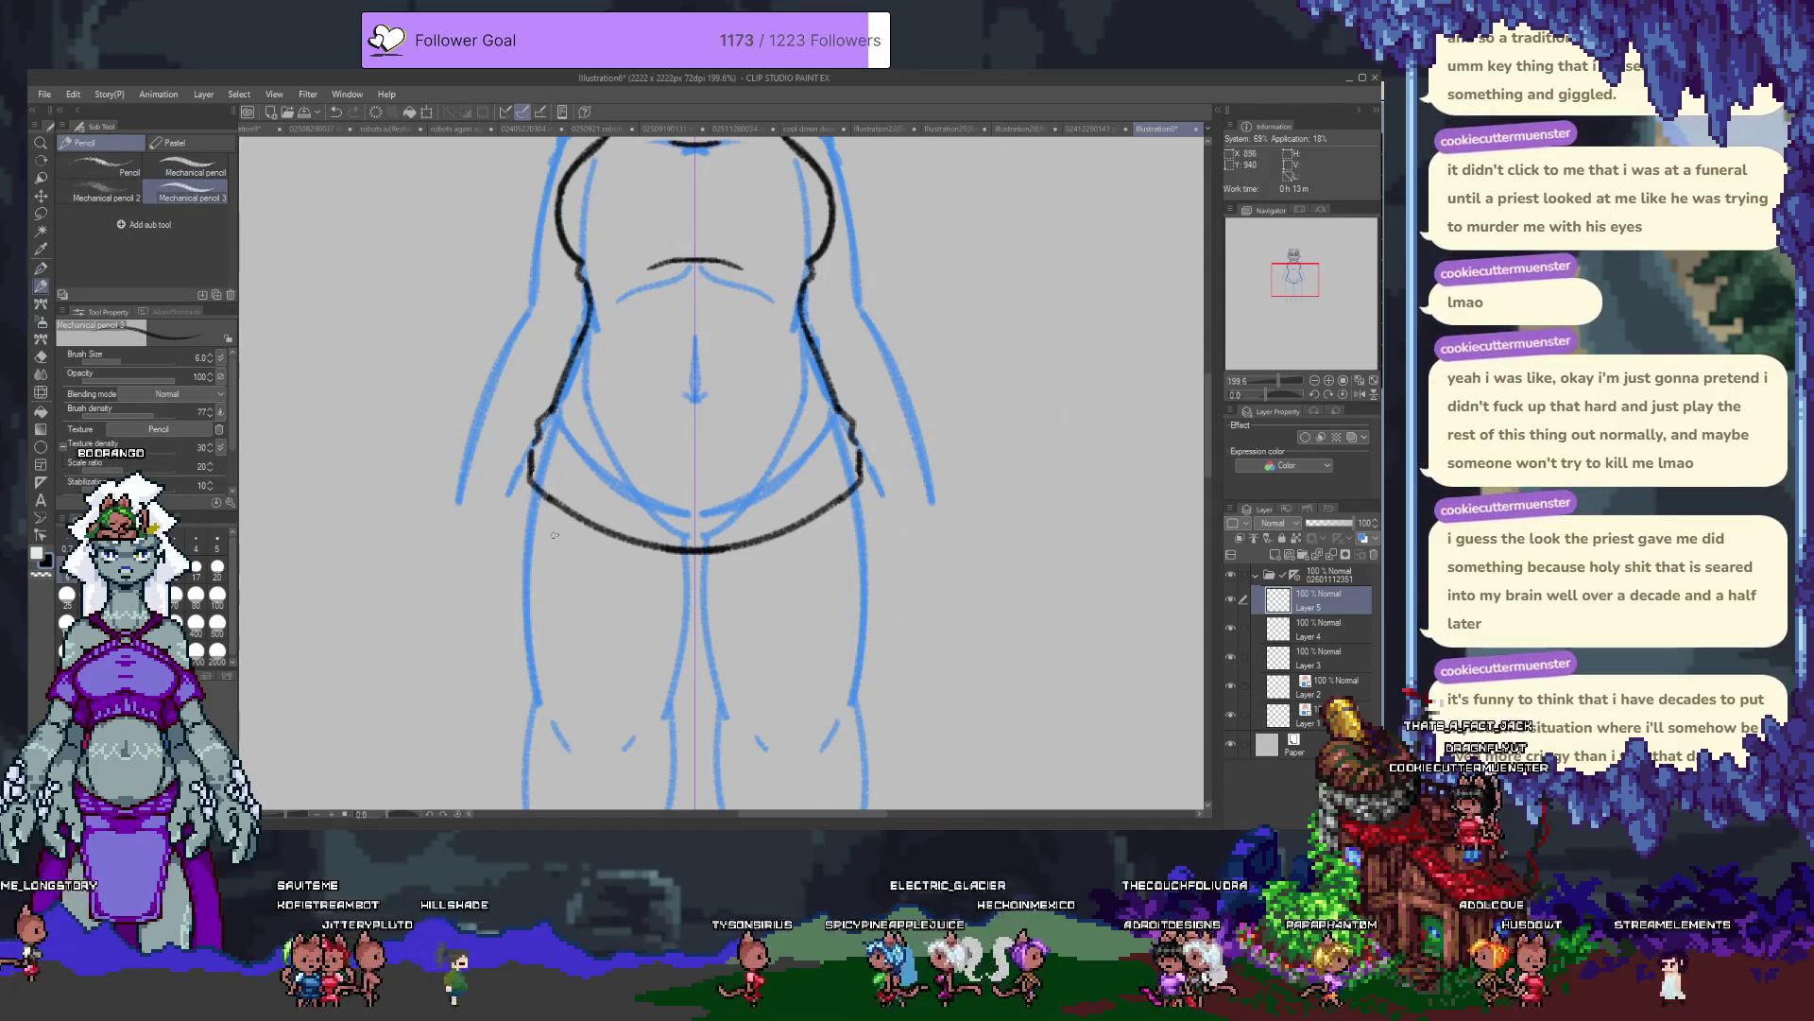
pyautogui.scroll(-3, 579, 438)
pyautogui.scroll(3, 522, 409)
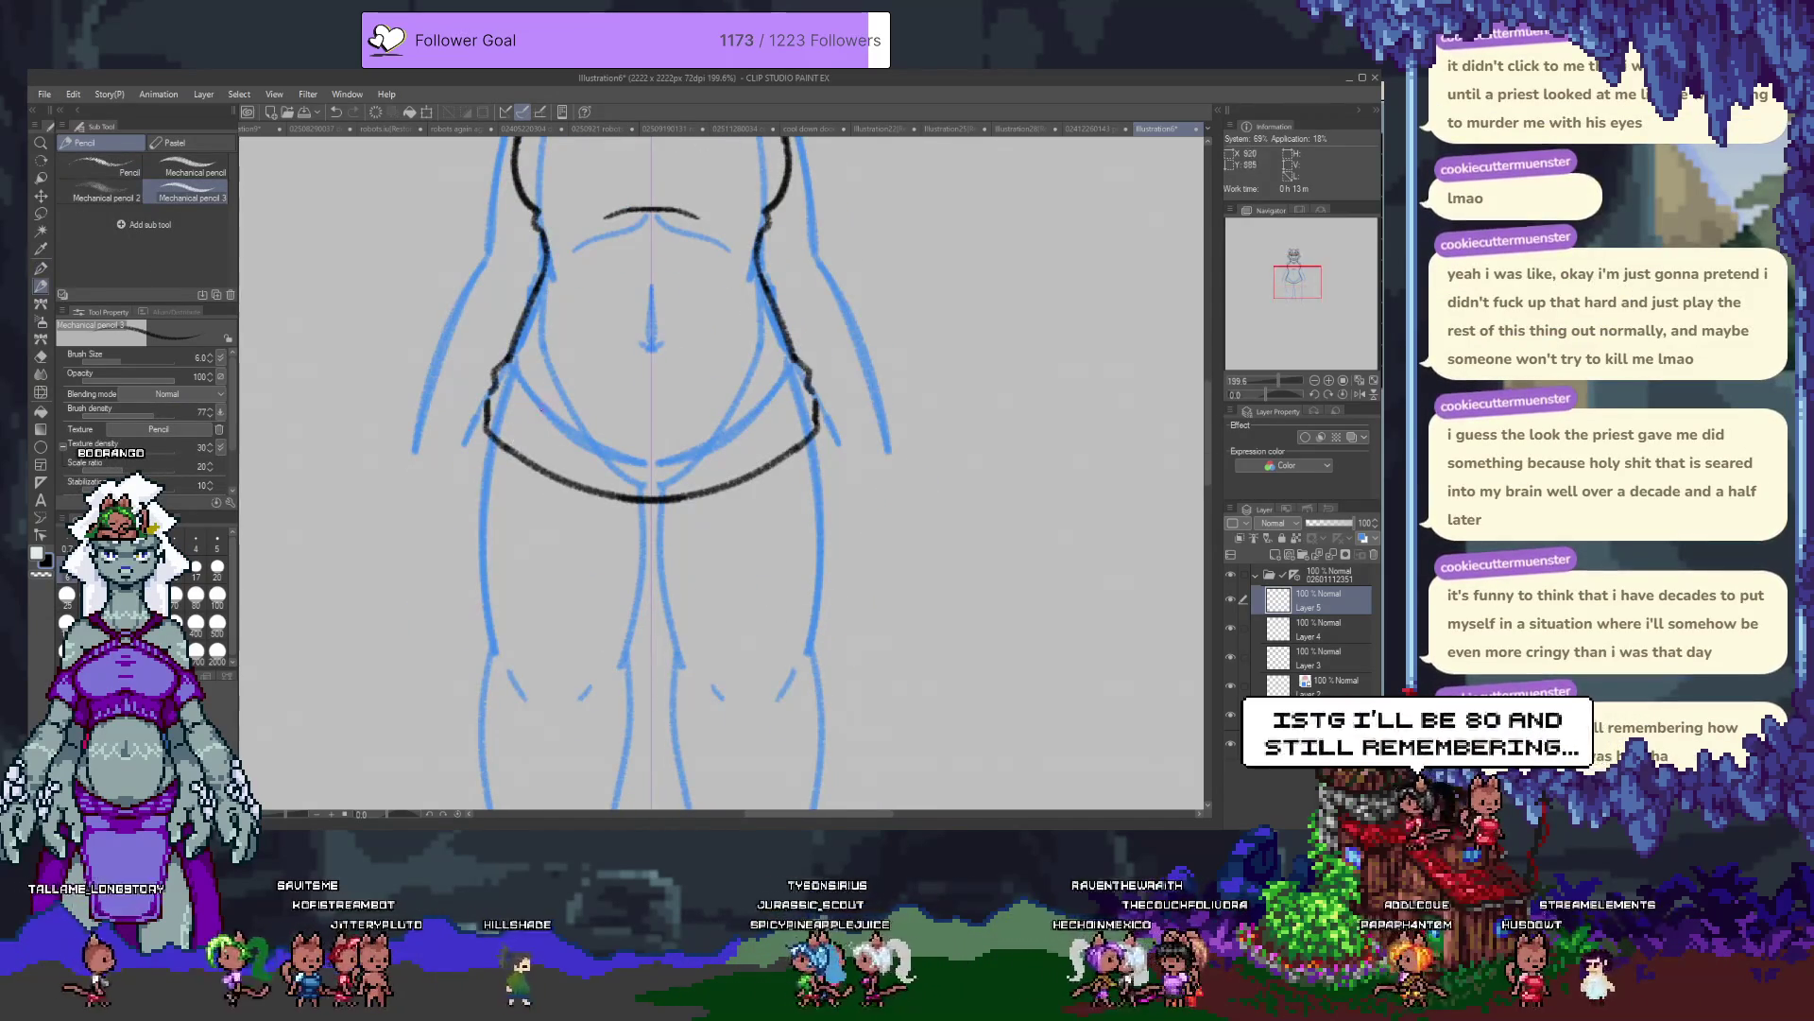
# Outline the shorts with curved thigh sides and a closing bottom line, darkening the lower-left corner.
pyautogui.moveTo(819, 442); pyautogui.dragTo(770, 609)
pyautogui.moveTo(485, 444); pyautogui.dragTo(533, 609)
pyautogui.hotkey('ctrl', 'z')
pyautogui.moveTo(492, 444)
pyautogui.mouseDown()
pyautogui.moveTo(532, 680)
pyautogui.moveTo(697, 691)
pyautogui.mouseUp()
pyautogui.hotkey('ctrl', 'z')
pyautogui.hotkey('ctrl', 'z')
pyautogui.moveTo(492, 444)
pyautogui.mouseDown()
pyautogui.moveTo(538, 612)
pyautogui.moveTo(650, 631)
pyautogui.mouseUp()
pyautogui.hotkey('ctrl', 'z')
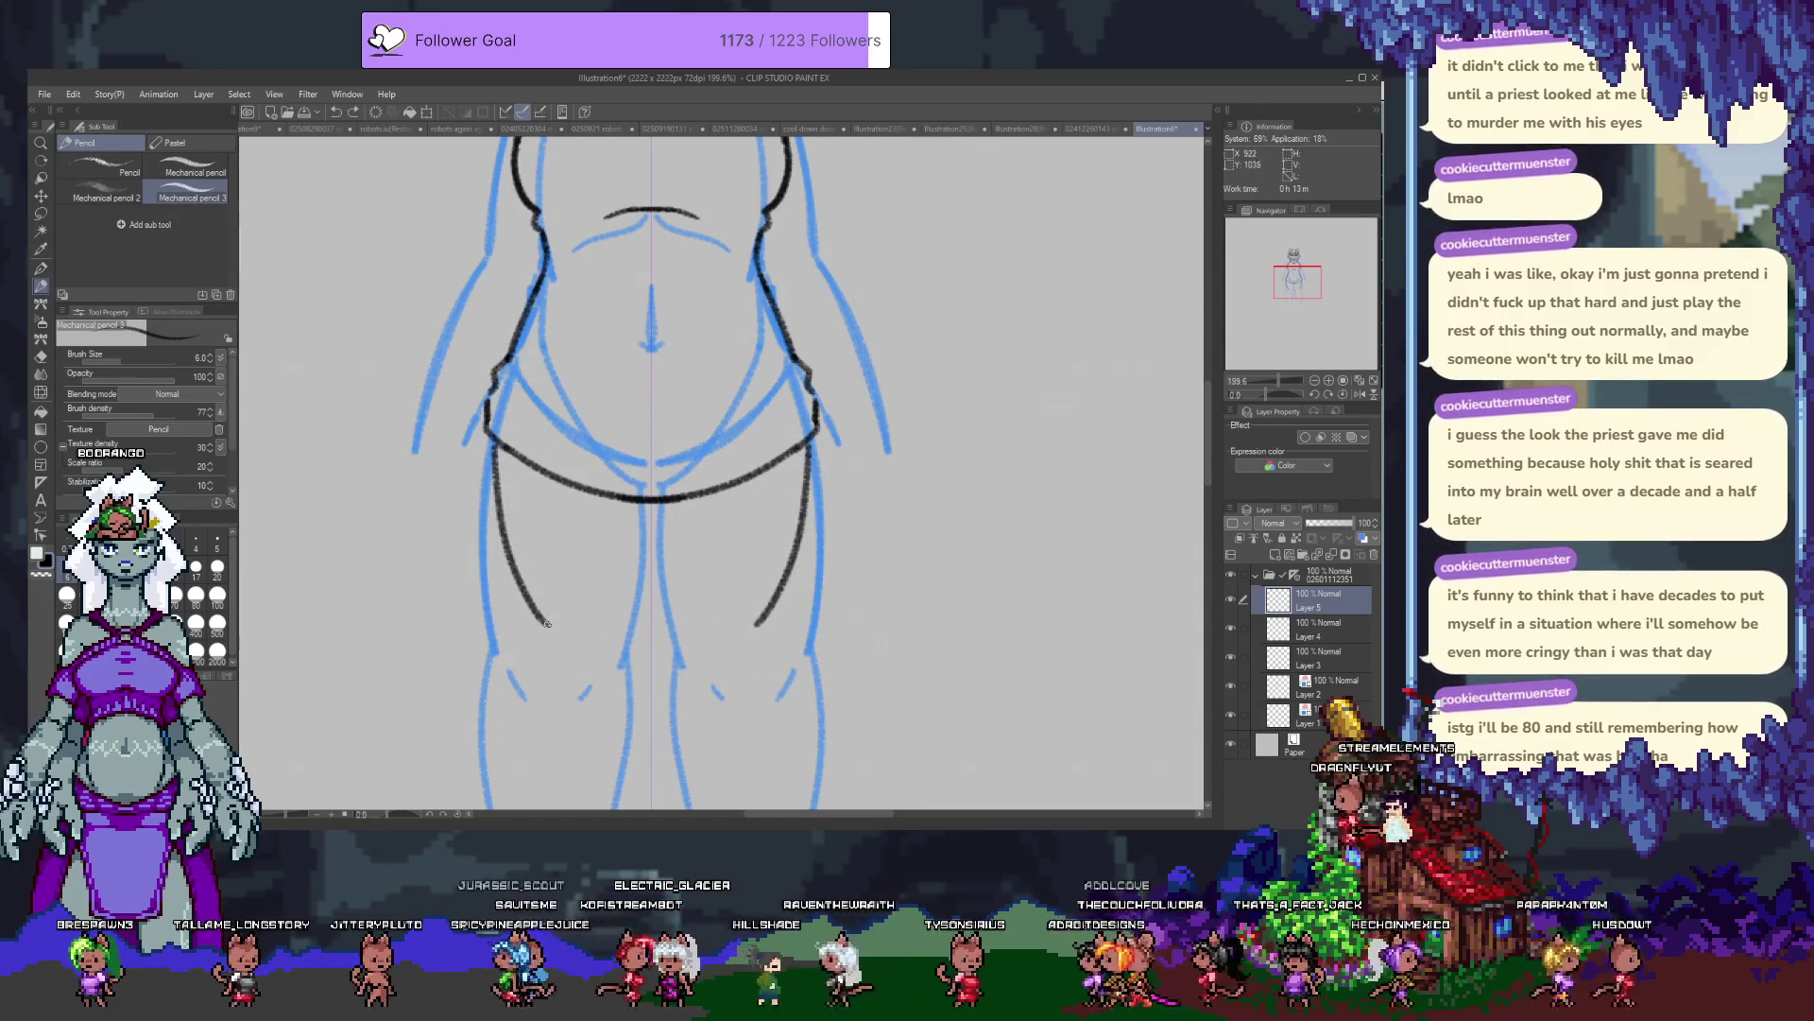
pyautogui.moveTo(542, 623); pyautogui.dragTo(650, 631)
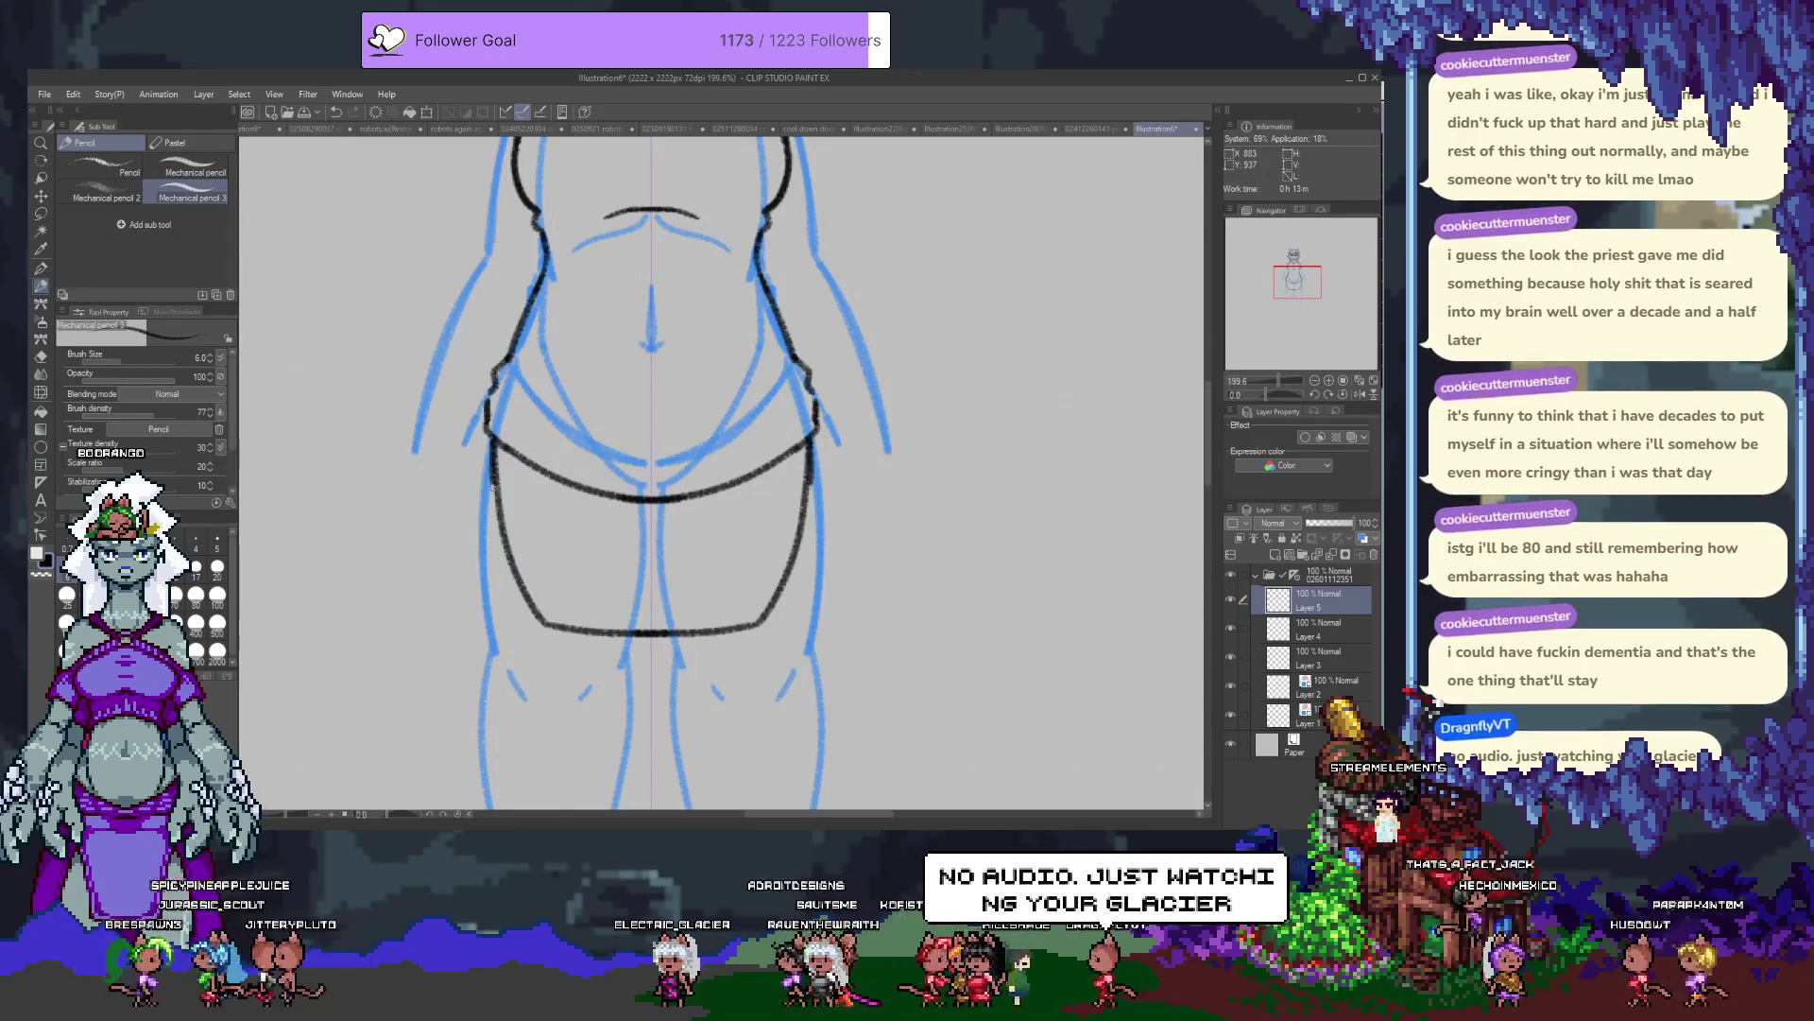
pyautogui.moveTo(516, 586); pyautogui.dragTo(558, 626)
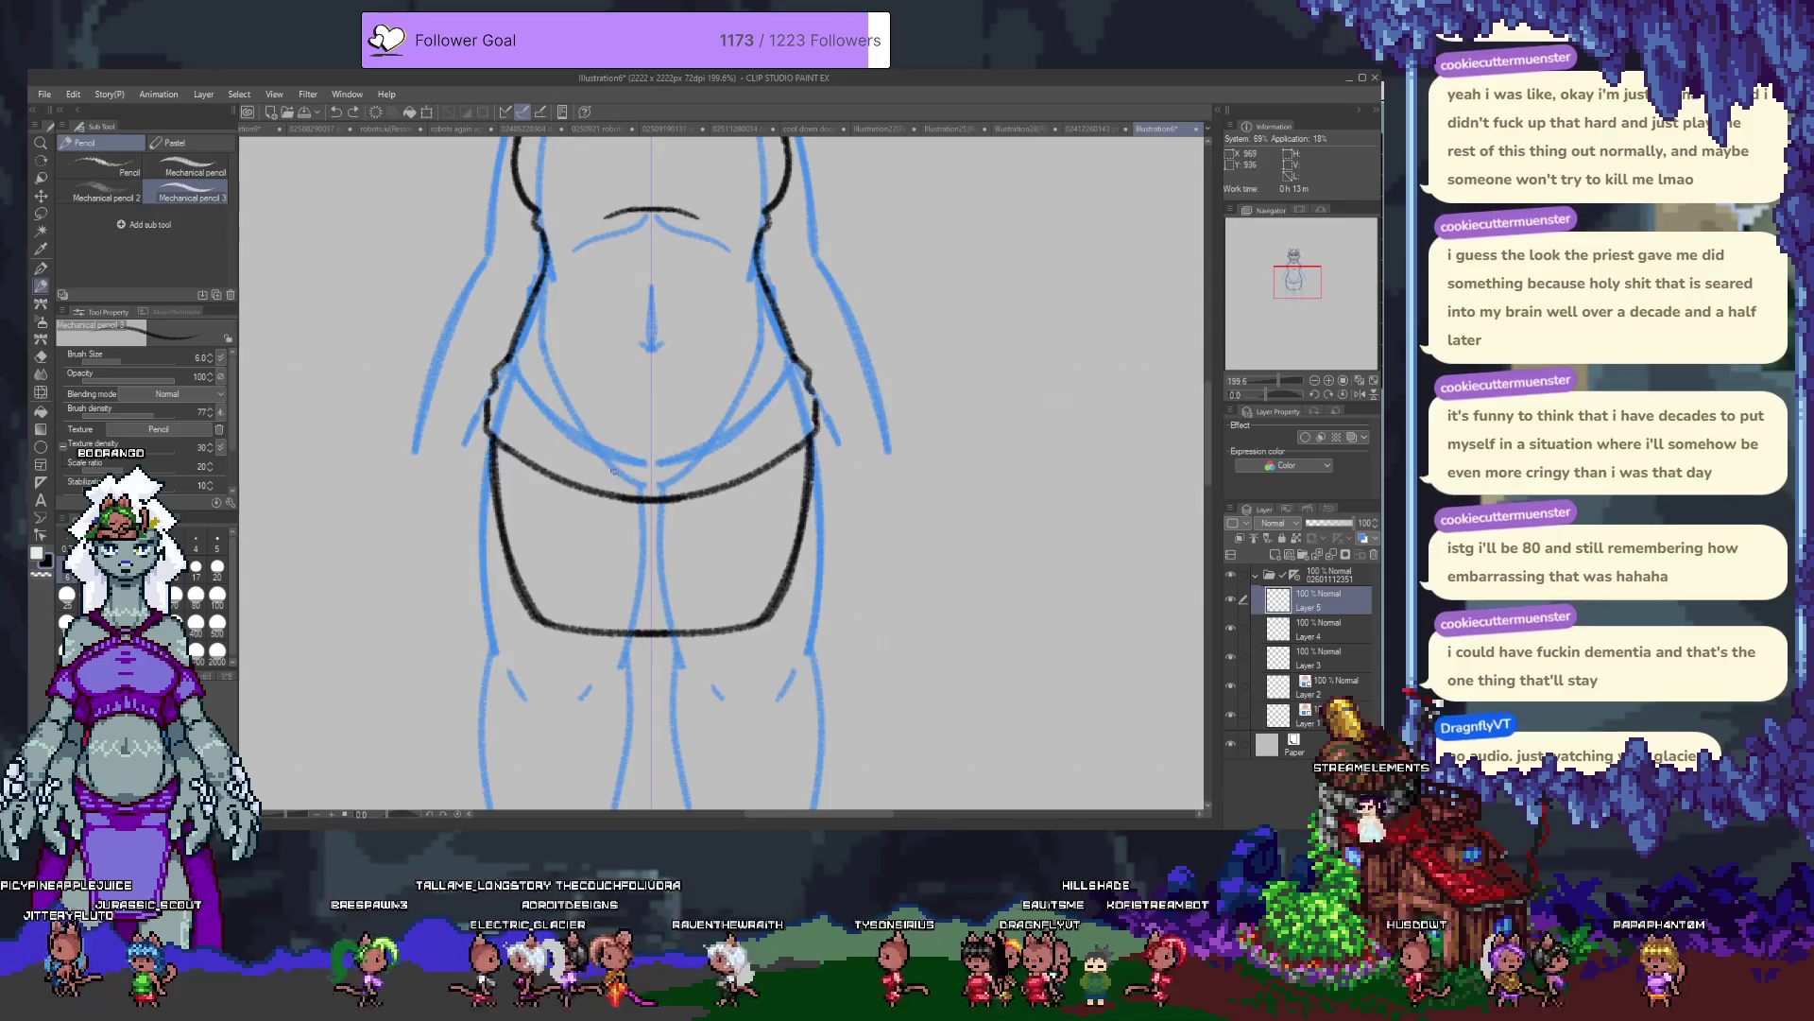
# Darken the waist lines on both sides with extra strokes.
pyautogui.moveTo(605, 399); pyautogui.dragTo(578, 493)
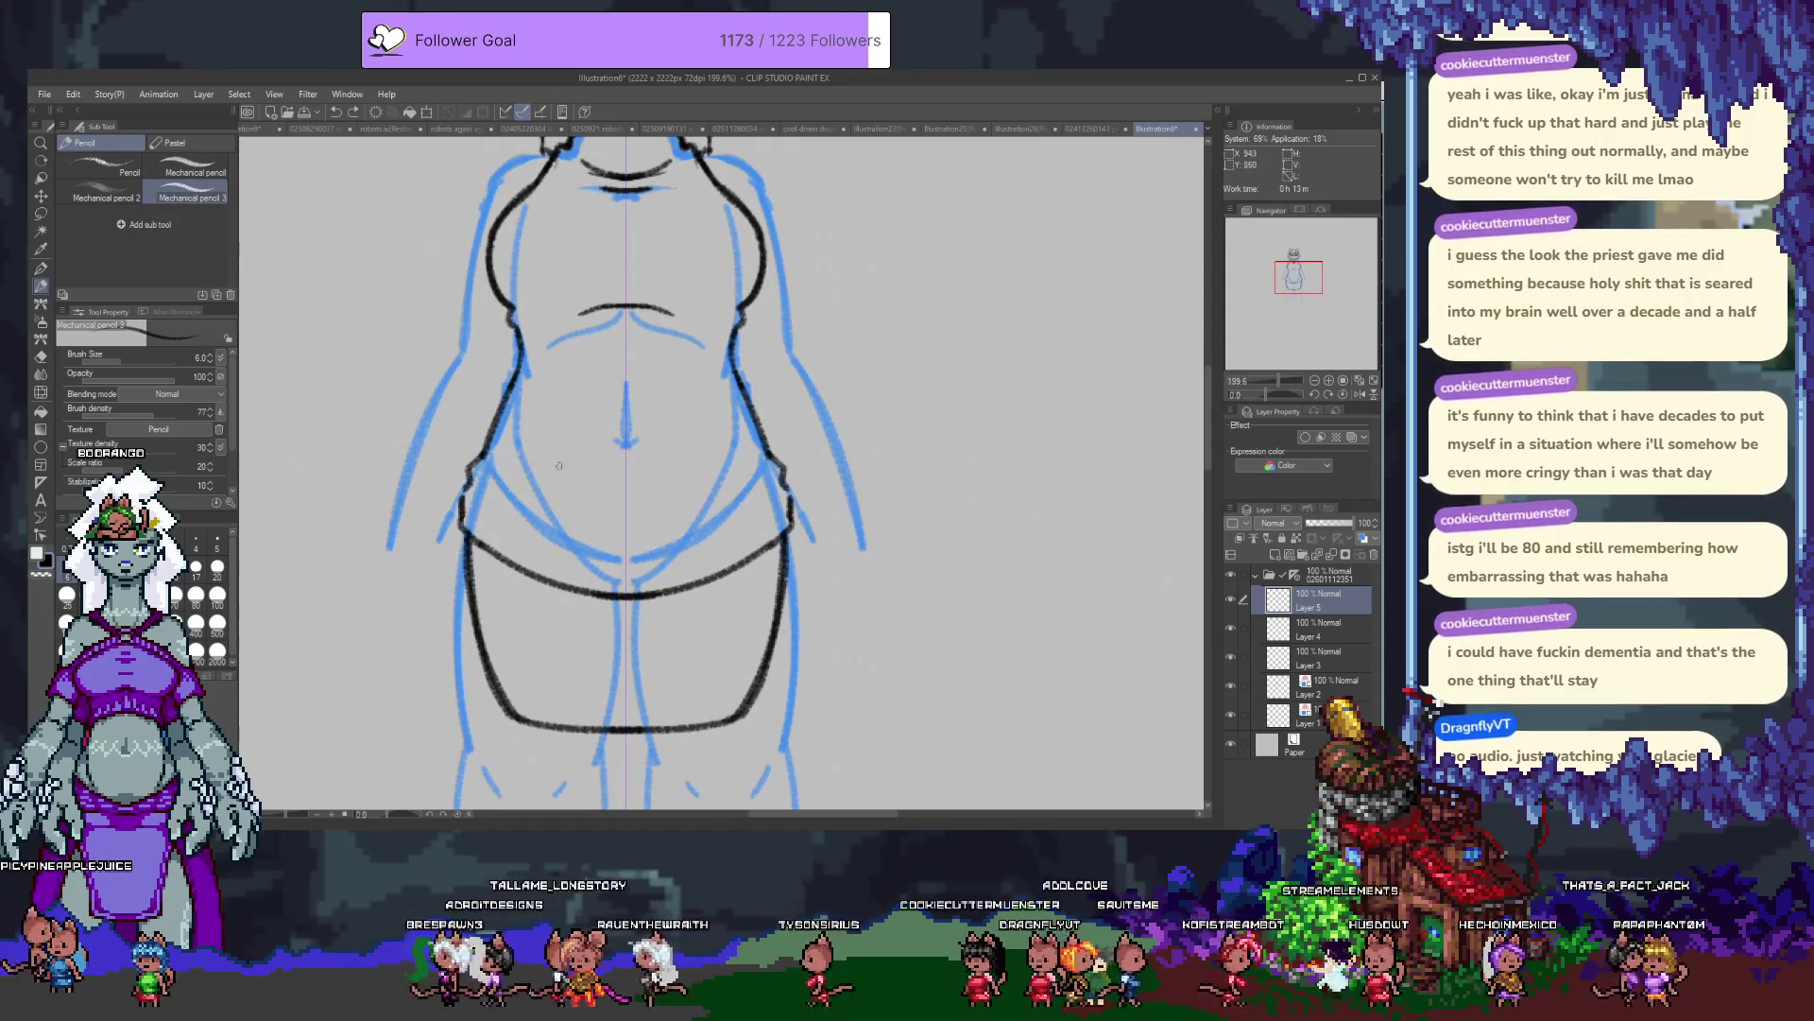
pyautogui.moveTo(518, 332); pyautogui.dragTo(530, 398)
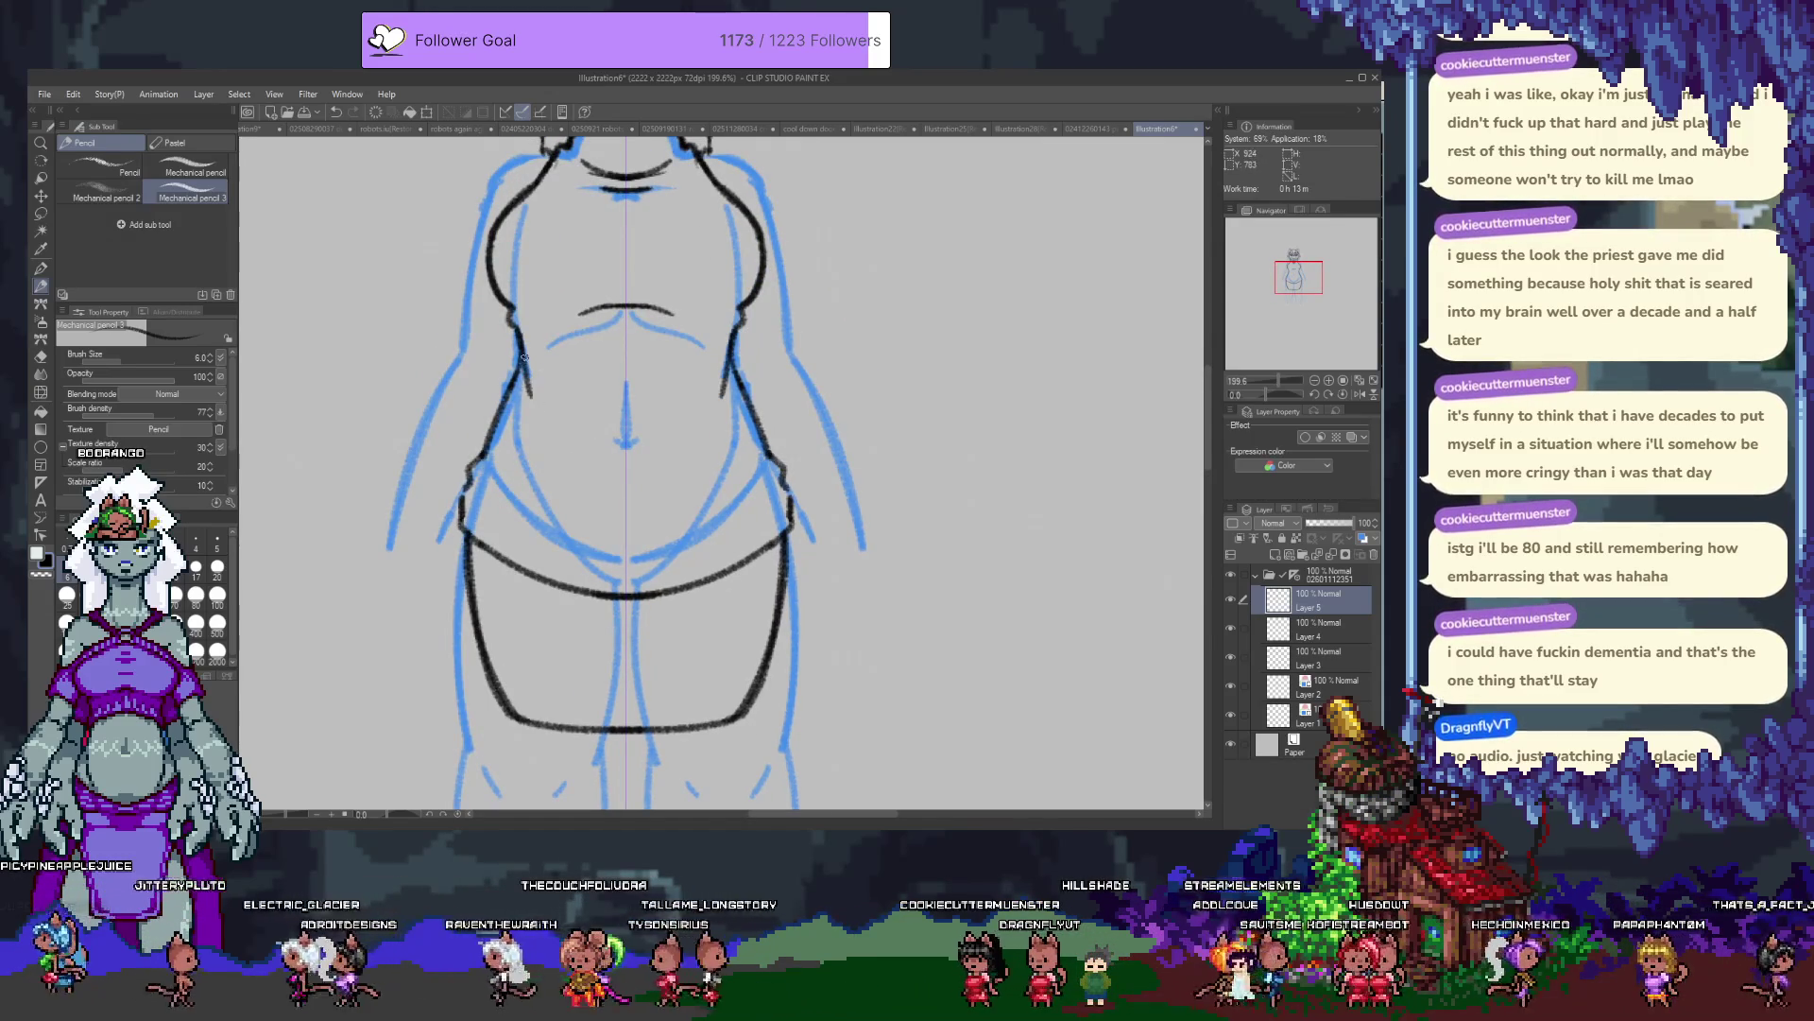
pyautogui.moveTo(518, 409); pyautogui.dragTo(510, 460)
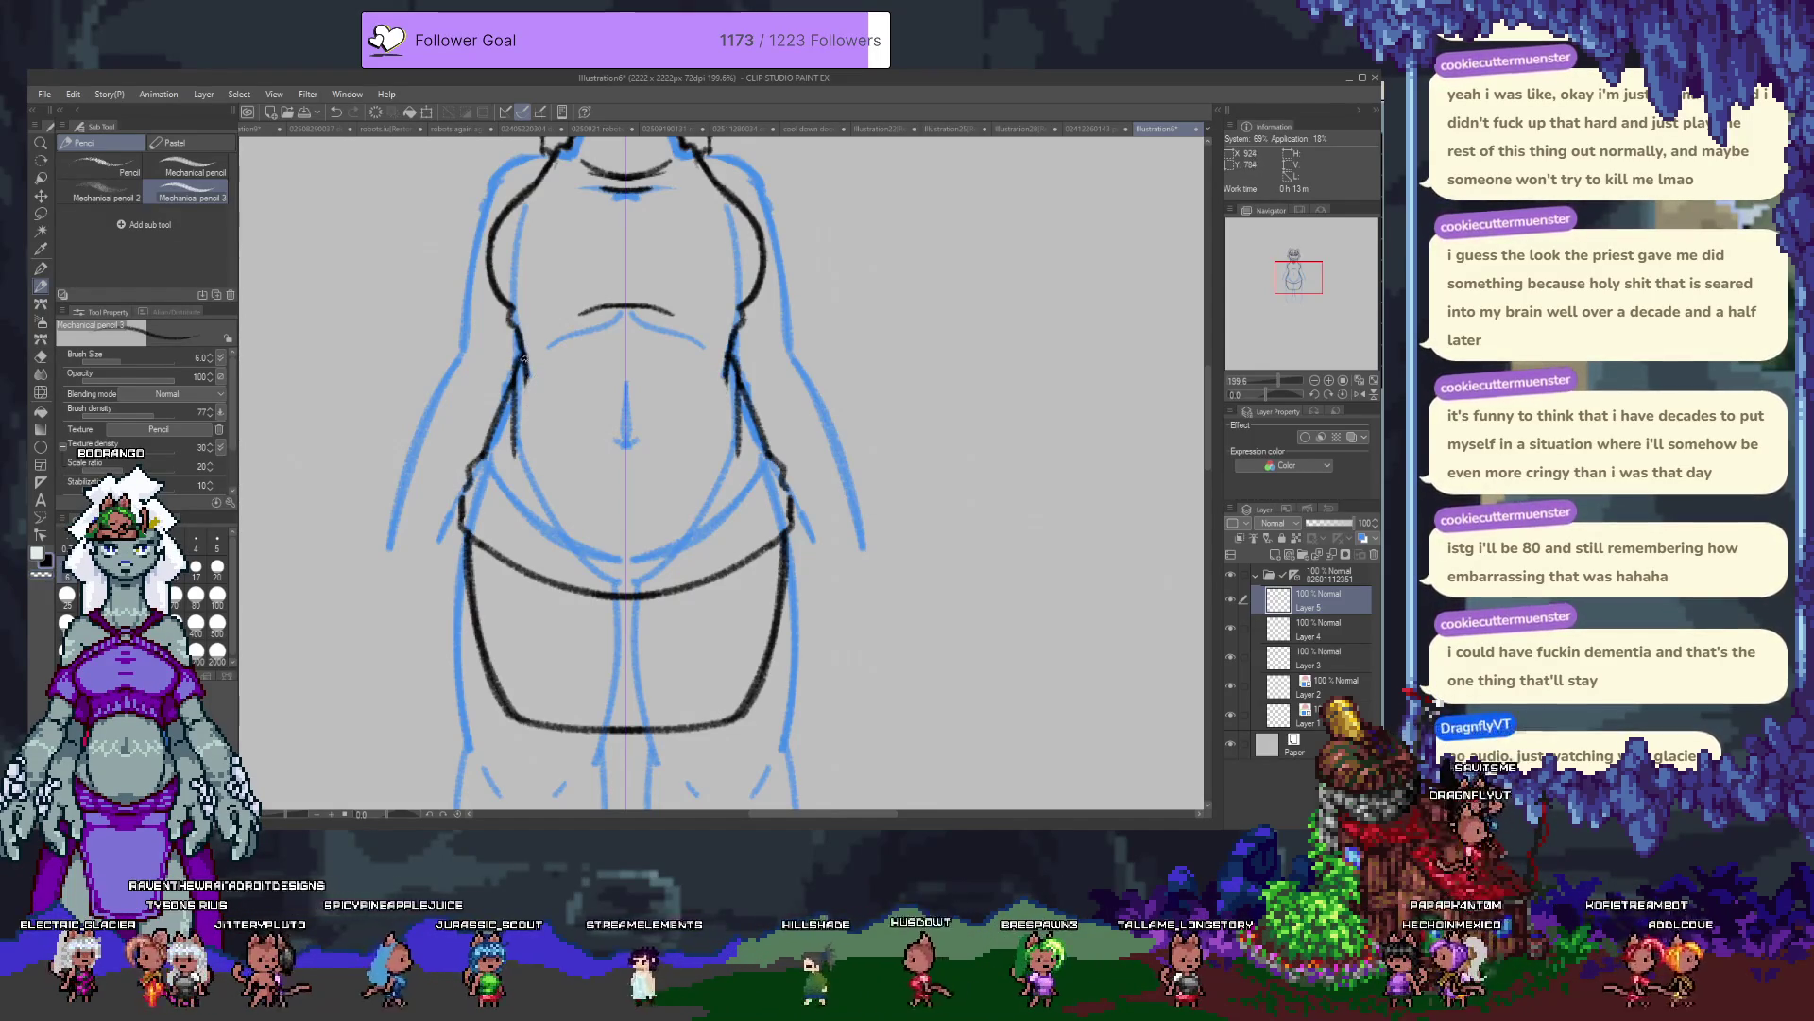
# Draw a short mirrored stroke along the left torso side below the chest.
pyautogui.moveTo(523, 352); pyautogui.dragTo(518, 405)
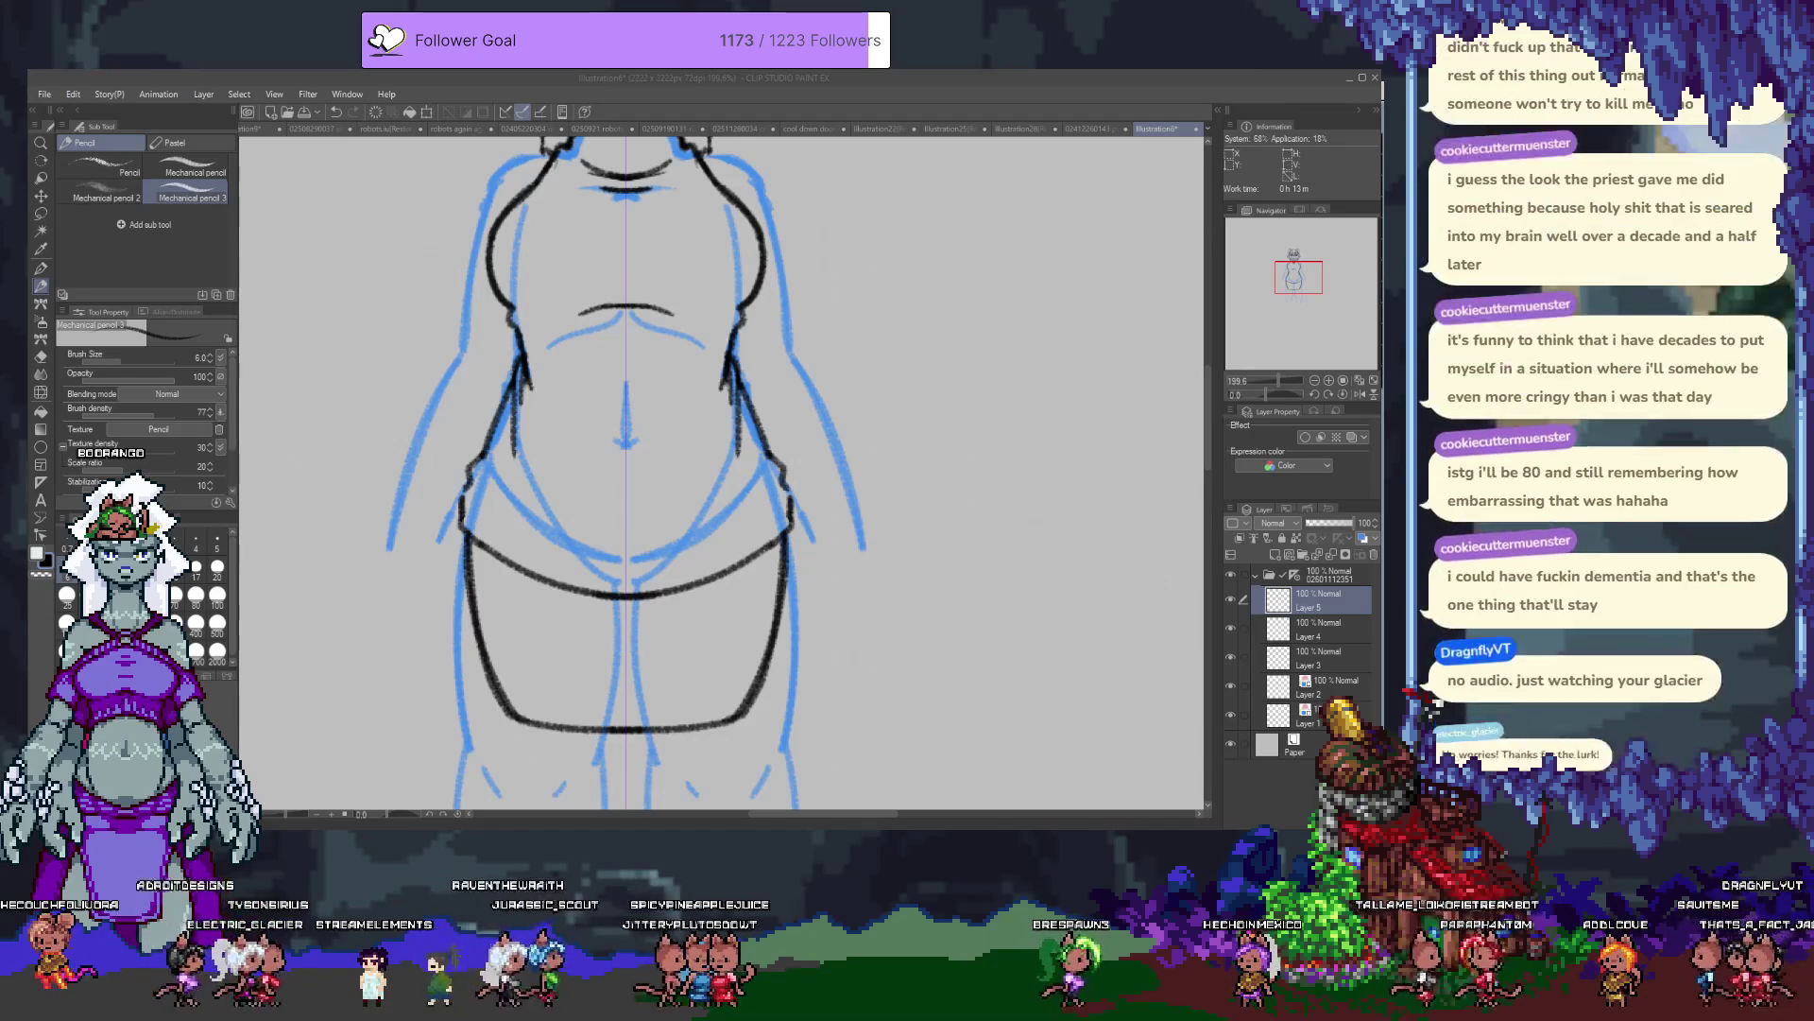
# Ink the mirrored shoulder lines under the neck on both sides.
pyautogui.moveTo(593, 460); pyautogui.dragTo(591, 548)
pyautogui.moveTo(569, 227); pyautogui.dragTo(583, 421)
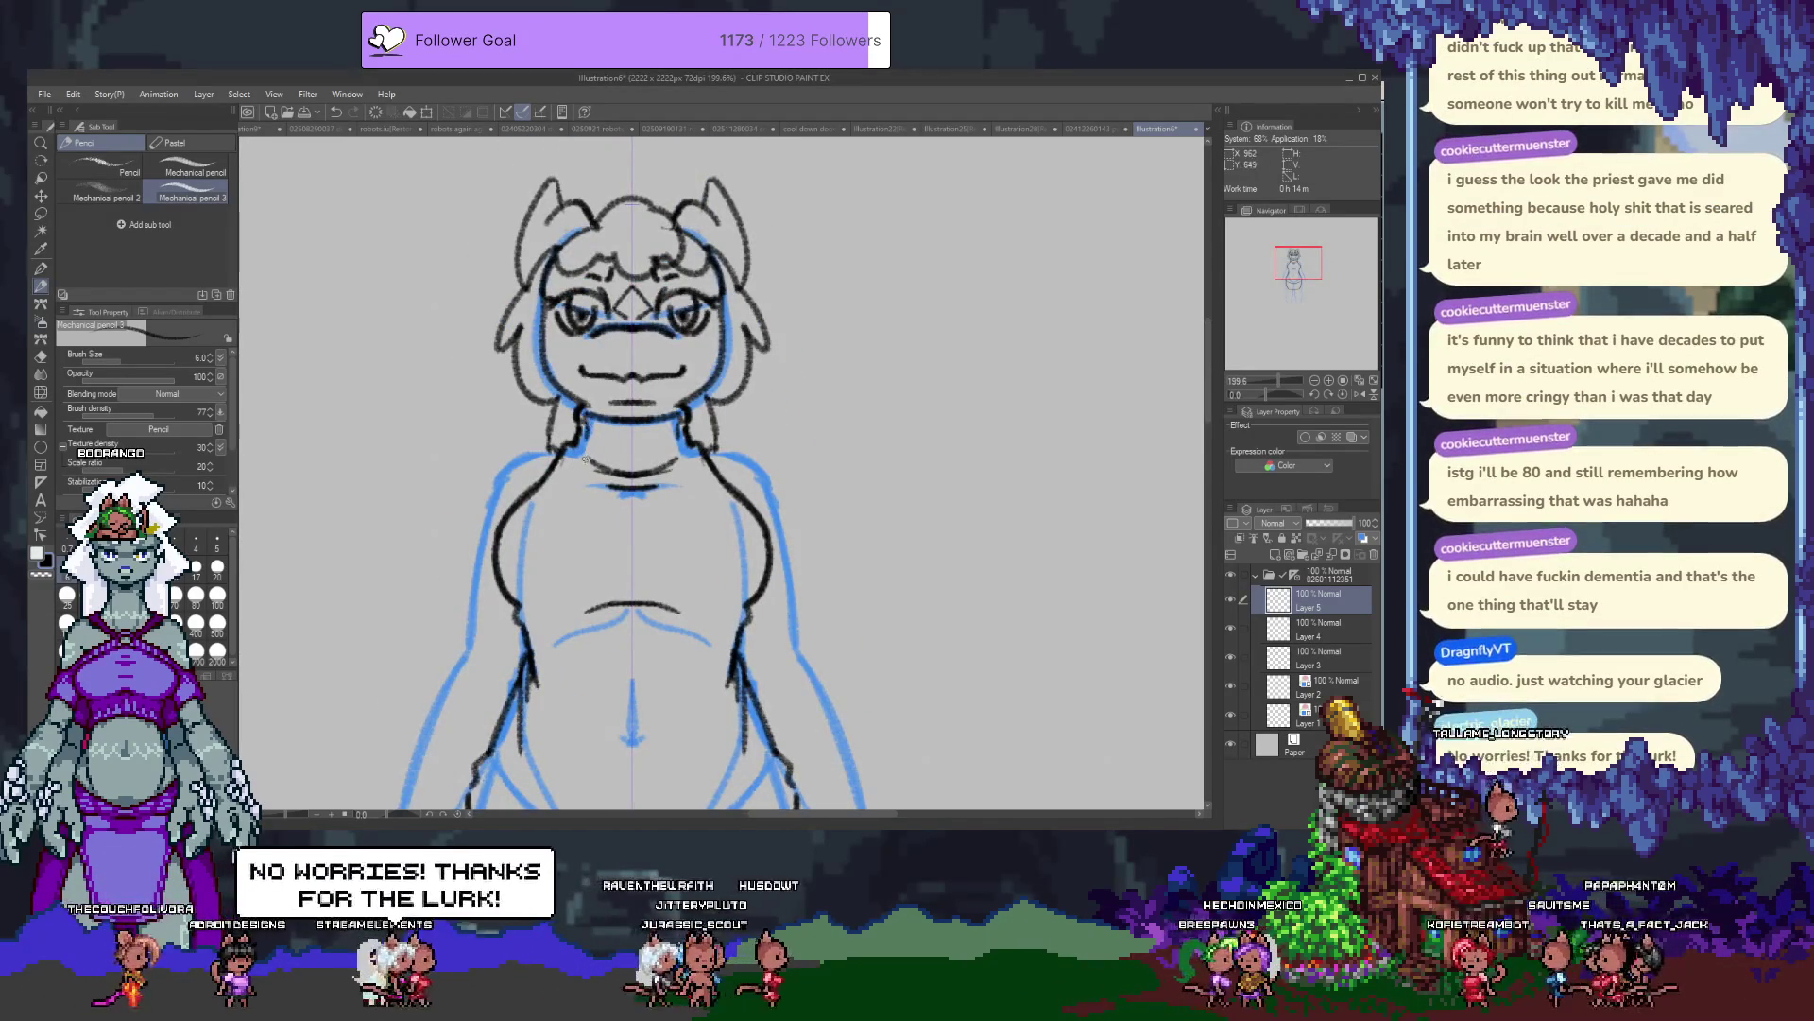
pyautogui.moveTo(540, 493); pyautogui.dragTo(574, 446)
pyautogui.moveTo(573, 510); pyautogui.dragTo(579, 440)
pyautogui.scroll(-5, 558, 678)
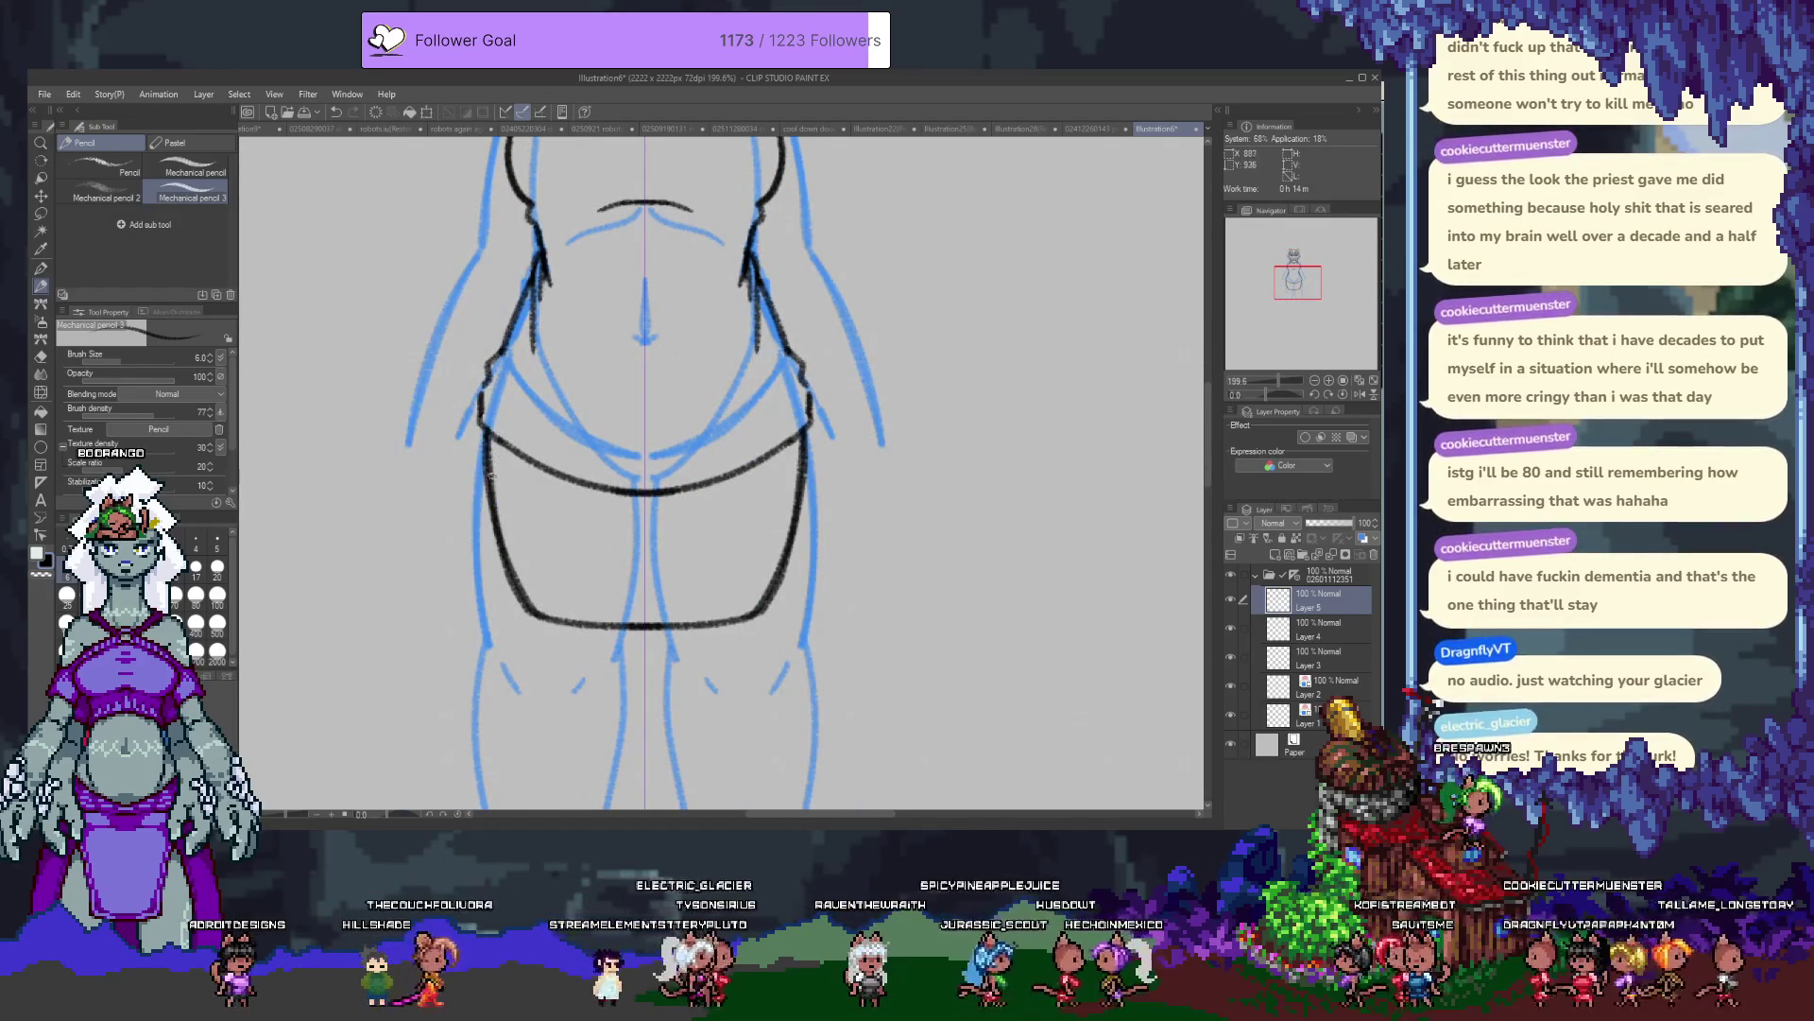
pyautogui.scroll(4, 494, 487)
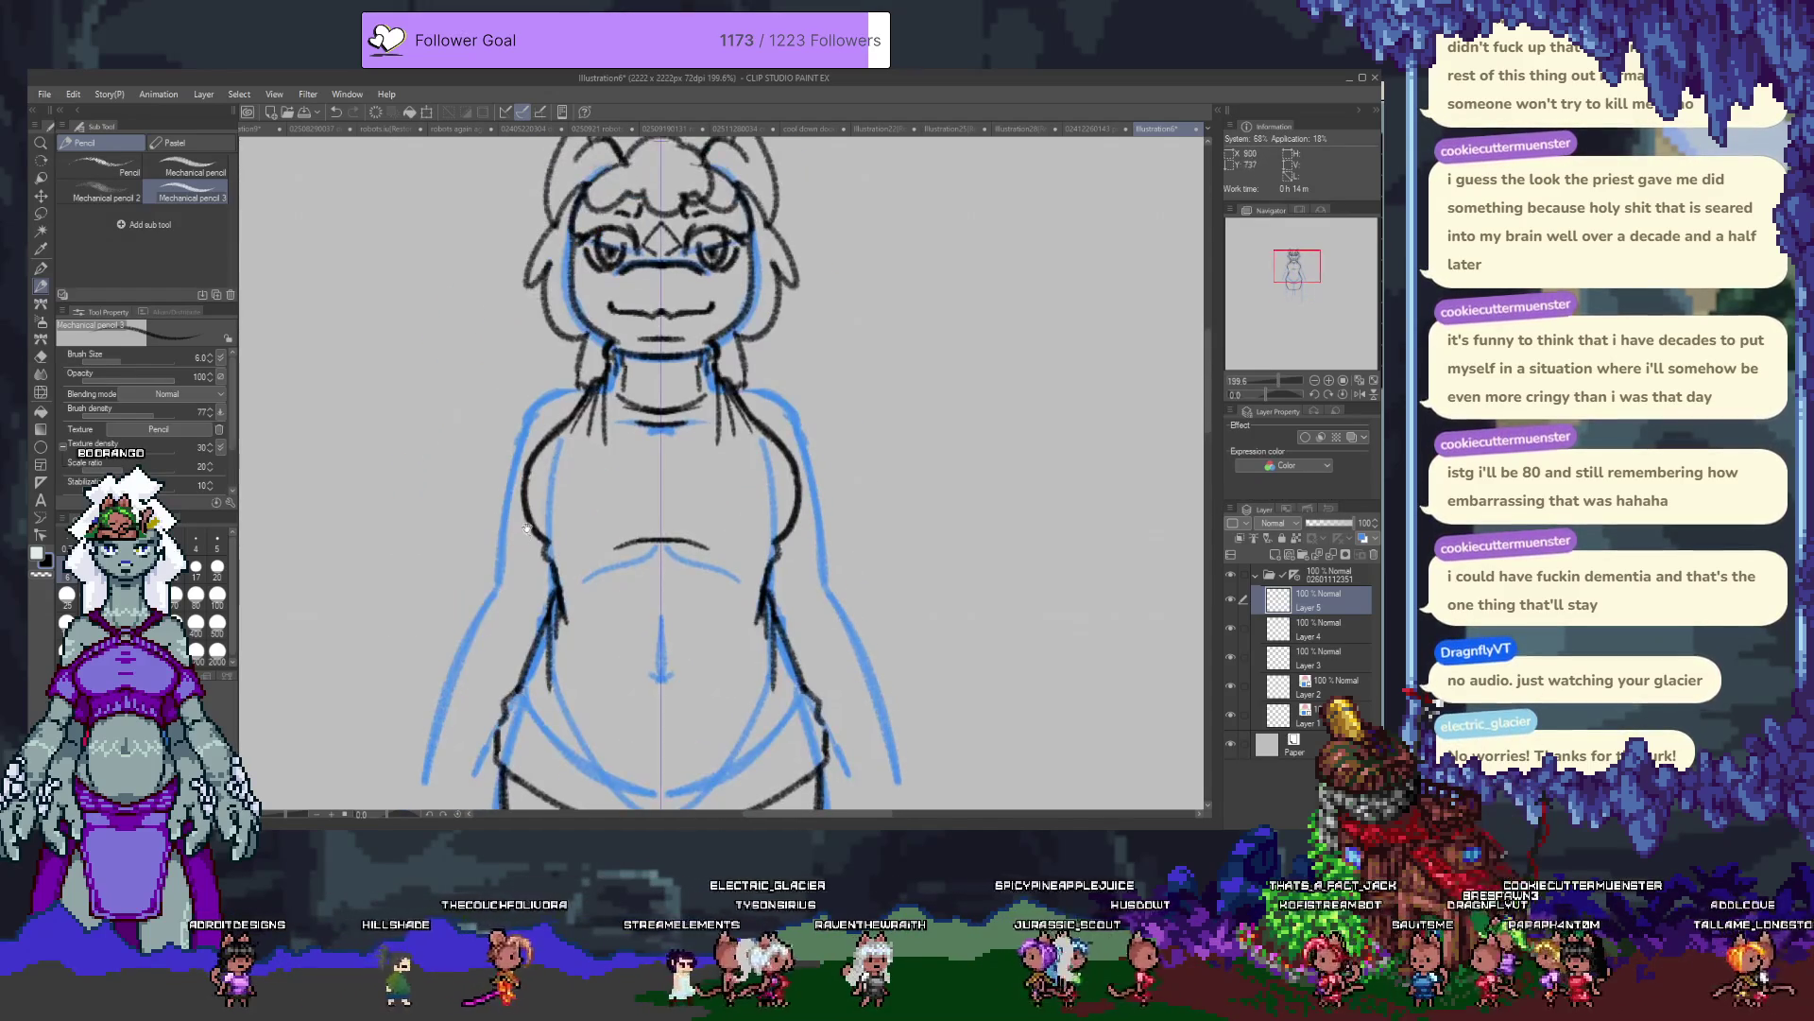
# Toggle Layer 5's visibility to check the sketch, add Layer 6, and reselect Layer 5.
pyautogui.click(1230, 600)
pyautogui.click(1231, 599)
pyautogui.scroll(-5, 1225, 615)
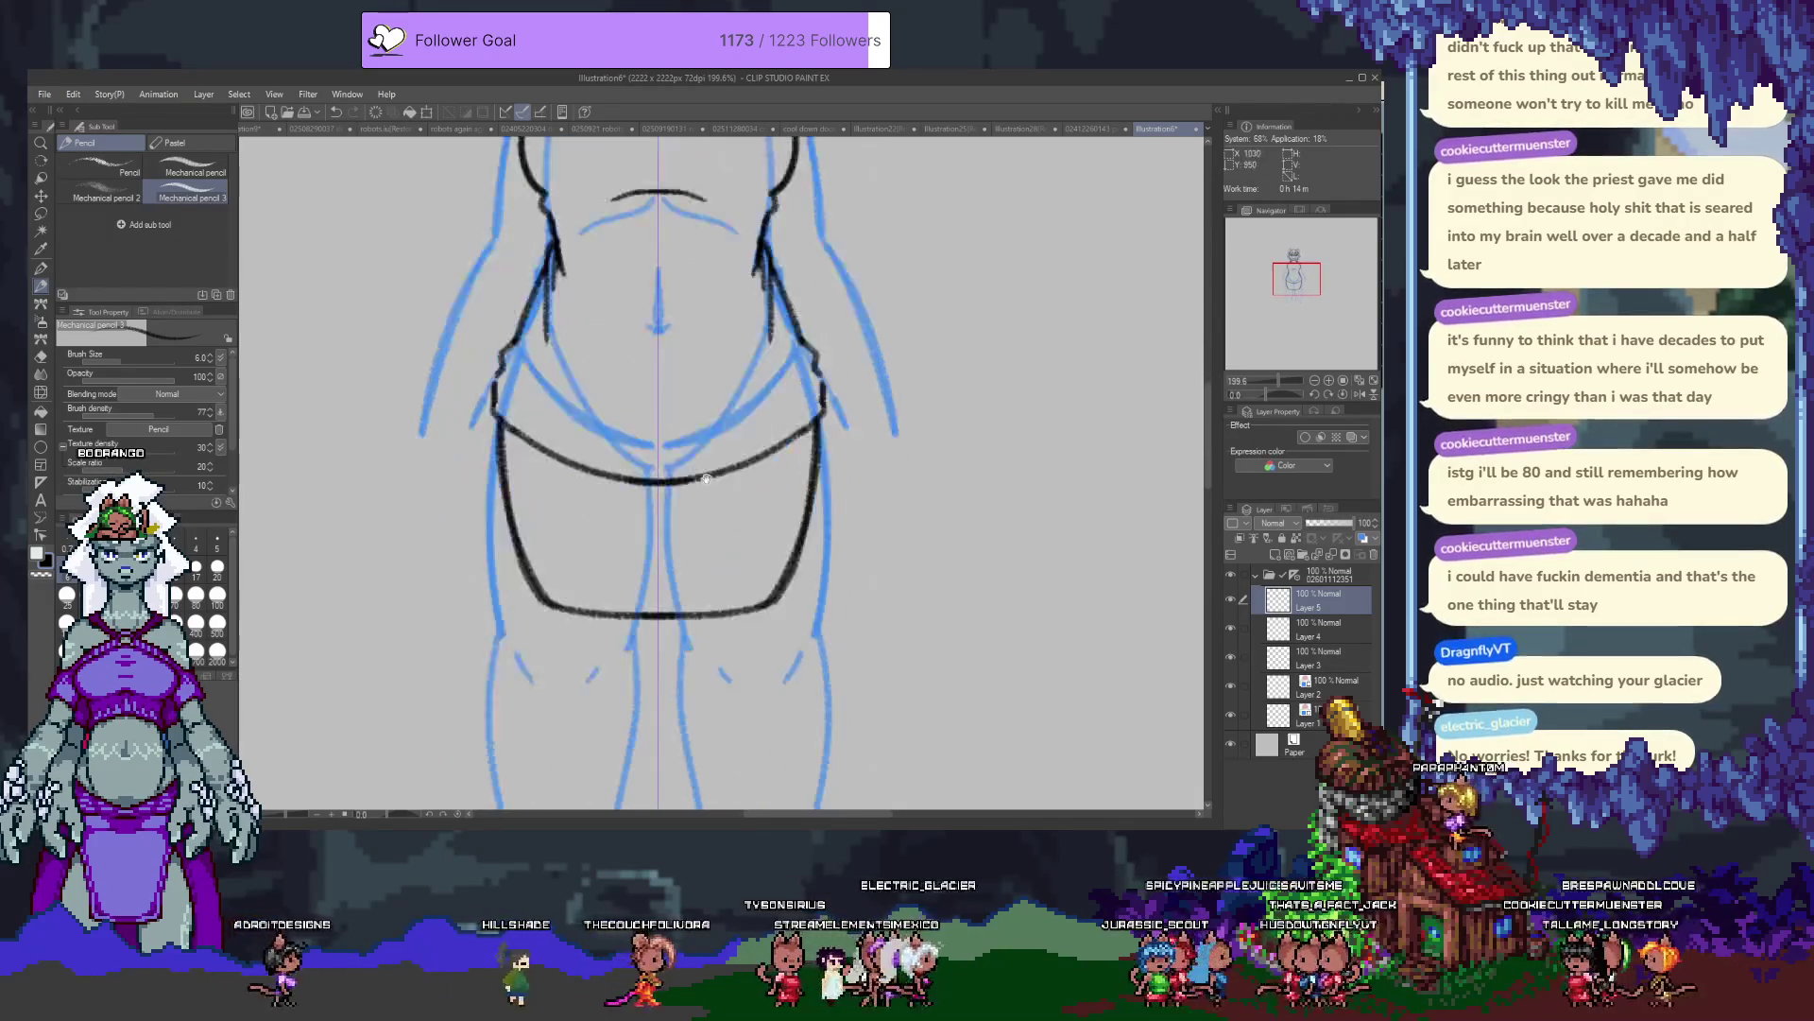
pyautogui.click(1276, 555)
pyautogui.hotkey('alt', '[')
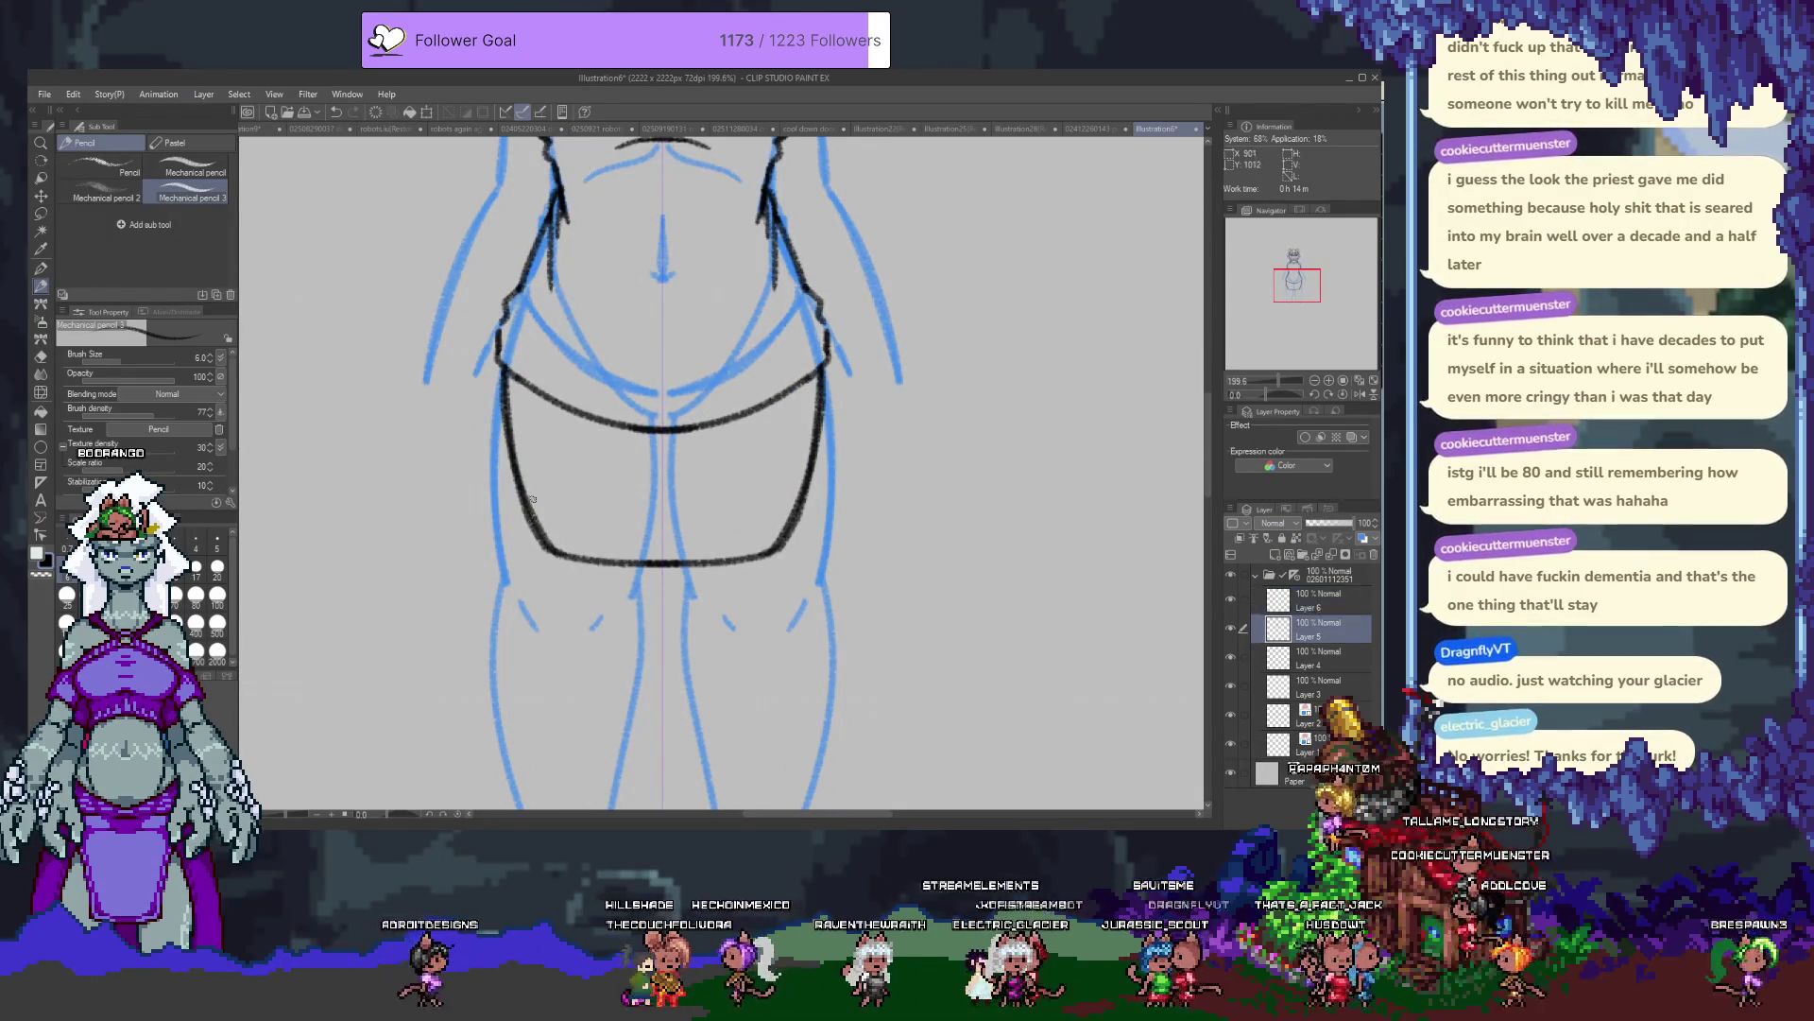
# Toggle undo and redo to compare the last shorts-side edit, keeping the darker strokes.
pyautogui.press('e')
pyautogui.hotkey('ctrl', 'z')
pyautogui.hotkey('ctrl', 'y')
pyautogui.hotkey('ctrl', 'z')
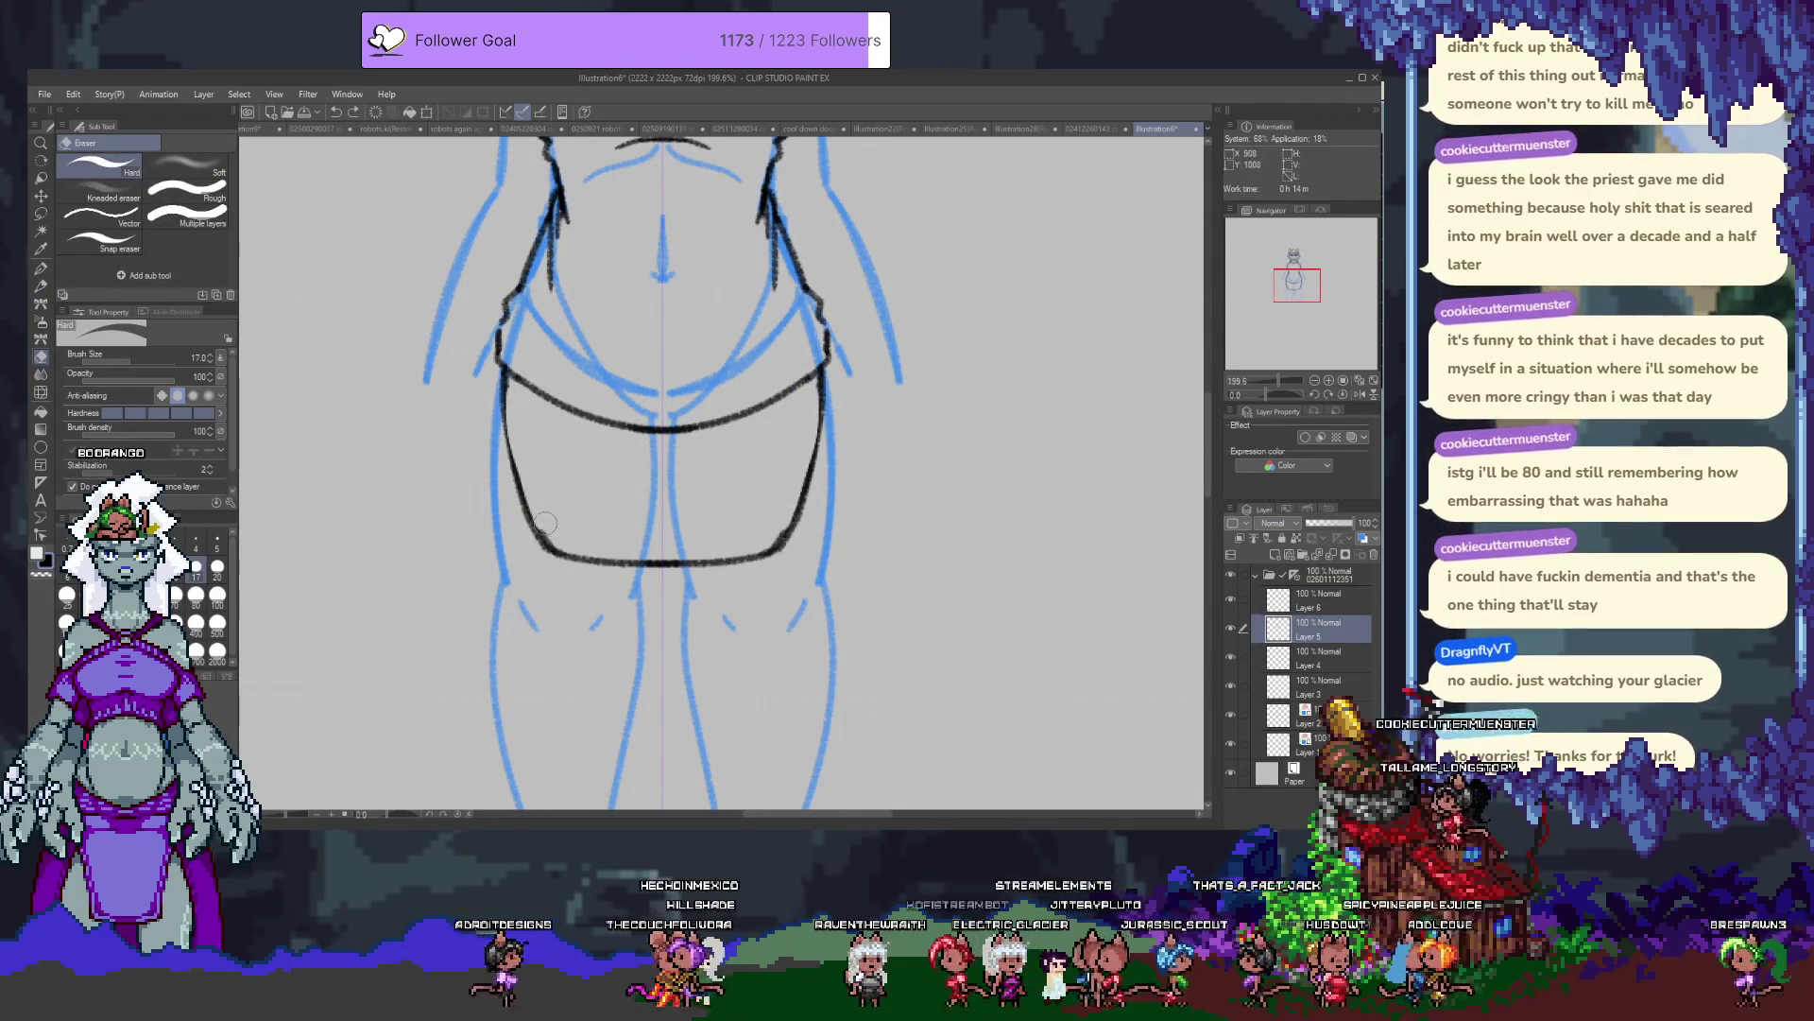
pyautogui.hotkey('ctrl', 'y')
pyautogui.hotkey('ctrl', 'z')
pyautogui.hotkey('ctrl', 'y')
pyautogui.hotkey('ctrl', 'z')
pyautogui.hotkey('ctrl', 'y')
pyautogui.hotkey('ctrl', 'z')
pyautogui.hotkey('ctrl', 'y')
pyautogui.hotkey('ctrl', 'z')
pyautogui.hotkey('ctrl', 'z')
pyautogui.hotkey('ctrl', 'y')
pyautogui.hotkey('ctrl', 'z')
pyautogui.hotkey('ctrl', 'z')
pyautogui.hotkey('ctrl', 'y')
pyautogui.hotkey('ctrl', 'z')
pyautogui.hotkey('ctrl', 'y')
pyautogui.hotkey('ctrl', 'z')
pyautogui.hotkey('ctrl', 'z')
pyautogui.hotkey('ctrl', 'y')
pyautogui.hotkey('ctrl', 'y')
pyautogui.press('p')
pyautogui.press('p')
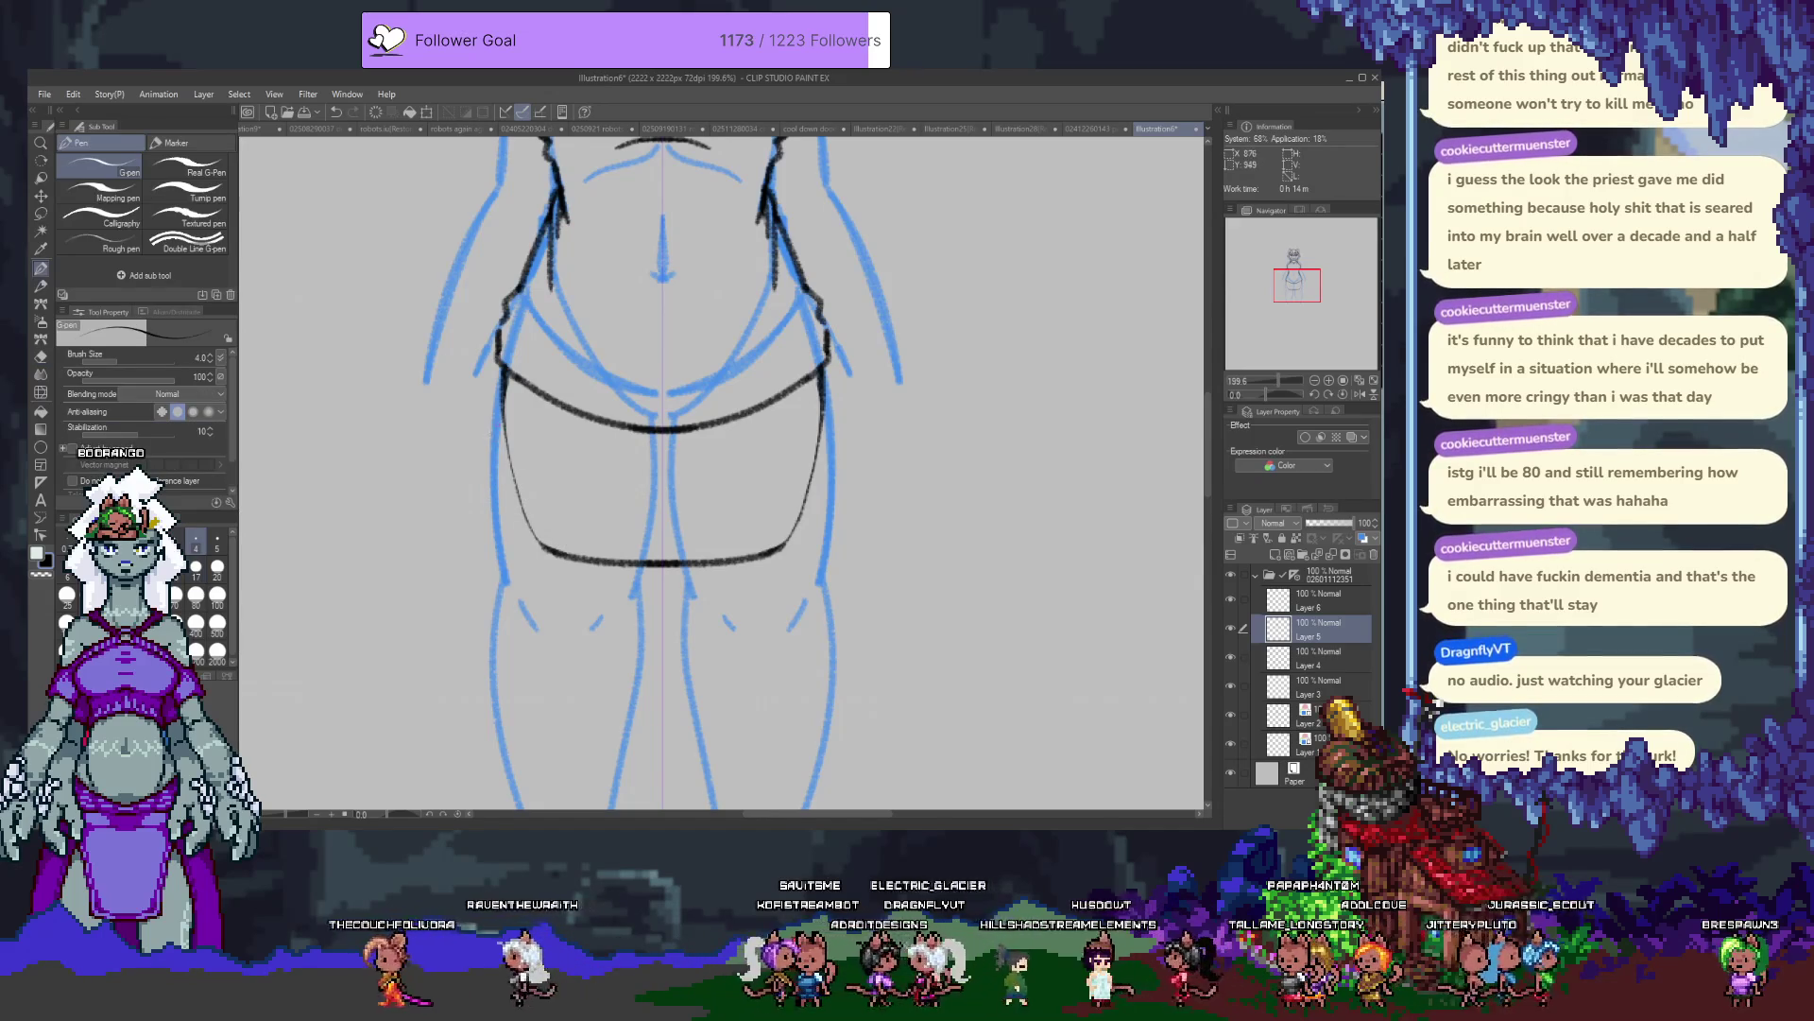
pyautogui.hotkey('ctrl', 'y')
pyautogui.hotkey('ctrl', 'y')
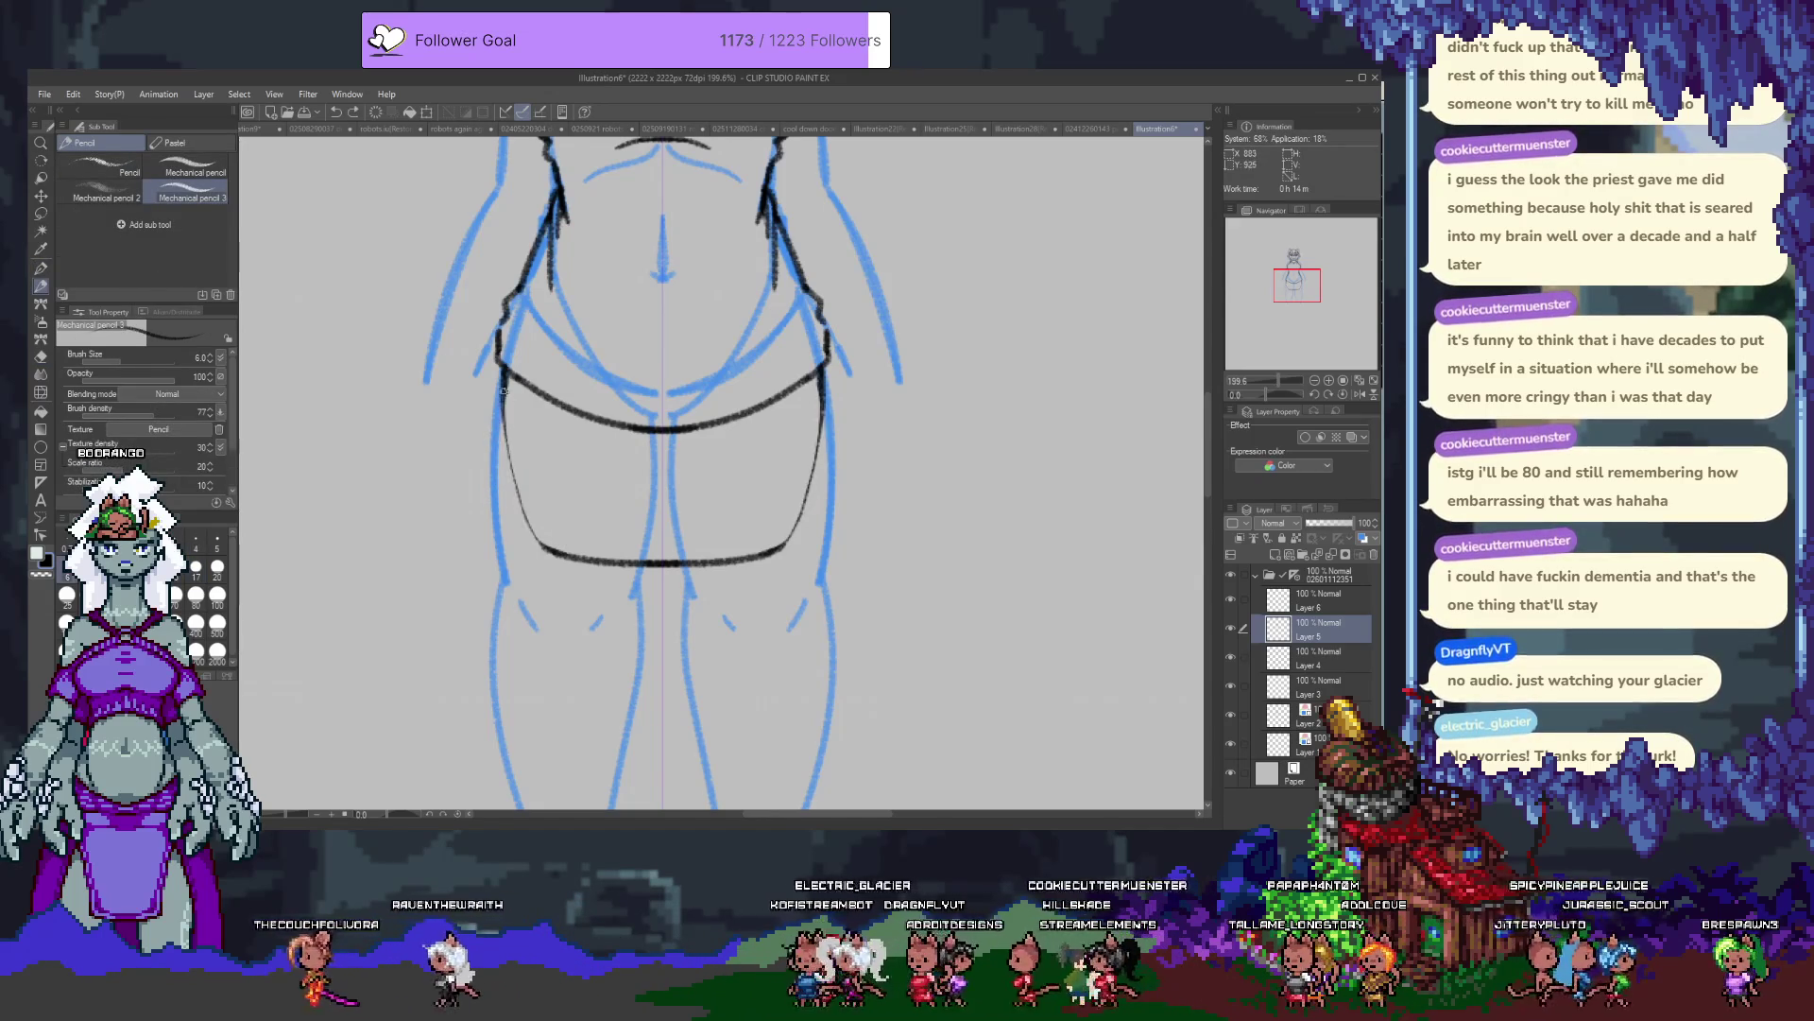
# Thicken both sides of the shorts outline and add a short mirrored line across the centre.
pyautogui.moveTo(503, 416); pyautogui.dragTo(510, 455)
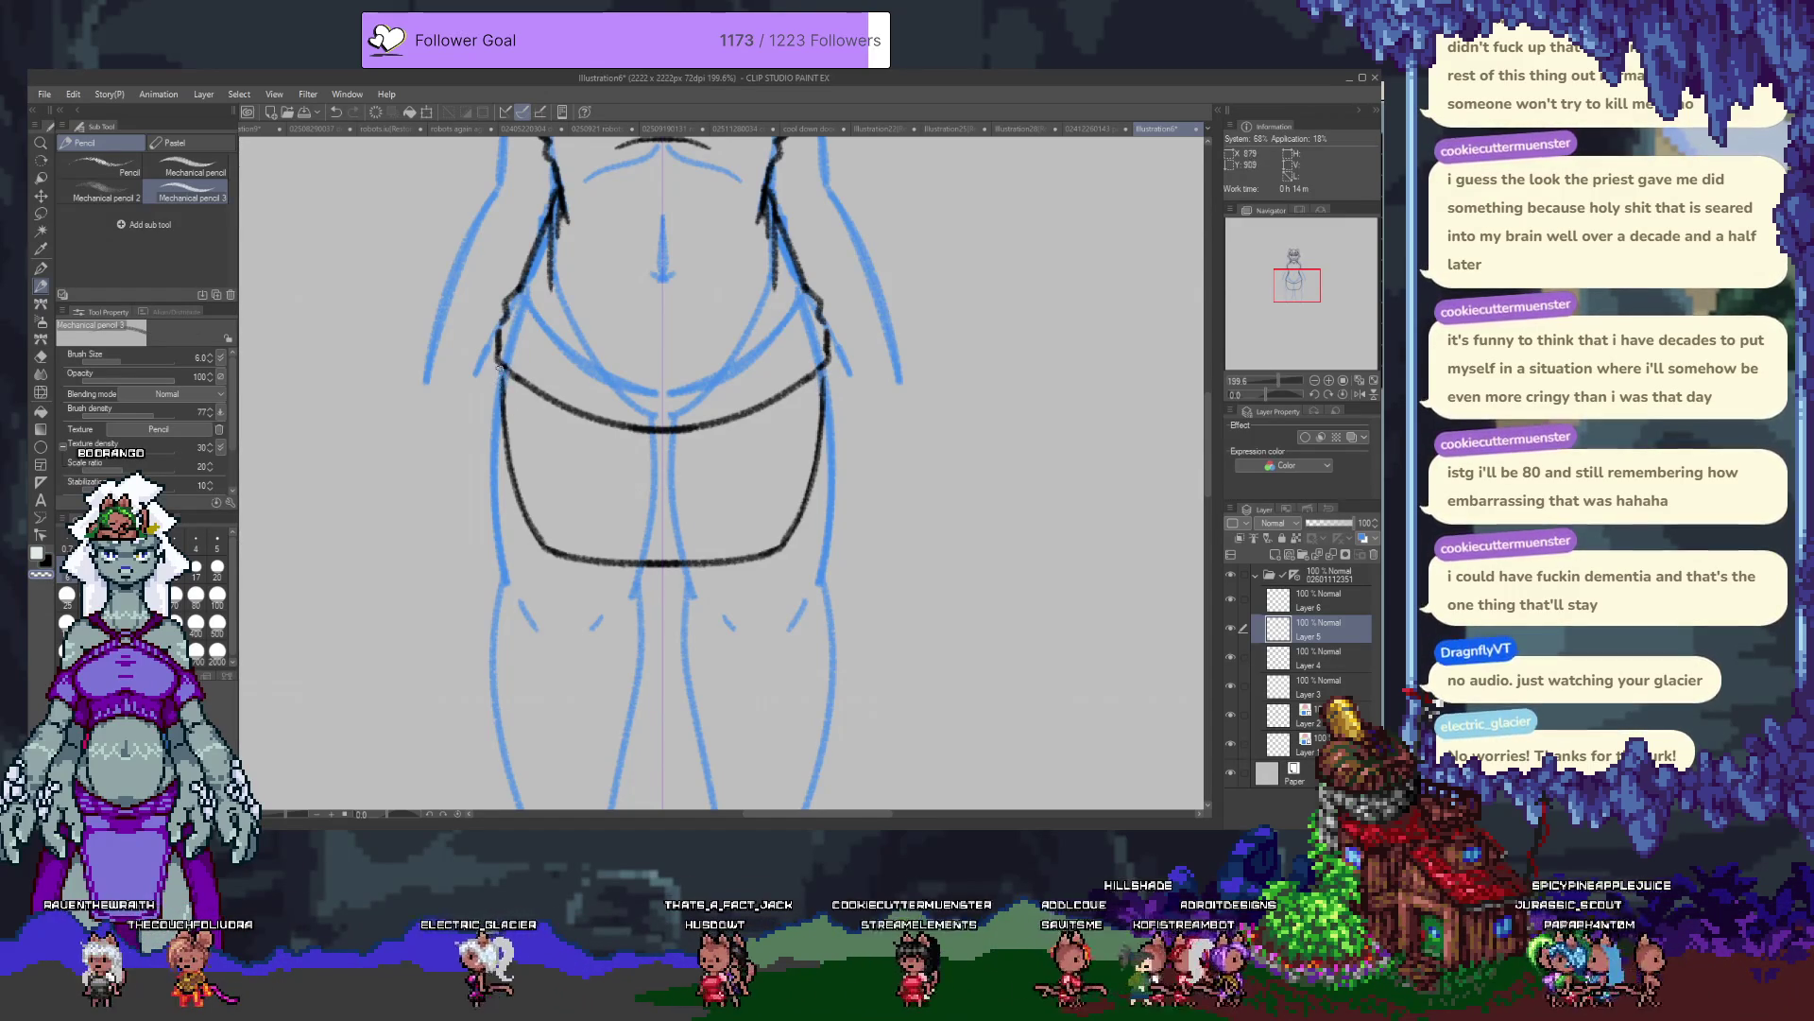
pyautogui.moveTo(833, 376); pyautogui.dragTo(840, 499)
pyautogui.moveTo(493, 370); pyautogui.dragTo(501, 555)
pyautogui.moveTo(661, 700); pyautogui.dragTo(632, 702)
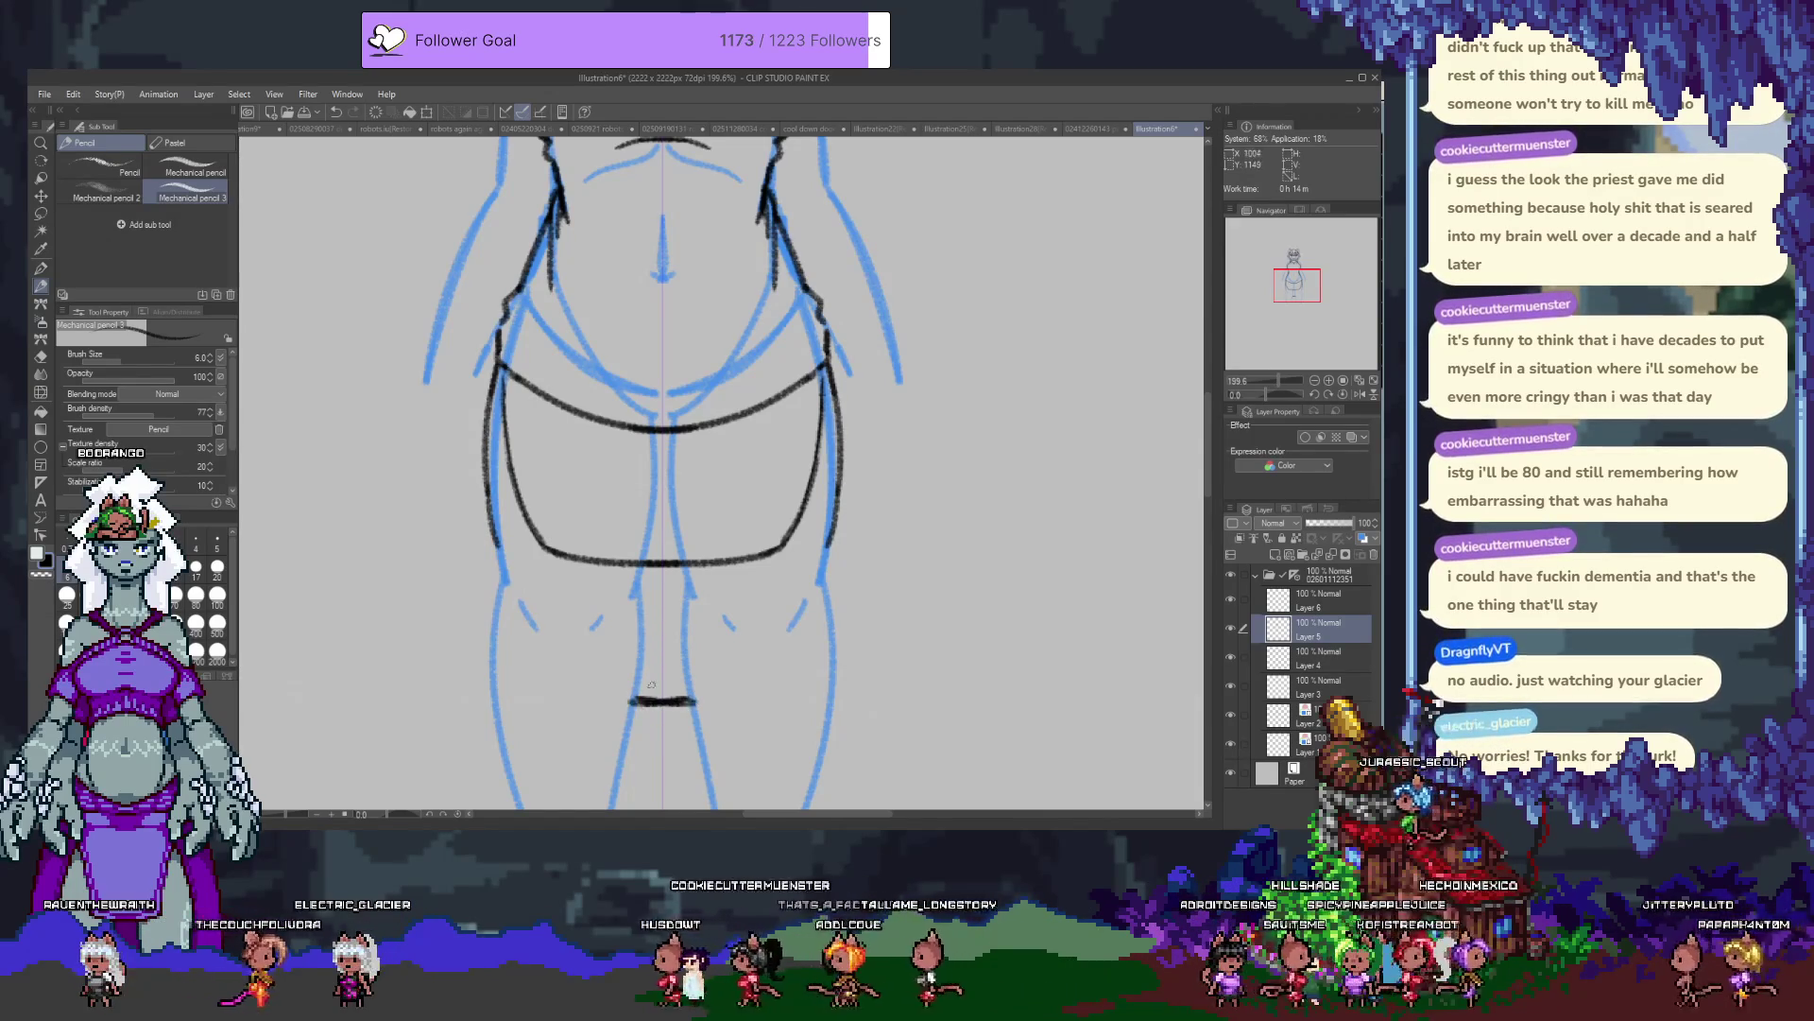
# Ink the mirrored hip lines and darken the left end of the belt curve.
pyautogui.press('e')
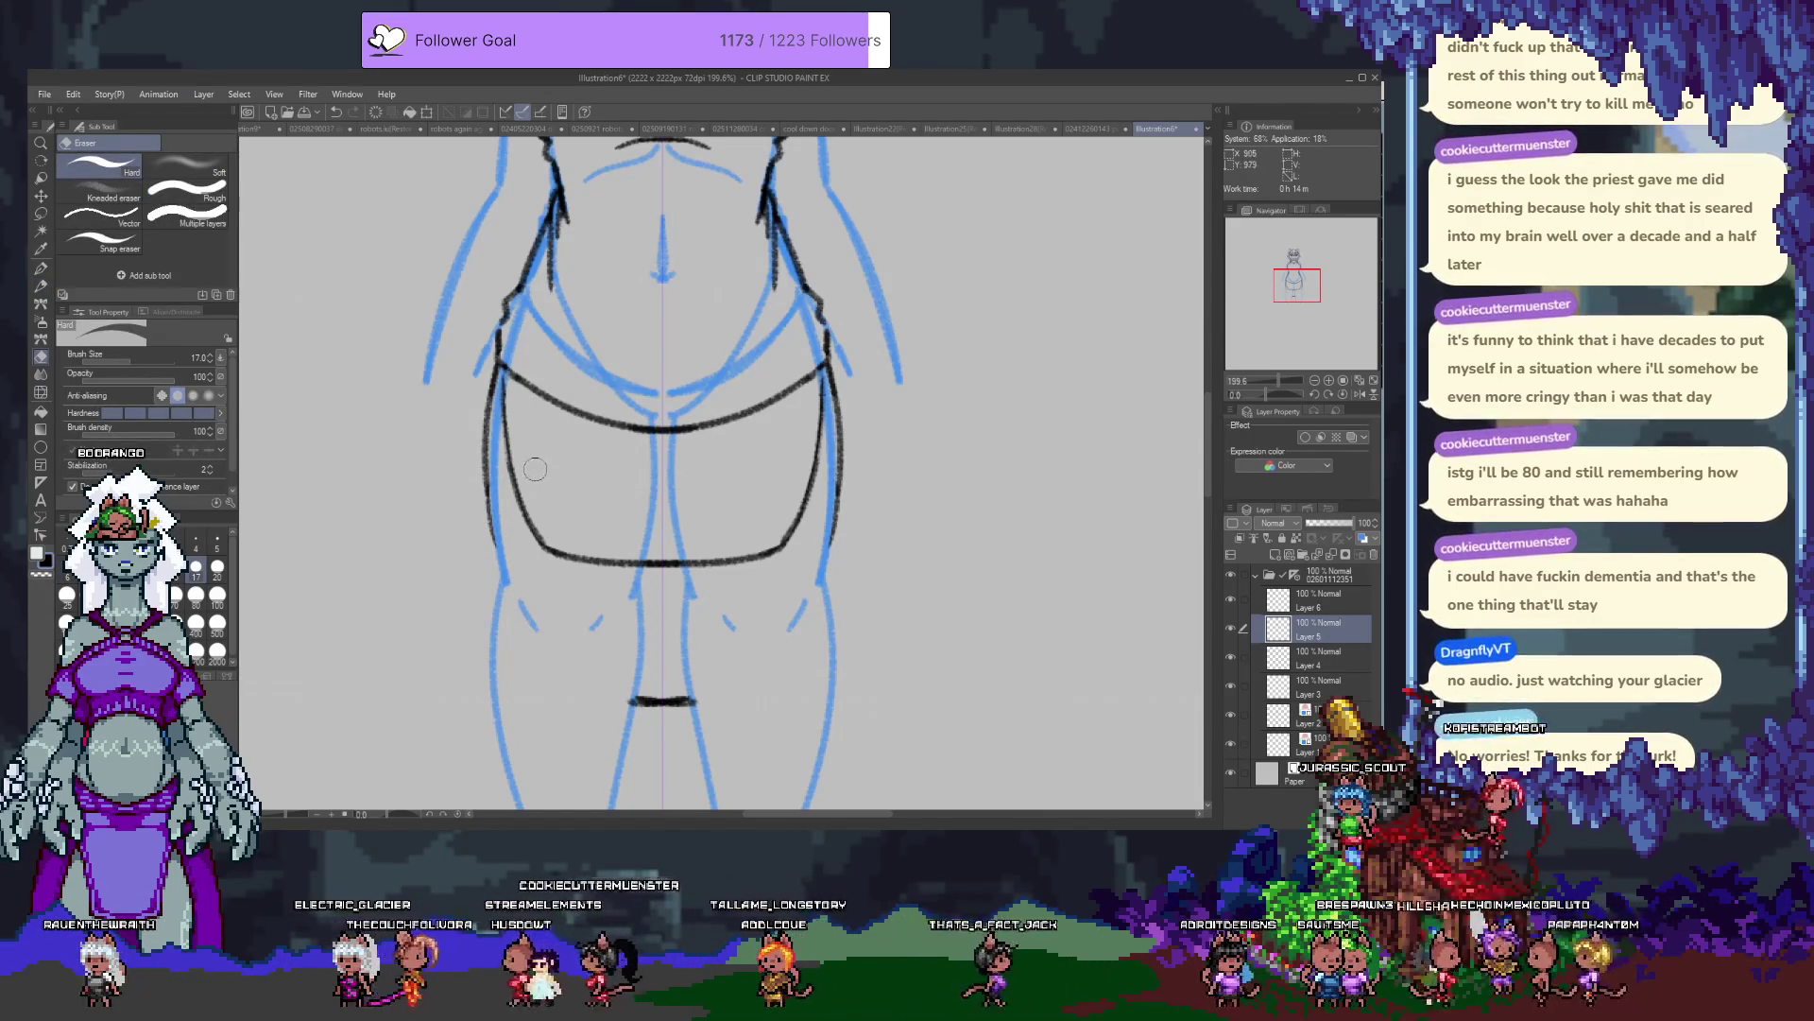
pyautogui.press('p')
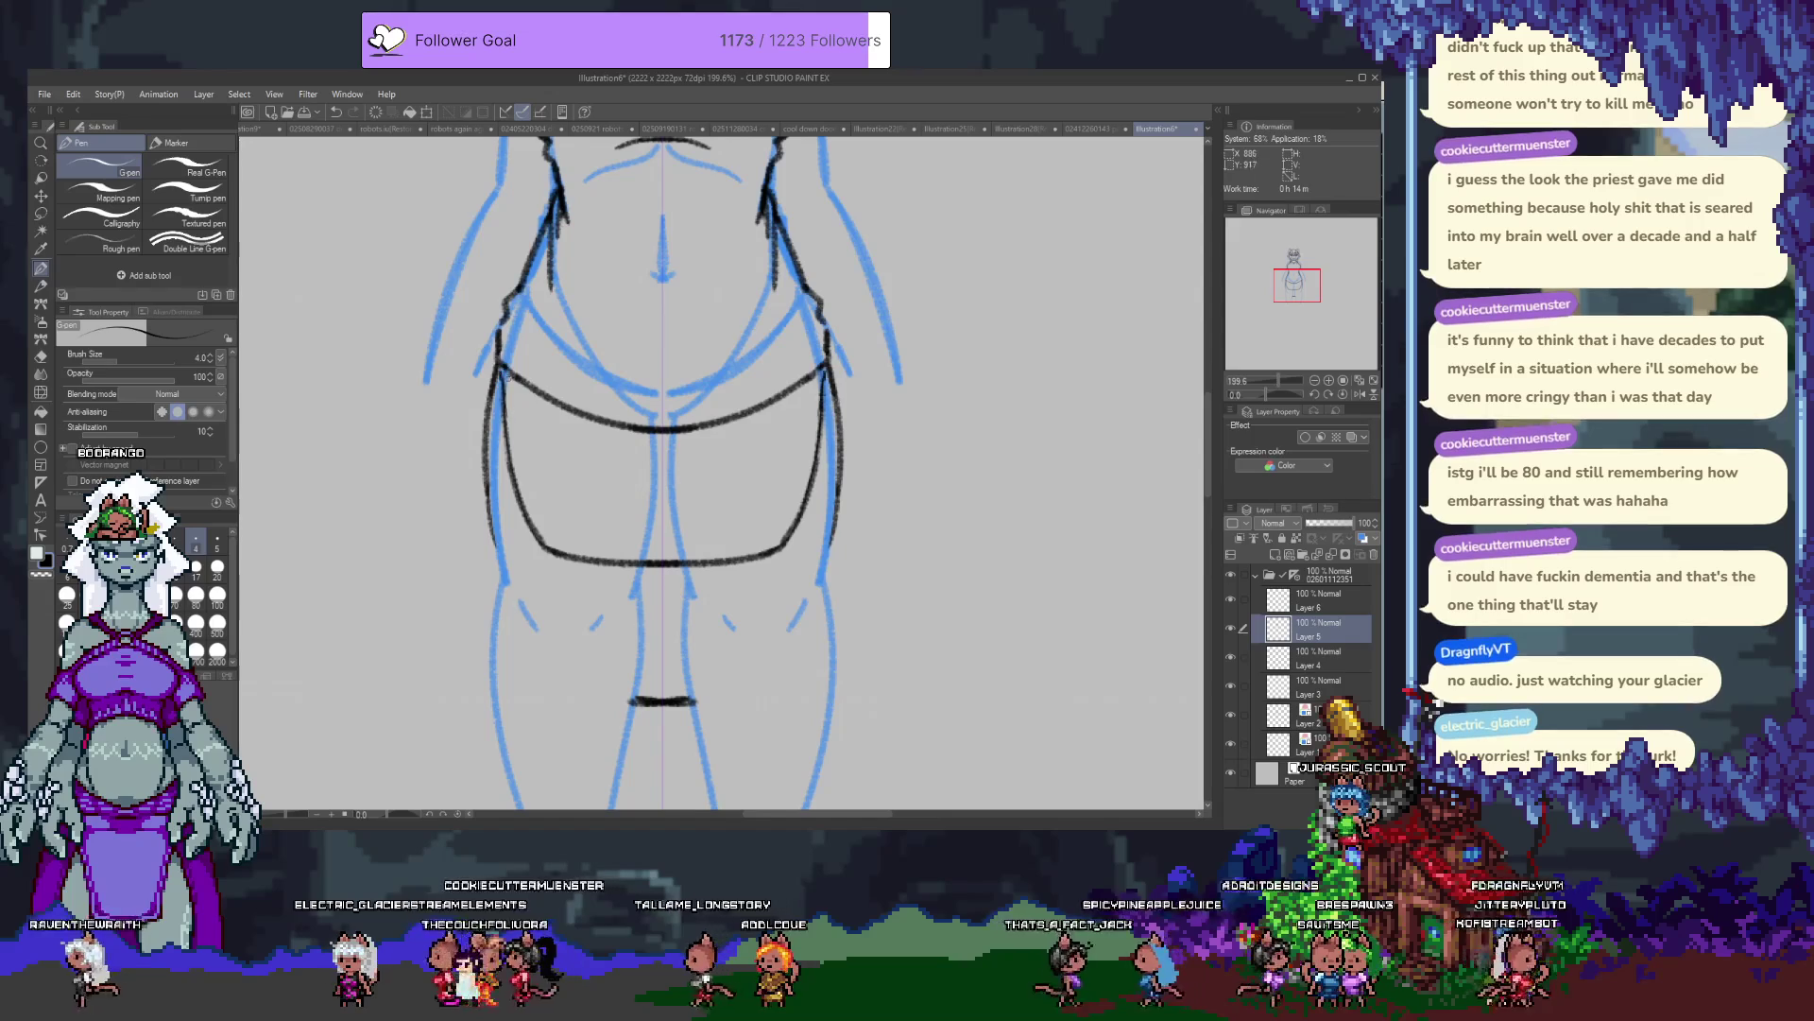
pyautogui.press('p')
pyautogui.moveTo(499, 370); pyautogui.dragTo(510, 431)
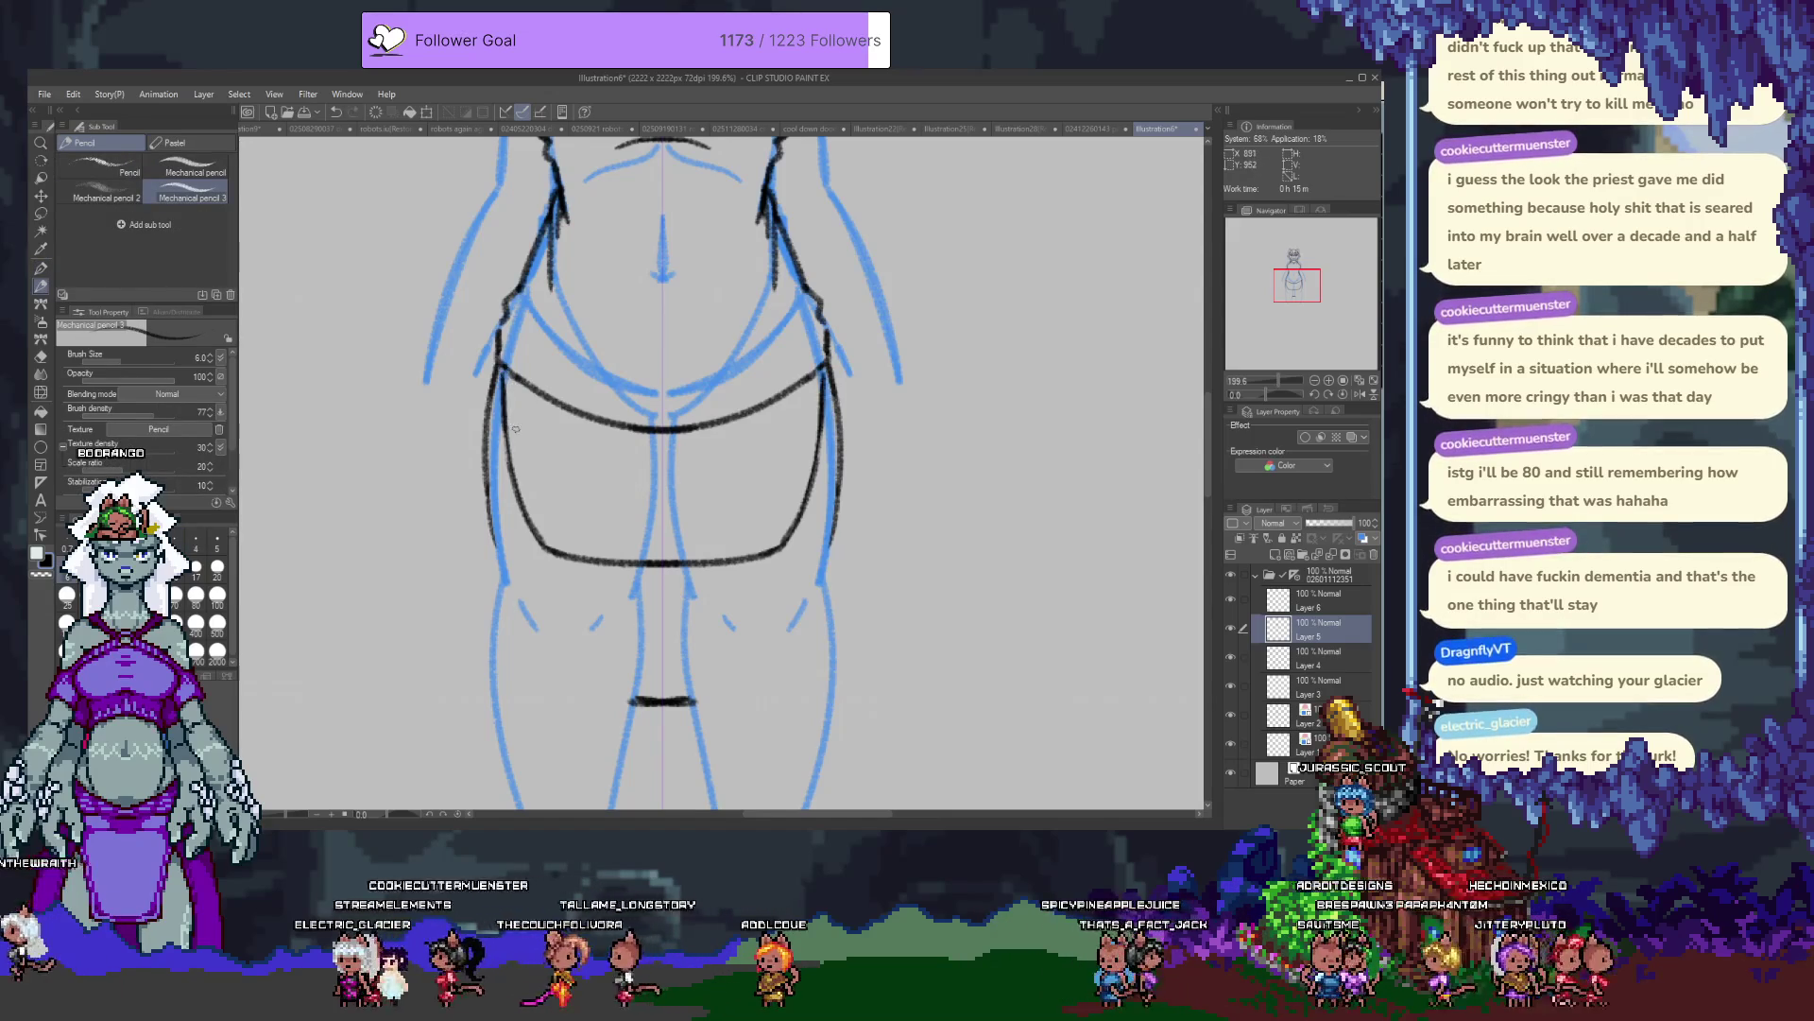
pyautogui.moveTo(498, 365)
pyautogui.mouseDown()
pyautogui.moveTo(522, 384)
pyautogui.moveTo(549, 317)
pyautogui.moveTo(661, 383)
pyautogui.mouseUp()
# Draw a mirrored belly curve above the belt, redoing it wider and darker.
pyautogui.moveTo(792, 330); pyautogui.dragTo(737, 388)
pyautogui.hotkey('ctrl', 'z')
pyautogui.moveTo(548, 319); pyautogui.dragTo(728, 388)
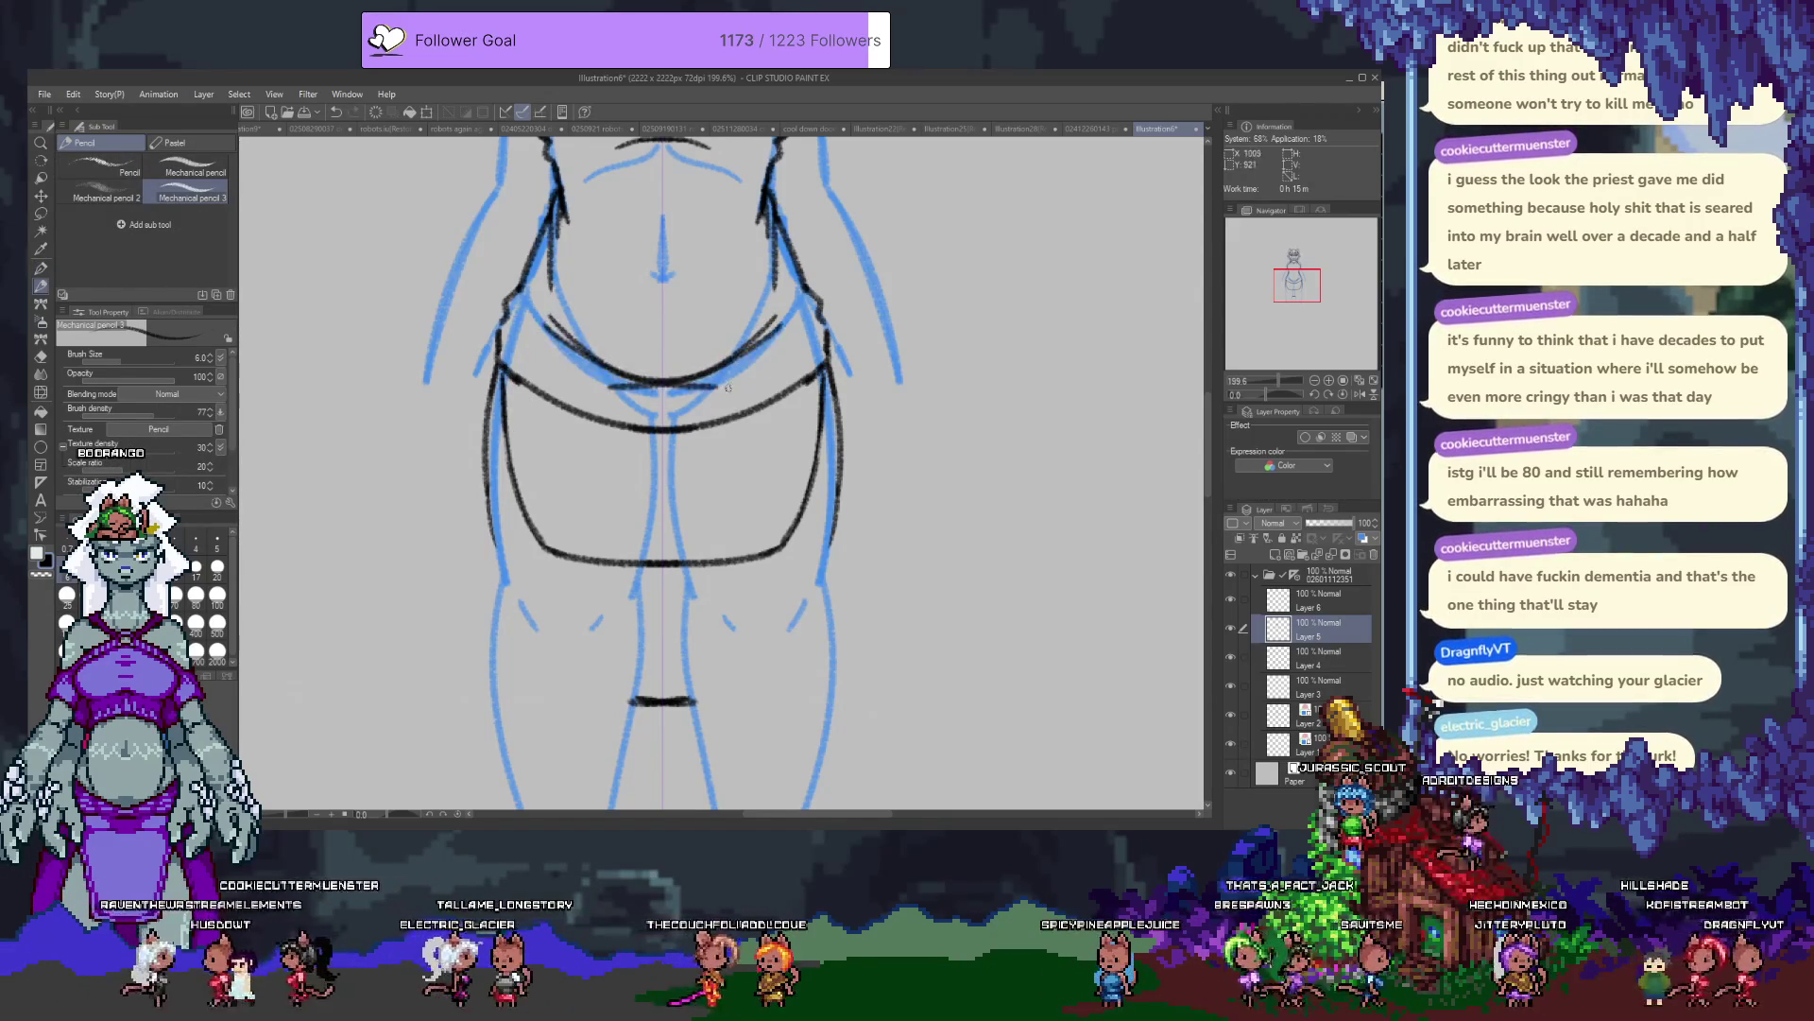
pyautogui.hotkey('ctrl', 'z')
pyautogui.moveTo(532, 321); pyautogui.dragTo(663, 380)
# Erase the middle of the belly curve, leaving its two ends.
pyautogui.press('e')
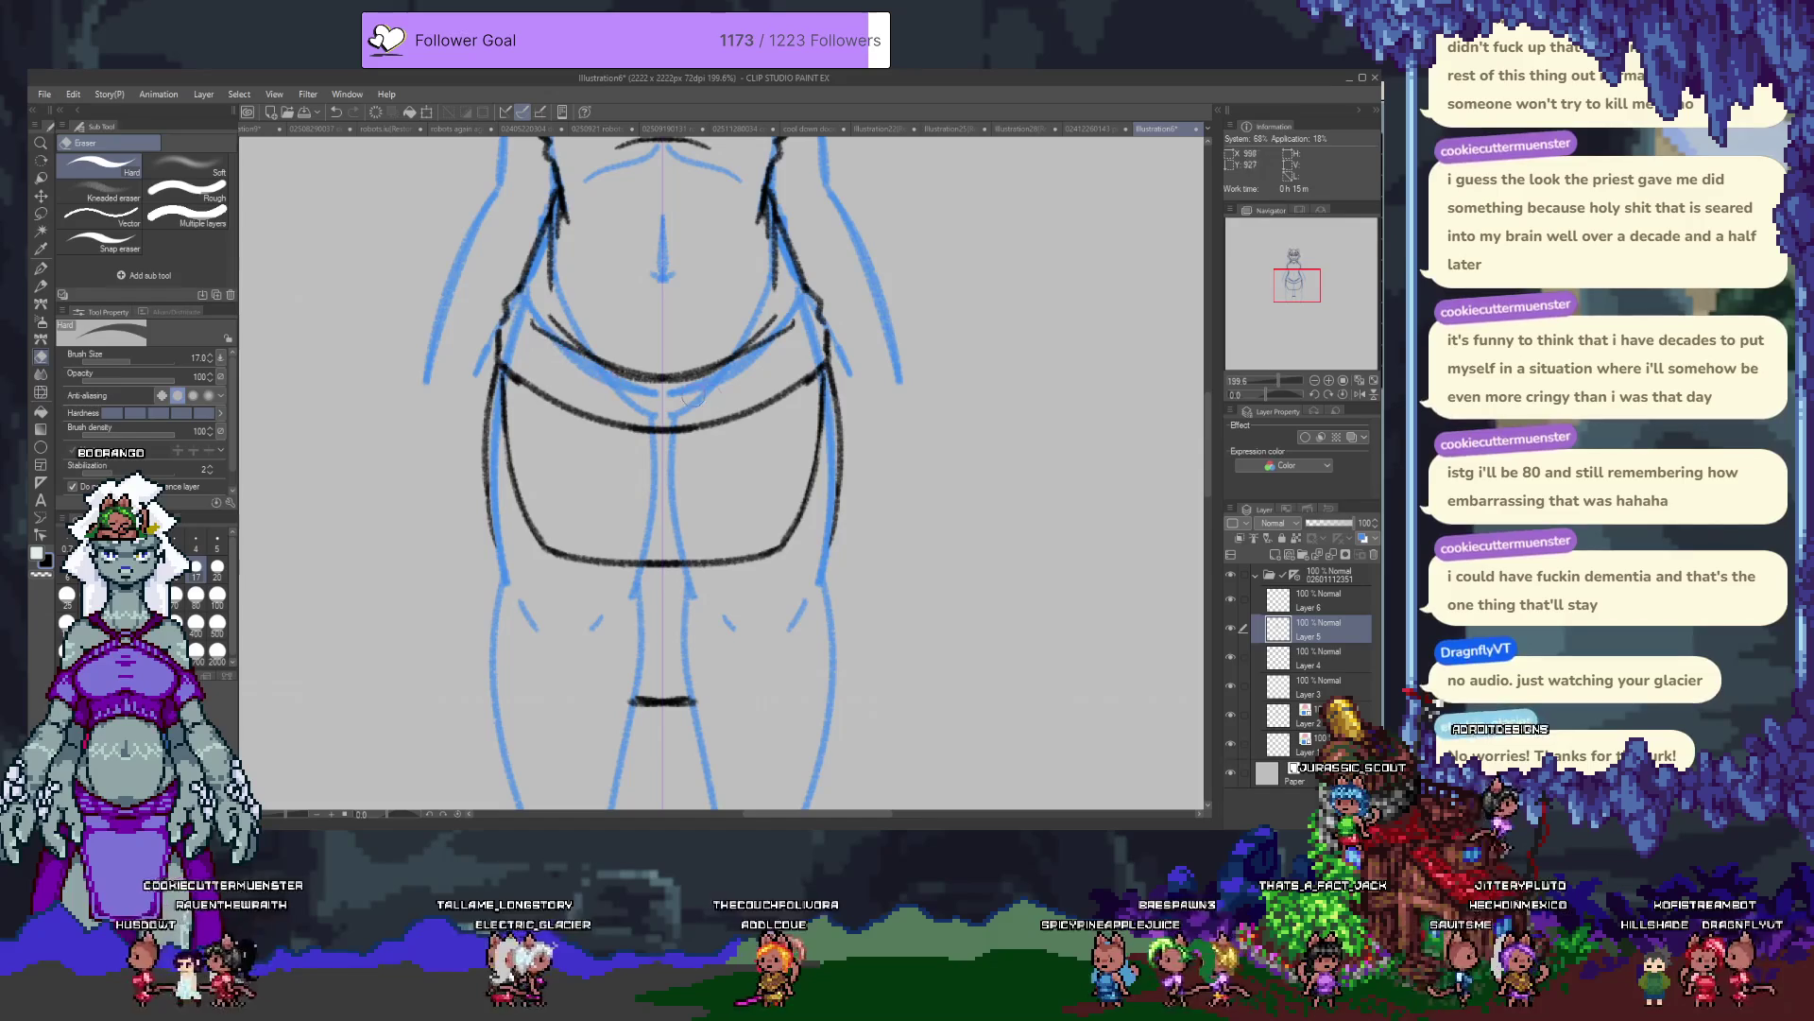
pyautogui.moveTo(549, 362); pyautogui.dragTo(718, 373)
pyautogui.hotkey('ctrl', 'z')
pyautogui.moveTo(567, 354); pyautogui.dragTo(740, 376)
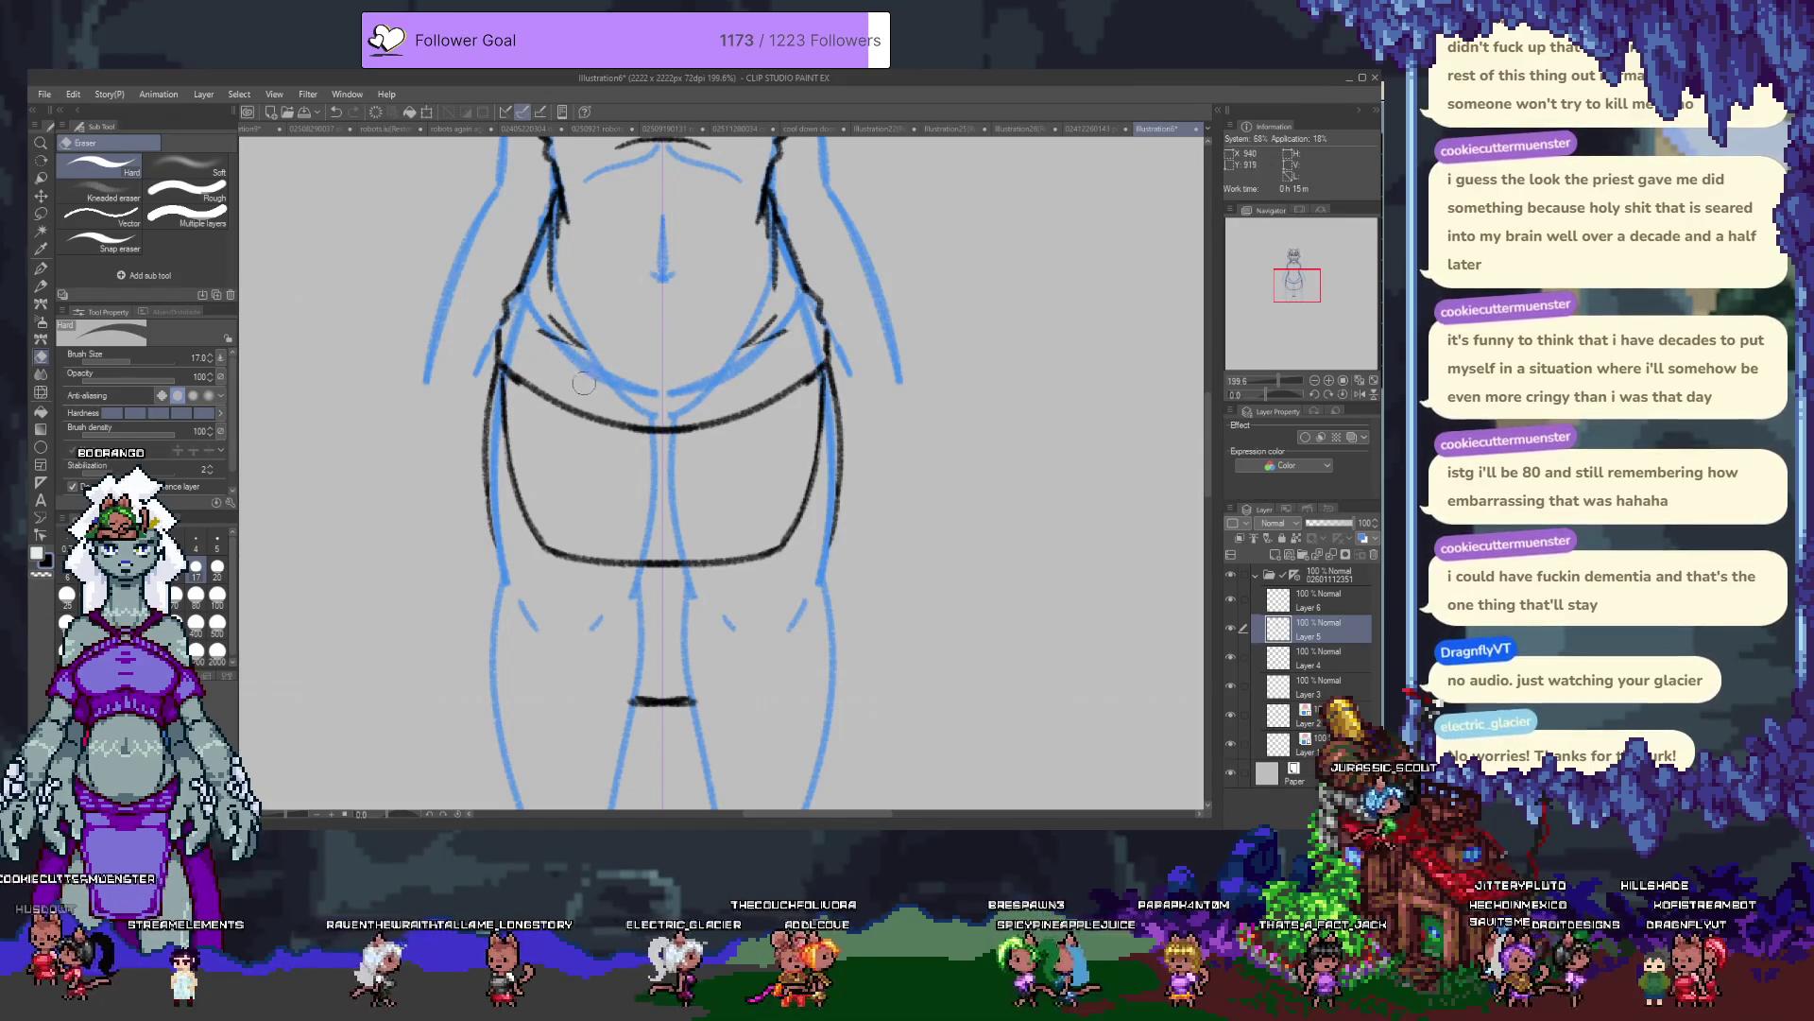
# Try a curve joining the two short belly strokes, then undo it.
pyautogui.press('p')
pyautogui.moveTo(550, 336); pyautogui.dragTo(774, 336)
pyautogui.press('p')
pyautogui.hotkey('ctrl', 'z')
pyautogui.moveTo(550, 338); pyautogui.dragTo(774, 338)
pyautogui.hotkey('ctrl', 'z')
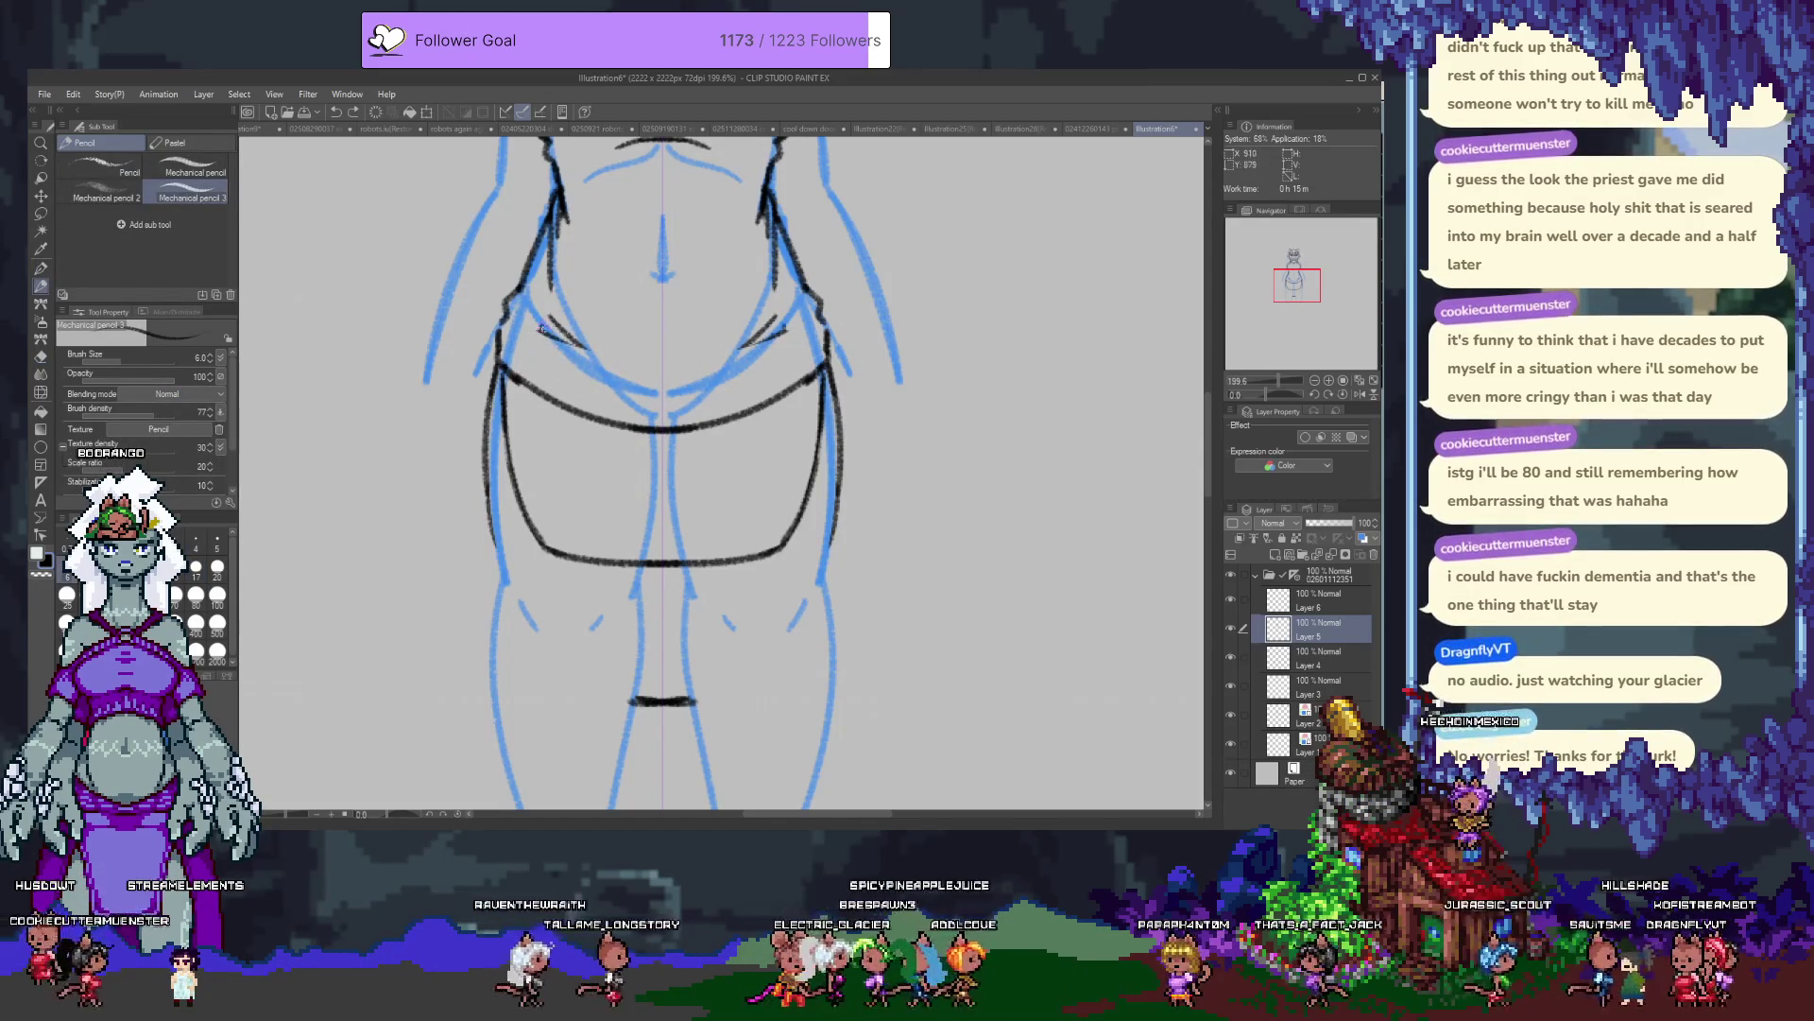
pyautogui.scroll(3, 703, 506)
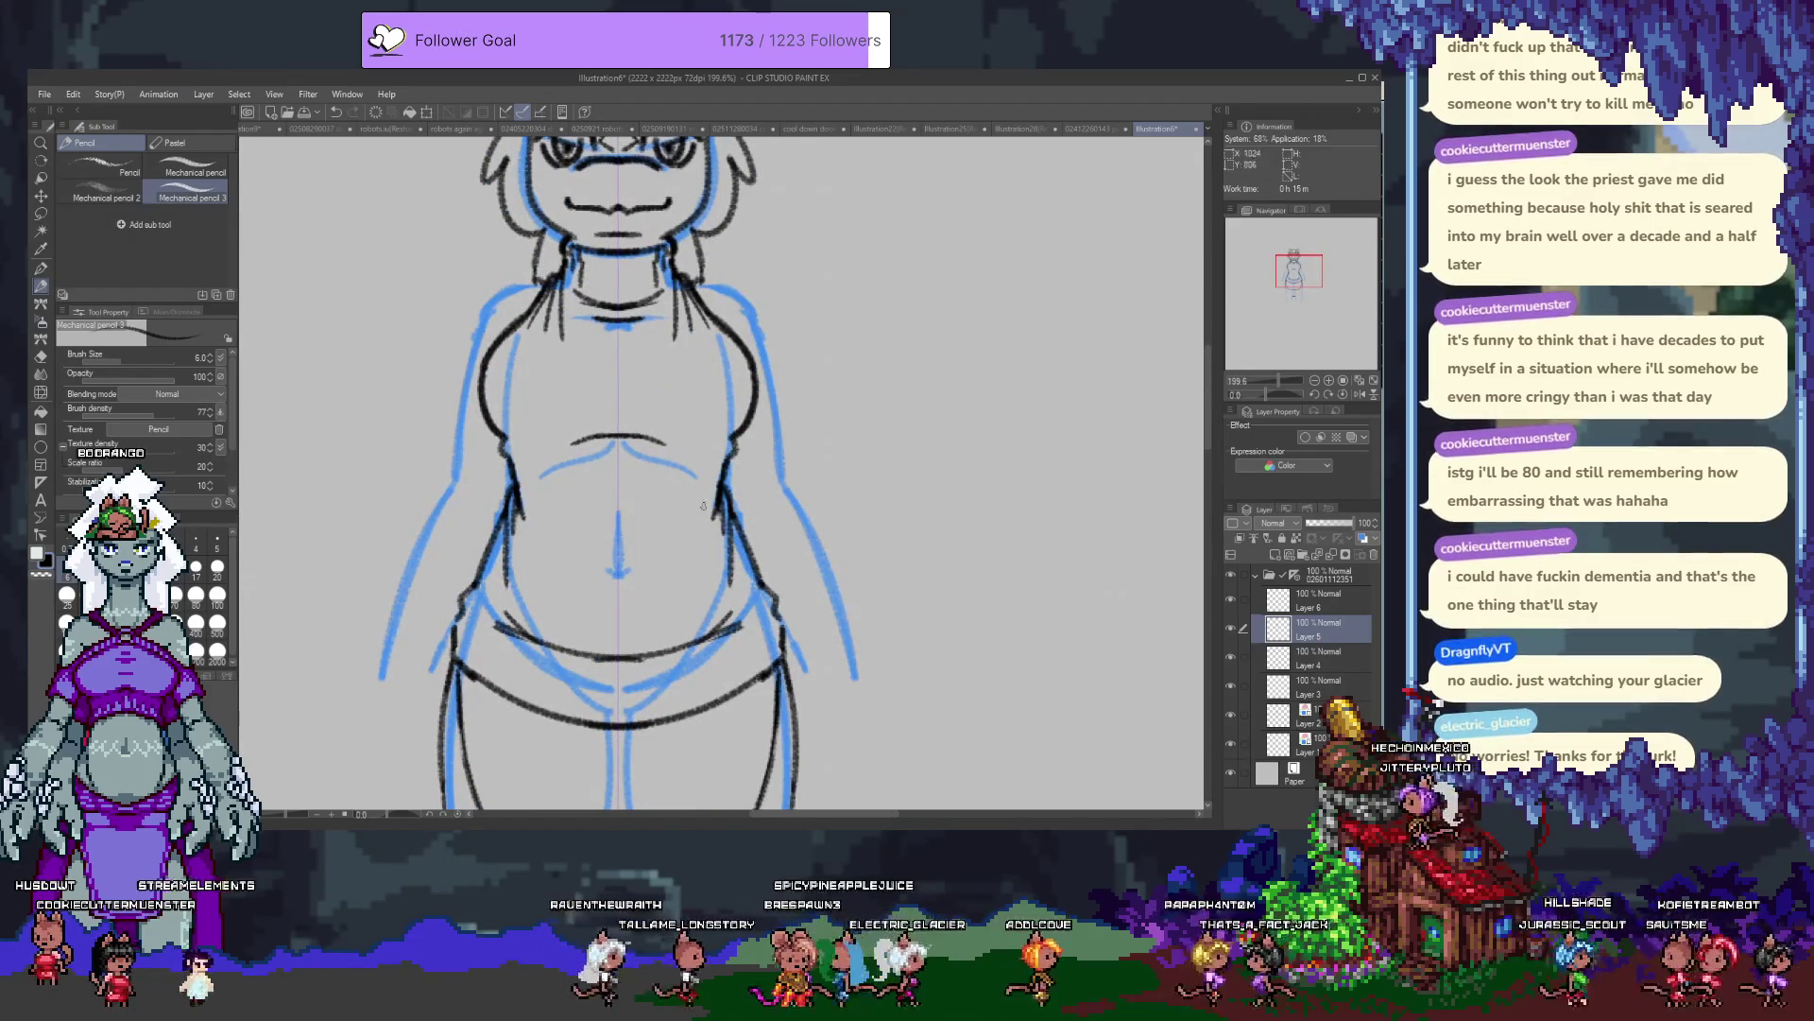
# Check the blue sketch layer's visibility and add a new Layer 7 above Layer 5.
pyautogui.click(1233, 715)
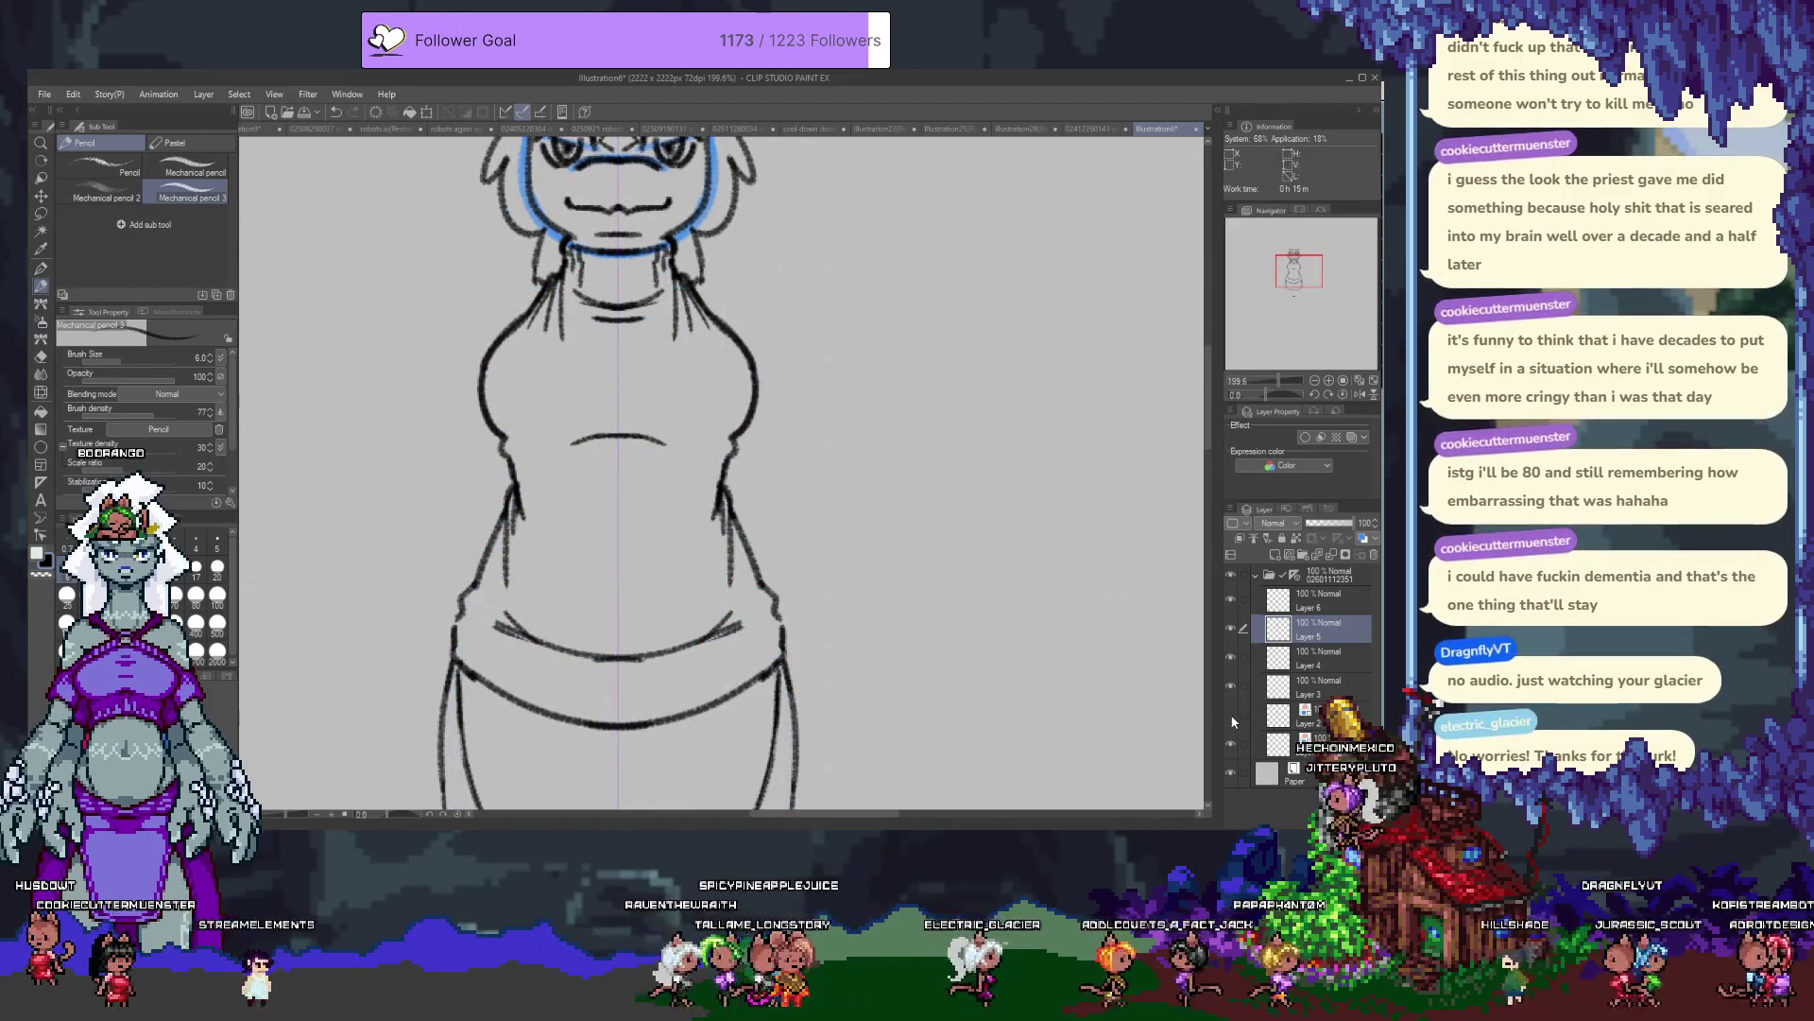
pyautogui.click(1232, 716)
pyautogui.moveTo(718, 472); pyautogui.dragTo(741, 581)
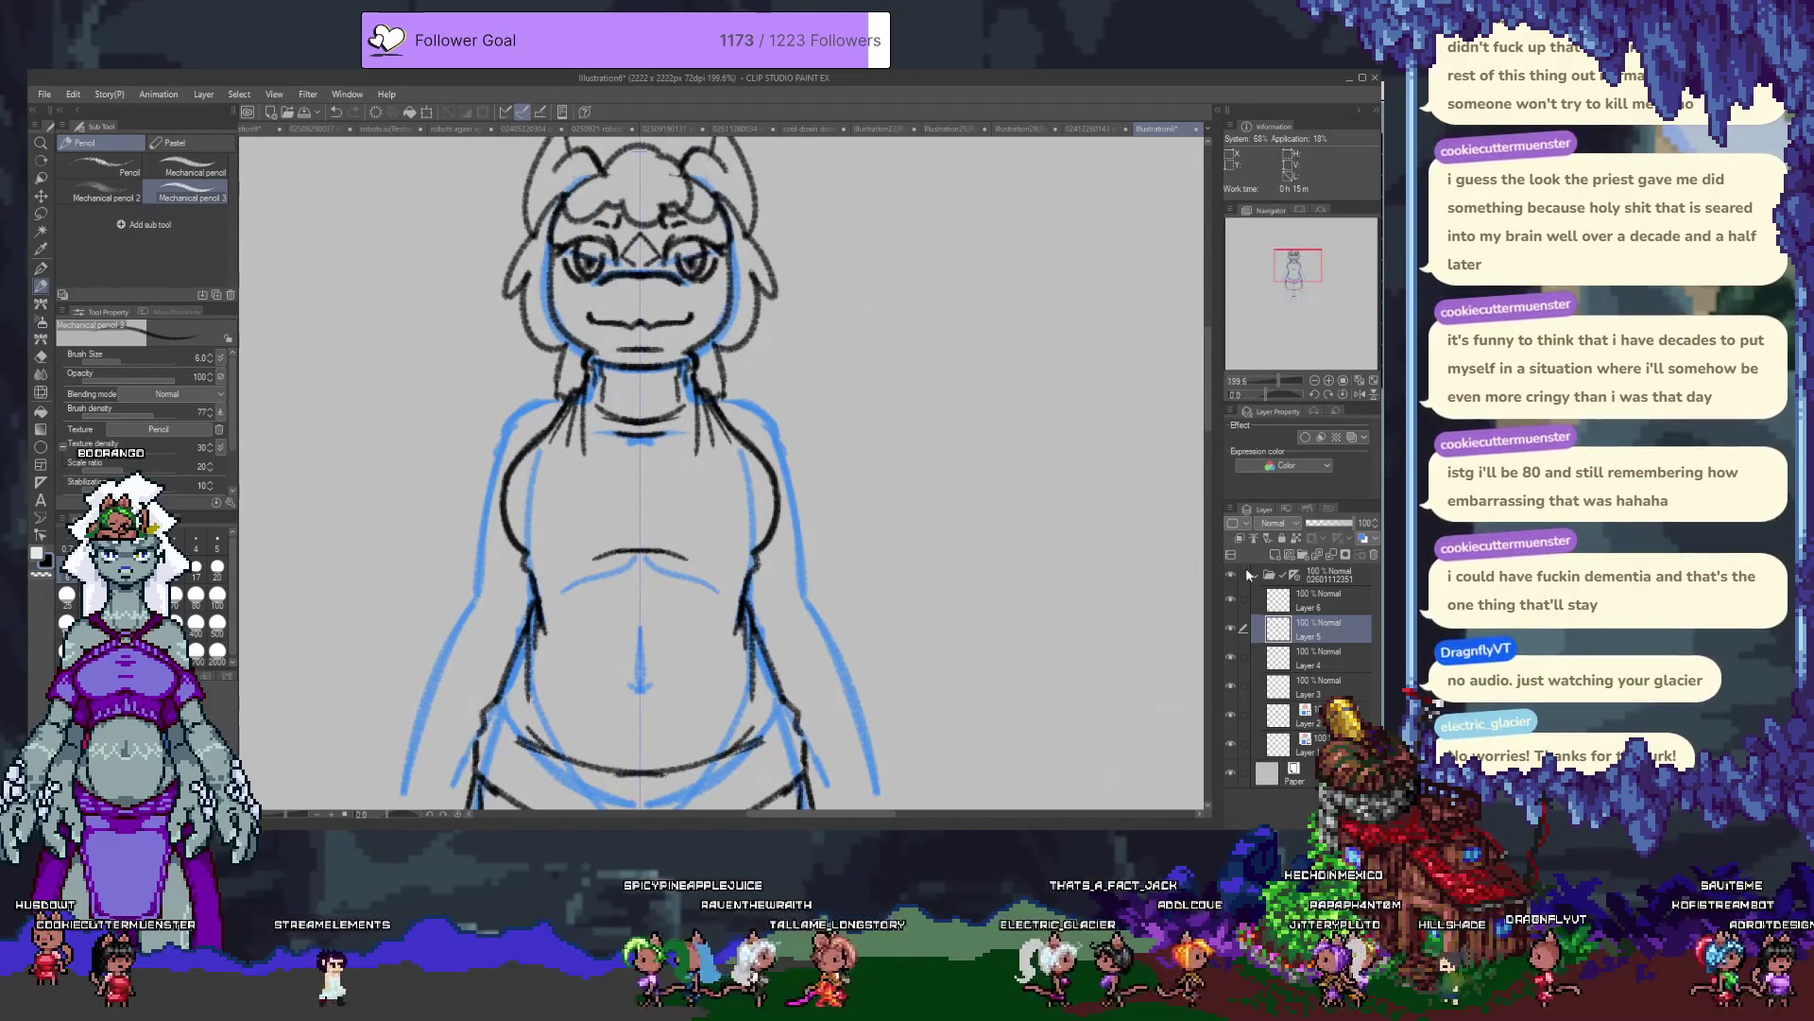
pyautogui.click(1273, 555)
pyautogui.moveTo(667, 424); pyautogui.dragTo(687, 392)
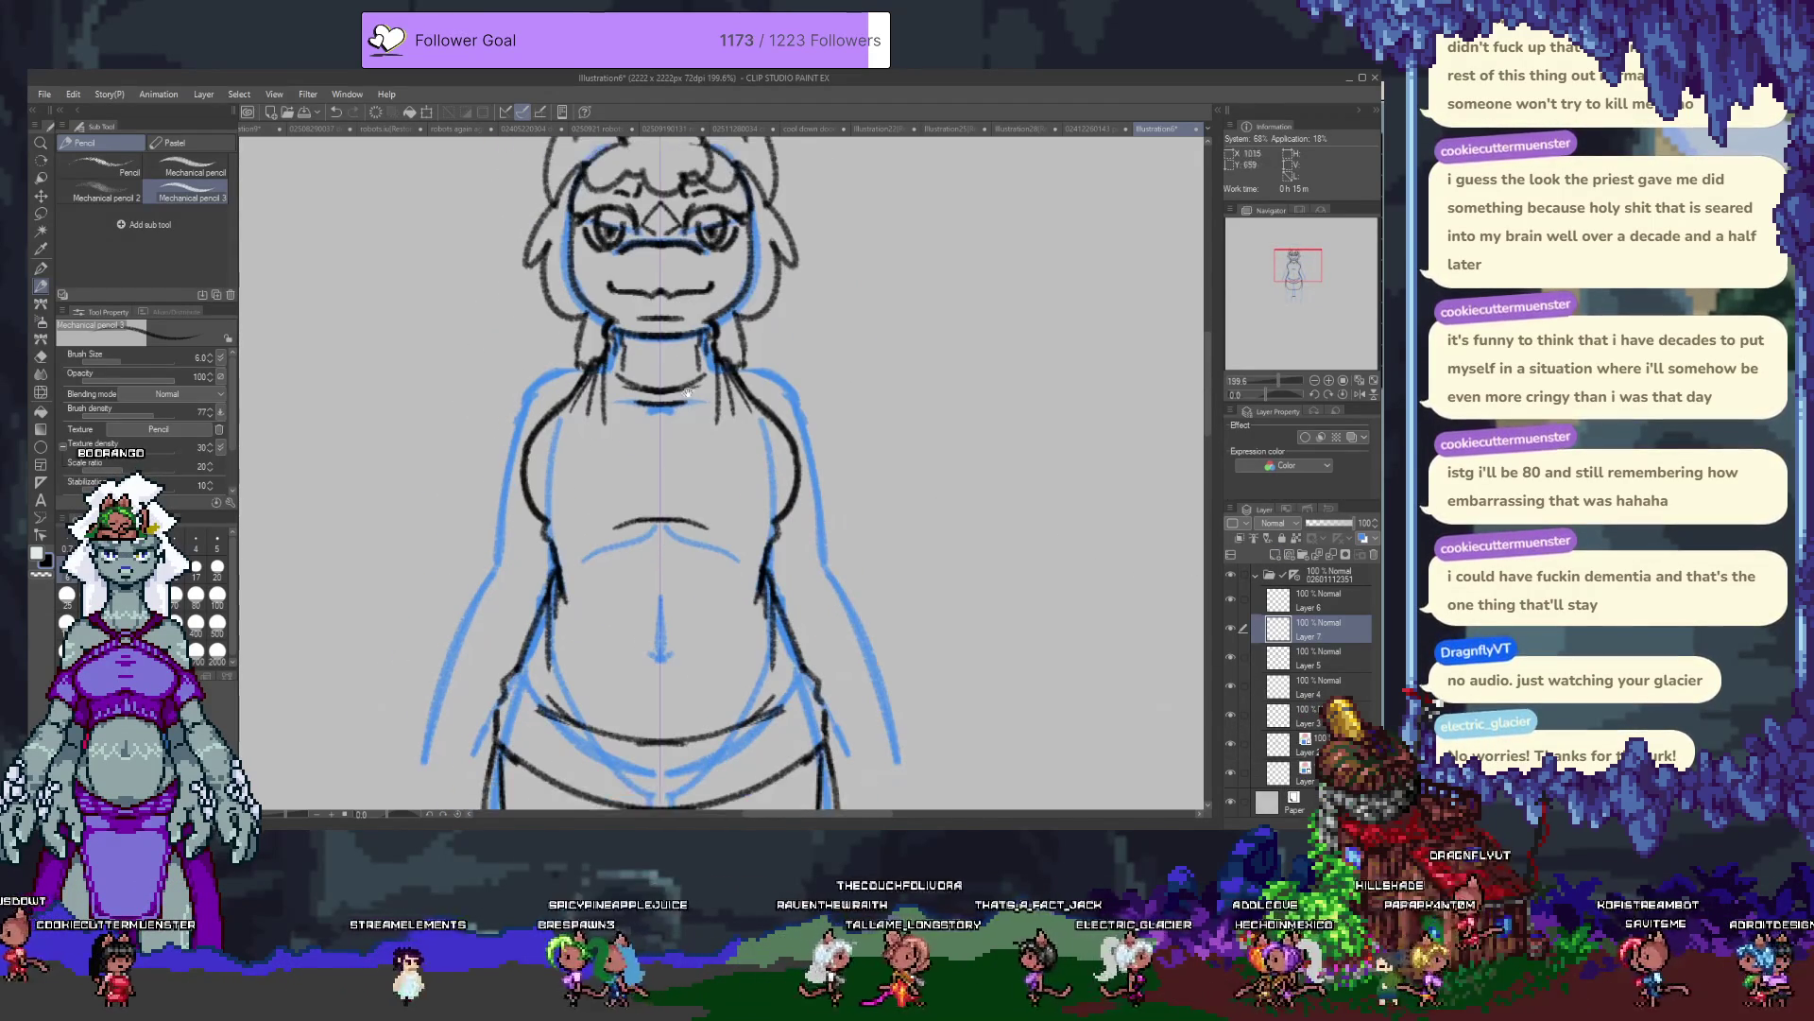
# Ink both shoulders with mirrored strokes on Layer 7.
pyautogui.moveTo(579, 363); pyautogui.dragTo(527, 400)
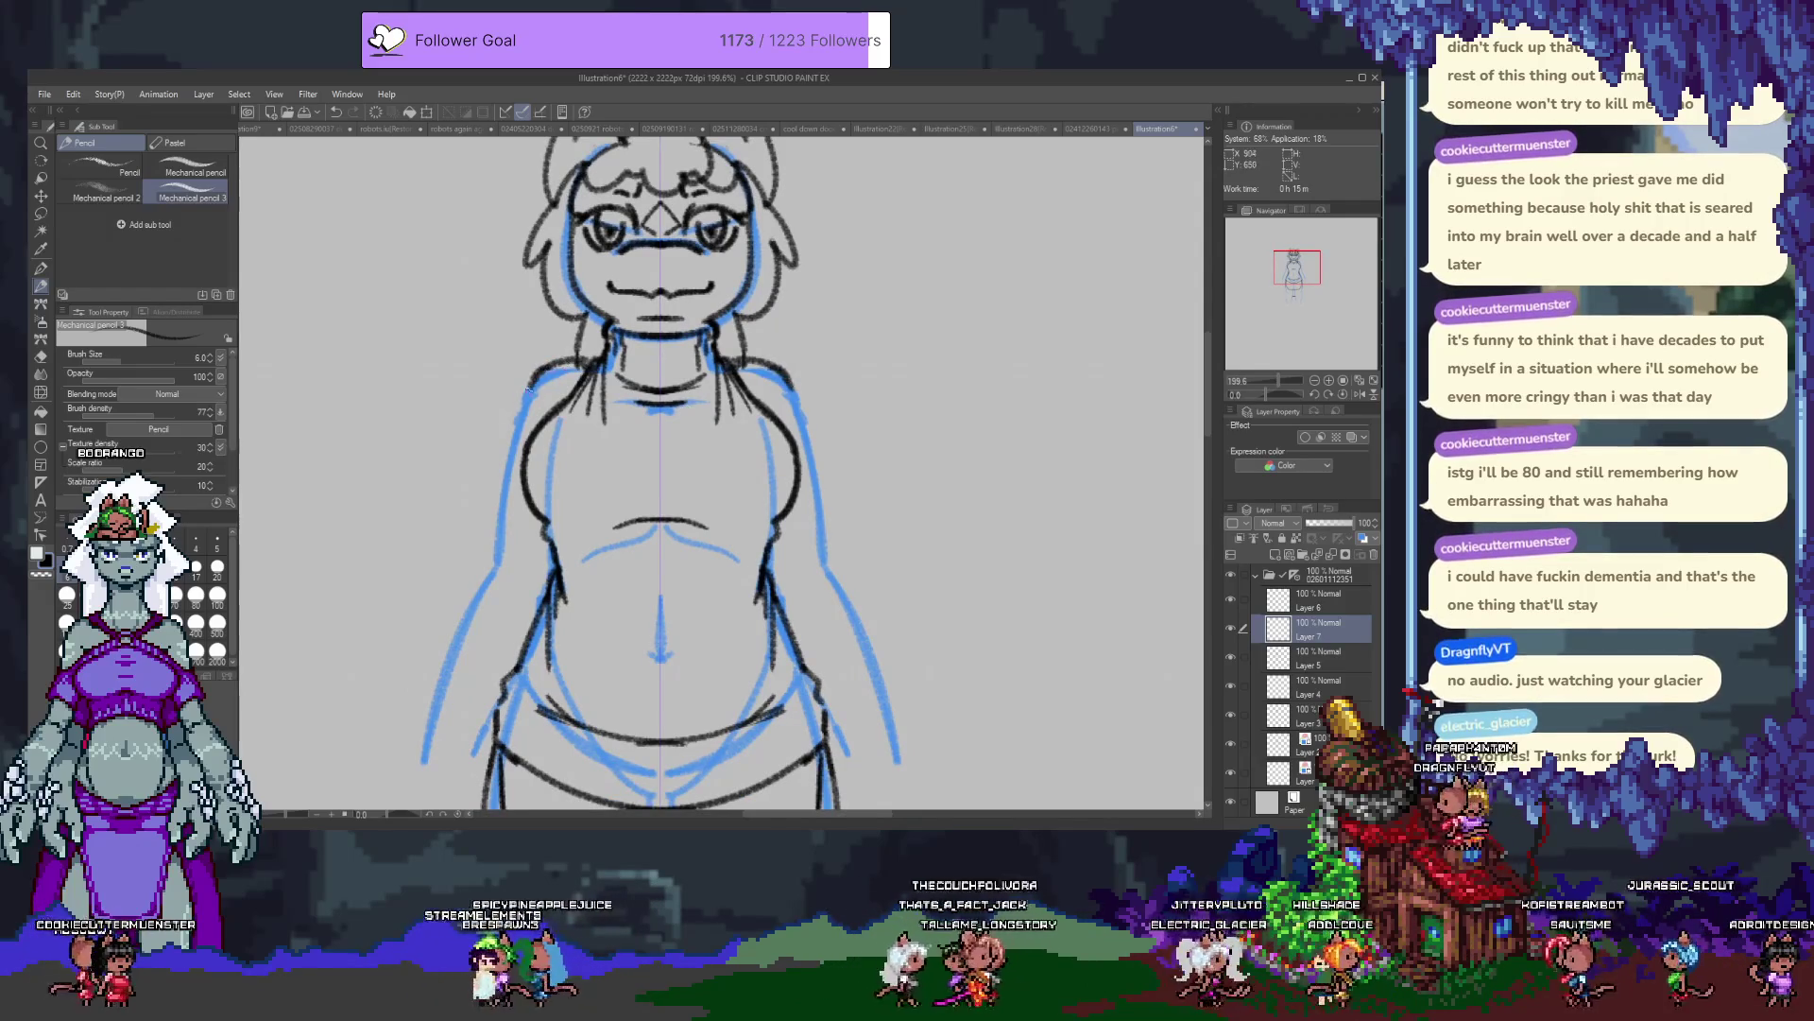
pyautogui.moveTo(751, 363); pyautogui.dragTo(797, 401)
pyautogui.hotkey('ctrl', 'z')
pyautogui.hotkey('ctrl', 'z')
pyautogui.moveTo(578, 357)
pyautogui.mouseDown()
pyautogui.moveTo(527, 401)
pyautogui.moveTo(519, 437)
pyautogui.mouseUp()
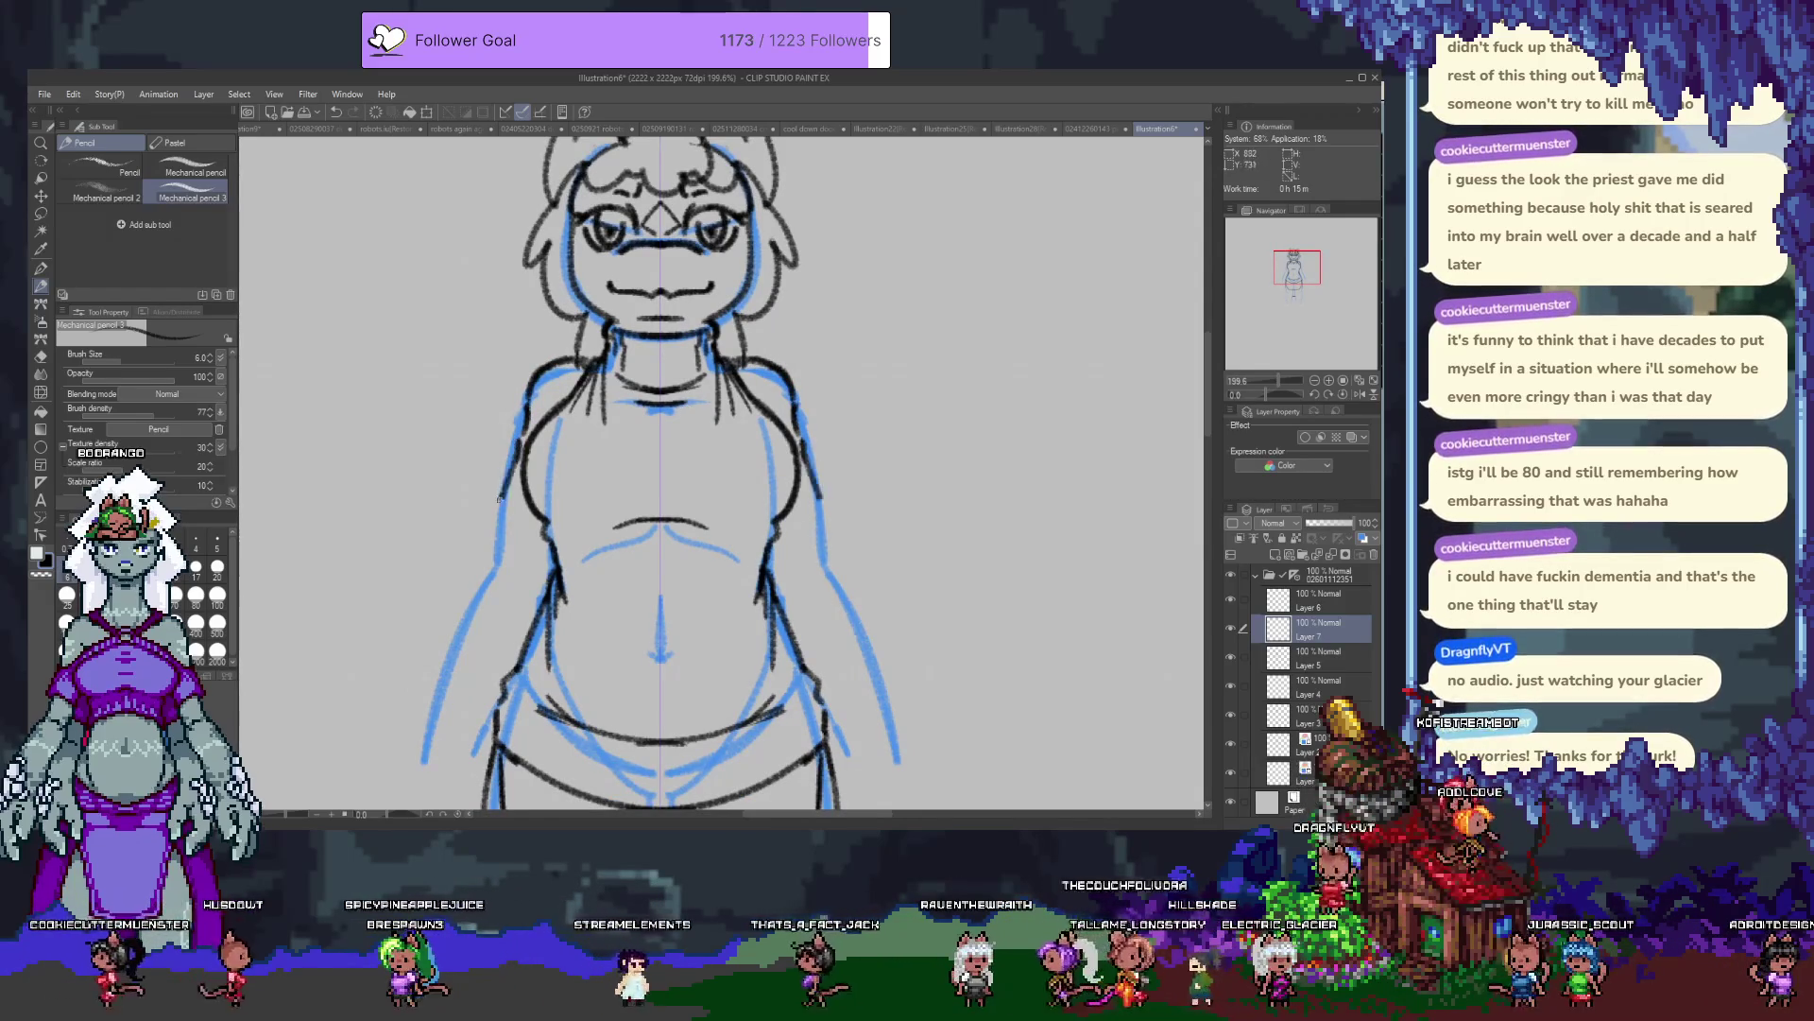
# Trace the outer arm lines on both sides, undoing the unsatisfactory long strokes.
pyautogui.moveTo(507, 603); pyautogui.dragTo(558, 386)
pyautogui.moveTo(575, 255); pyautogui.dragTo(527, 420)
pyautogui.moveTo(855, 284); pyautogui.dragTo(896, 426)
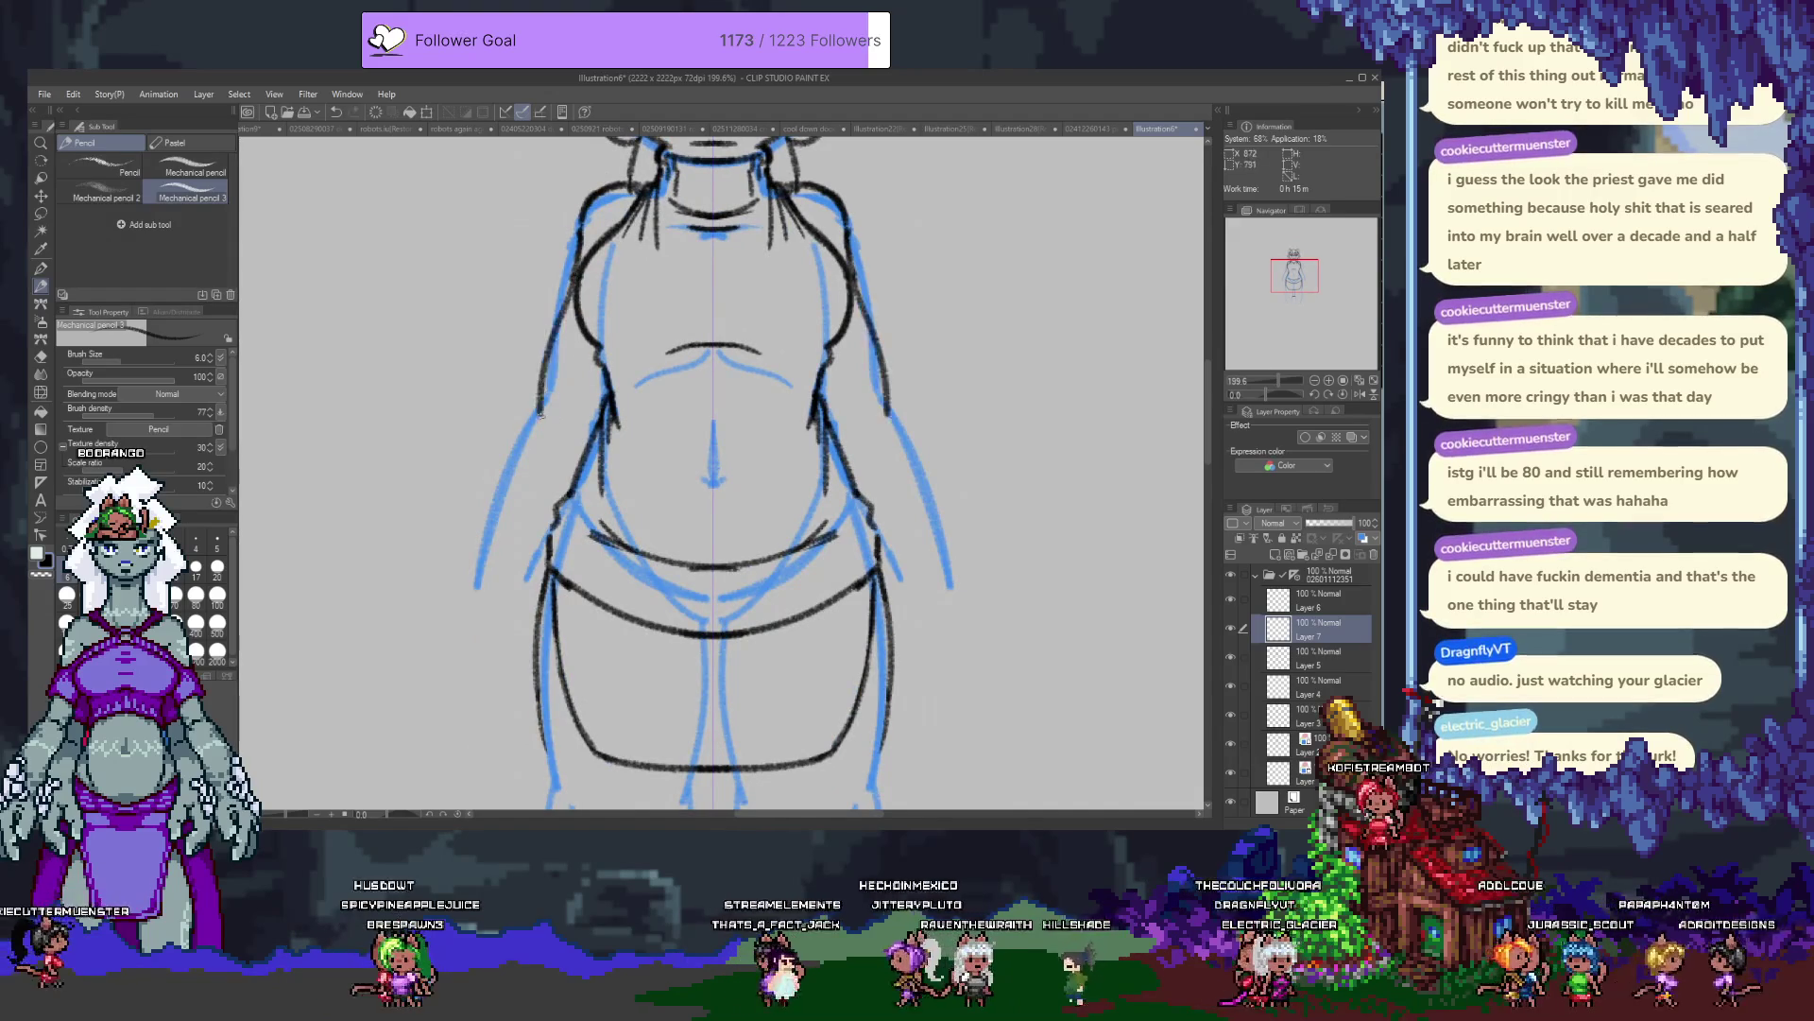
pyautogui.hotkey('ctrl', 'z')
pyautogui.hotkey('ctrl', 'z')
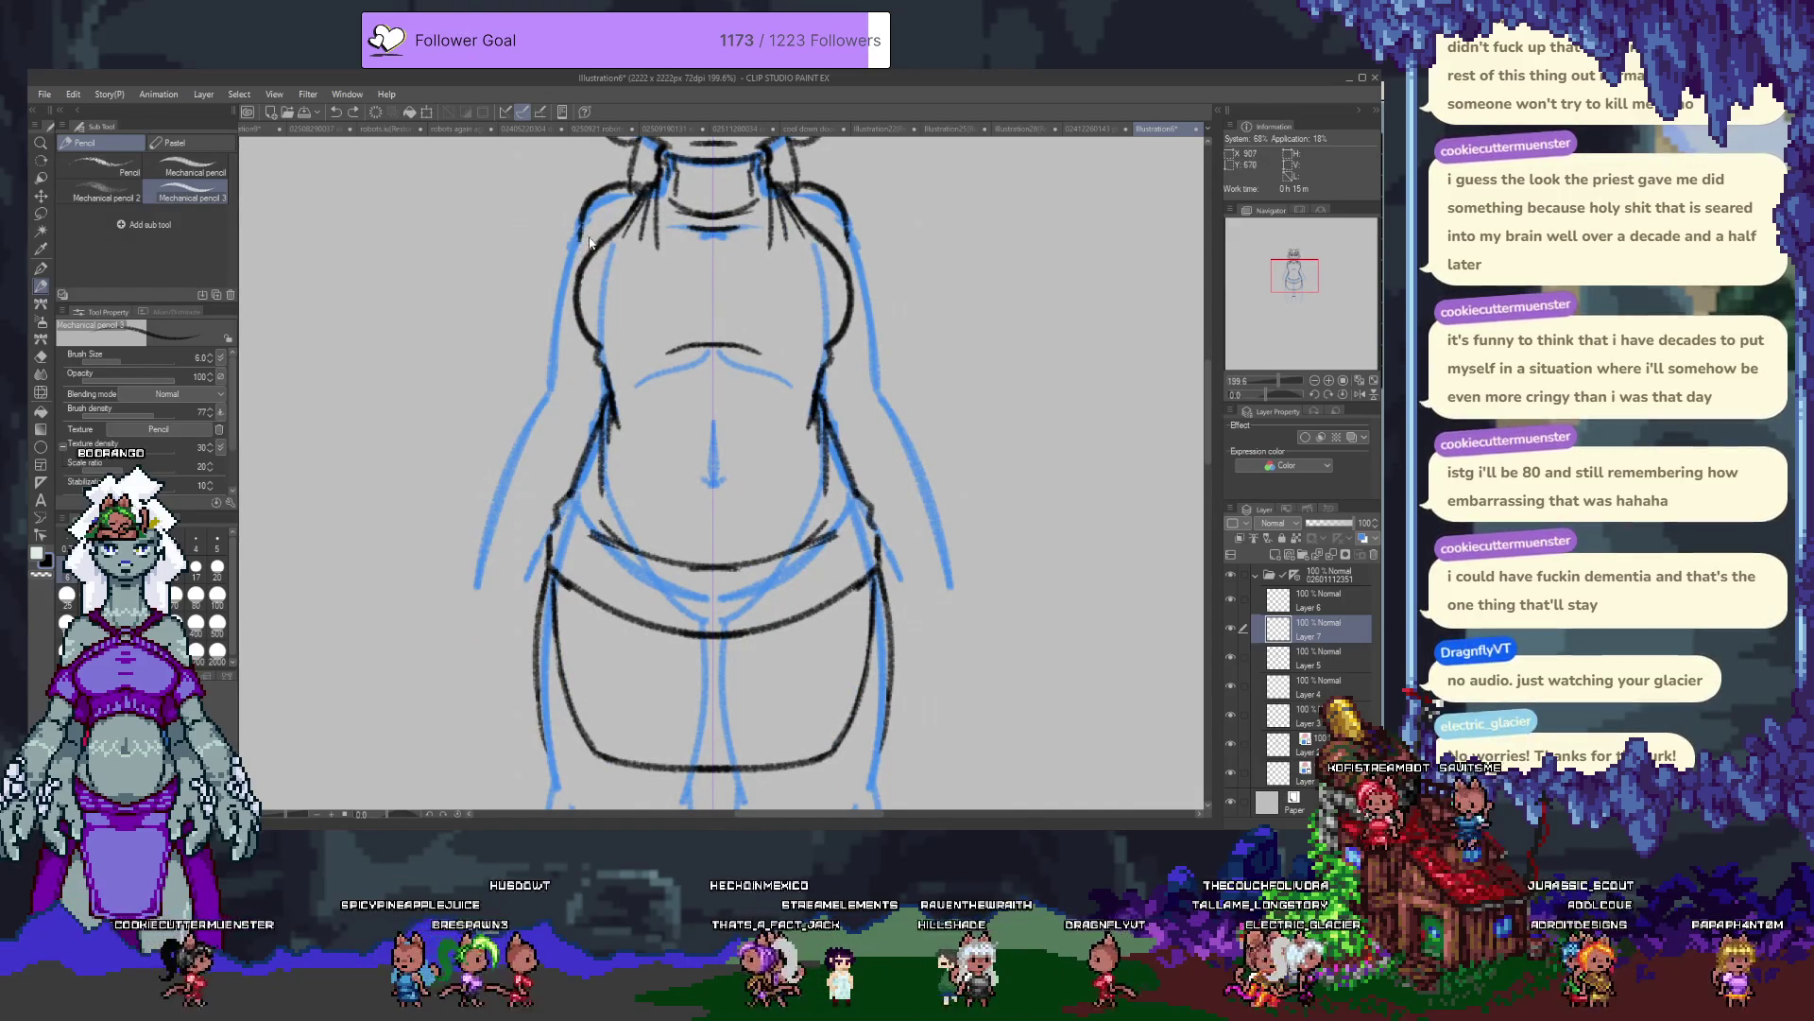
pyautogui.moveTo(572, 260)
pyautogui.mouseDown()
pyautogui.moveTo(545, 413)
pyautogui.moveTo(430, 650)
pyautogui.mouseUp()
pyautogui.hotkey('ctrl', 'z')
# Ink short mirrored strokes along the lower arms.
pyautogui.press('p')
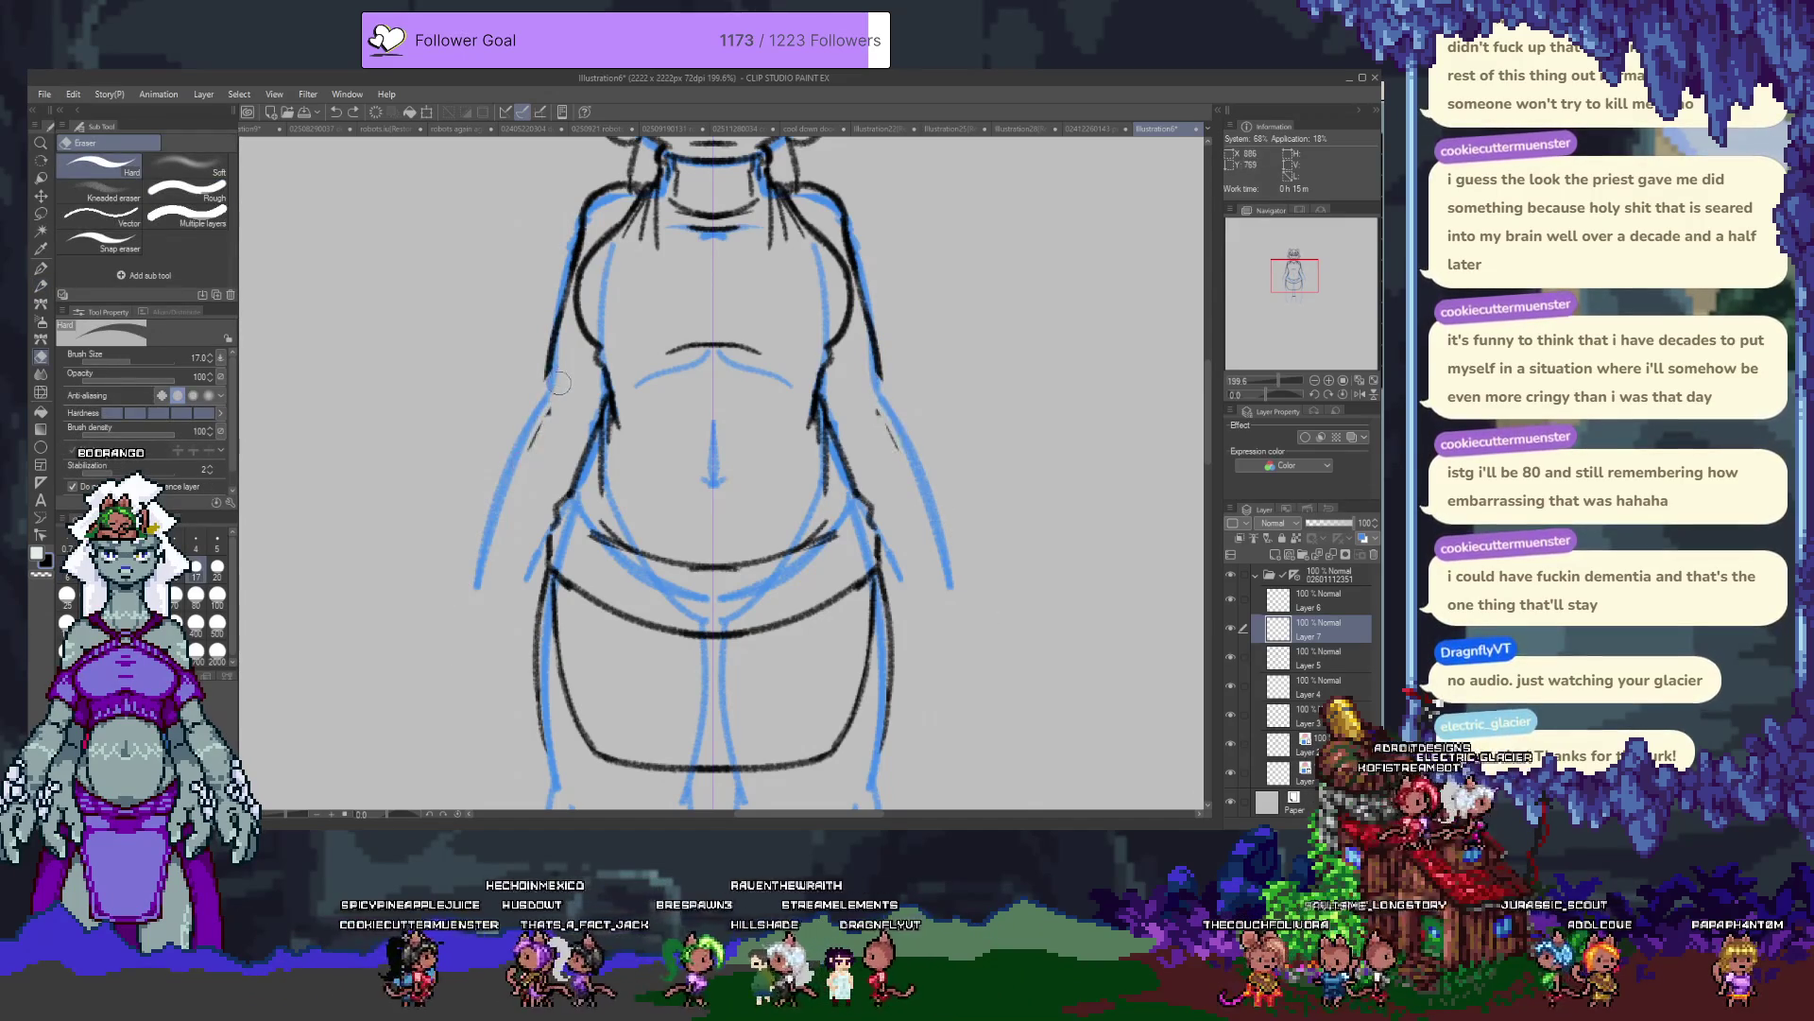
pyautogui.press('p')
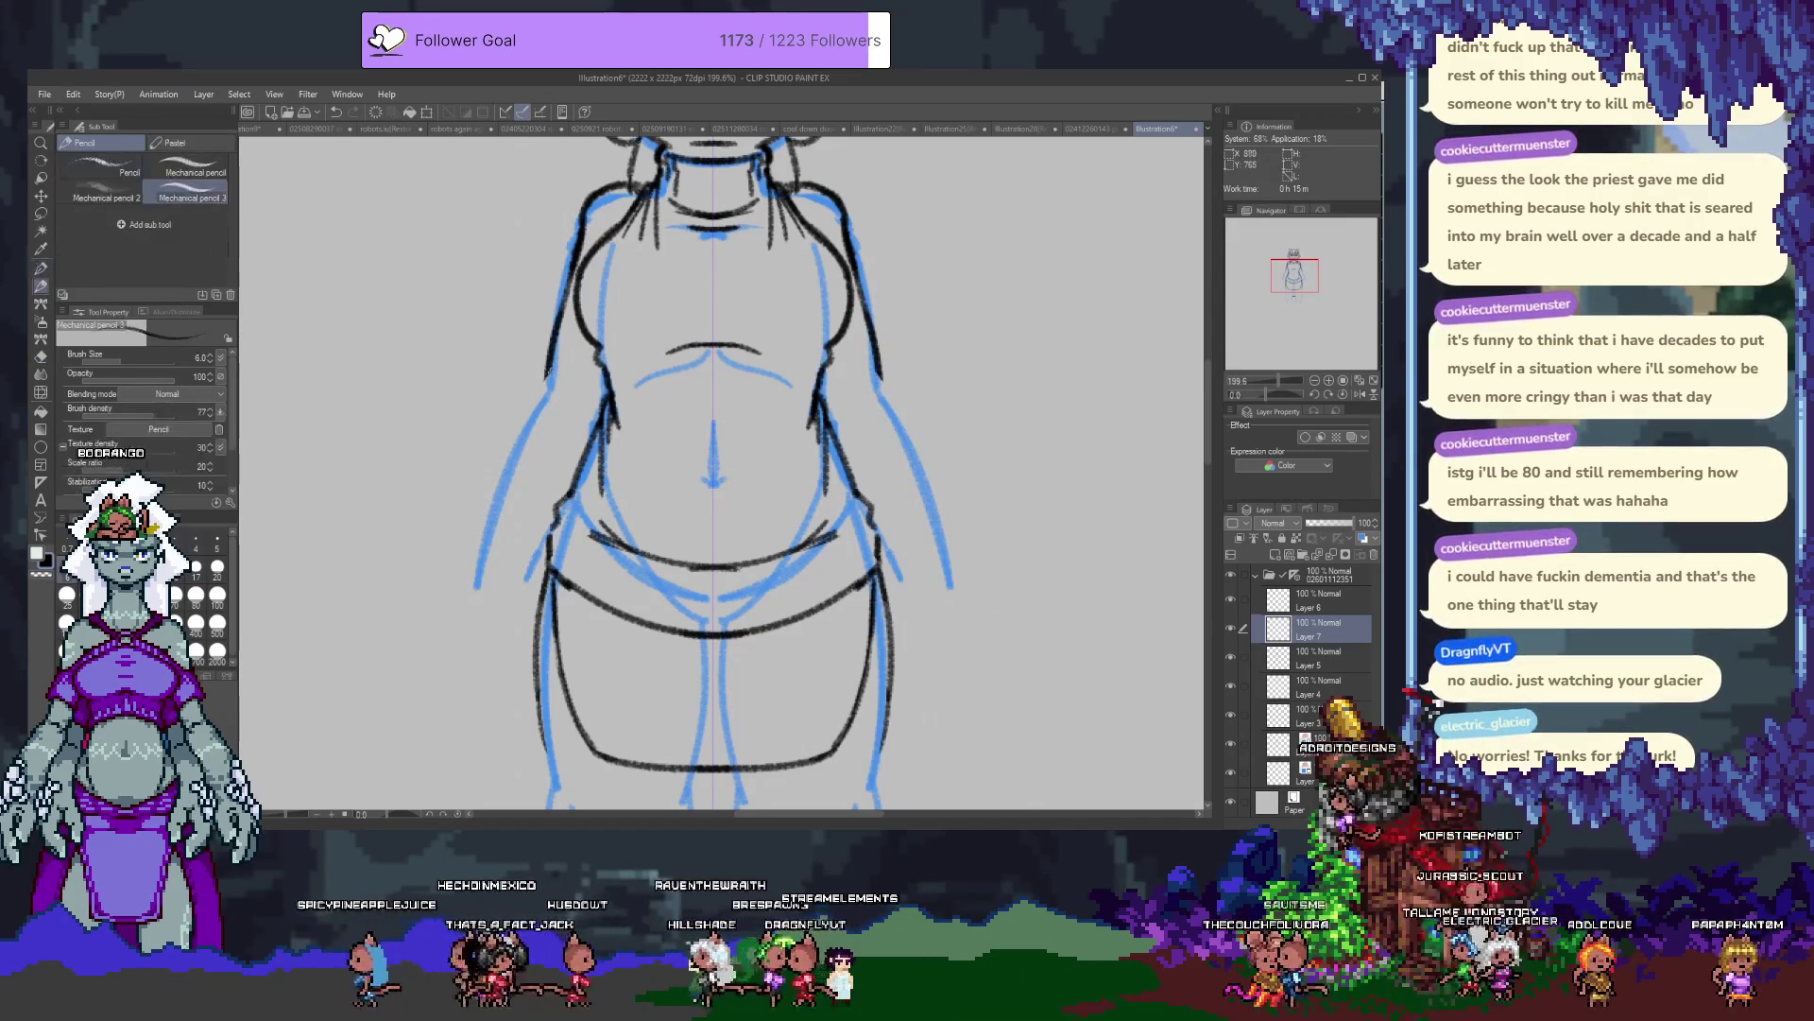
pyautogui.moveTo(544, 380); pyautogui.dragTo(470, 595)
pyautogui.scroll(-2, 479, 421)
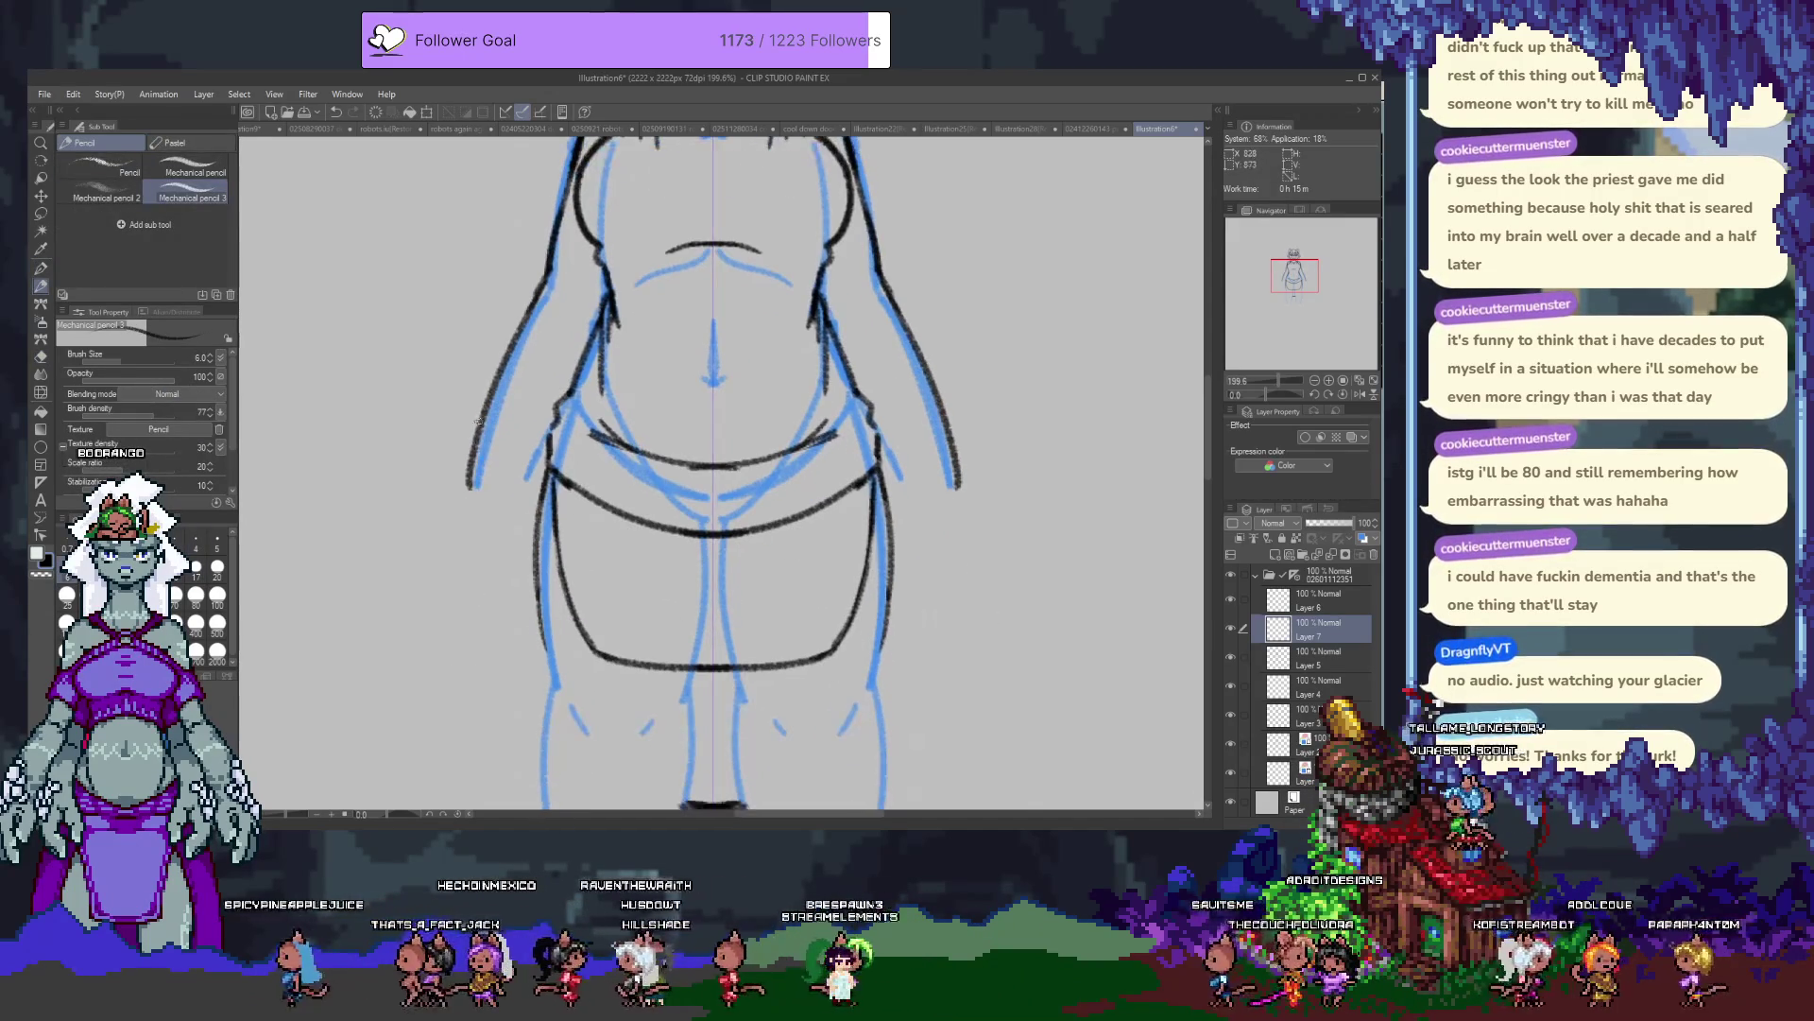
pyautogui.moveTo(522, 461); pyautogui.dragTo(510, 513)
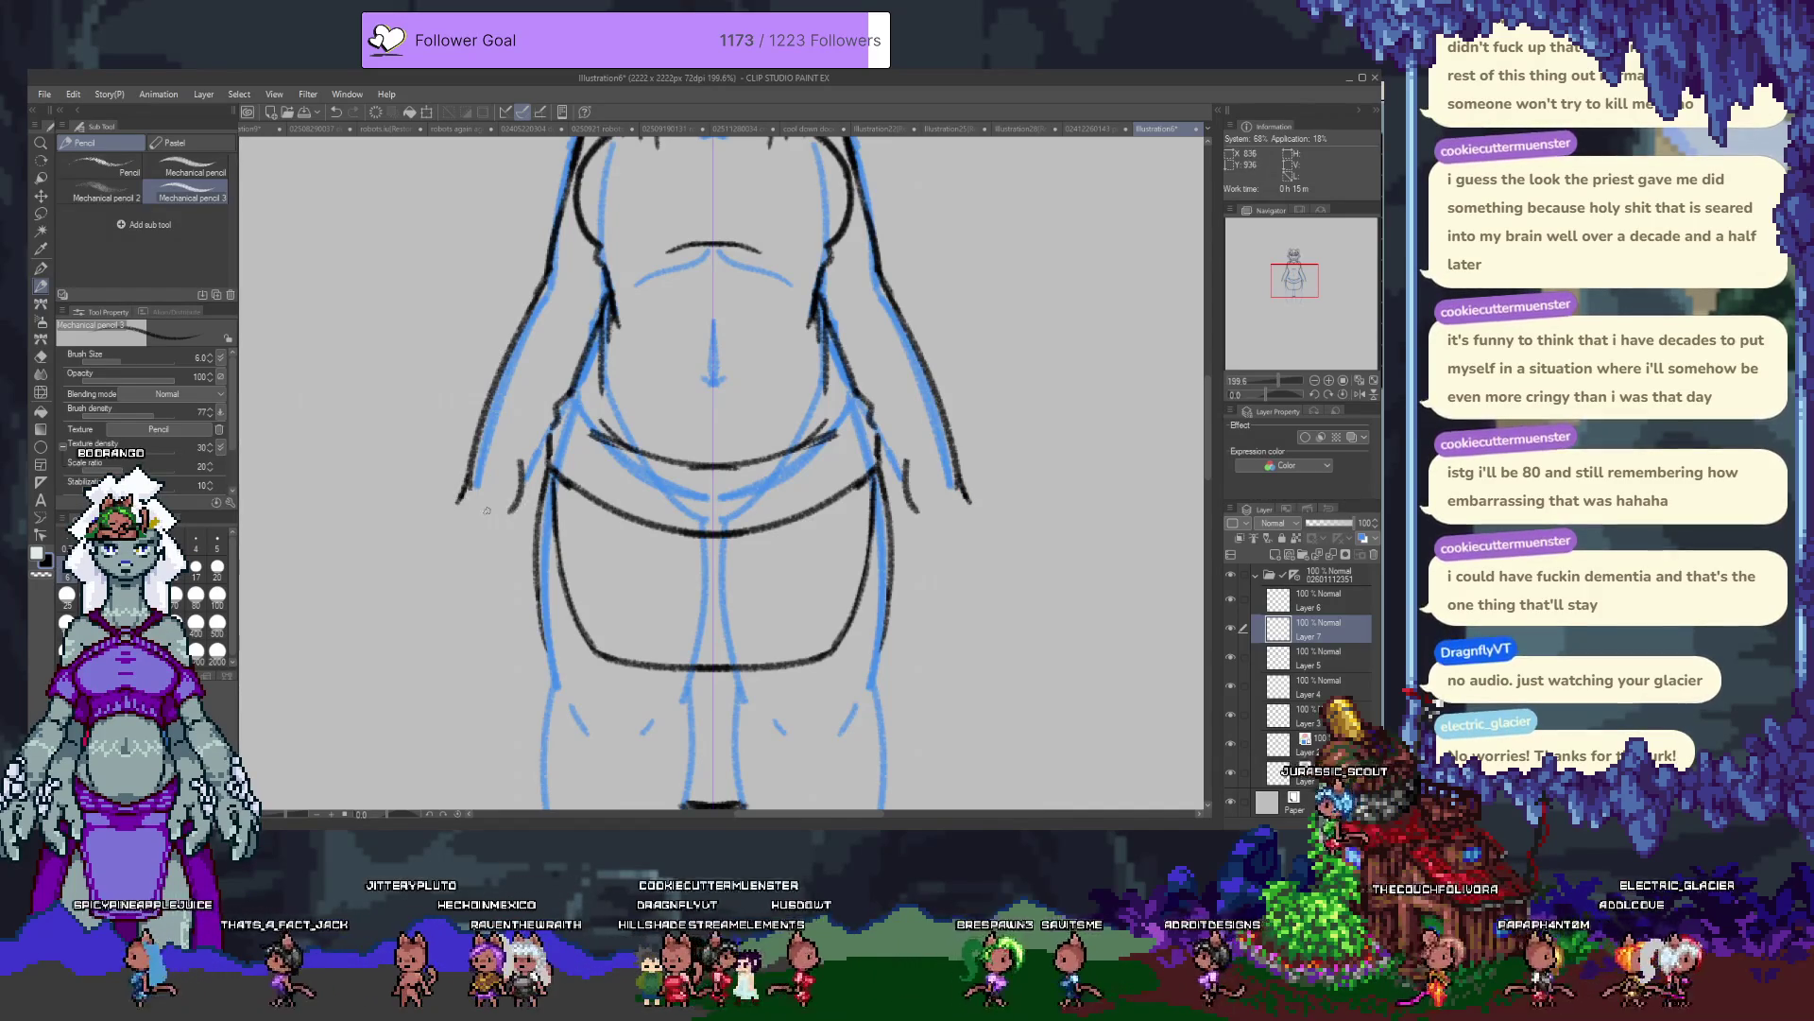
# Extend both arm lines down toward the hands, trimming back to the earlier strokes.
pyautogui.moveTo(516, 501)
pyautogui.mouseDown()
pyautogui.moveTo(479, 564)
pyautogui.moveTo(465, 531)
pyautogui.moveTo(436, 593)
pyautogui.moveTo(484, 576)
pyautogui.mouseUp()
pyautogui.hotkey('ctrl', 'z')
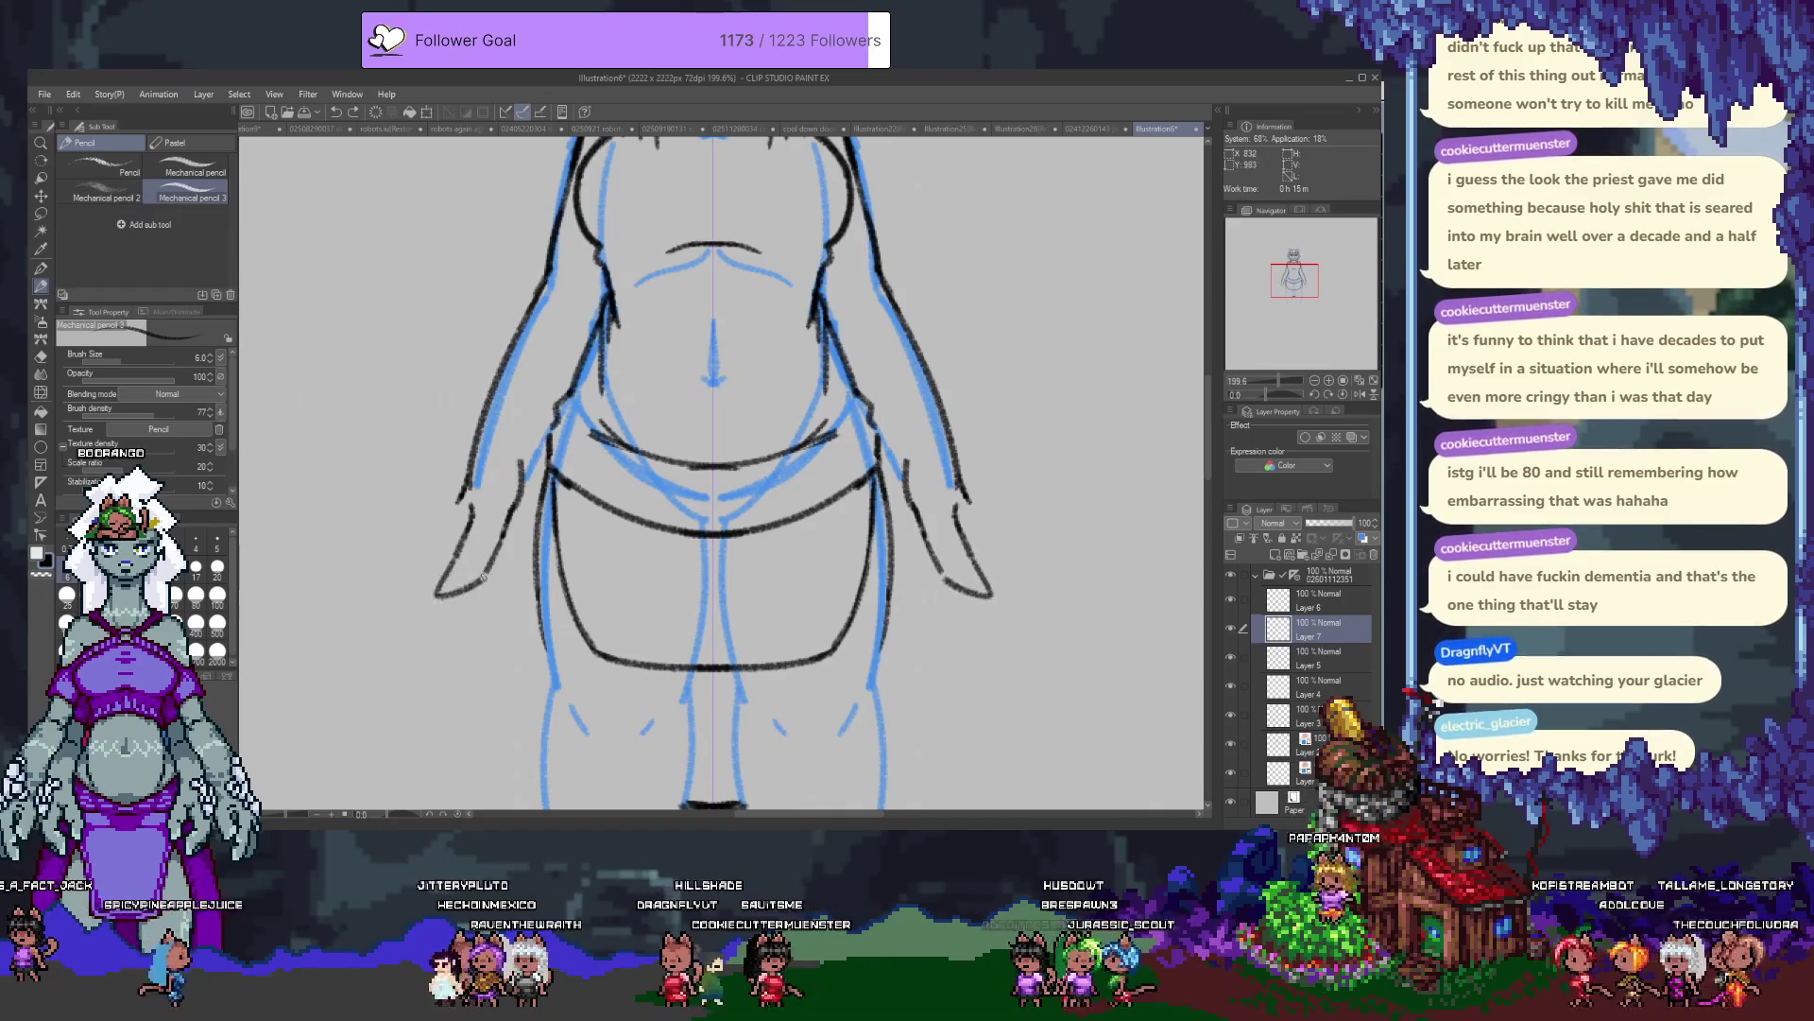
pyautogui.hotkey('ctrl', 'z')
pyautogui.hotkey('ctrl', 'z')
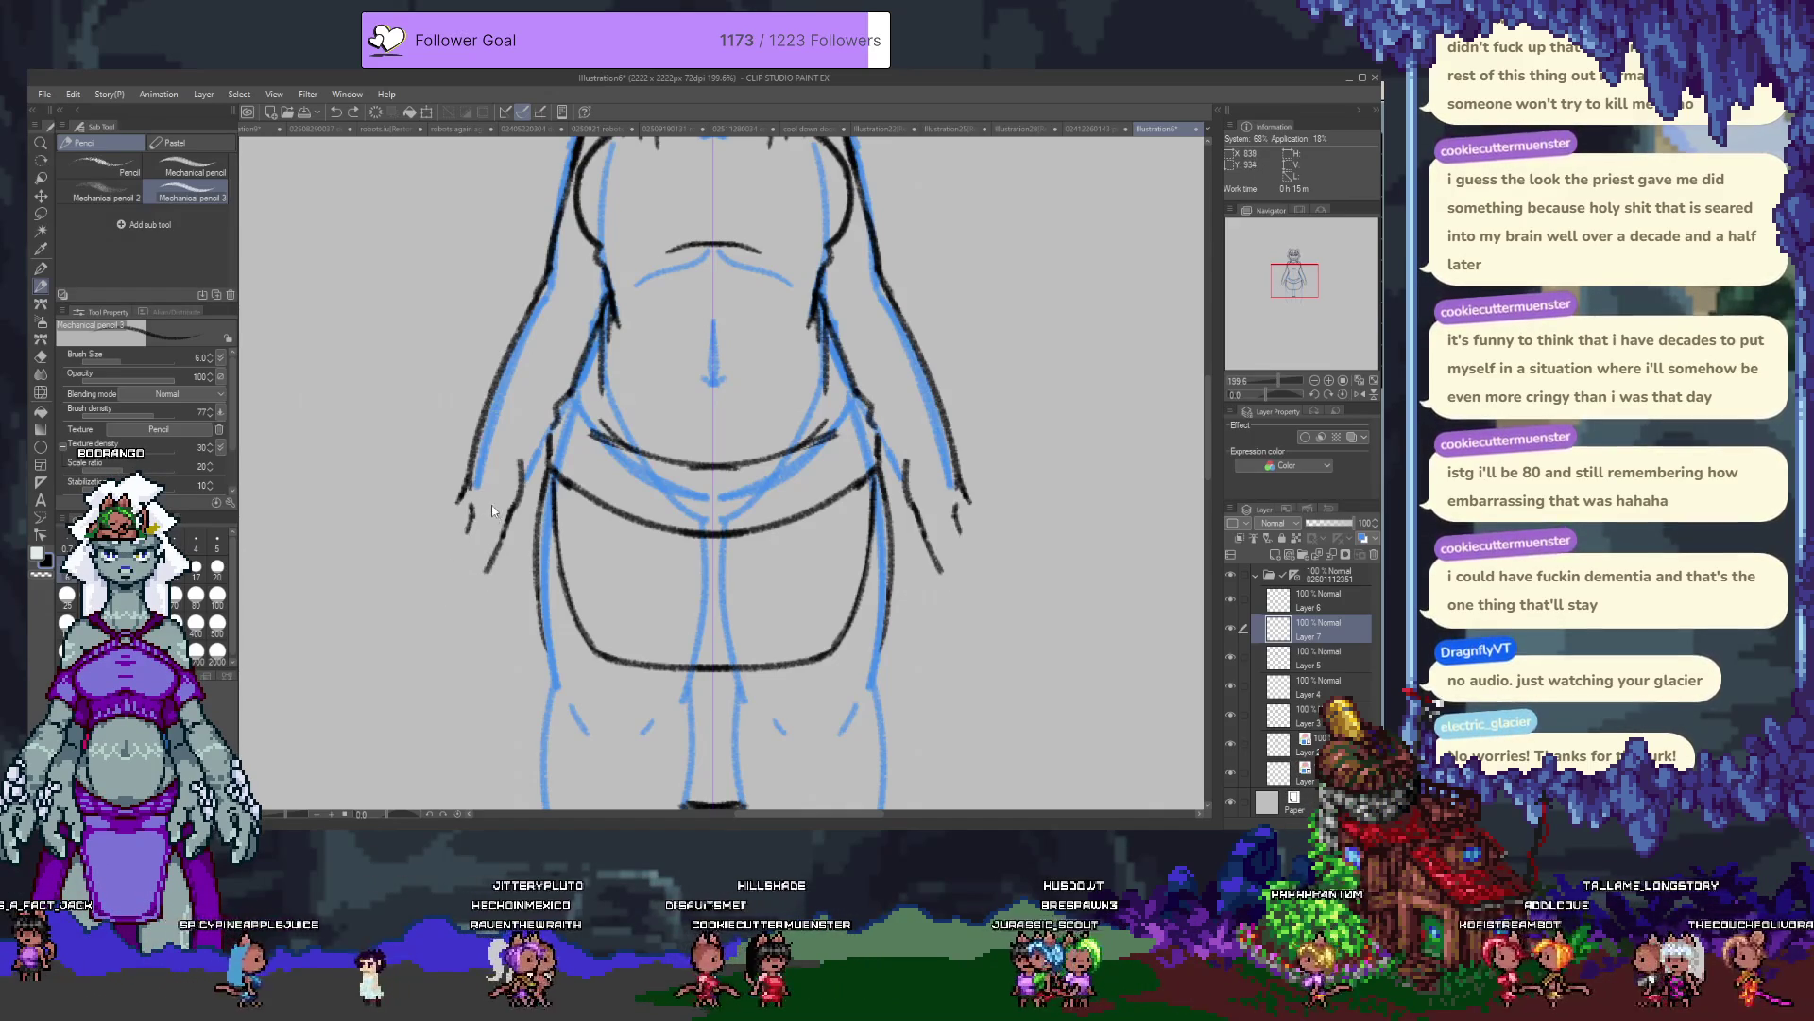
pyautogui.press('e')
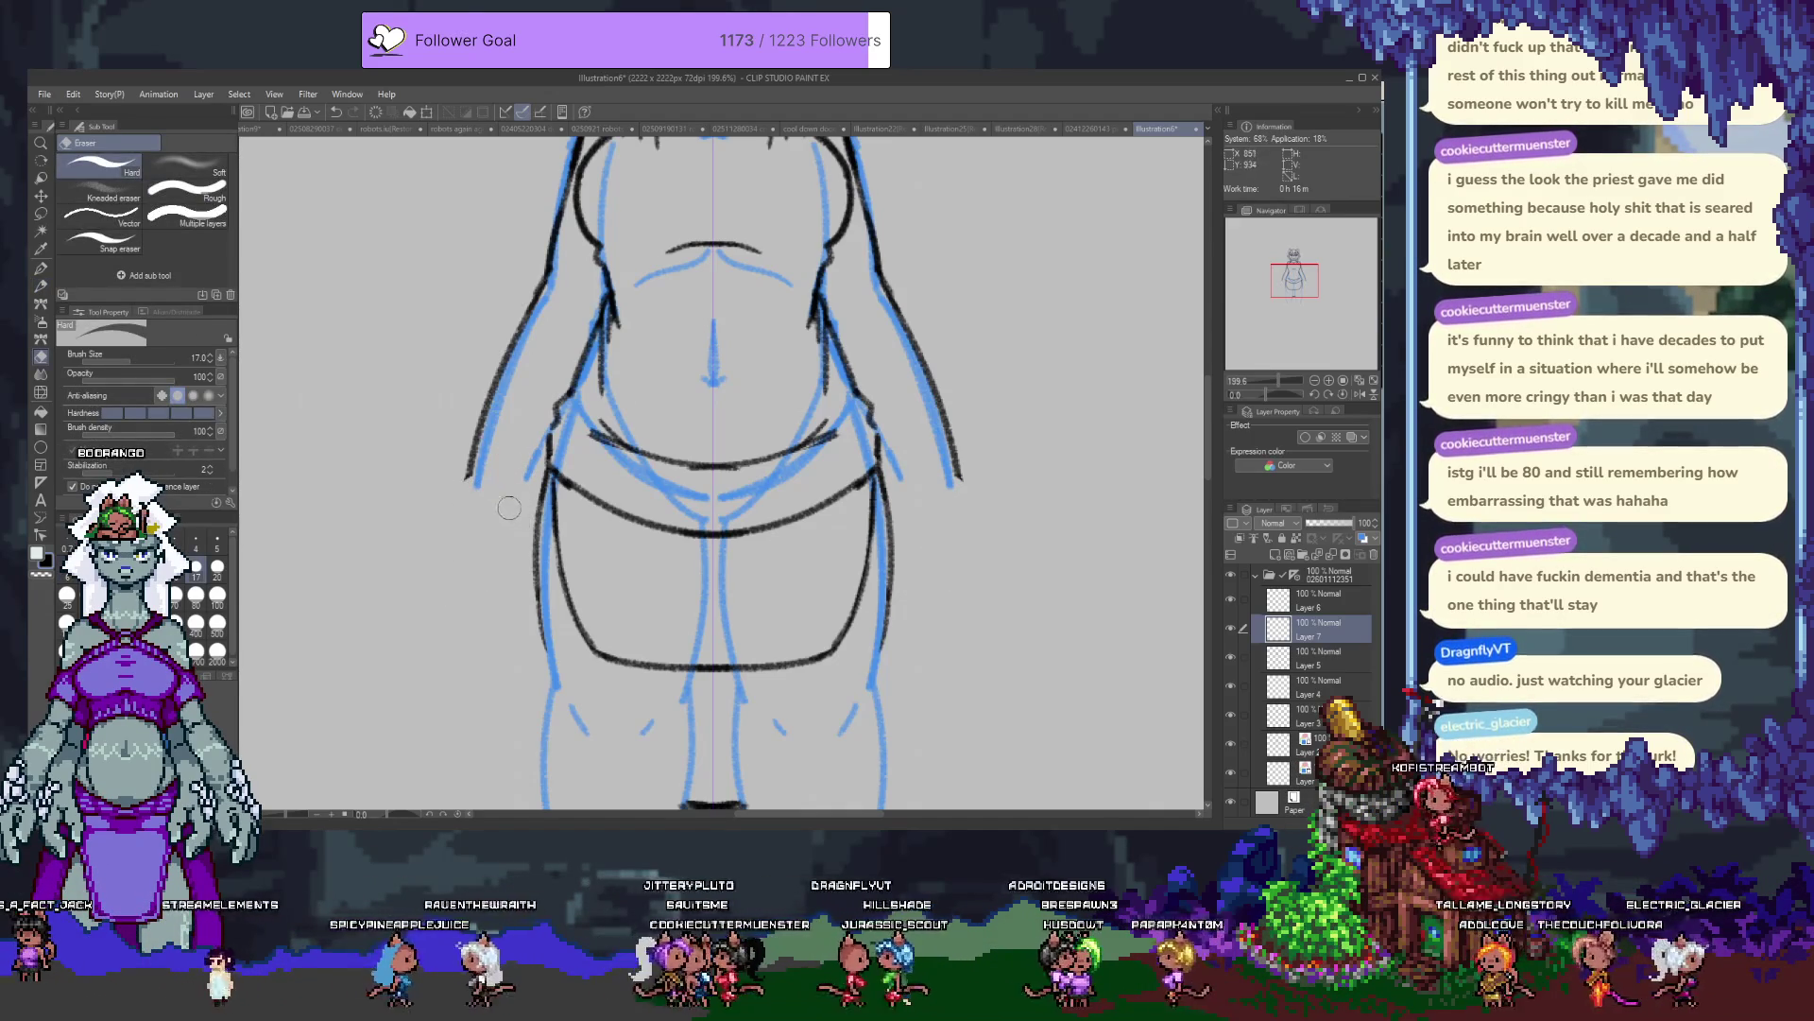
pyautogui.press('p')
pyautogui.press('p')
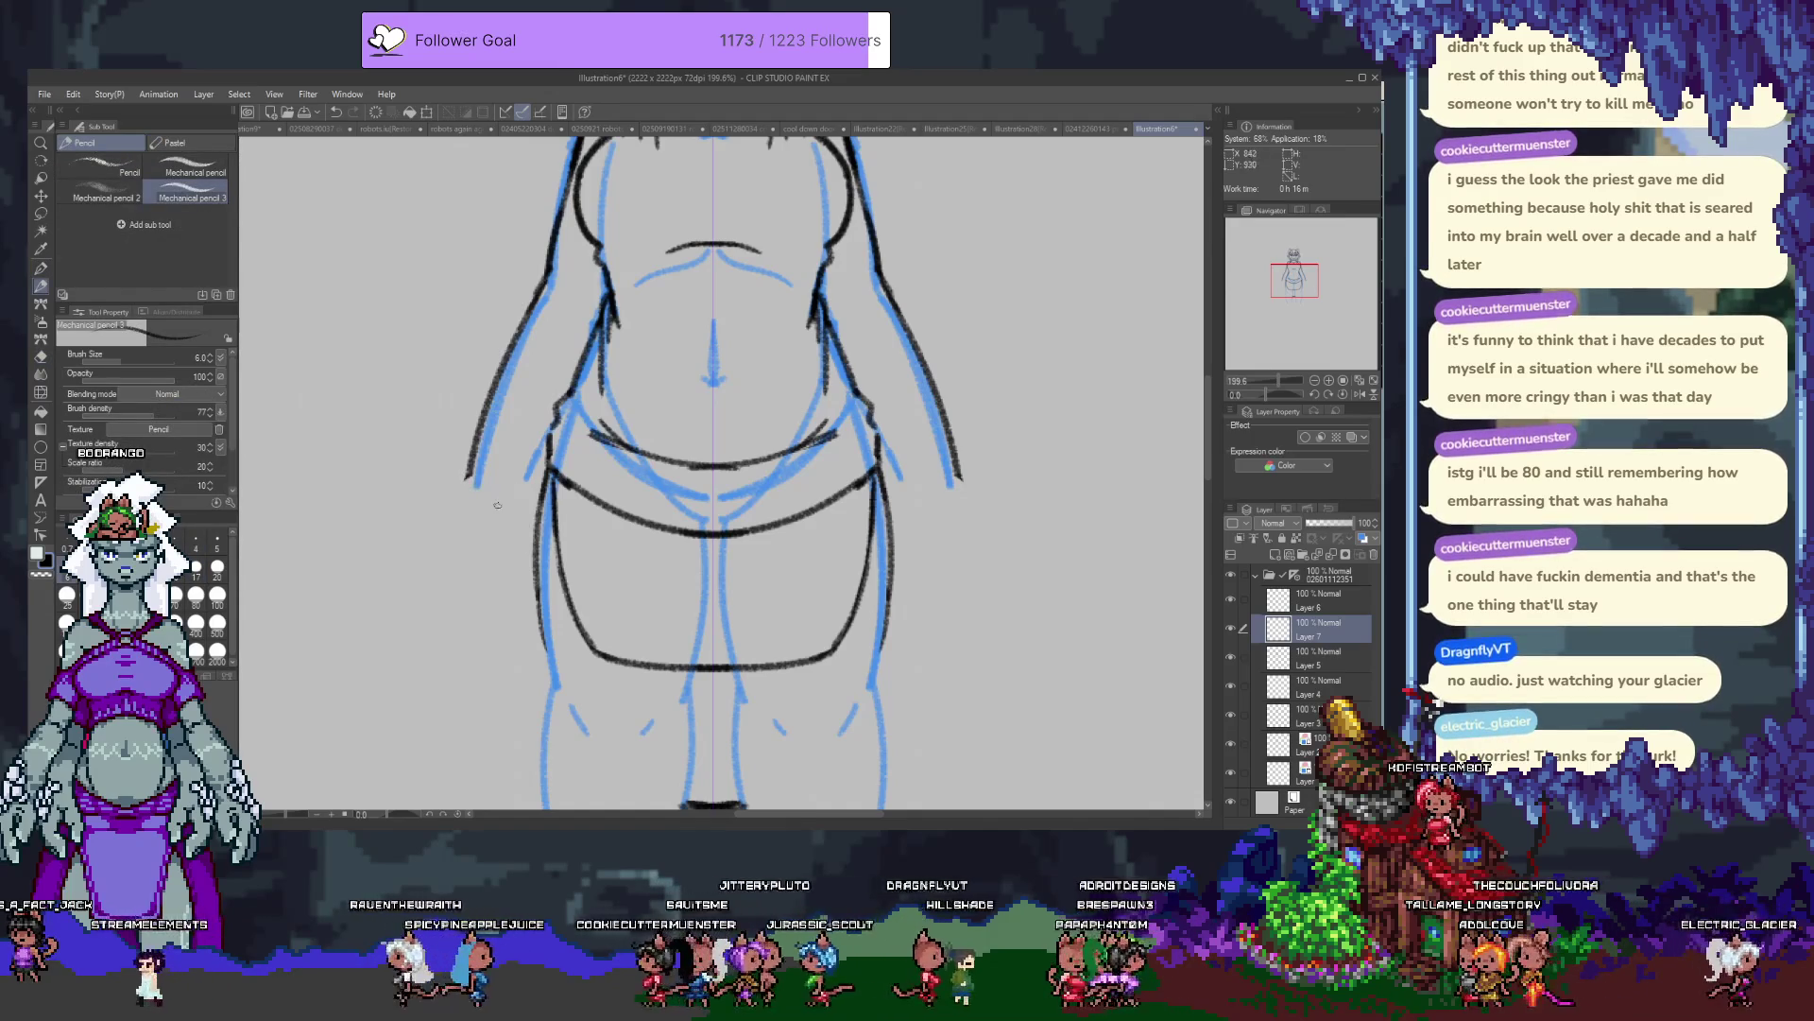
# Draw mirrored hooked hand outlines and inner forearm lines, redoing the weak strokes.
pyautogui.moveTo(424, 565)
pyautogui.mouseDown()
pyautogui.moveTo(440, 588)
pyautogui.moveTo(474, 582)
pyautogui.mouseUp()
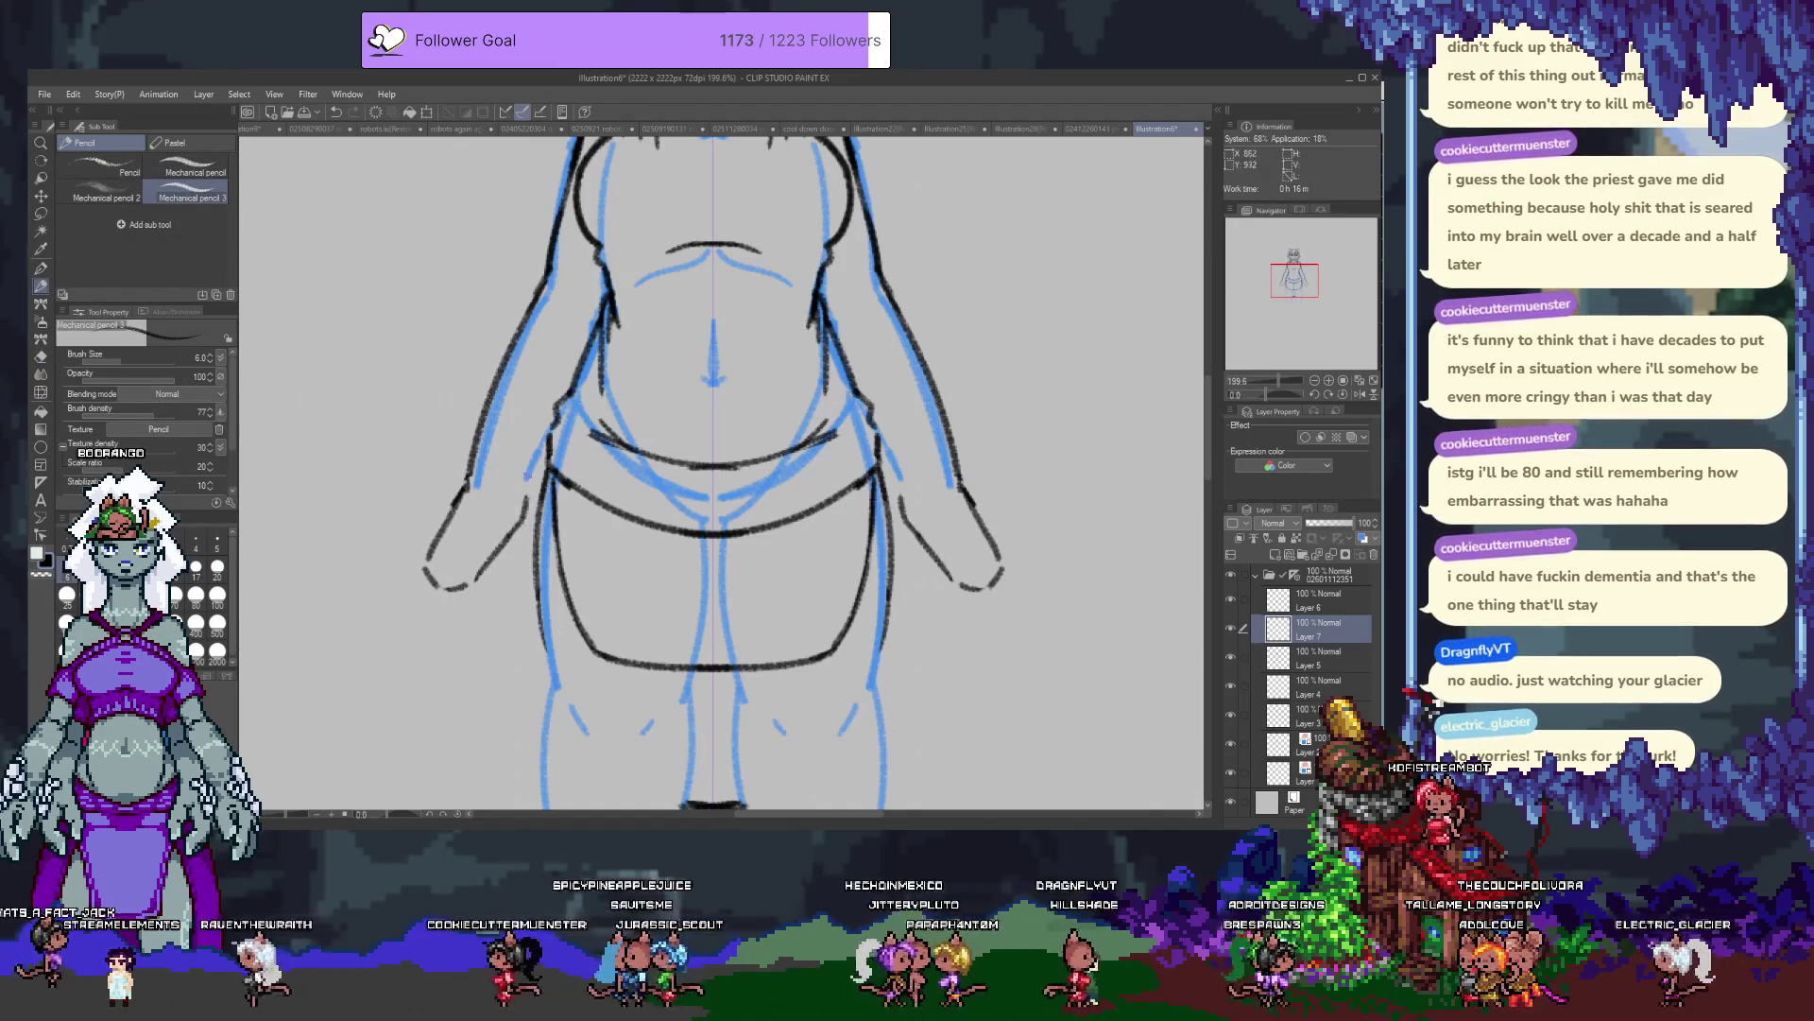
pyautogui.moveTo(528, 488); pyautogui.dragTo(504, 579)
pyautogui.hotkey('ctrl', 'z')
pyautogui.moveTo(525, 501); pyautogui.dragTo(448, 612)
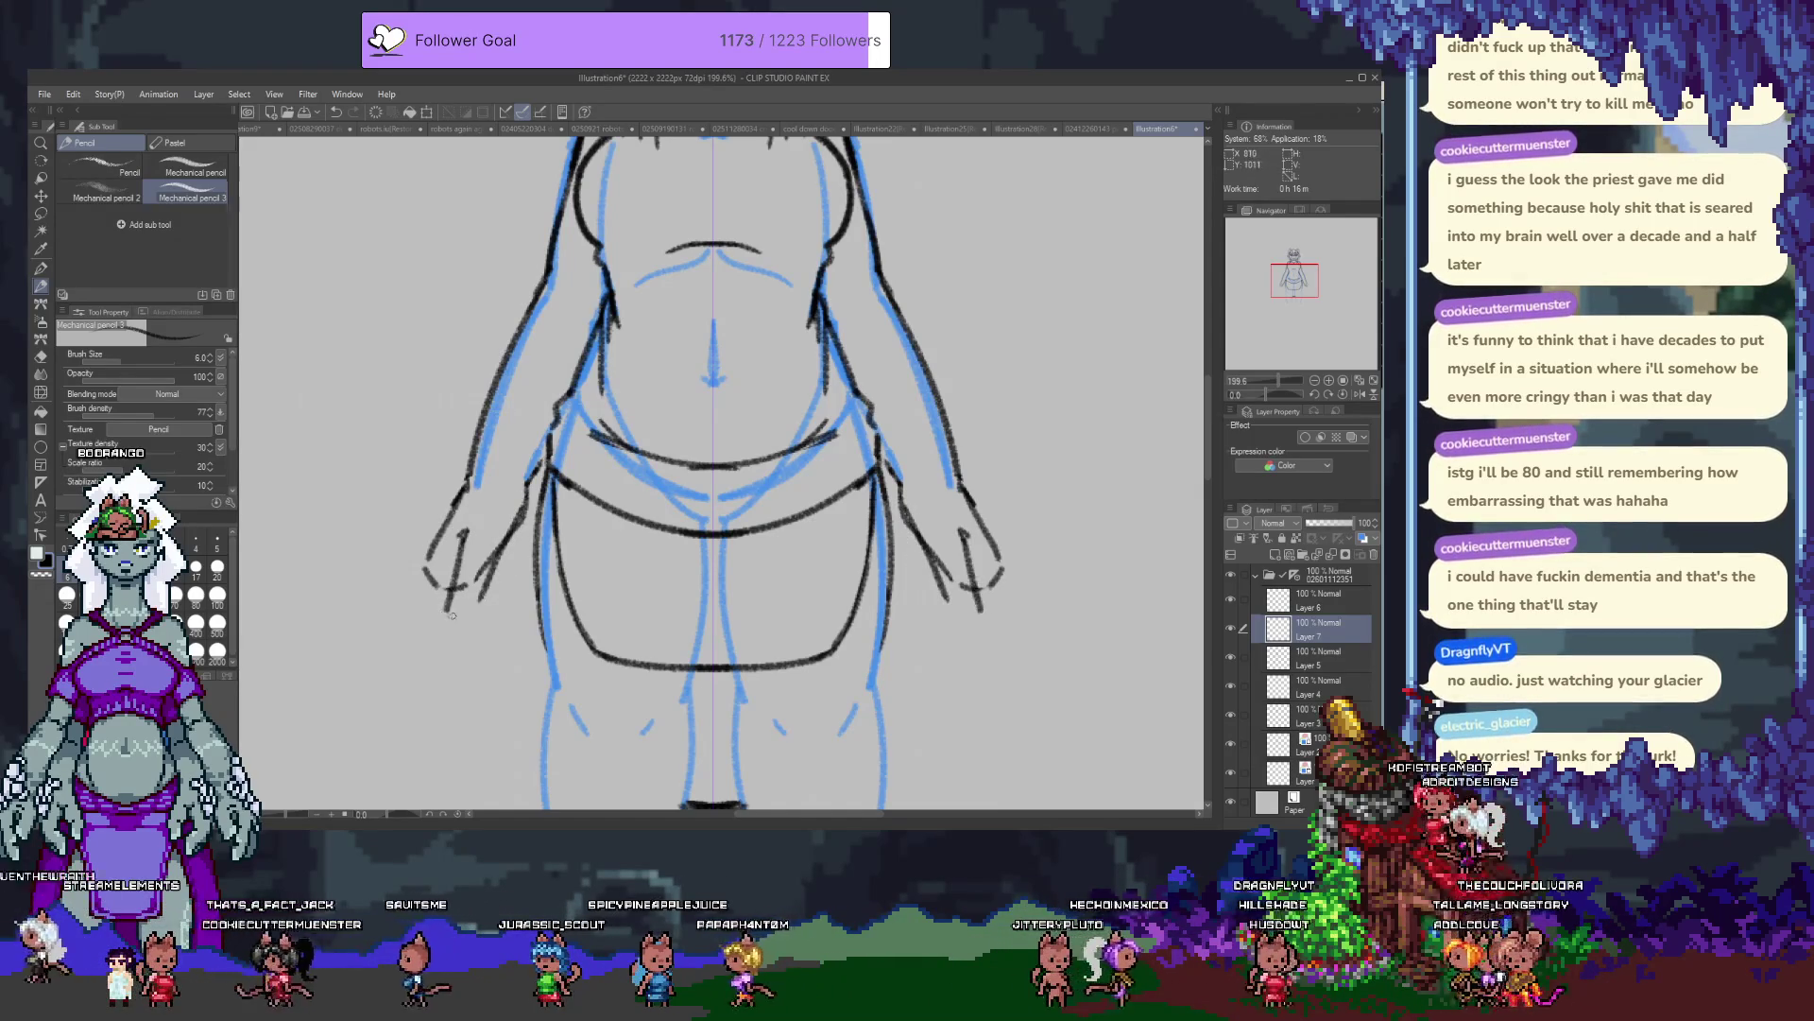
pyautogui.hotkey('ctrl', 'z')
pyautogui.moveTo(469, 534)
pyautogui.mouseDown()
pyautogui.moveTo(441, 610)
pyautogui.moveTo(475, 615)
pyautogui.mouseUp()
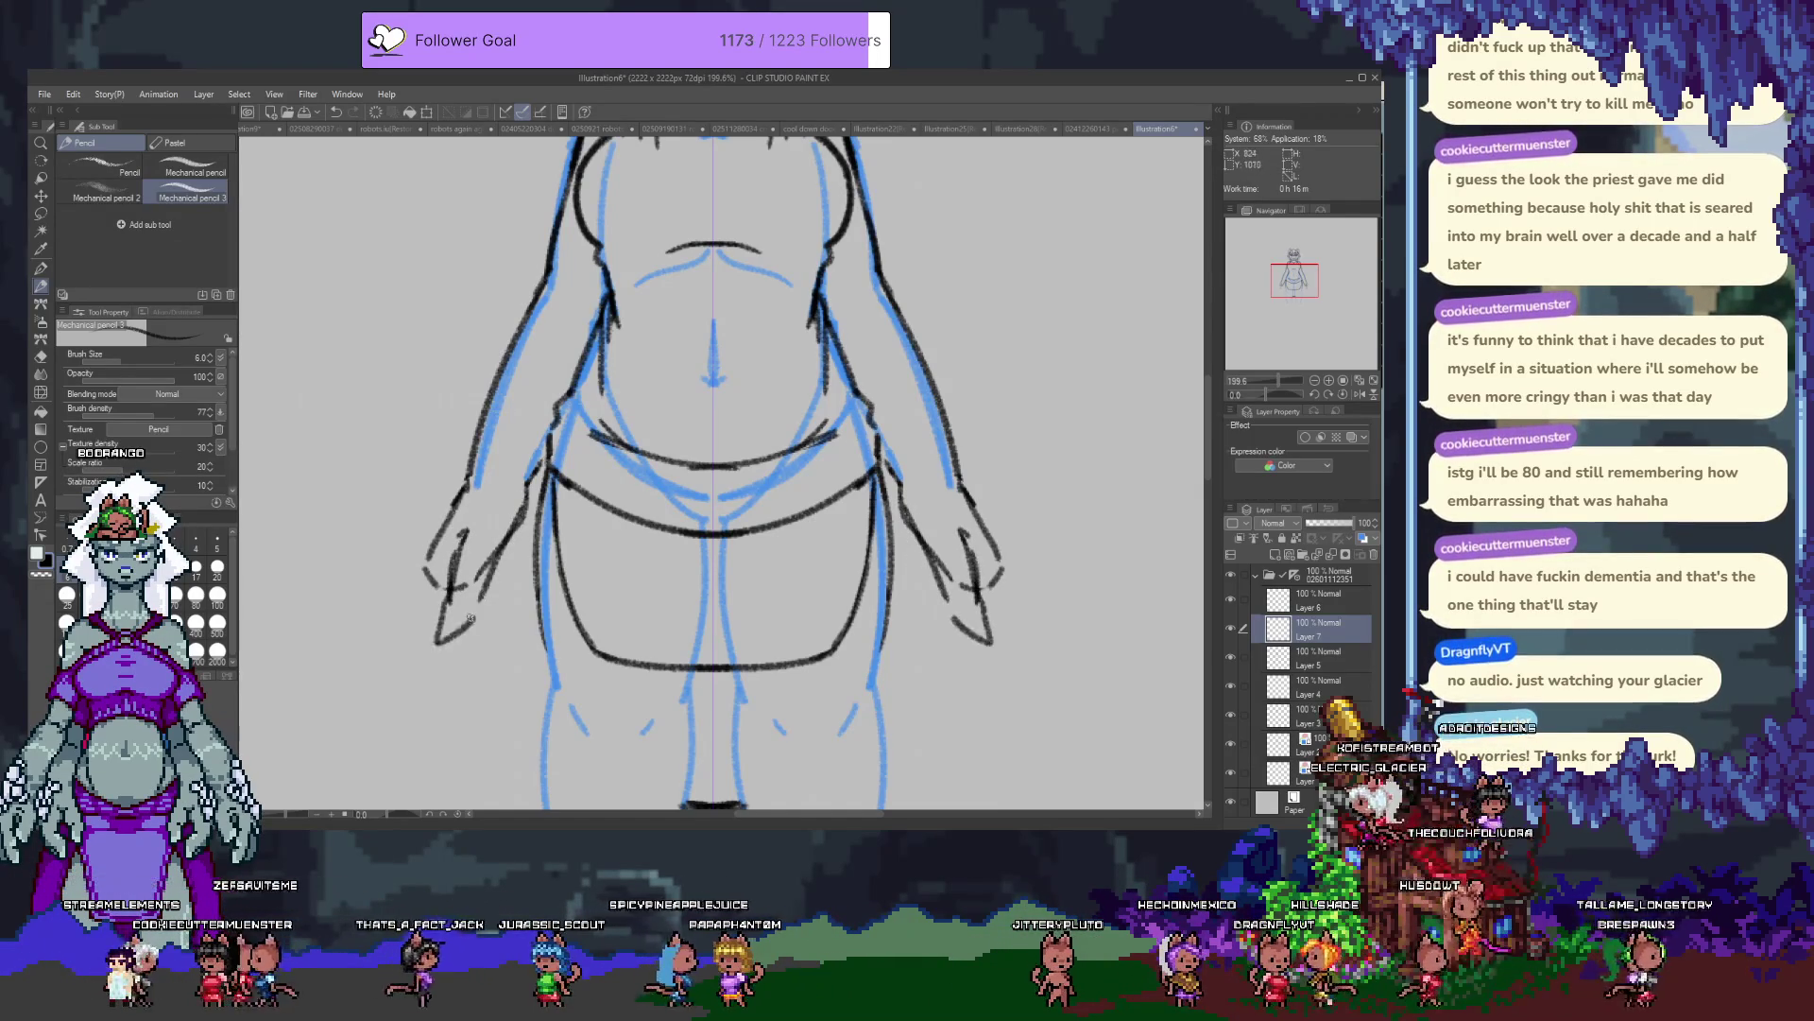
pyautogui.hotkey('ctrl', 'z')
# Replace the long hand stroke with a shorter mirrored one, discarding the lower-edge stroke.
pyautogui.moveTo(433, 541)
pyautogui.mouseDown()
pyautogui.moveTo(357, 609)
pyautogui.moveTo(424, 560)
pyautogui.mouseUp()
pyautogui.hotkey('ctrl', 'z')
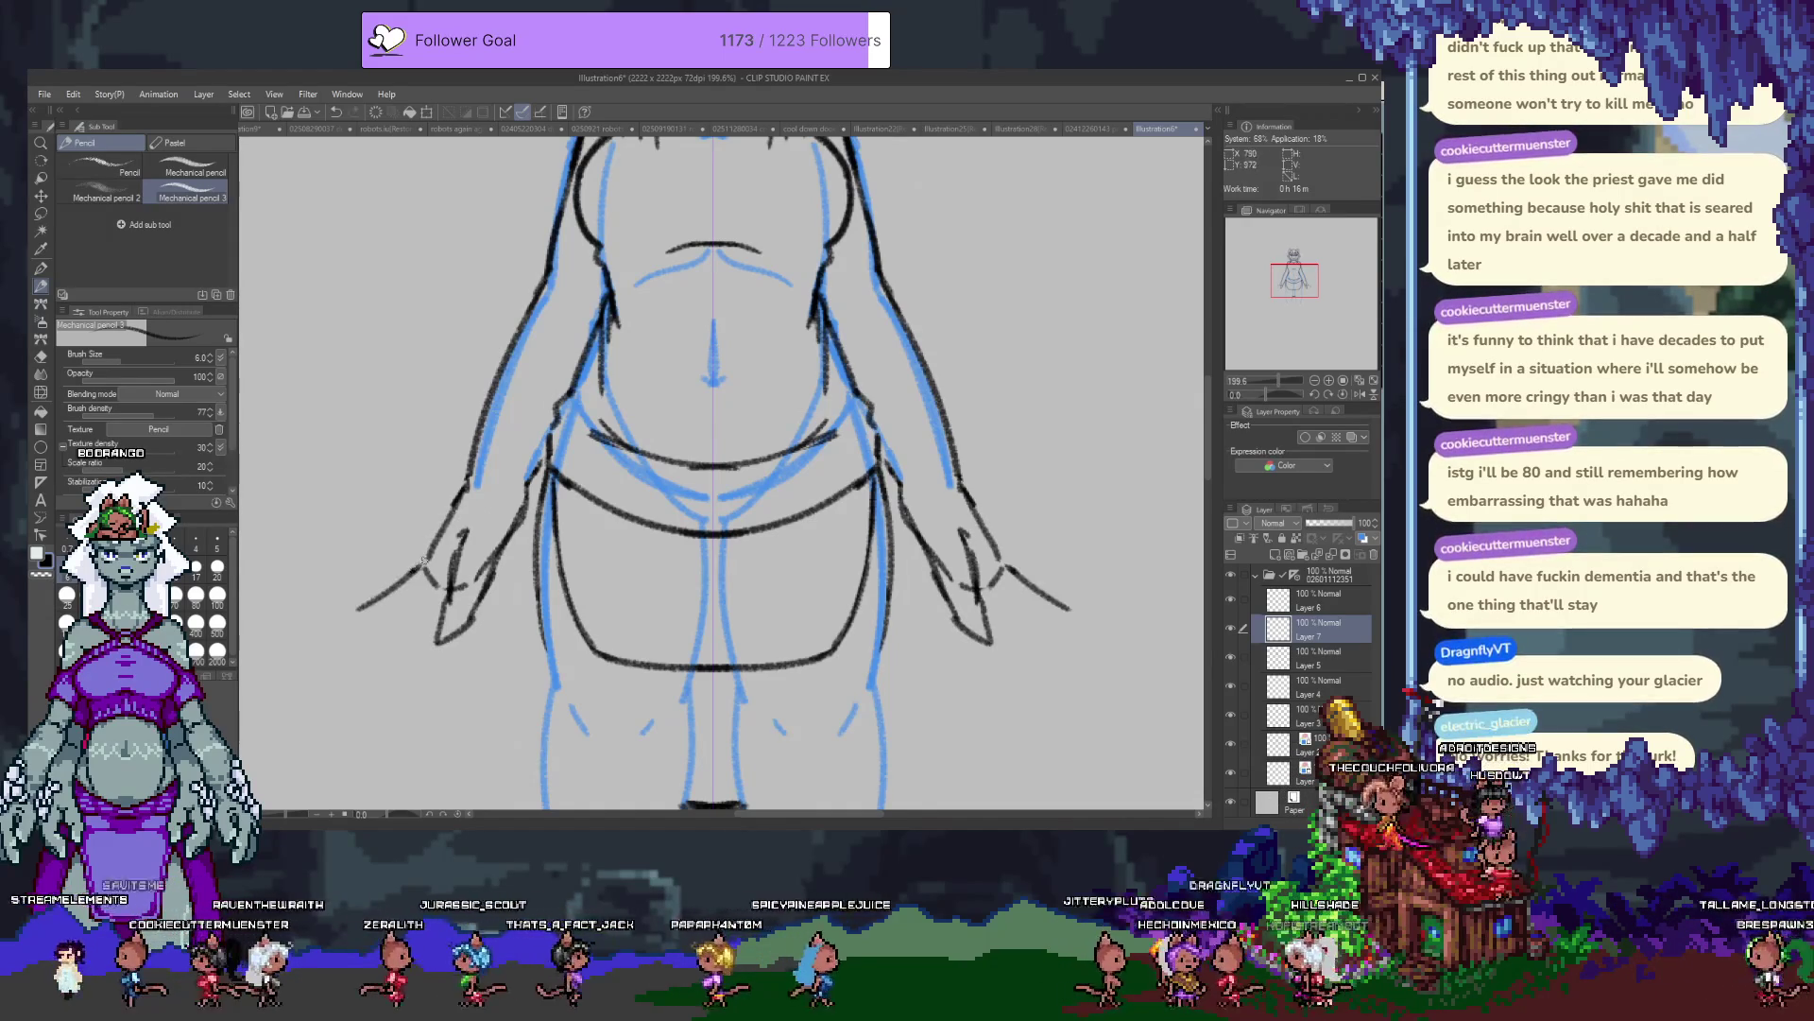
pyautogui.hotkey('ctrl', 'z')
pyautogui.moveTo(462, 501)
pyautogui.mouseDown()
pyautogui.moveTo(381, 604)
pyautogui.moveTo(382, 648)
pyautogui.moveTo(444, 599)
pyautogui.mouseUp()
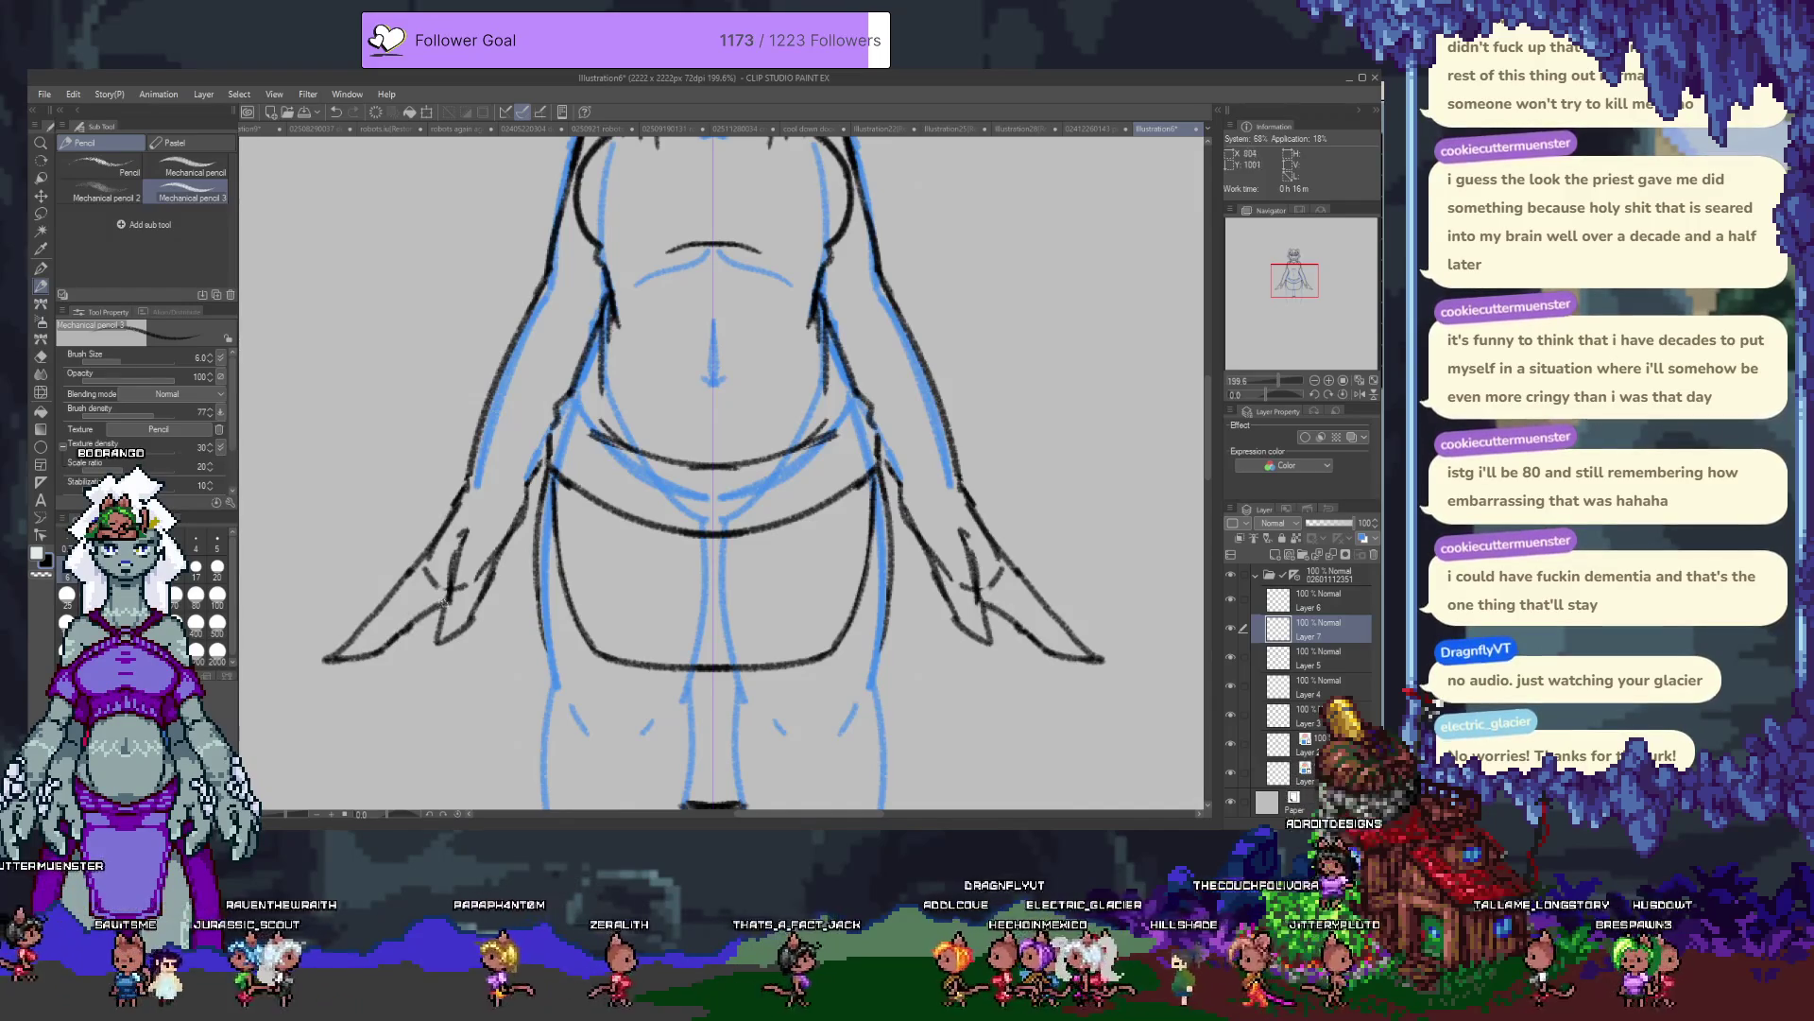
pyautogui.moveTo(412, 675)
pyautogui.mouseDown()
pyautogui.moveTo(476, 621)
pyautogui.moveTo(444, 643)
pyautogui.moveTo(476, 621)
pyautogui.moveTo(453, 628)
pyautogui.moveTo(490, 541)
pyautogui.moveTo(457, 624)
pyautogui.mouseUp()
pyautogui.hotkey('ctrl', 'z')
# Rework the lower left hand line, restoring the erased bits and redrawing it.
pyautogui.press('e')
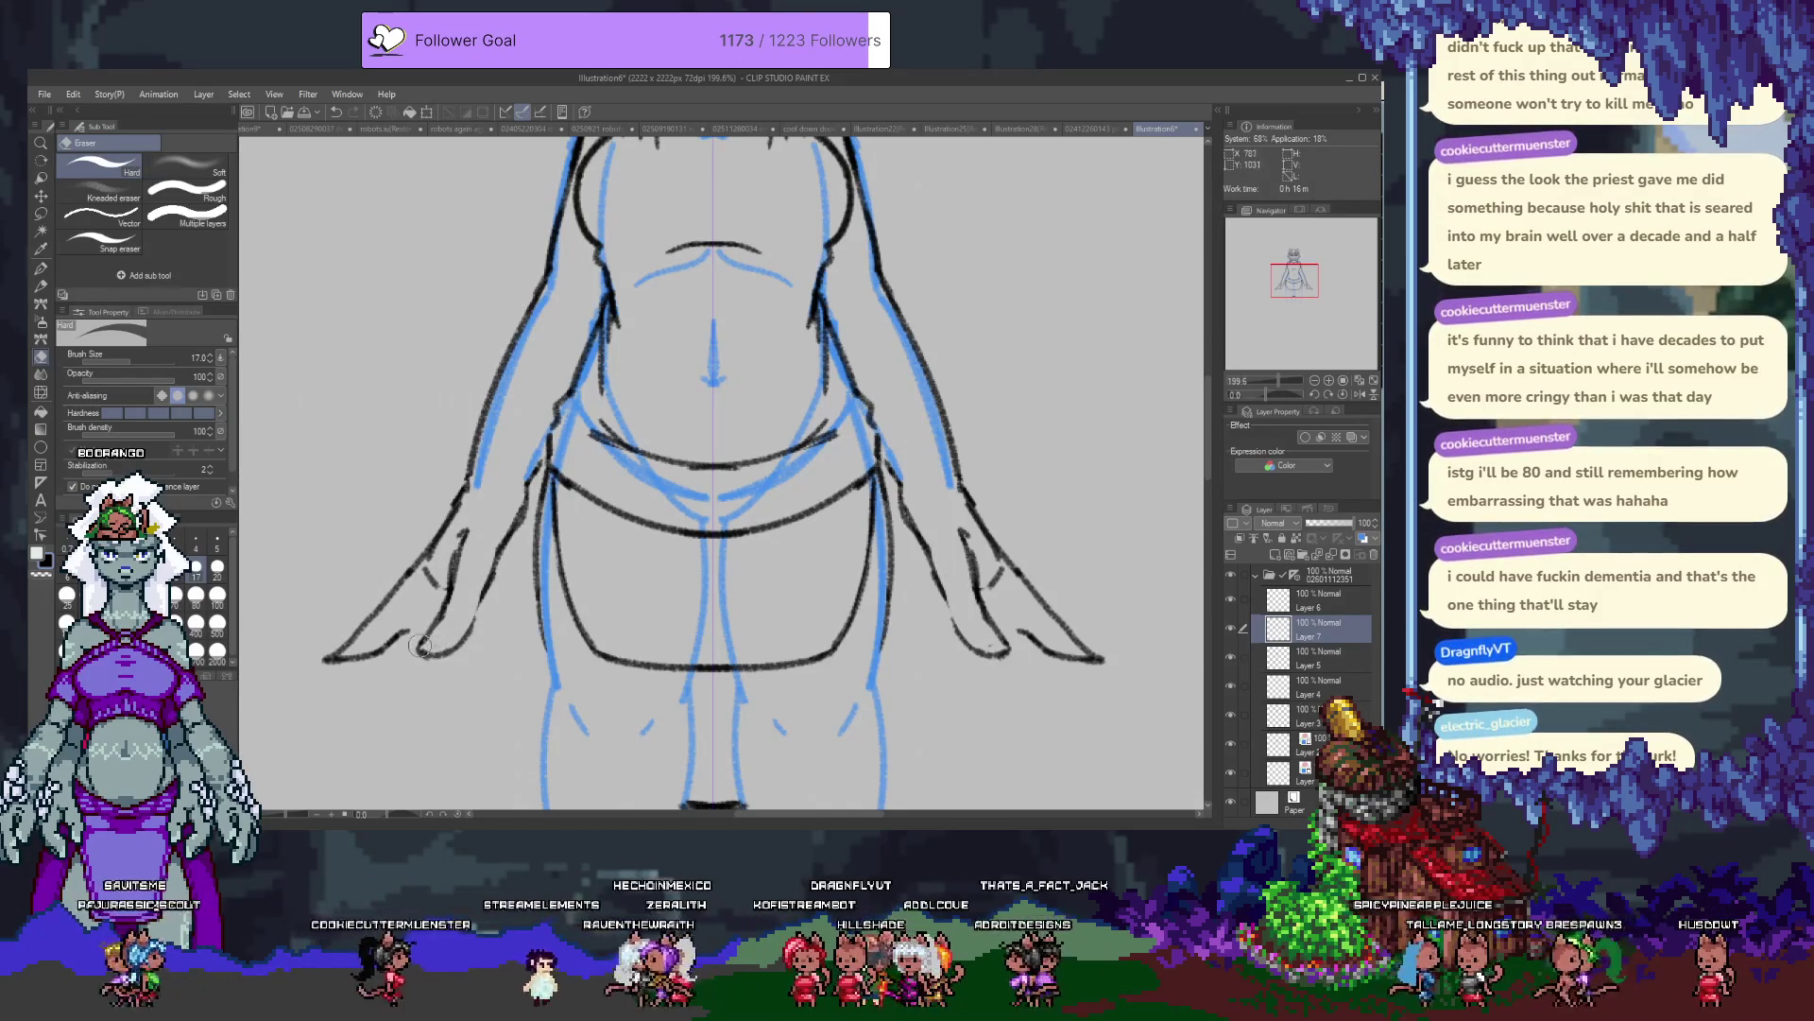
pyautogui.moveTo(416, 650); pyautogui.dragTo(440, 658)
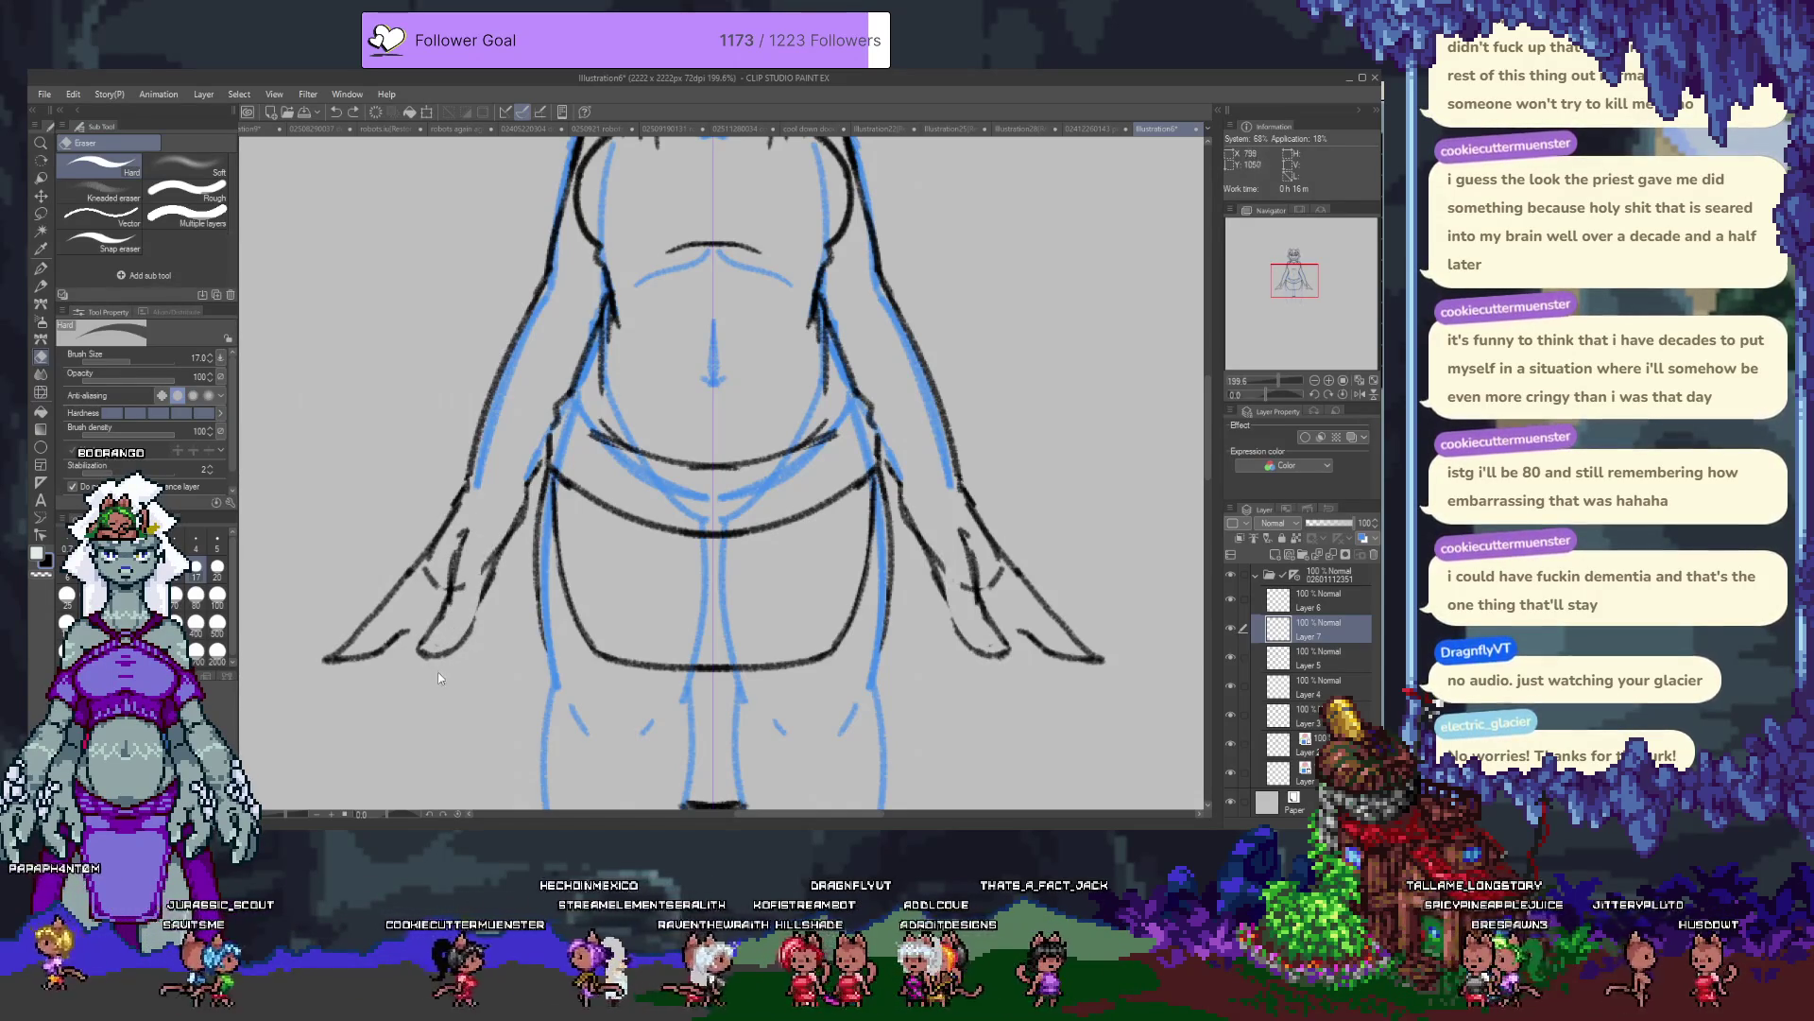
pyautogui.hotkey('ctrl', 'z')
pyautogui.press('p')
pyautogui.moveTo(446, 600); pyautogui.dragTo(412, 669)
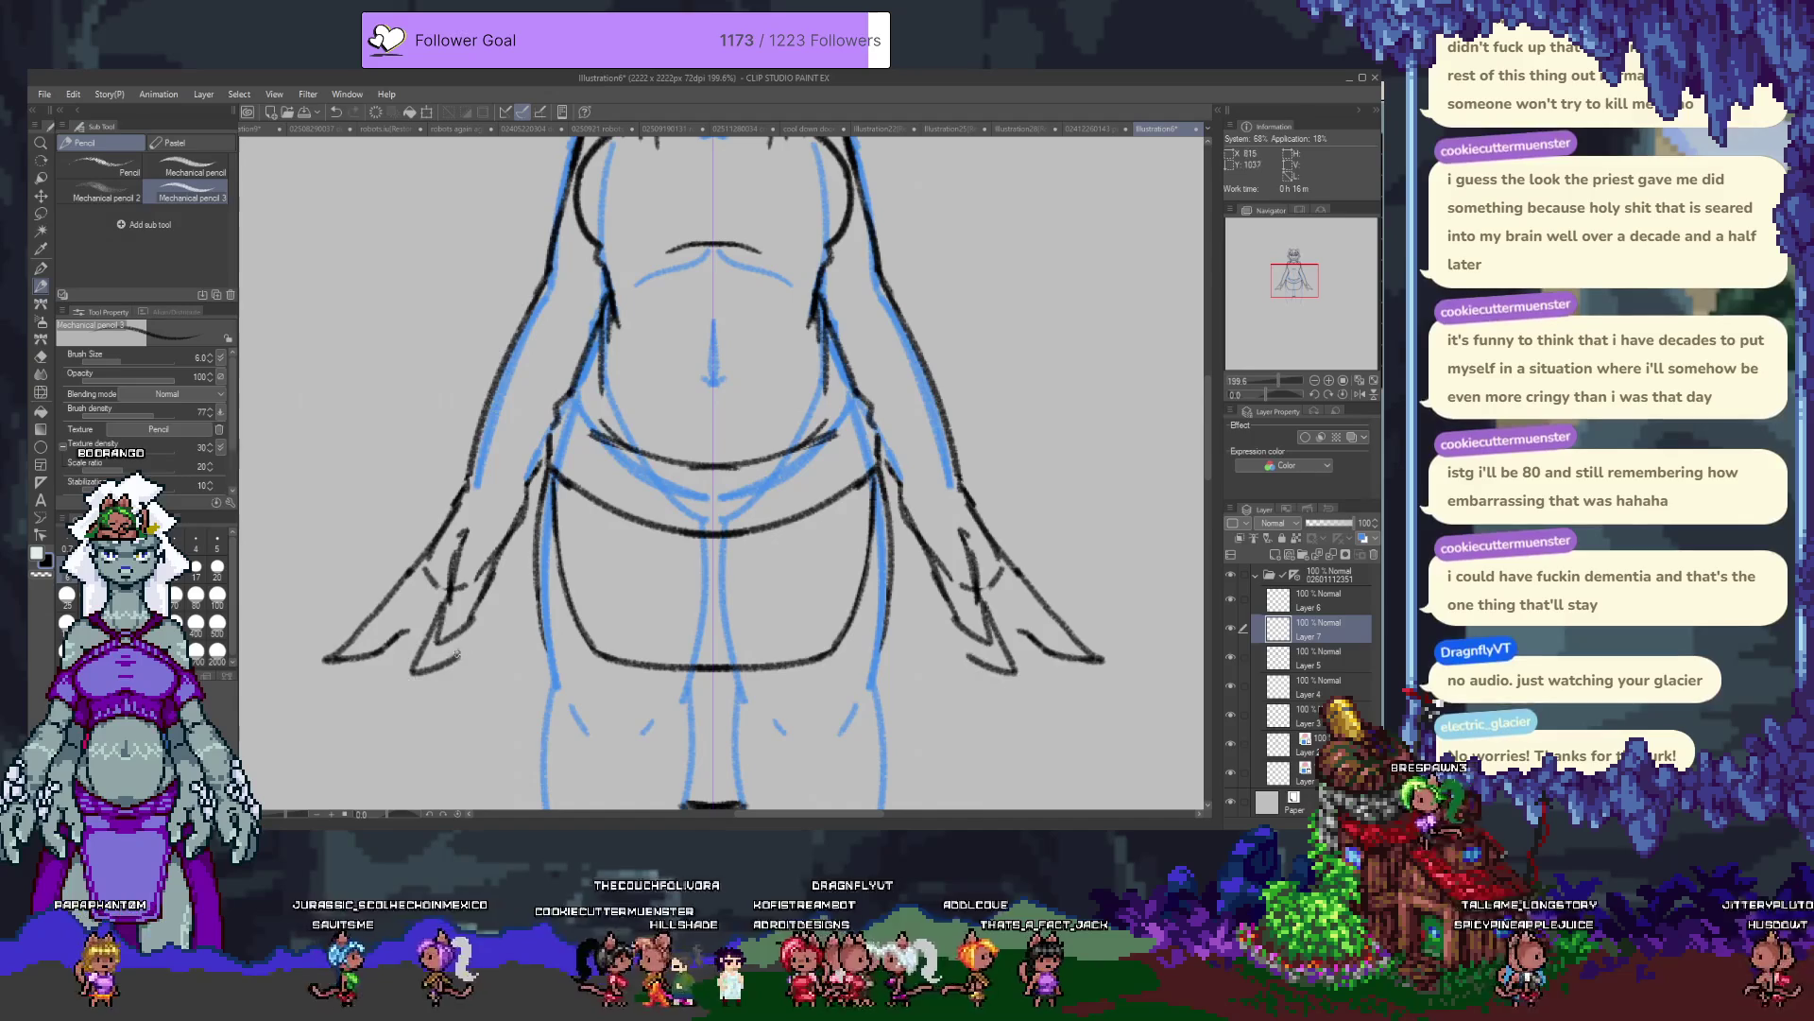
pyautogui.hotkey('ctrl', 'z')
pyautogui.moveTo(449, 605)
pyautogui.mouseDown()
pyautogui.moveTo(416, 663)
pyautogui.moveTo(464, 623)
pyautogui.mouseUp()
# Erase stray line bits on the left hand and arm, then draw a new outer left arm line.
pyautogui.press('e')
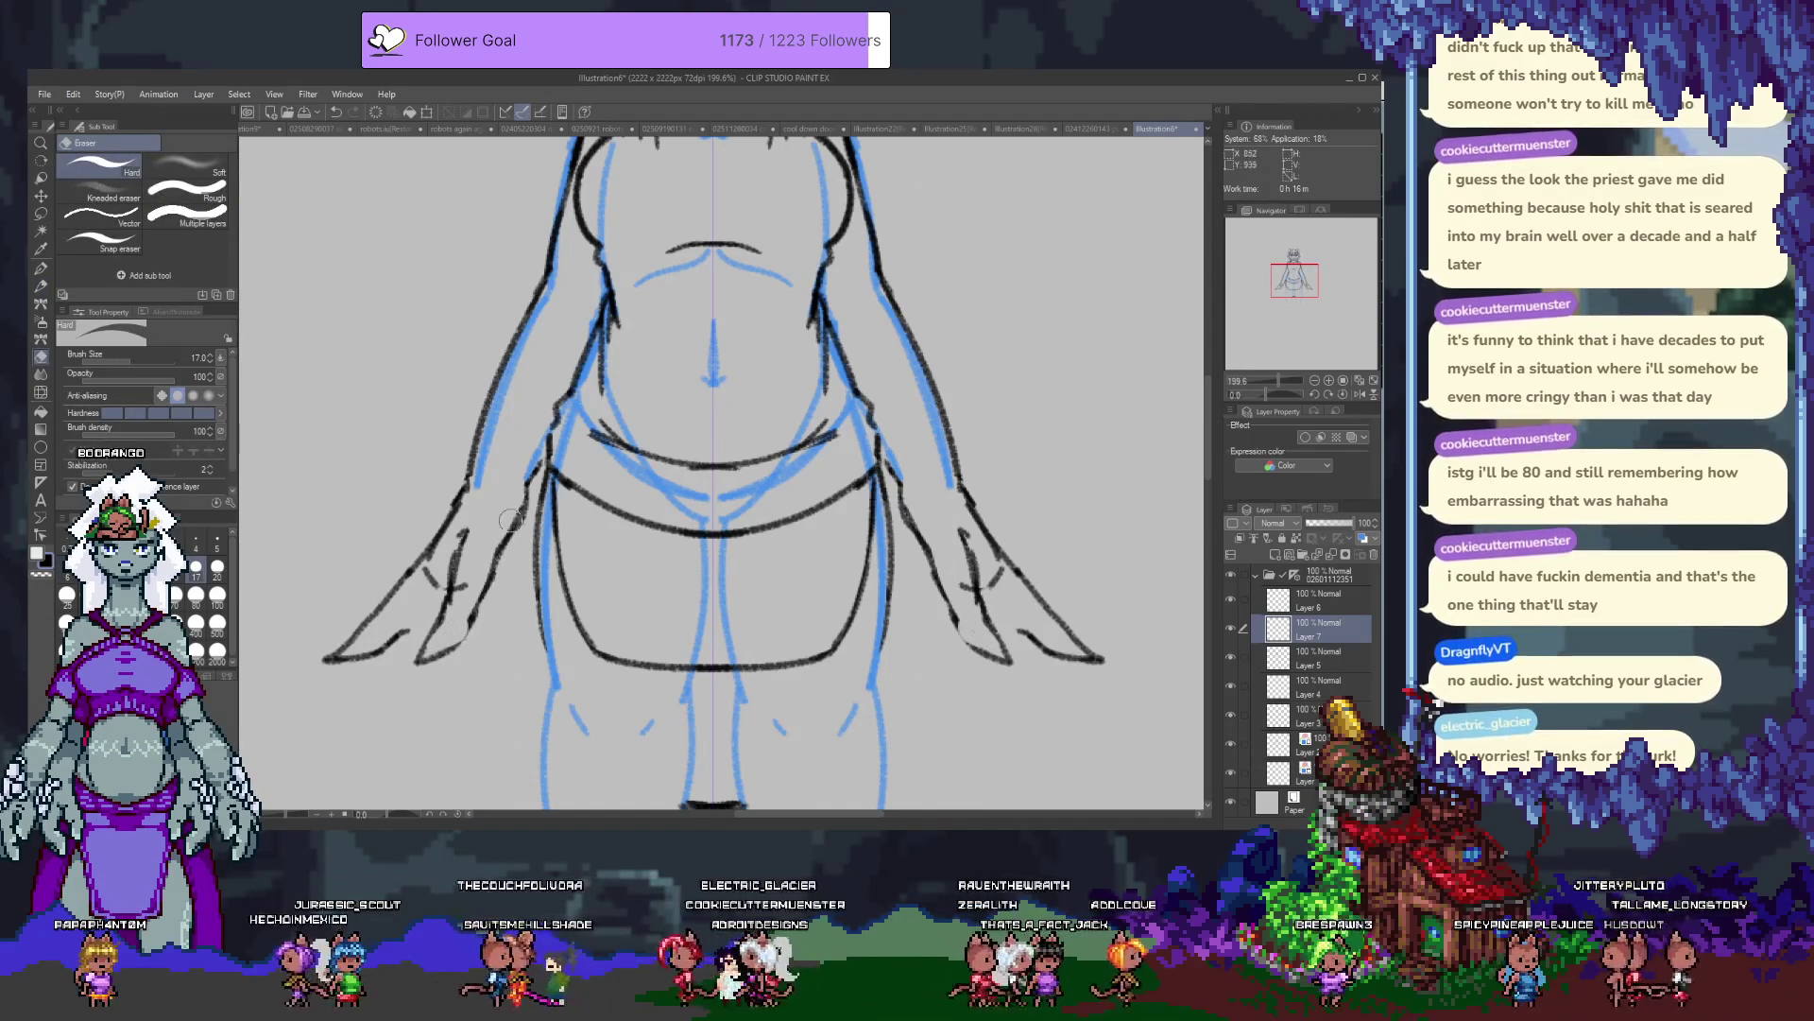
pyautogui.moveTo(506, 523)
pyautogui.mouseDown()
pyautogui.moveTo(484, 551)
pyautogui.moveTo(463, 532)
pyautogui.moveTo(432, 556)
pyautogui.mouseUp()
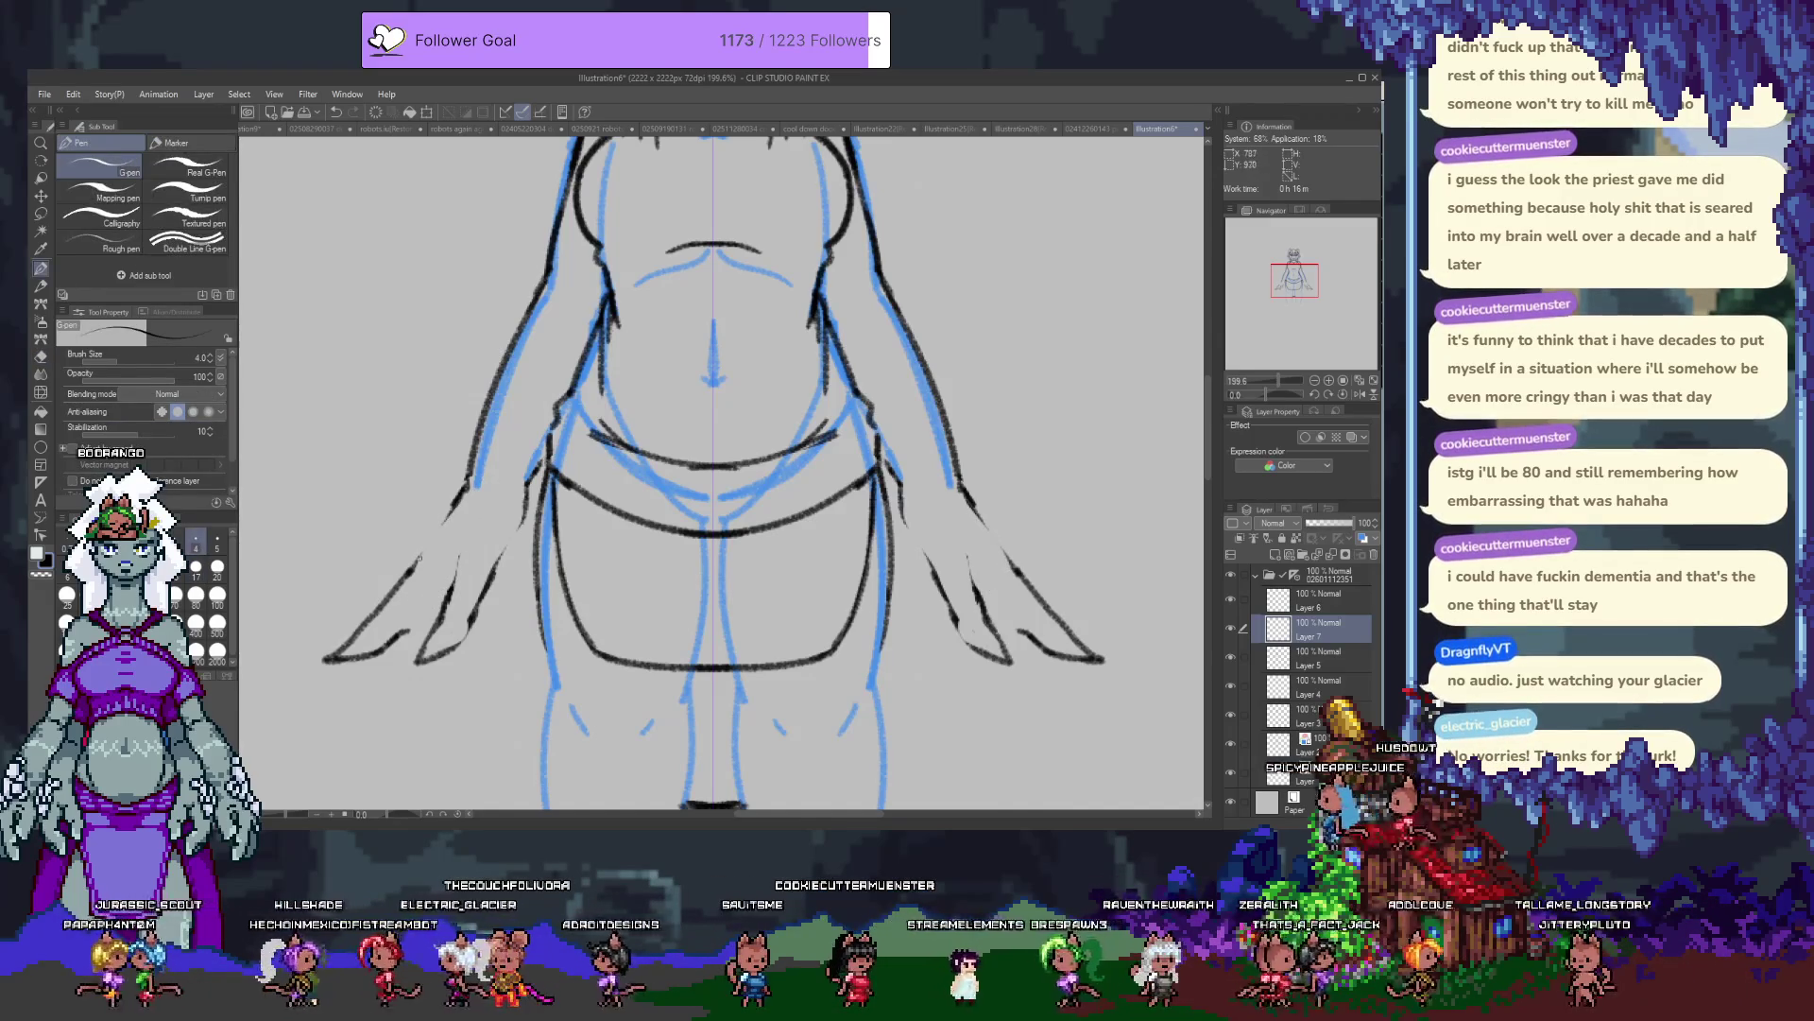
pyautogui.press('p')
pyautogui.moveTo(416, 567); pyautogui.dragTo(473, 484)
pyautogui.scroll(-5, 474, 485)
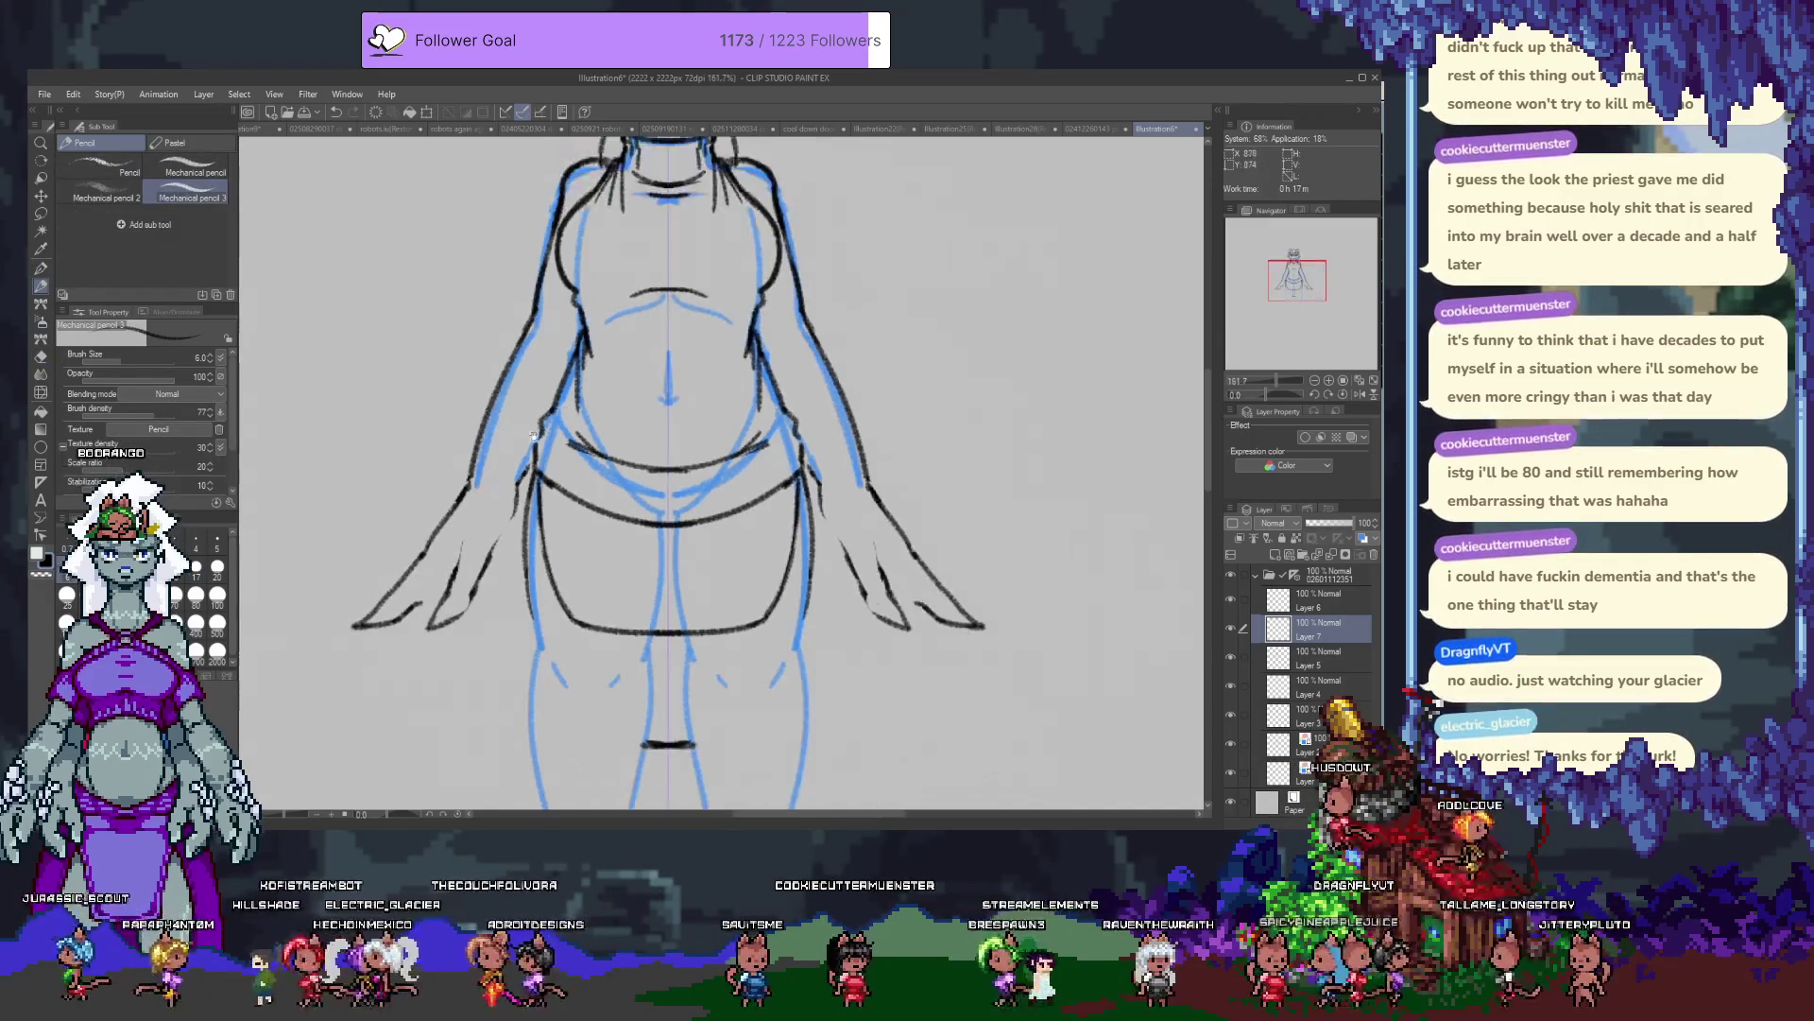
# Add mirrored finger strokes to the hands.
pyautogui.scroll(4, 475, 519)
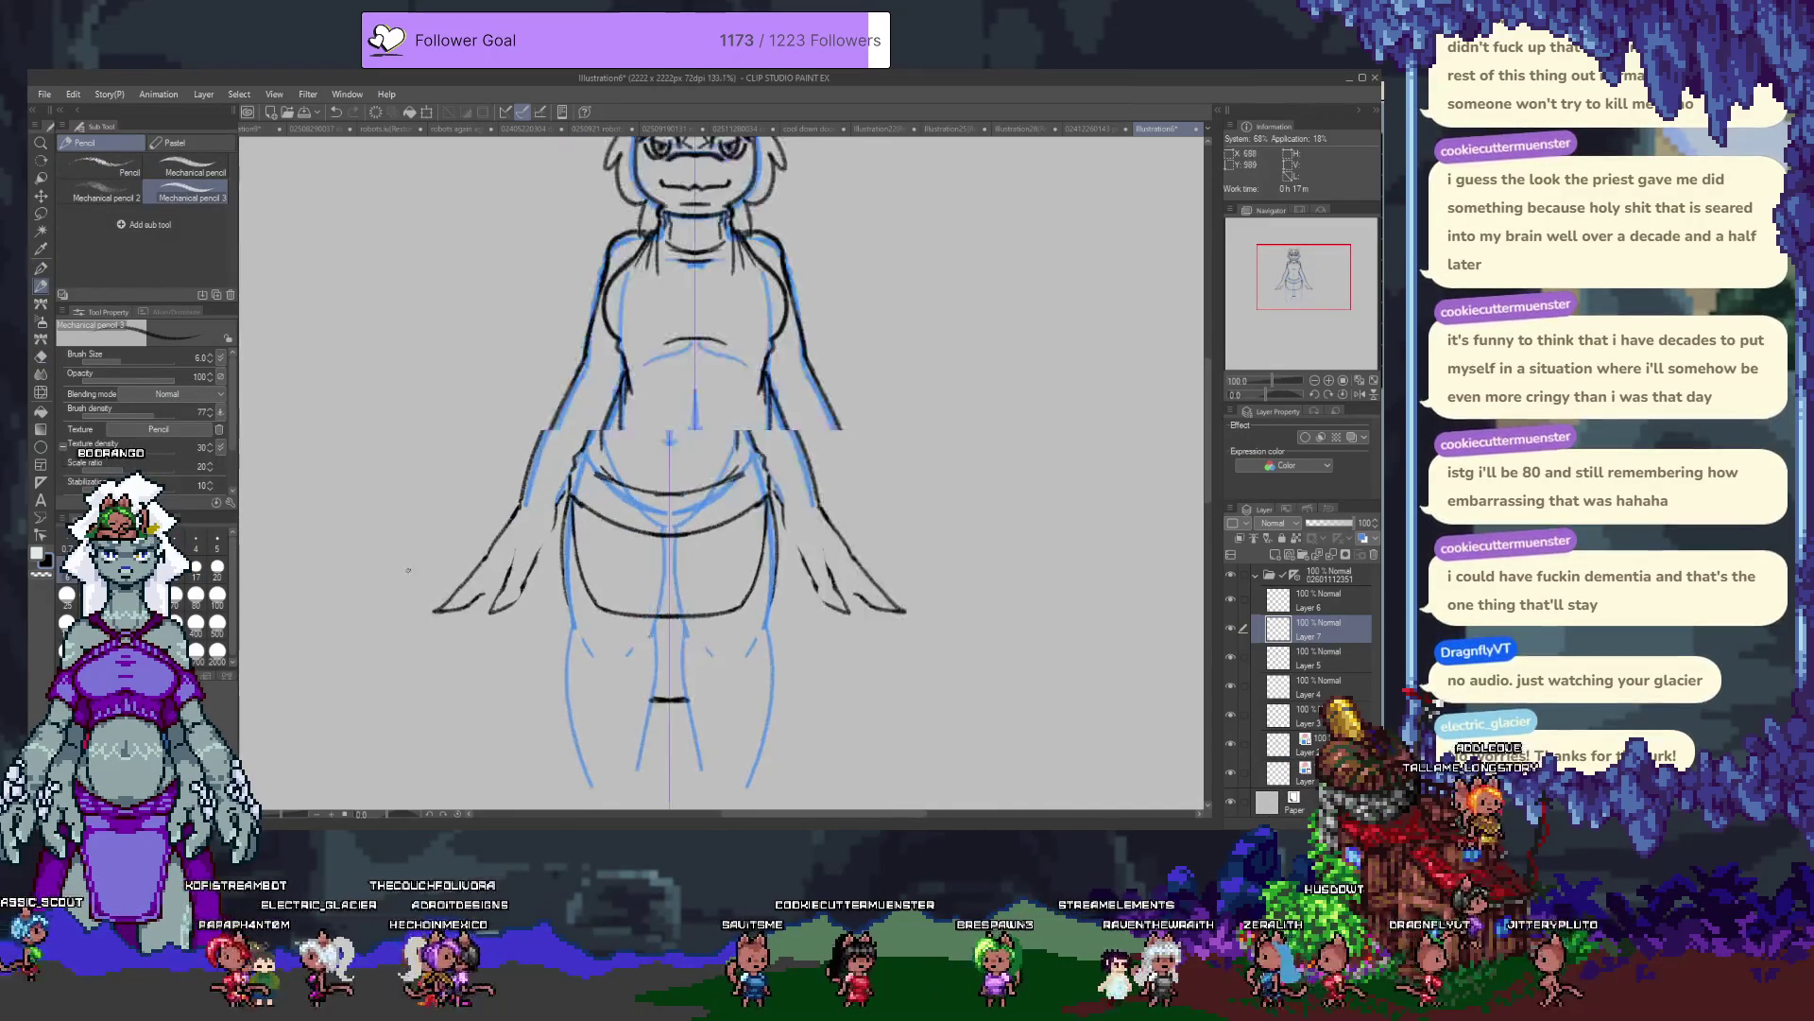
pyautogui.moveTo(628, 540)
pyautogui.mouseDown()
pyautogui.moveTo(564, 489)
pyautogui.moveTo(582, 442)
pyautogui.mouseUp()
pyautogui.moveTo(536, 538)
pyautogui.mouseDown()
pyautogui.moveTo(519, 573)
pyautogui.moveTo(479, 565)
pyautogui.mouseUp()
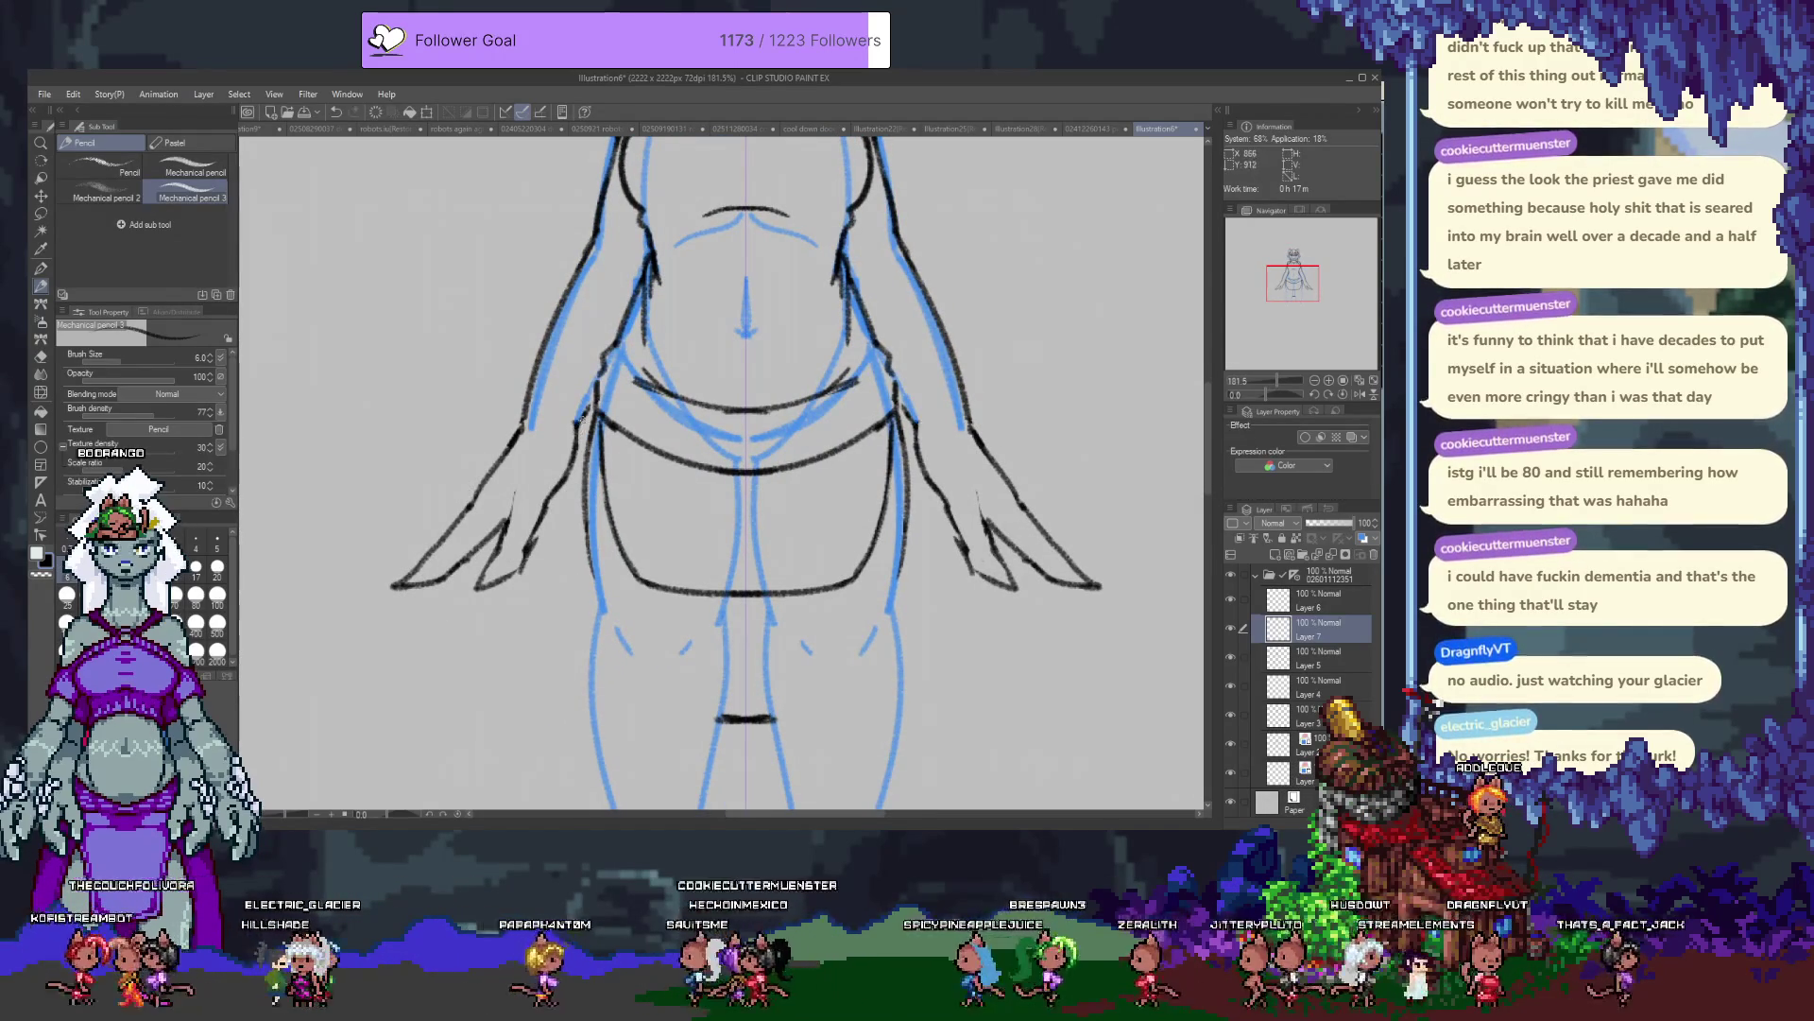
# Save the illustration as a named Clip Studio Paint file.
pyautogui.moveTo(535, 435); pyautogui.dragTo(475, 580)
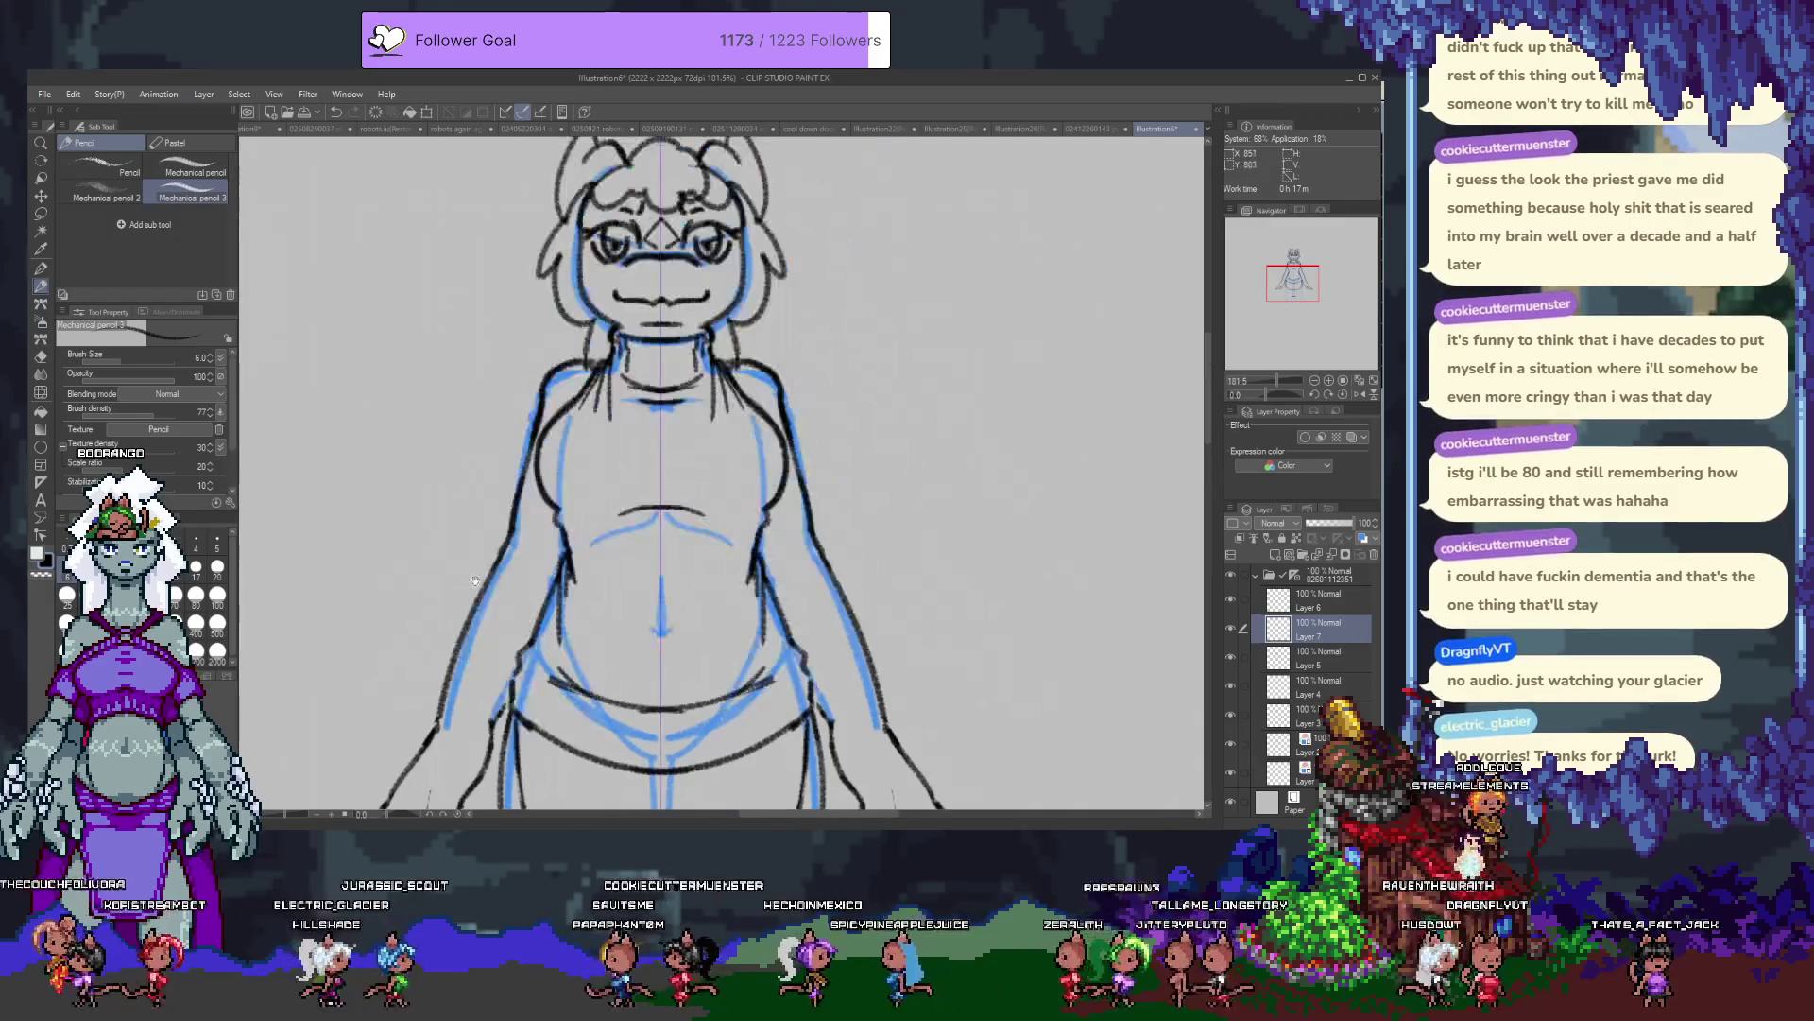
pyautogui.scroll(-3, 552, 247)
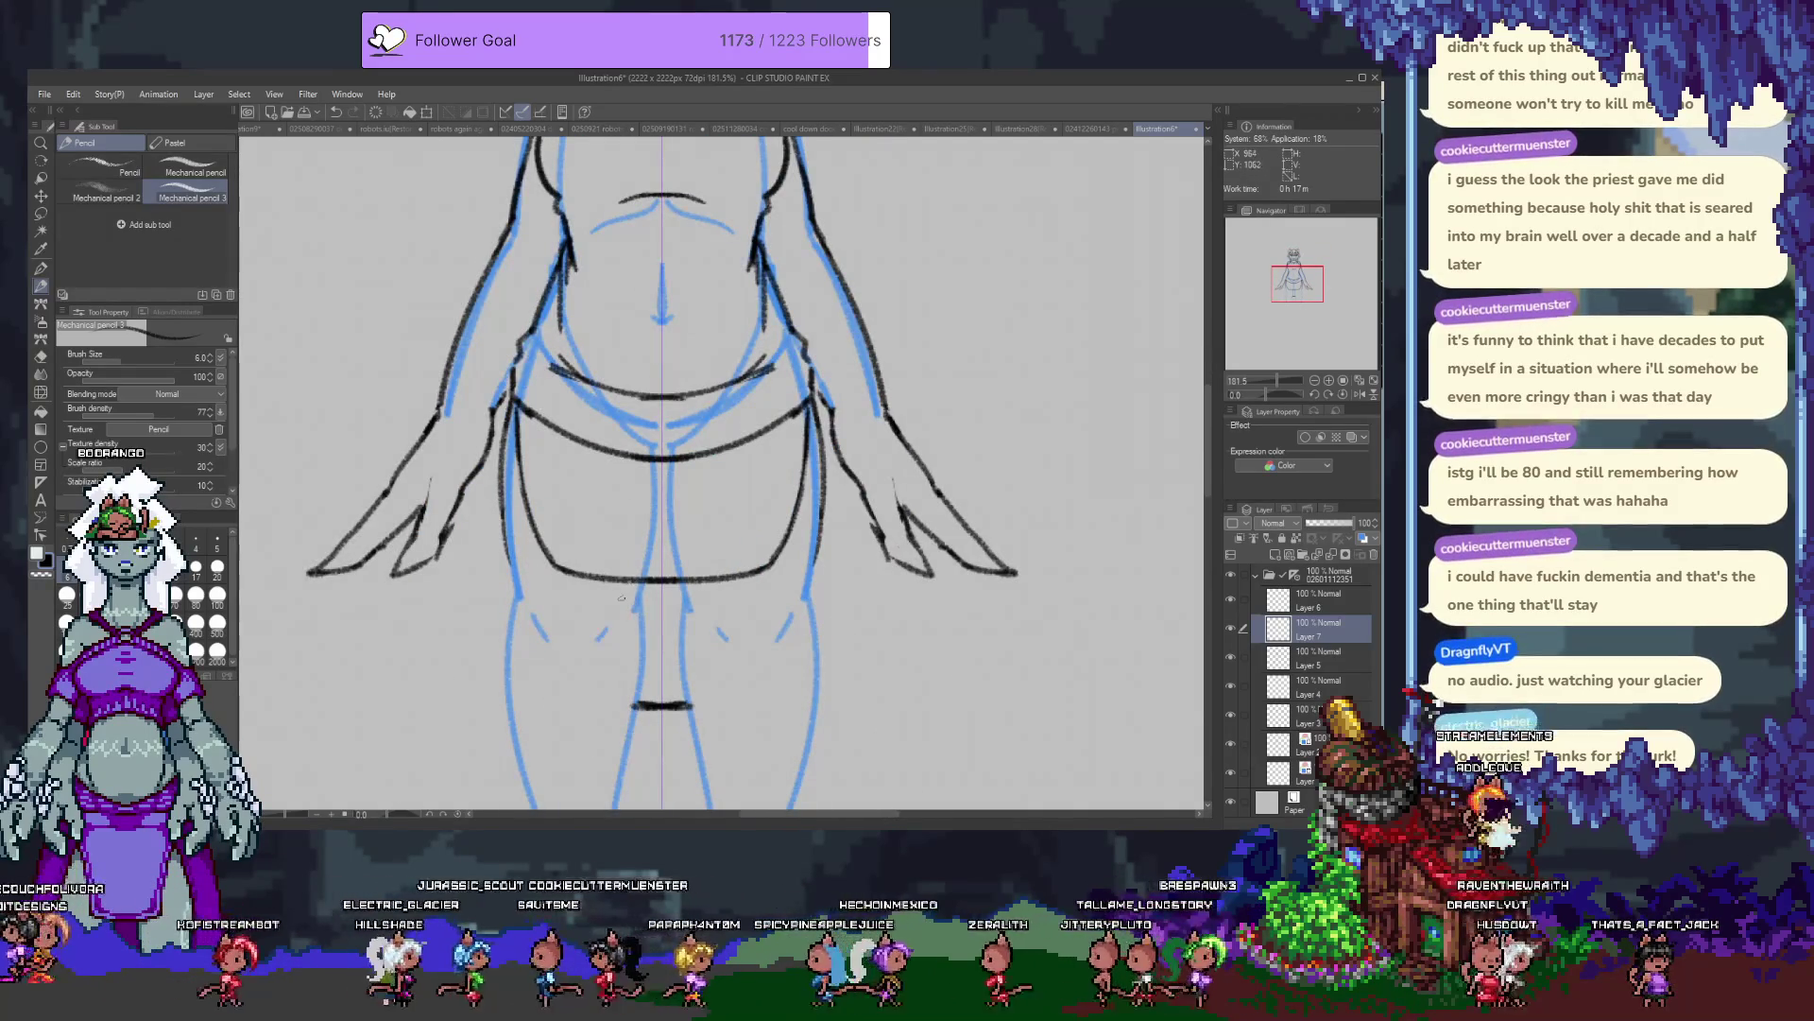
pyautogui.scroll(3, 582, 464)
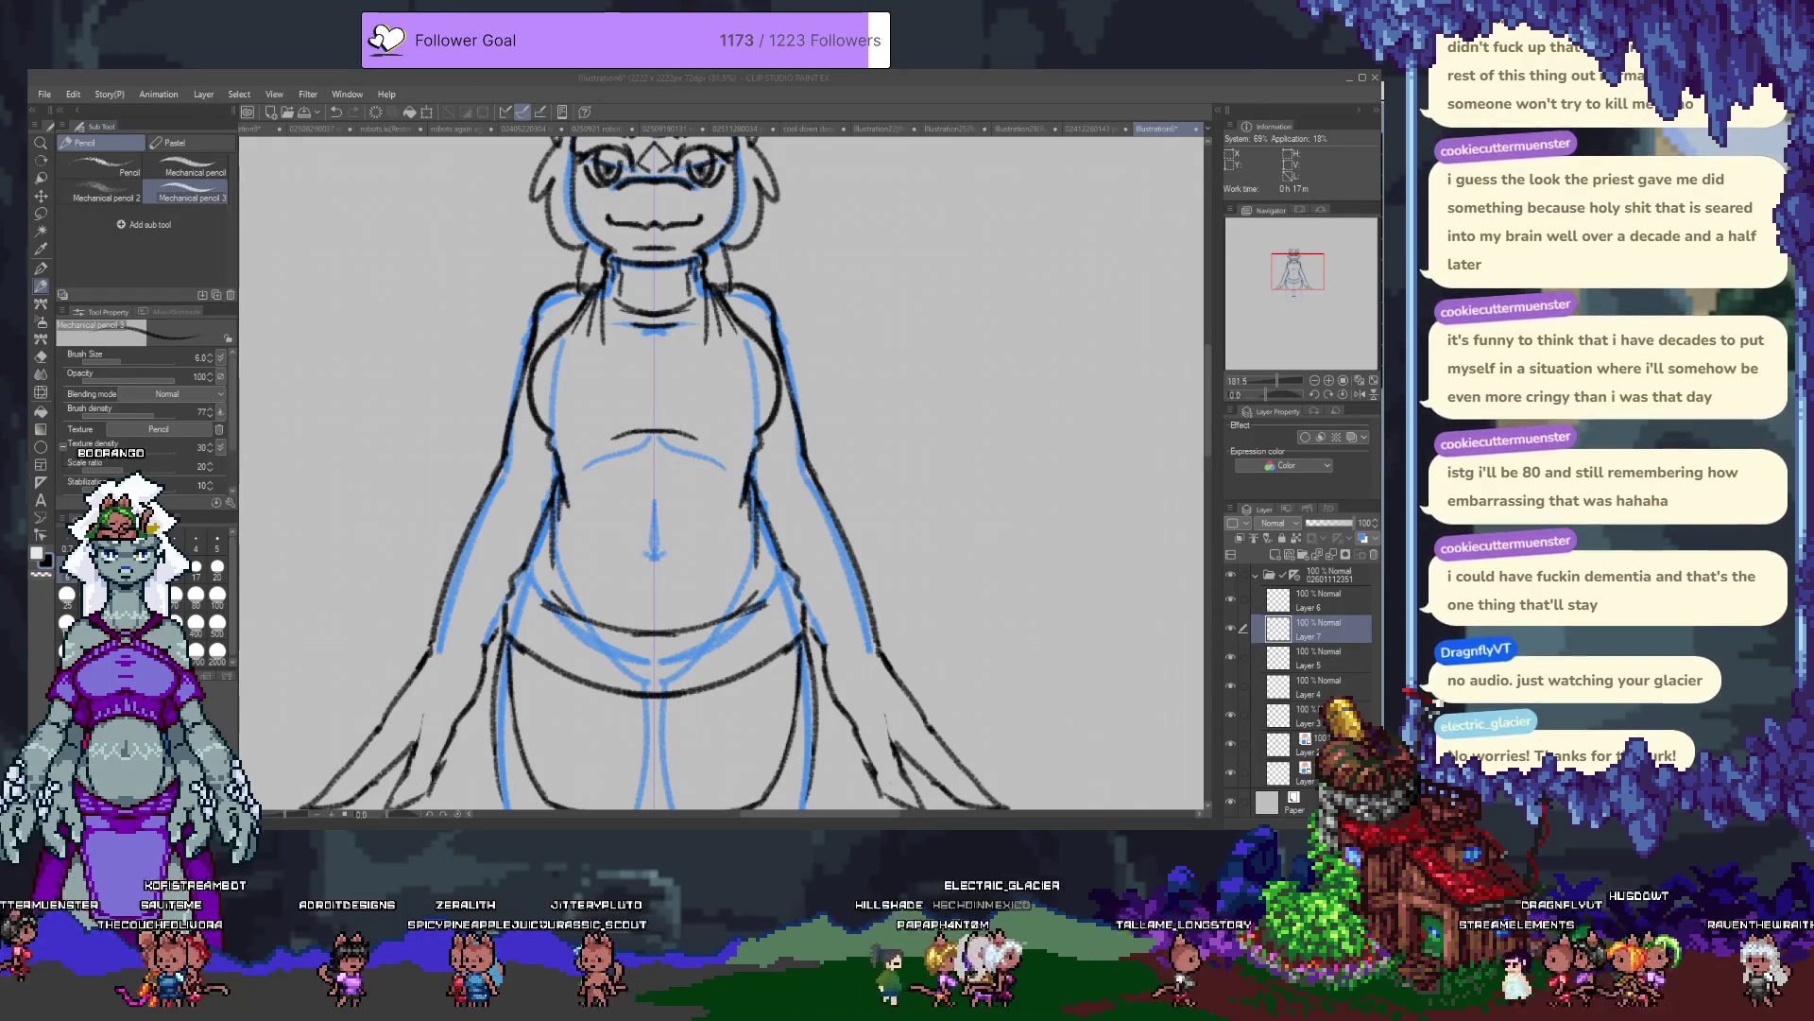
pyautogui.press('Return')
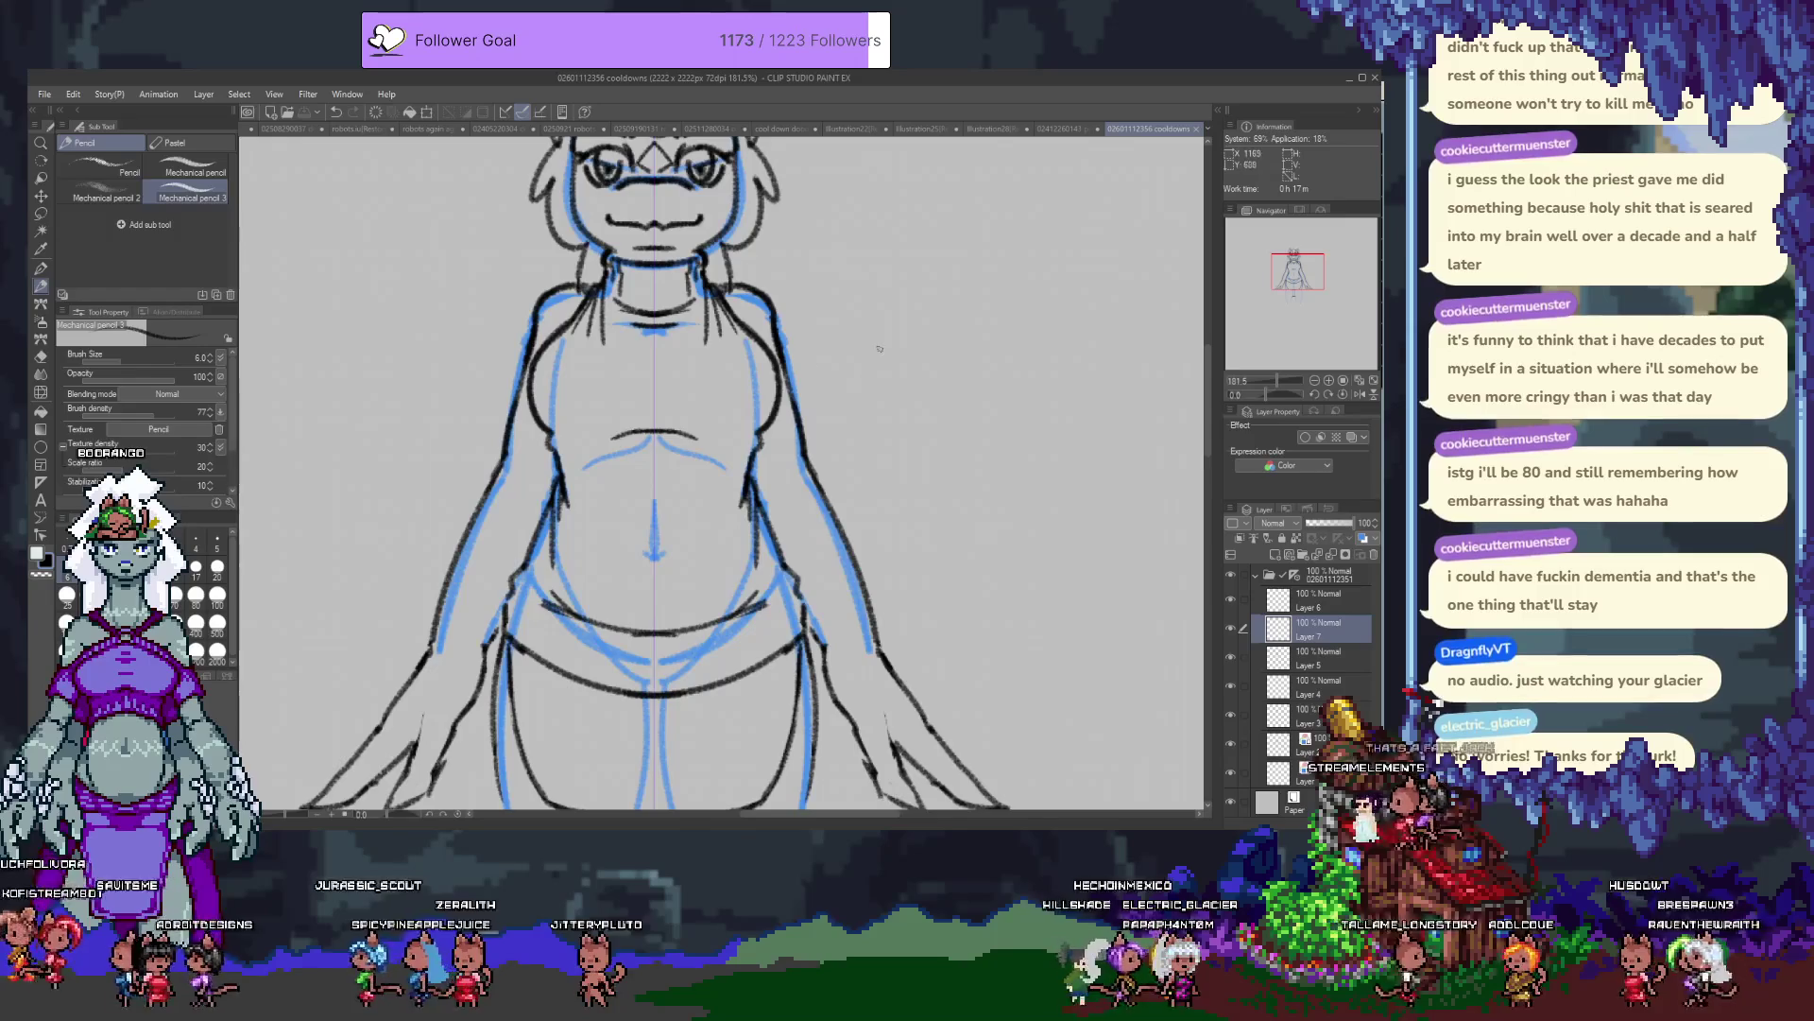
pyautogui.scroll(-2, 818, 309)
pyautogui.scroll(4, 662, 303)
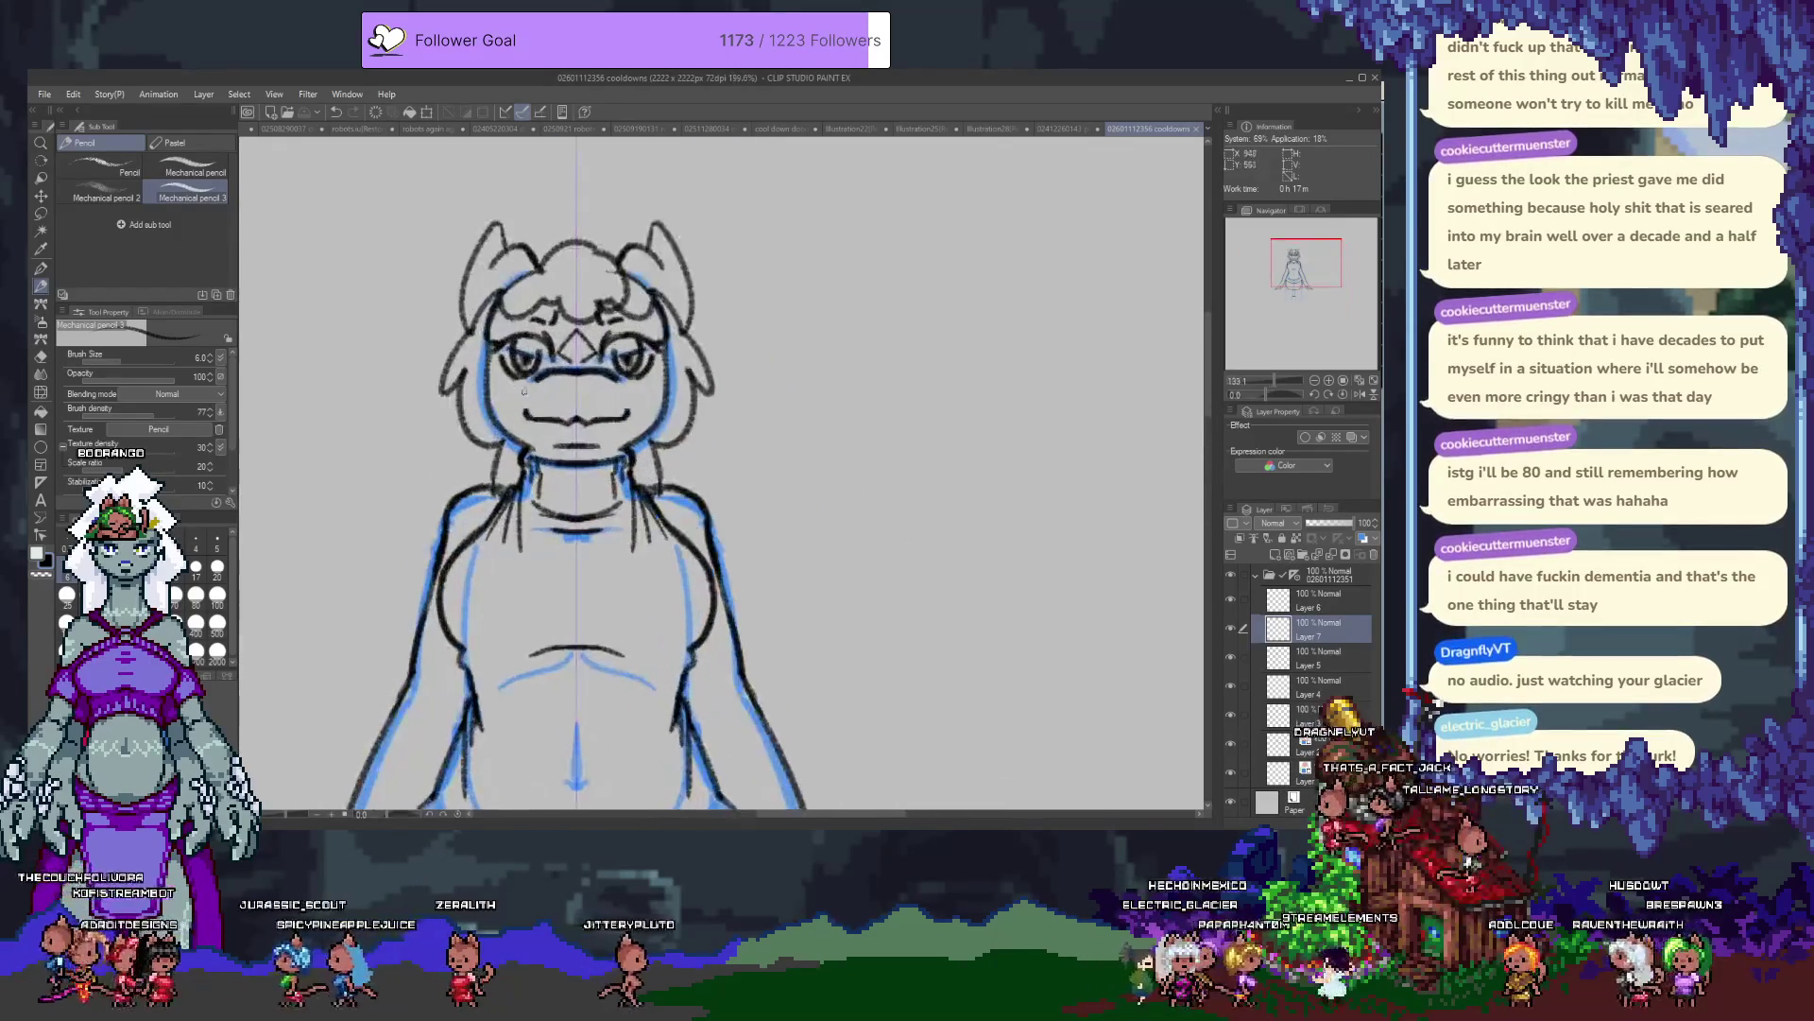
# On Layer 3, dab small freckle marks on both cheeks beside the muzzle.
pyautogui.keyDown('ctrl'); pyautogui.keyDown('shift'); pyautogui.click(591, 368); pyautogui.keyUp('shift'); pyautogui.keyUp('ctrl')
pyautogui.moveTo(566, 408); pyautogui.dragTo(580, 393)
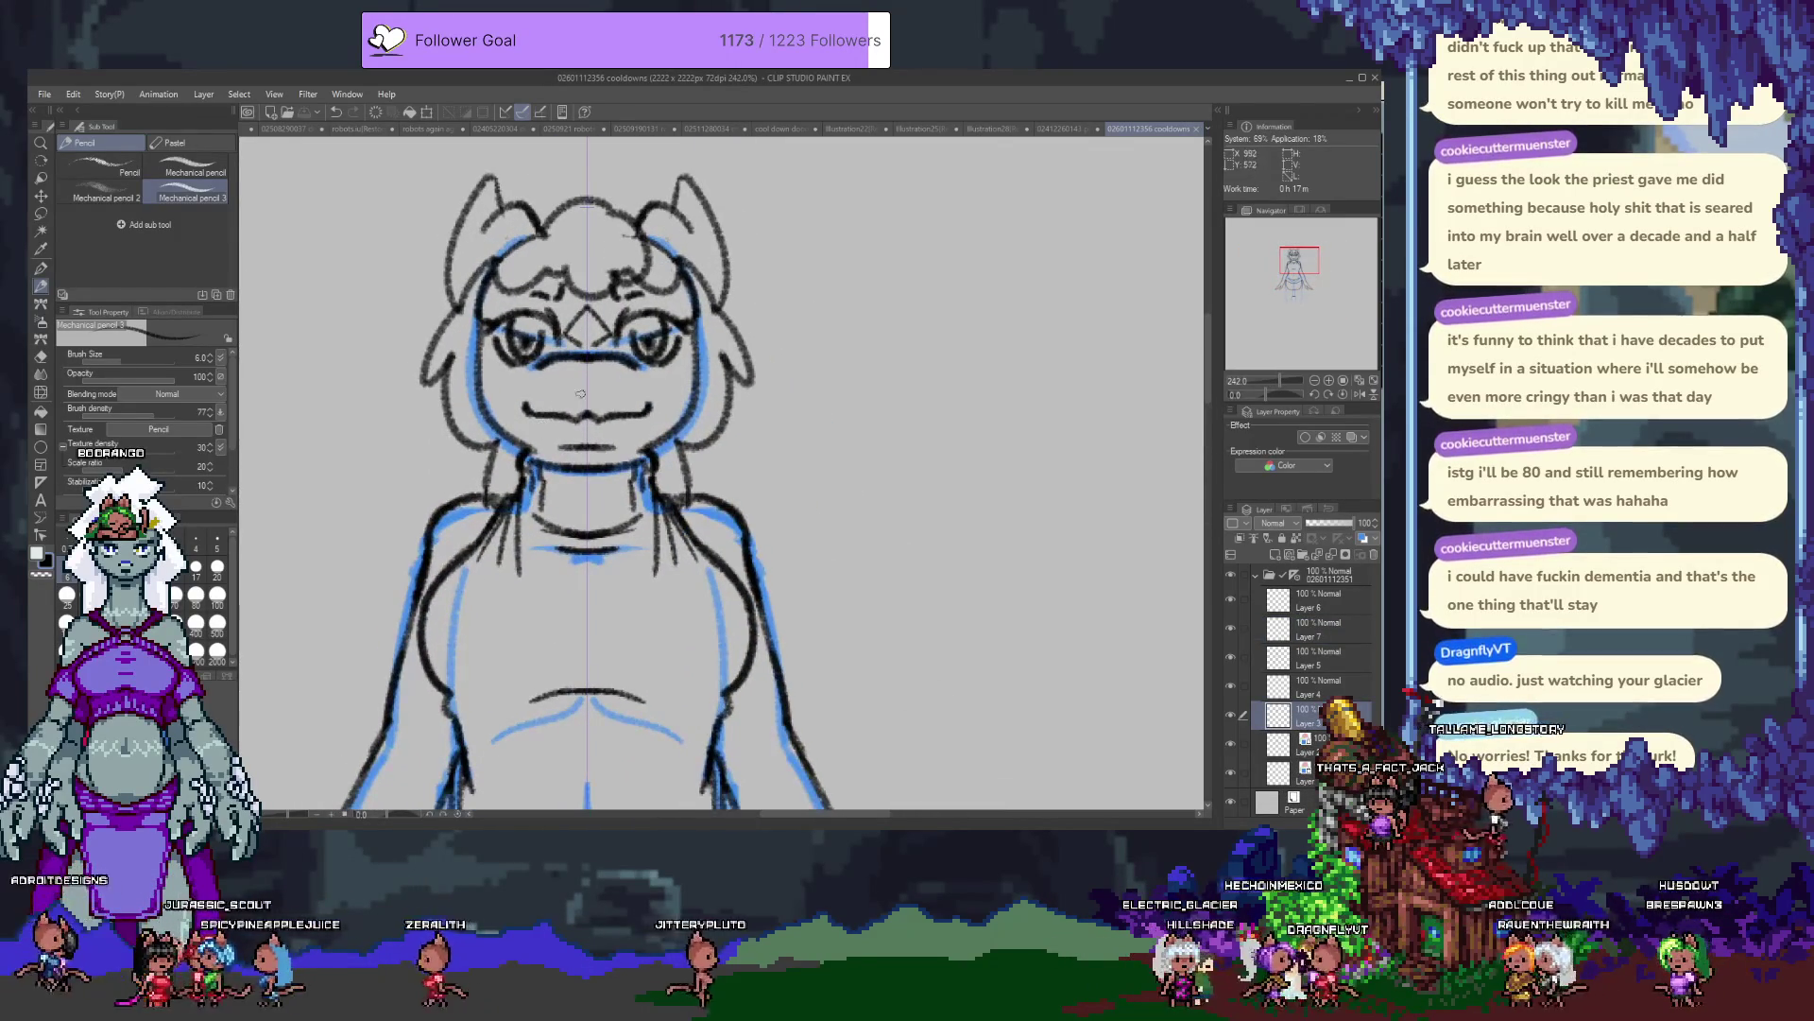
pyautogui.click(546, 376)
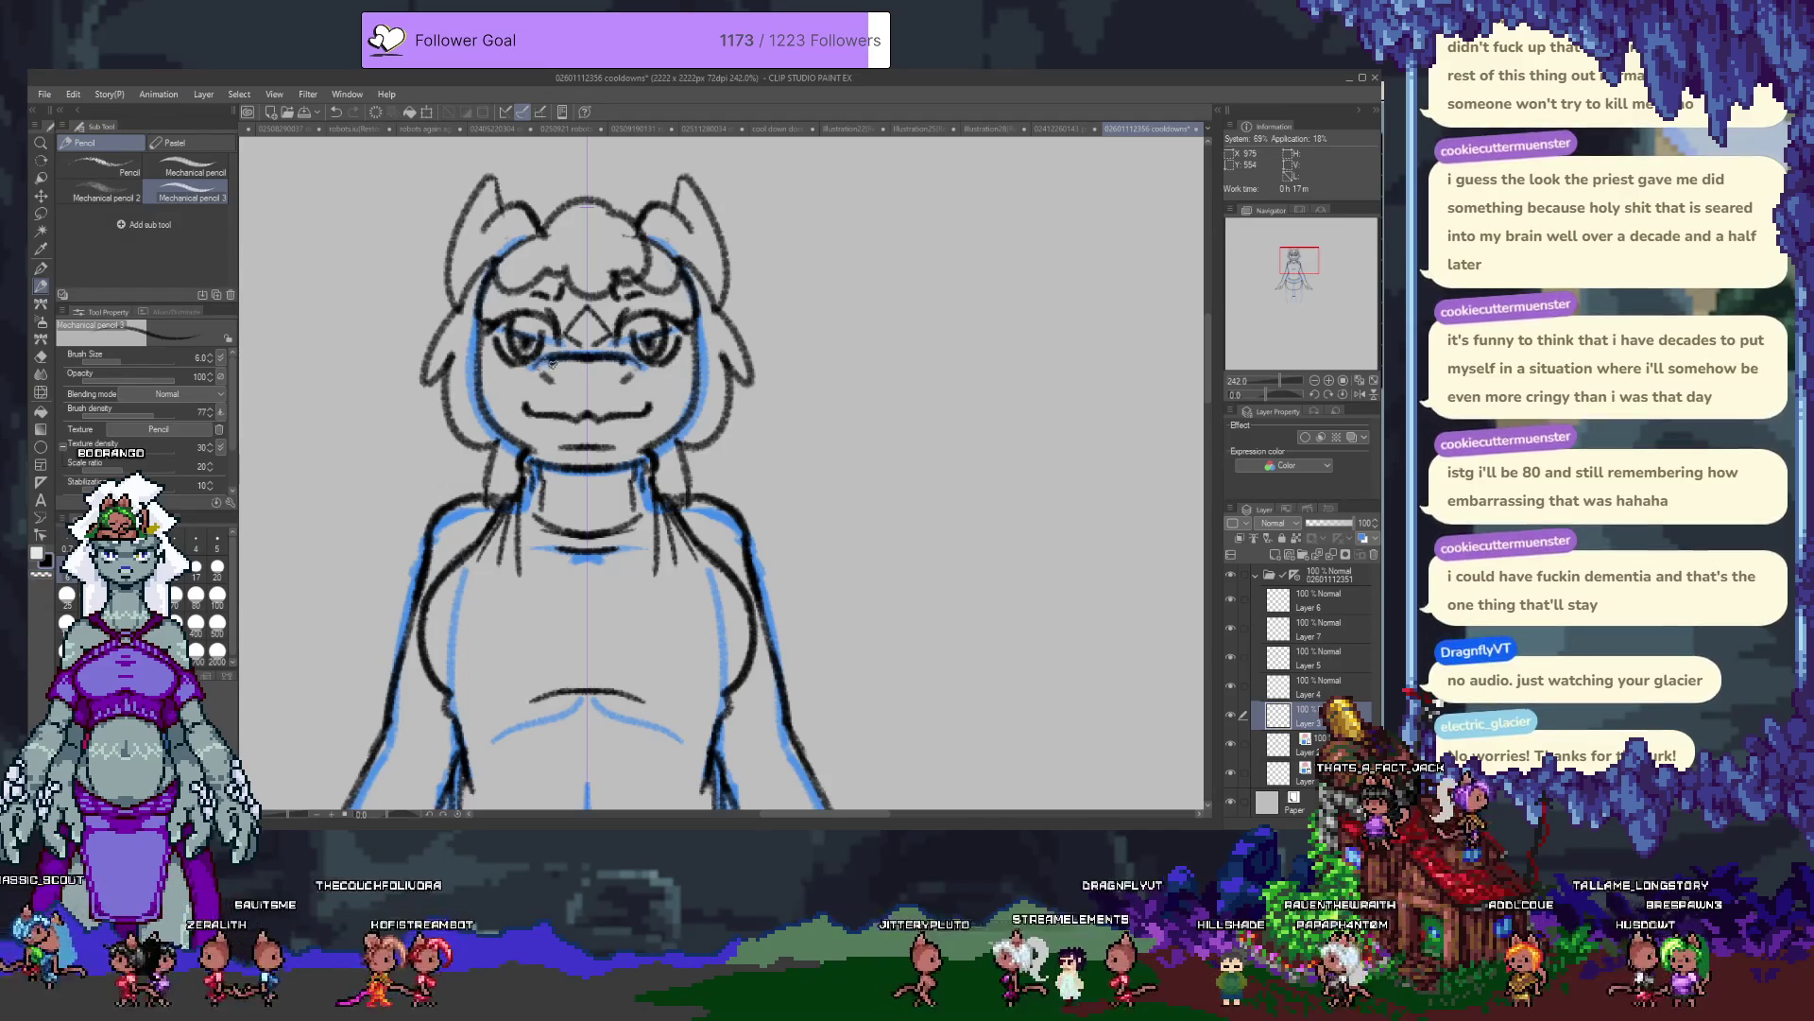
pyautogui.moveTo(673, 371); pyautogui.dragTo(677, 378)
pyautogui.moveTo(545, 373); pyautogui.dragTo(548, 379)
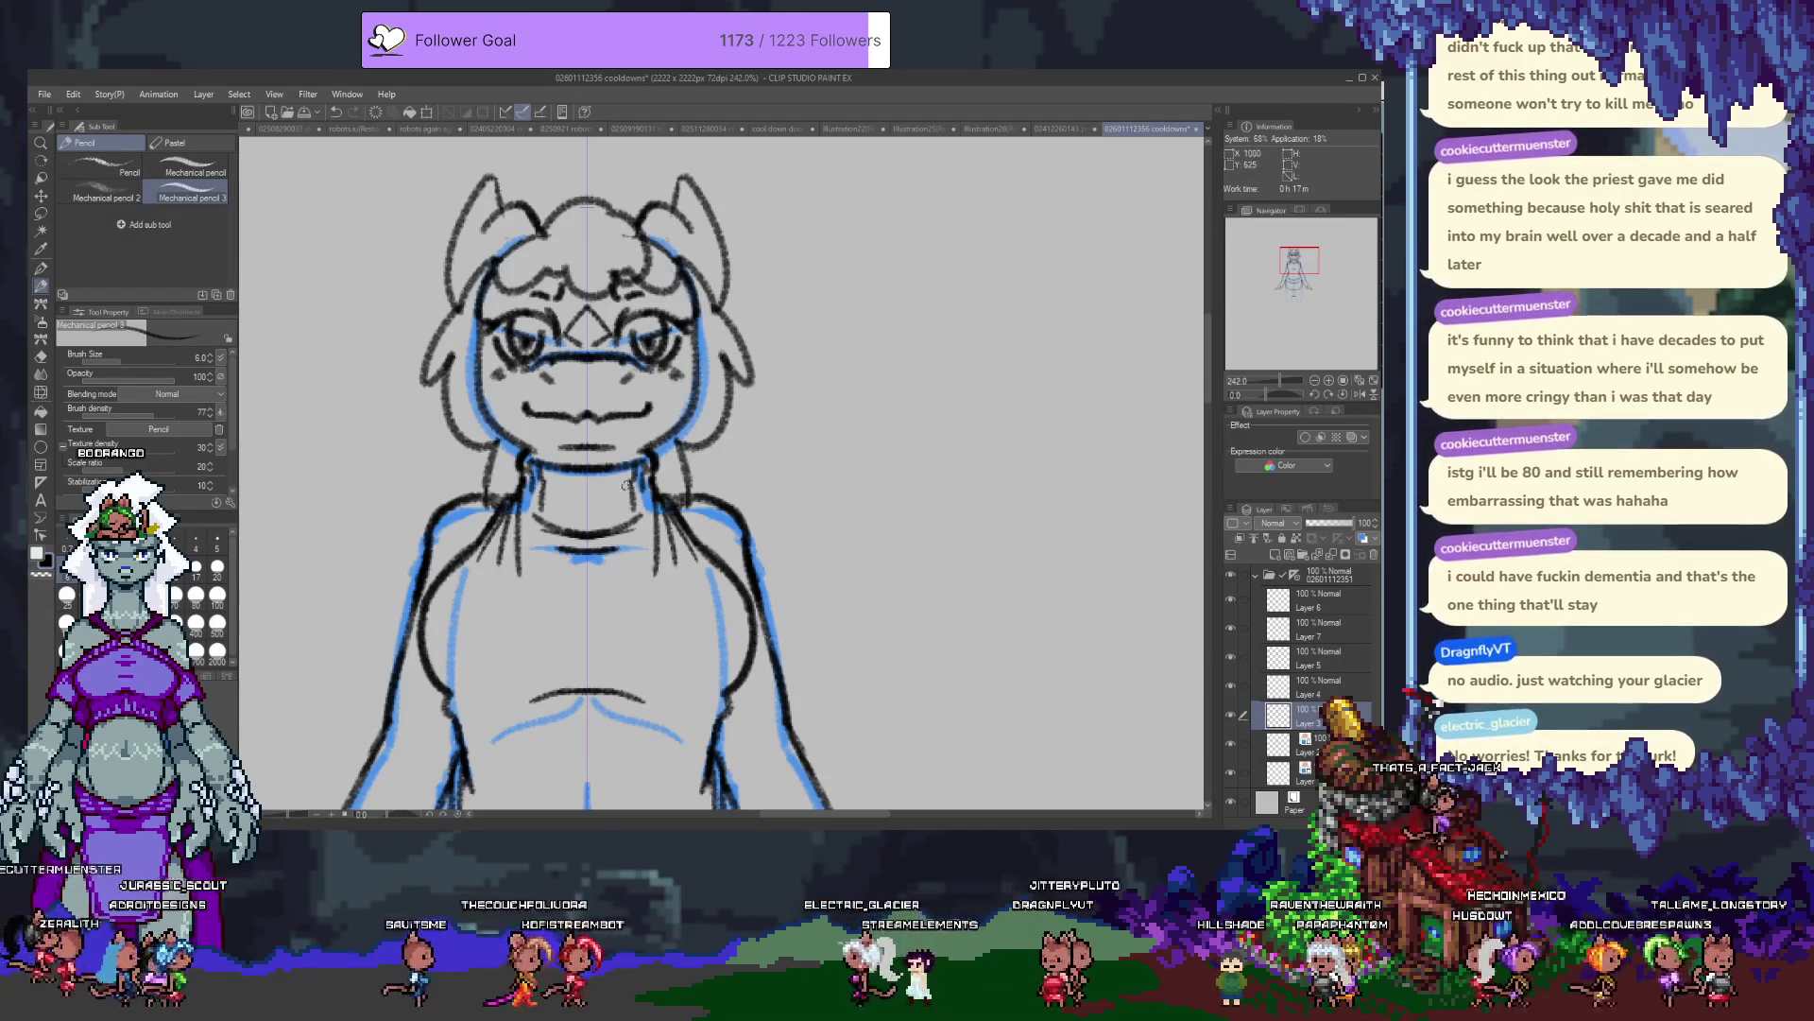
# On Layer 5, add short hatching strokes at the hips, then add a new empty raster layer.
pyautogui.moveTo(660, 475); pyautogui.dragTo(608, 431)
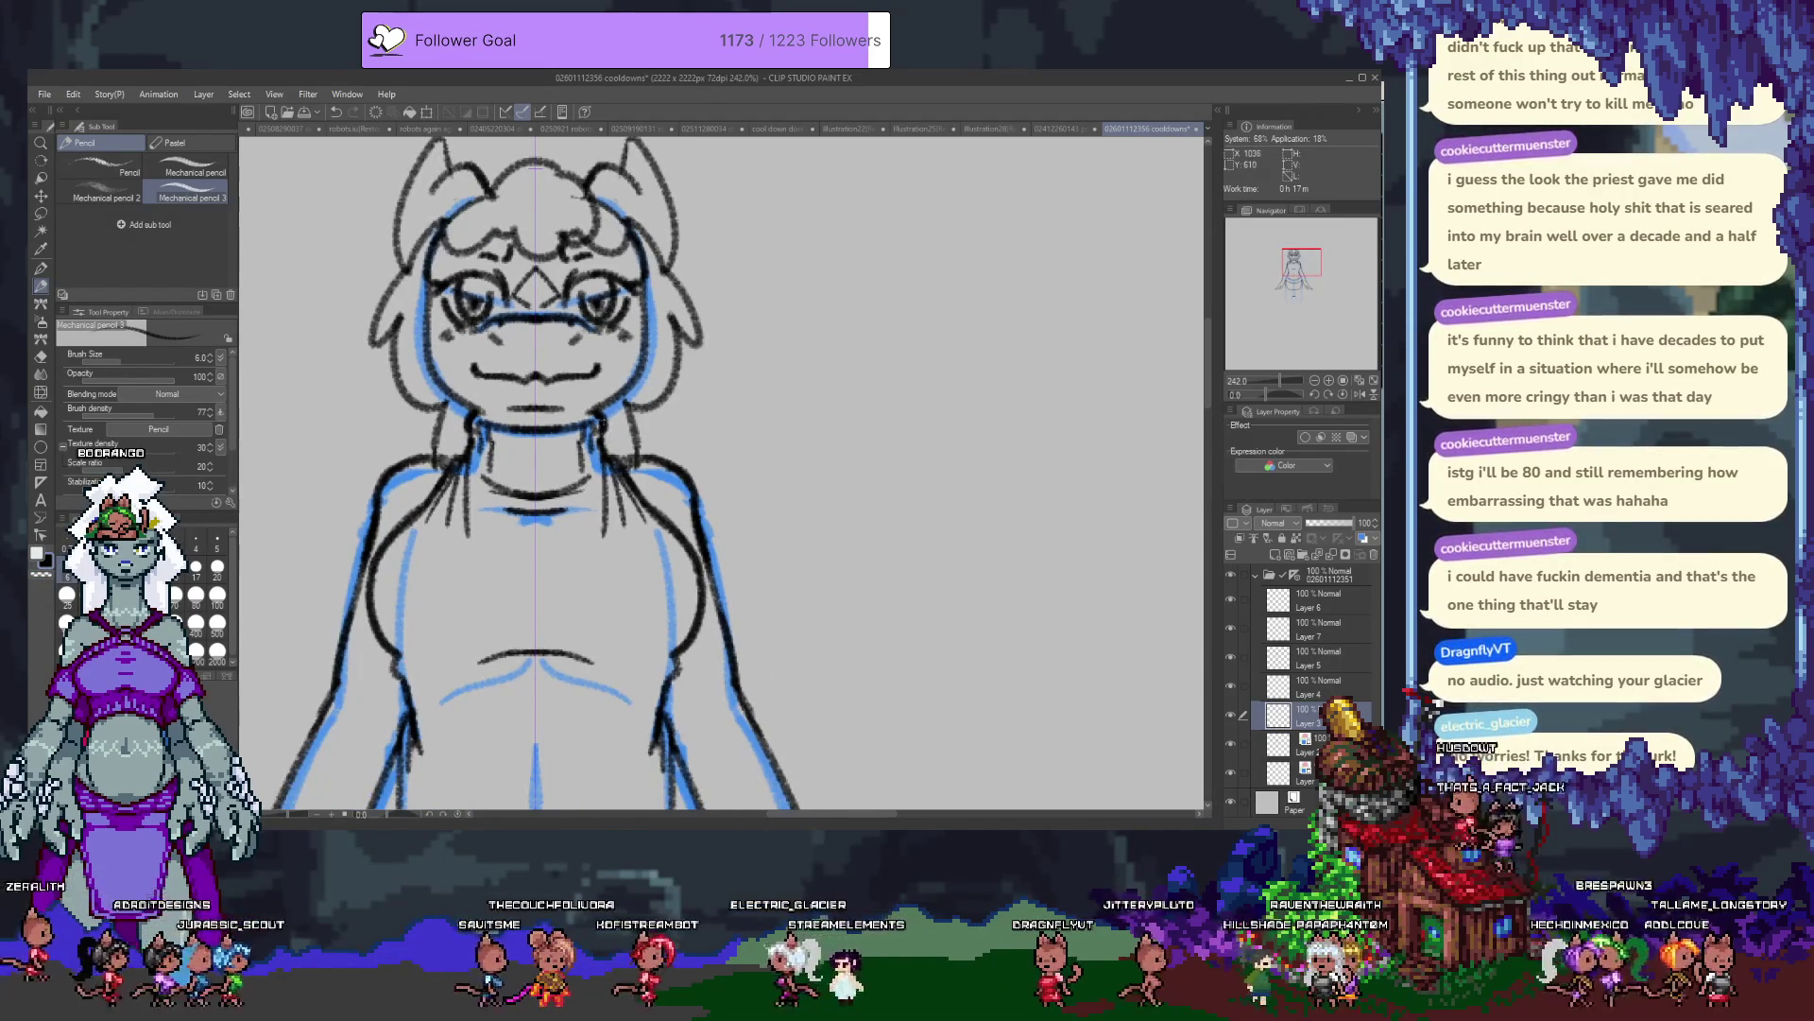
pyautogui.hotkey('alt', ']')
pyautogui.hotkey('alt', ']')
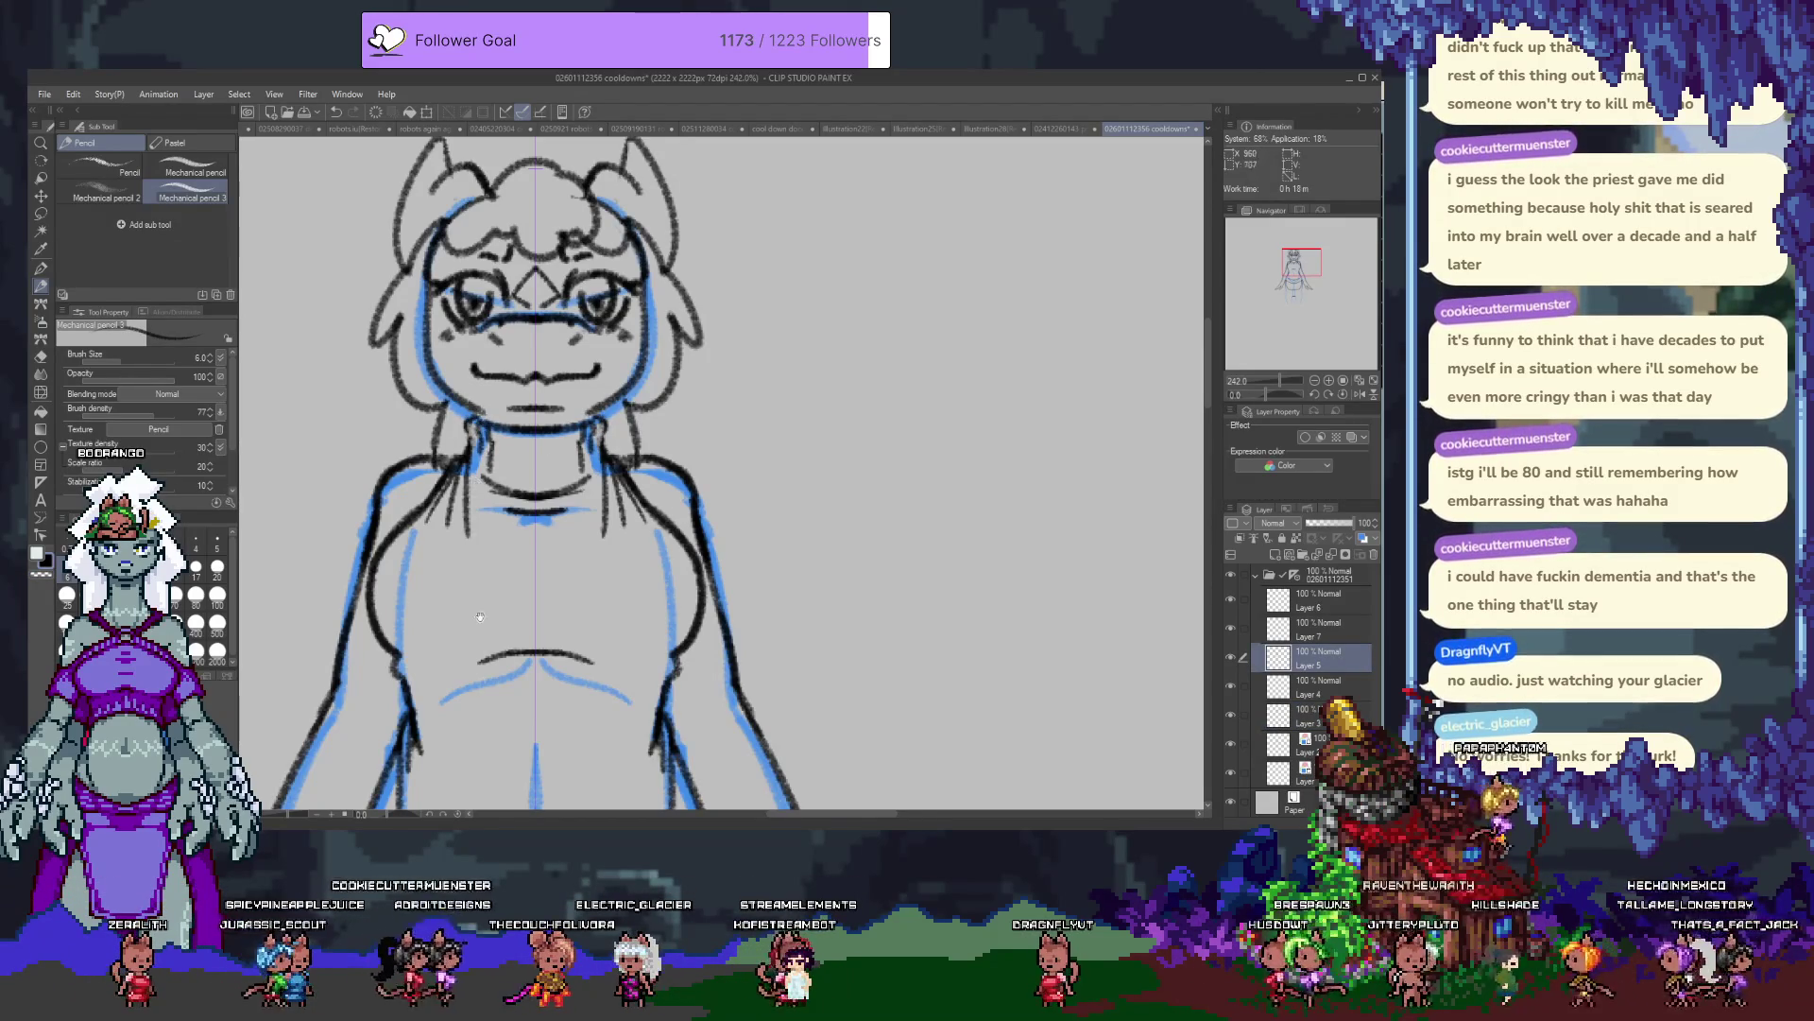
pyautogui.moveTo(480, 616); pyautogui.dragTo(470, 350)
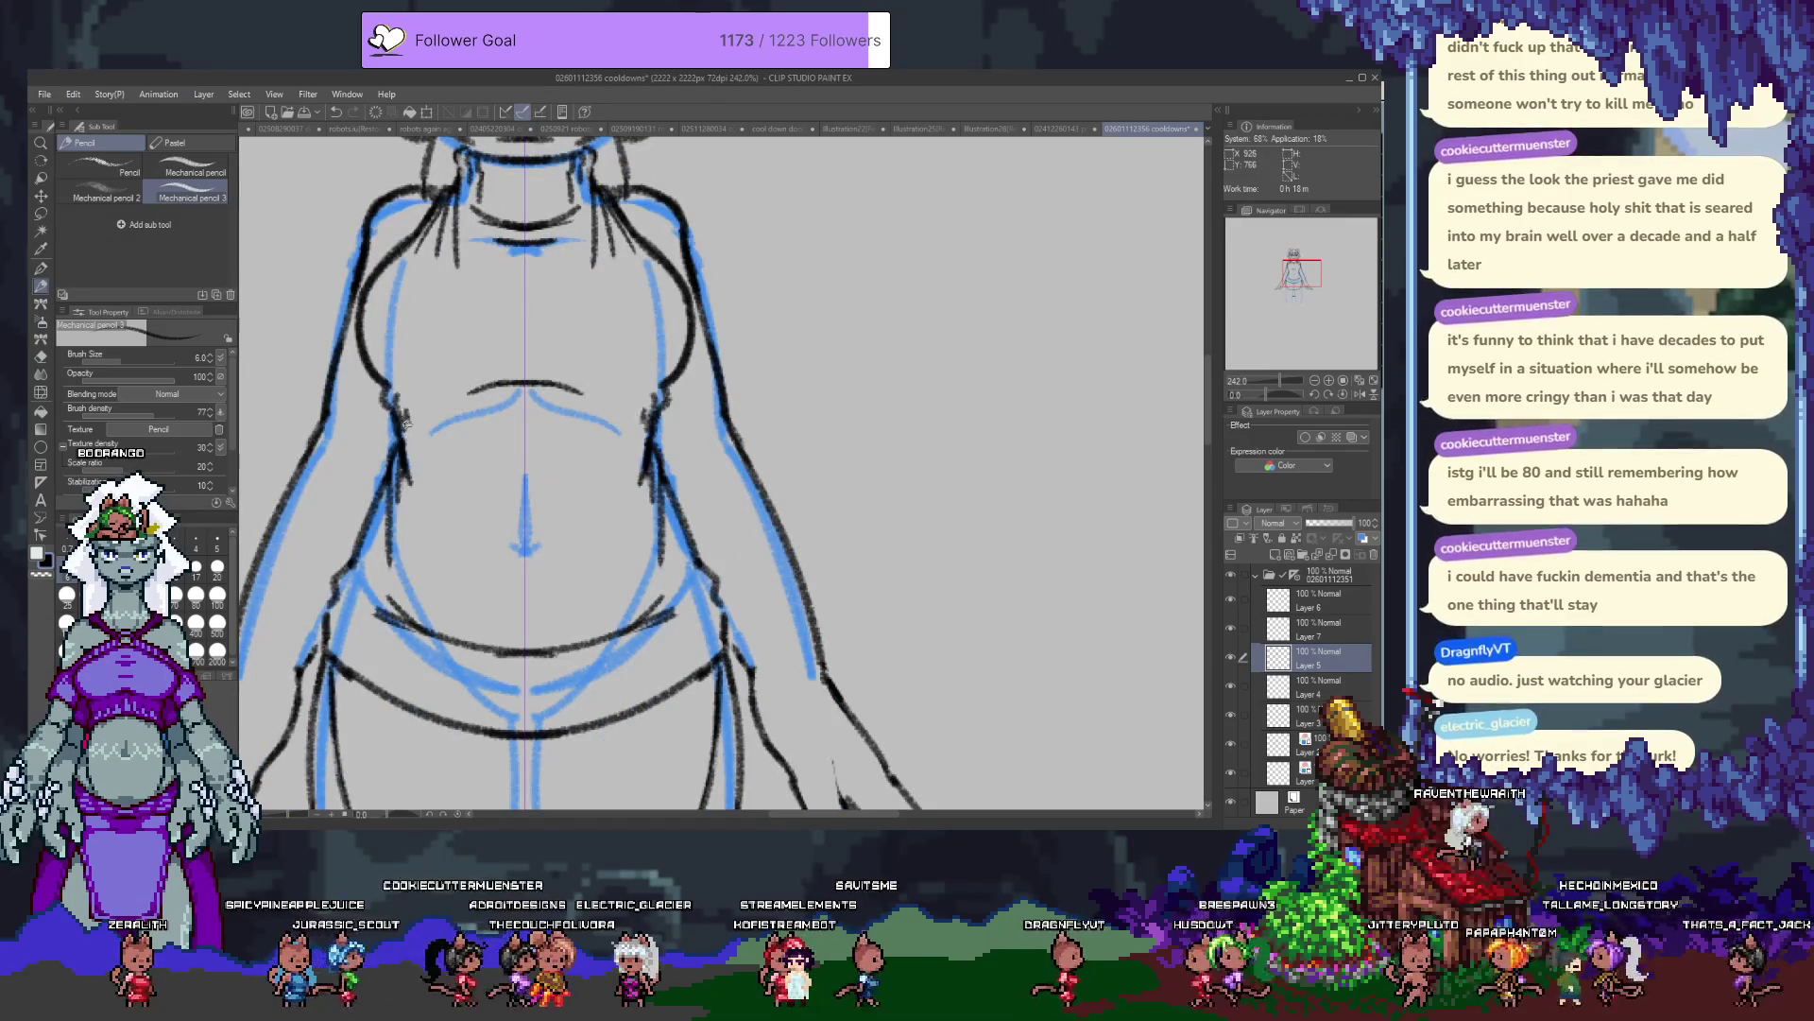
pyautogui.moveTo(331, 604); pyautogui.dragTo(350, 666)
pyautogui.moveTo(339, 622); pyautogui.dragTo(367, 671)
pyautogui.moveTo(359, 653)
pyautogui.mouseDown()
pyautogui.moveTo(376, 680)
pyautogui.moveTo(426, 378)
pyautogui.mouseUp()
pyautogui.click(1323, 597)
pyautogui.click(1275, 555)
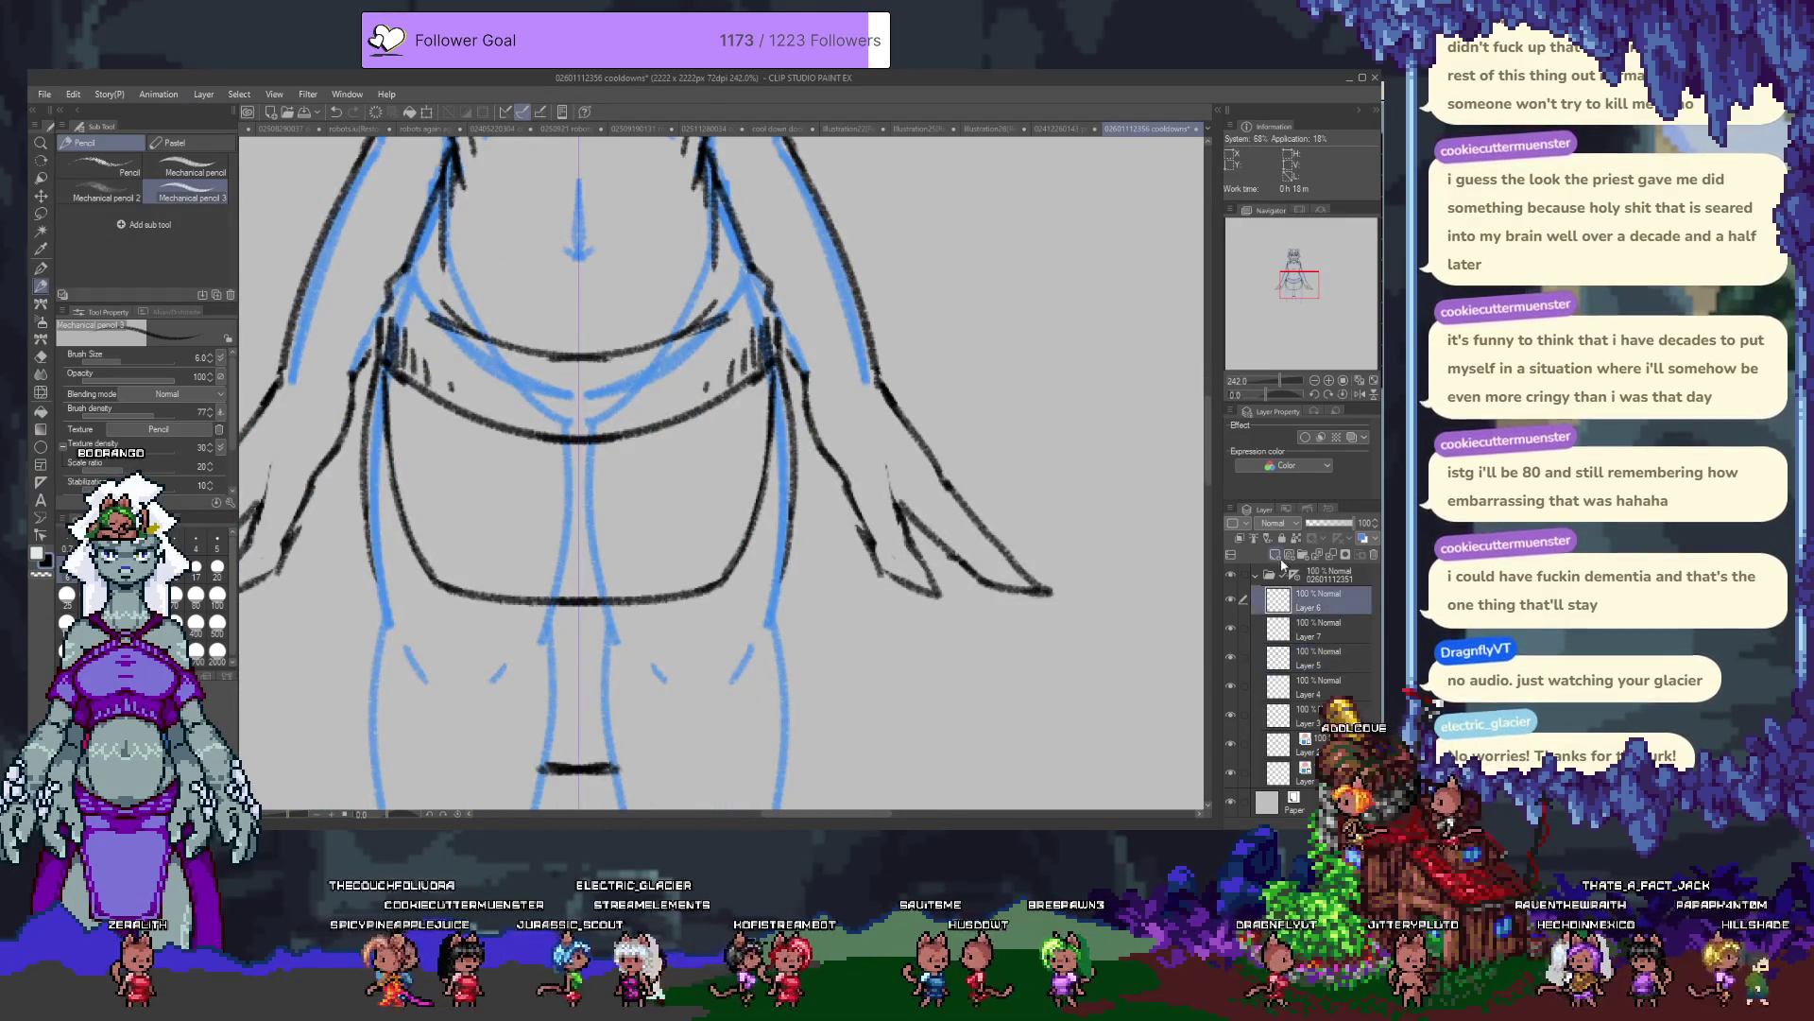
# Hatch the waist panel with dense diagonal strokes, redoing the first attempts.
pyautogui.moveTo(395, 367)
pyautogui.mouseDown()
pyautogui.moveTo(421, 453)
pyautogui.moveTo(482, 543)
pyautogui.moveTo(453, 548)
pyautogui.mouseUp()
pyautogui.hotkey('ctrl', 'z')
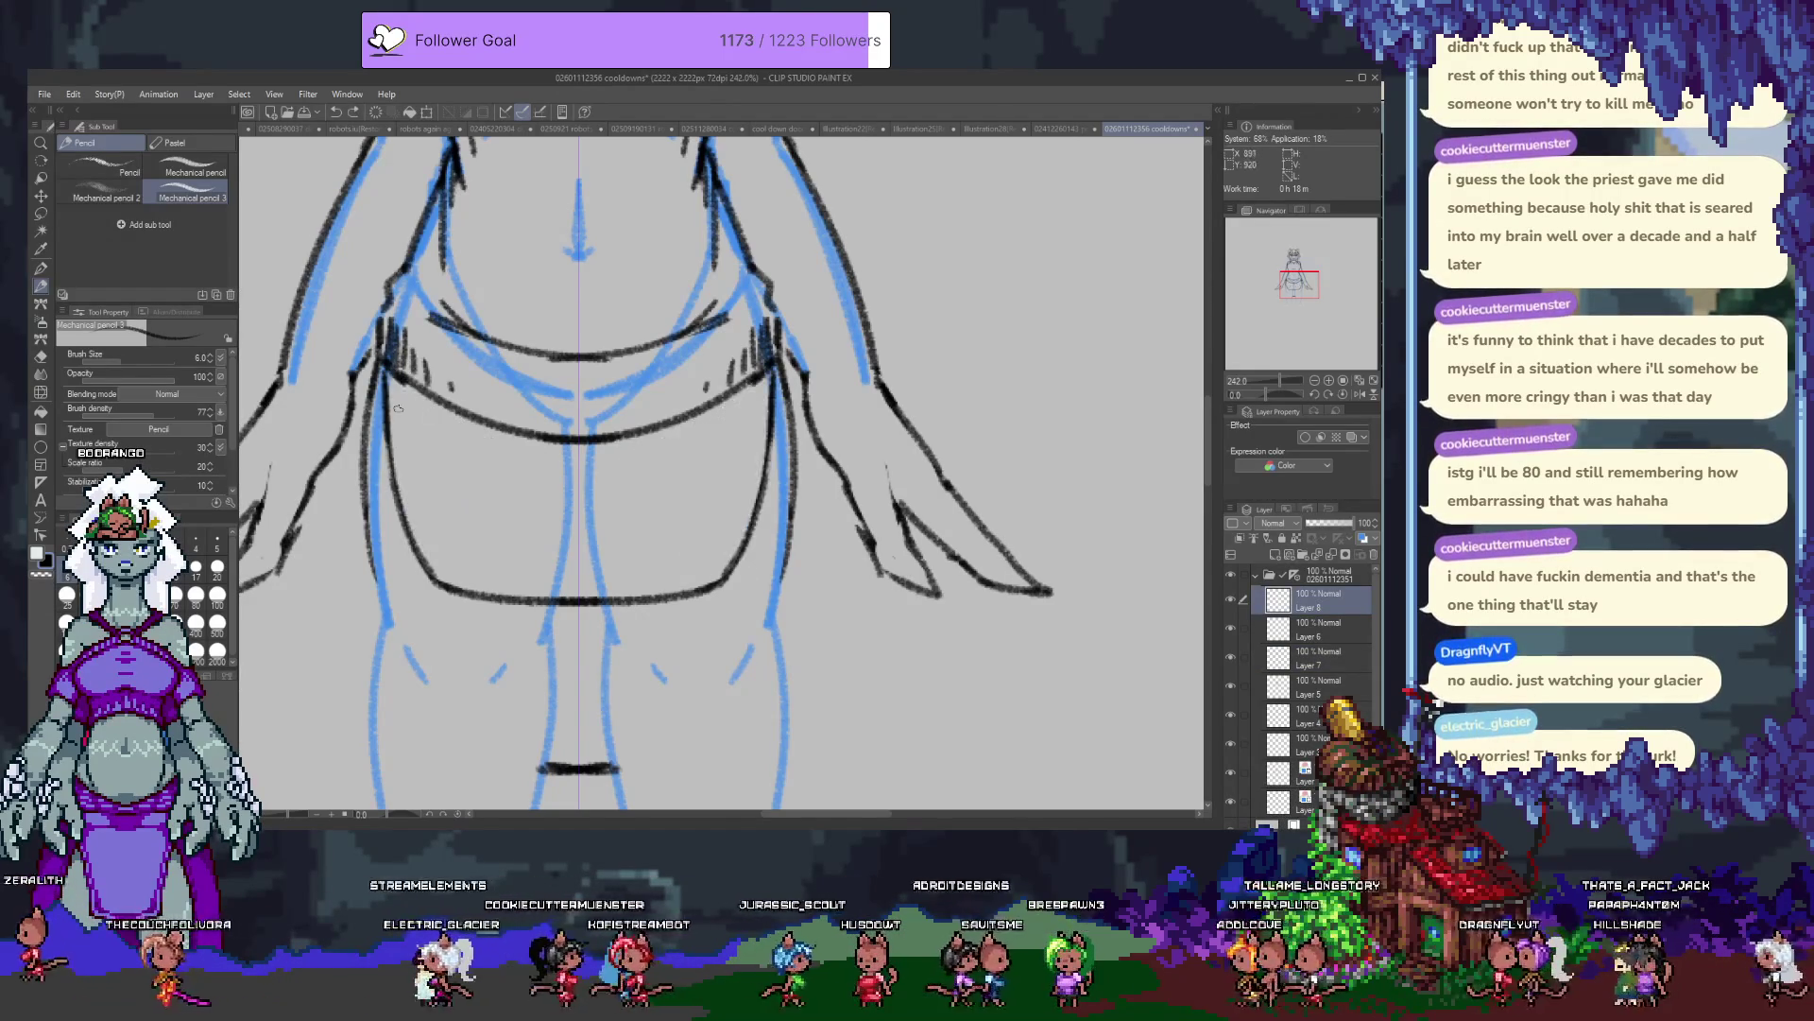
pyautogui.moveTo(394, 364)
pyautogui.mouseDown()
pyautogui.moveTo(407, 463)
pyautogui.moveTo(451, 413)
pyautogui.mouseUp()
pyautogui.hotkey('ctrl', 'z')
pyautogui.hotkey('ctrl', 'z')
pyautogui.hotkey('ctrl', 'z')
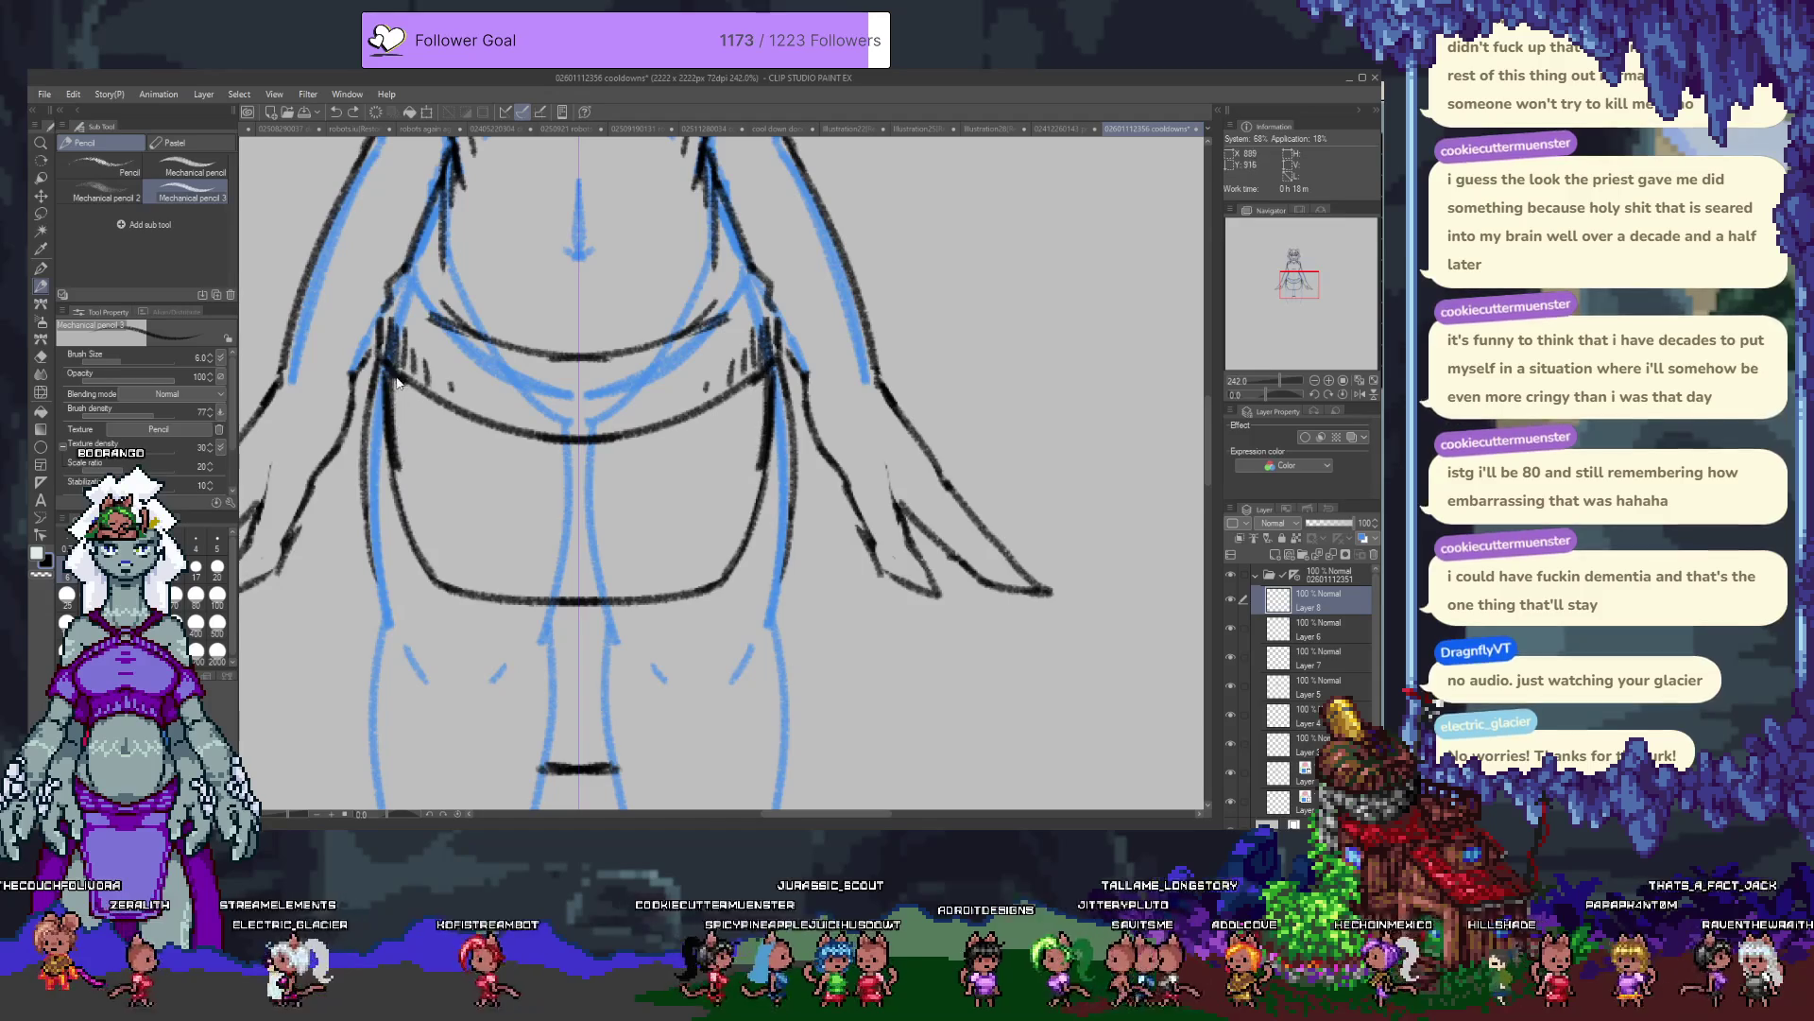
pyautogui.moveTo(395, 378)
pyautogui.mouseDown()
pyautogui.moveTo(397, 435)
pyautogui.moveTo(425, 472)
pyautogui.moveTo(439, 416)
pyautogui.moveTo(404, 508)
pyautogui.moveTo(426, 529)
pyautogui.moveTo(407, 552)
pyautogui.moveTo(435, 556)
pyautogui.moveTo(407, 487)
pyautogui.moveTo(416, 454)
pyautogui.moveTo(444, 510)
pyautogui.moveTo(430, 441)
pyautogui.moveTo(424, 476)
pyautogui.mouseUp()
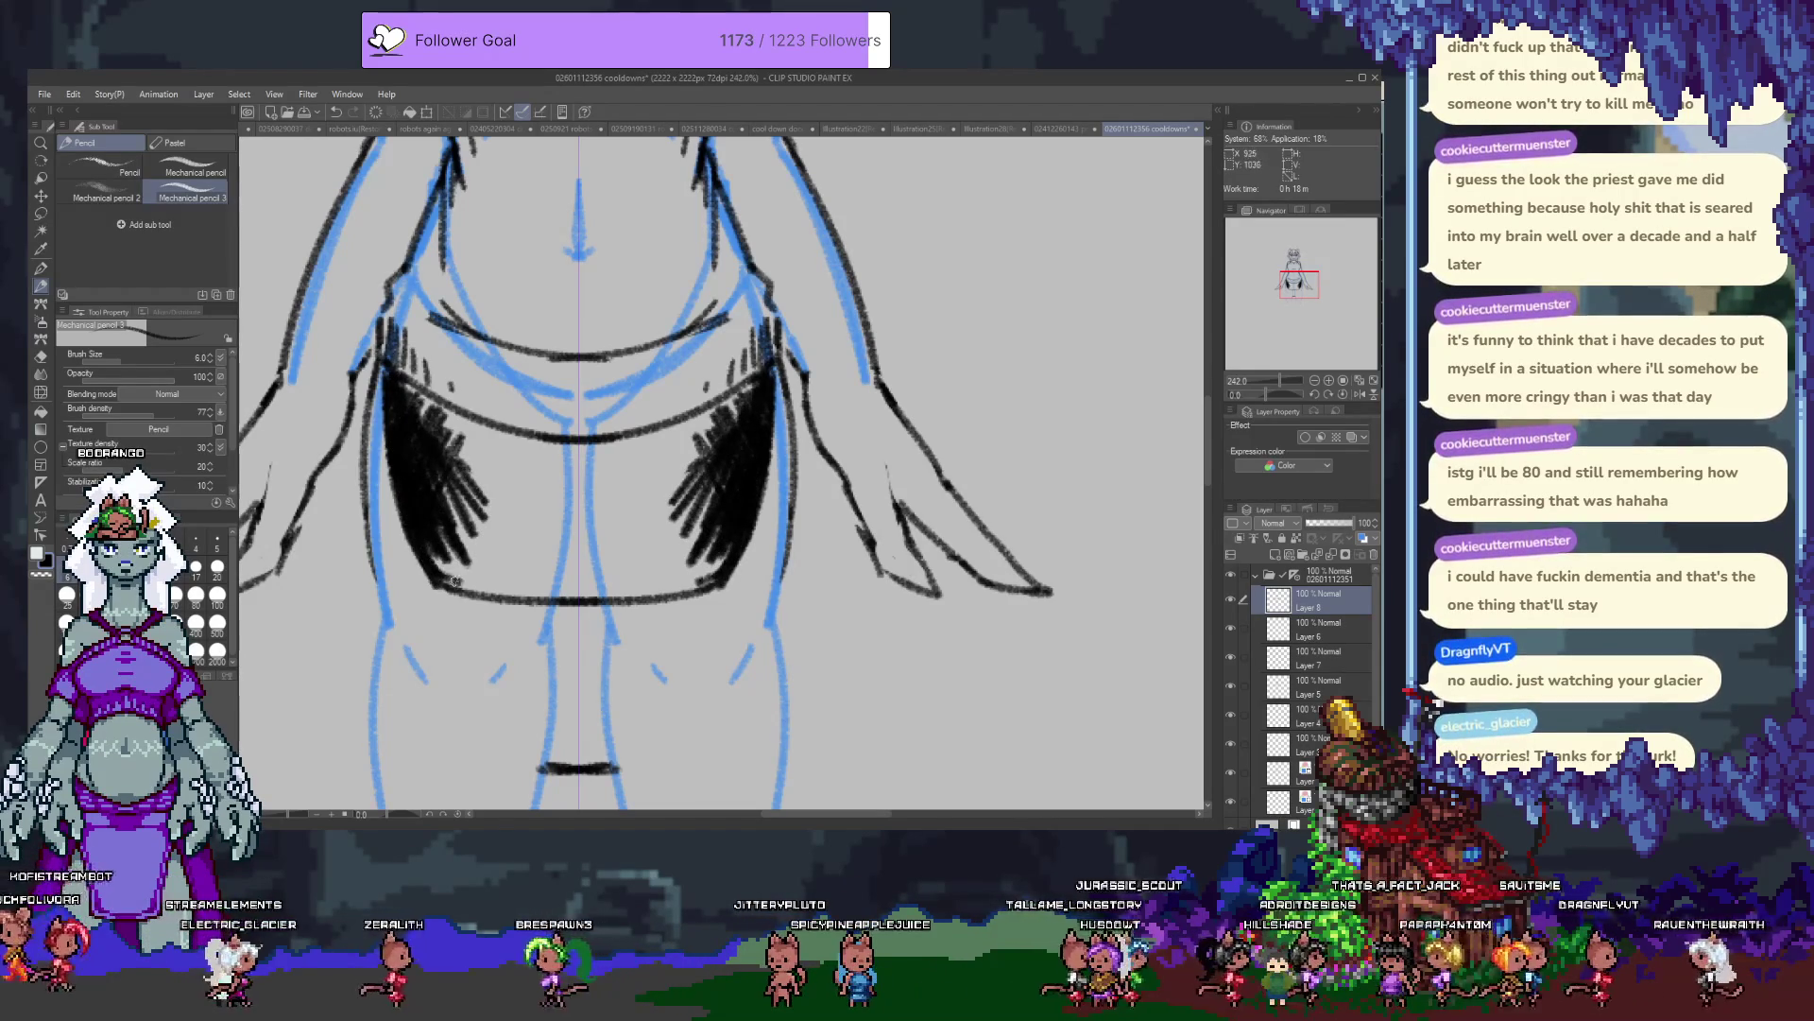
pyautogui.moveTo(445, 580); pyautogui.dragTo(603, 588)
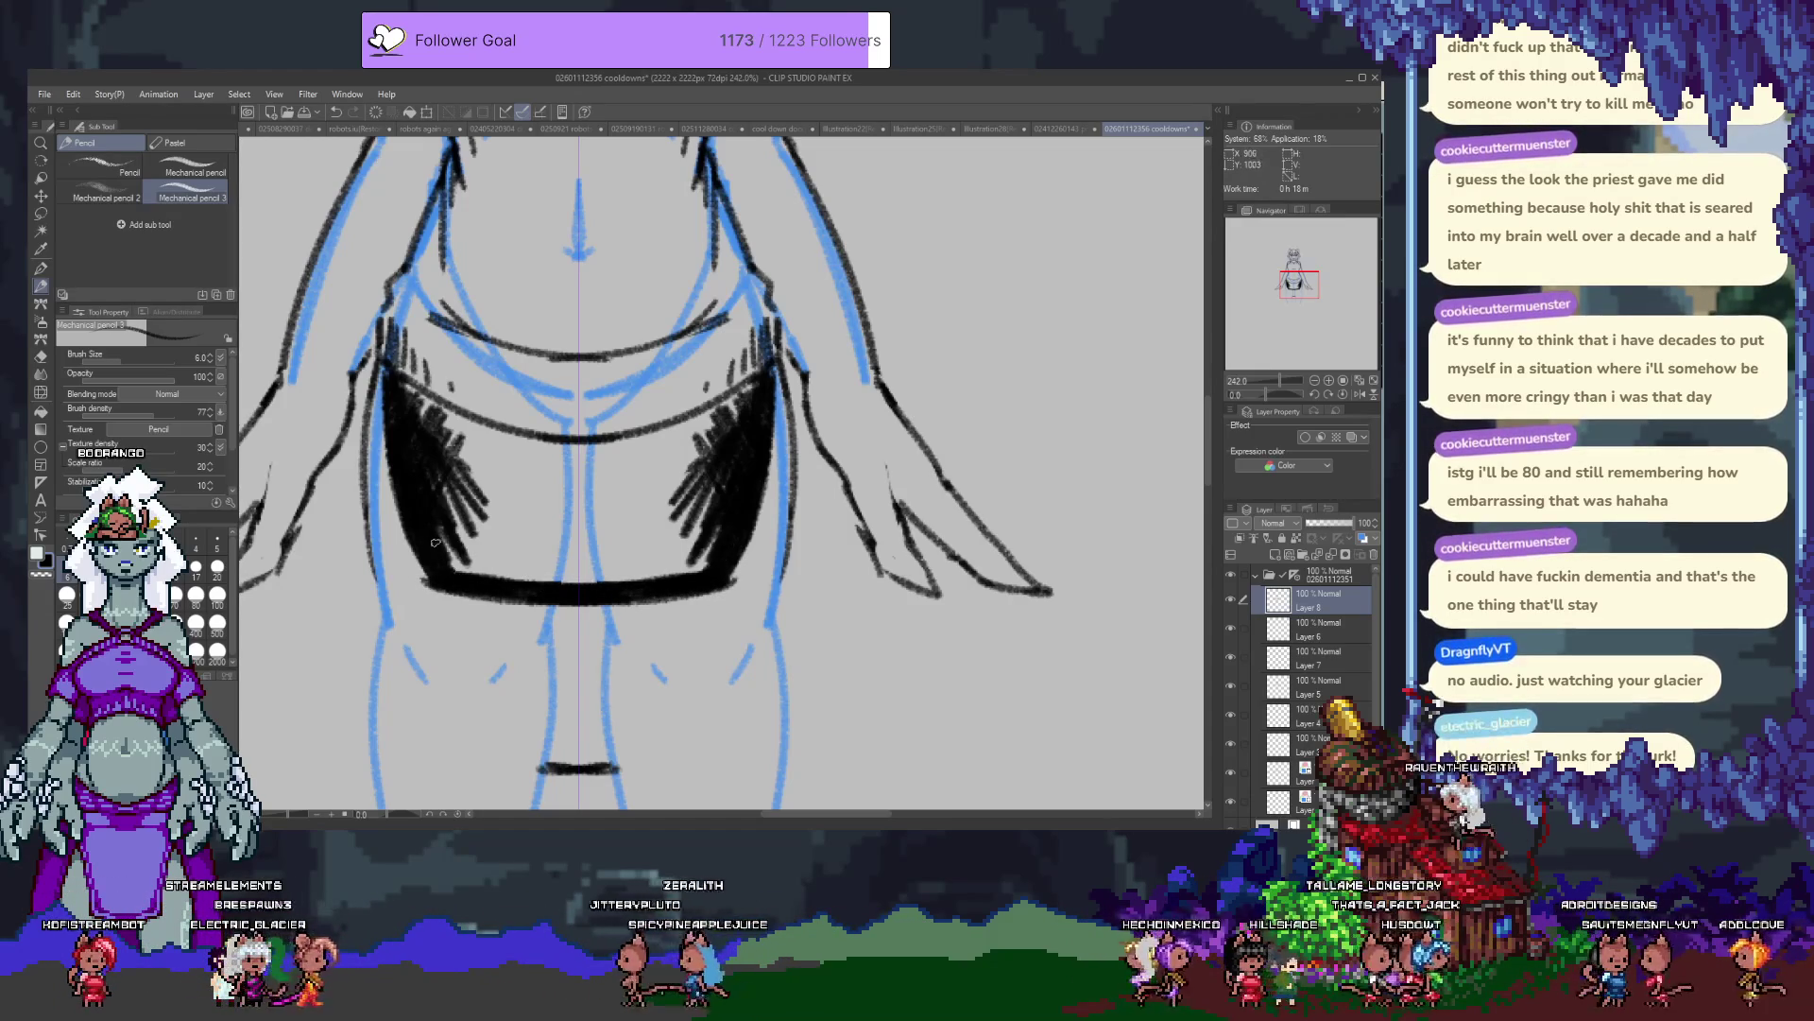
pyautogui.moveTo(449, 546)
pyautogui.mouseDown()
pyautogui.moveTo(463, 515)
pyautogui.moveTo(501, 534)
pyautogui.moveTo(457, 512)
pyautogui.moveTo(510, 567)
pyautogui.moveTo(437, 567)
pyautogui.moveTo(445, 546)
pyautogui.mouseUp()
pyautogui.hotkey('ctrl', 'z')
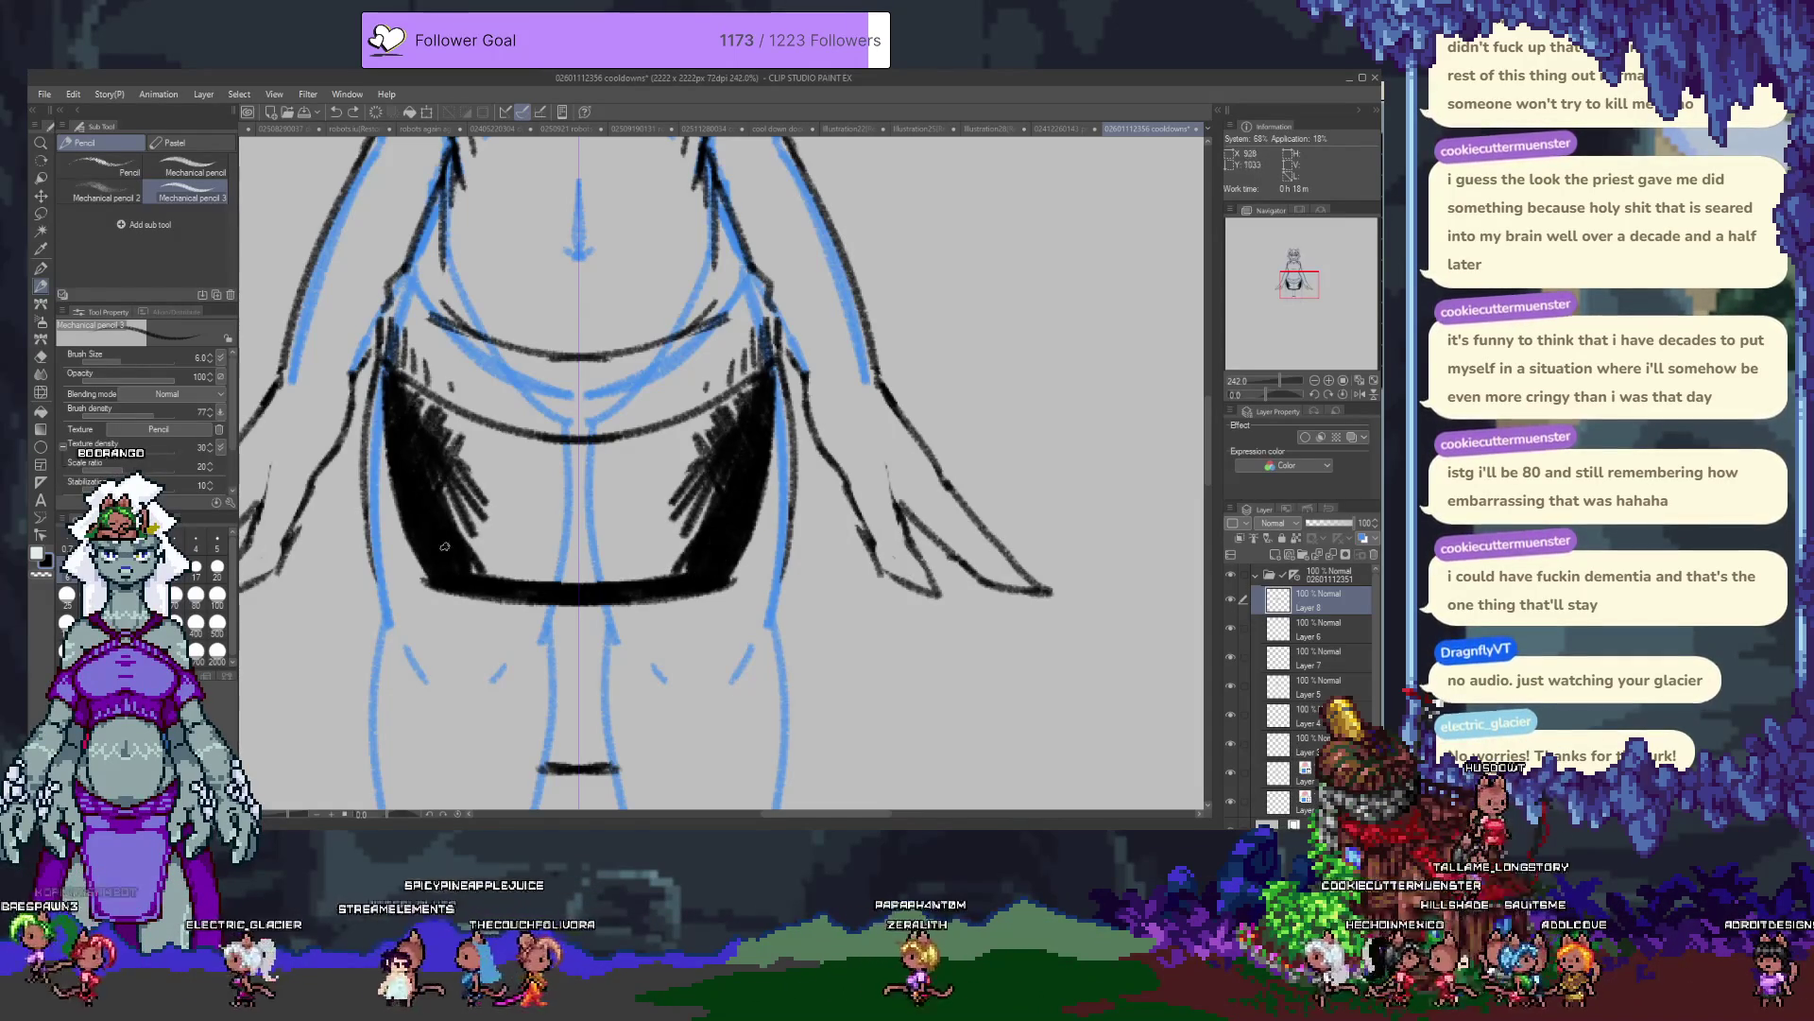
# Fill the panel's centre, notch and side edges solid black.
pyautogui.moveTo(421, 454)
pyautogui.mouseDown()
pyautogui.moveTo(473, 492)
pyautogui.moveTo(515, 477)
pyautogui.moveTo(508, 511)
pyautogui.moveTo(557, 578)
pyautogui.mouseUp()
pyautogui.moveTo(529, 515); pyautogui.dragTo(554, 541)
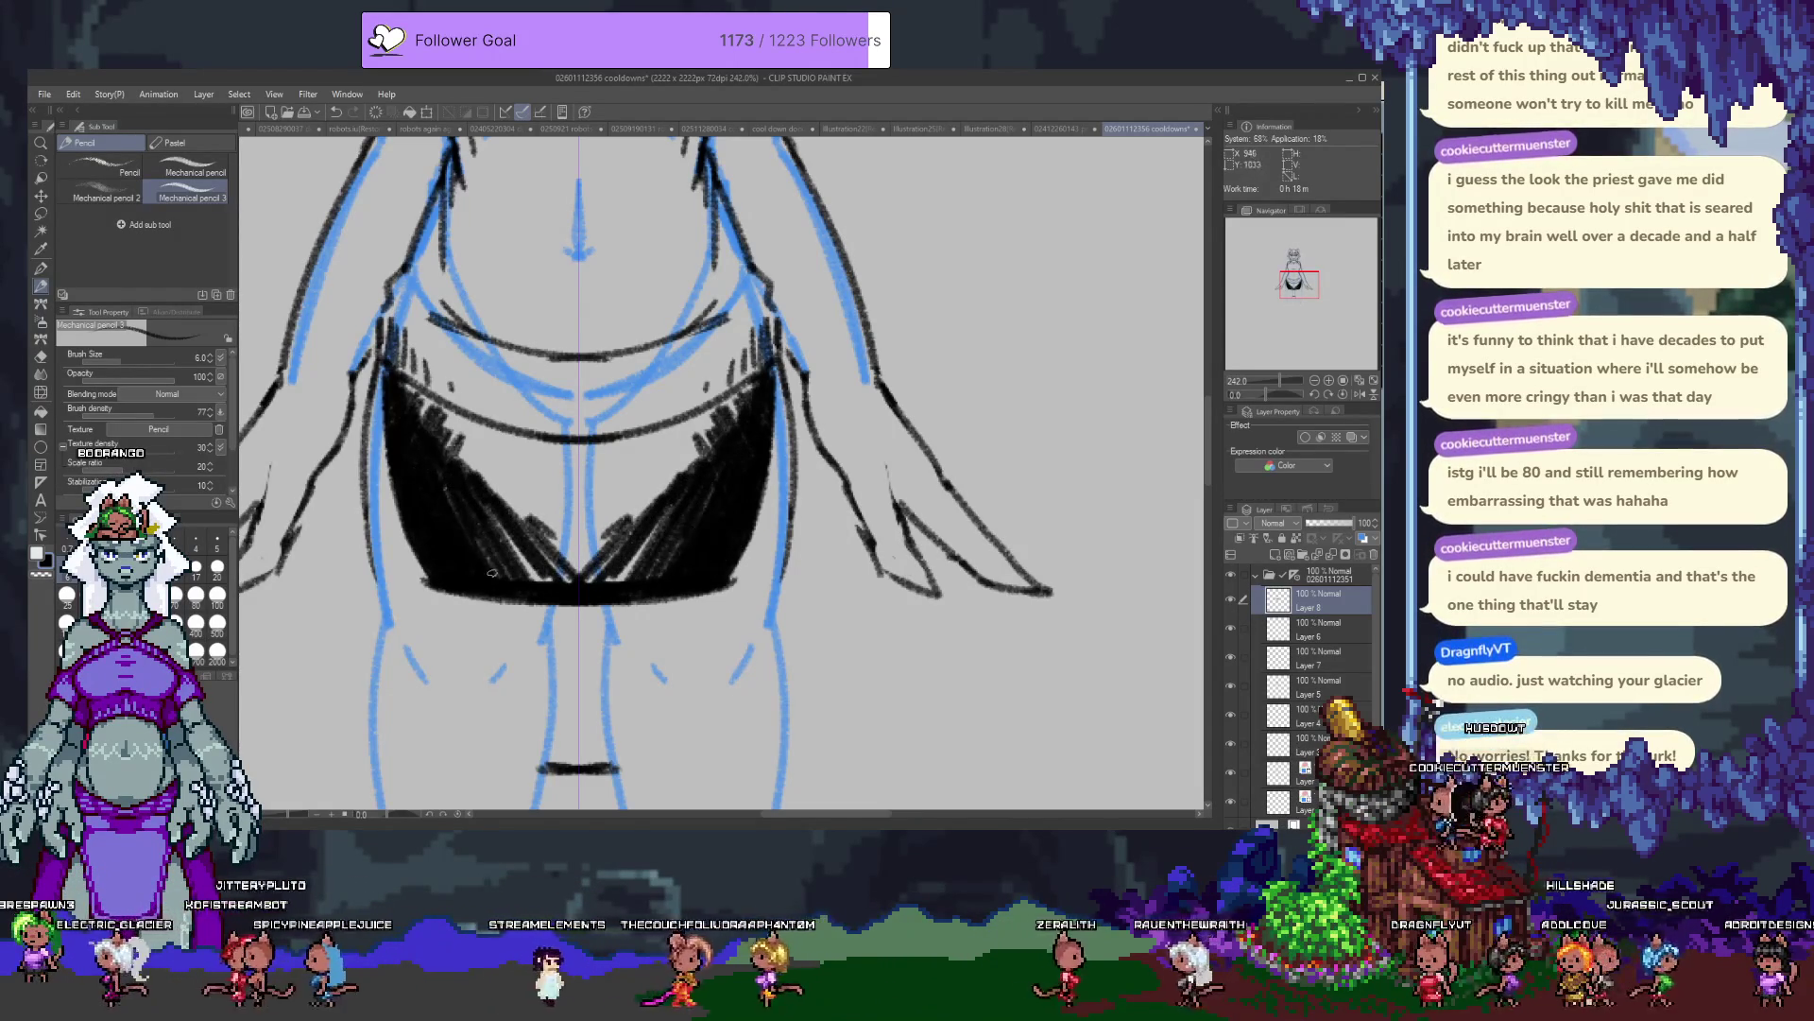
pyautogui.moveTo(474, 491)
pyautogui.mouseDown()
pyautogui.moveTo(548, 576)
pyautogui.moveTo(567, 559)
pyautogui.moveTo(520, 547)
pyautogui.moveTo(586, 544)
pyautogui.moveTo(537, 566)
pyautogui.mouseUp()
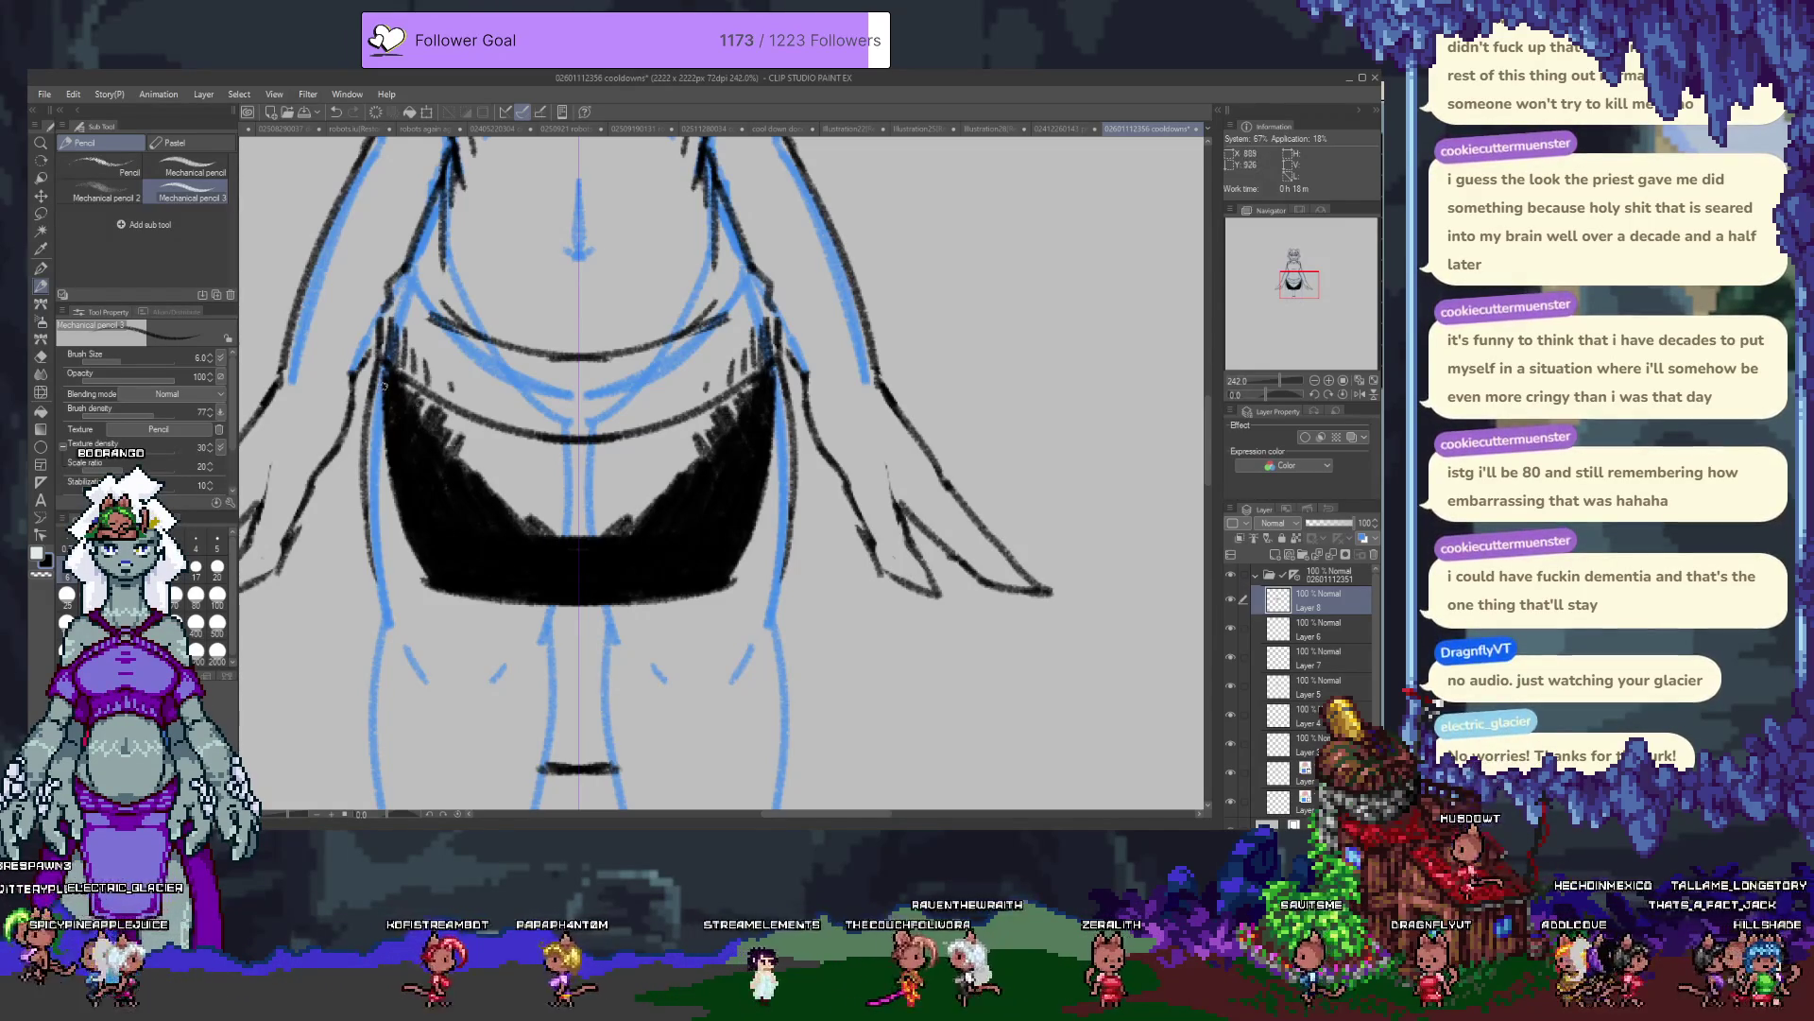
pyautogui.moveTo(411, 384)
pyautogui.mouseDown()
pyautogui.moveTo(477, 421)
pyautogui.moveTo(428, 423)
pyautogui.moveTo(484, 445)
pyautogui.moveTo(477, 476)
pyautogui.moveTo(530, 515)
pyautogui.moveTo(592, 474)
pyautogui.mouseUp()
pyautogui.moveTo(554, 545)
pyautogui.mouseDown()
pyautogui.moveTo(527, 454)
pyautogui.moveTo(482, 469)
pyautogui.moveTo(502, 440)
pyautogui.moveTo(623, 444)
pyautogui.mouseUp()
pyautogui.moveTo(782, 364); pyautogui.dragTo(789, 576)
pyautogui.moveTo(371, 369); pyautogui.dragTo(367, 507)
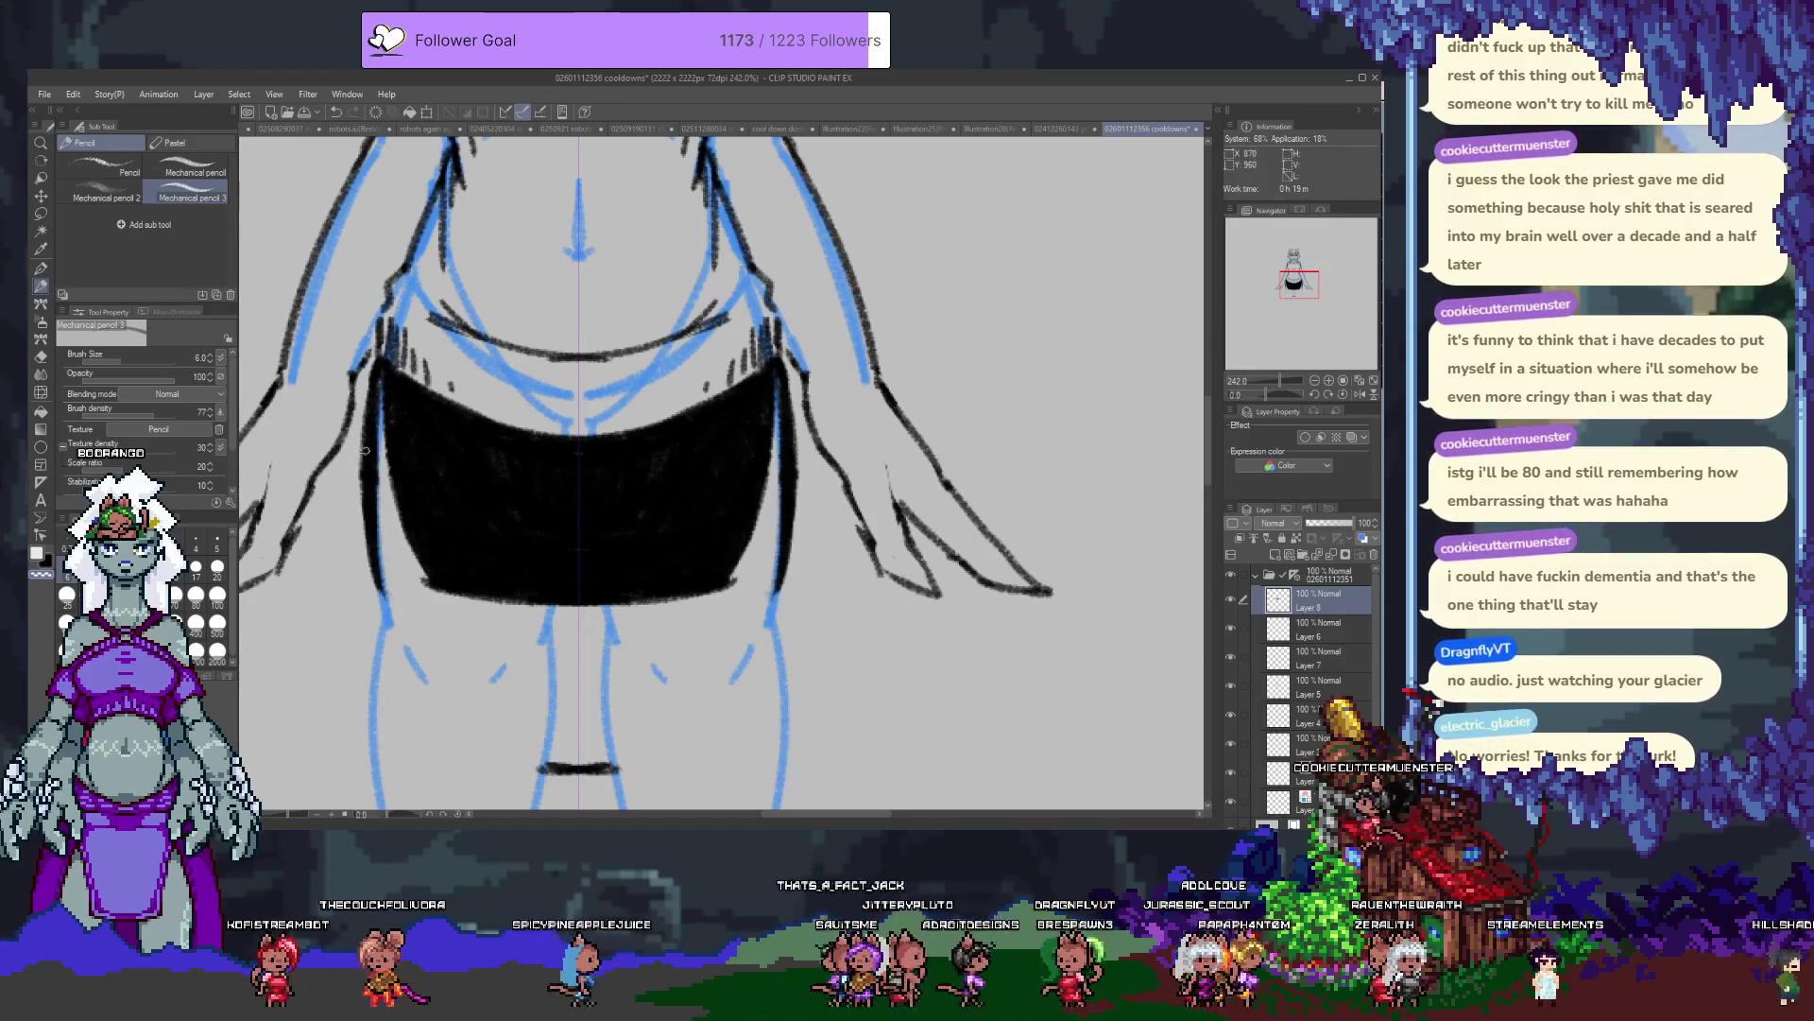
pyautogui.moveTo(792, 445); pyautogui.dragTo(796, 525)
pyautogui.moveTo(373, 520); pyautogui.dragTo(364, 534)
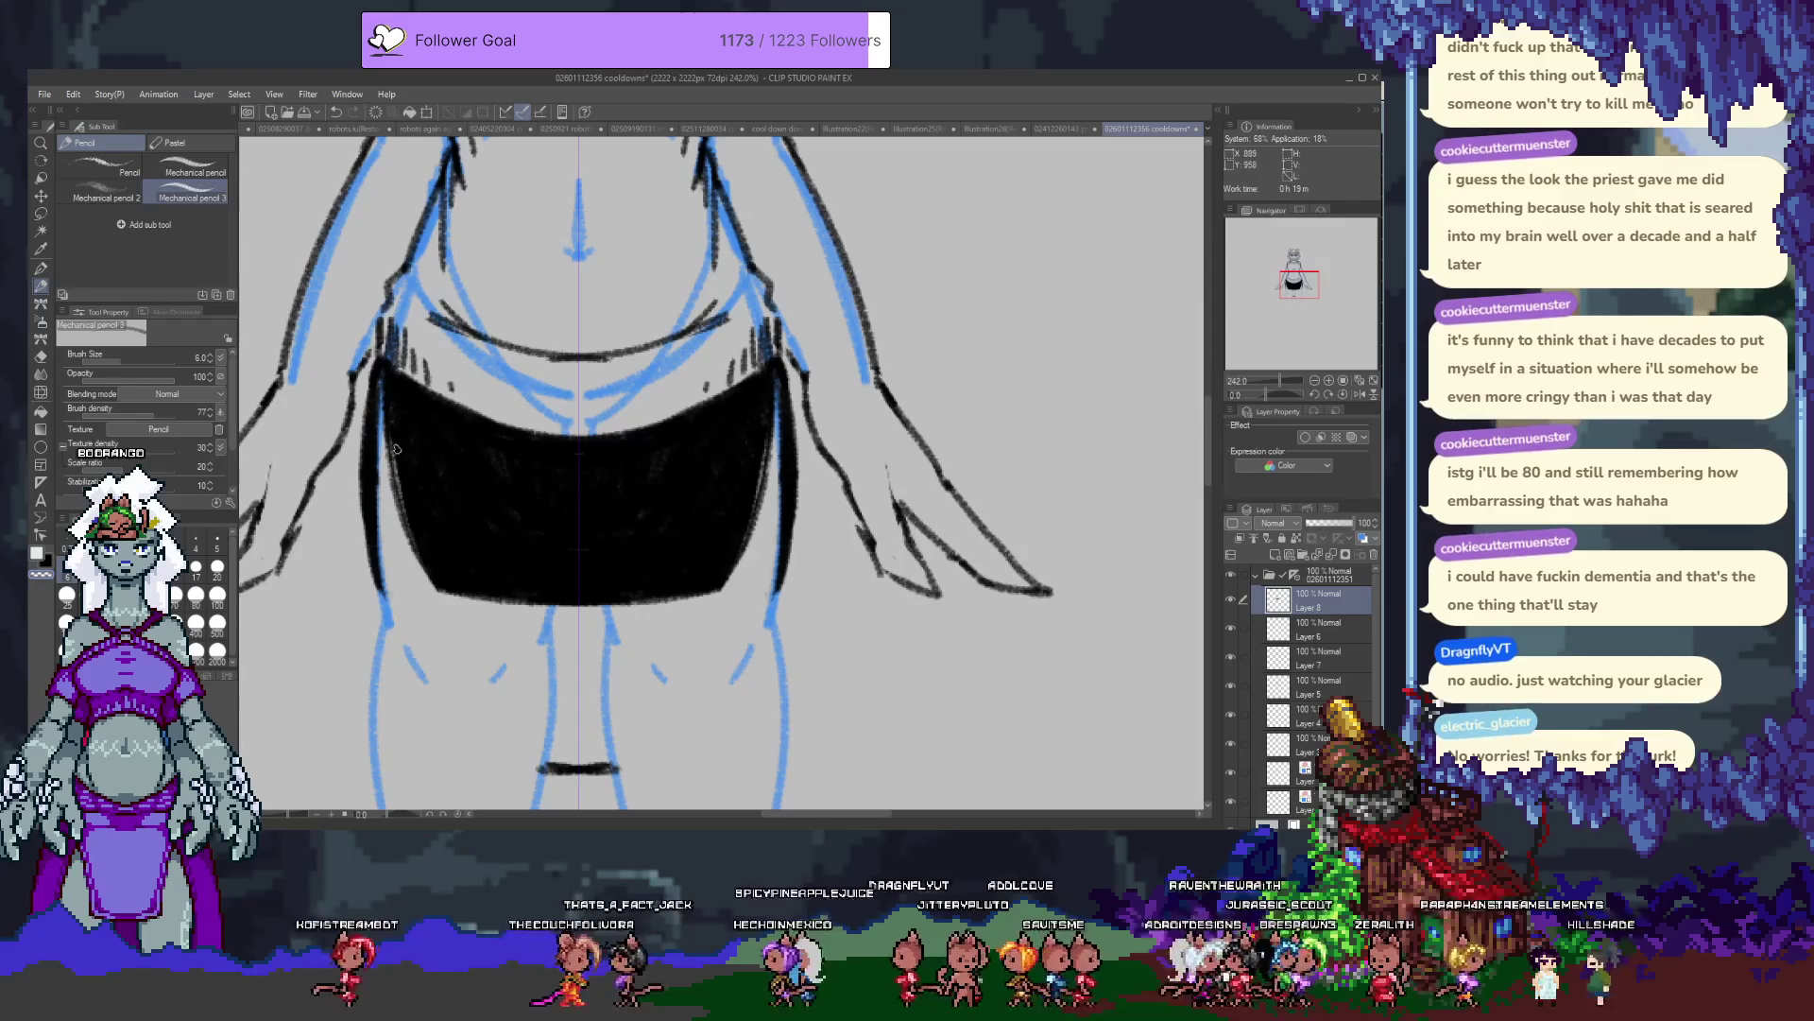
# Add light lines along the panel's inner and bottom edges, removing stray strokes.
pyautogui.moveTo(387, 418)
pyautogui.mouseDown()
pyautogui.moveTo(447, 586)
pyautogui.moveTo(567, 594)
pyautogui.mouseUp()
pyautogui.moveTo(440, 572); pyautogui.dragTo(599, 616)
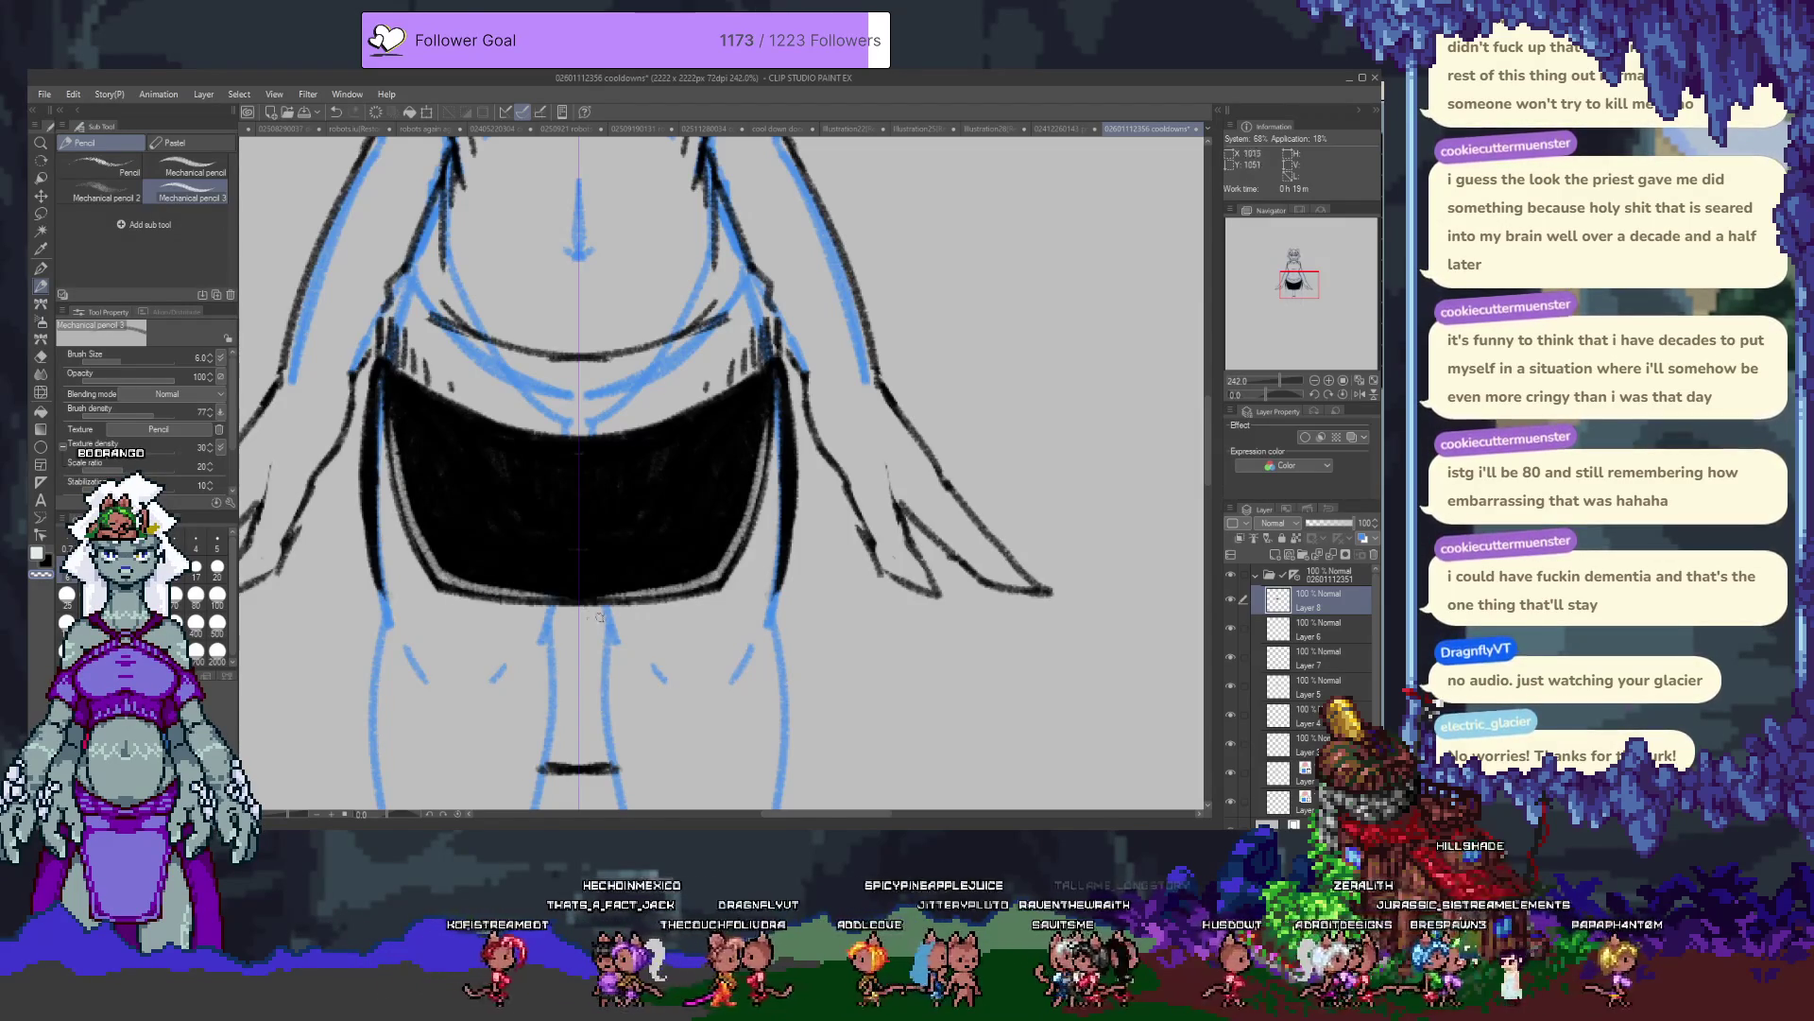
pyautogui.moveTo(490, 599); pyautogui.dragTo(662, 593)
pyautogui.hotkey('ctrl', 'z')
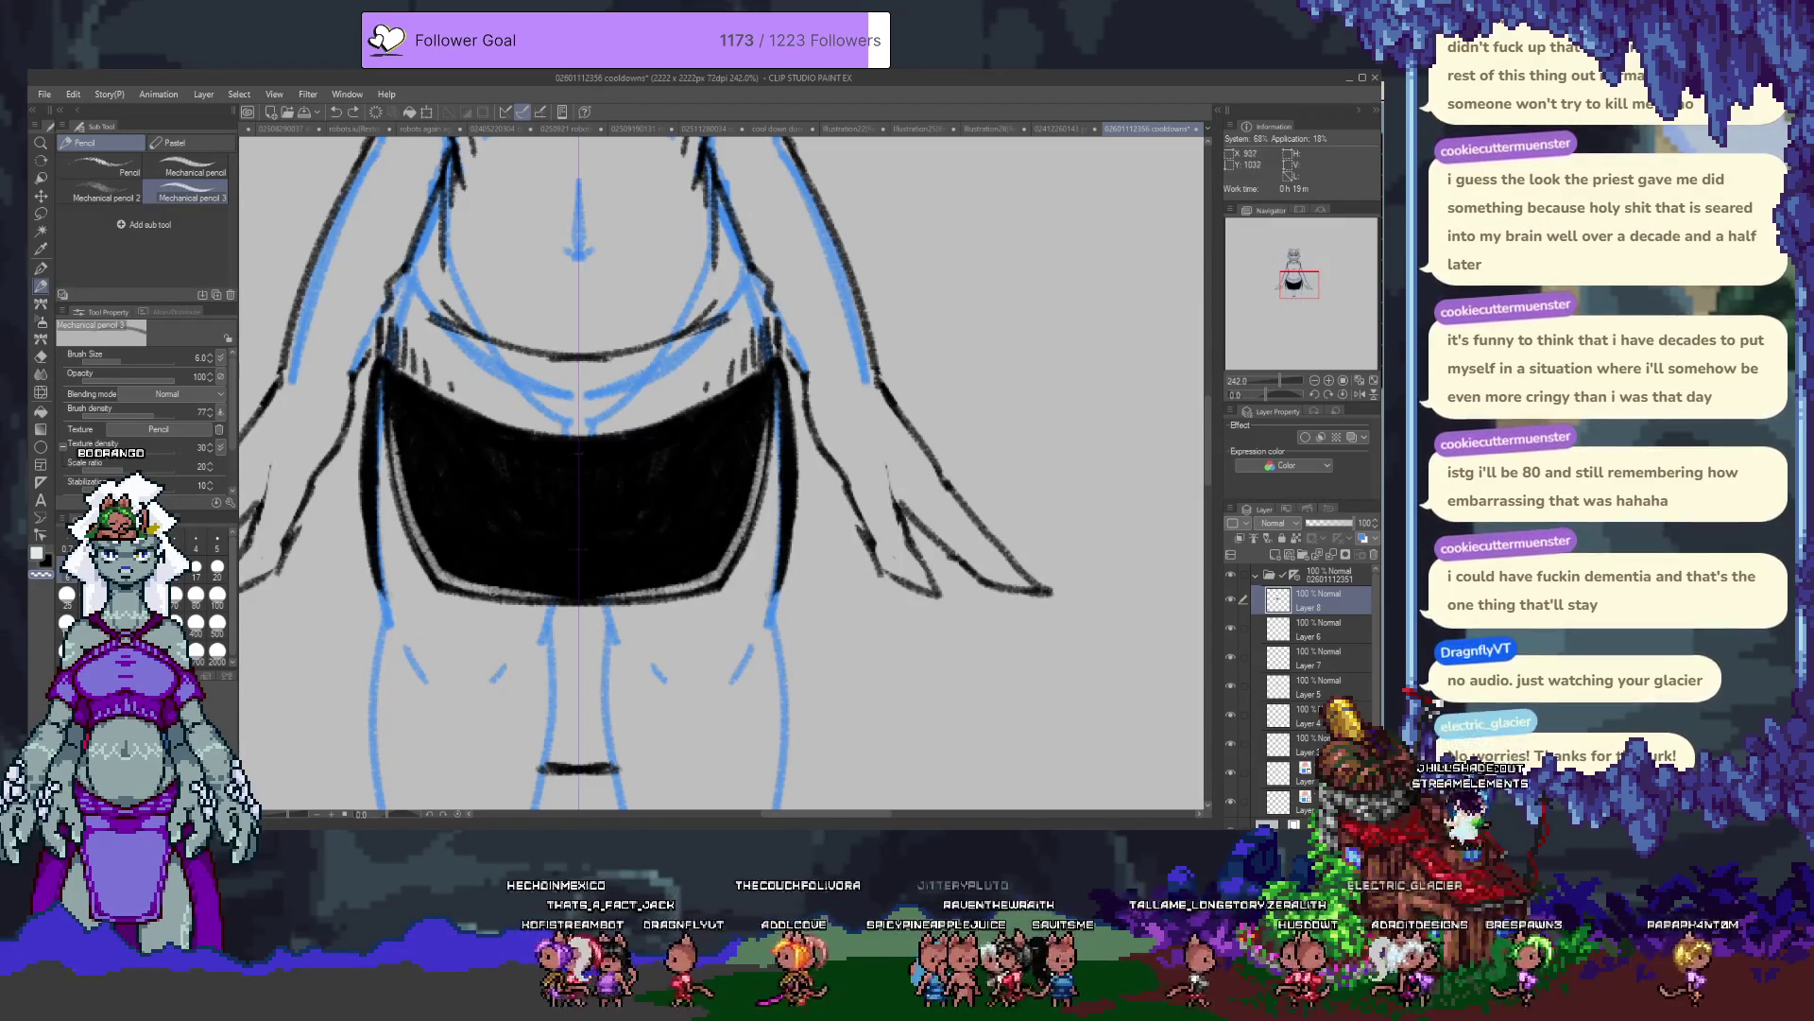
pyautogui.moveTo(453, 591); pyautogui.dragTo(545, 594)
pyautogui.hotkey('ctrl', 'z')
pyautogui.moveTo(390, 461); pyautogui.dragTo(385, 369)
pyautogui.hotkey('ctrl', 'z')
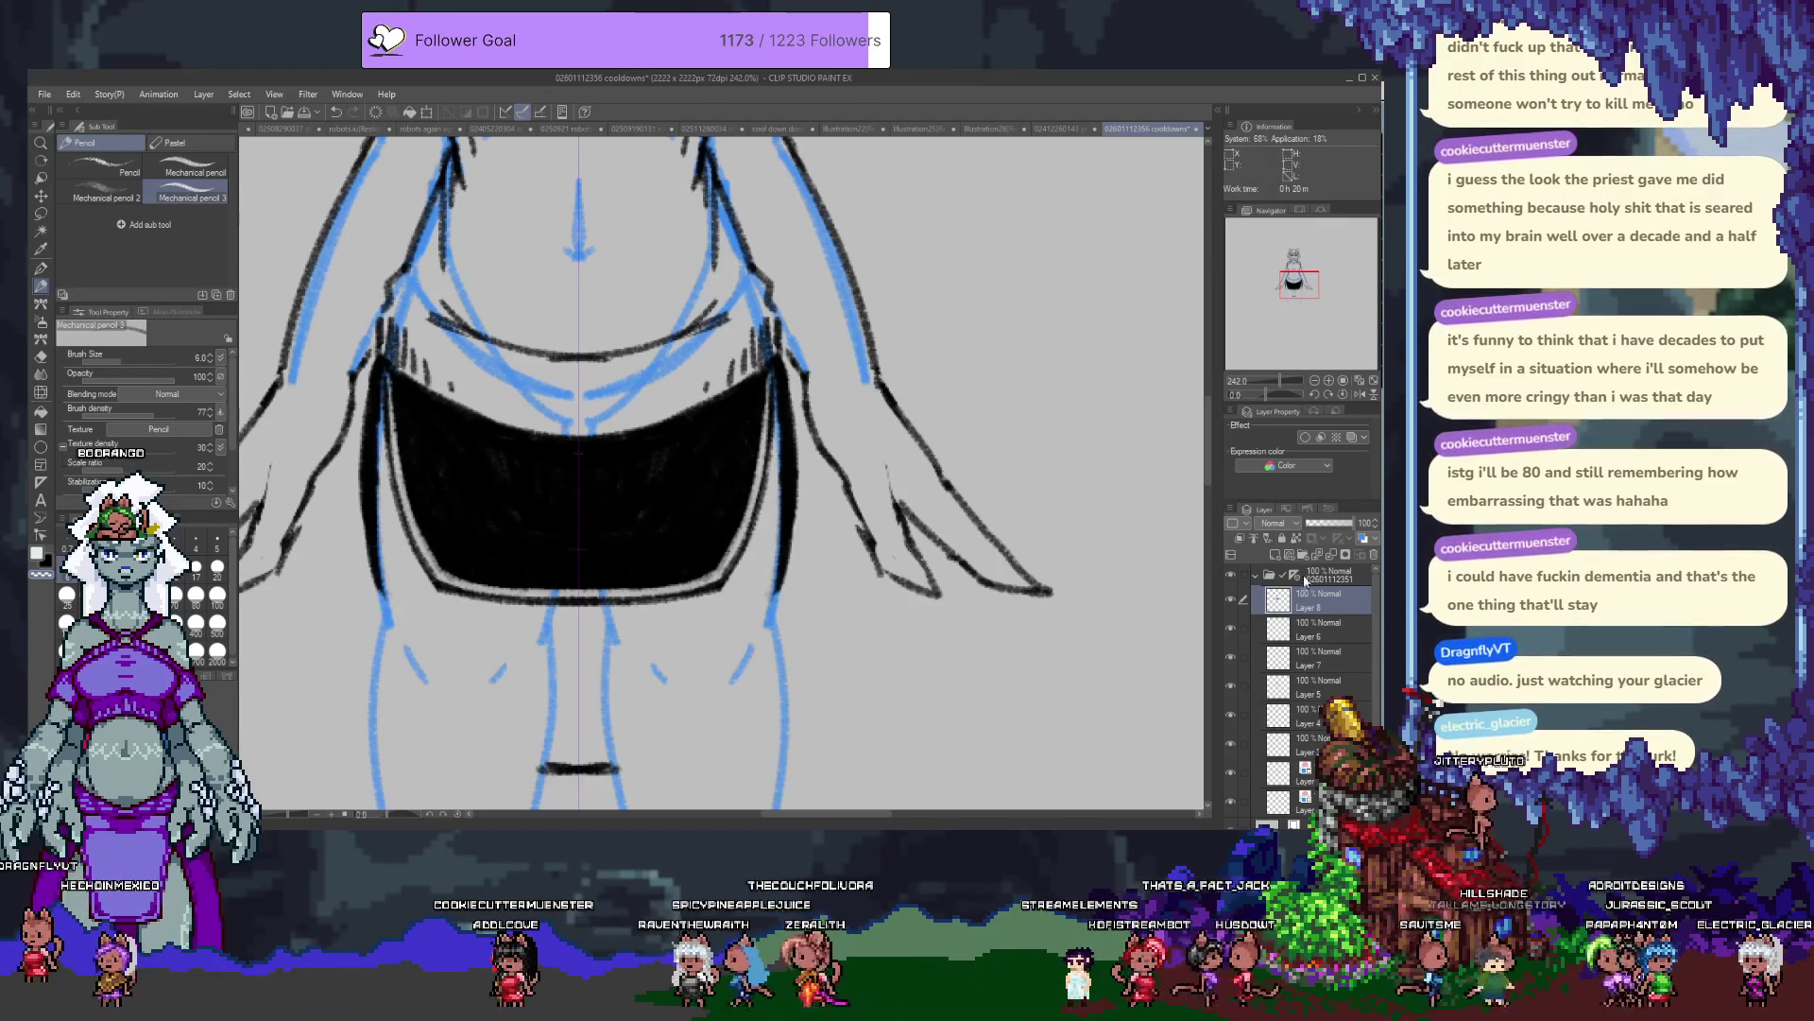
pyautogui.moveTo(505, 455); pyautogui.dragTo(544, 510)
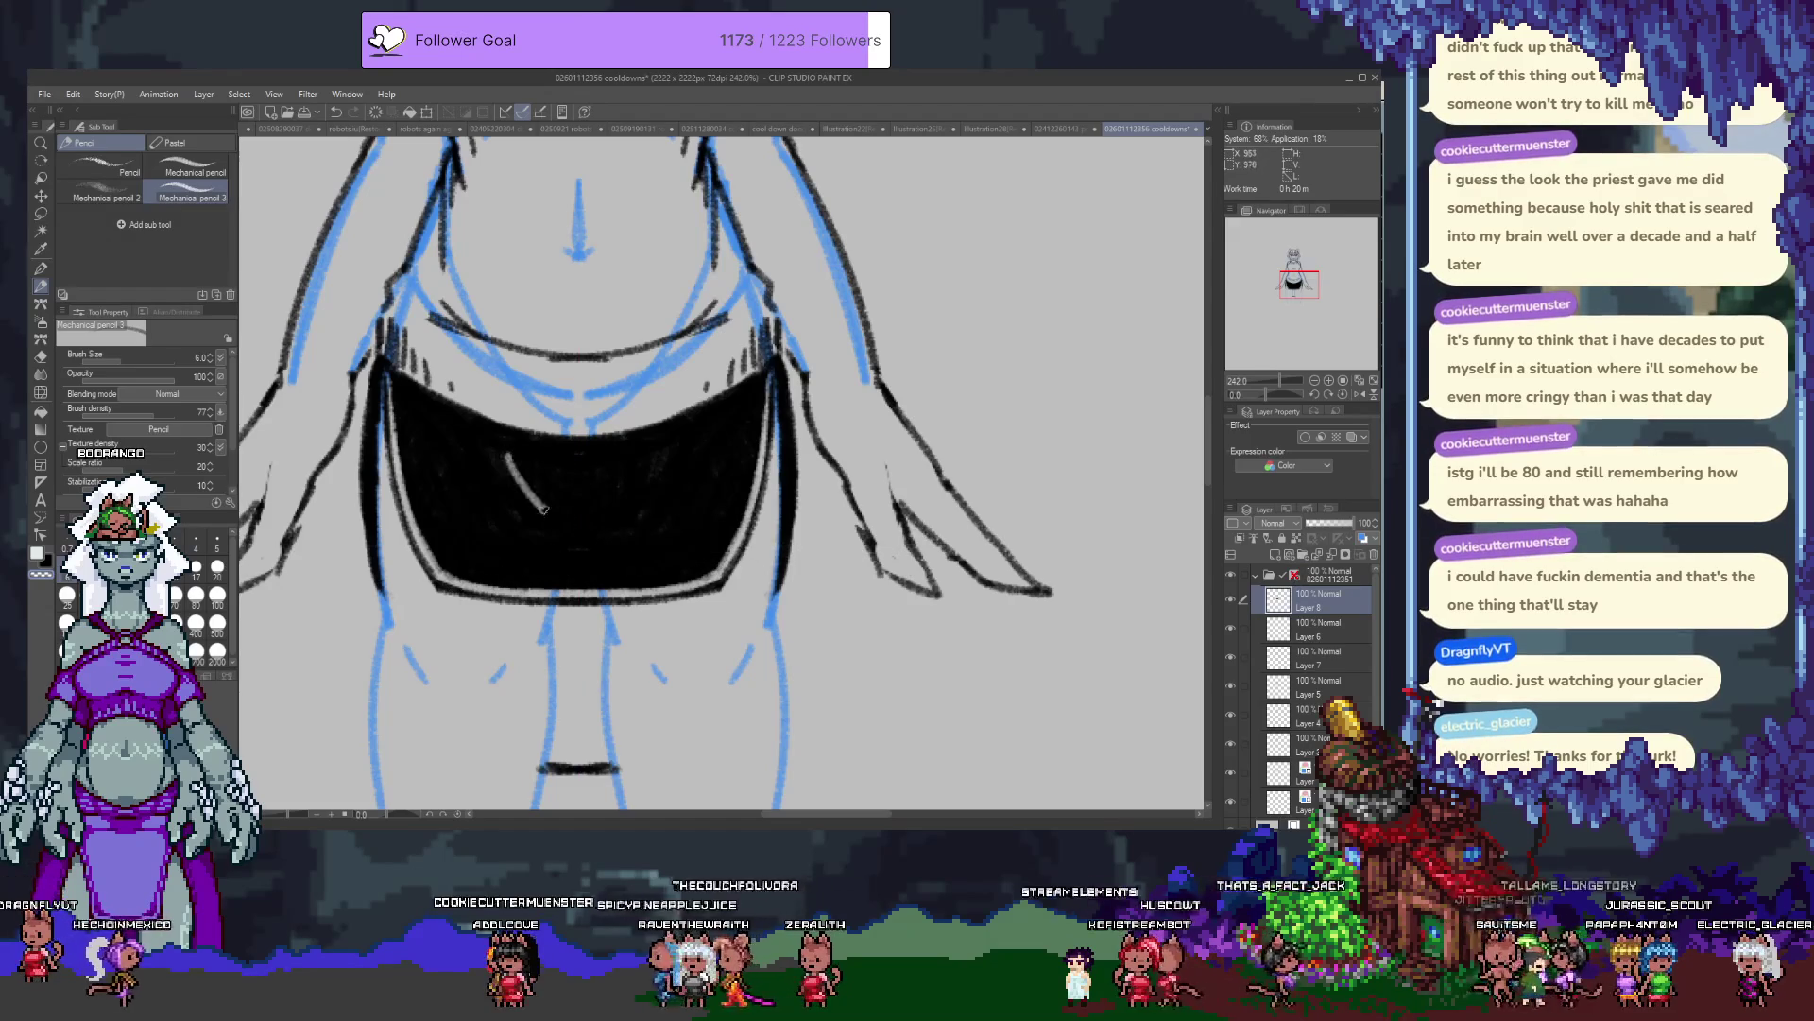
pyautogui.hotkey('ctrl', 'z')
pyautogui.moveTo(484, 457); pyautogui.dragTo(581, 546)
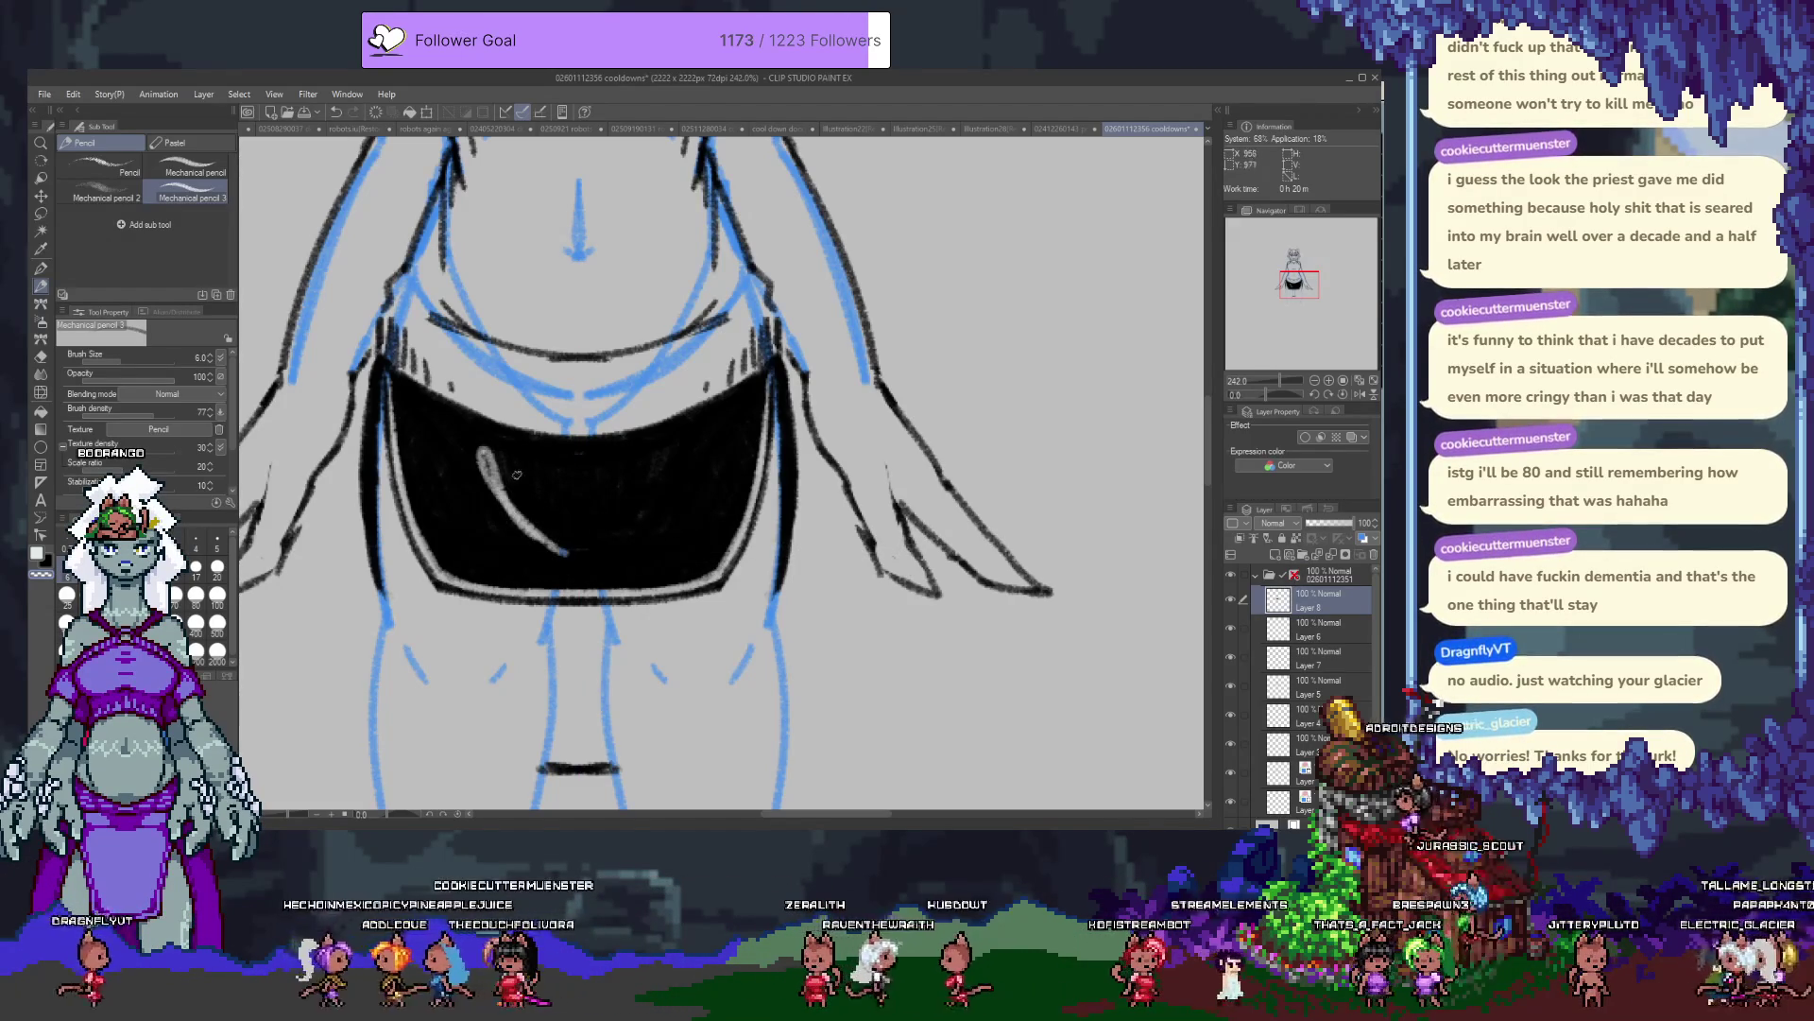
pyautogui.hotkey('ctrl', 'z')
pyautogui.moveTo(485, 442); pyautogui.dragTo(628, 539)
pyautogui.hotkey('ctrl', 'z')
pyautogui.moveTo(461, 433)
pyautogui.mouseDown()
pyautogui.moveTo(623, 537)
pyautogui.moveTo(624, 767)
pyautogui.mouseUp()
pyautogui.hotkey('ctrl', 'z')
pyautogui.scroll(-4, 707, 657)
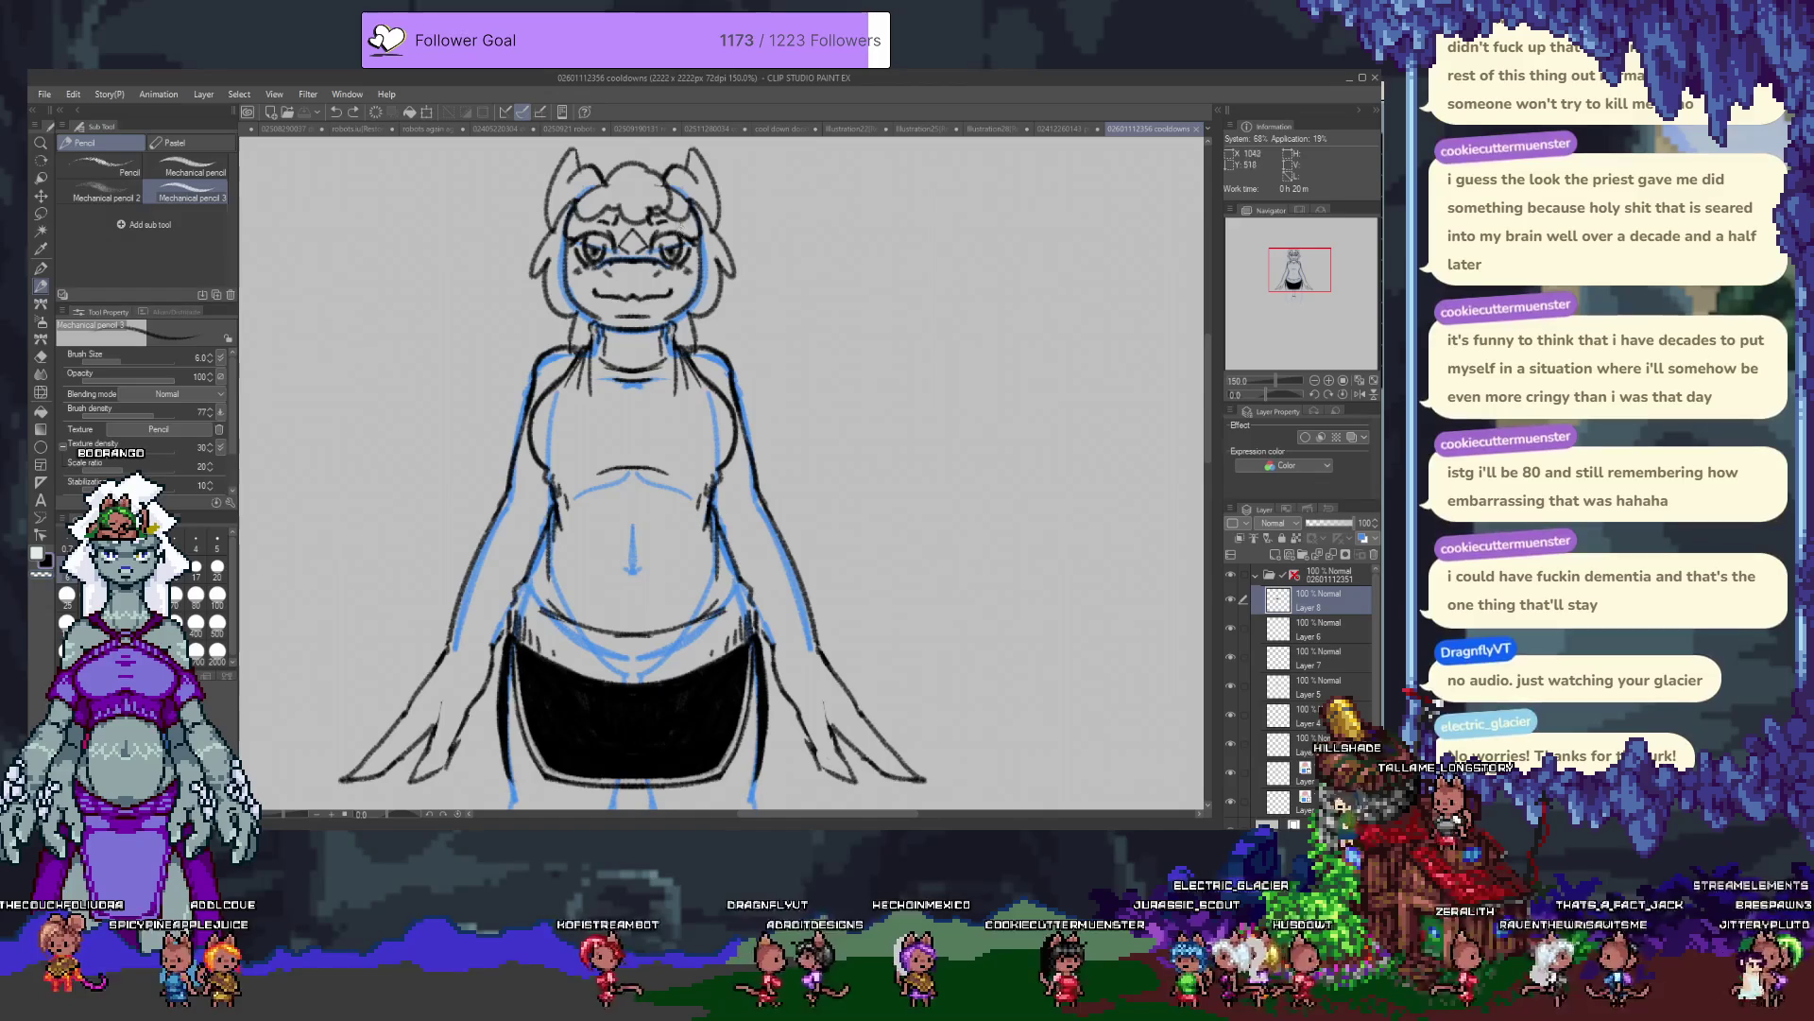
# Make Layer 3 active and bring the empty space beside the figure into view.
pyautogui.click(599, 234)
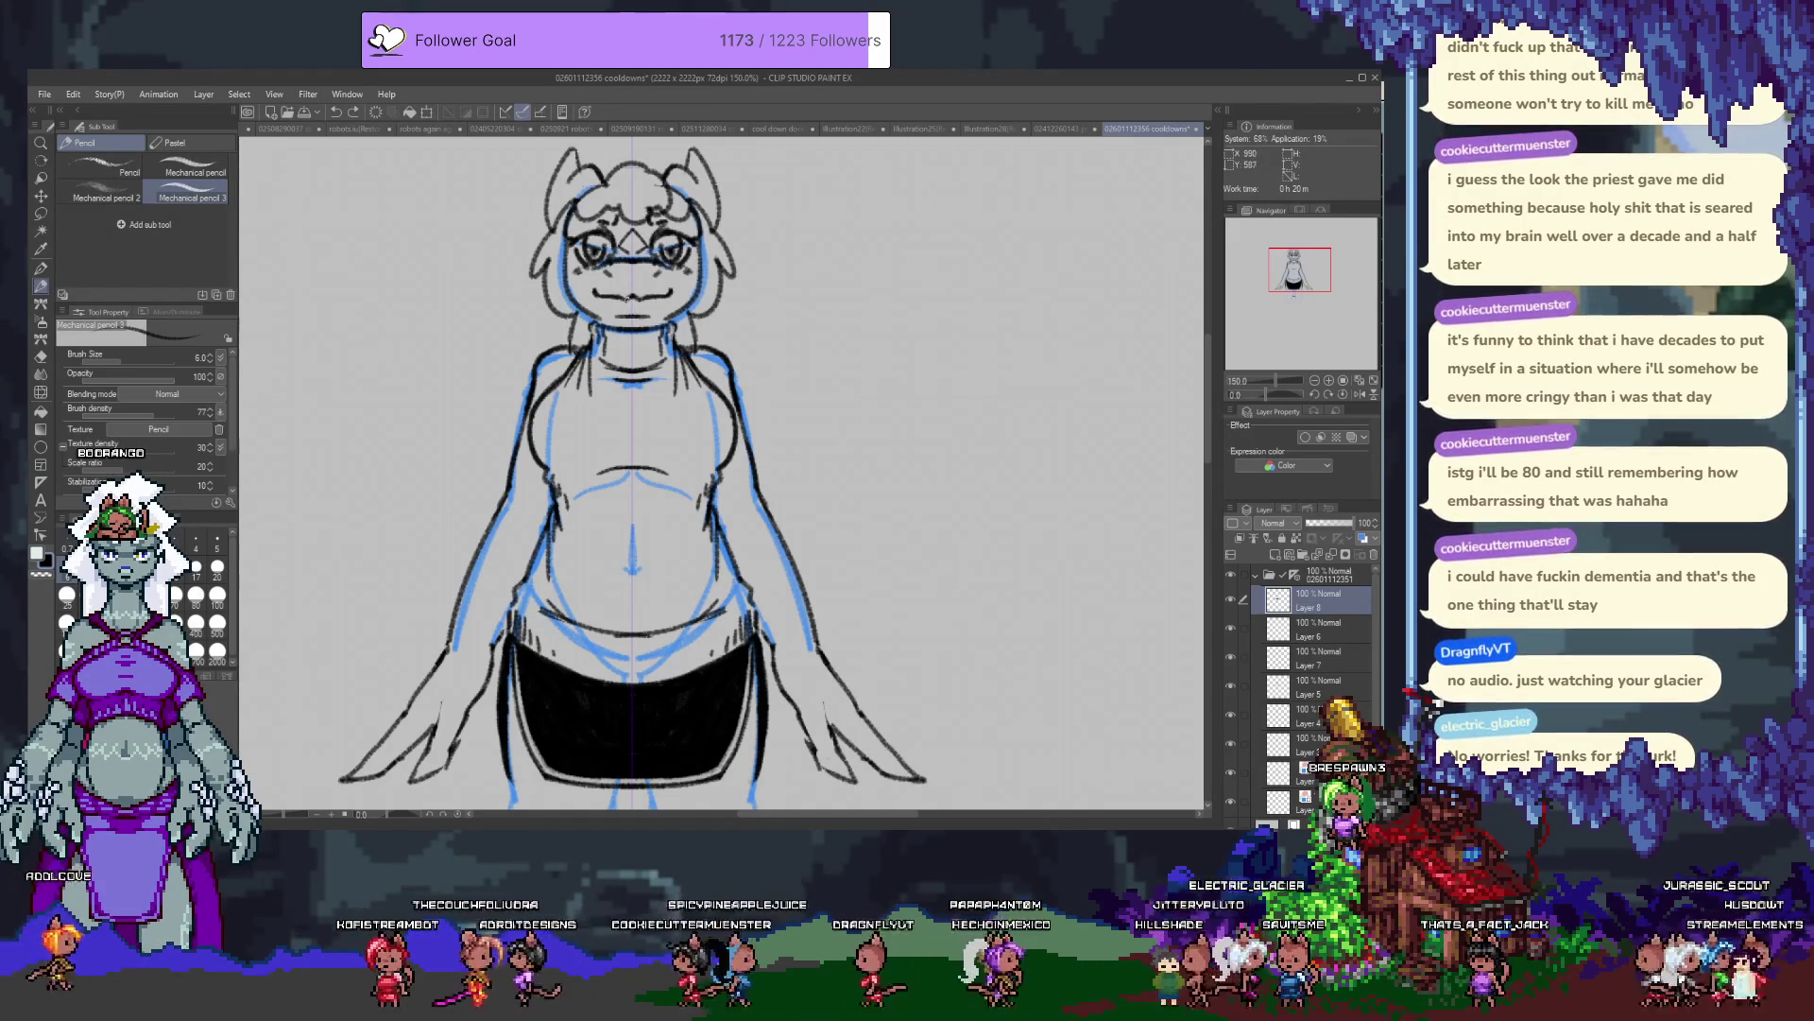
pyautogui.click(1313, 744)
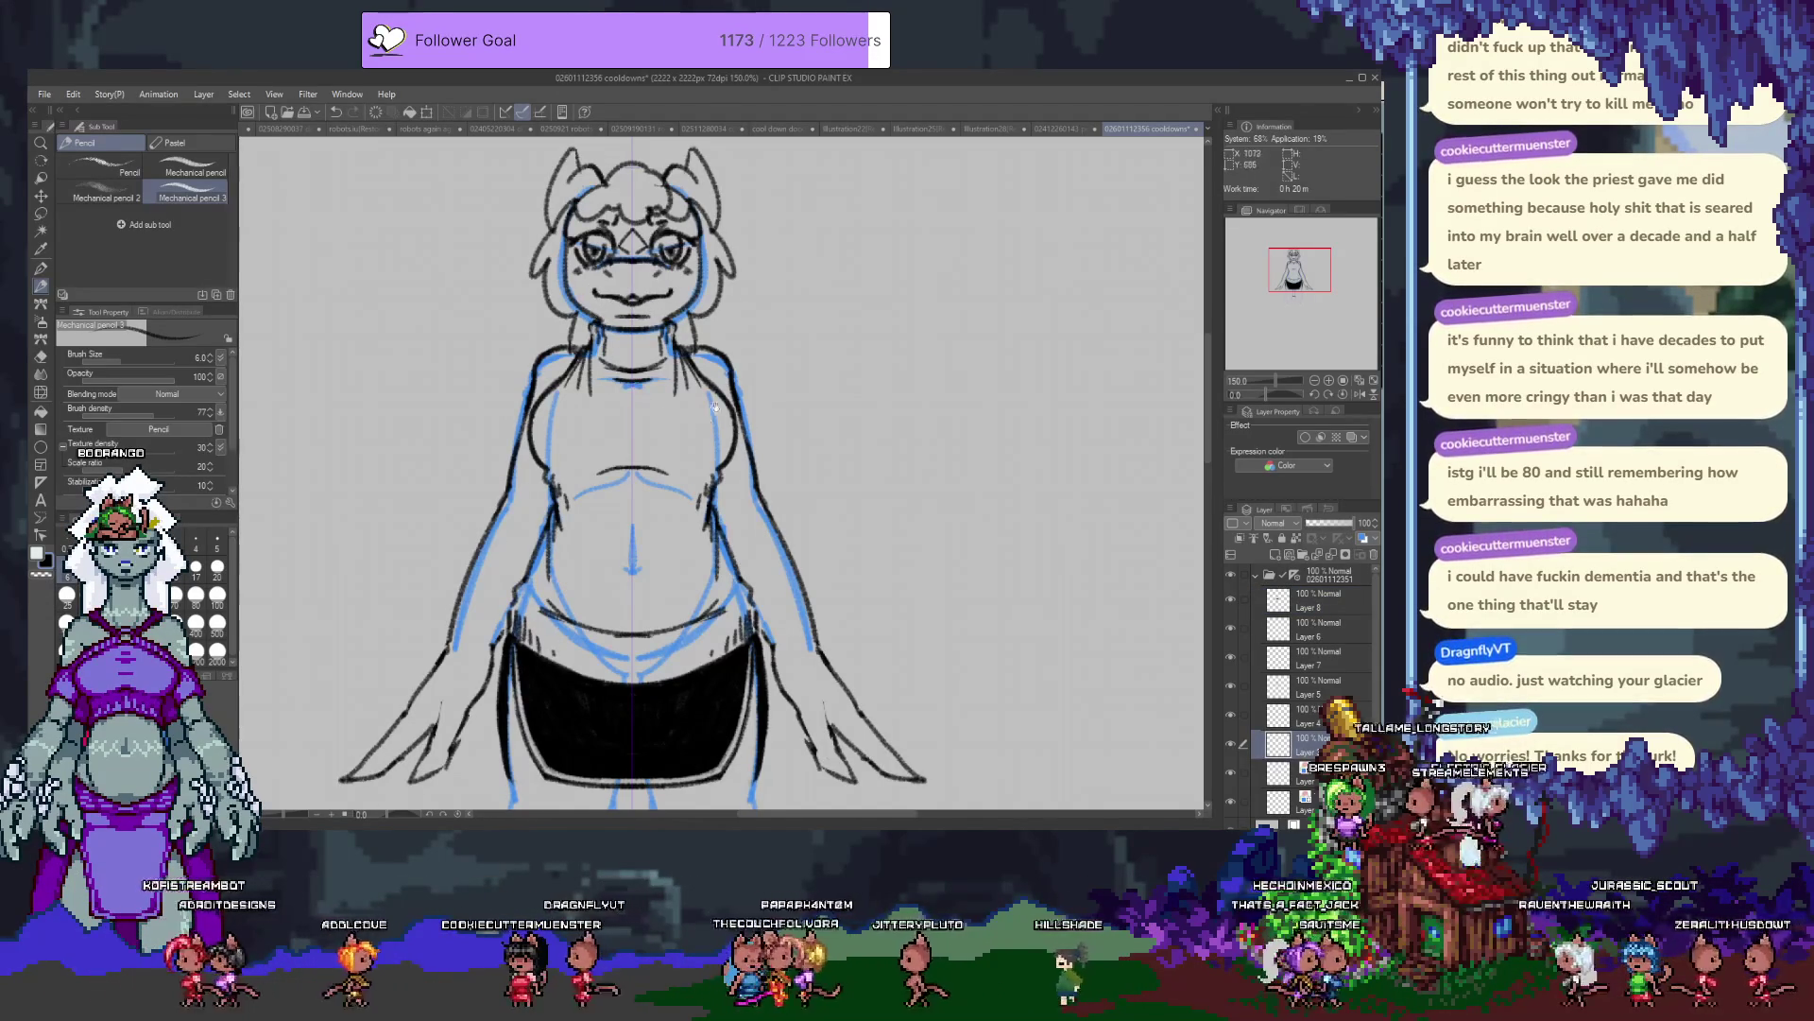
pyautogui.scroll(3, 687, 536)
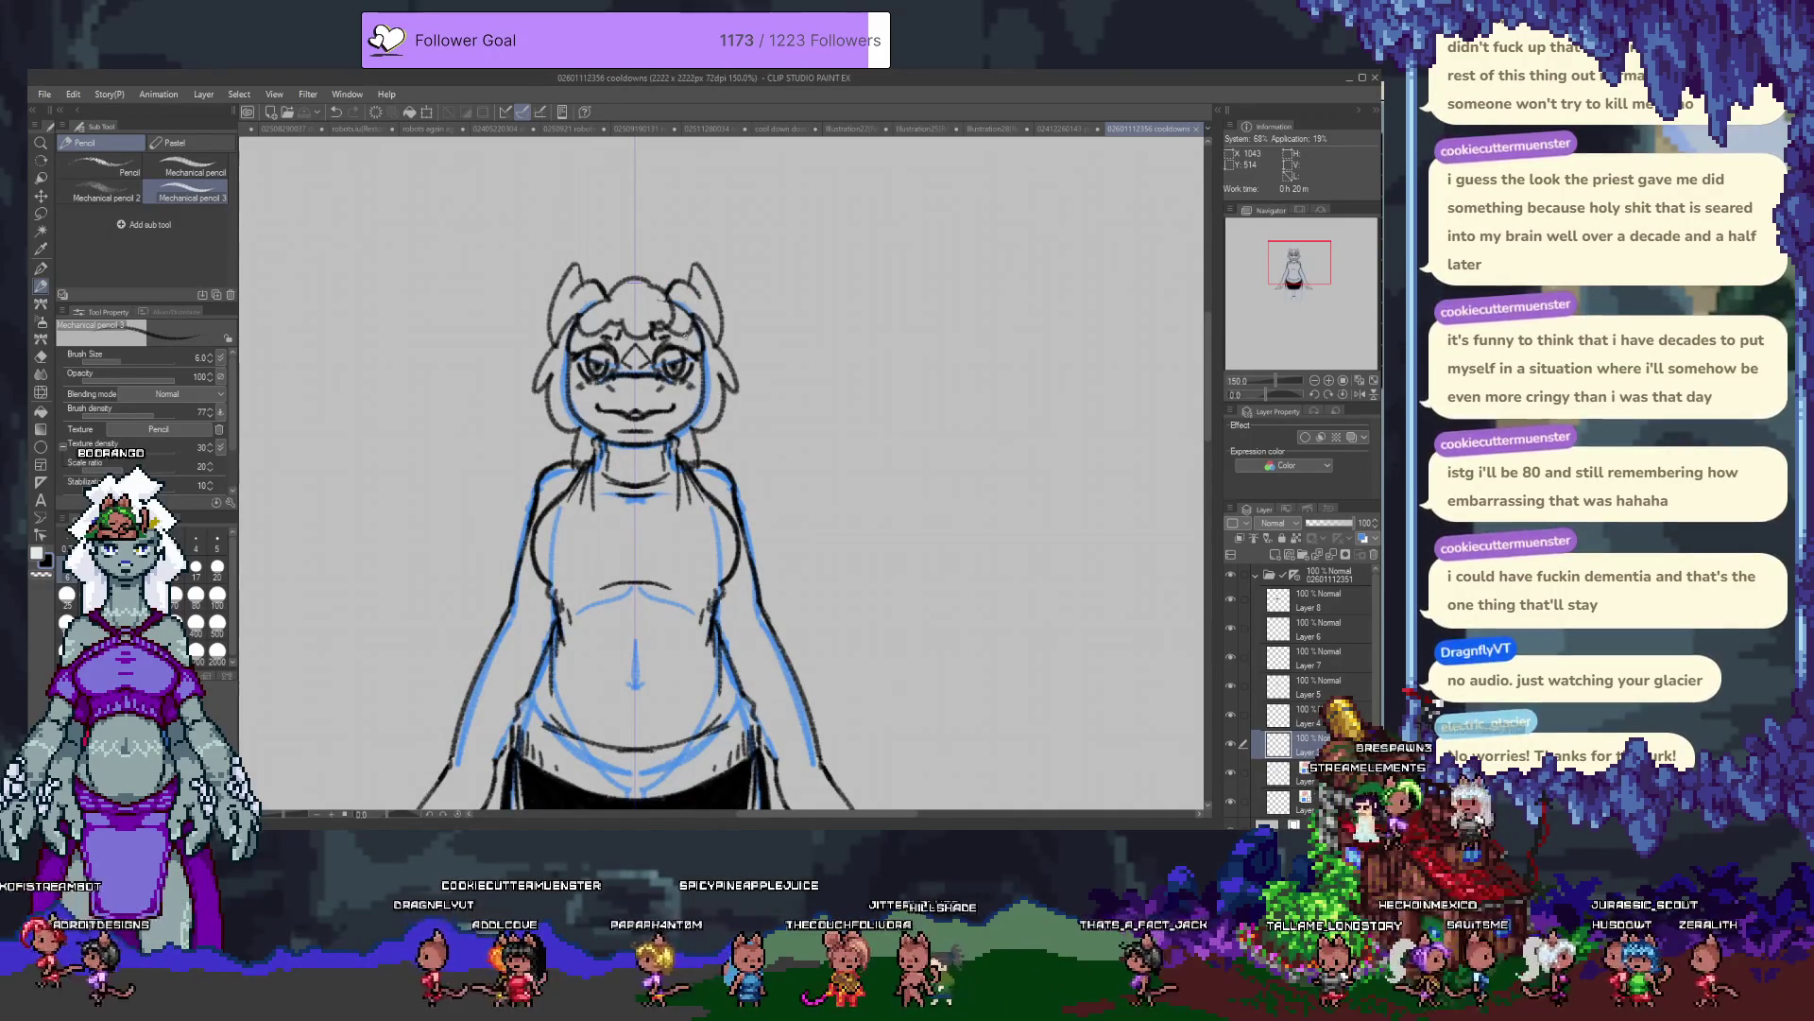
pyautogui.scroll(-3, 685, 334)
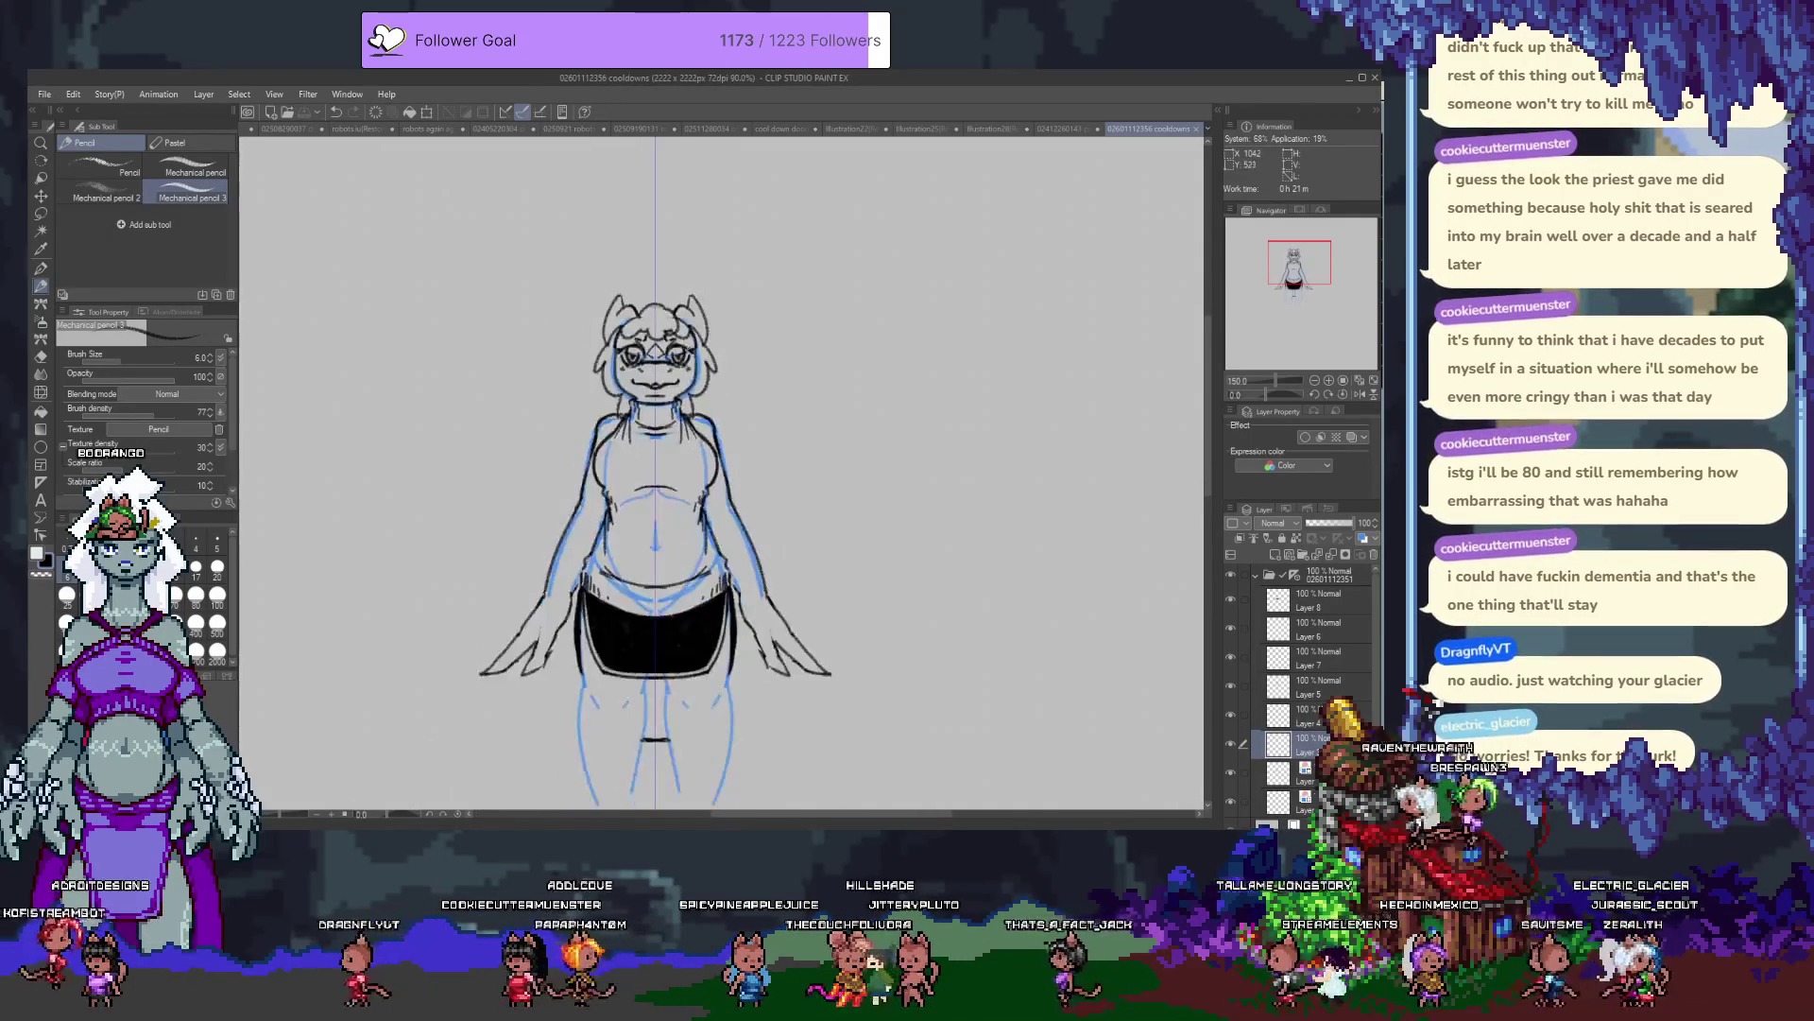
pyautogui.moveTo(847, 402); pyautogui.dragTo(736, 393)
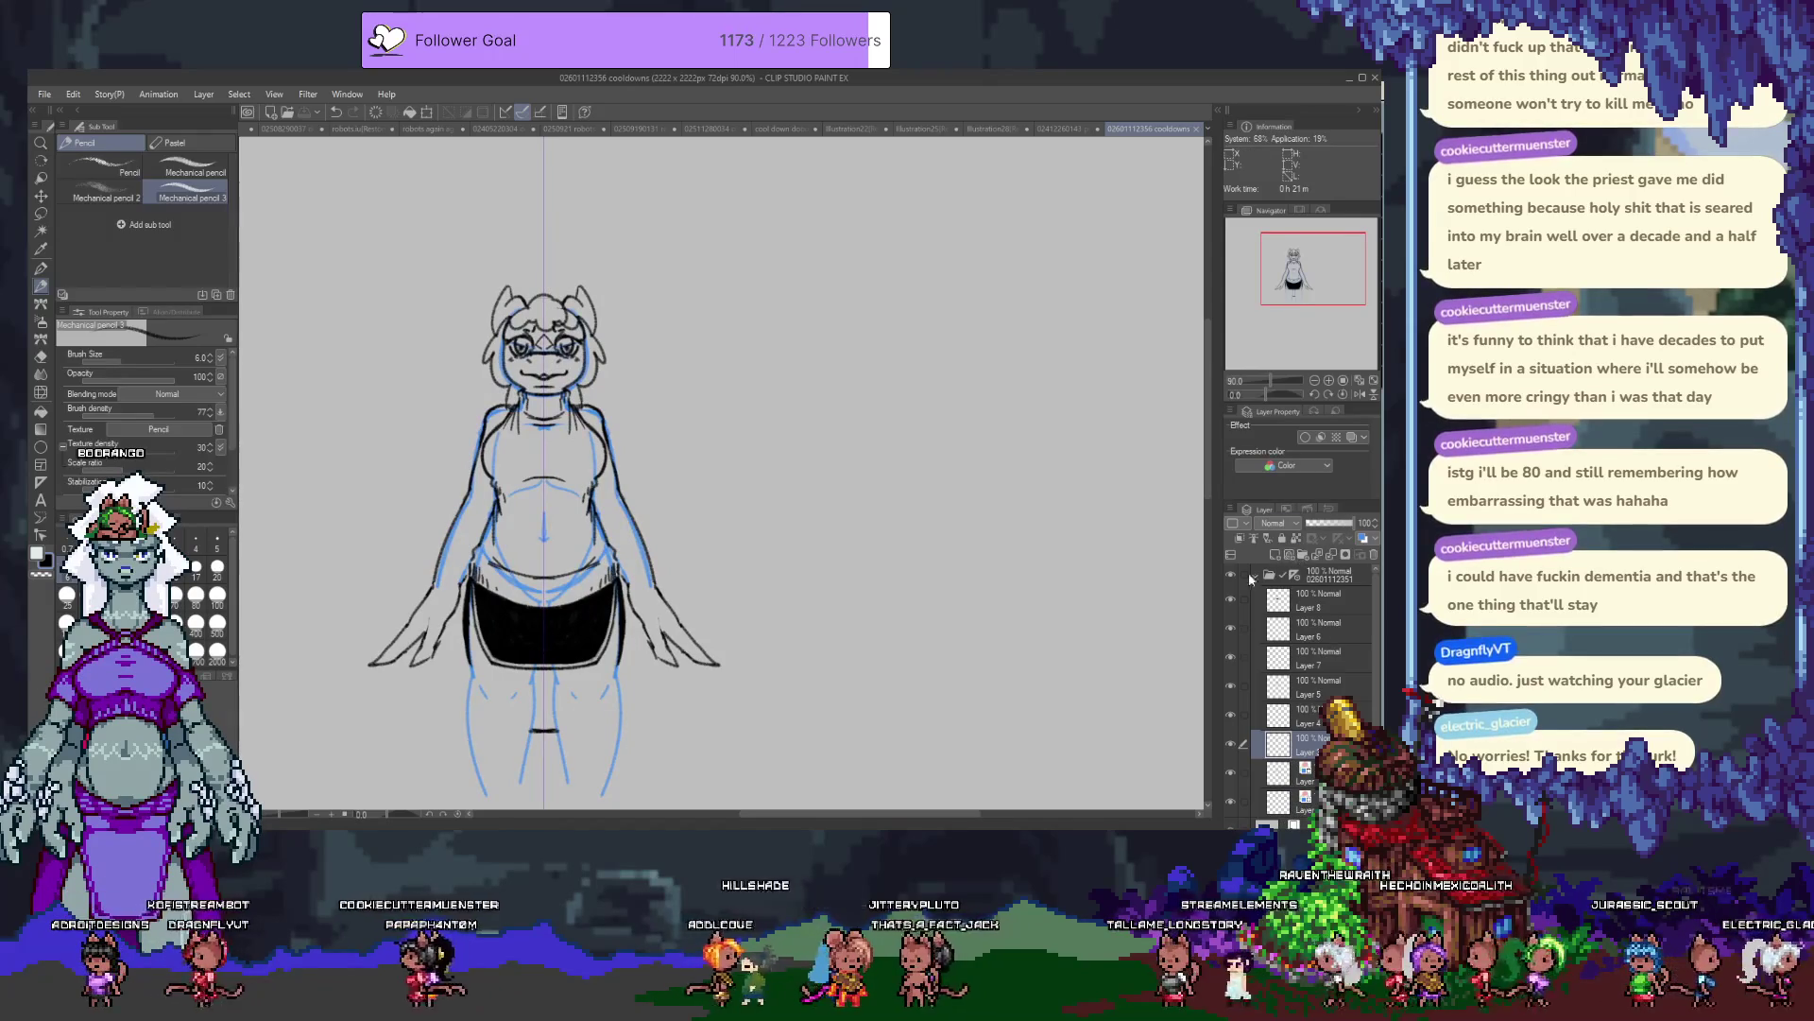
# Add a new layer folder above the line-art folder with an empty layer inside.
pyautogui.click(1300, 576)
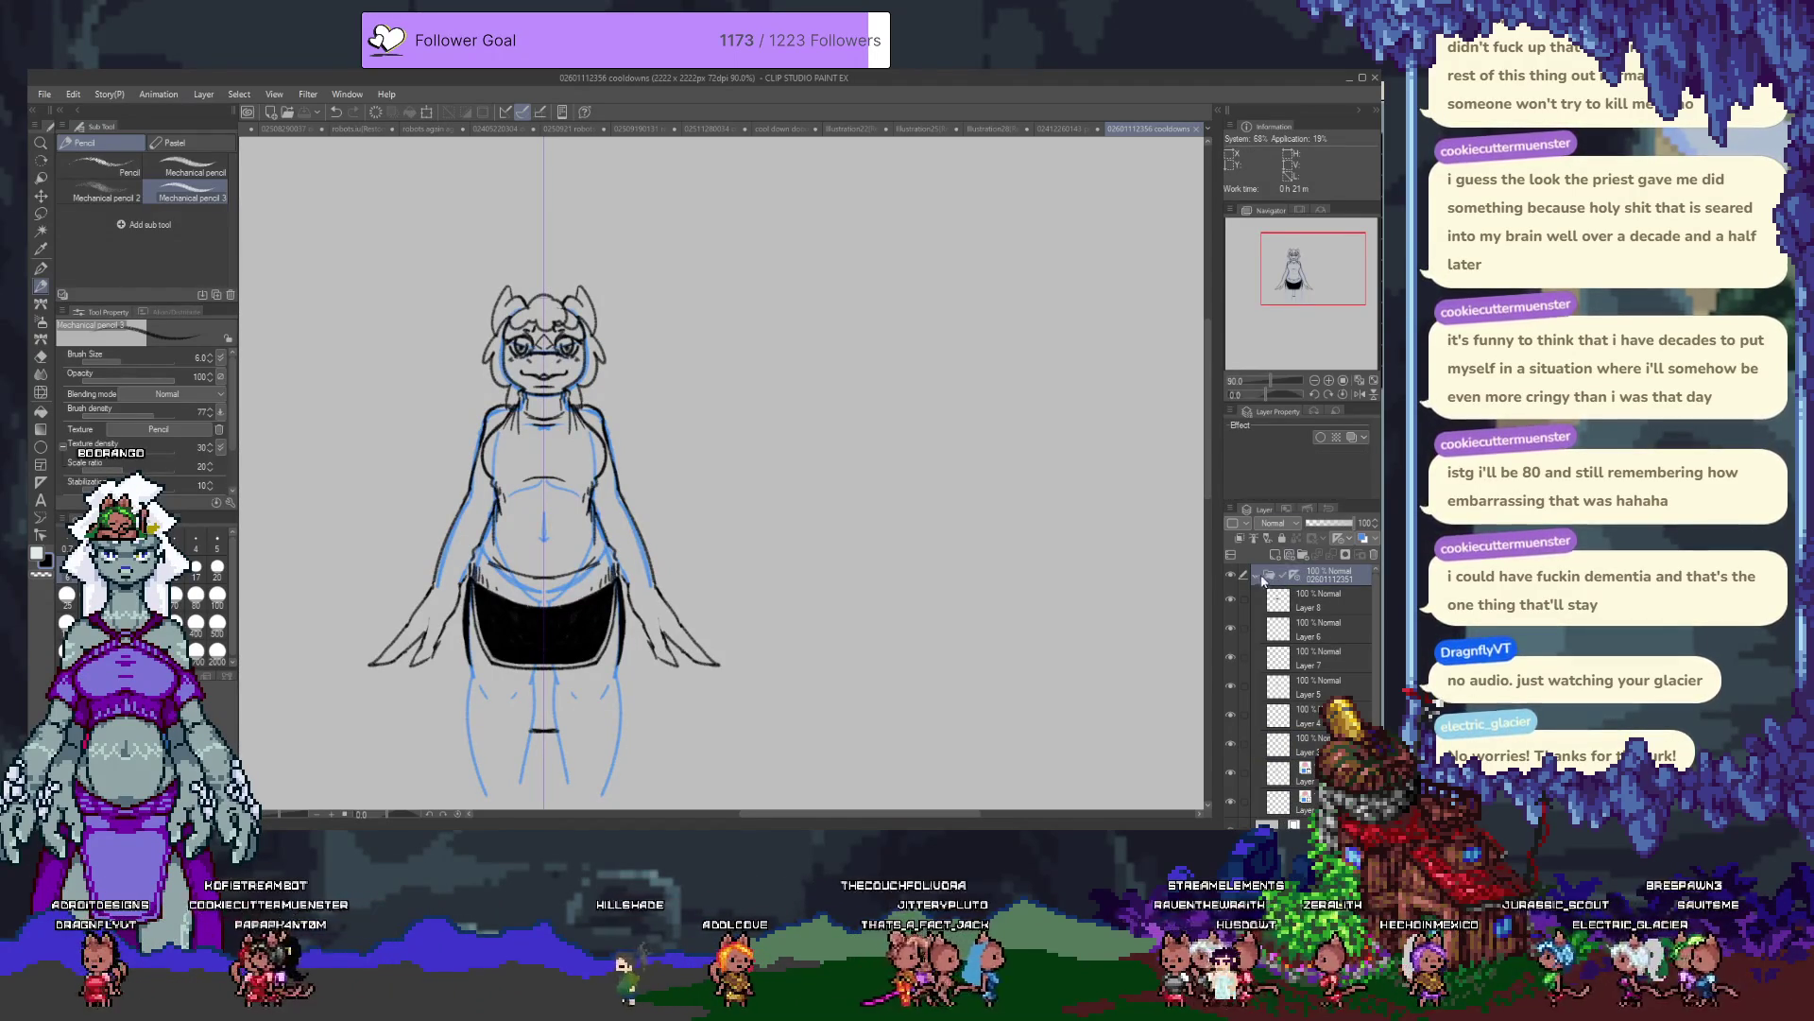
pyautogui.click(1296, 557)
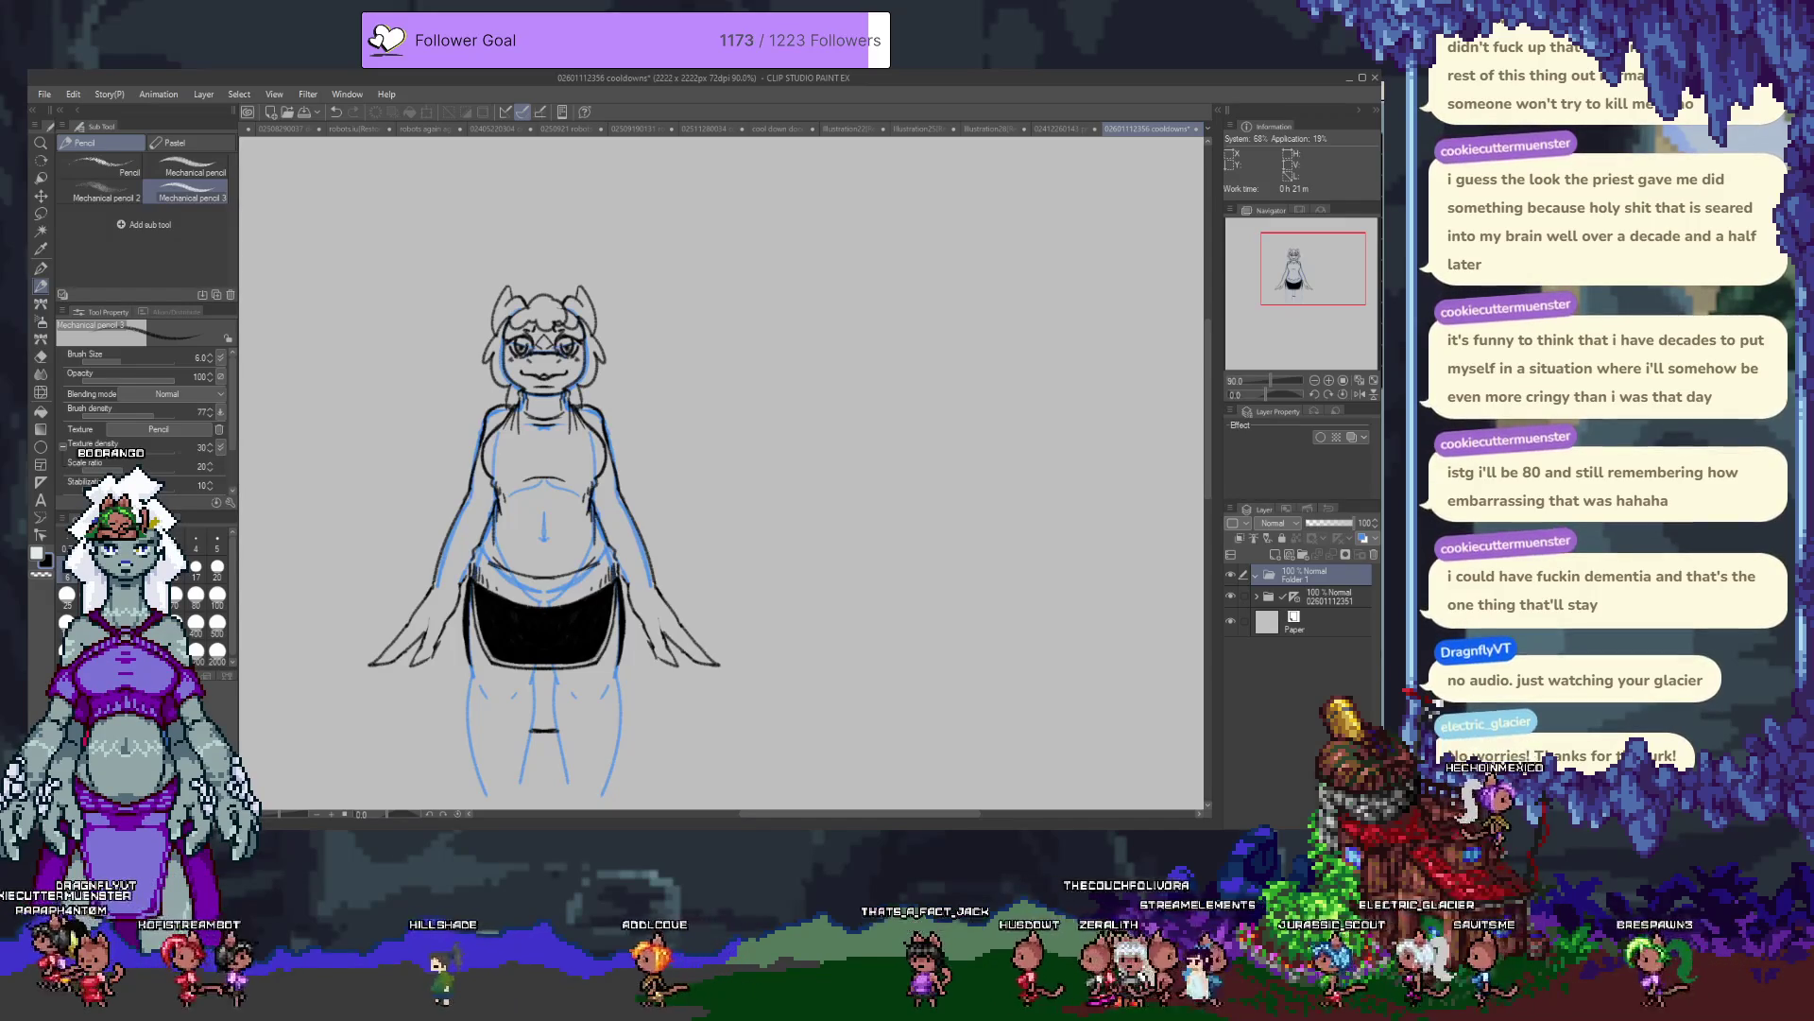
pyautogui.hotkey('ctrl', 'z')
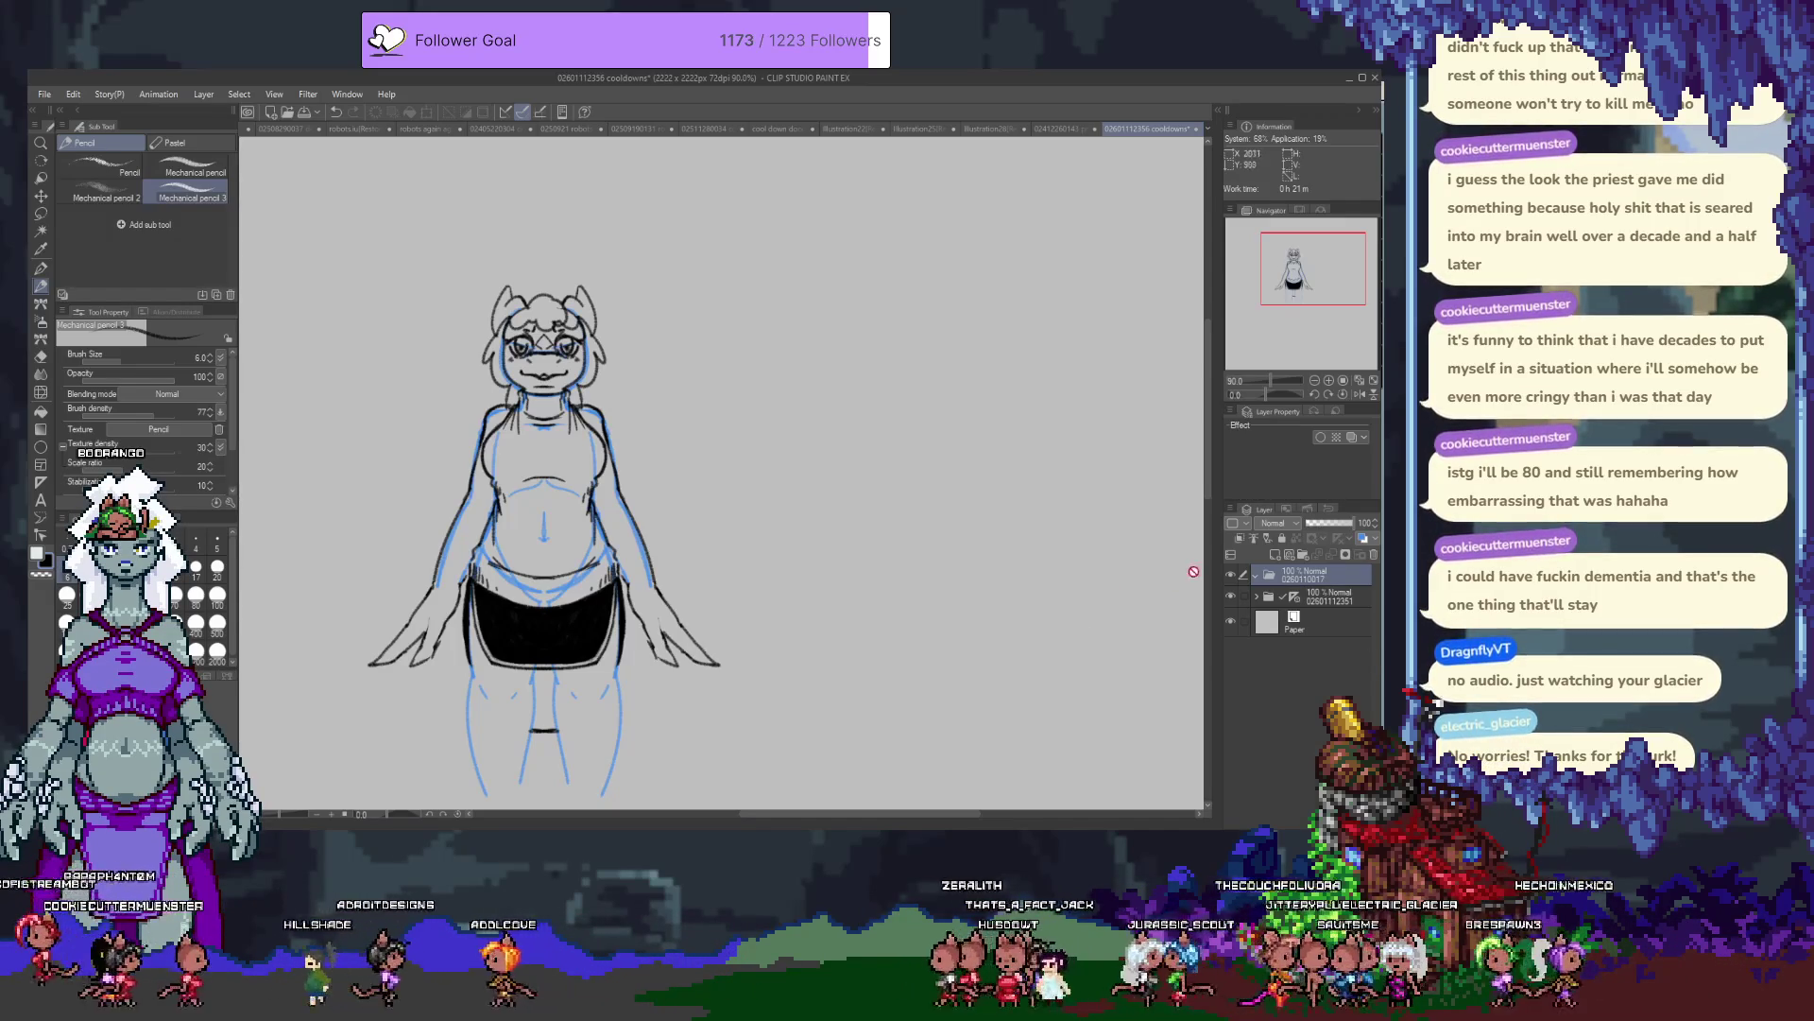
pyautogui.click(1276, 558)
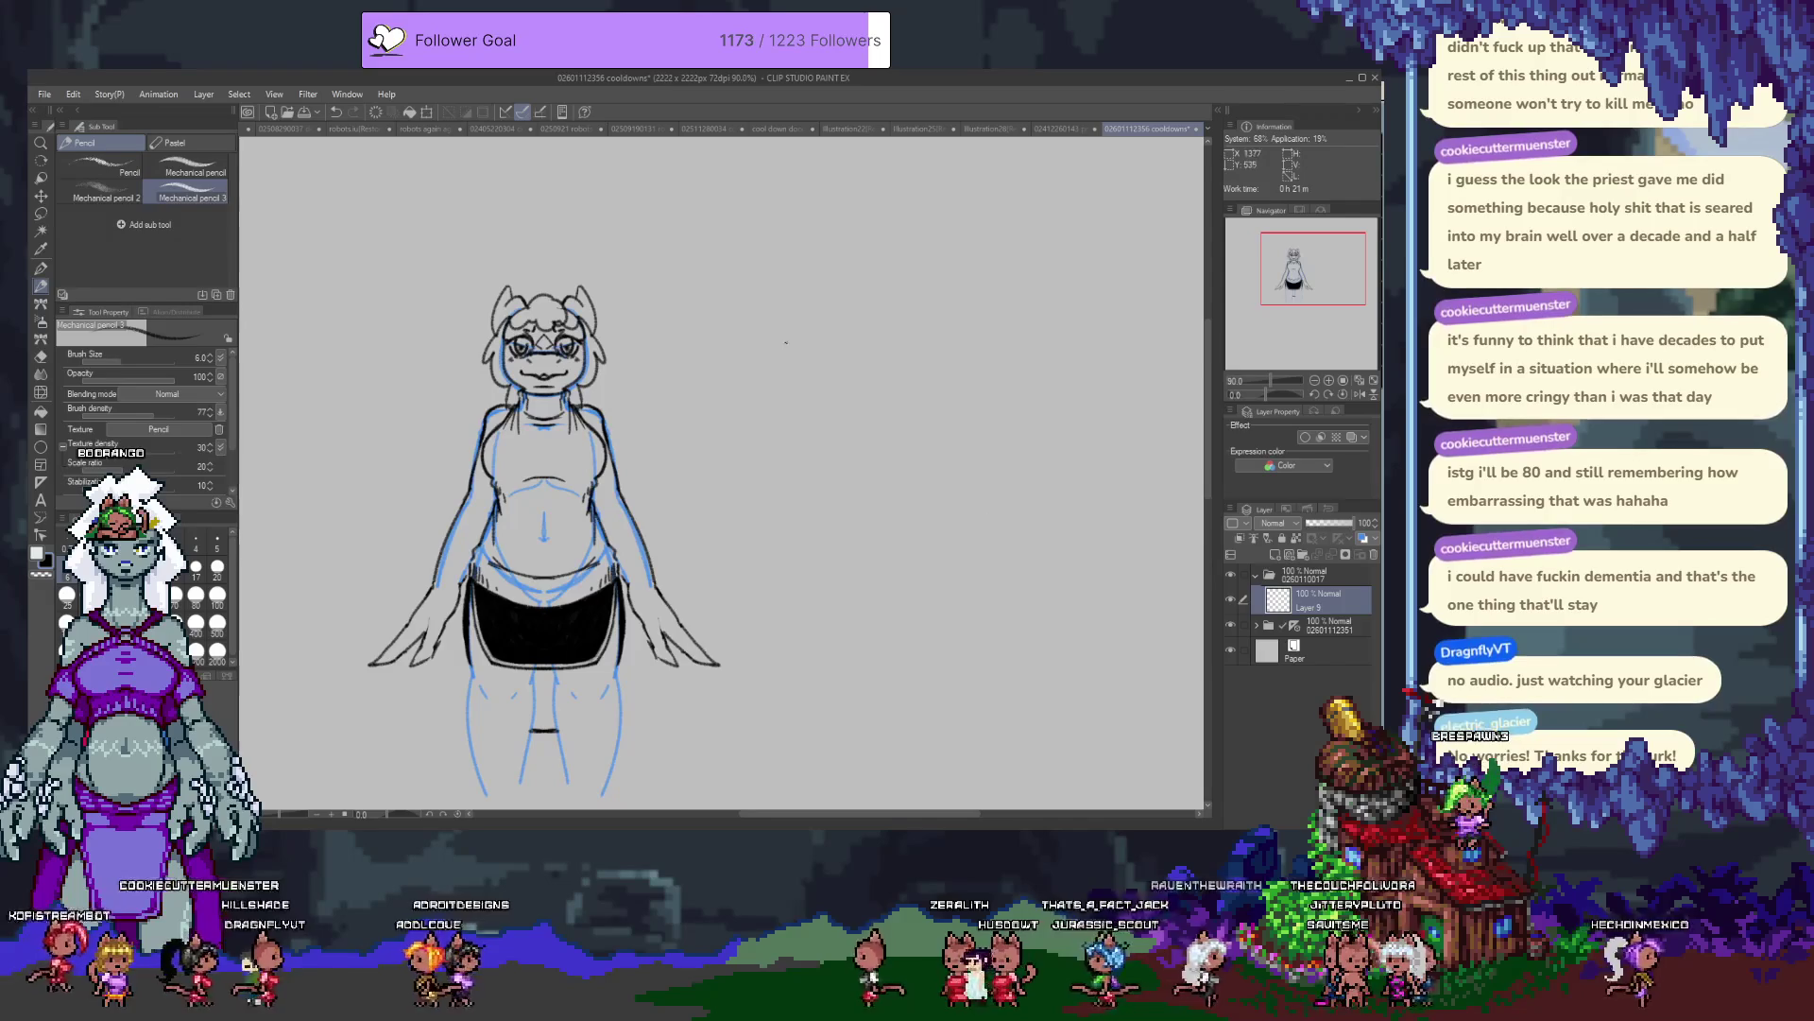
# Shift the view to the empty area and try a head circle, then undo it.
pyautogui.scroll(1, 770, 355)
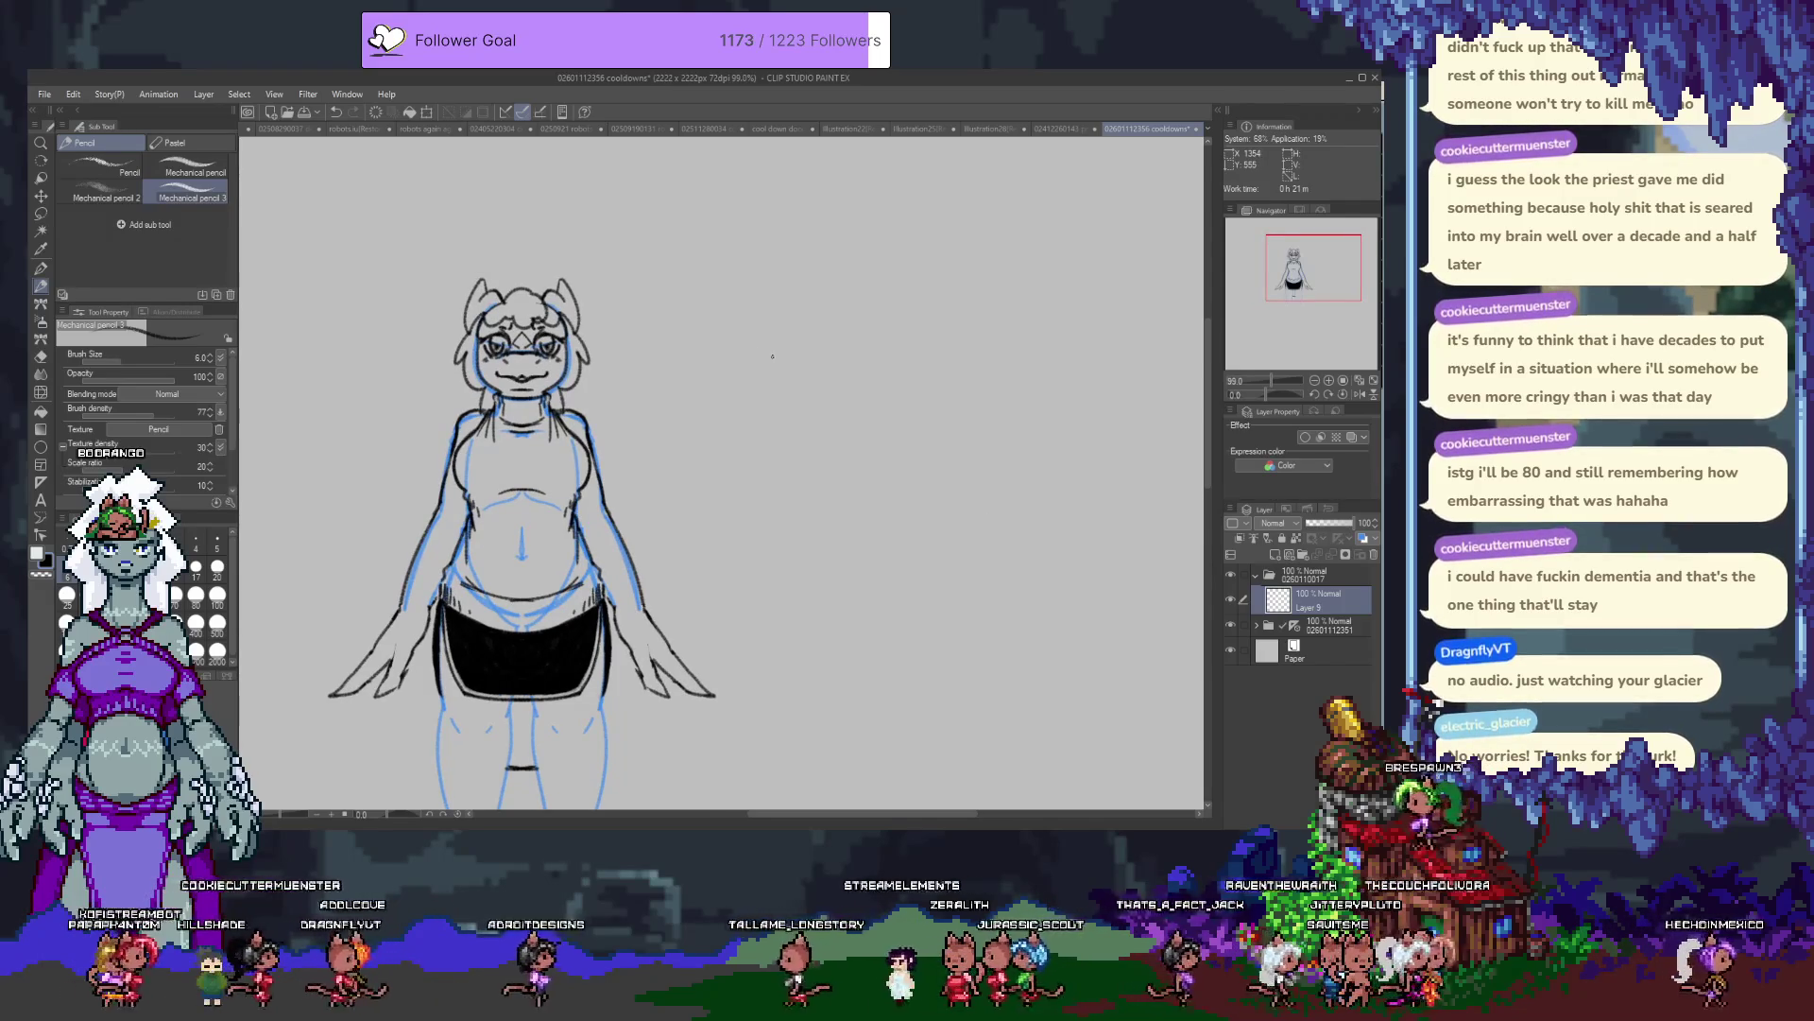
pyautogui.scroll(1, 779, 357)
pyautogui.moveTo(782, 357); pyautogui.dragTo(728, 329)
pyautogui.moveTo(782, 275)
pyautogui.mouseDown()
pyautogui.moveTo(803, 236)
pyautogui.moveTo(737, 277)
pyautogui.moveTo(770, 247)
pyautogui.mouseUp()
pyautogui.hotkey('ctrl', 'z')
pyautogui.hotkey('ctrl', 'z')
pyautogui.hotkey('ctrl', 'z')
pyautogui.hotkey('ctrl', 'z')
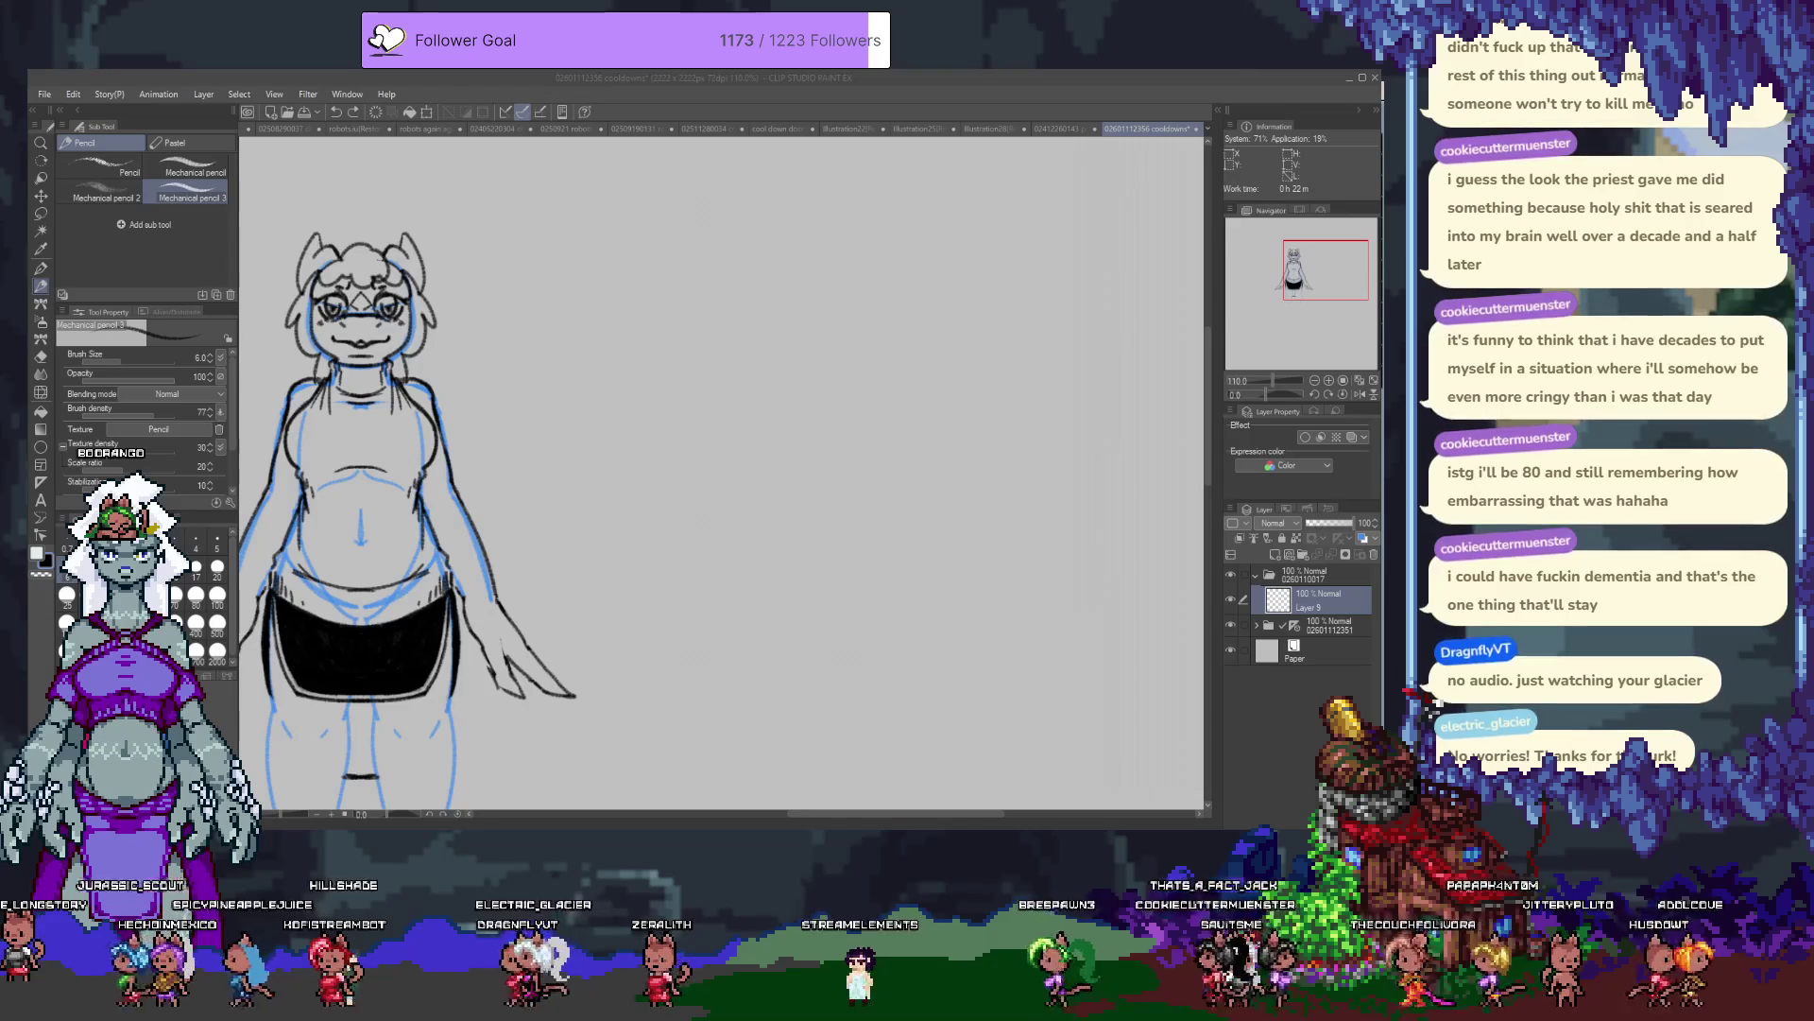
# Draw a head circle right of the character, retrying a narrower version.
pyautogui.click(849, 386)
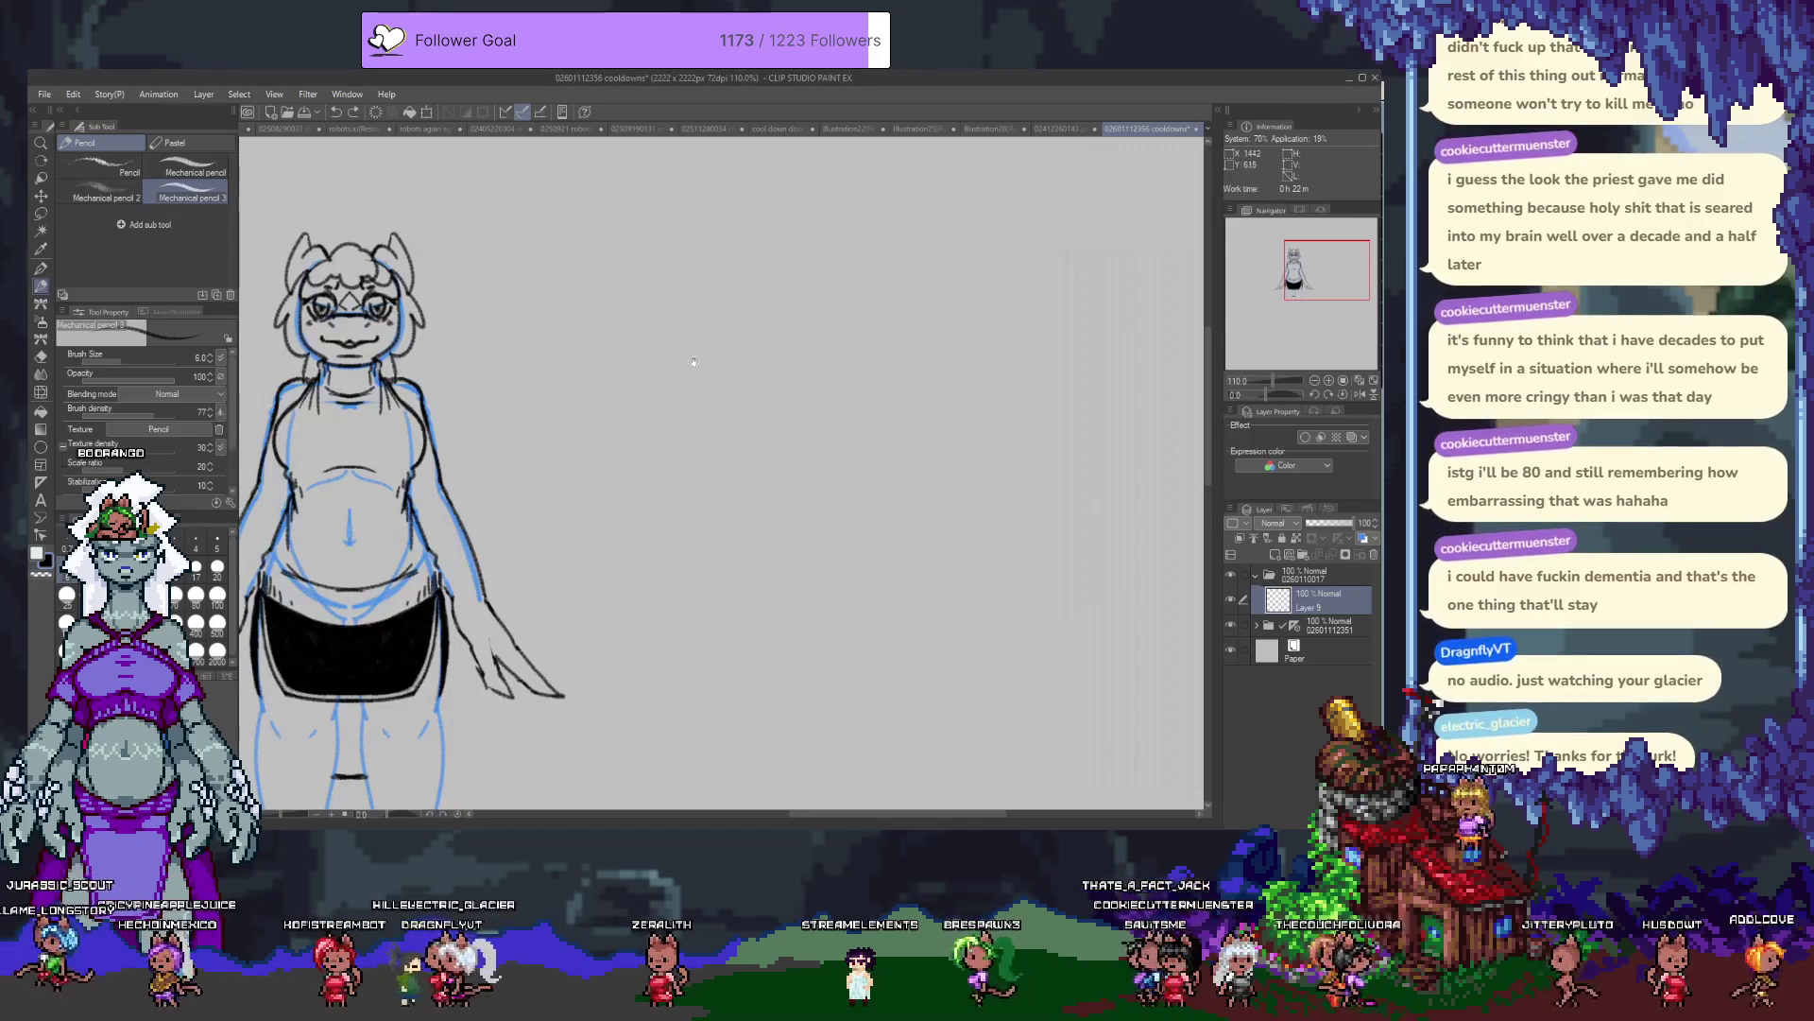
pyautogui.moveTo(728, 233); pyautogui.dragTo(720, 234)
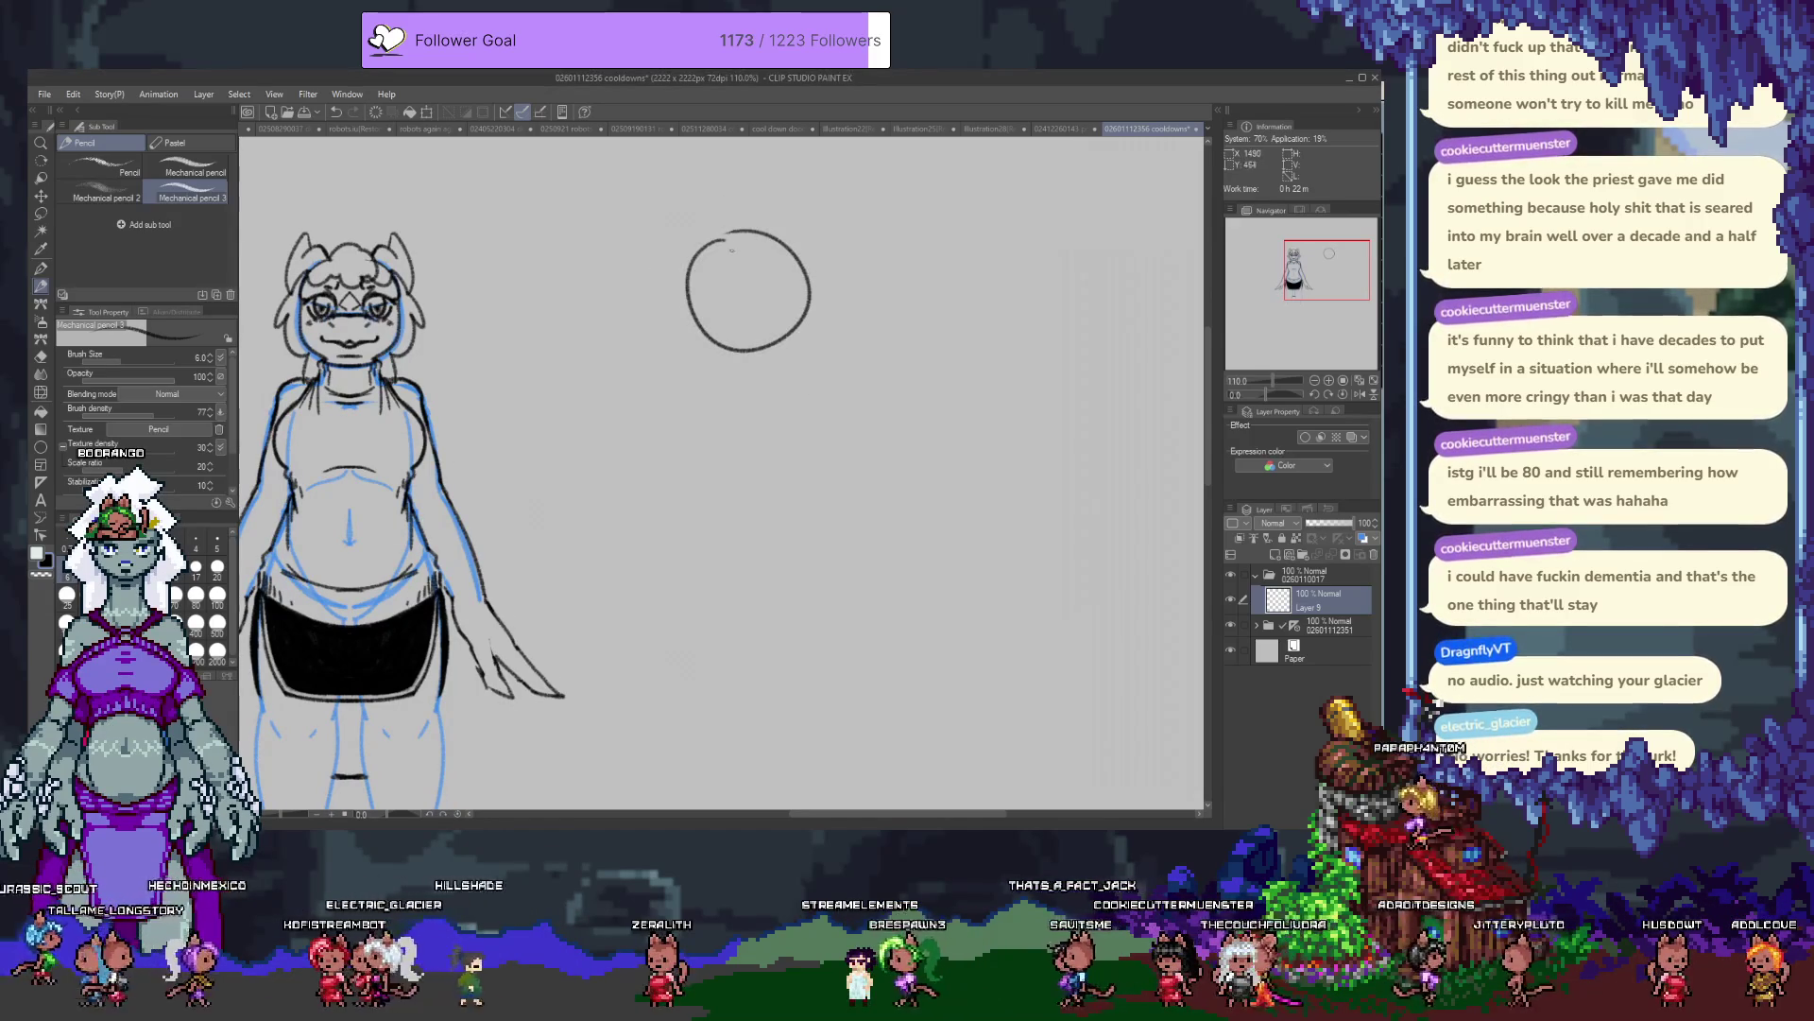
pyautogui.hotkey('ctrl', 'z')
pyautogui.moveTo(754, 232)
pyautogui.mouseDown()
pyautogui.moveTo(699, 250)
pyautogui.moveTo(724, 230)
pyautogui.mouseUp()
pyautogui.hotkey('ctrl', 'z')
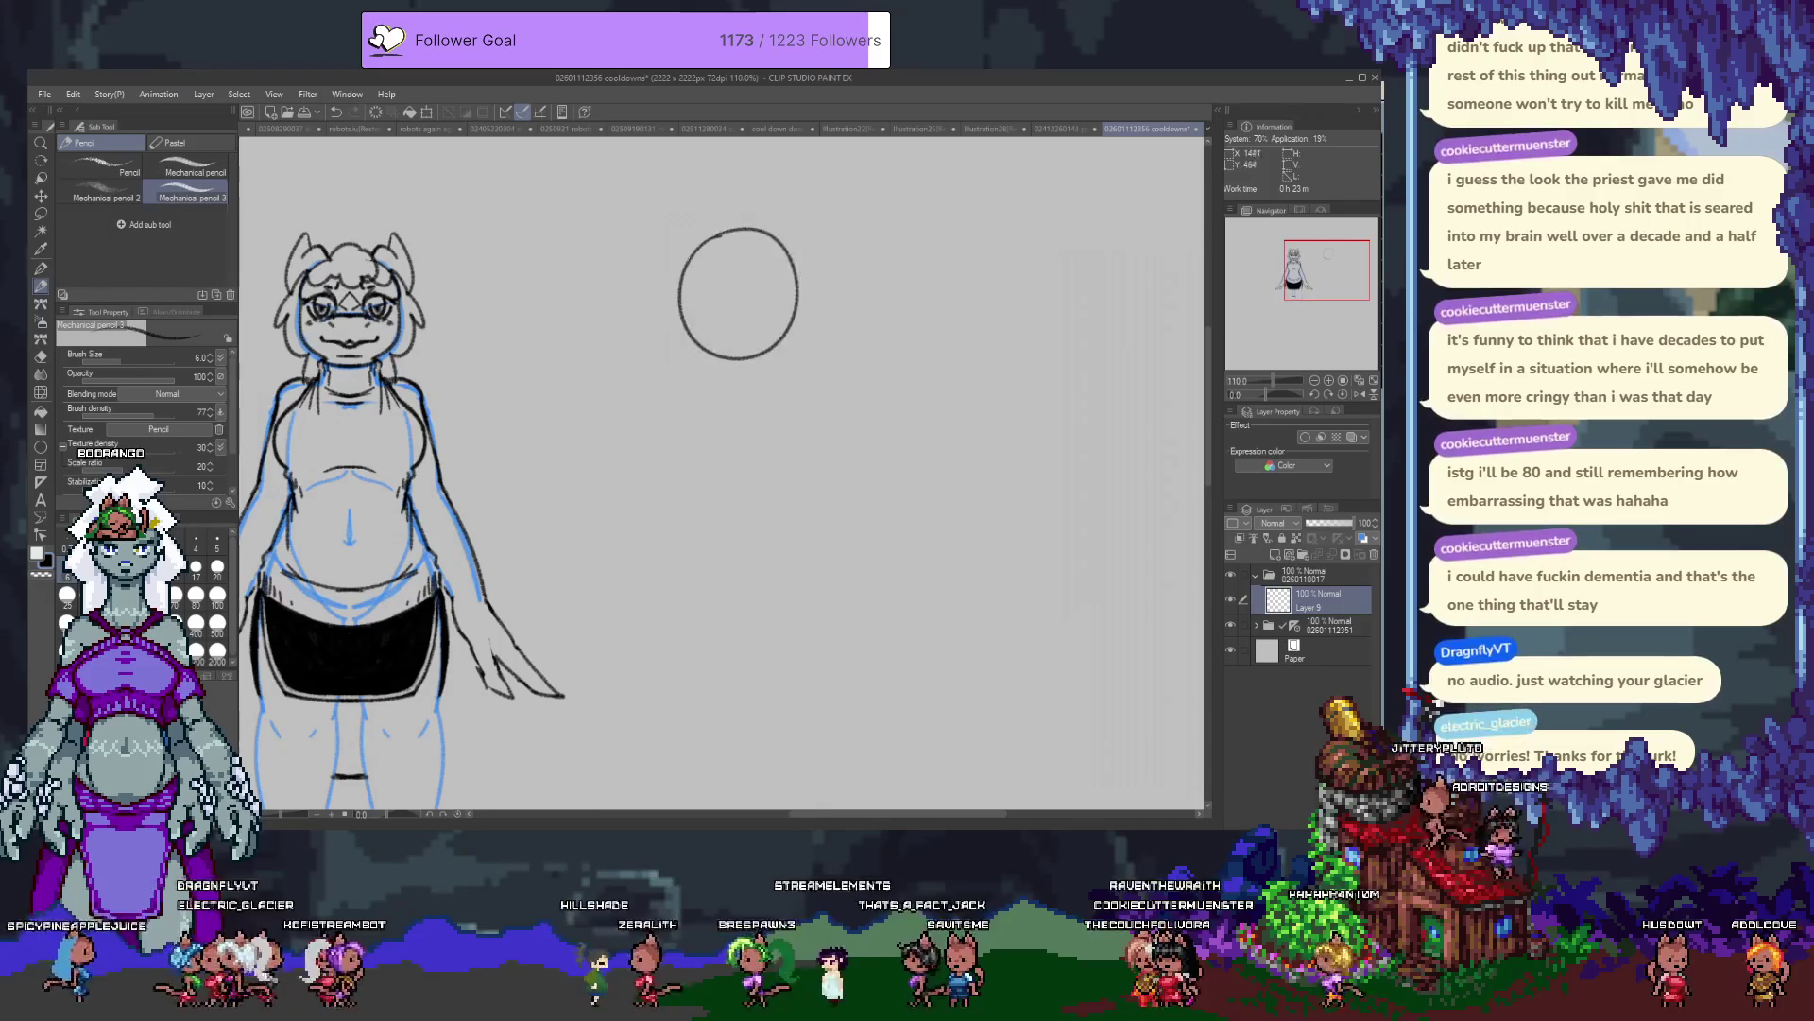
# Sketch a shoulder line and torso sides under the head, undo them, and add Layer 10.
pyautogui.moveTo(673, 363); pyautogui.dragTo(830, 379)
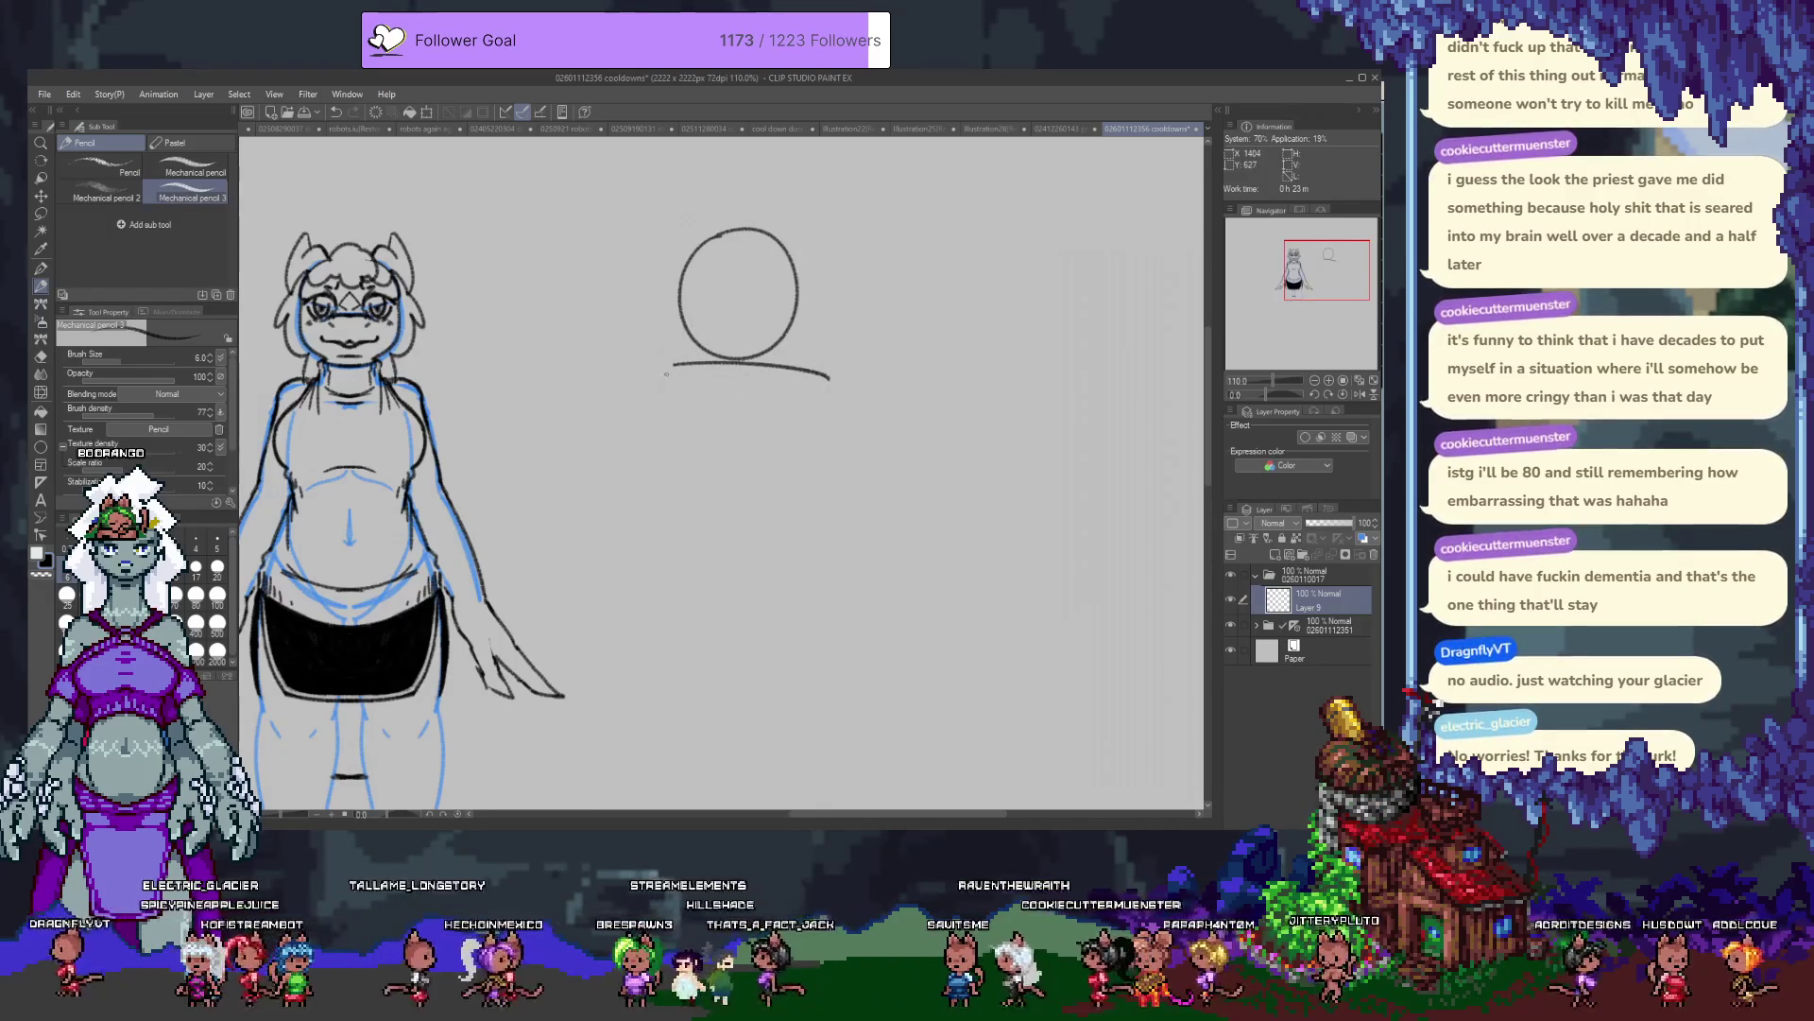
pyautogui.moveTo(659, 500); pyautogui.dragTo(670, 365)
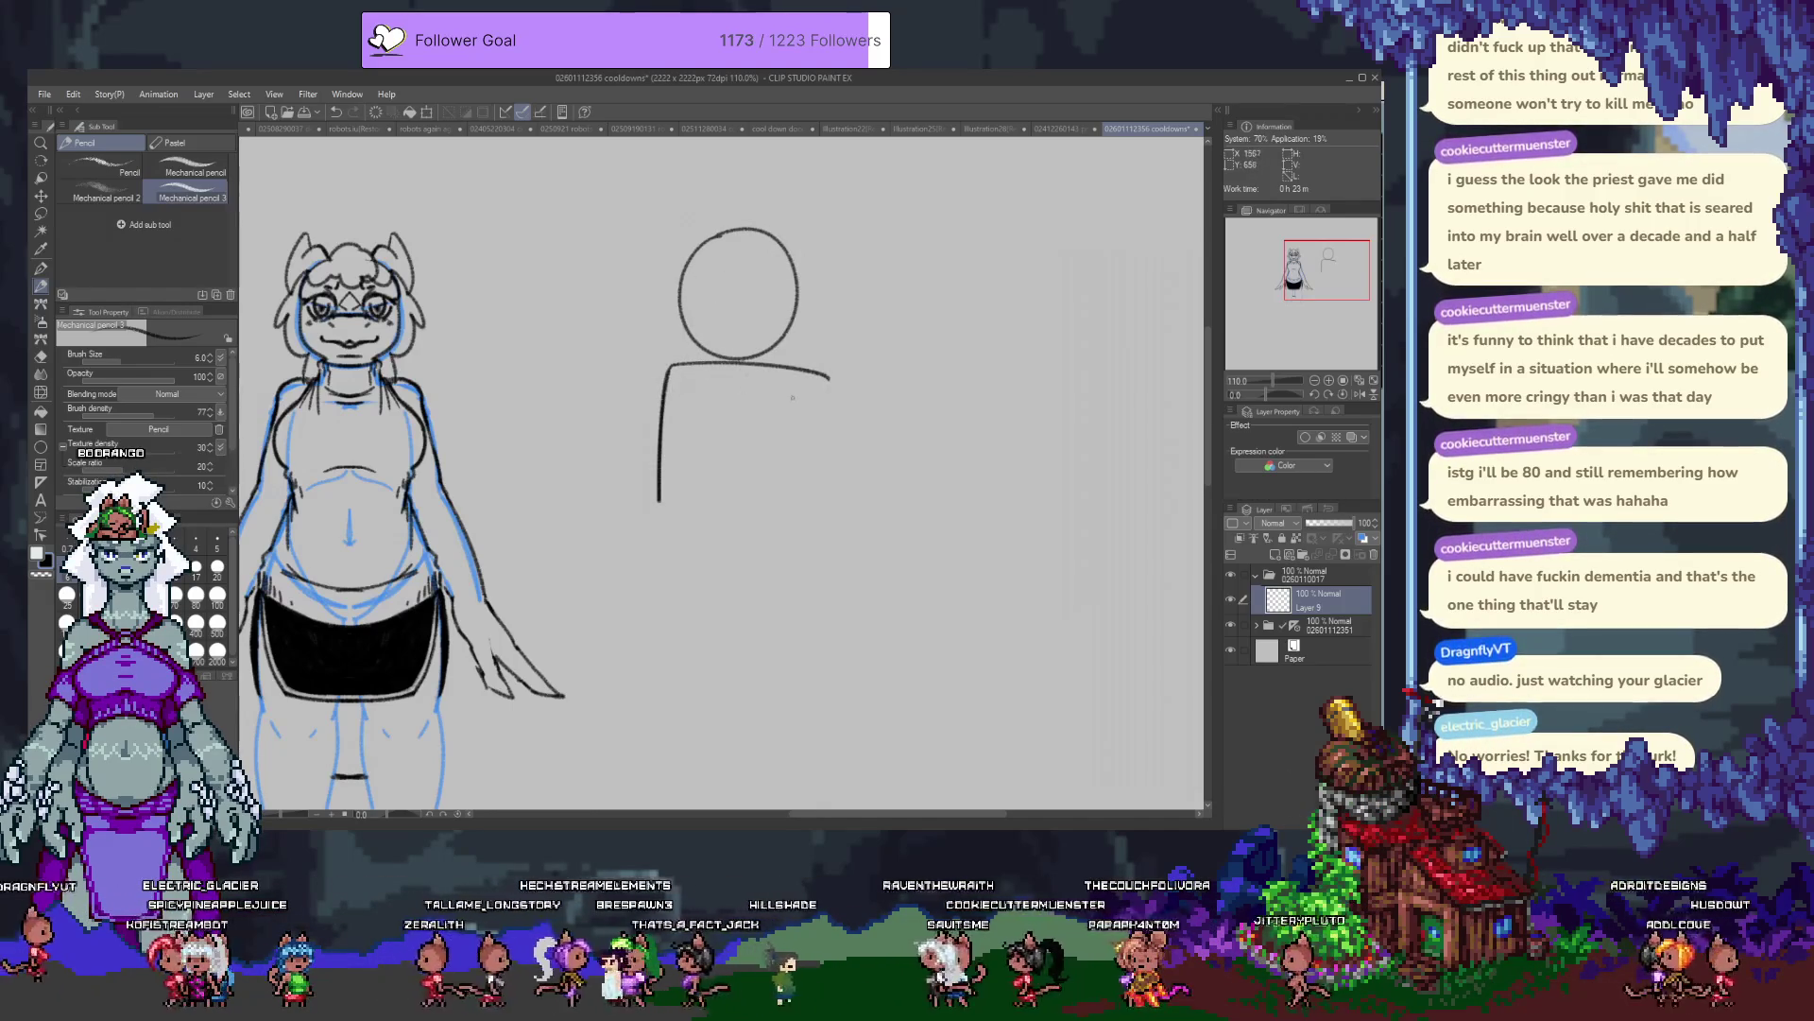
pyautogui.moveTo(830, 380); pyautogui.dragTo(773, 486)
pyautogui.hotkey('ctrl', 'z')
pyautogui.moveTo(829, 379); pyautogui.dragTo(773, 486)
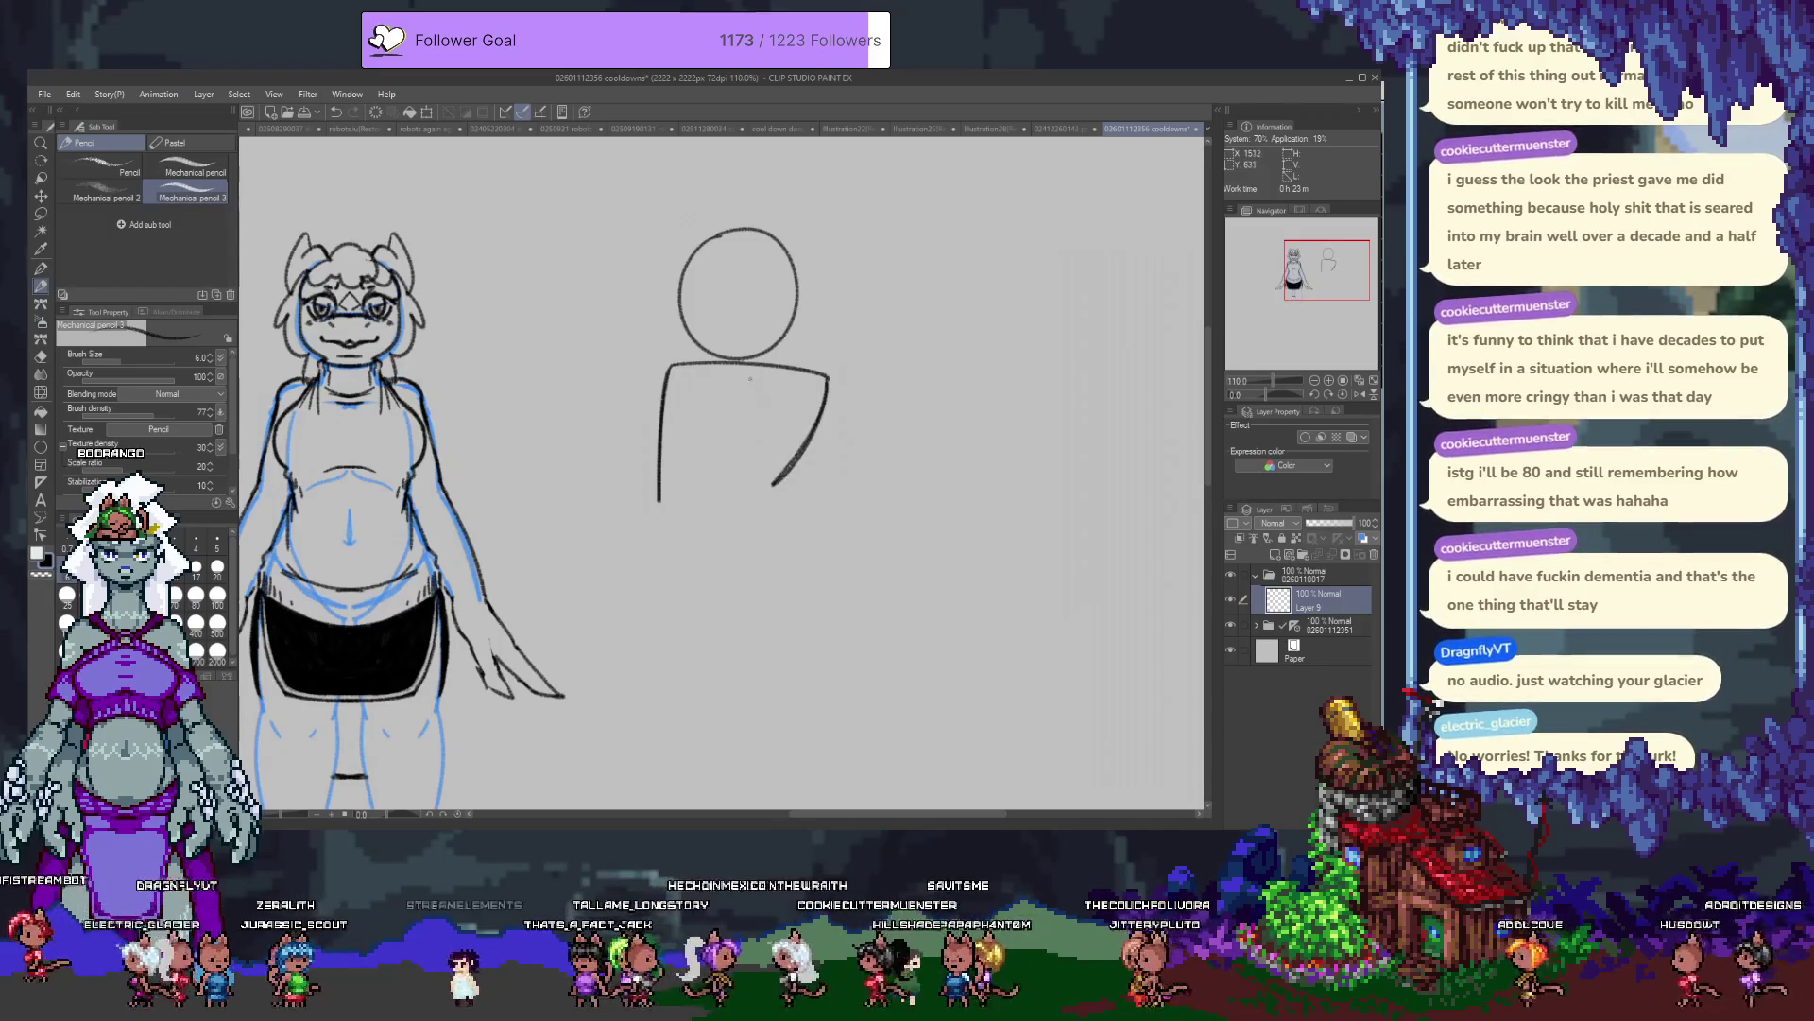
pyautogui.moveTo(667, 370)
pyautogui.mouseDown()
pyautogui.moveTo(648, 473)
pyautogui.moveTo(660, 418)
pyautogui.mouseUp()
pyautogui.press('e')
pyautogui.hotkey('ctrl', 'z')
pyautogui.hotkey('ctrl', 'z')
pyautogui.hotkey('ctrl', 'z')
pyautogui.hotkey('ctrl', 'z')
pyautogui.hotkey('ctrl', 'z')
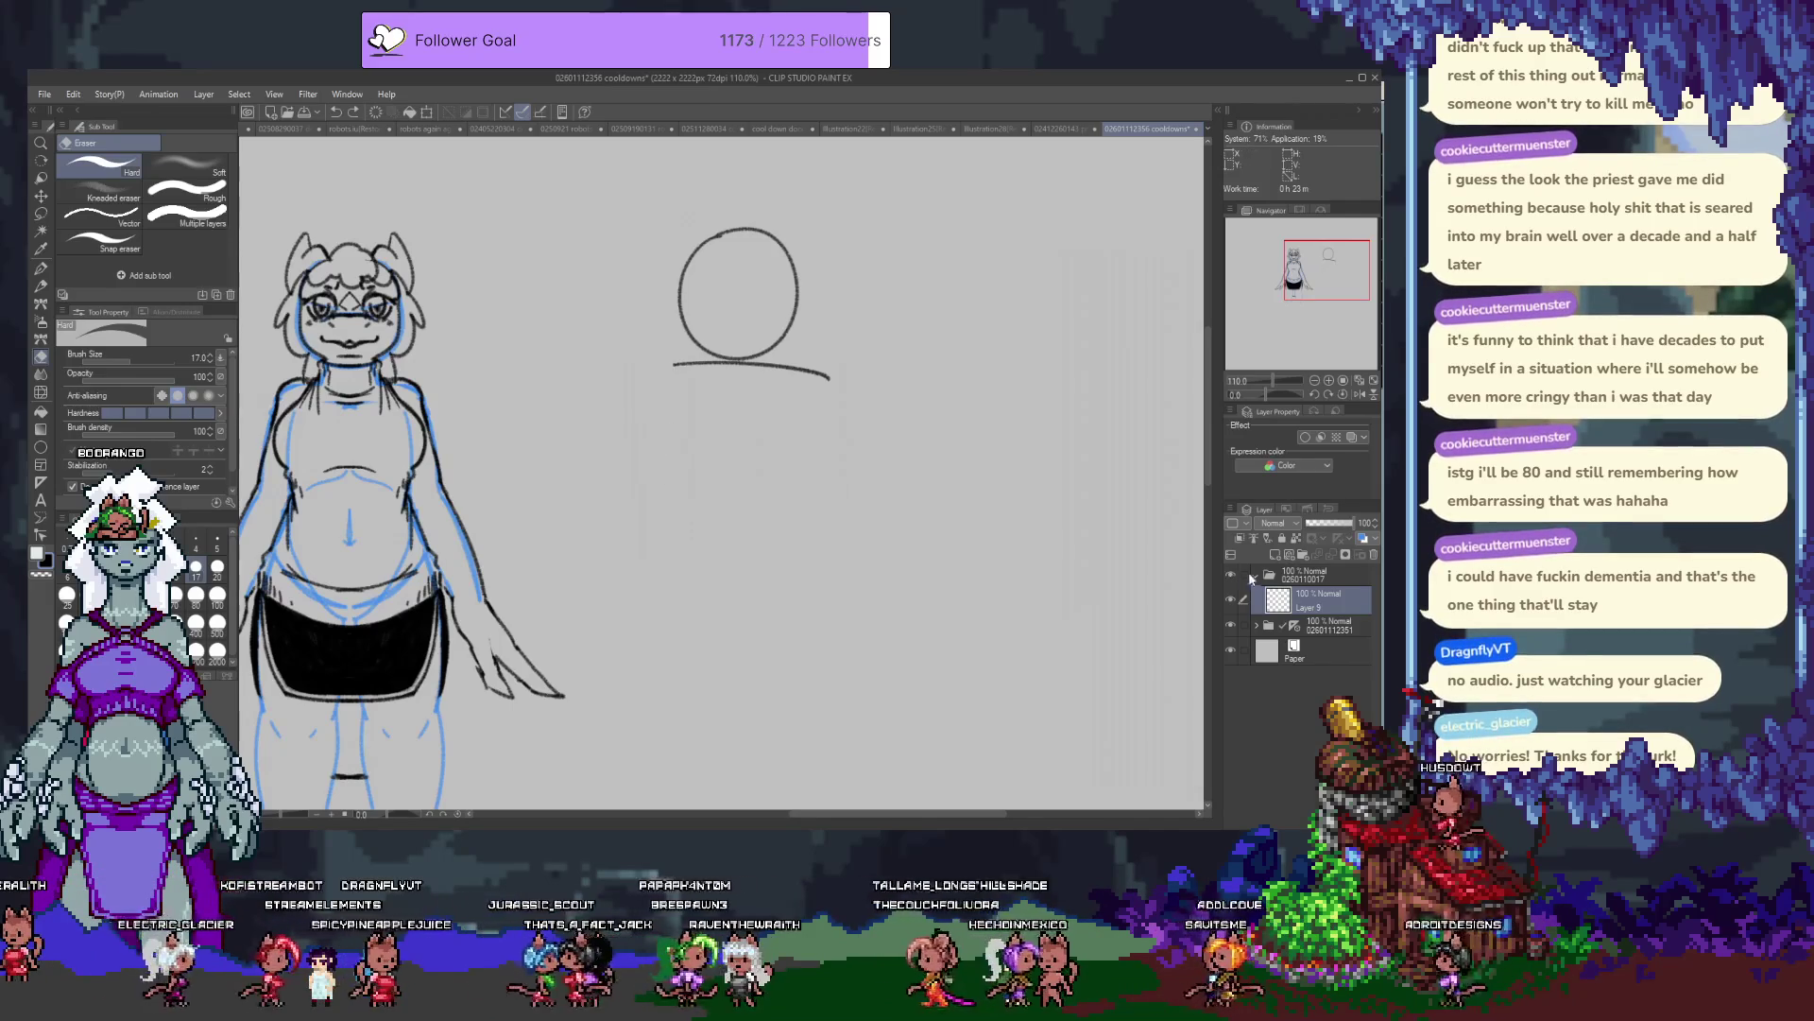
pyautogui.click(1276, 555)
# Draw the shoulder line and left torso side under the head circle, retrying until it fits.
pyautogui.press('p')
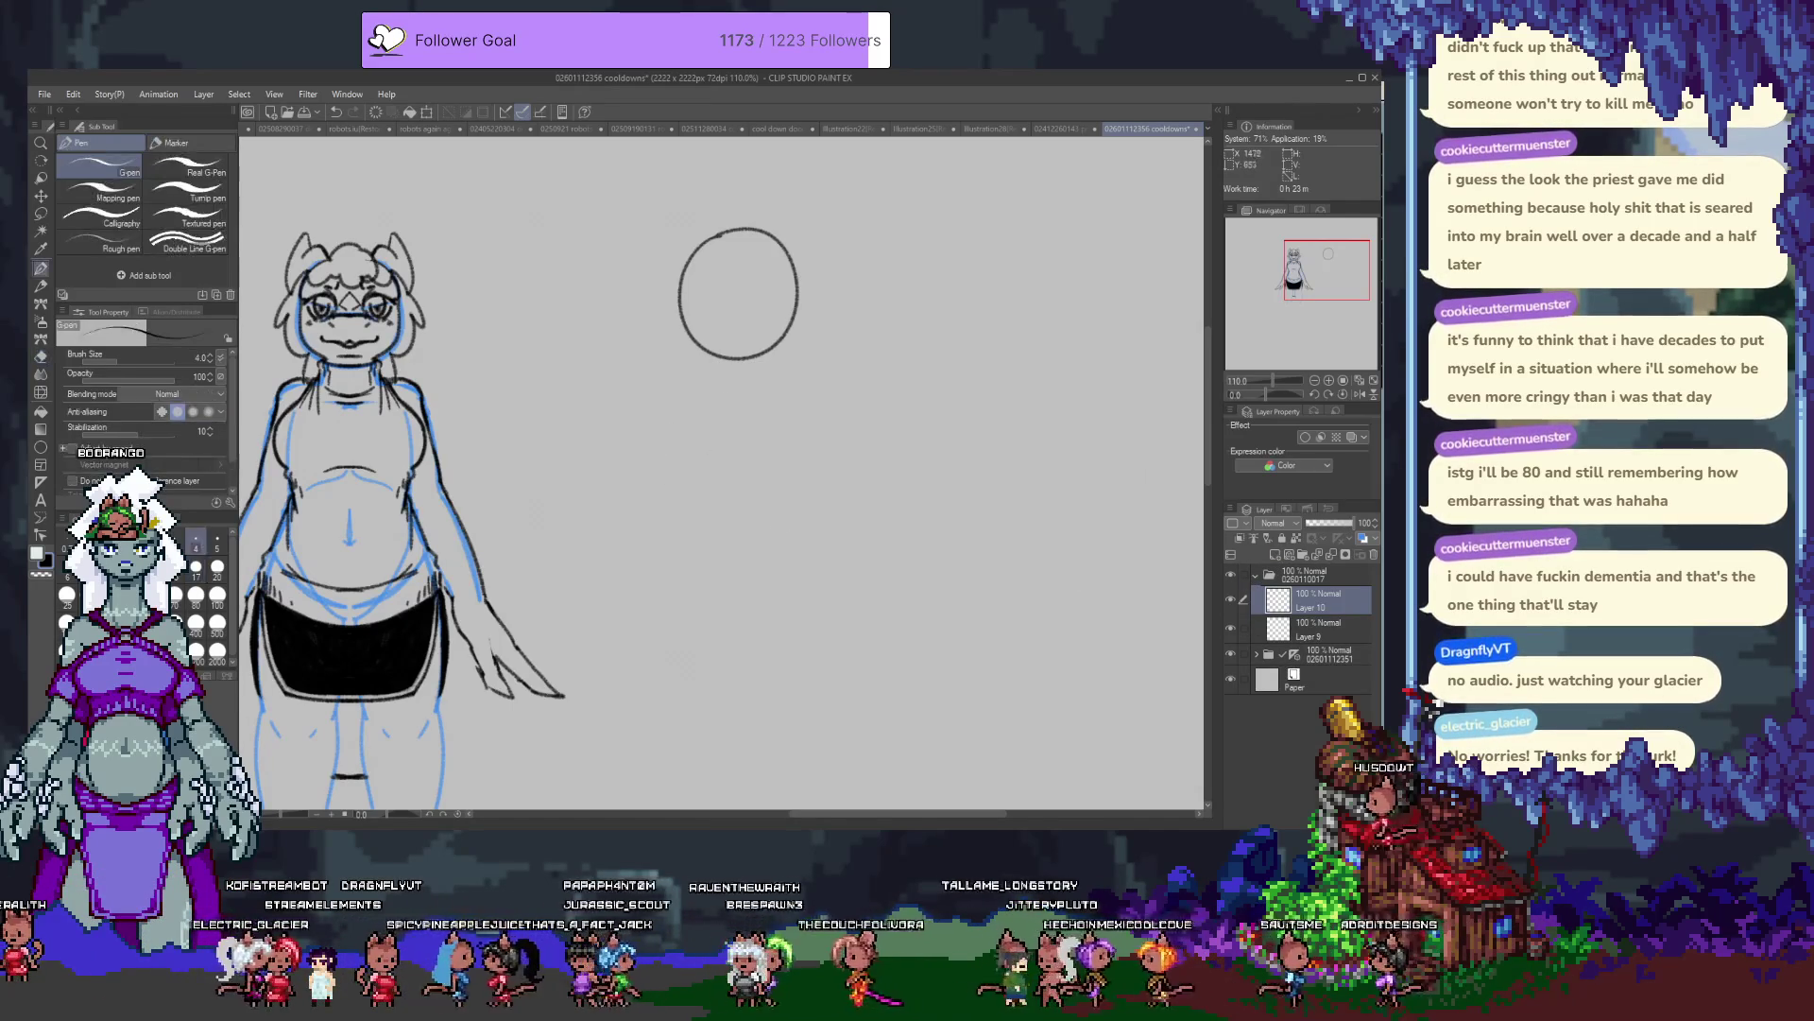
pyautogui.moveTo(810, 393); pyautogui.dragTo(664, 375)
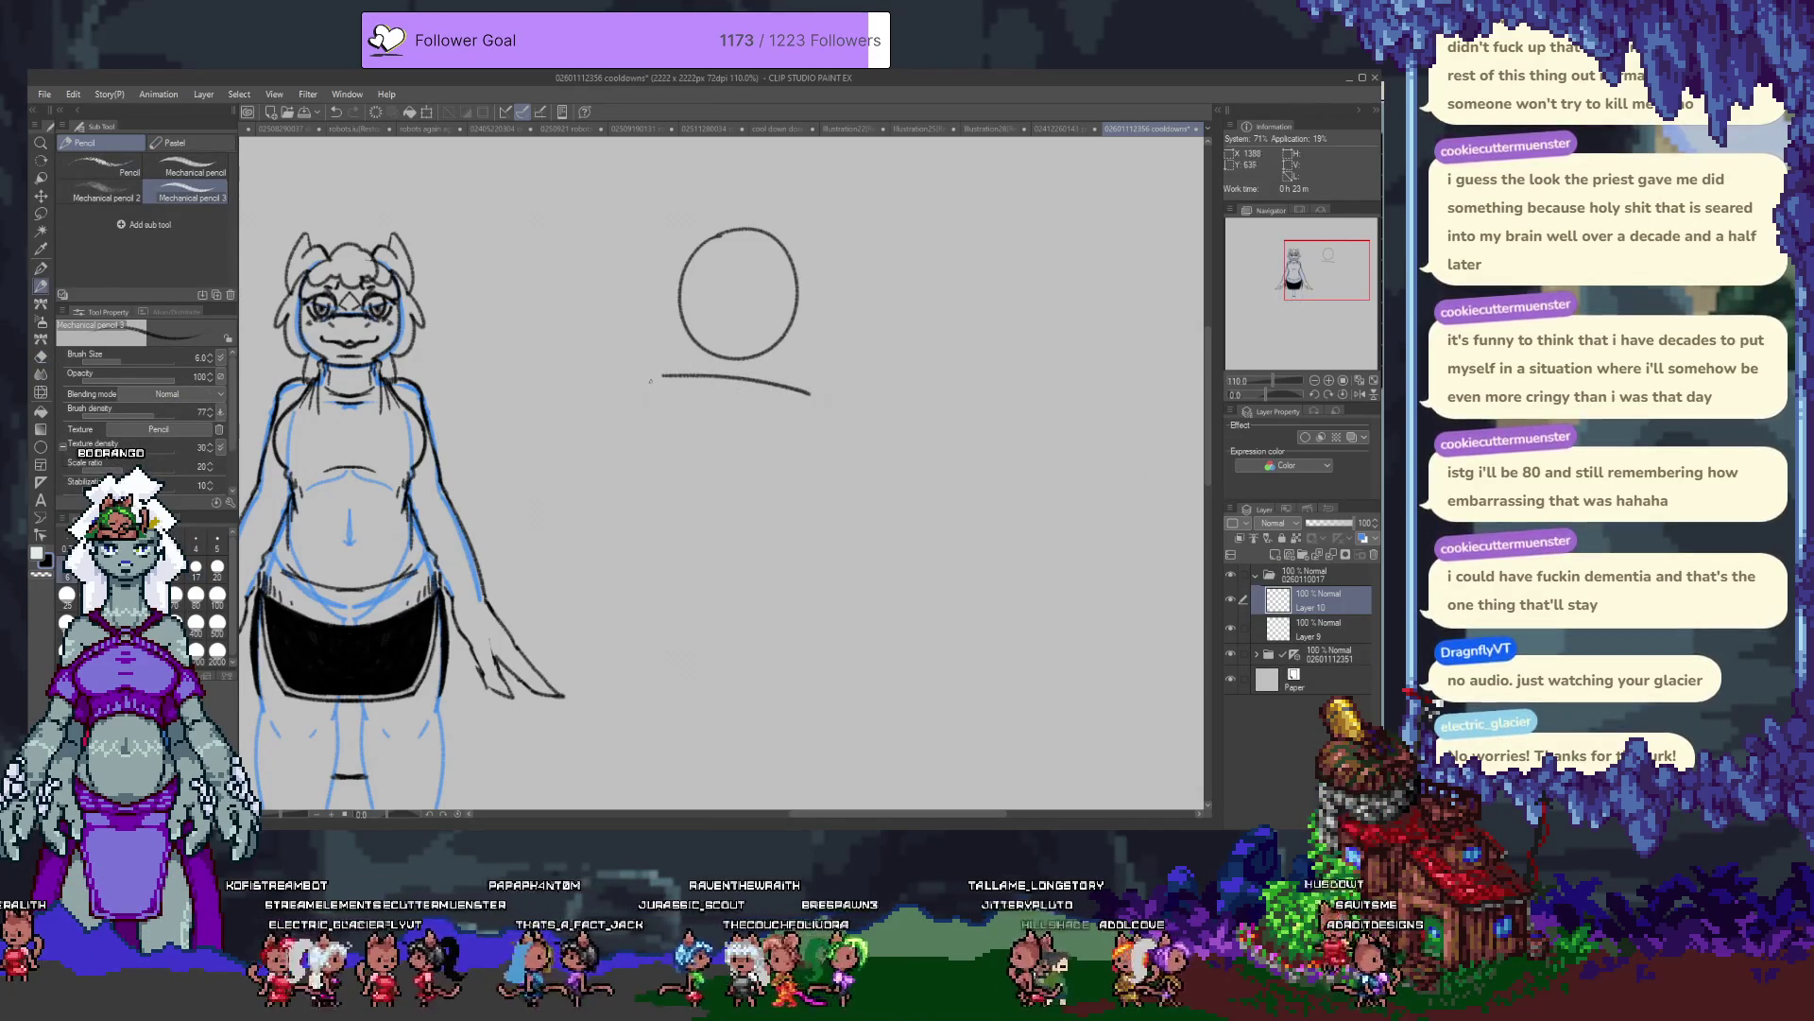
pyautogui.moveTo(648, 437); pyautogui.dragTo(646, 472)
pyautogui.hotkey('ctrl', 'z')
pyautogui.hotkey('ctrl', 'z')
pyautogui.hotkey('ctrl', 'y')
pyautogui.hotkey('ctrl', 'z')
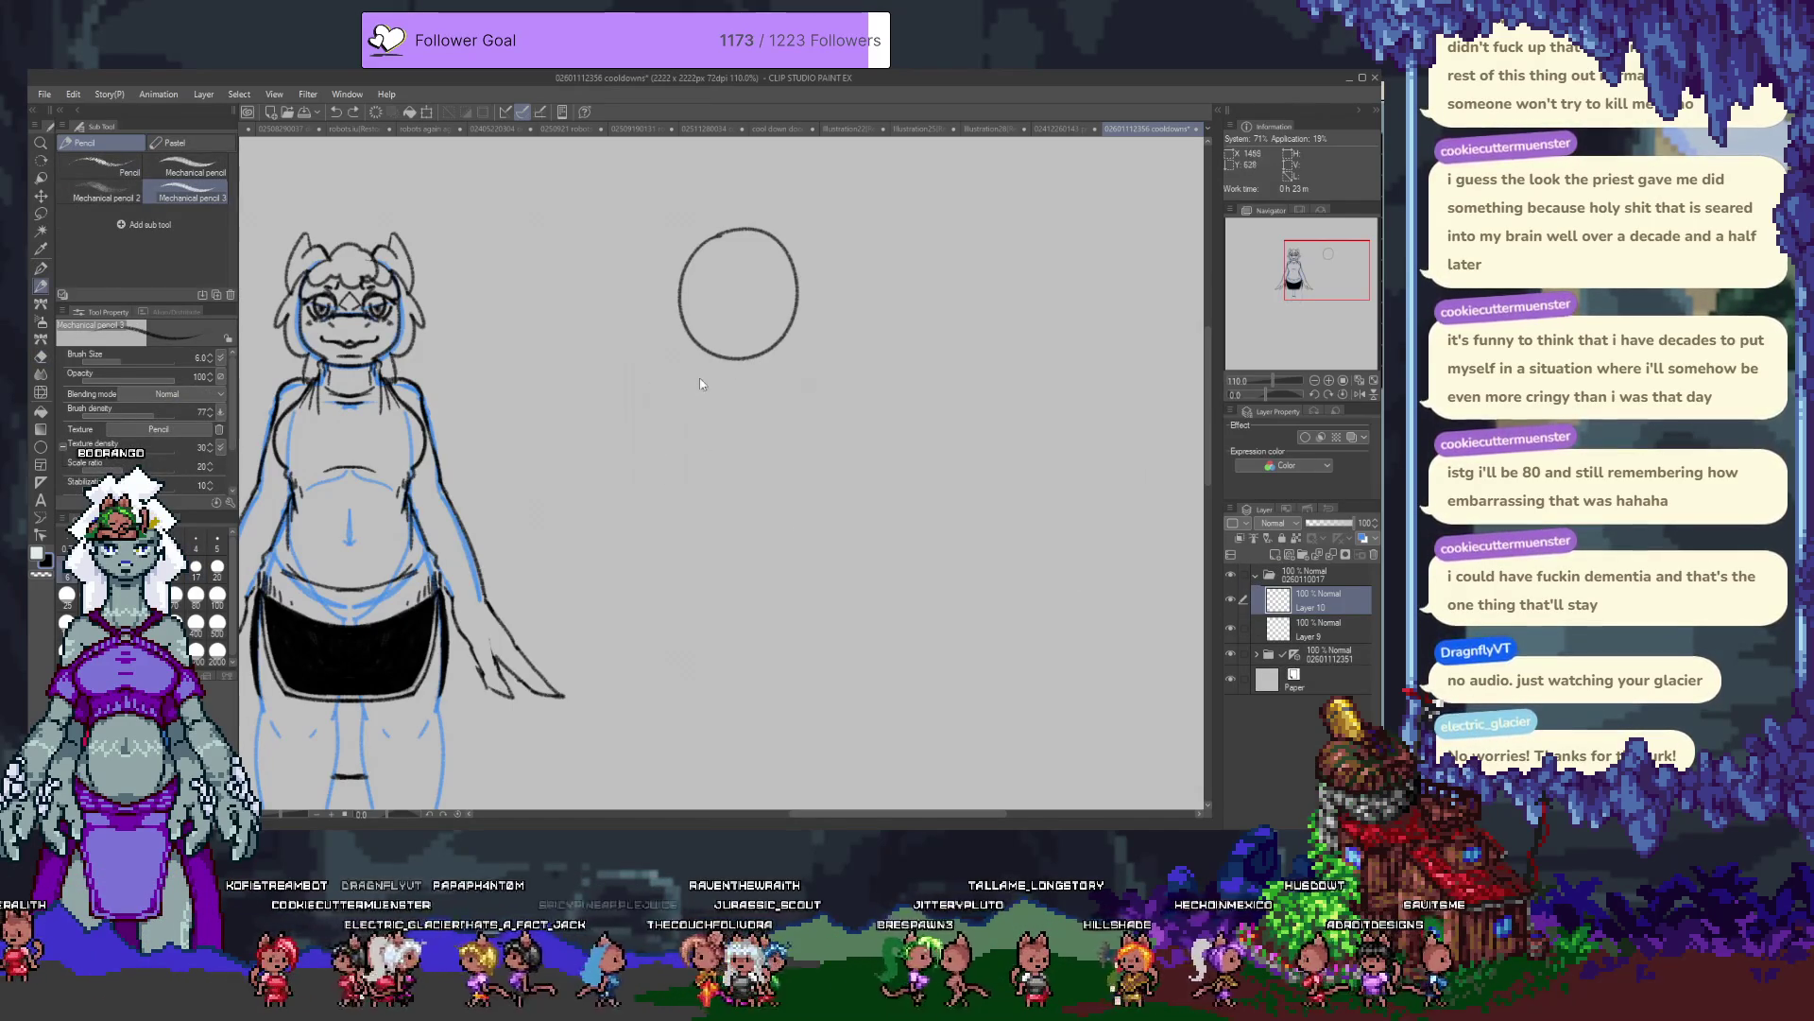
pyautogui.hotkey('ctrl', 'z')
pyautogui.moveTo(838, 385)
pyautogui.mouseDown()
pyautogui.moveTo(673, 366)
pyautogui.moveTo(658, 488)
pyautogui.mouseUp()
pyautogui.hotkey('ctrl', 'z')
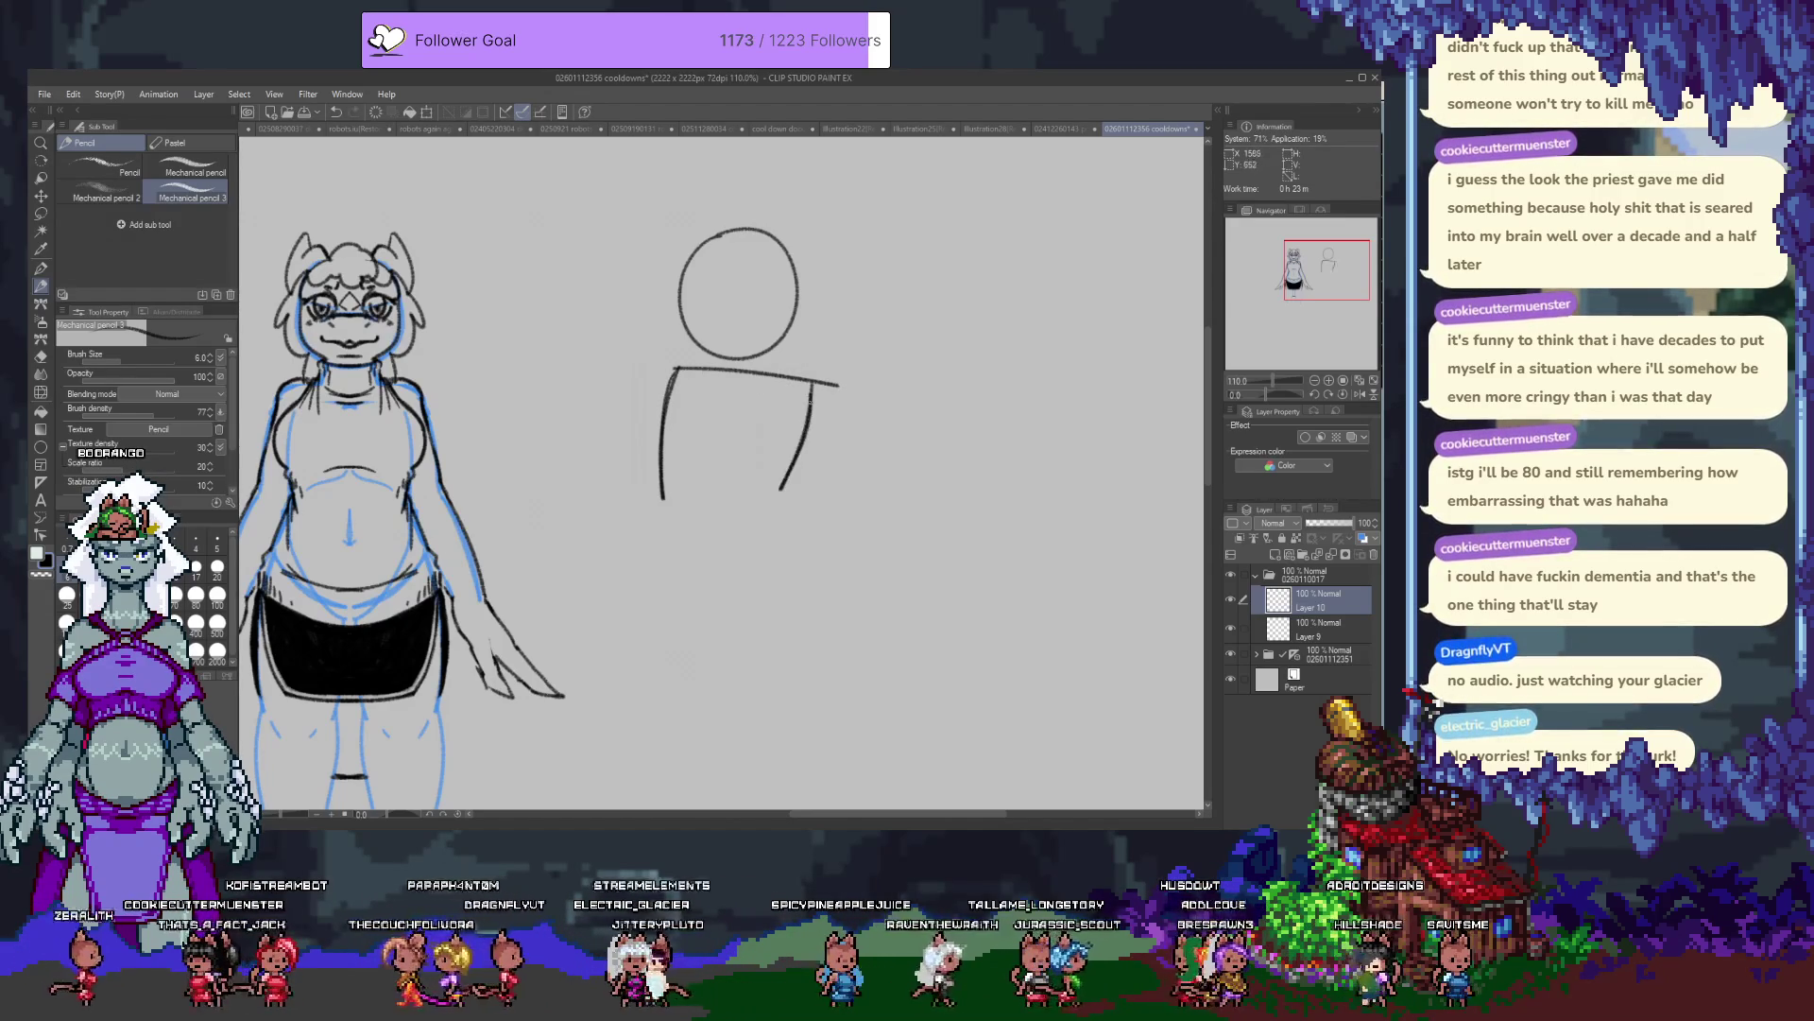
# Hook the right torso line, trim the left line's tip, and extend the right side into the hip.
pyautogui.press('e')
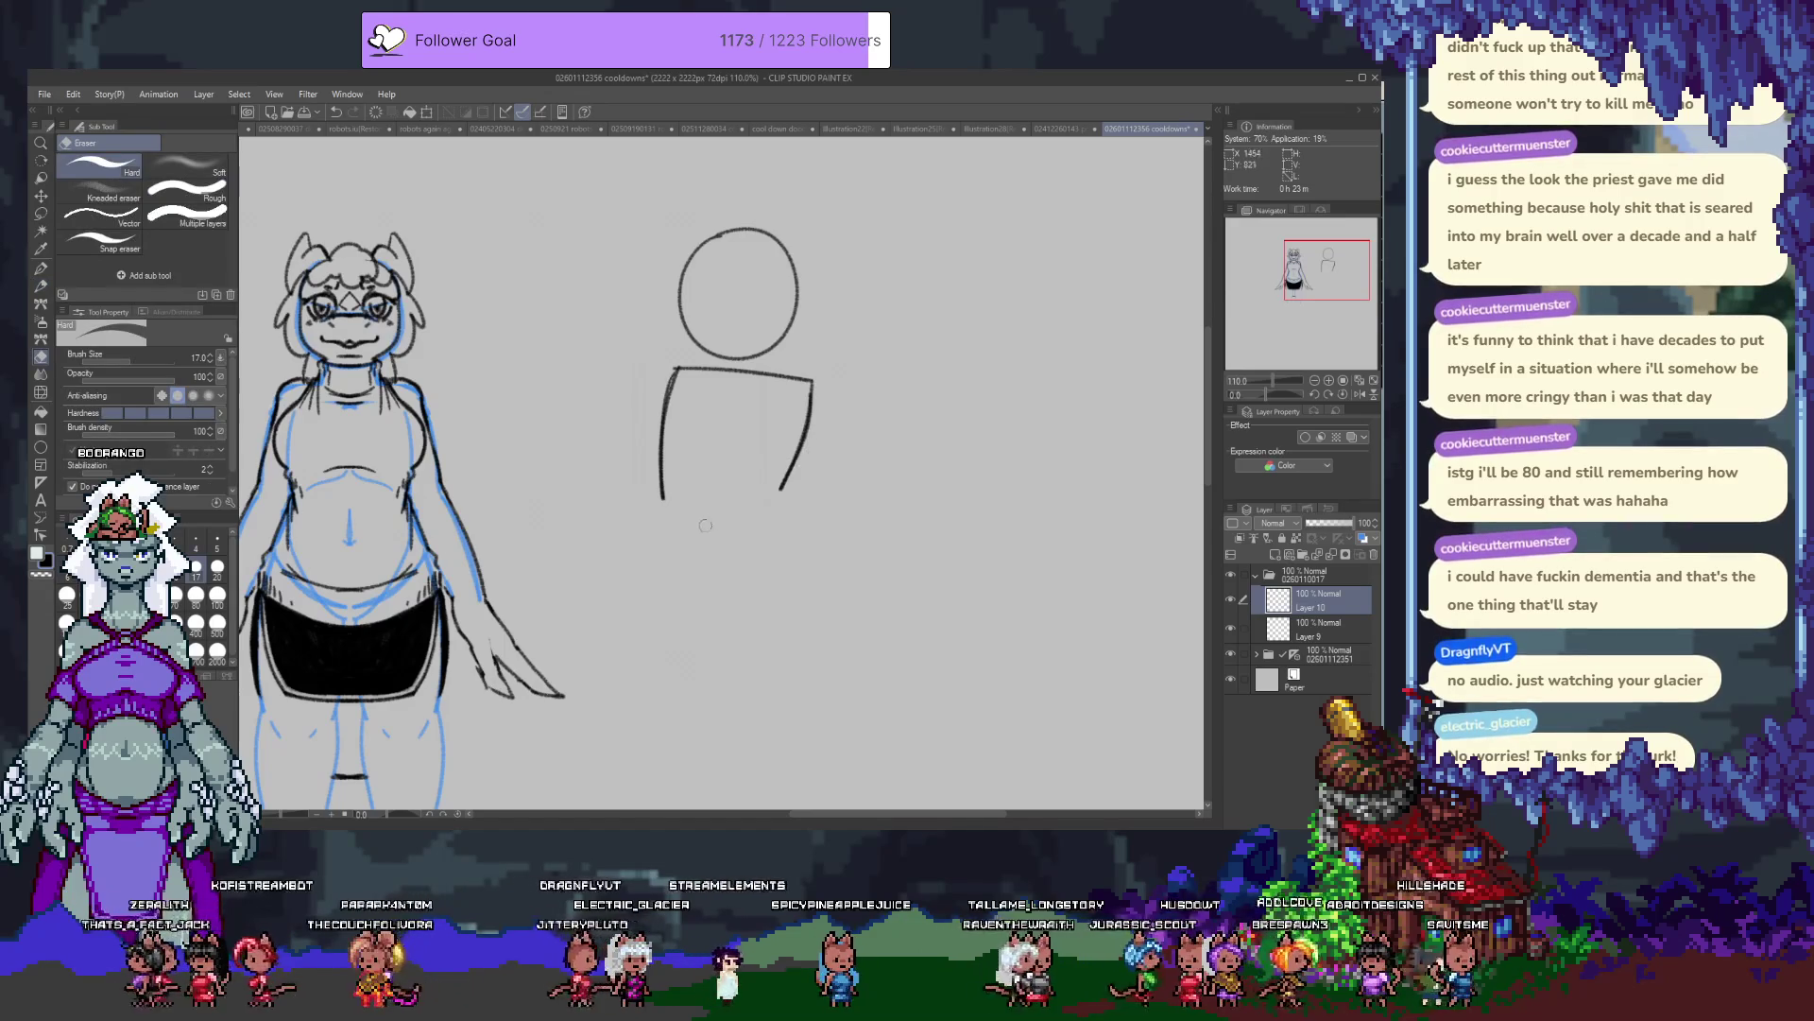
pyautogui.press('p')
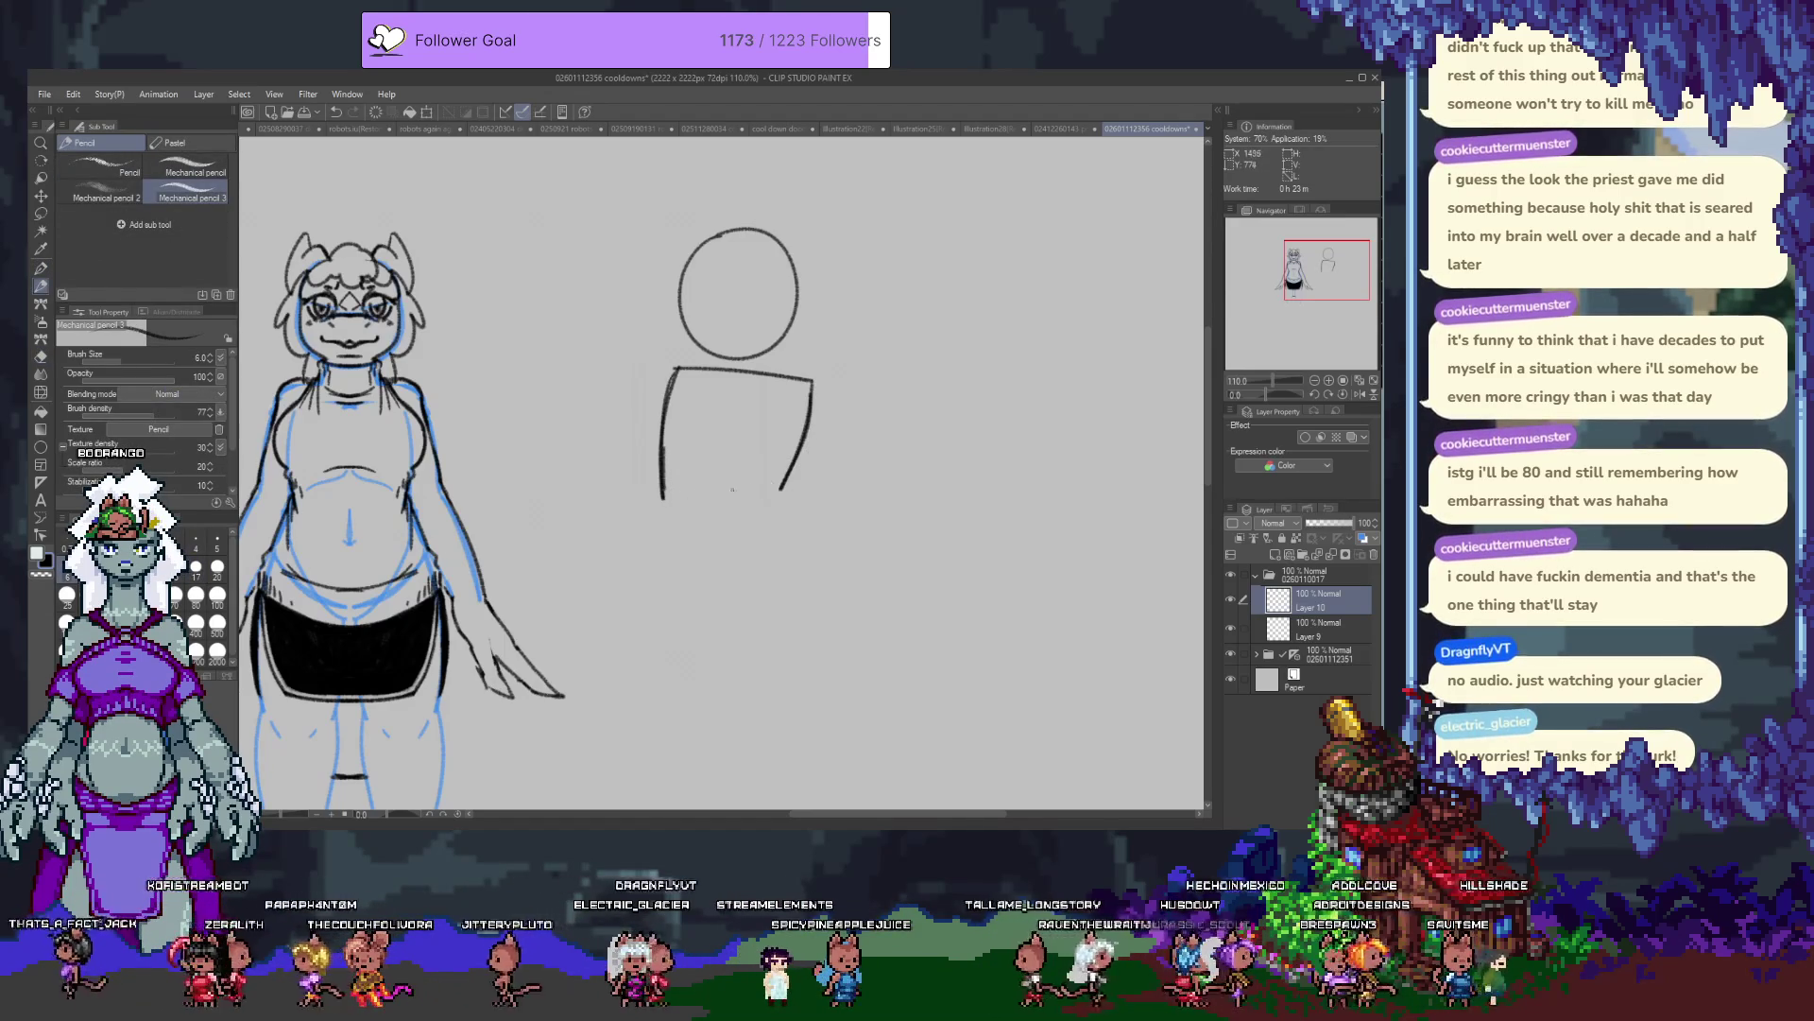
pyautogui.moveTo(779, 489); pyautogui.dragTo(787, 503)
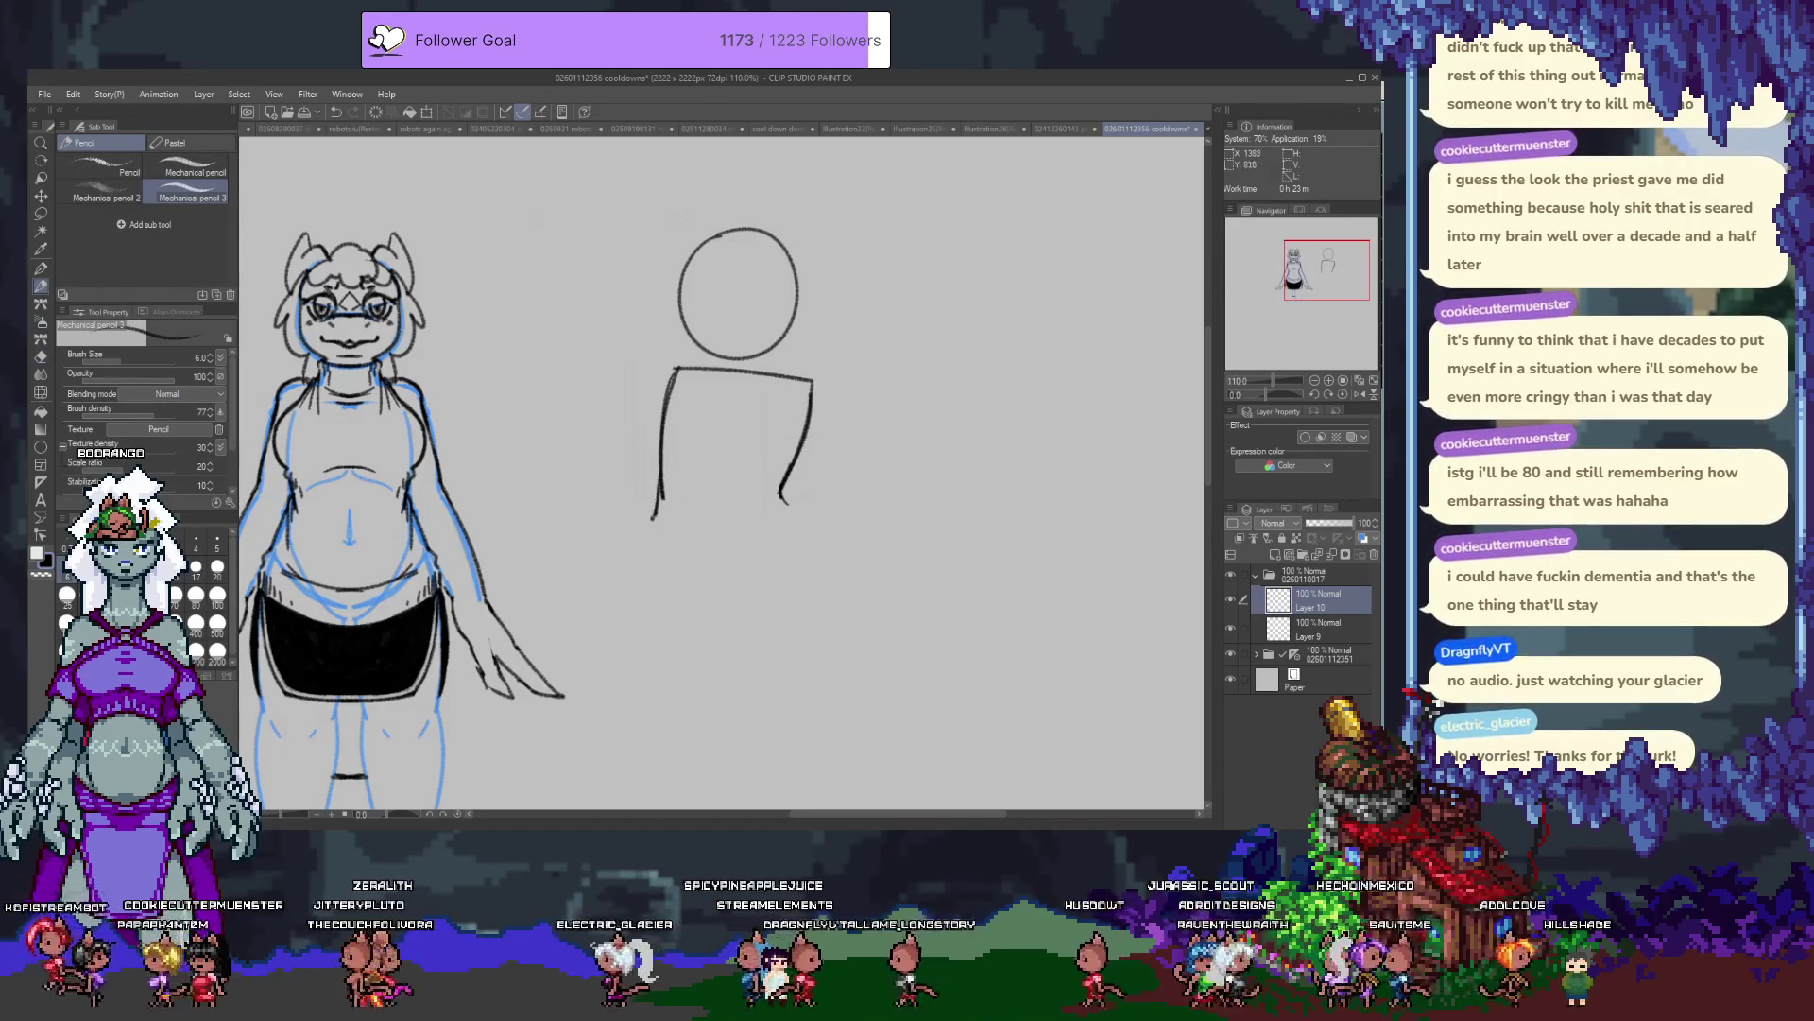
pyautogui.press('e')
pyautogui.moveTo(663, 499); pyautogui.dragTo(659, 517)
pyautogui.press('p')
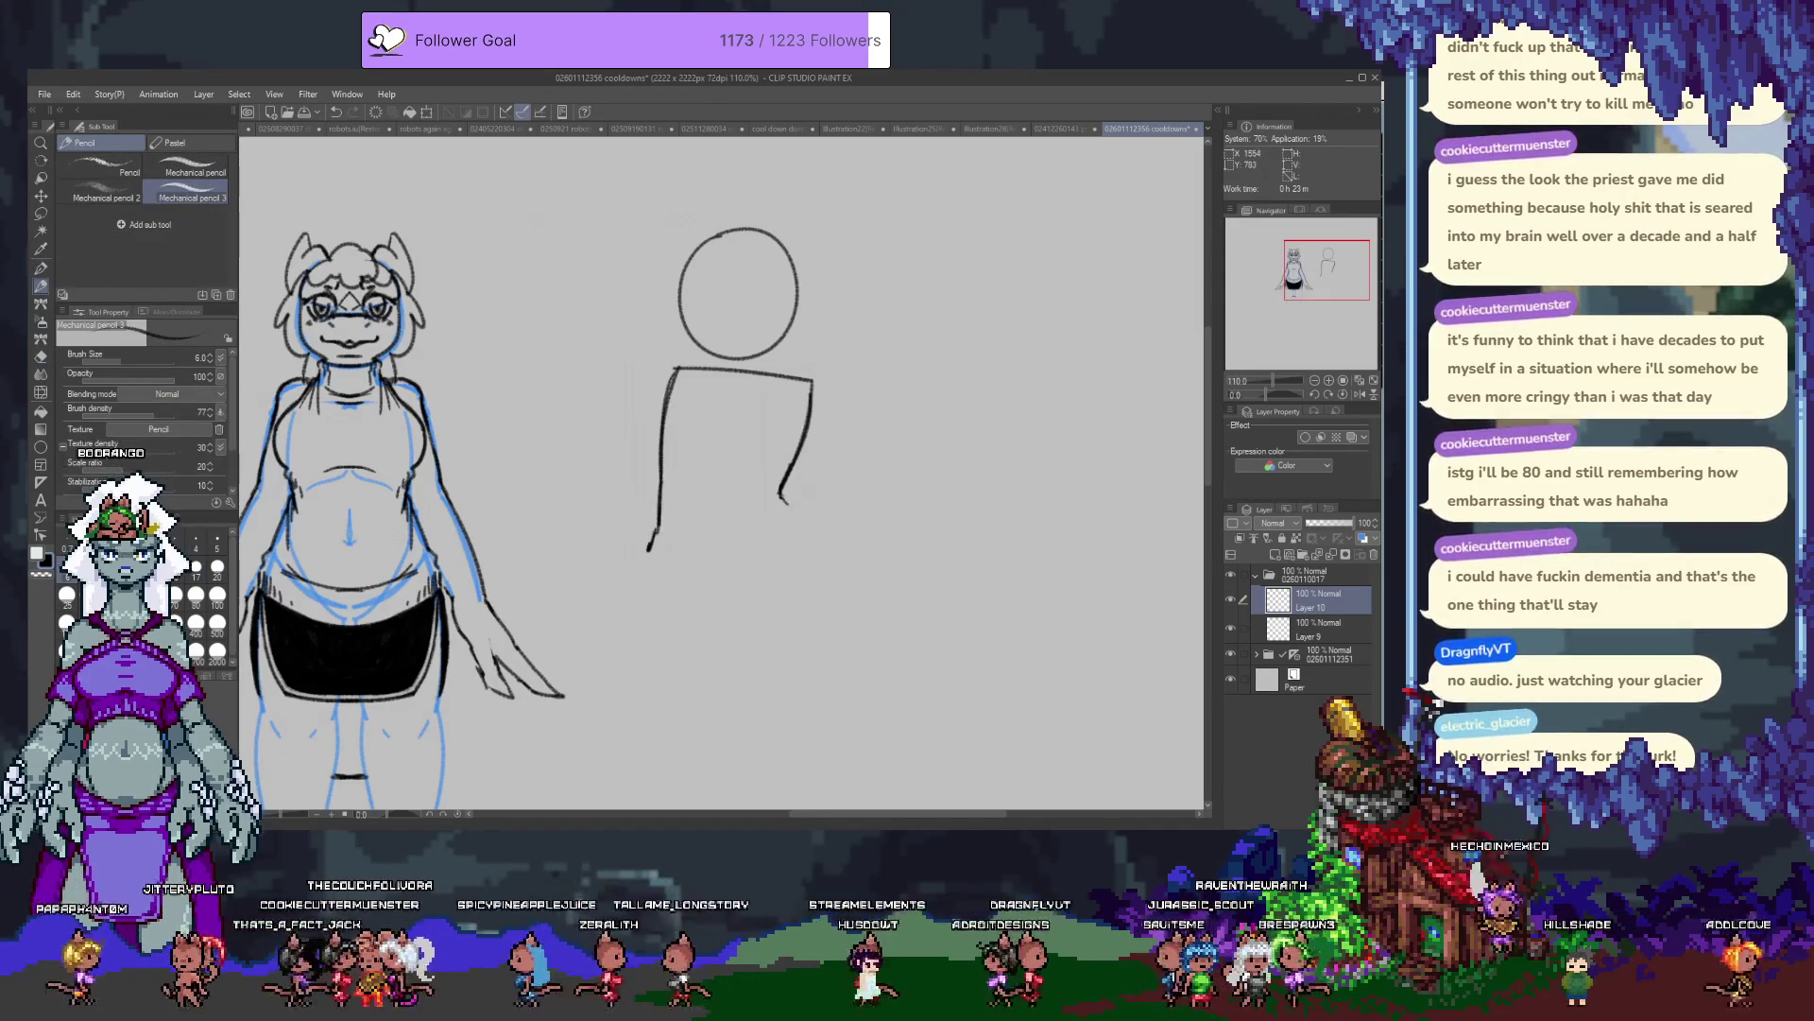
pyautogui.moveTo(805, 526); pyautogui.dragTo(842, 593)
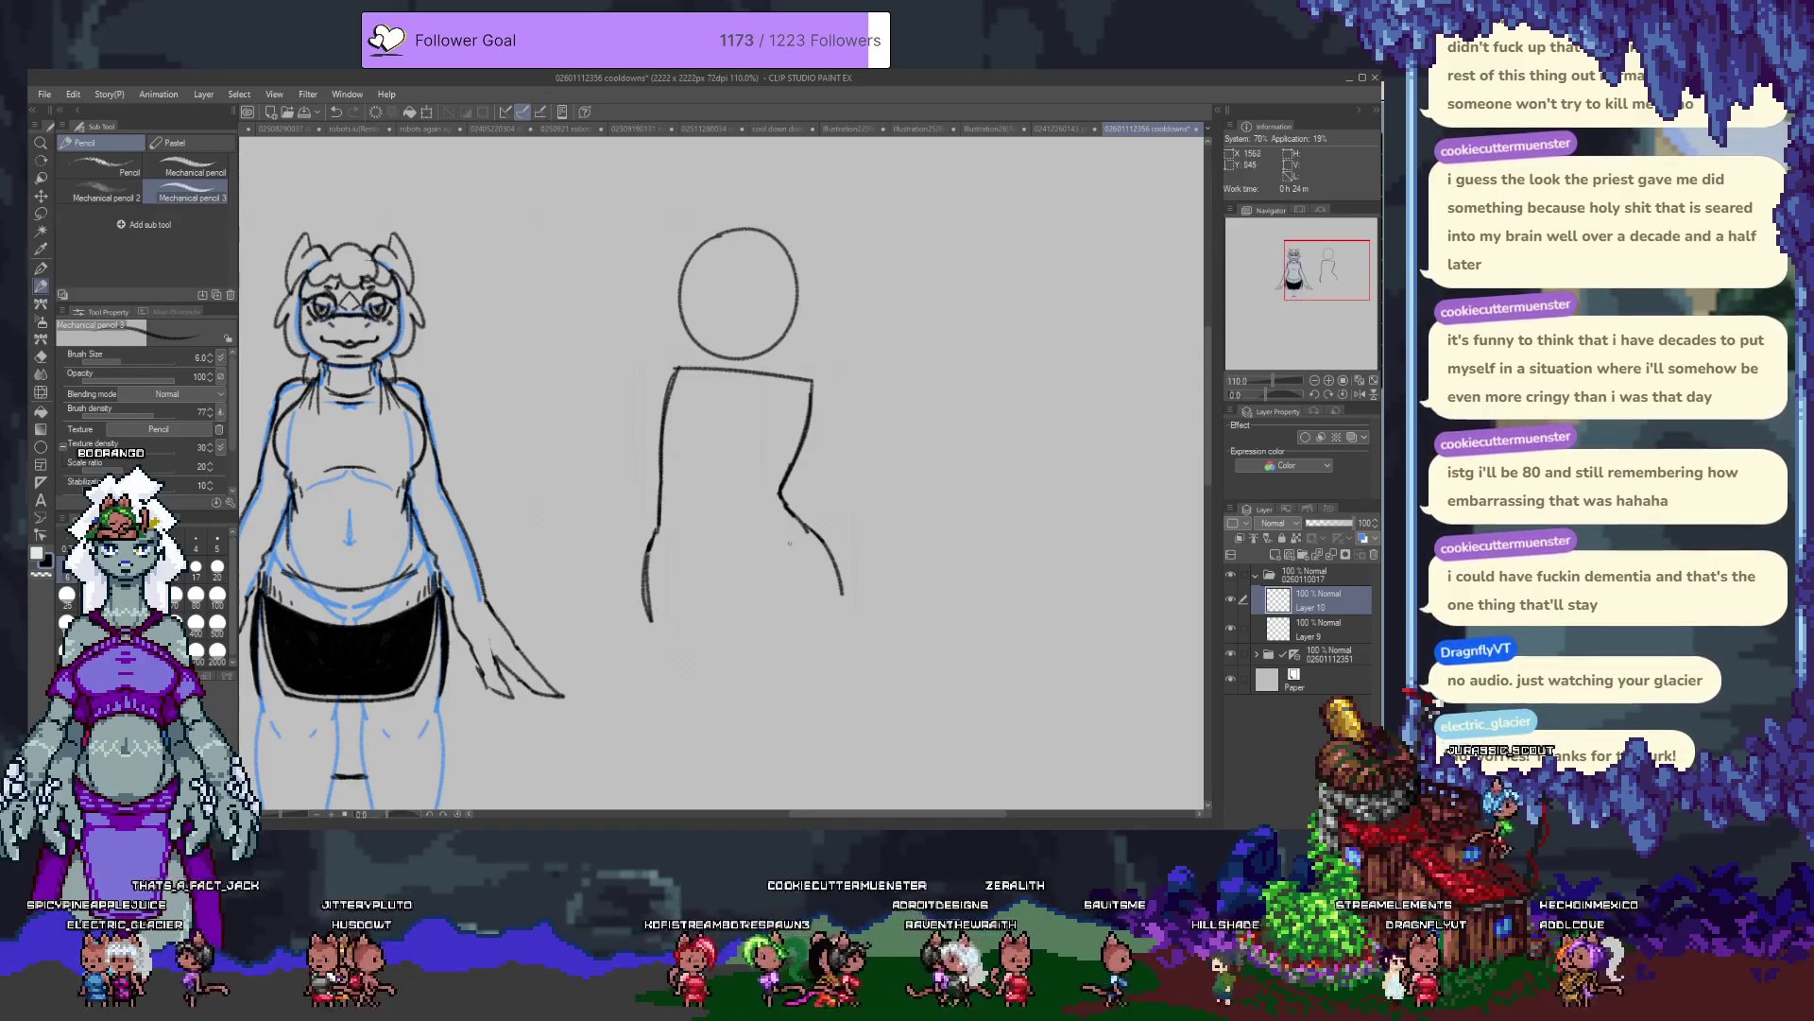
# Sketch both arms of the kneeling figure hanging down from the shoulders.
pyautogui.scroll(-3, 702, 617)
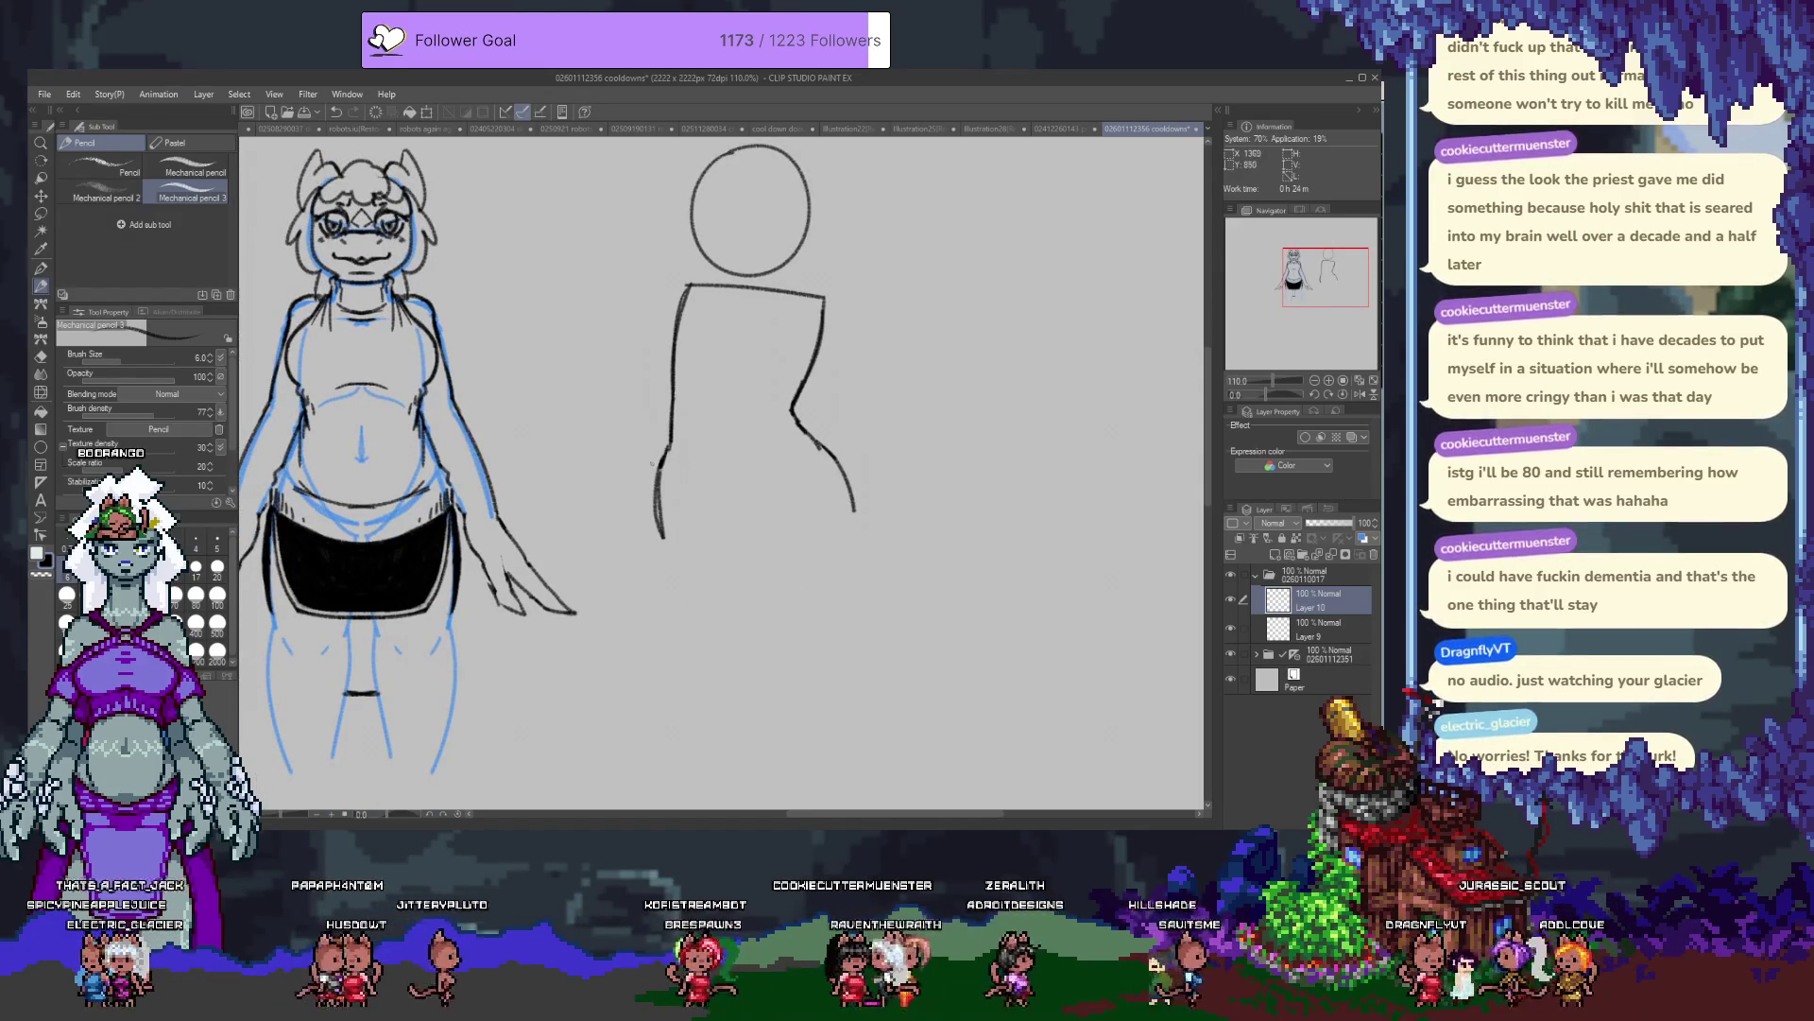
pyautogui.moveTo(587, 516); pyautogui.dragTo(539, 591)
pyautogui.hotkey('ctrl', 'z')
pyautogui.hotkey('ctrl', 'z')
pyautogui.moveTo(660, 458); pyautogui.dragTo(519, 545)
pyautogui.hotkey('ctrl', 'z')
pyautogui.hotkey('ctrl', 'z')
pyautogui.hotkey('ctrl', 'z')
pyautogui.moveTo(658, 463)
pyautogui.mouseDown()
pyautogui.moveTo(519, 545)
pyautogui.moveTo(495, 594)
pyautogui.moveTo(553, 619)
pyautogui.mouseUp()
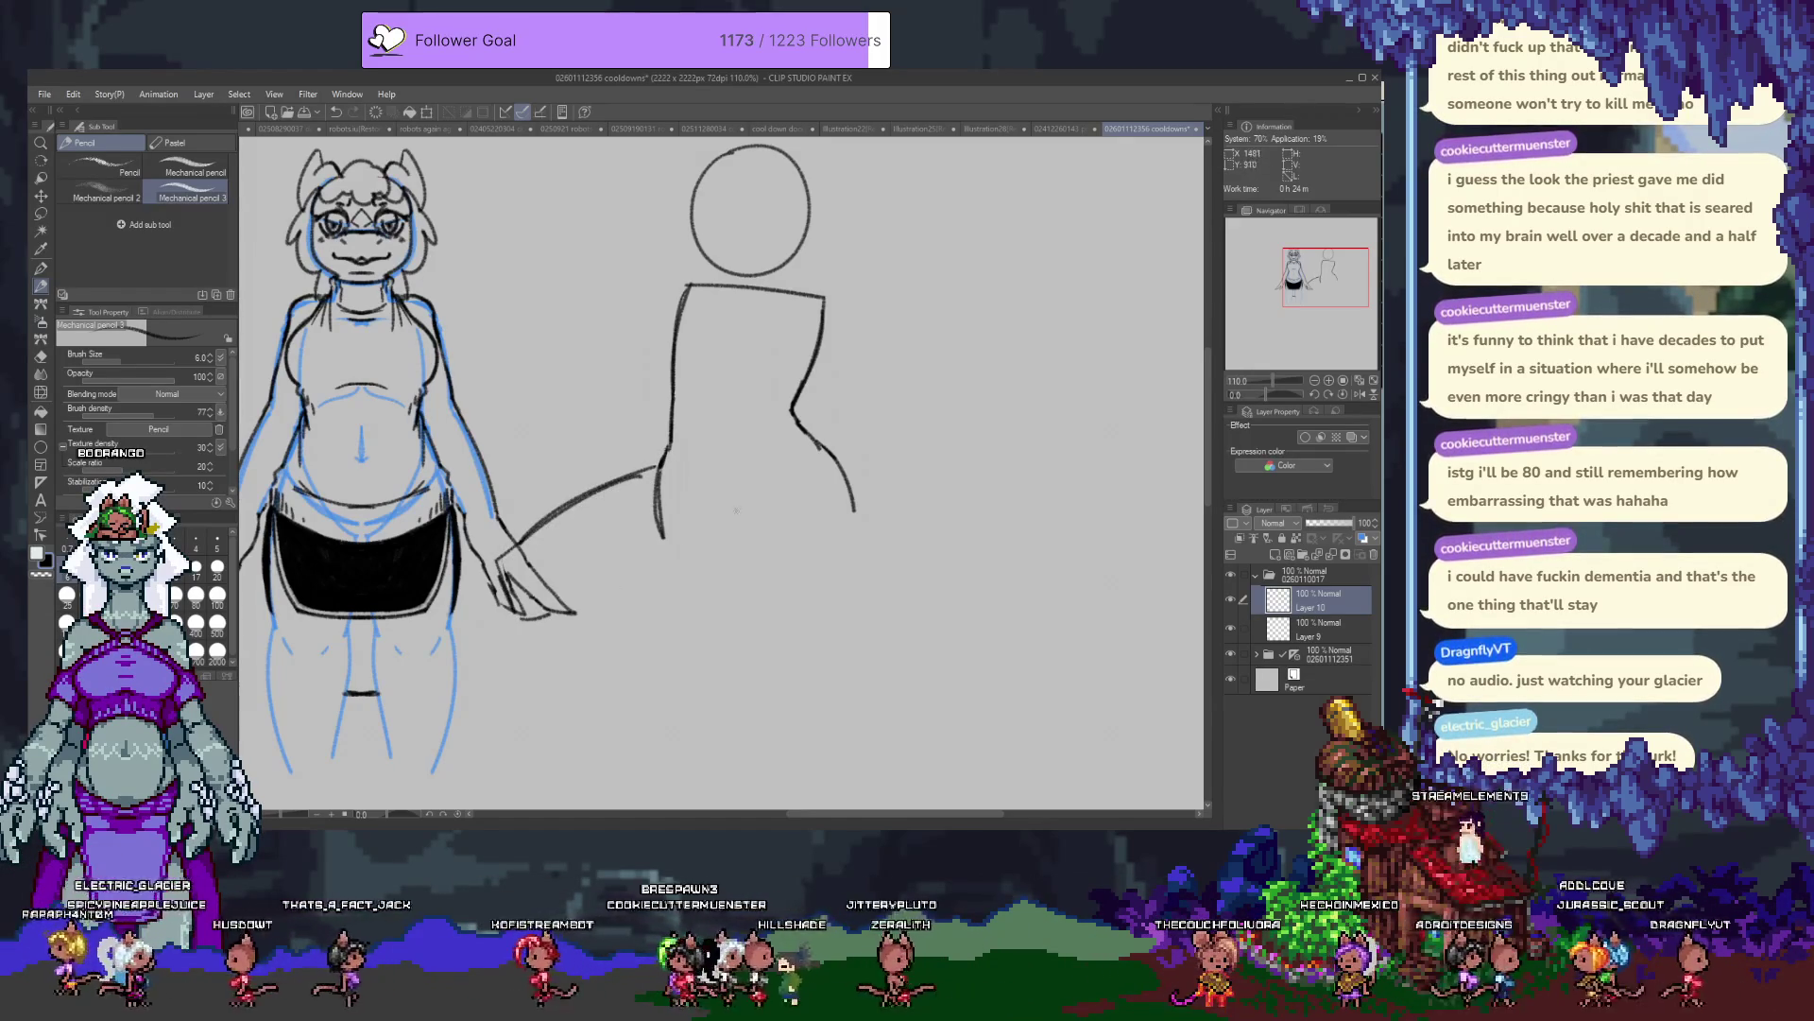
pyautogui.moveTo(731, 489)
pyautogui.mouseDown()
pyautogui.moveTo(613, 621)
pyautogui.moveTo(608, 664)
pyautogui.moveTo(666, 700)
pyautogui.mouseUp()
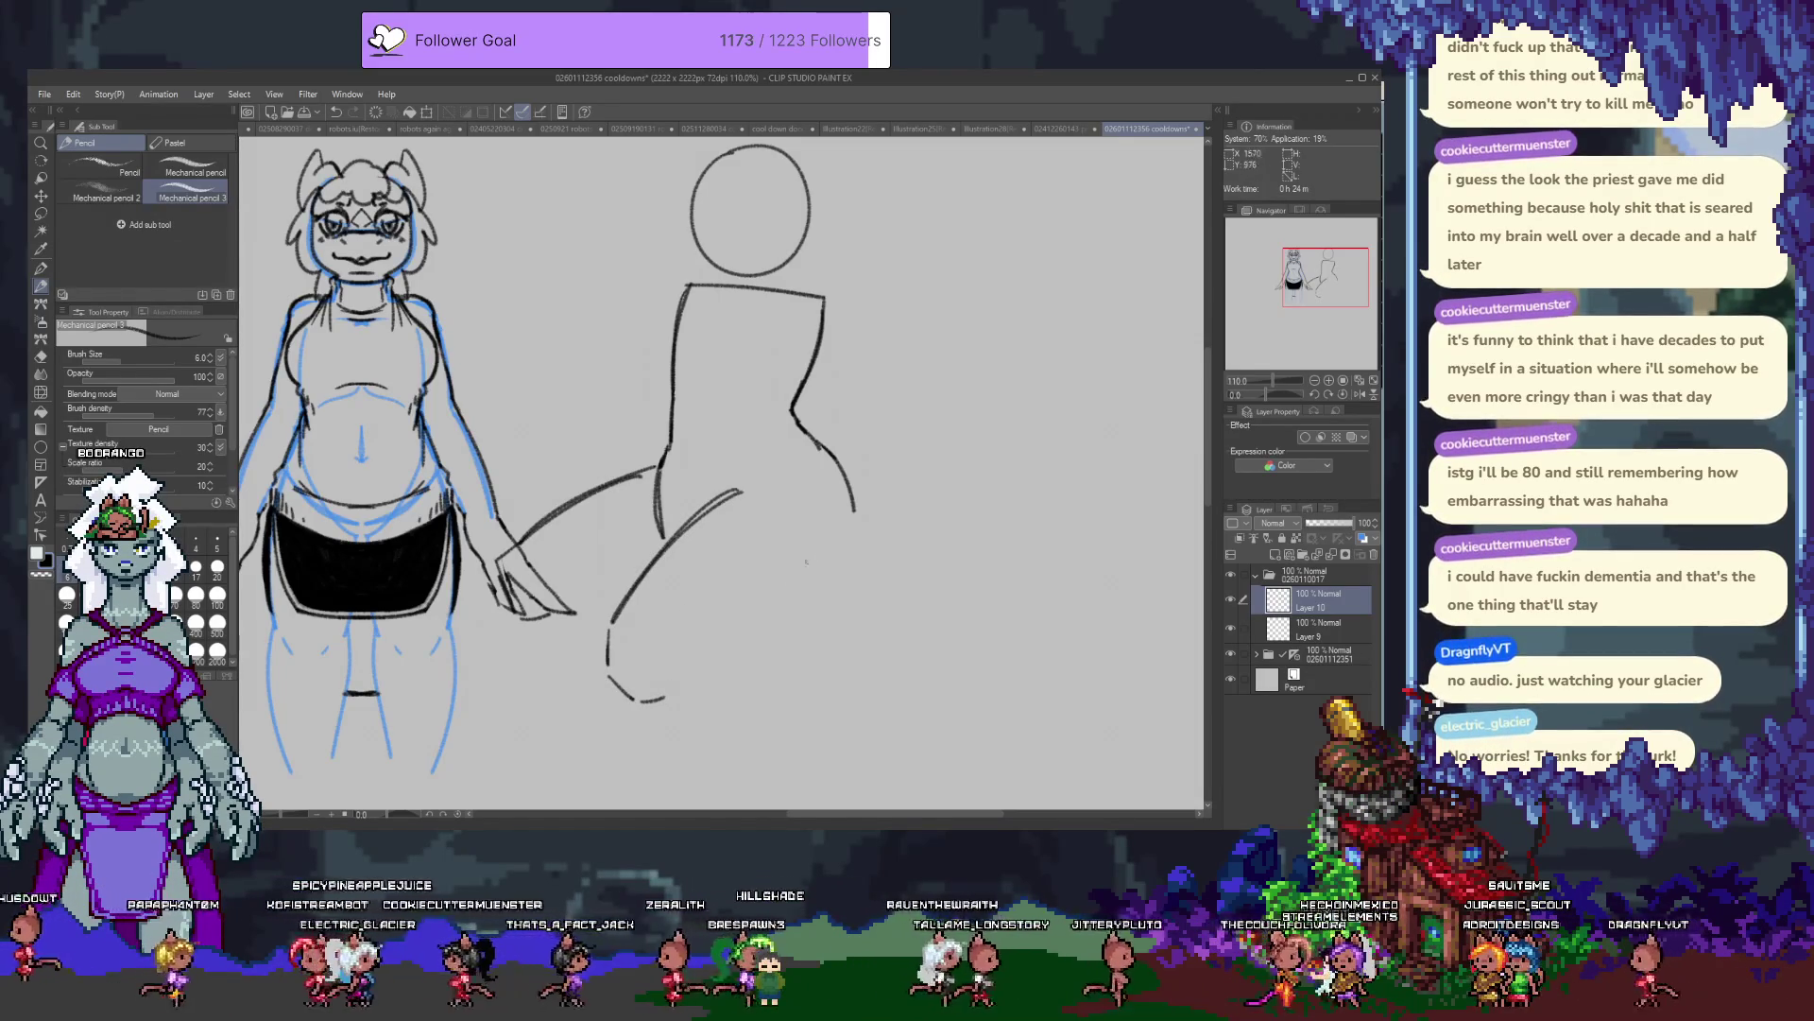
# Draw the right hip curve, the thigh and the bottom line of the bent leg.
pyautogui.moveTo(840, 458)
pyautogui.mouseDown()
pyautogui.moveTo(852, 546)
pyautogui.moveTo(825, 574)
pyautogui.mouseUp()
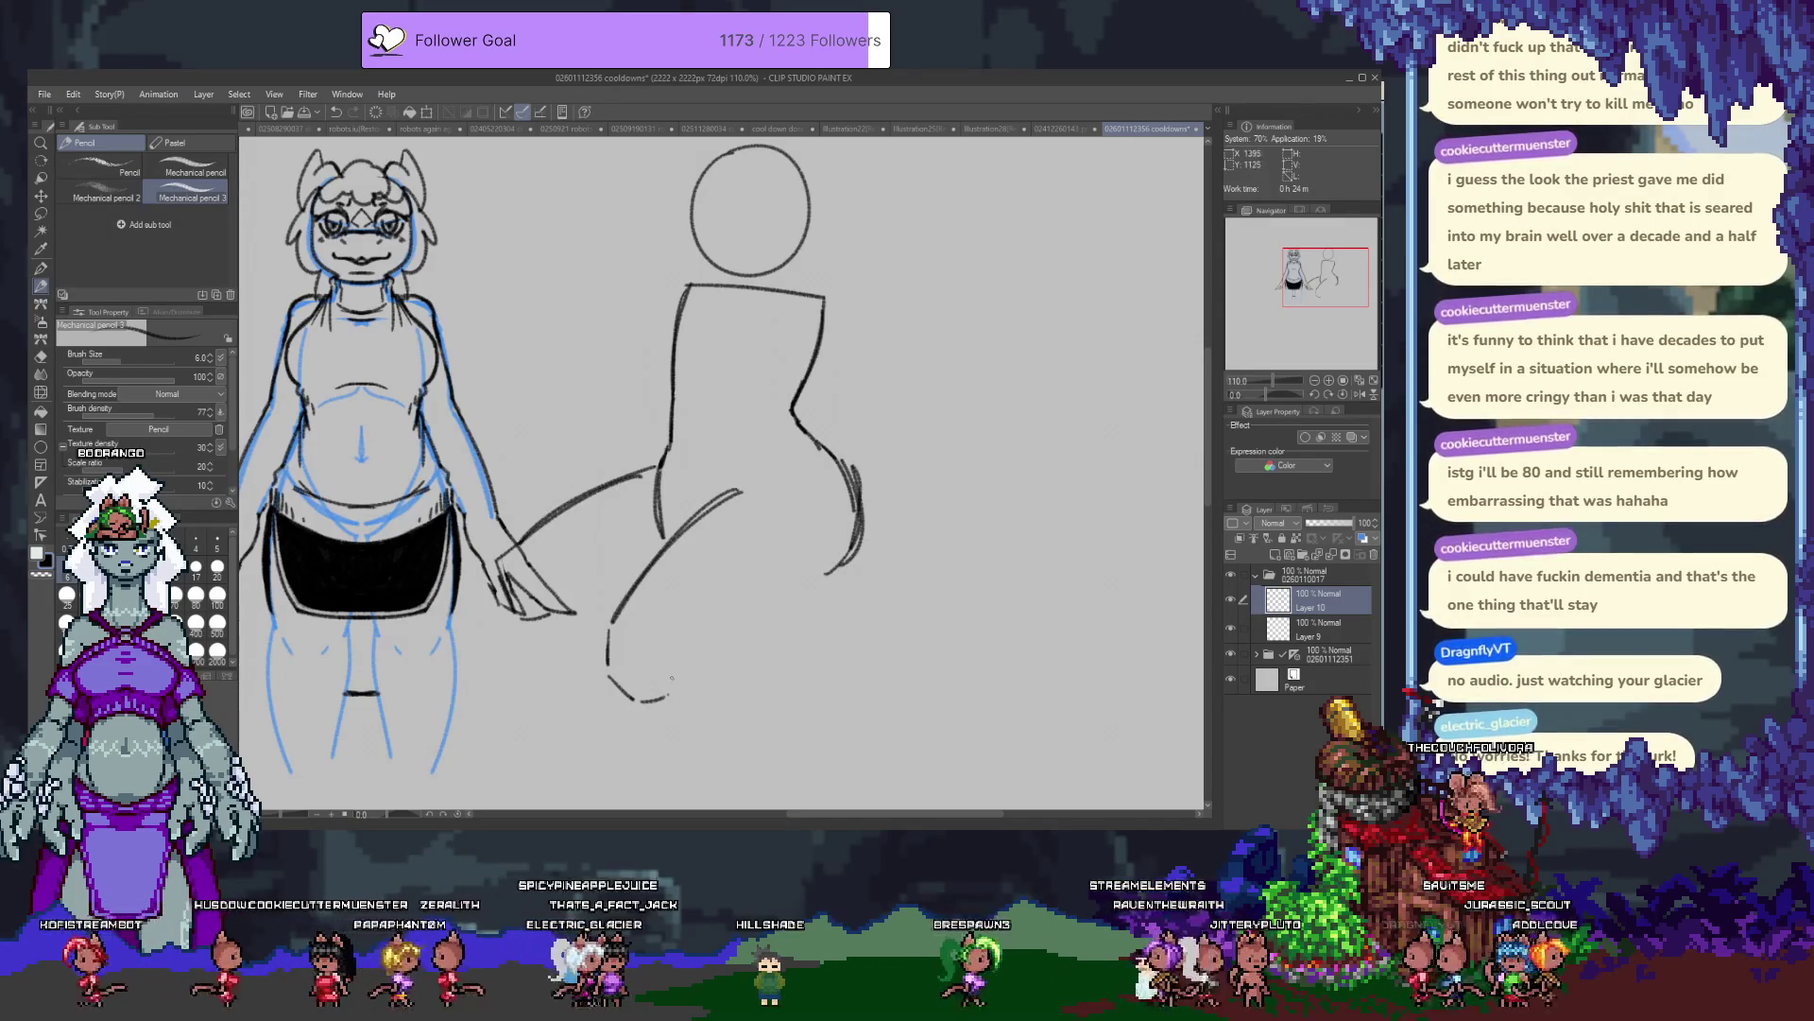
pyautogui.moveTo(674, 667); pyautogui.dragTo(839, 565)
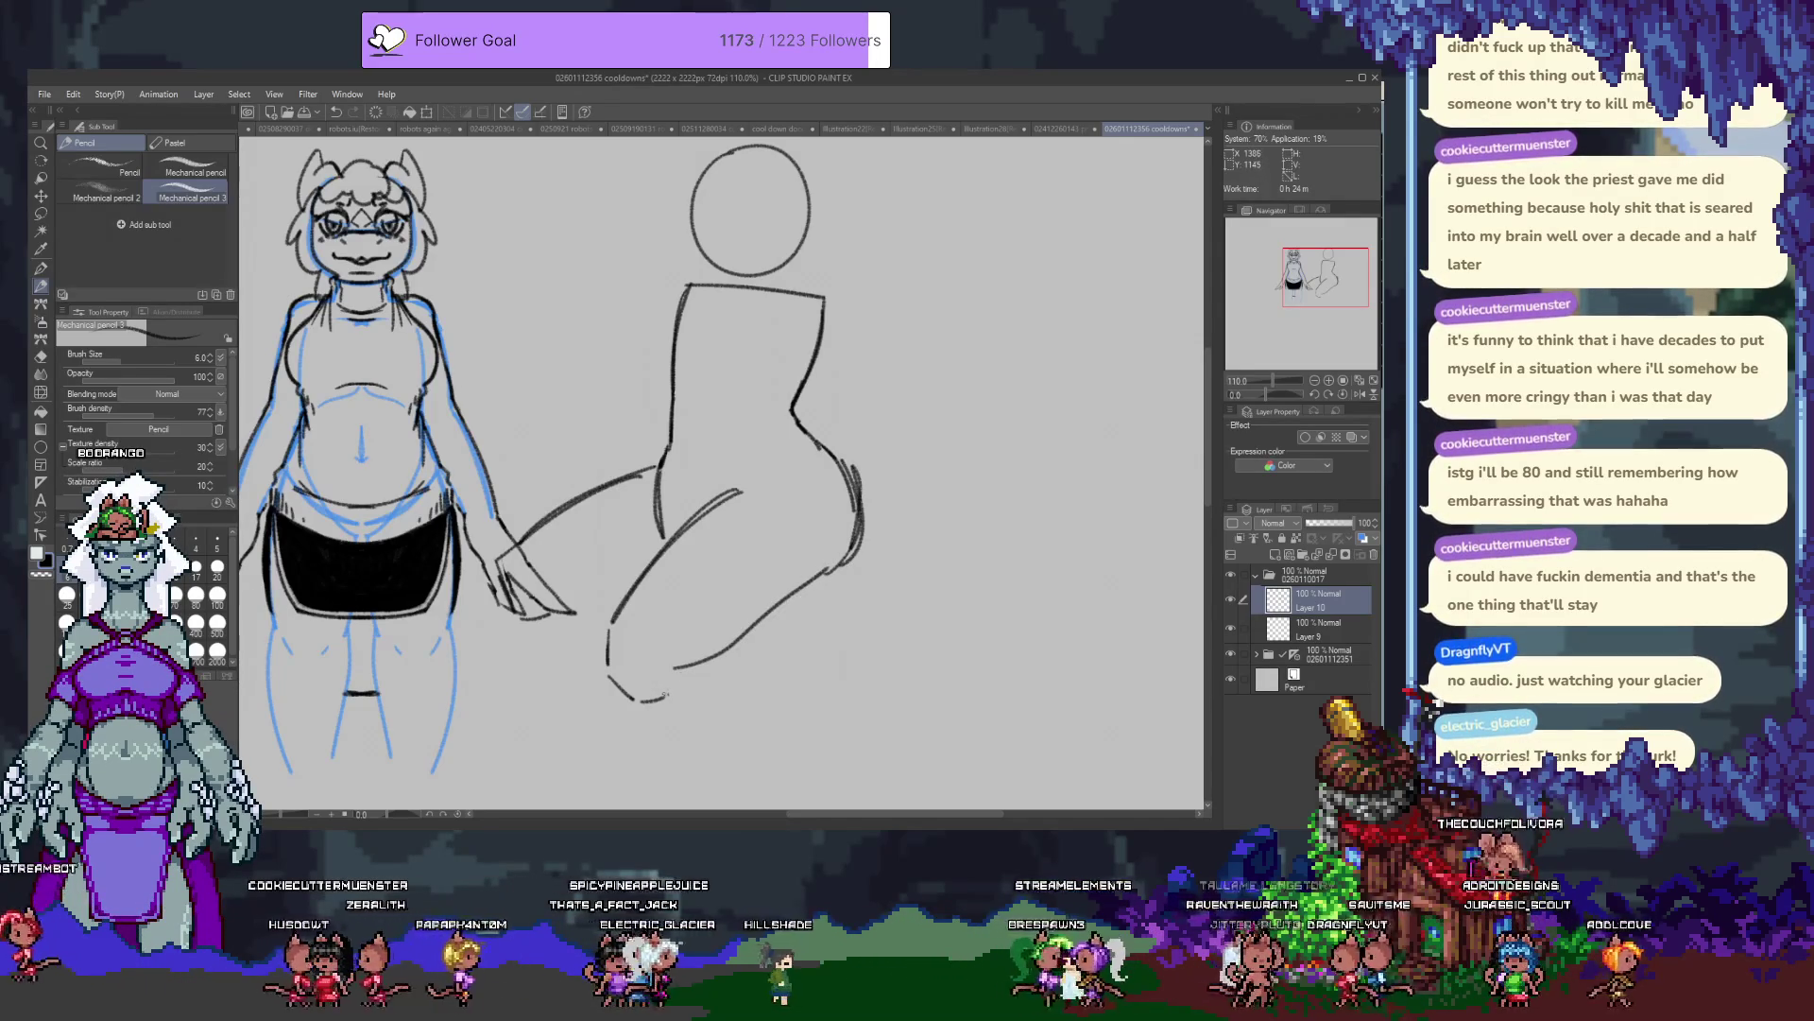
pyautogui.moveTo(638, 702); pyautogui.dragTo(728, 659)
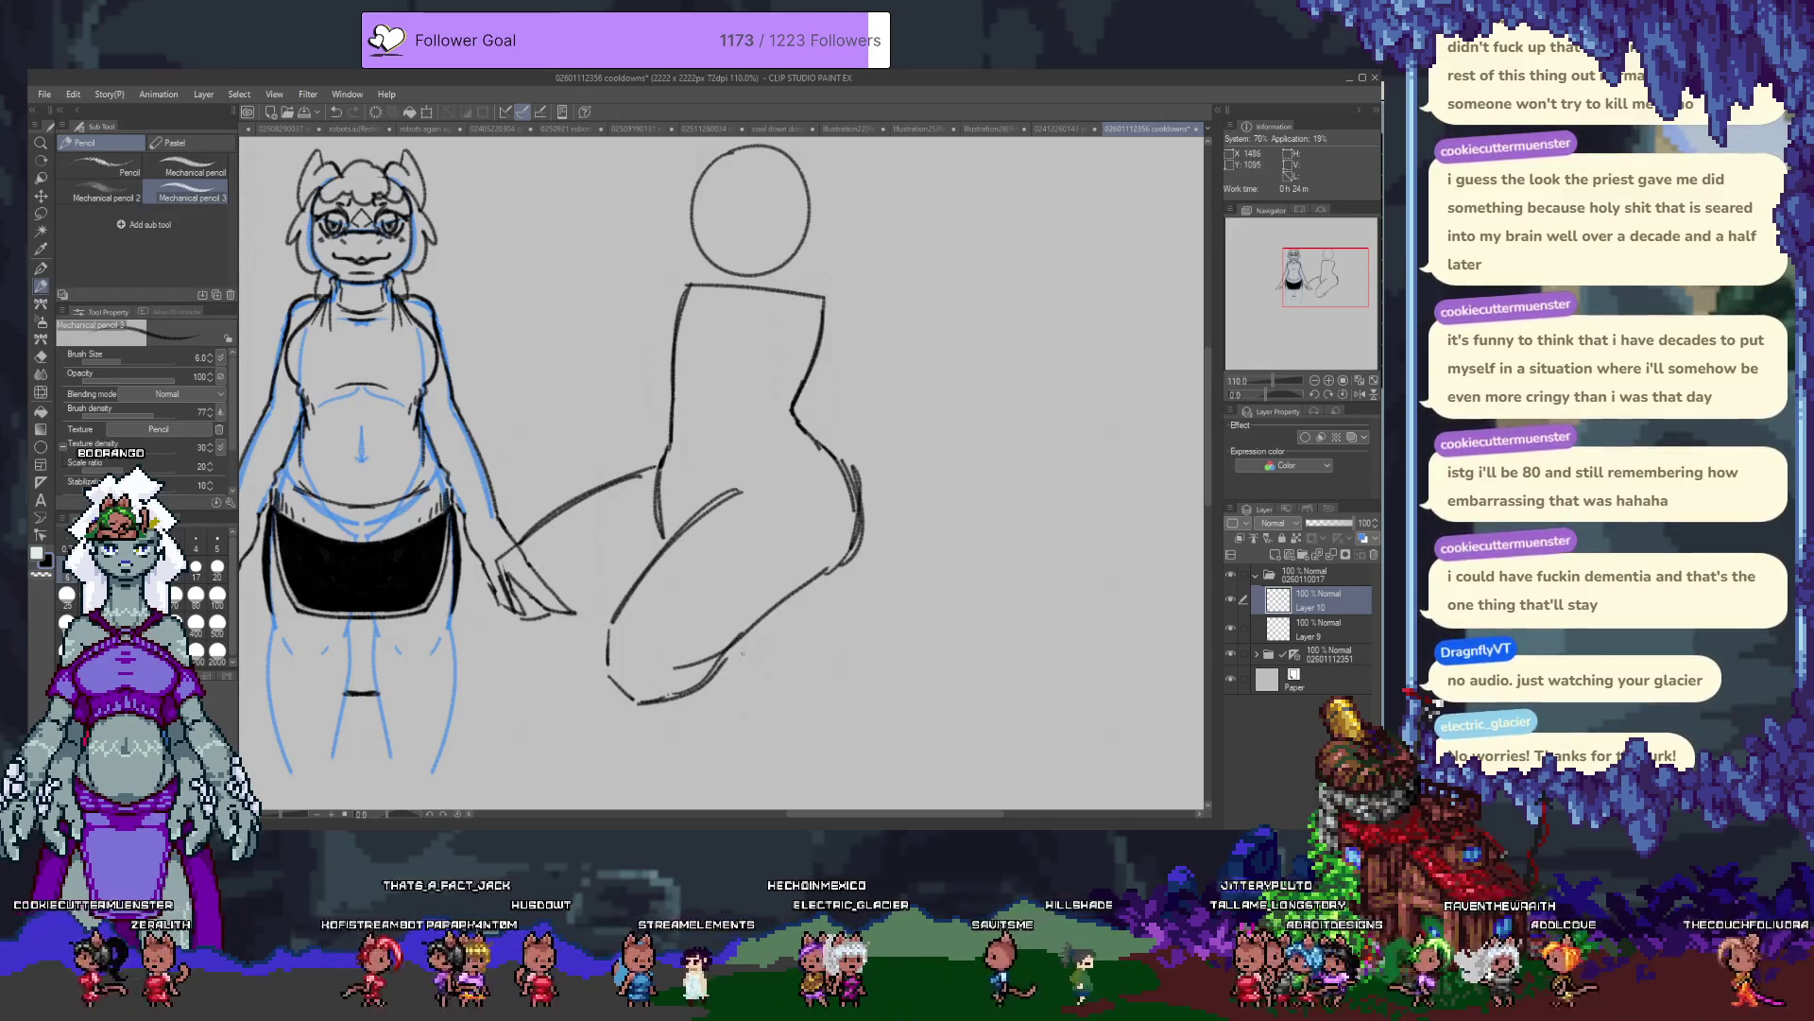
pyautogui.hotkey('ctrl', 'z')
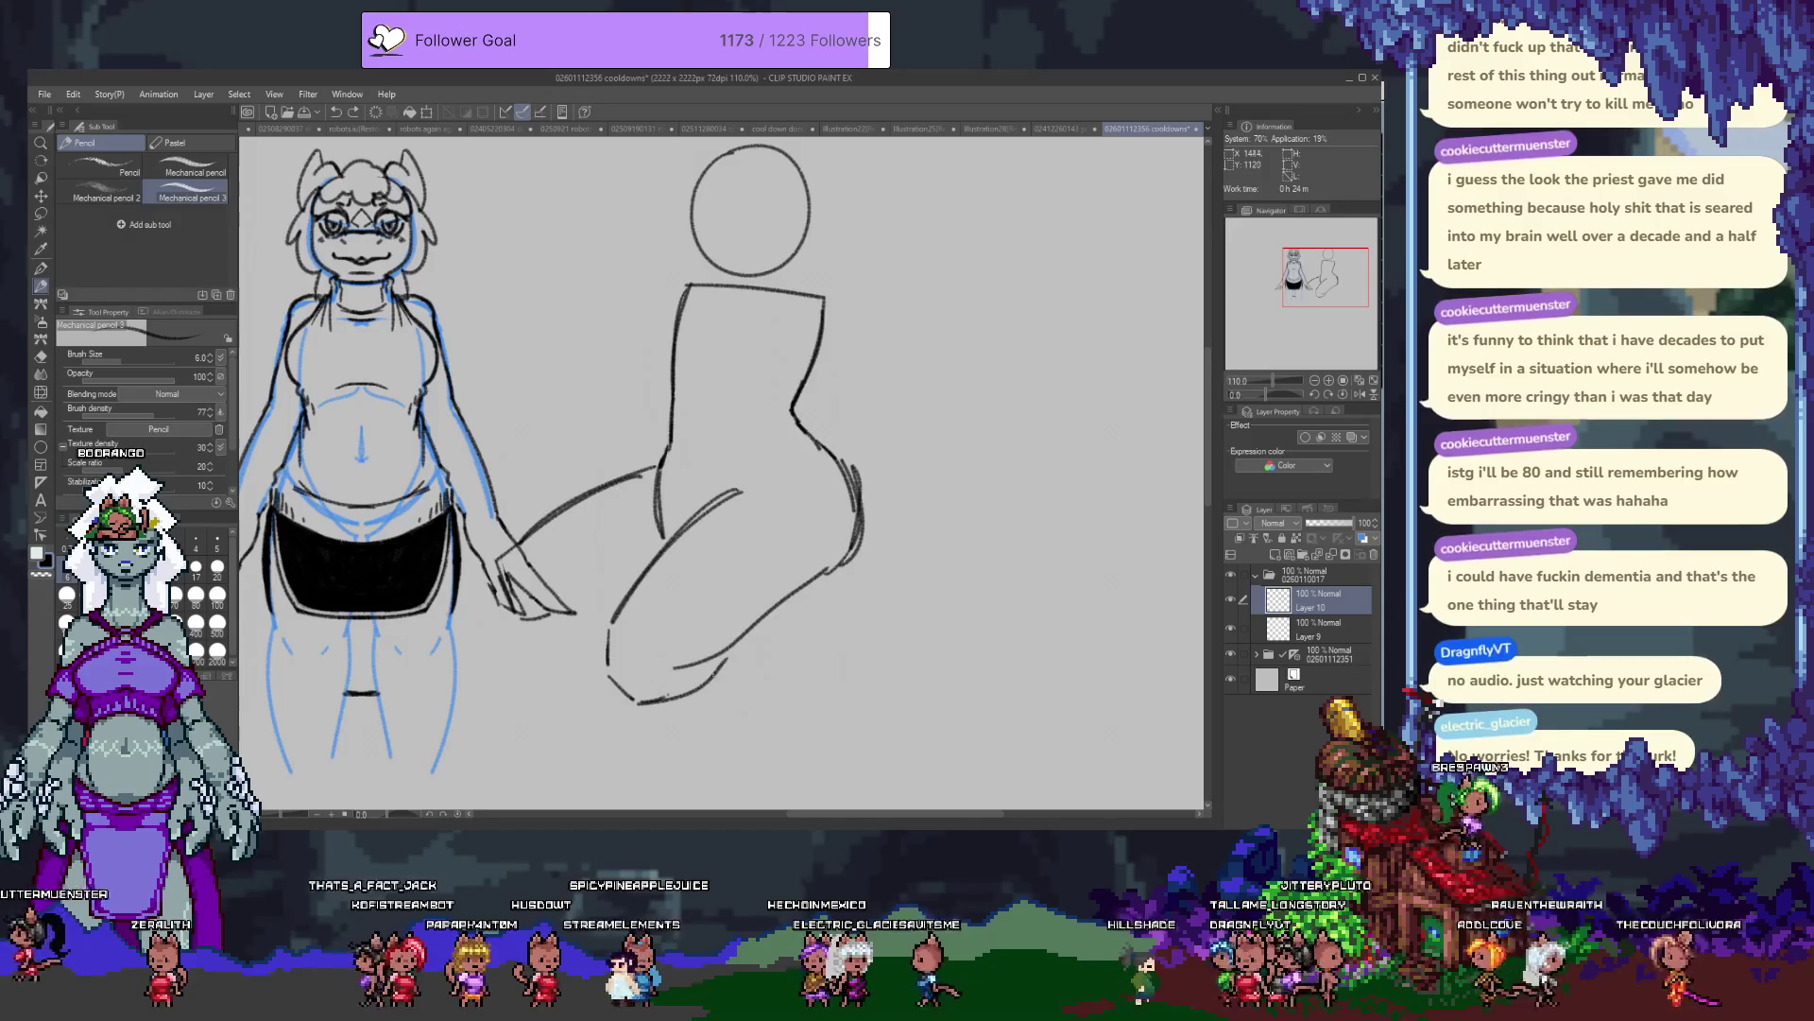
pyautogui.moveTo(647, 699); pyautogui.dragTo(841, 613)
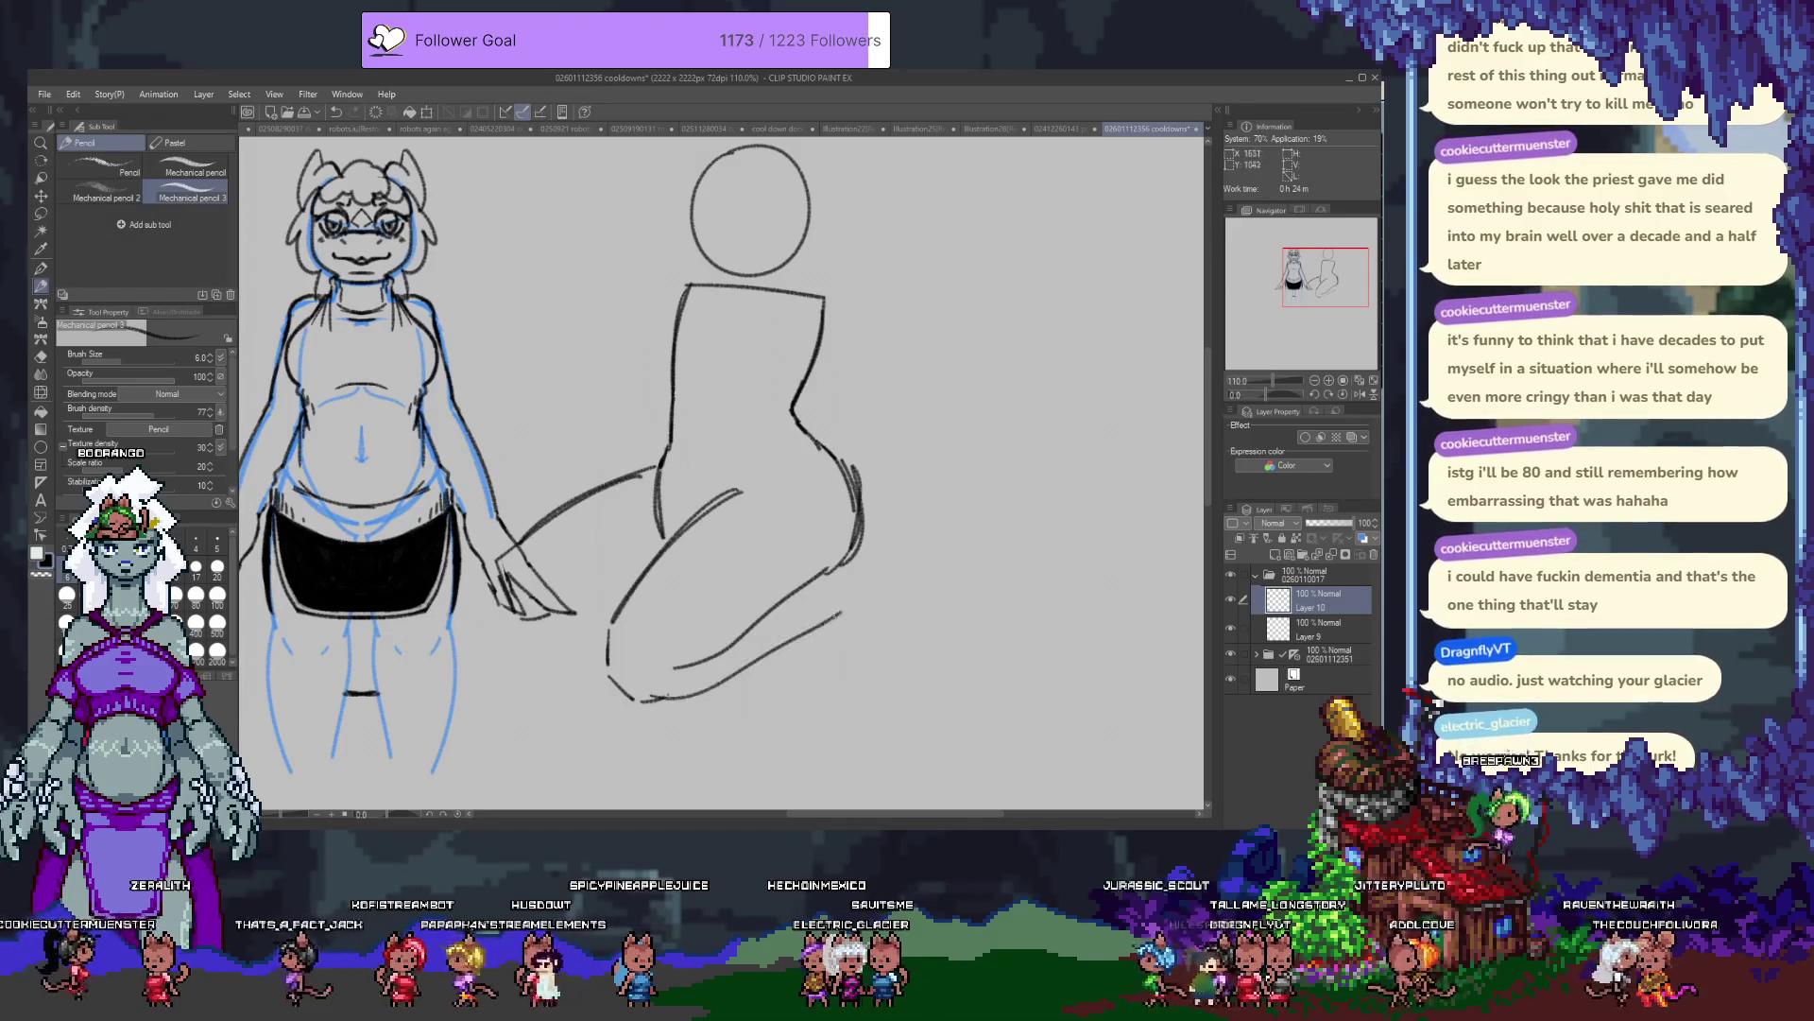
# Erase the doubled lines and leftover curve on the figure's rear.
pyautogui.press('e')
pyautogui.moveTo(855, 463); pyautogui.dragTo(845, 567)
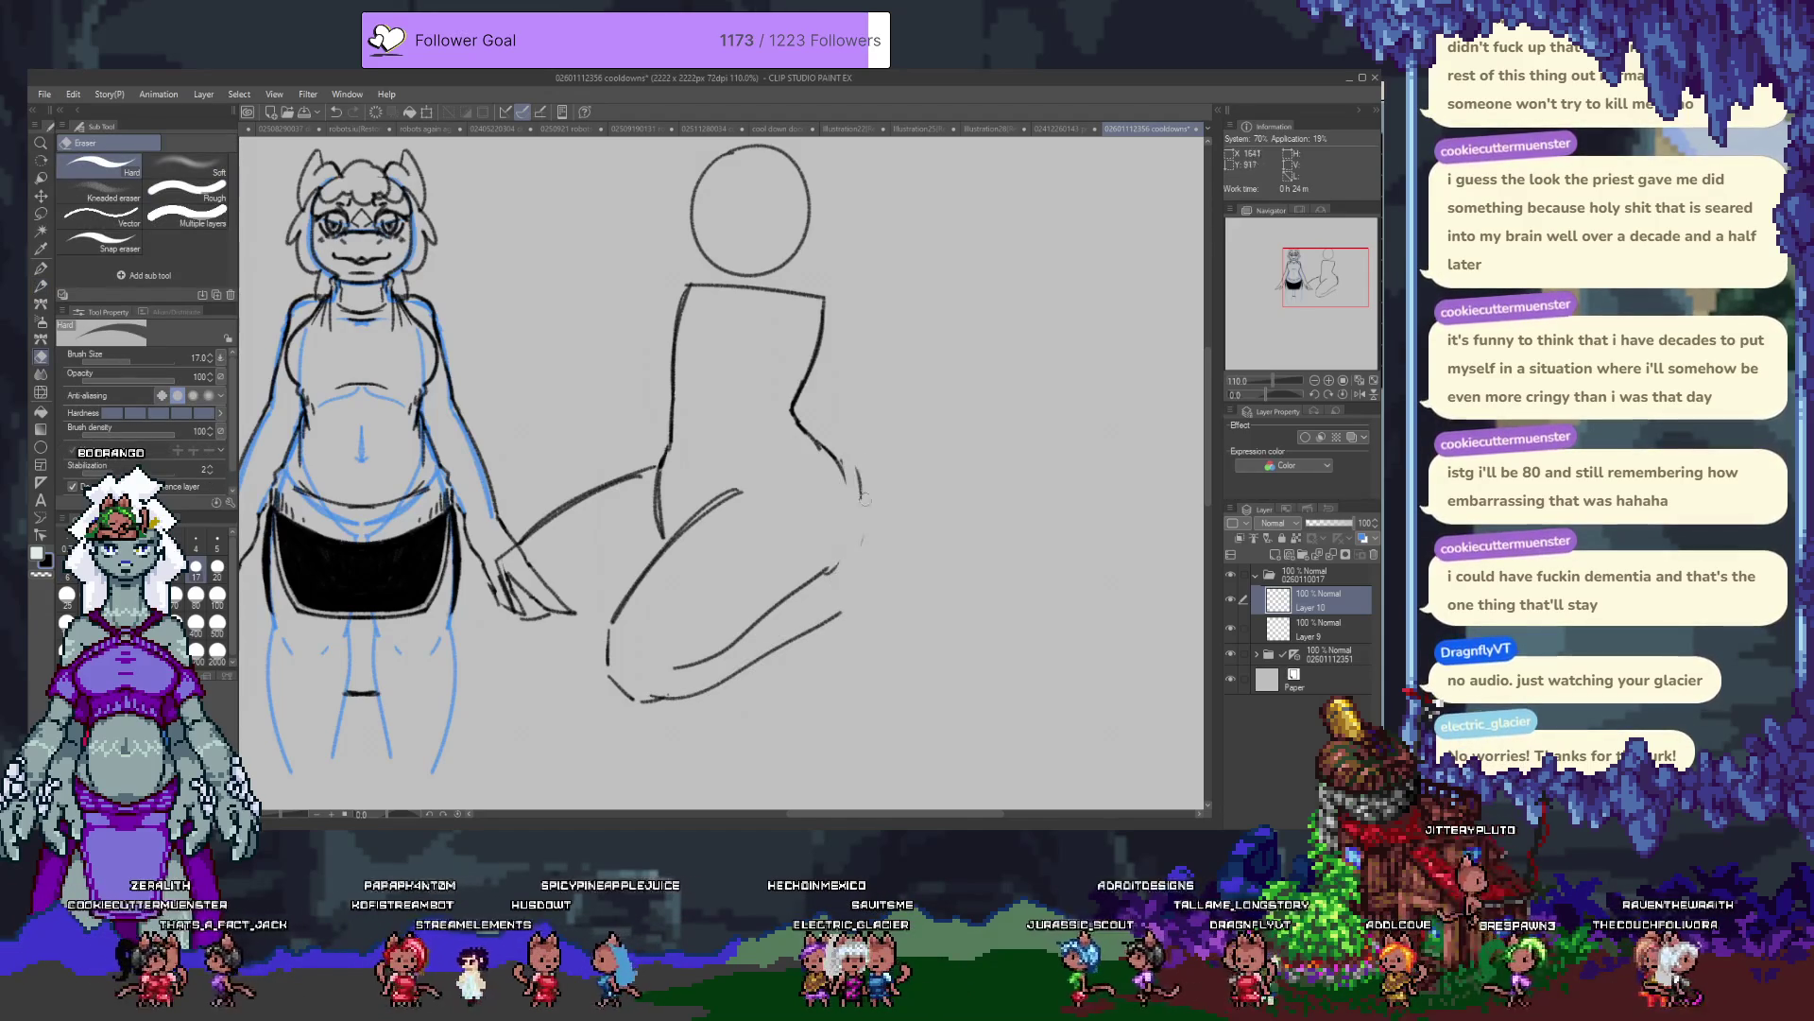
pyautogui.moveTo(859, 441); pyautogui.dragTo(850, 494)
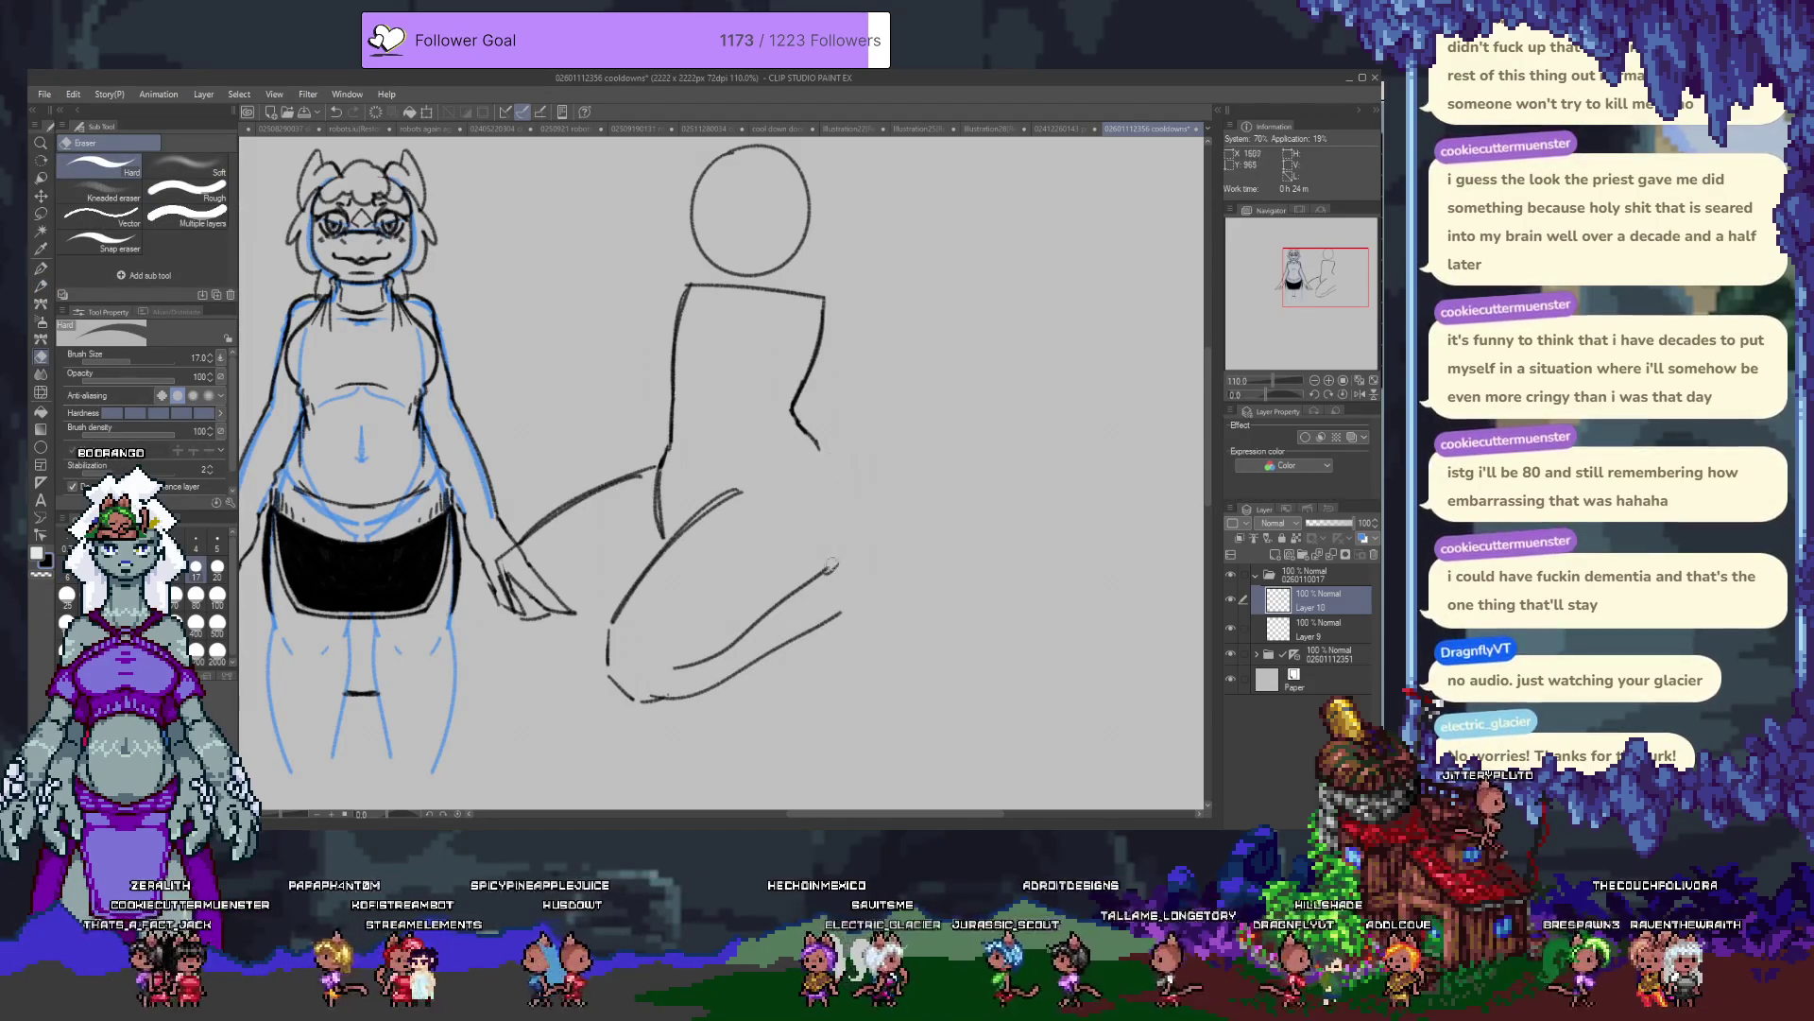
pyautogui.press('b')
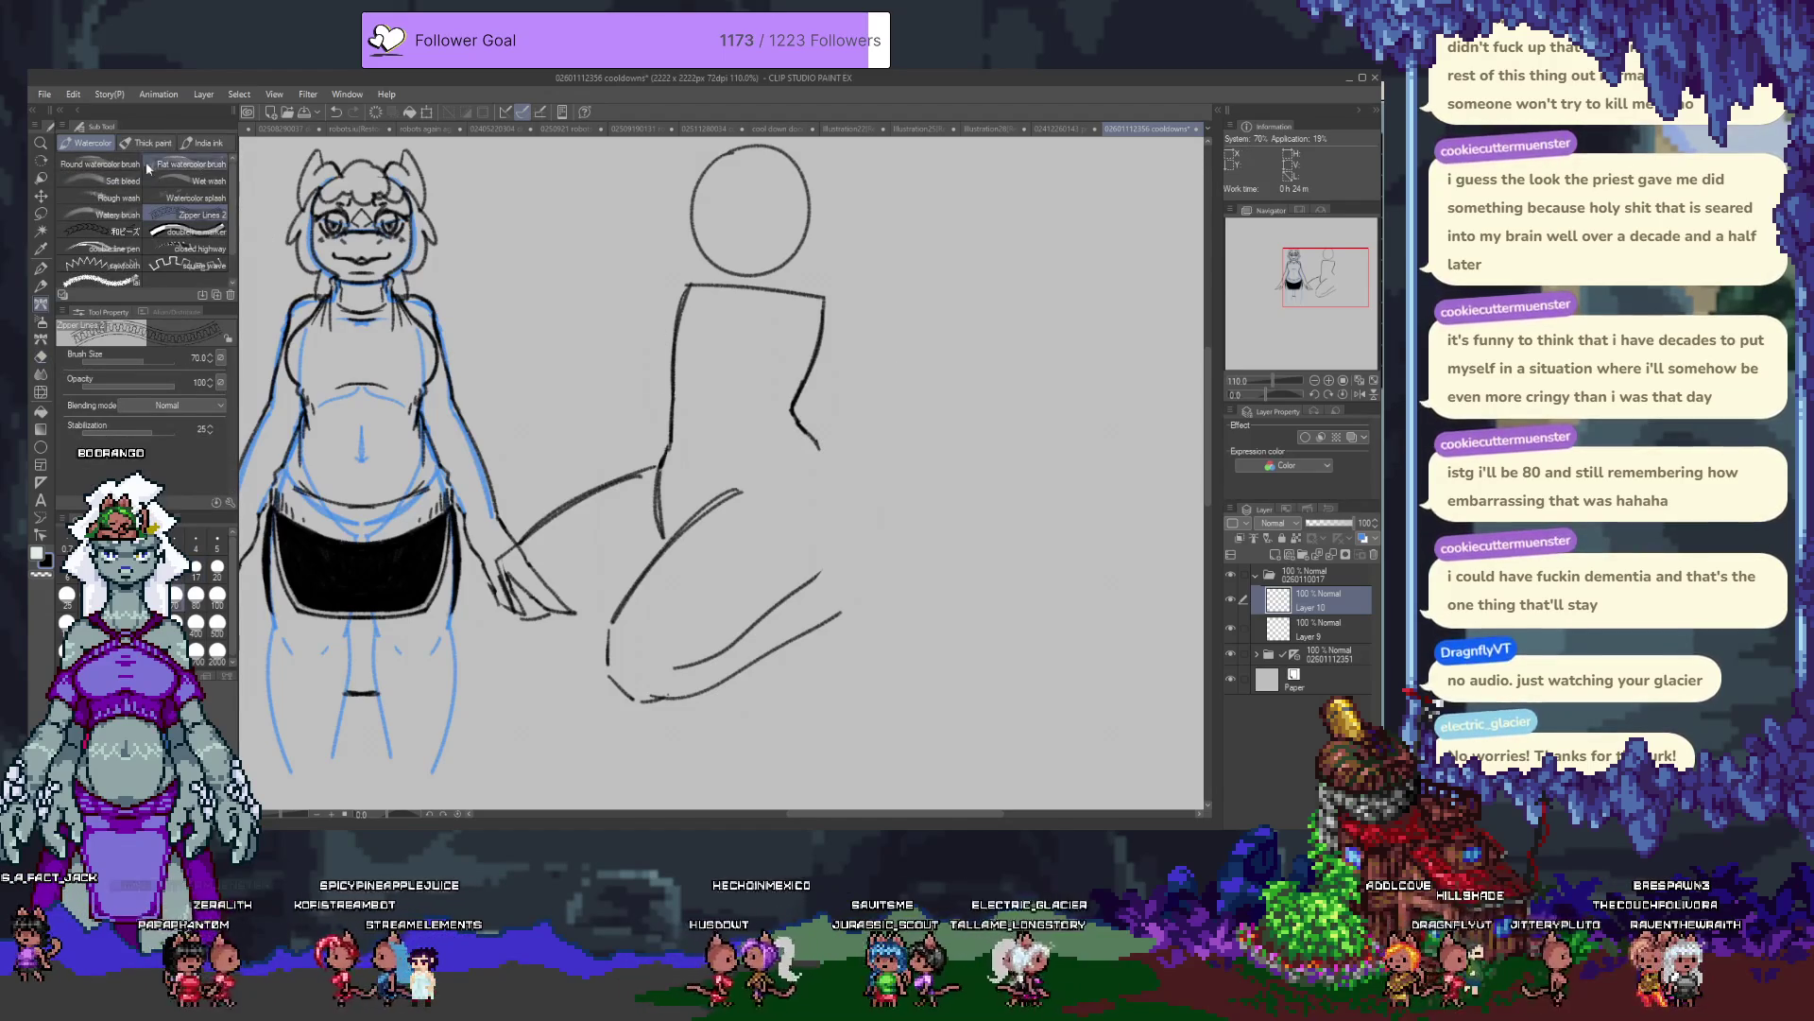
# Add a short stroke at the hip with the sketching pencil.
pyautogui.click(99, 163)
pyautogui.press('p')
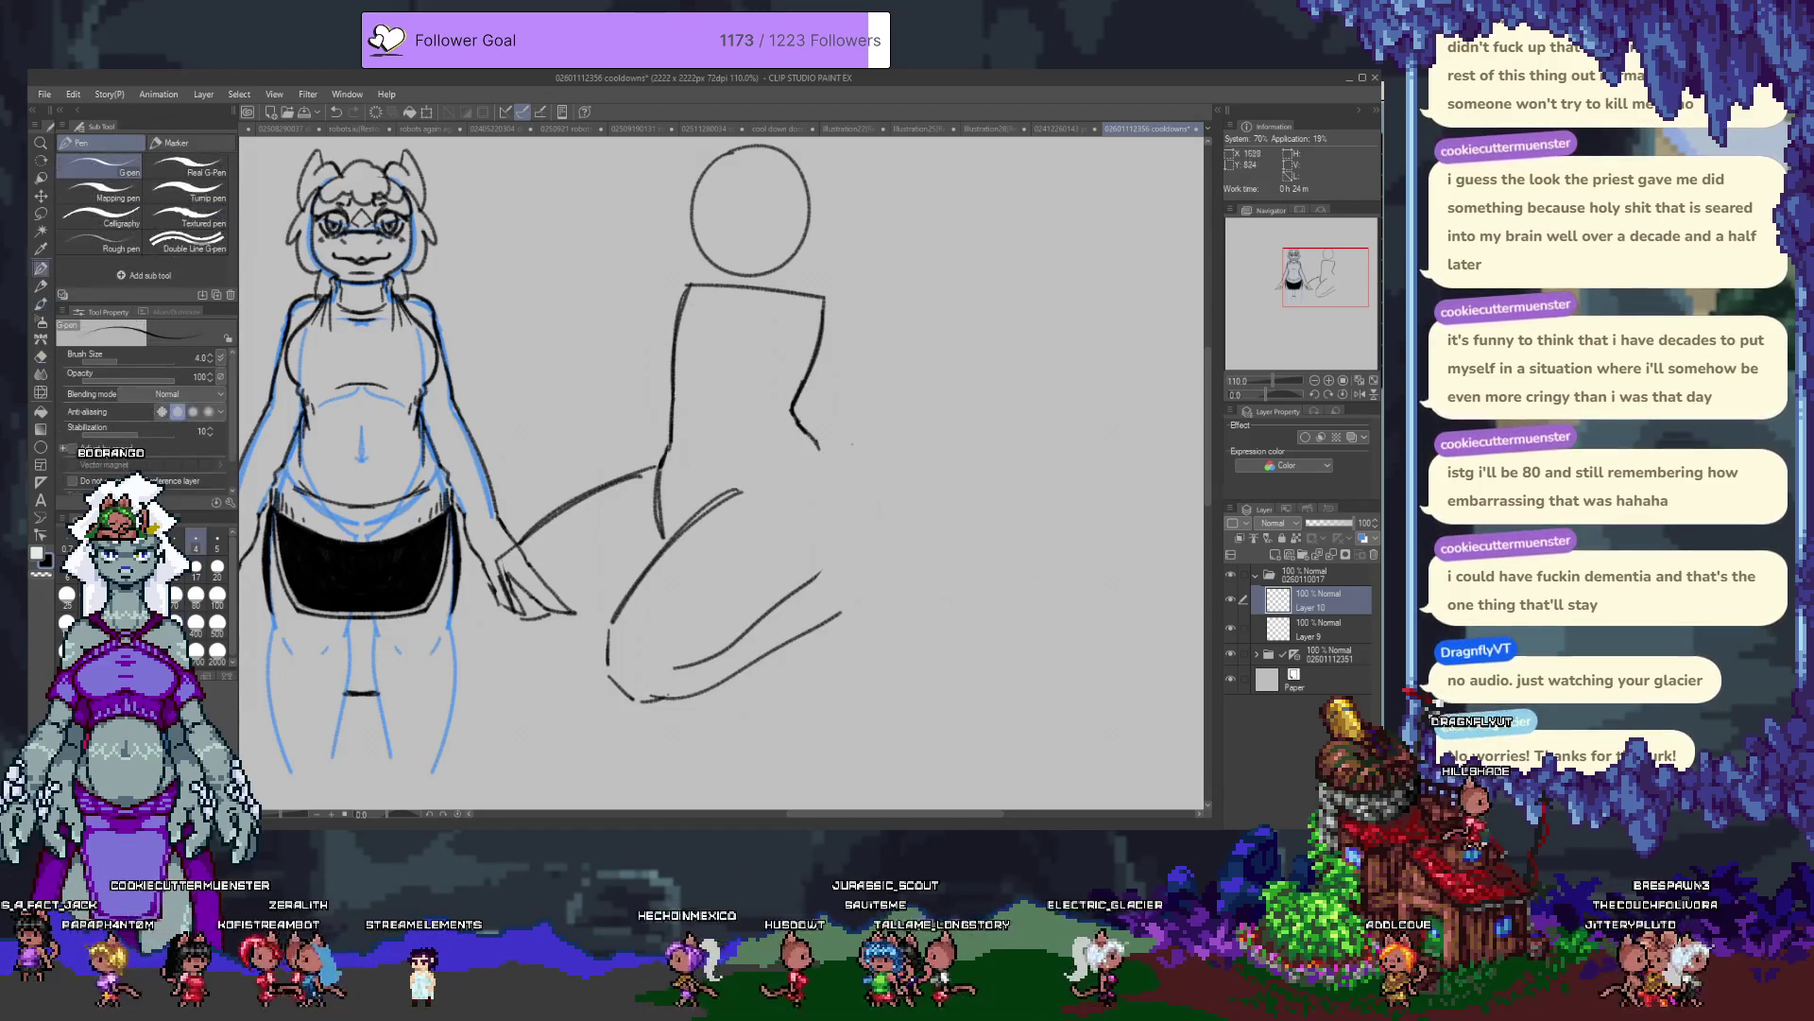
pyautogui.press('p')
pyautogui.moveTo(819, 442)
pyautogui.mouseDown()
pyautogui.moveTo(846, 553)
pyautogui.moveTo(820, 574)
pyautogui.mouseUp()
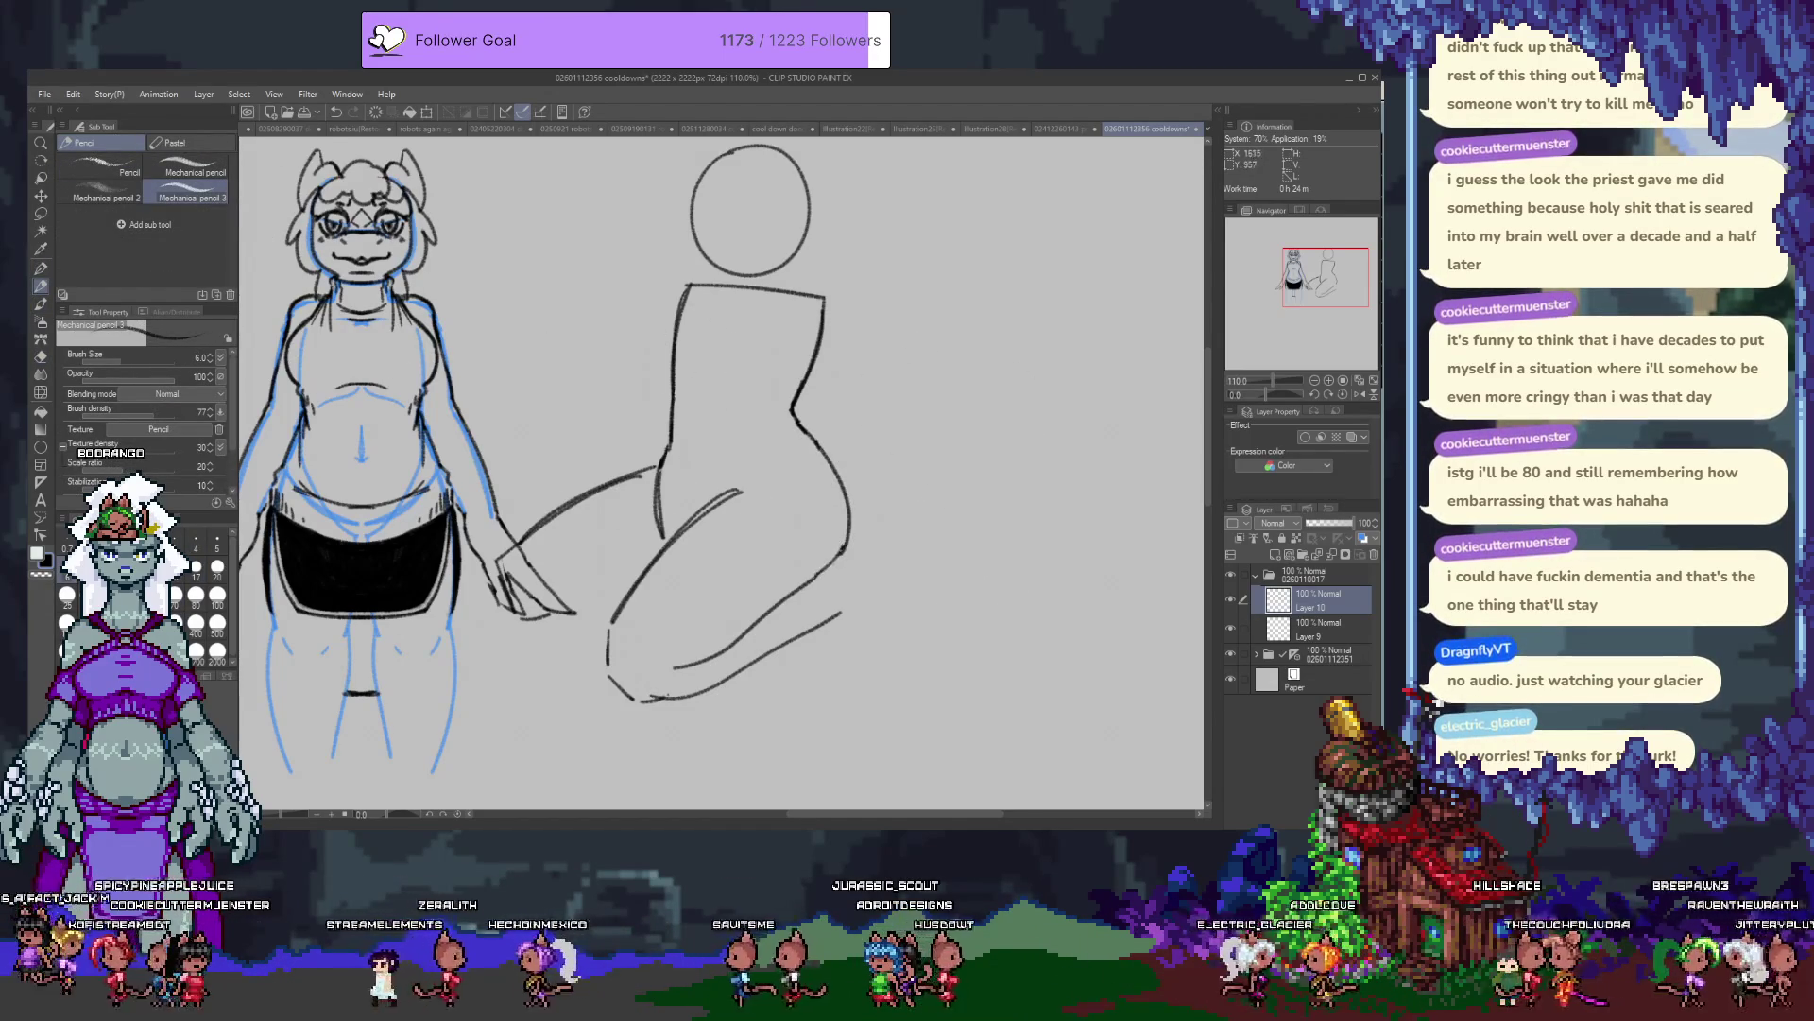
pyautogui.moveTo(779, 488); pyautogui.dragTo(770, 559)
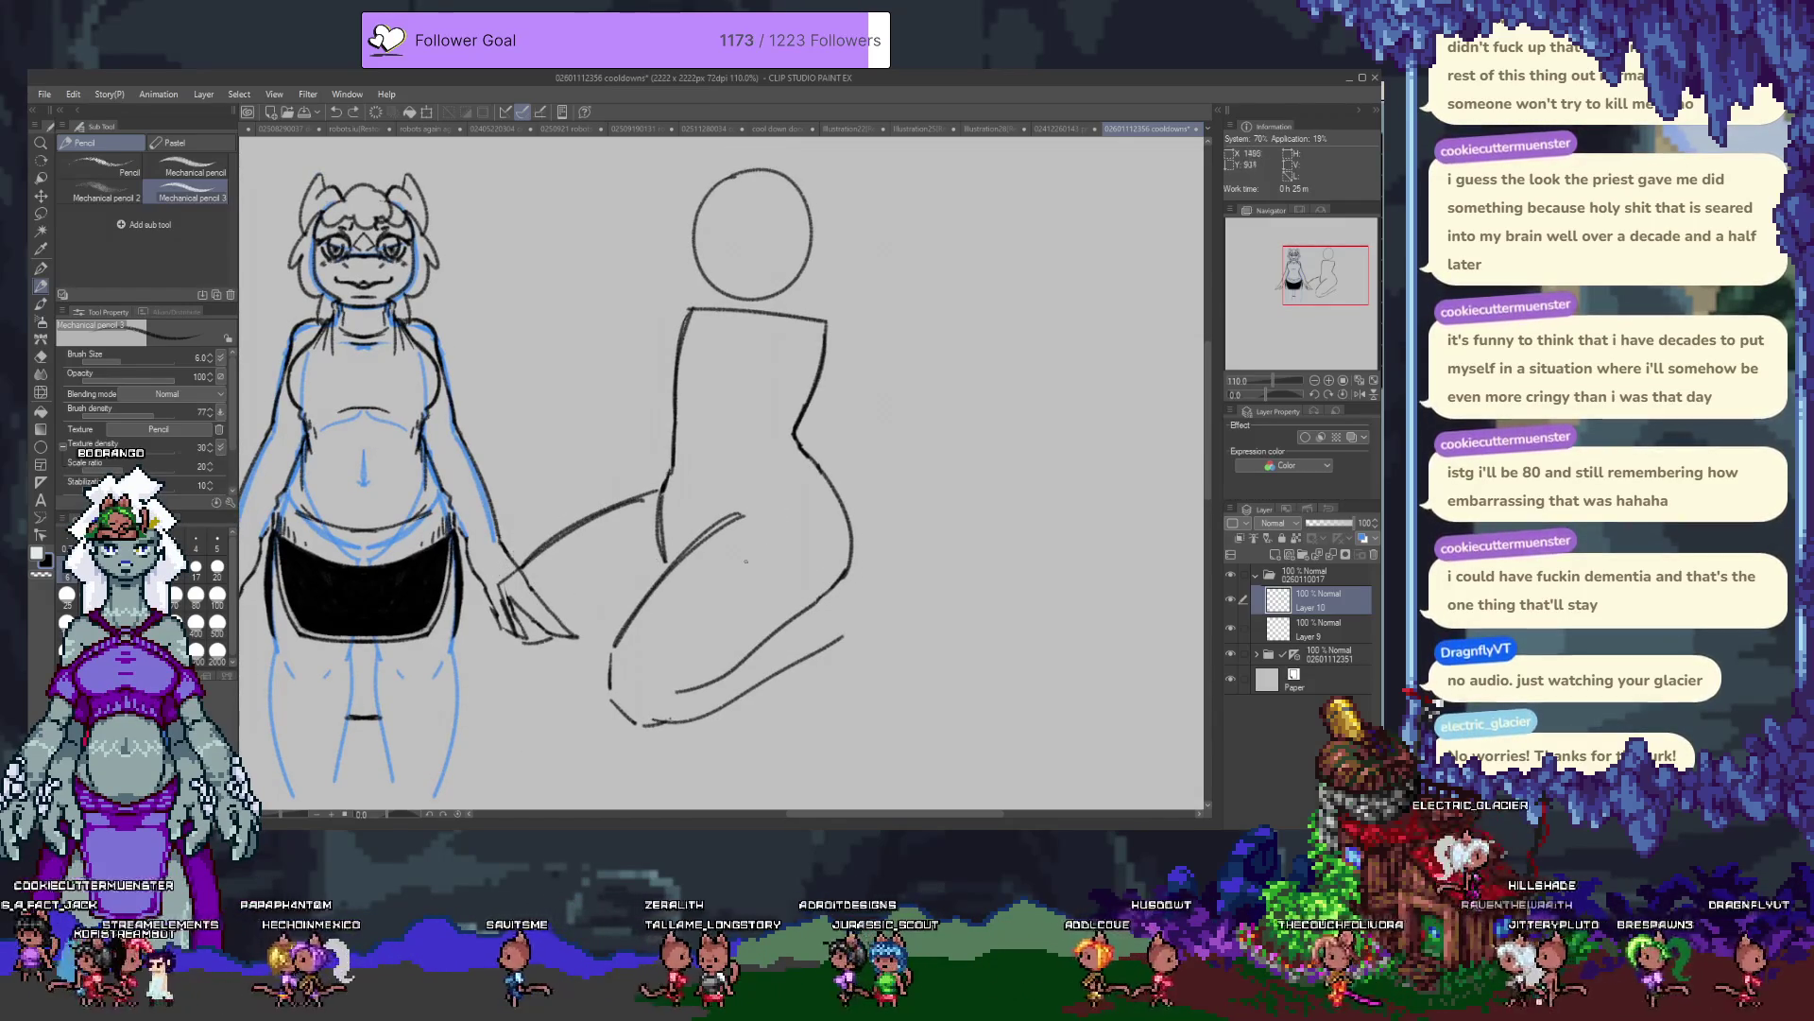
# Move the kneeling sketch down and to the right.
pyautogui.hotkey('alt', ']')
pyautogui.press('k')
pyautogui.moveTo(722, 447)
pyautogui.mouseDown()
pyautogui.moveTo(843, 565)
pyautogui.moveTo(748, 588)
pyautogui.mouseUp()
pyautogui.scroll(-3, 749, 589)
pyautogui.press('p')
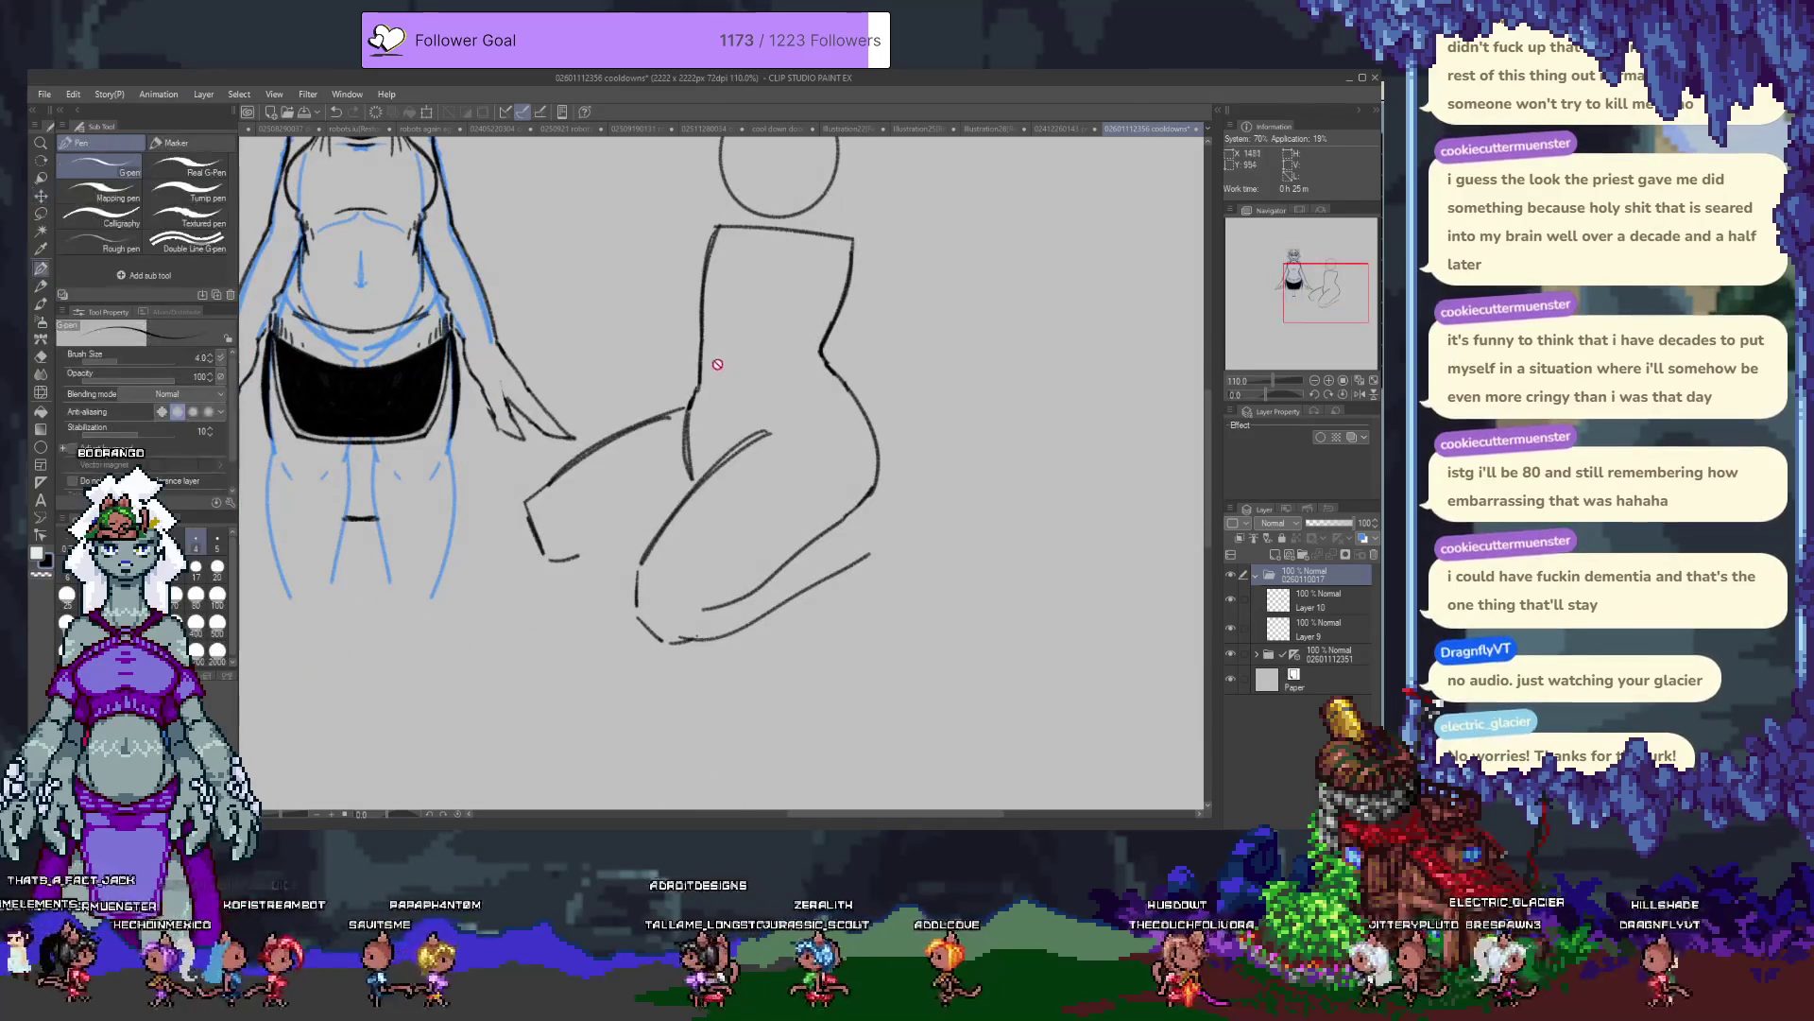
pyautogui.scroll(2, 695, 425)
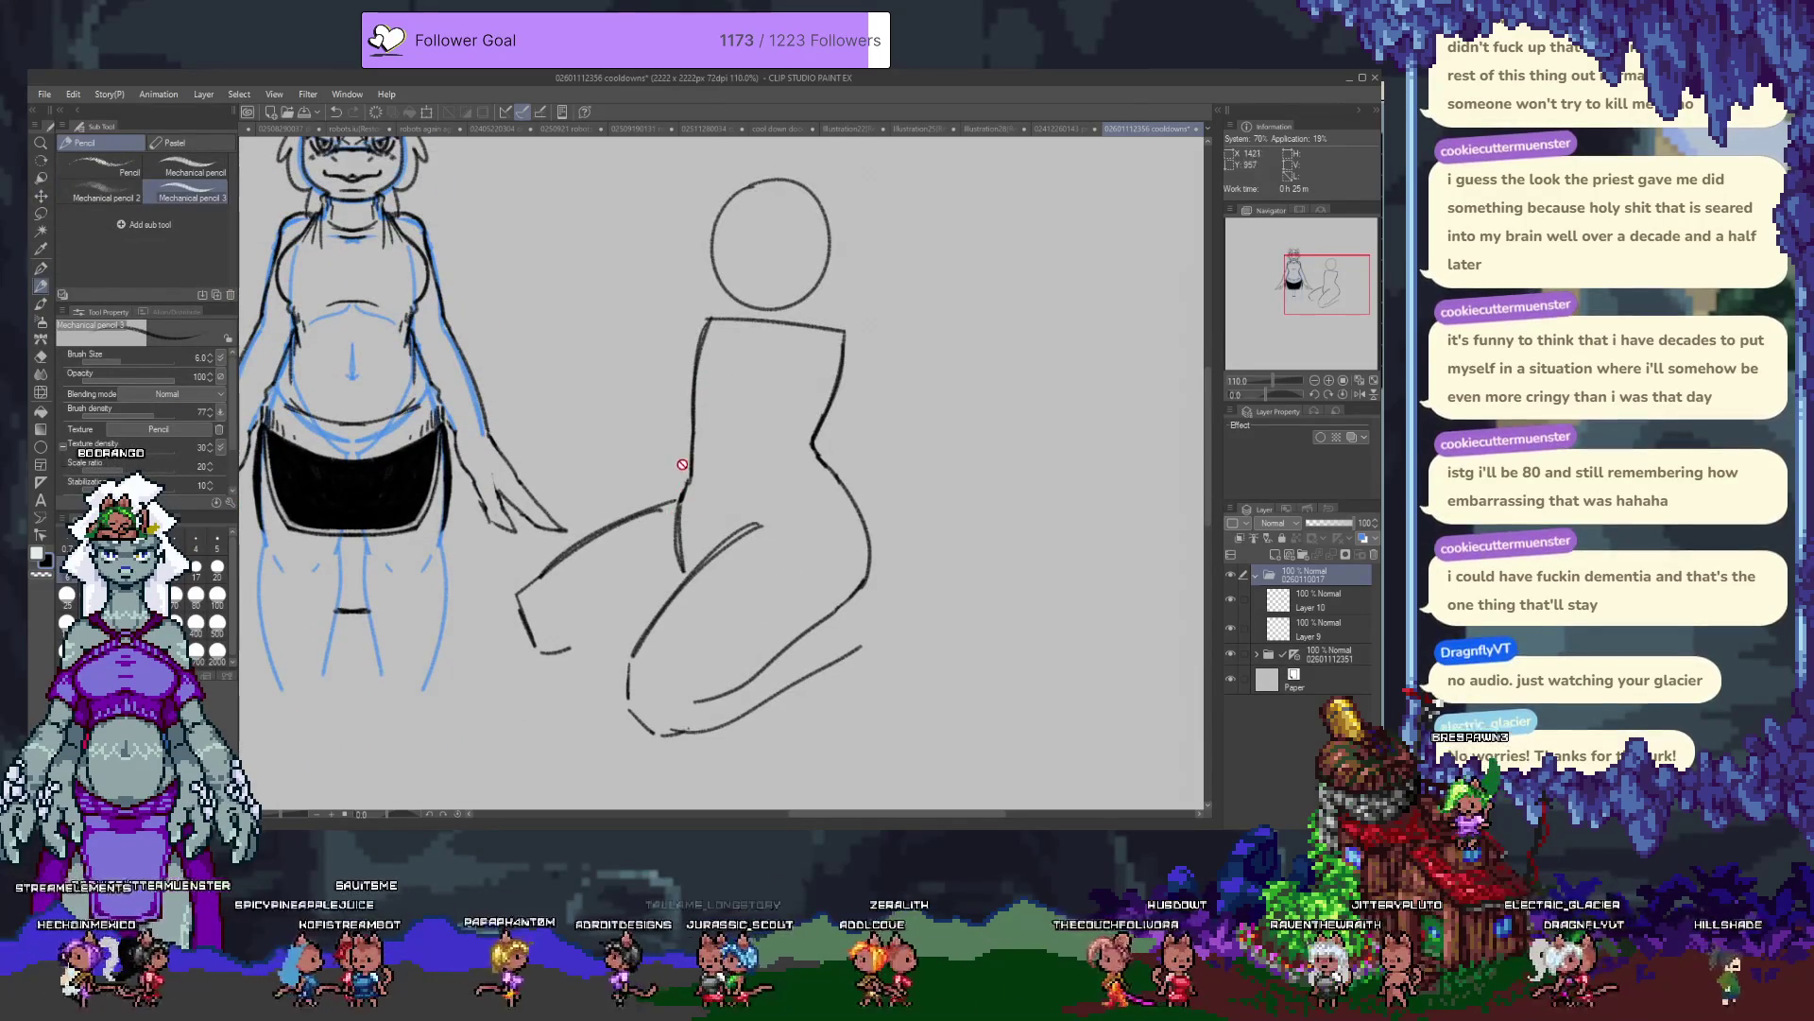
# Nudge the head circle on Layer 9 slightly up and to the right.
pyautogui.click(1319, 600)
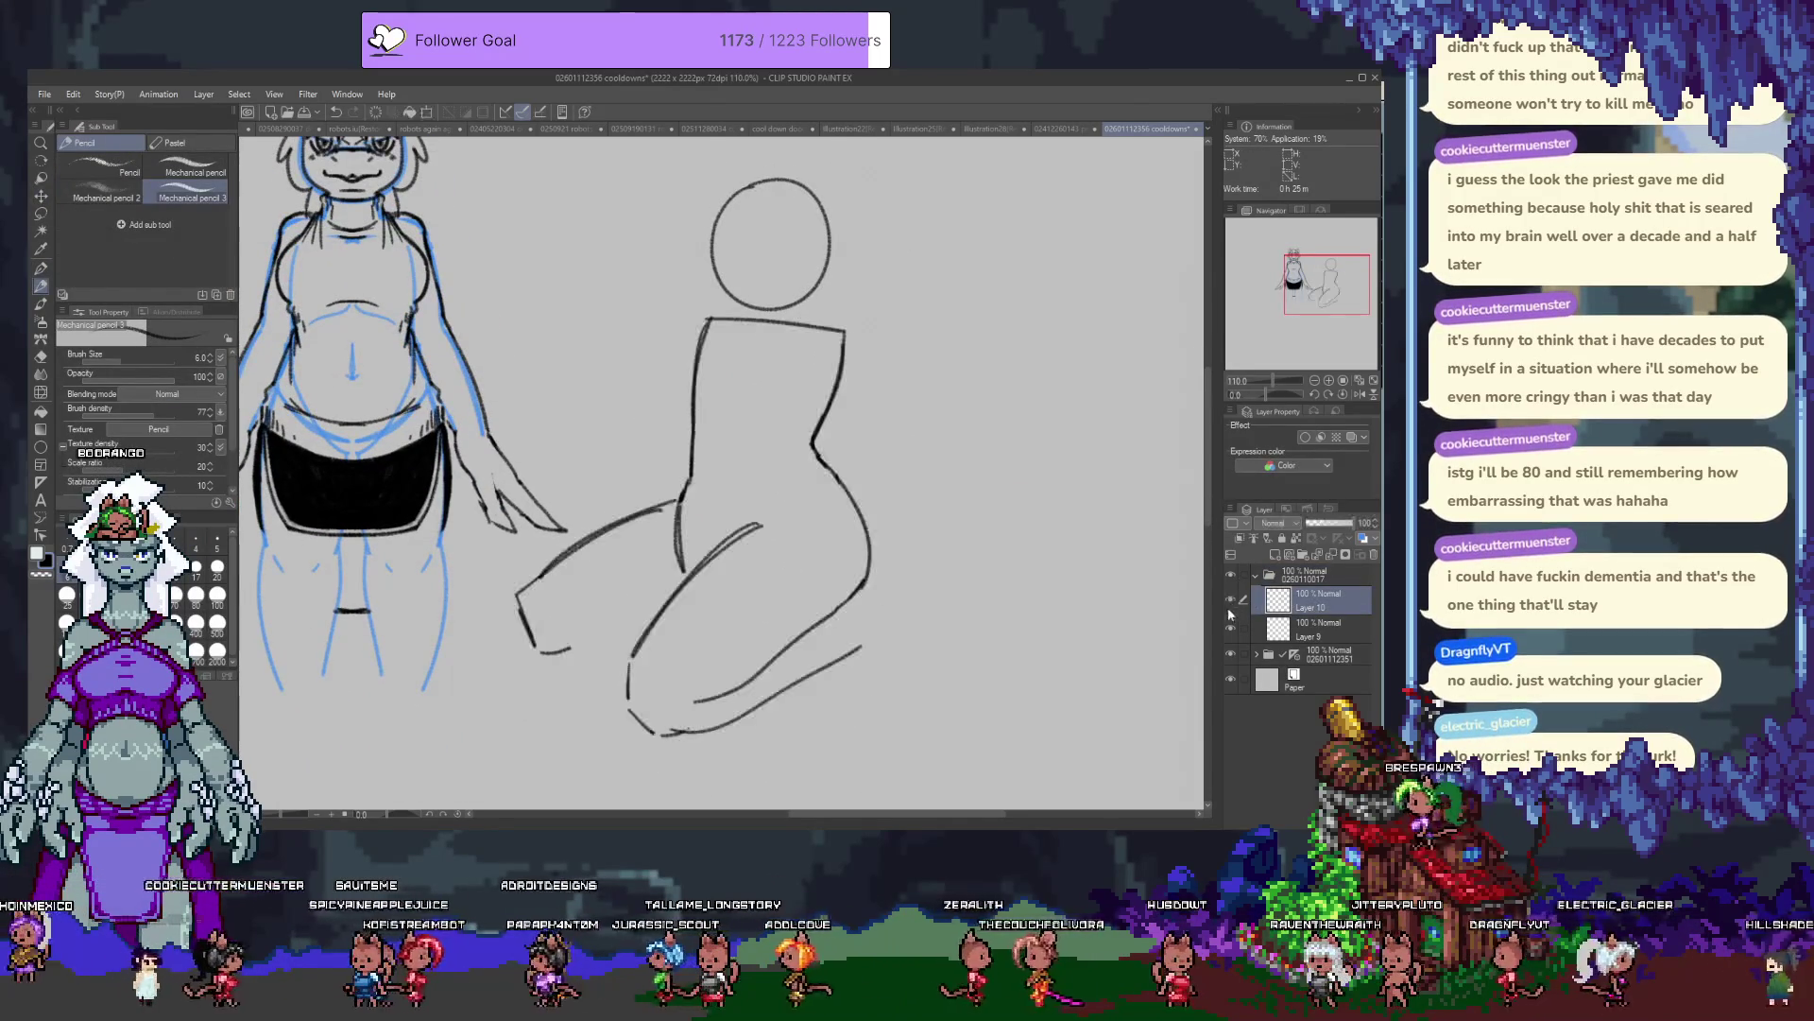
pyautogui.scroll(2, 695, 425)
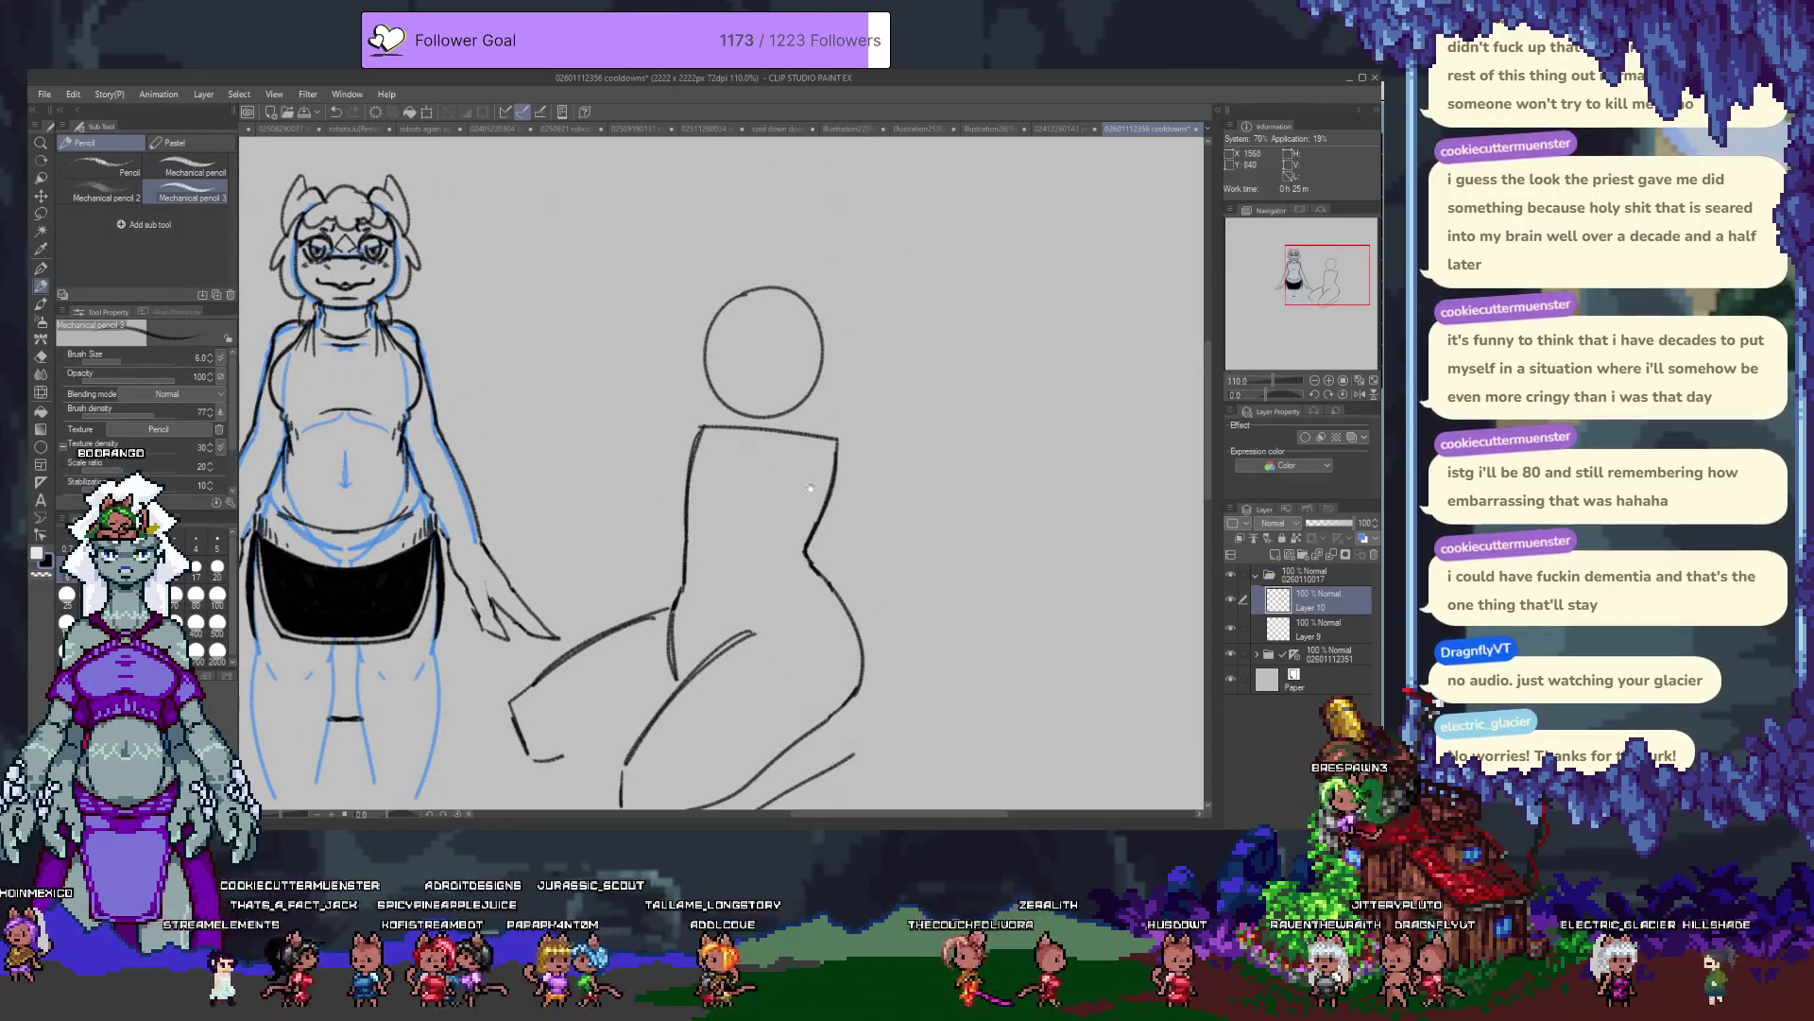
pyautogui.click(1318, 628)
pyautogui.press('k')
pyautogui.moveTo(802, 372); pyautogui.dragTo(809, 357)
pyautogui.hotkey('alt', ']')
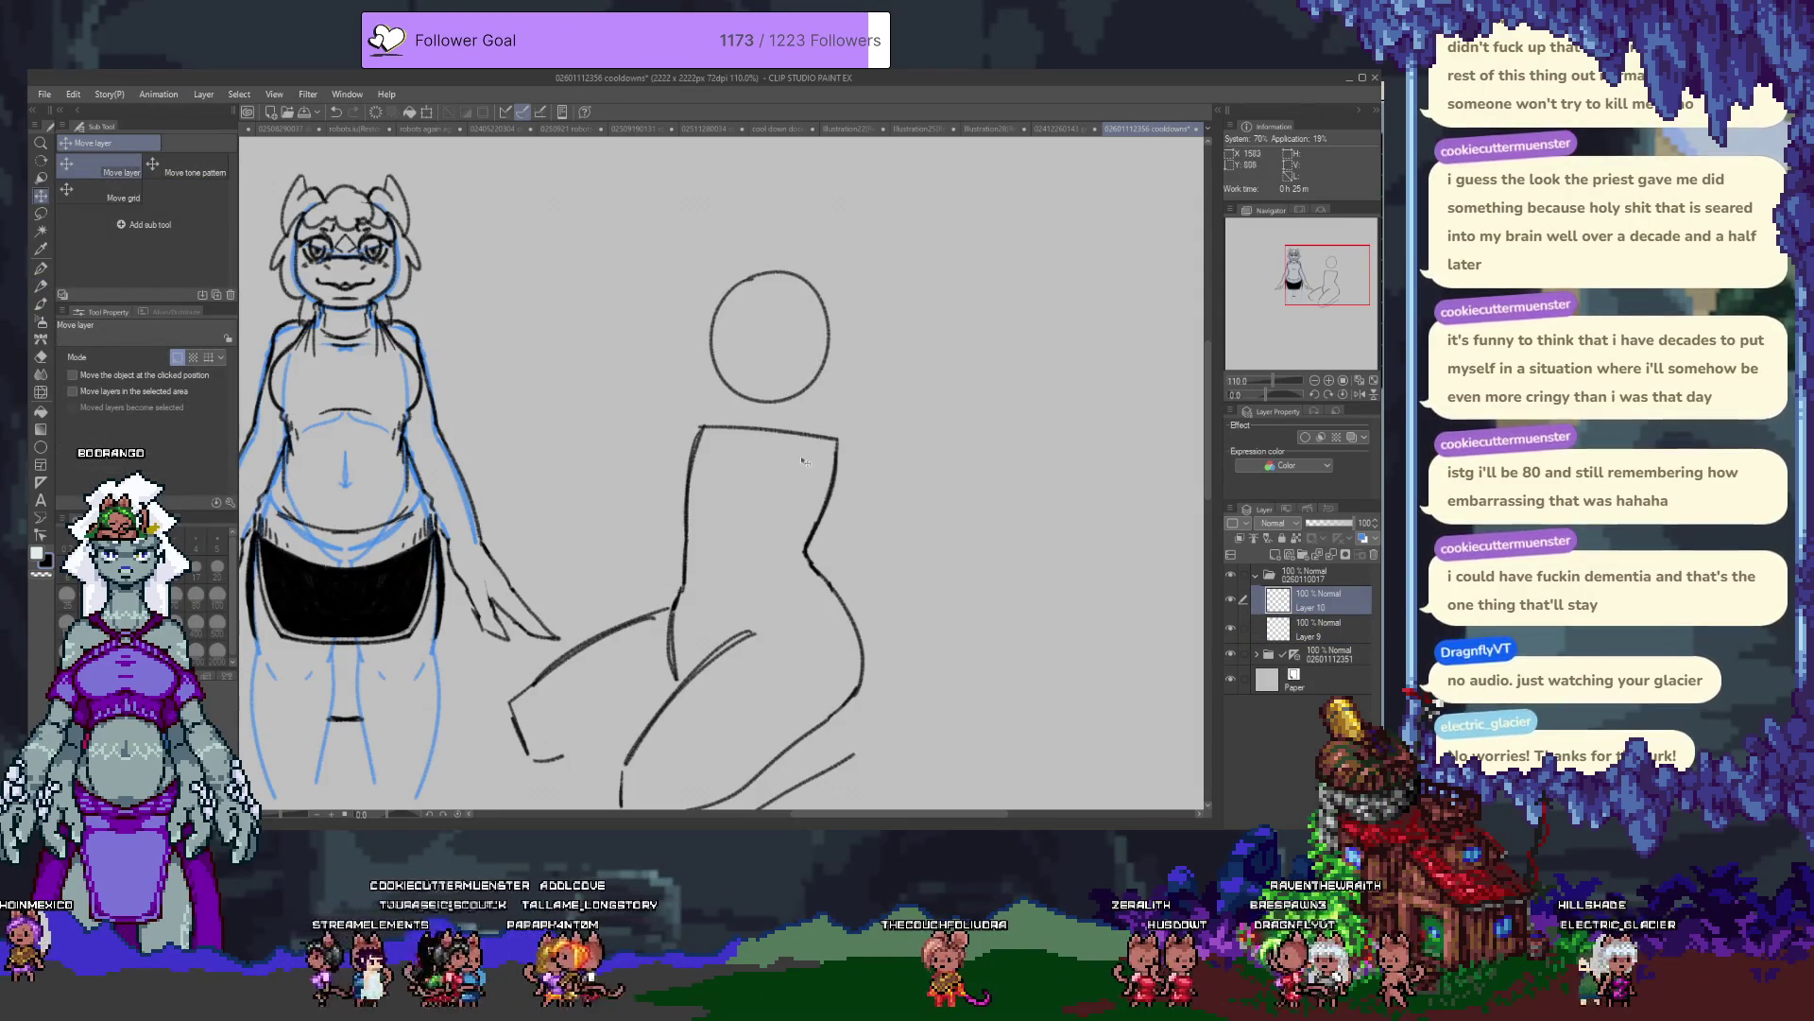
# Draw the neck below the head circle on Layer 10.
pyautogui.press('p')
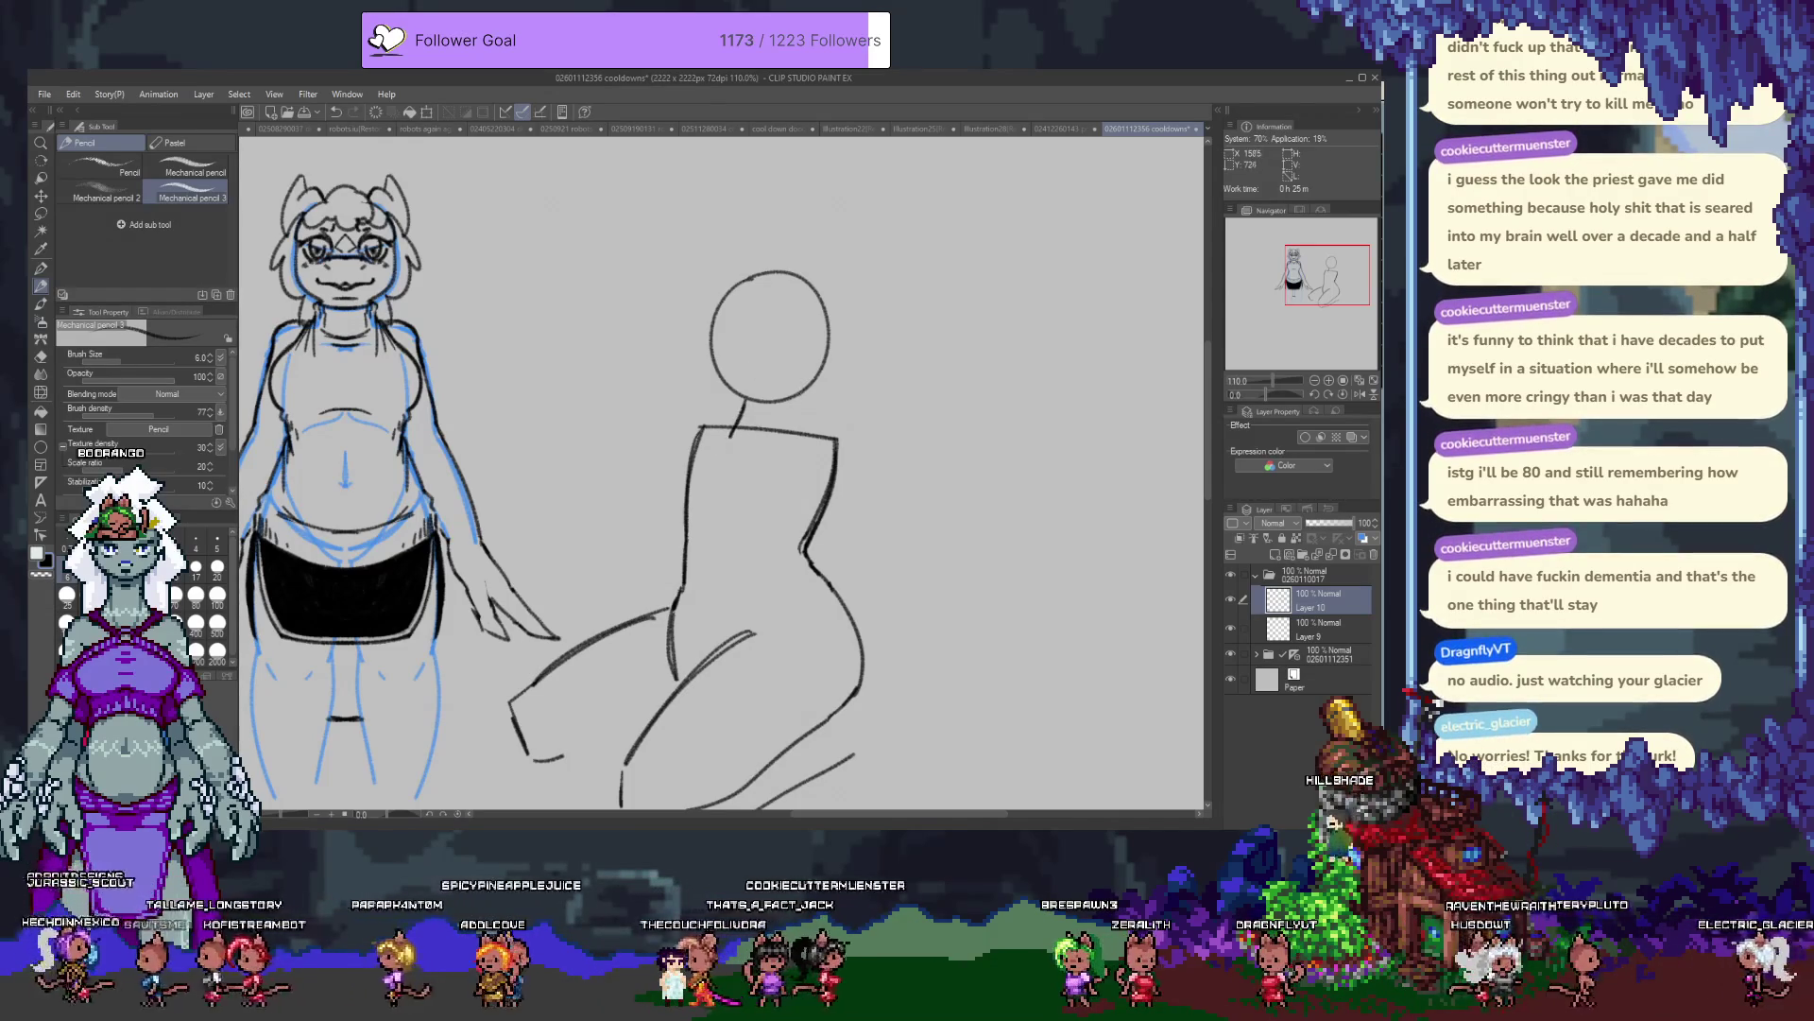
pyautogui.moveTo(745, 398); pyautogui.dragTo(748, 435)
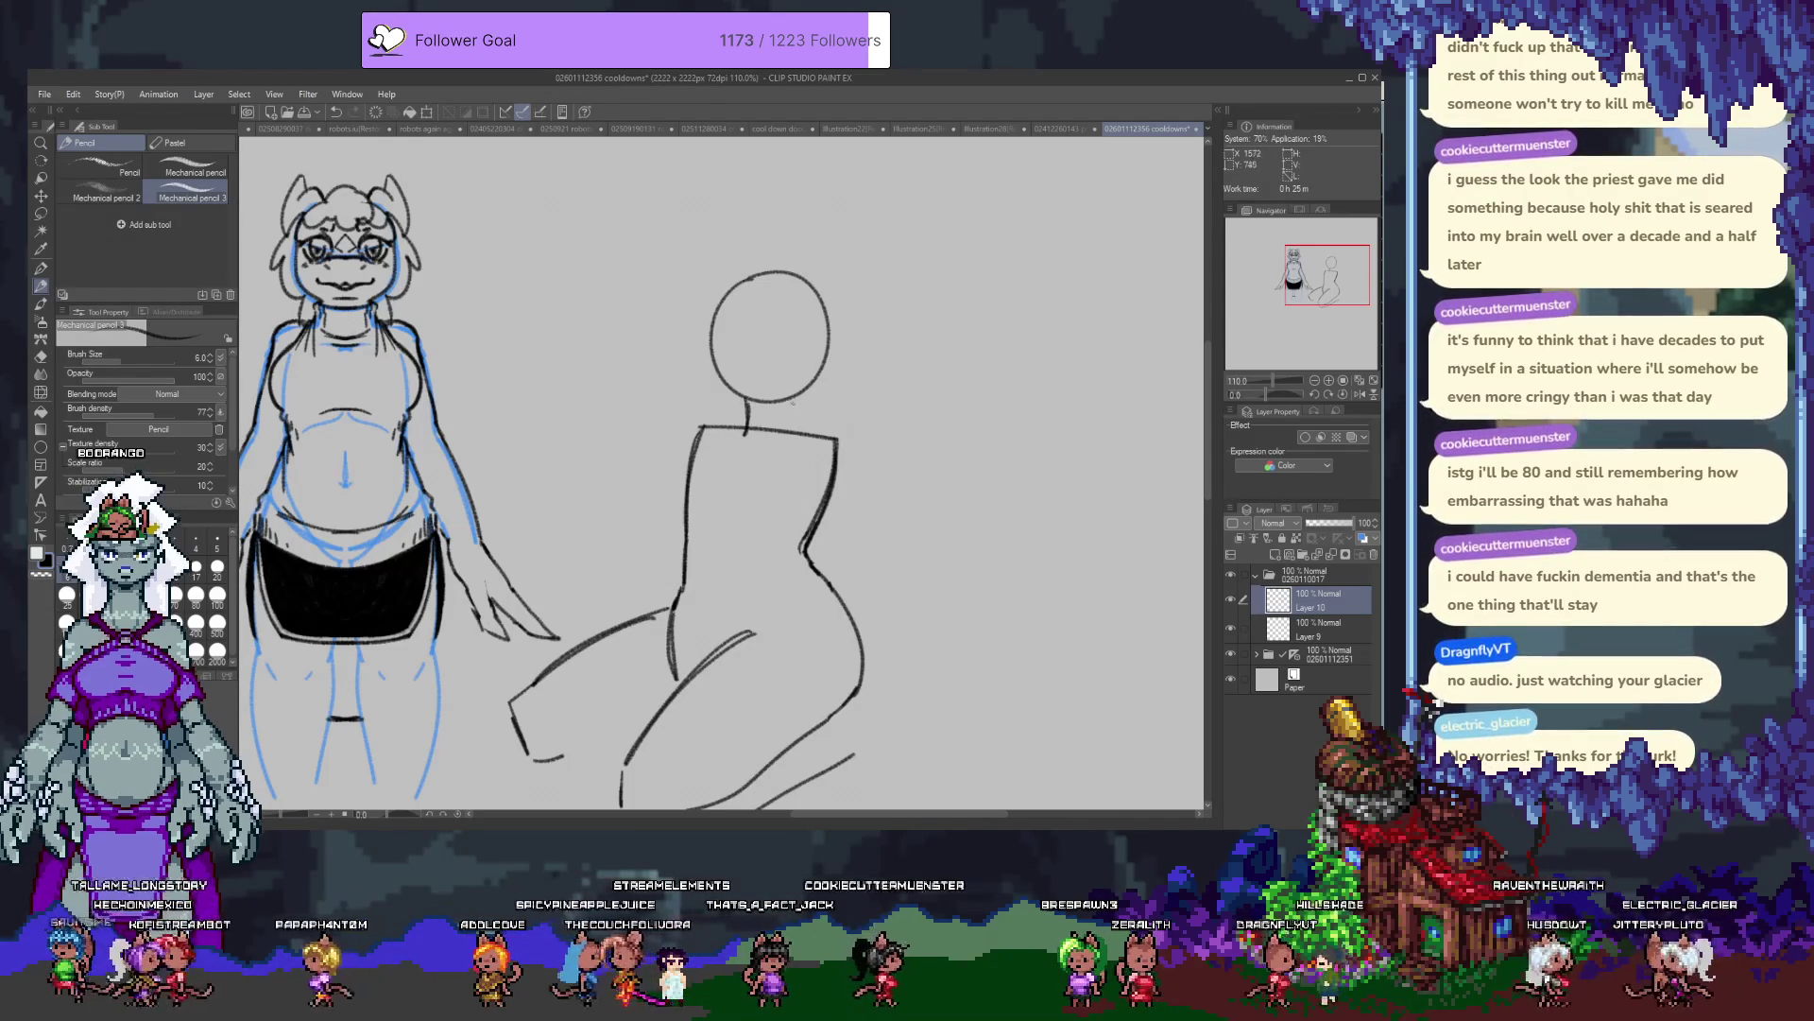
pyautogui.moveTo(740, 401)
pyautogui.mouseDown()
pyautogui.moveTo(730, 437)
pyautogui.moveTo(796, 403)
pyautogui.mouseUp()
pyautogui.hotkey('ctrl', 'z')
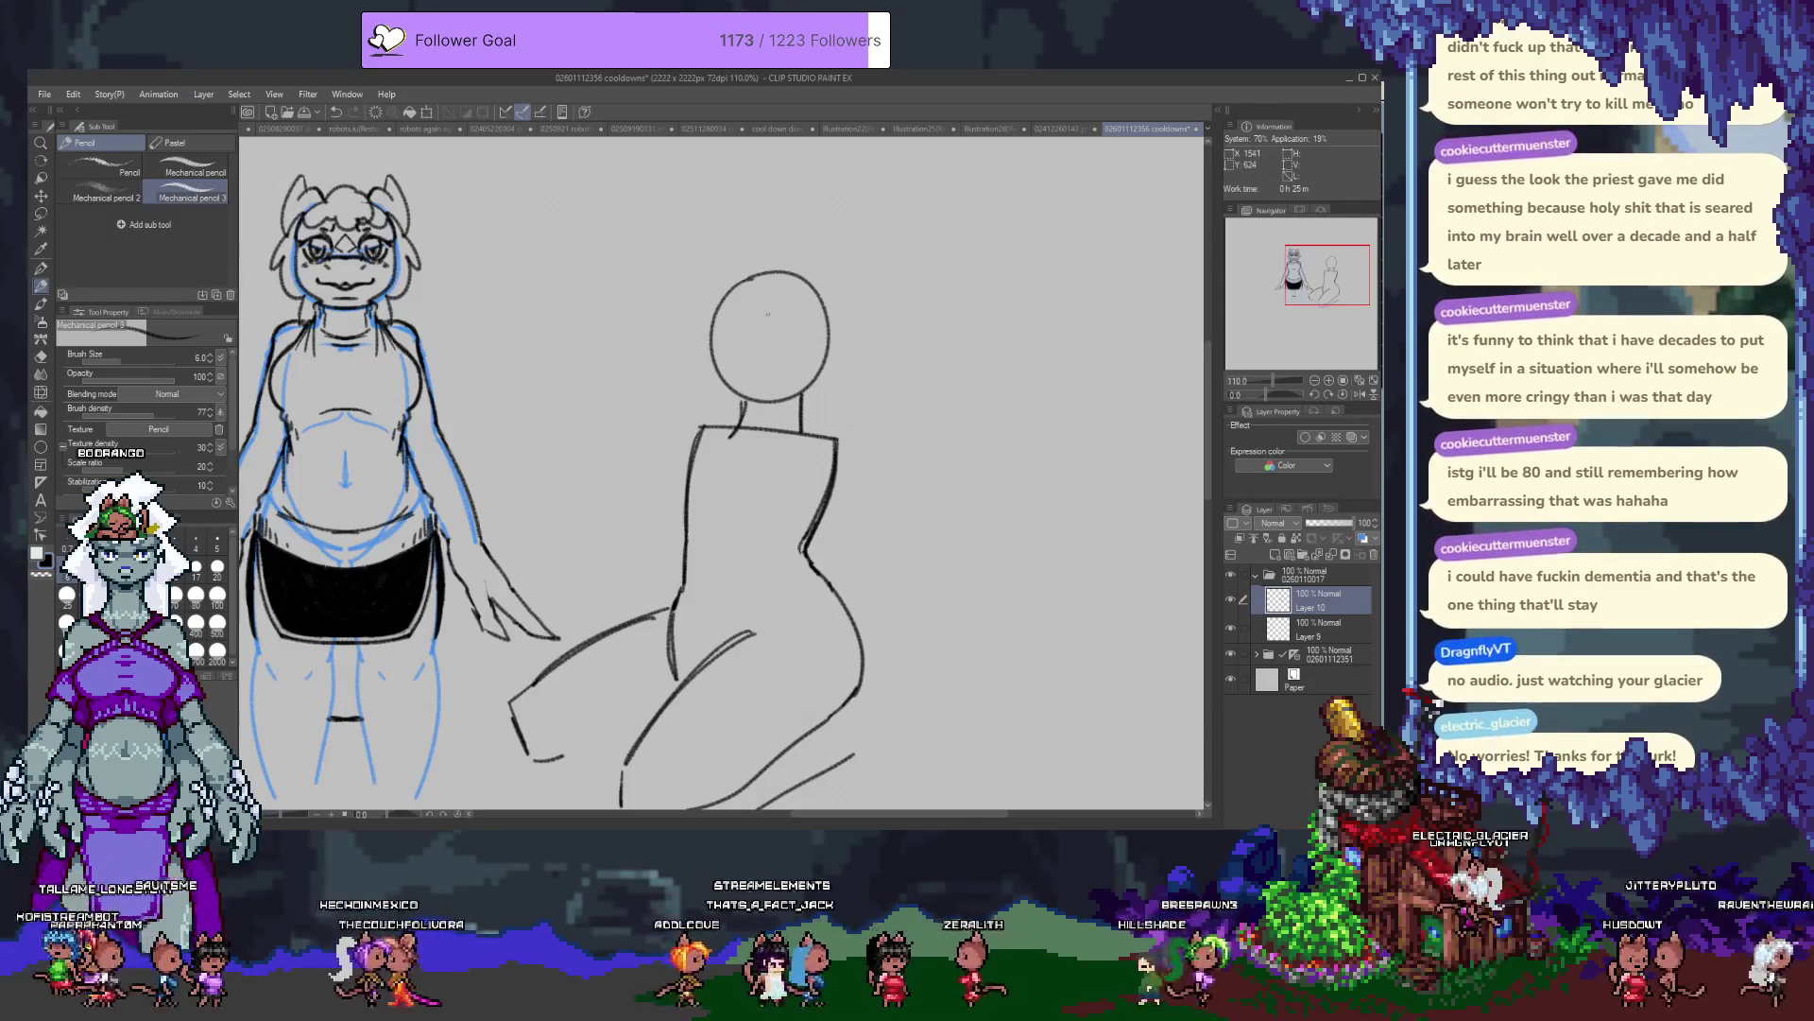
# On Layer 9, draw a vertical centre guideline through the head circle.
pyautogui.click(1305, 637)
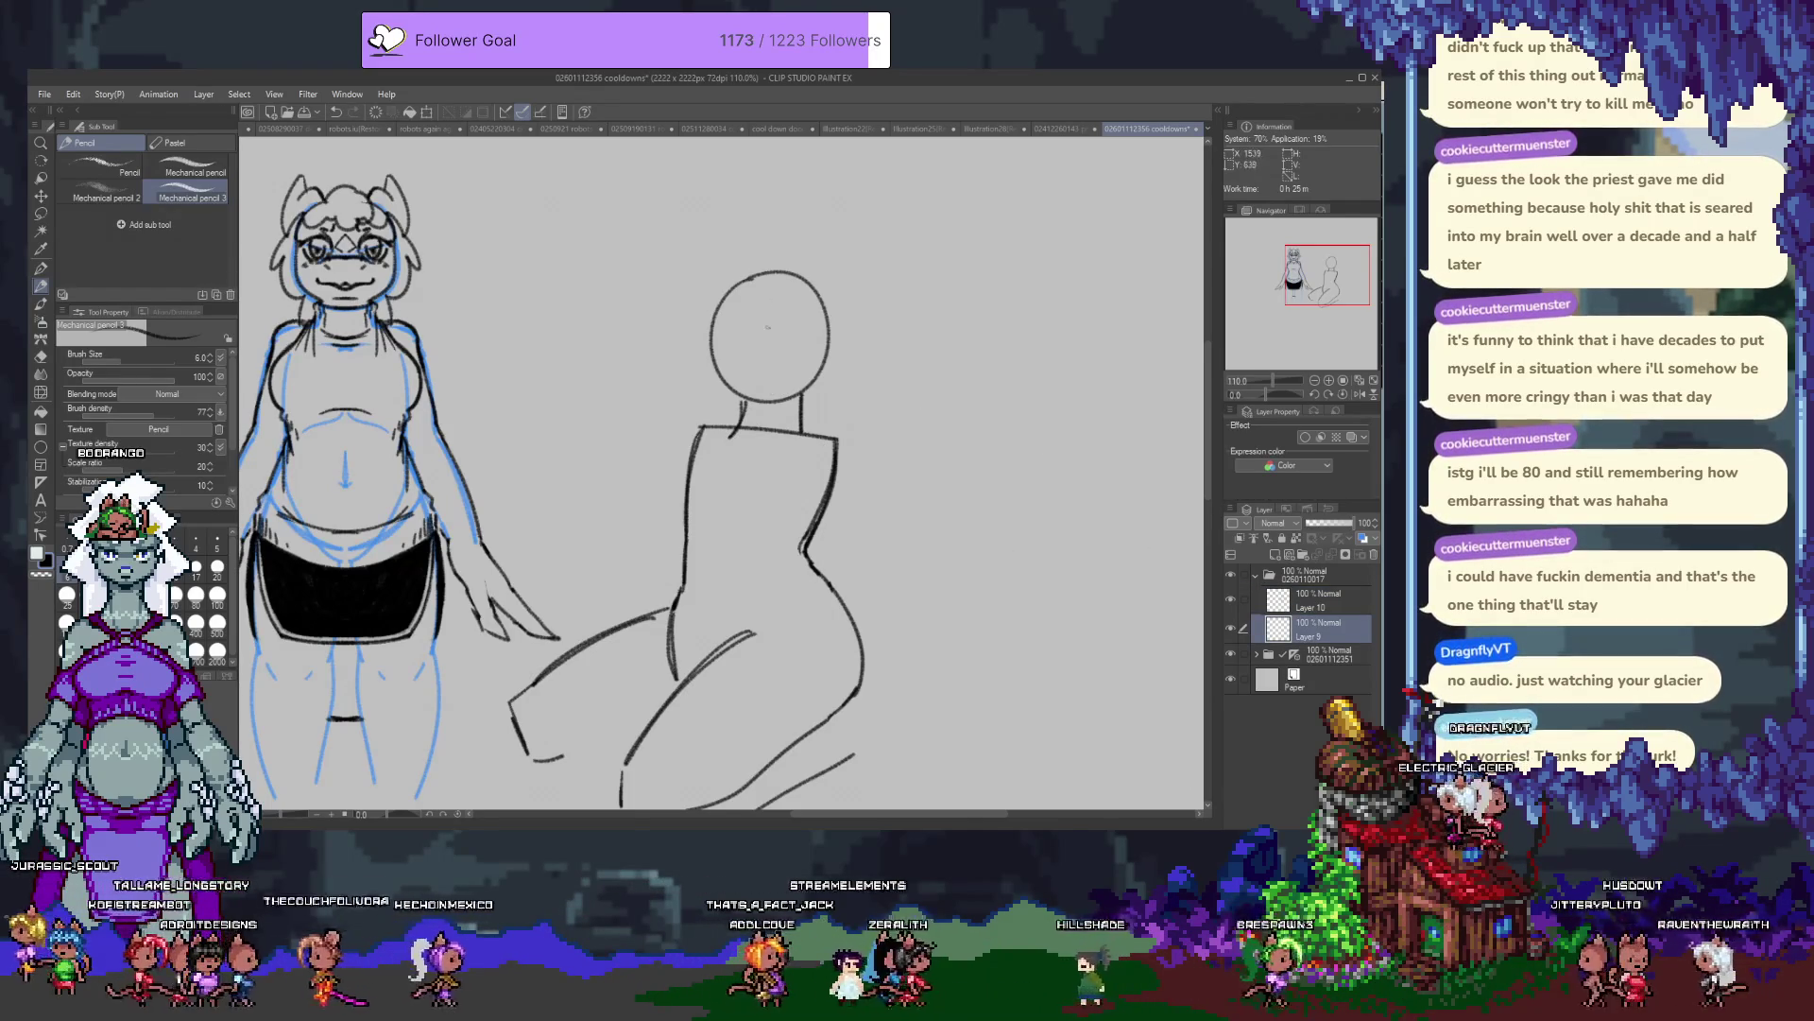
pyautogui.moveTo(767, 303); pyautogui.dragTo(766, 397)
pyautogui.hotkey('ctrl', 'z')
pyautogui.moveTo(776, 301); pyautogui.dragTo(778, 402)
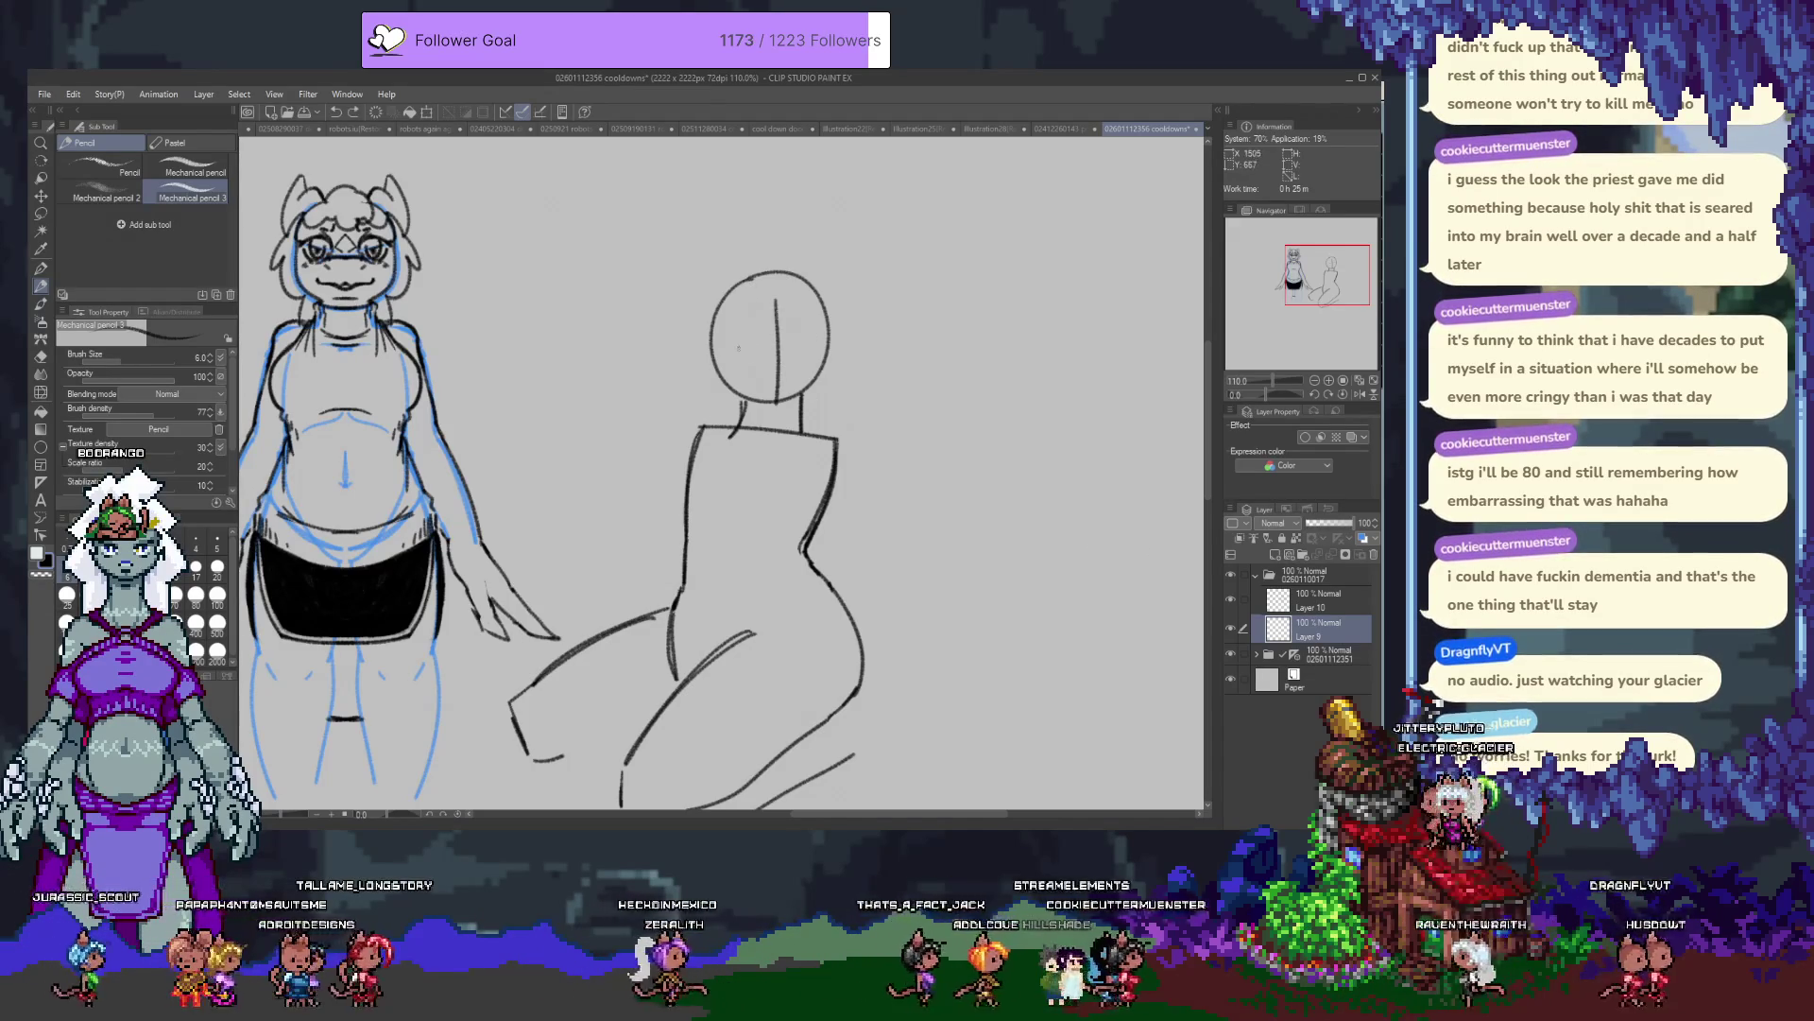
pyautogui.click(1321, 598)
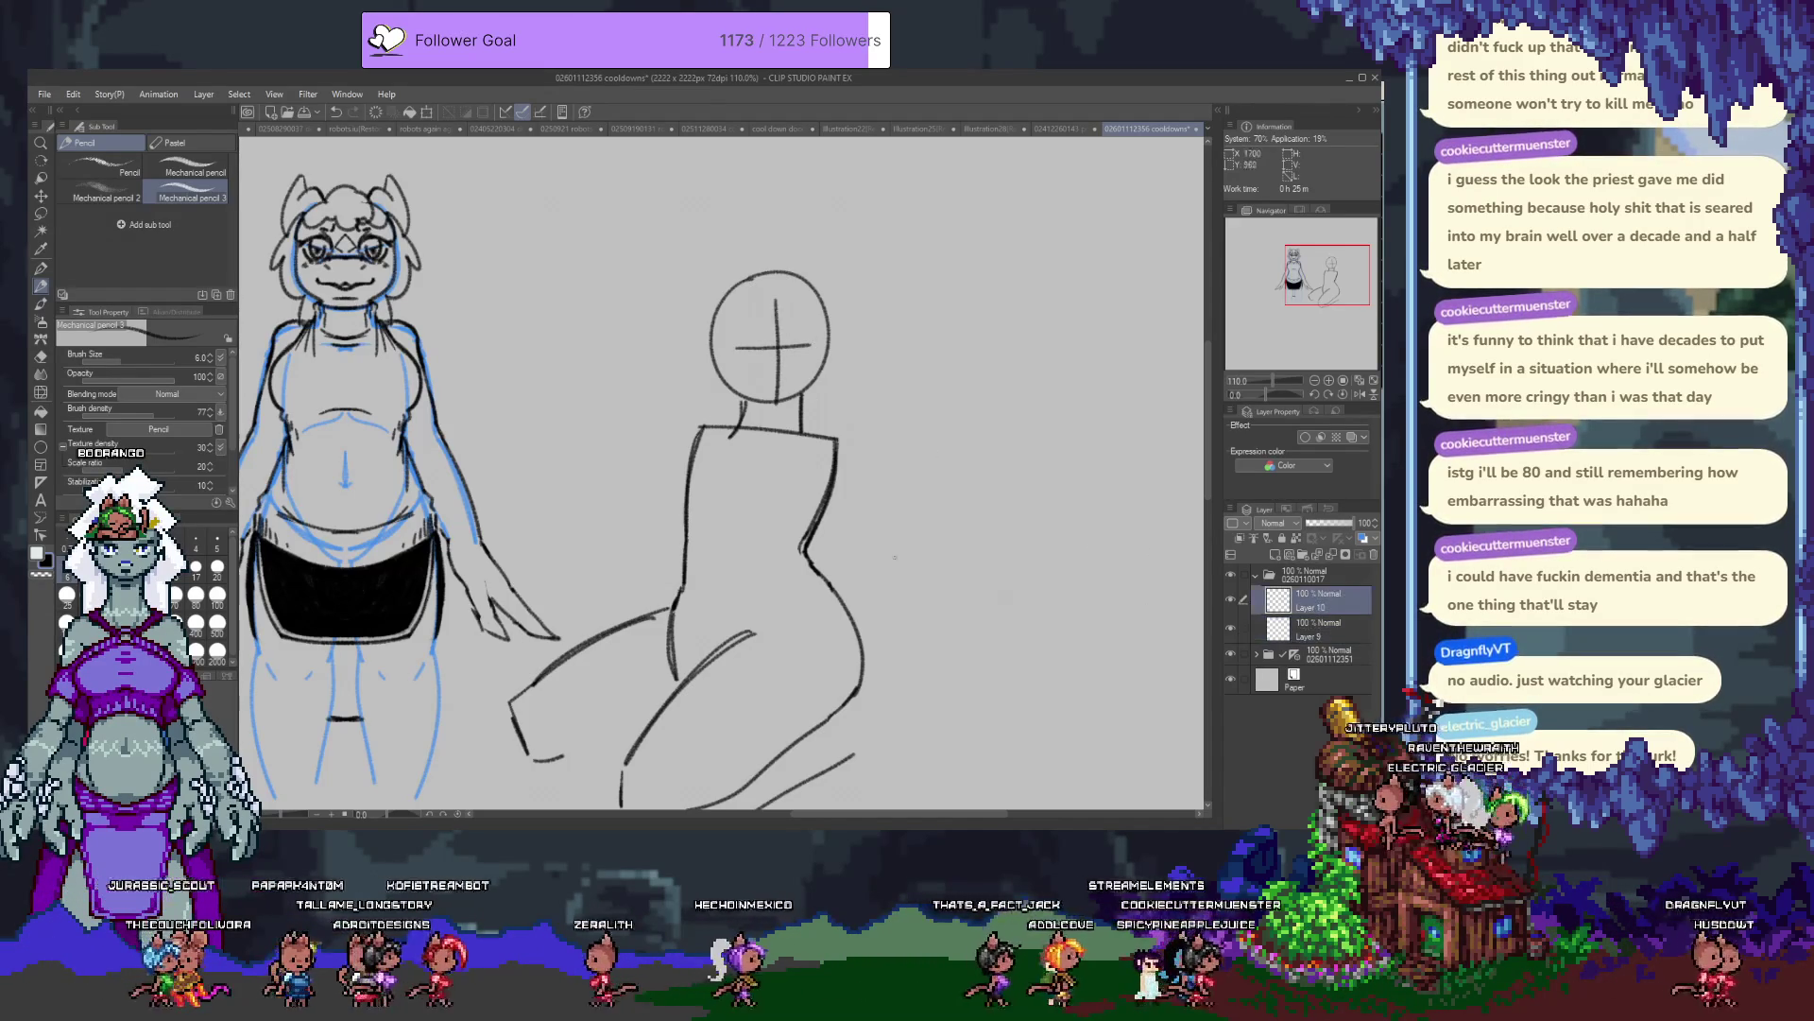
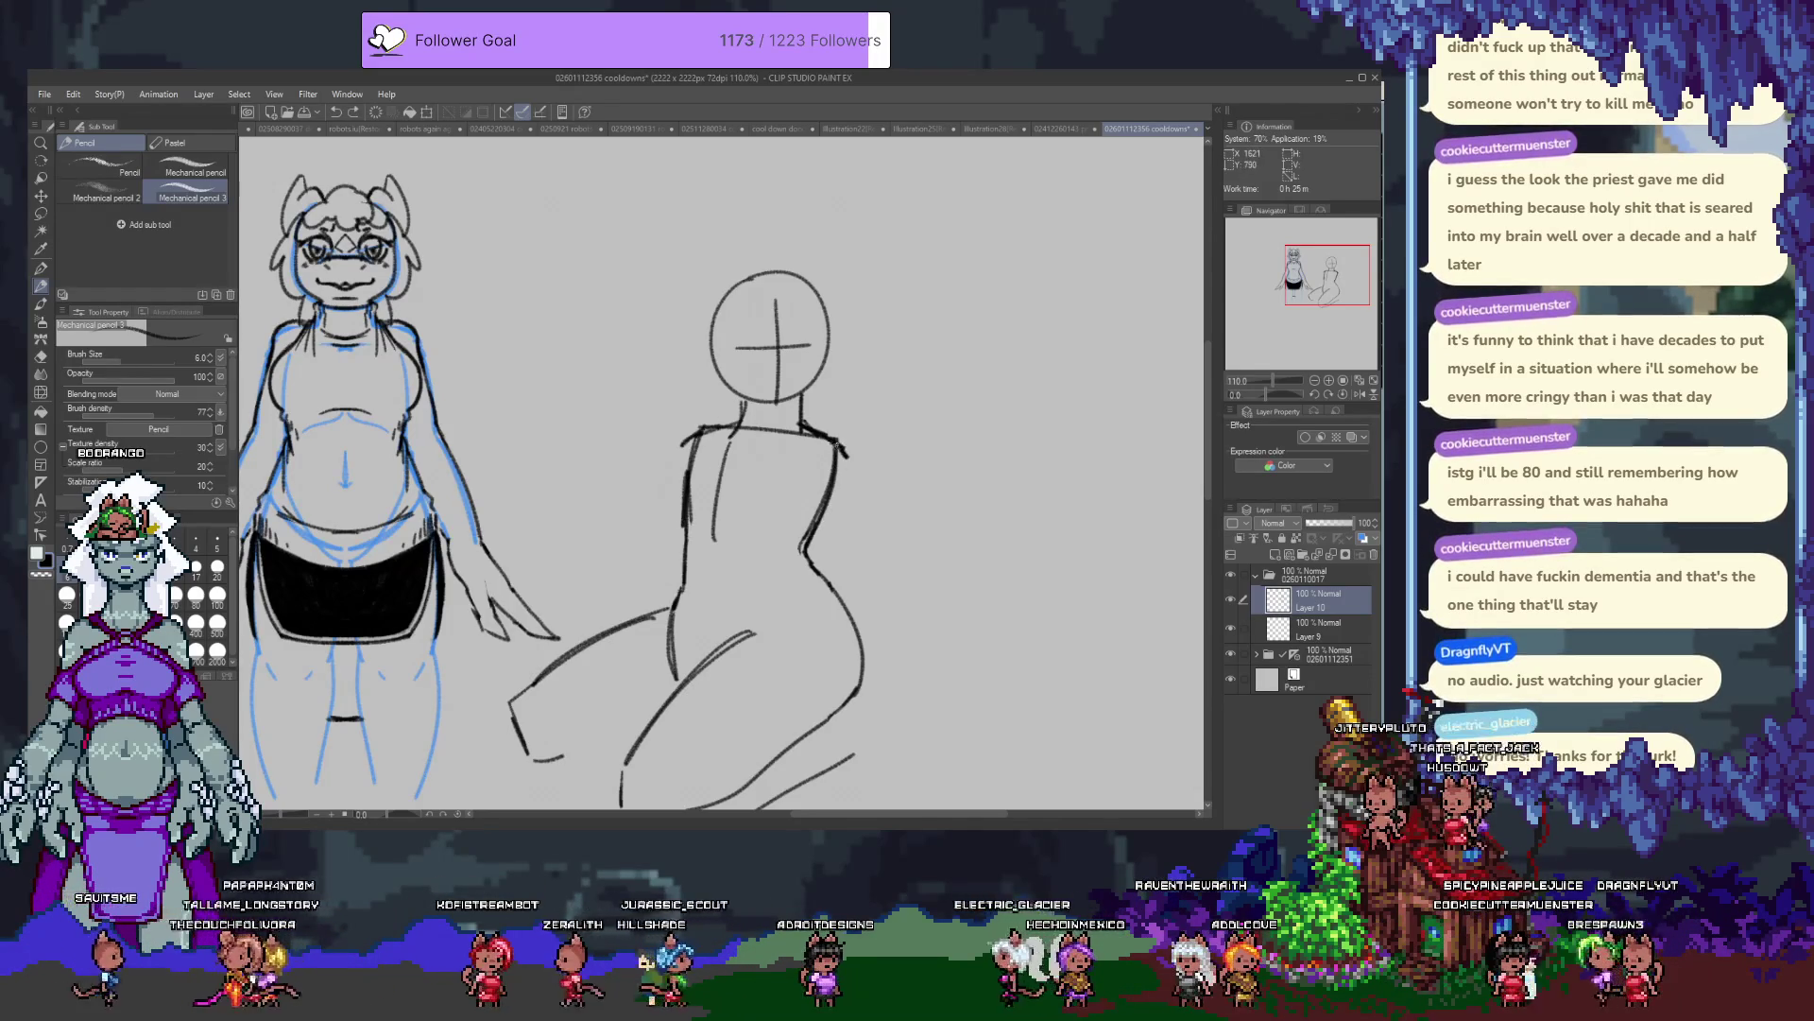
# Add a stroke on the torso's right edge and erase the doubled lines on both torso edges.
pyautogui.moveTo(844, 450); pyautogui.dragTo(830, 515)
pyautogui.press('e')
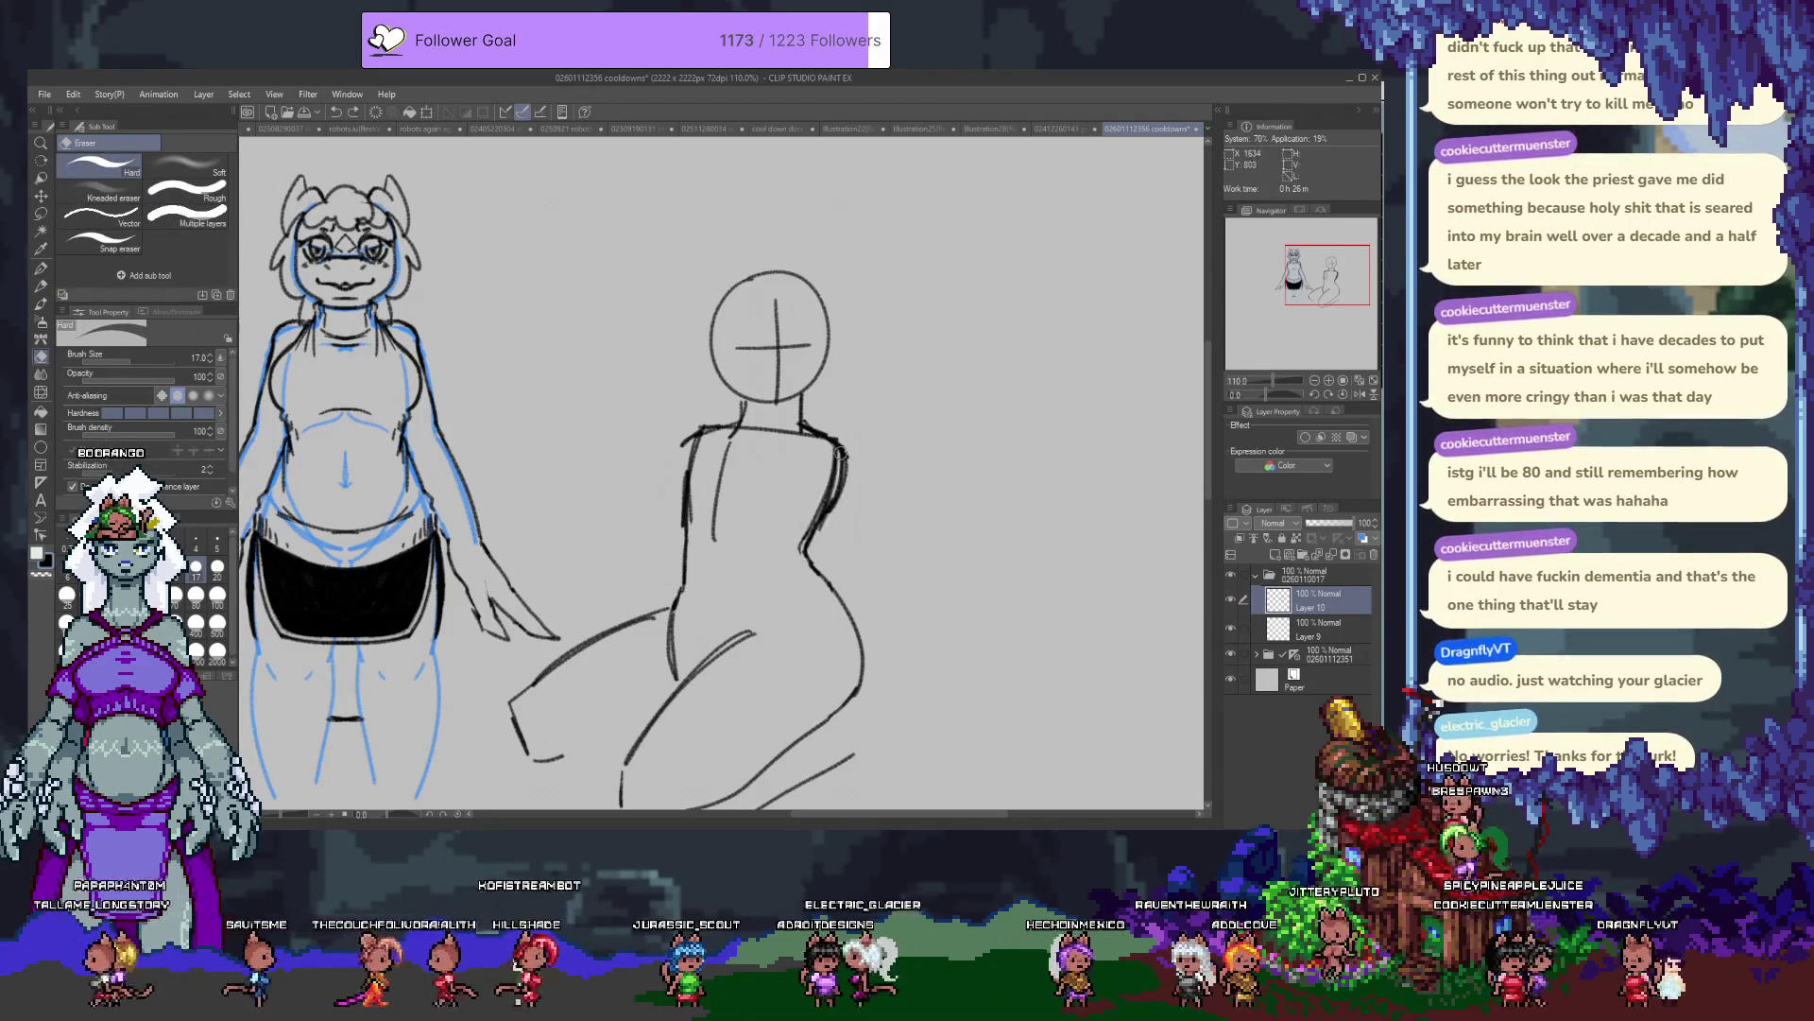
pyautogui.moveTo(818, 480); pyautogui.dragTo(811, 531)
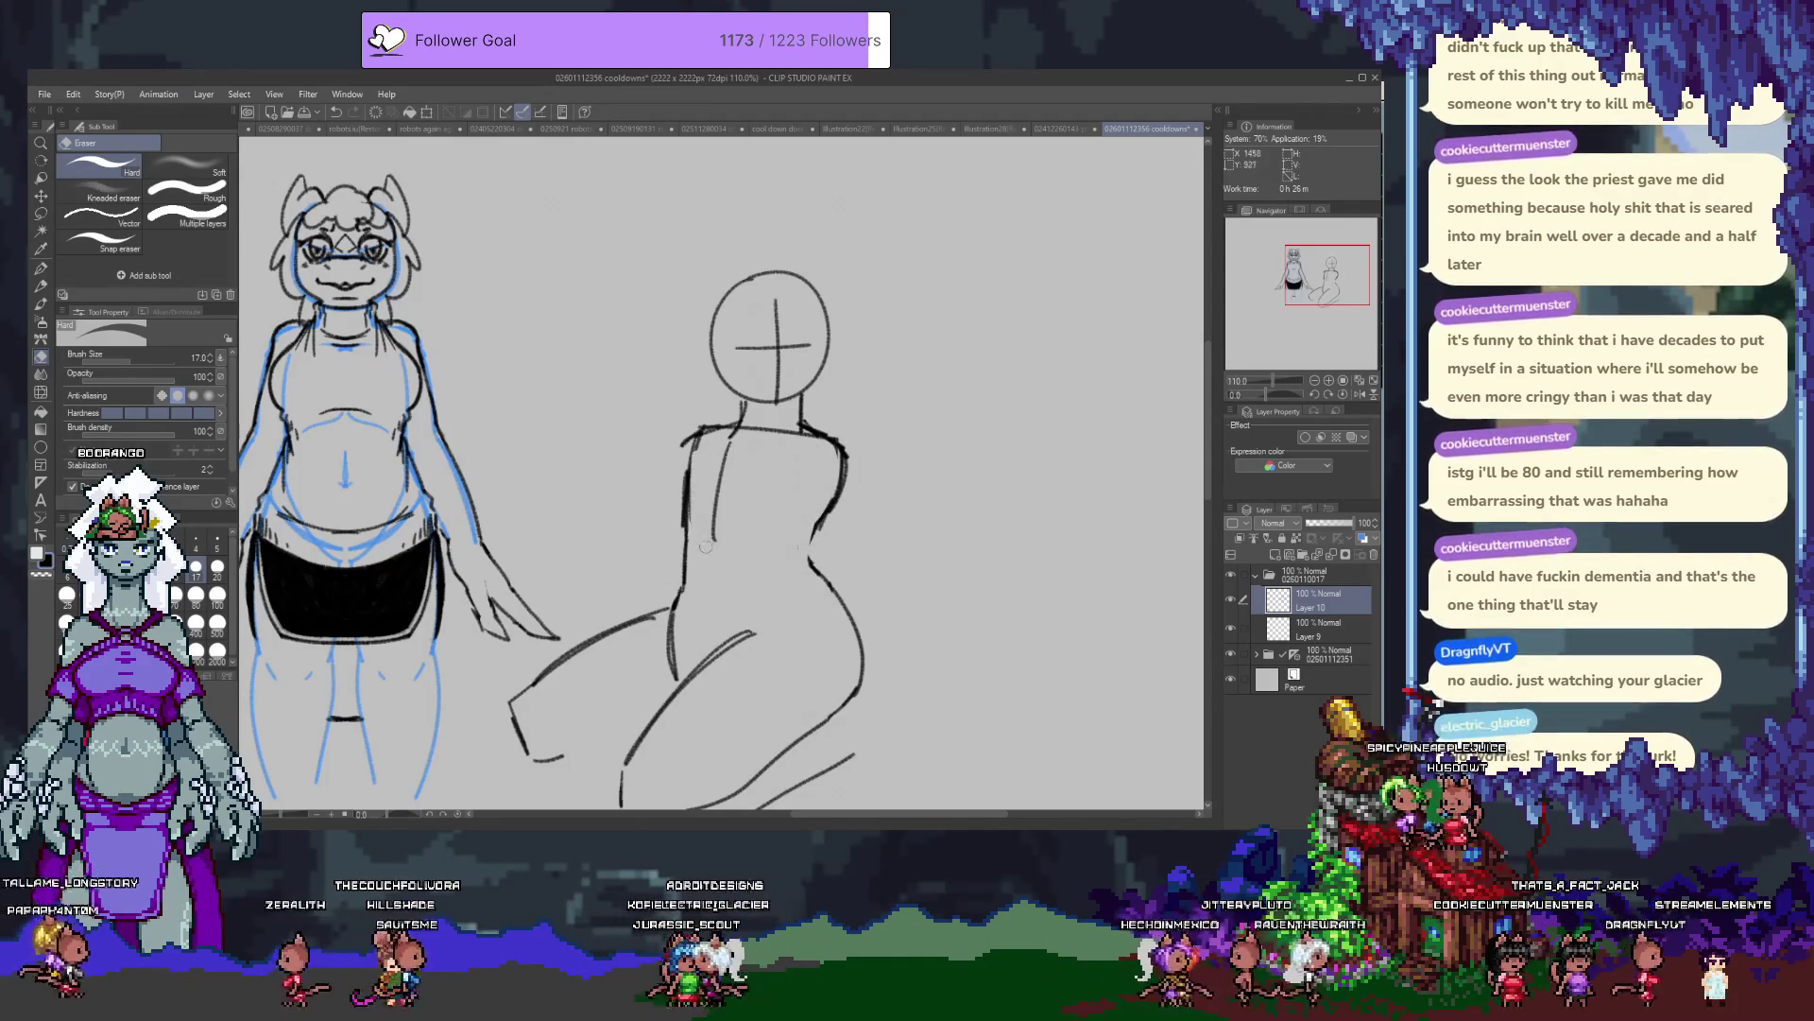
pyautogui.moveTo(691, 467); pyautogui.dragTo(689, 537)
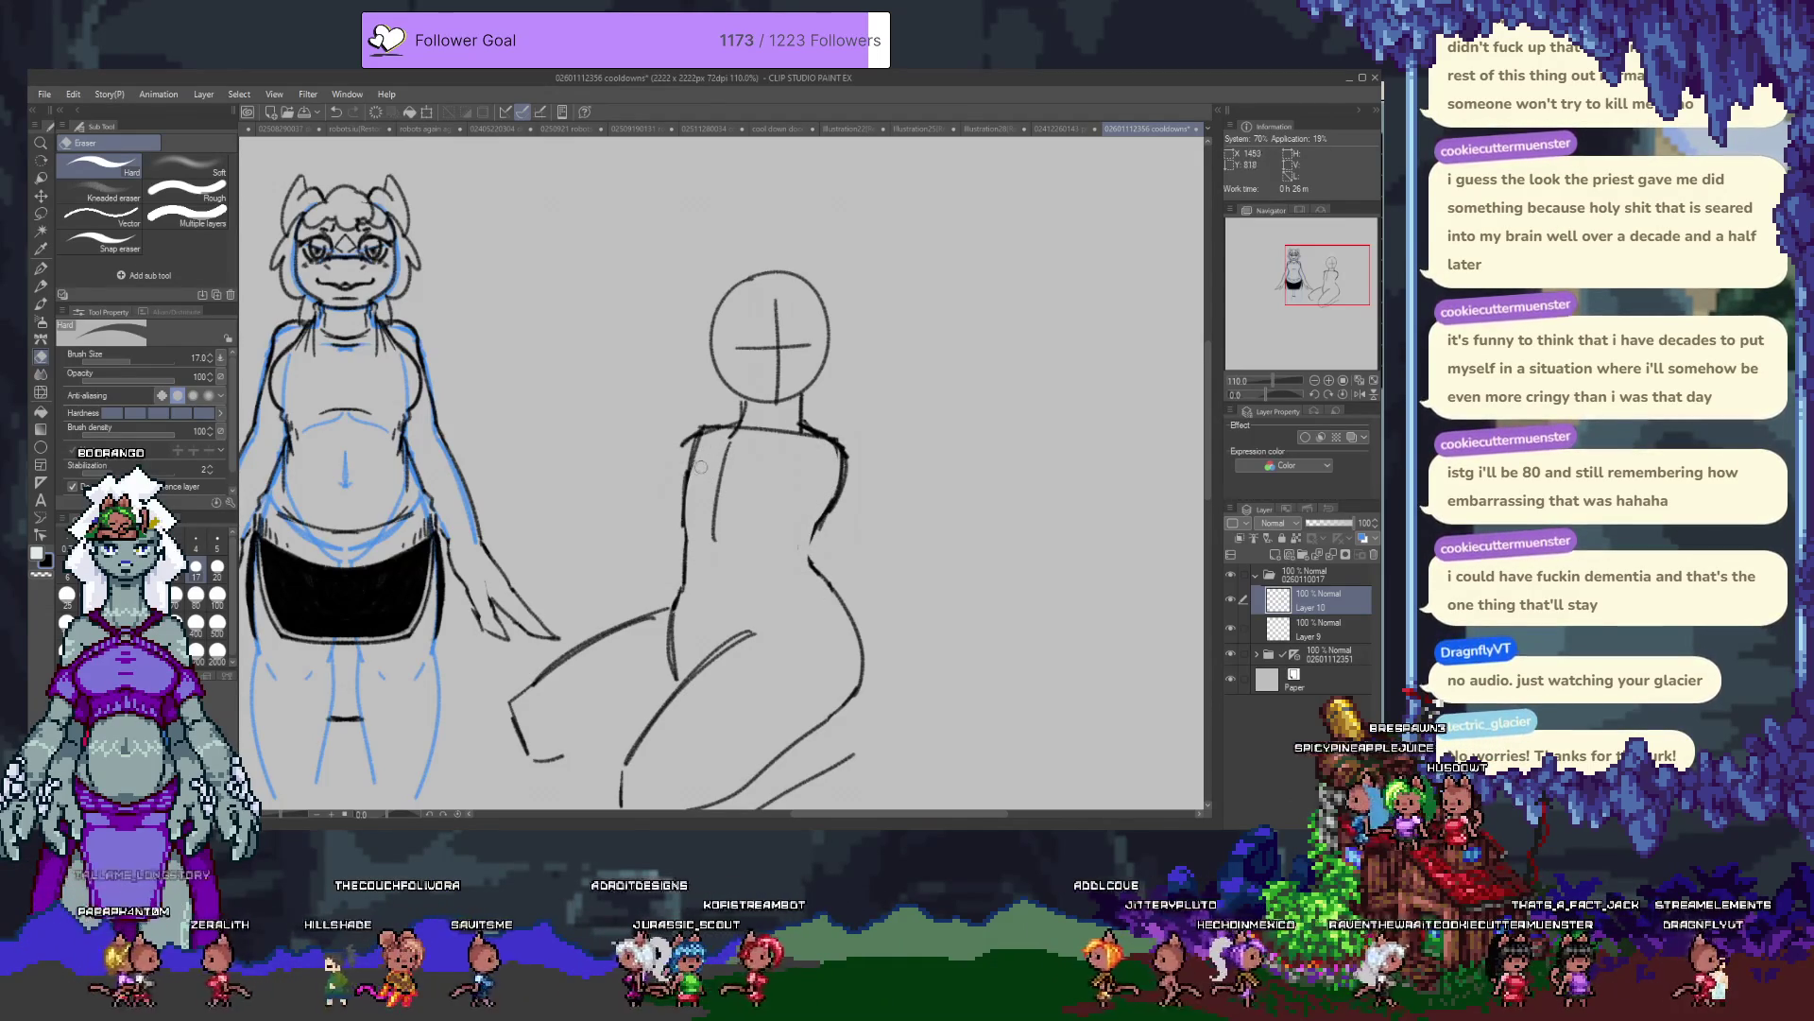
# Erase the left part of the shoulder line and retry redrawing it, undoing the attempts.
pyautogui.press('p')
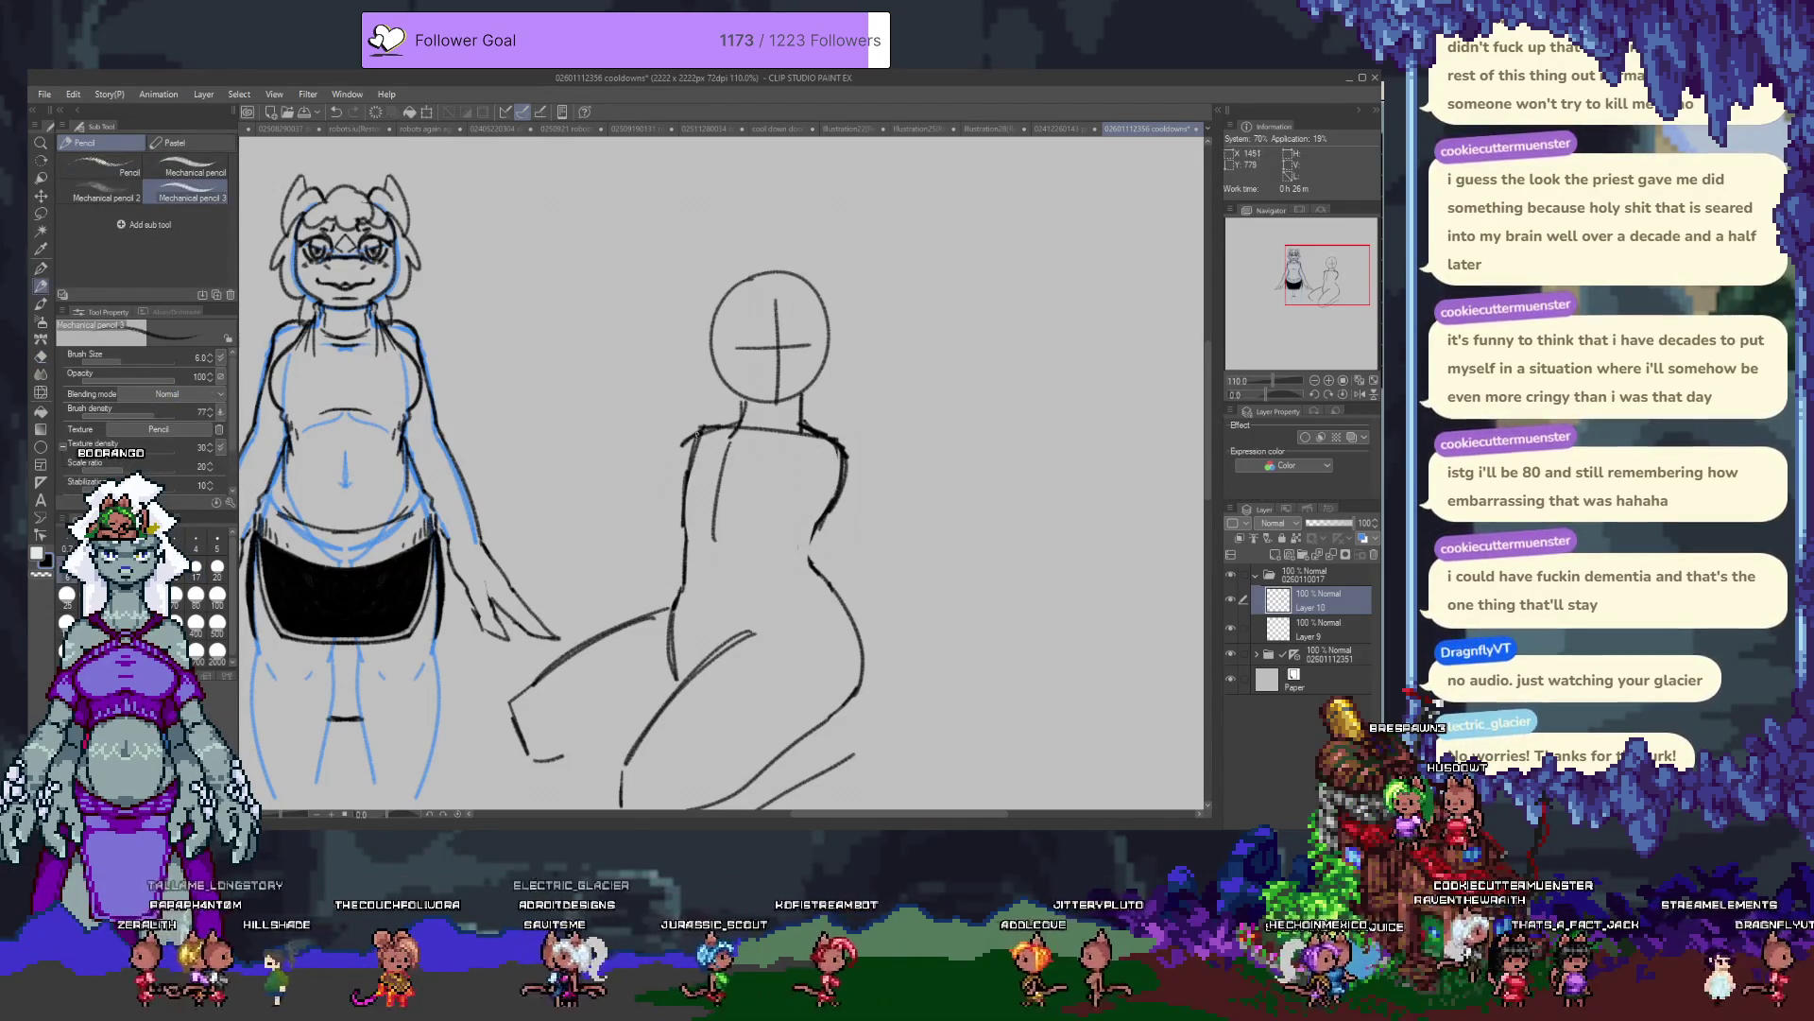
pyautogui.press('e')
pyautogui.moveTo(696, 430); pyautogui.dragTo(743, 435)
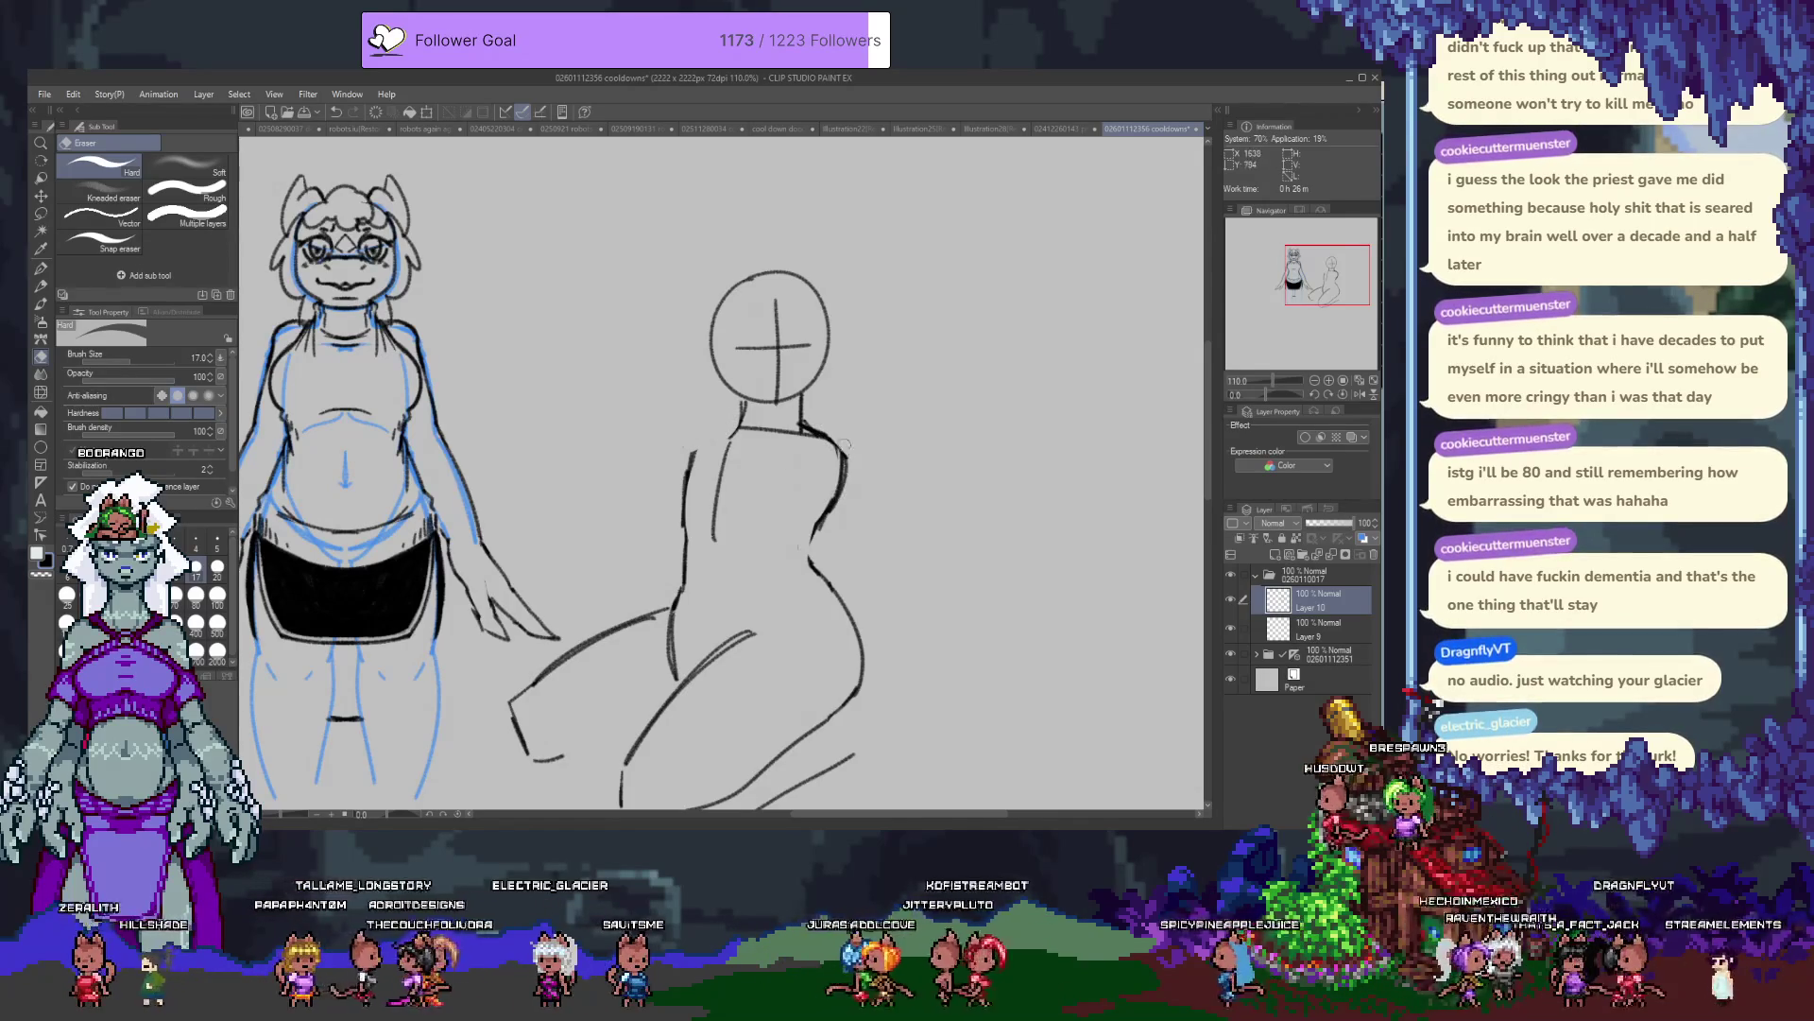
pyautogui.press('p')
pyautogui.moveTo(692, 436); pyautogui.dragTo(743, 424)
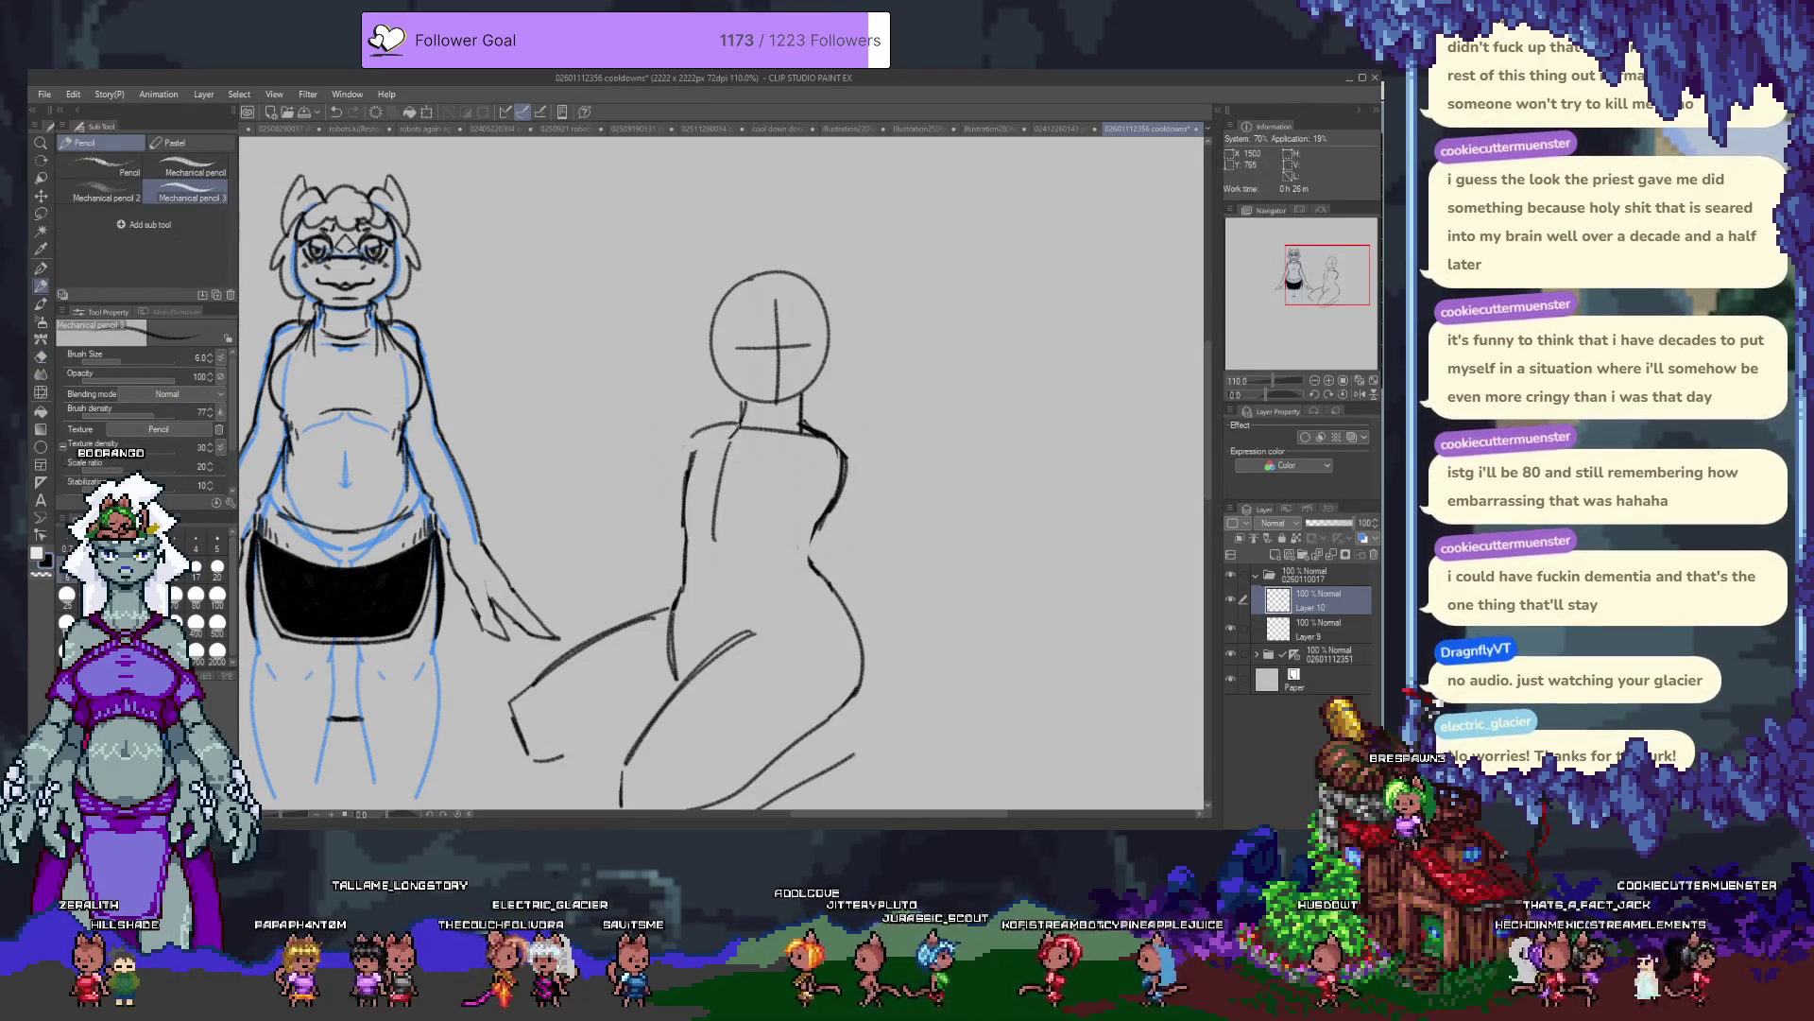
pyautogui.hotkey('ctrl', 'z')
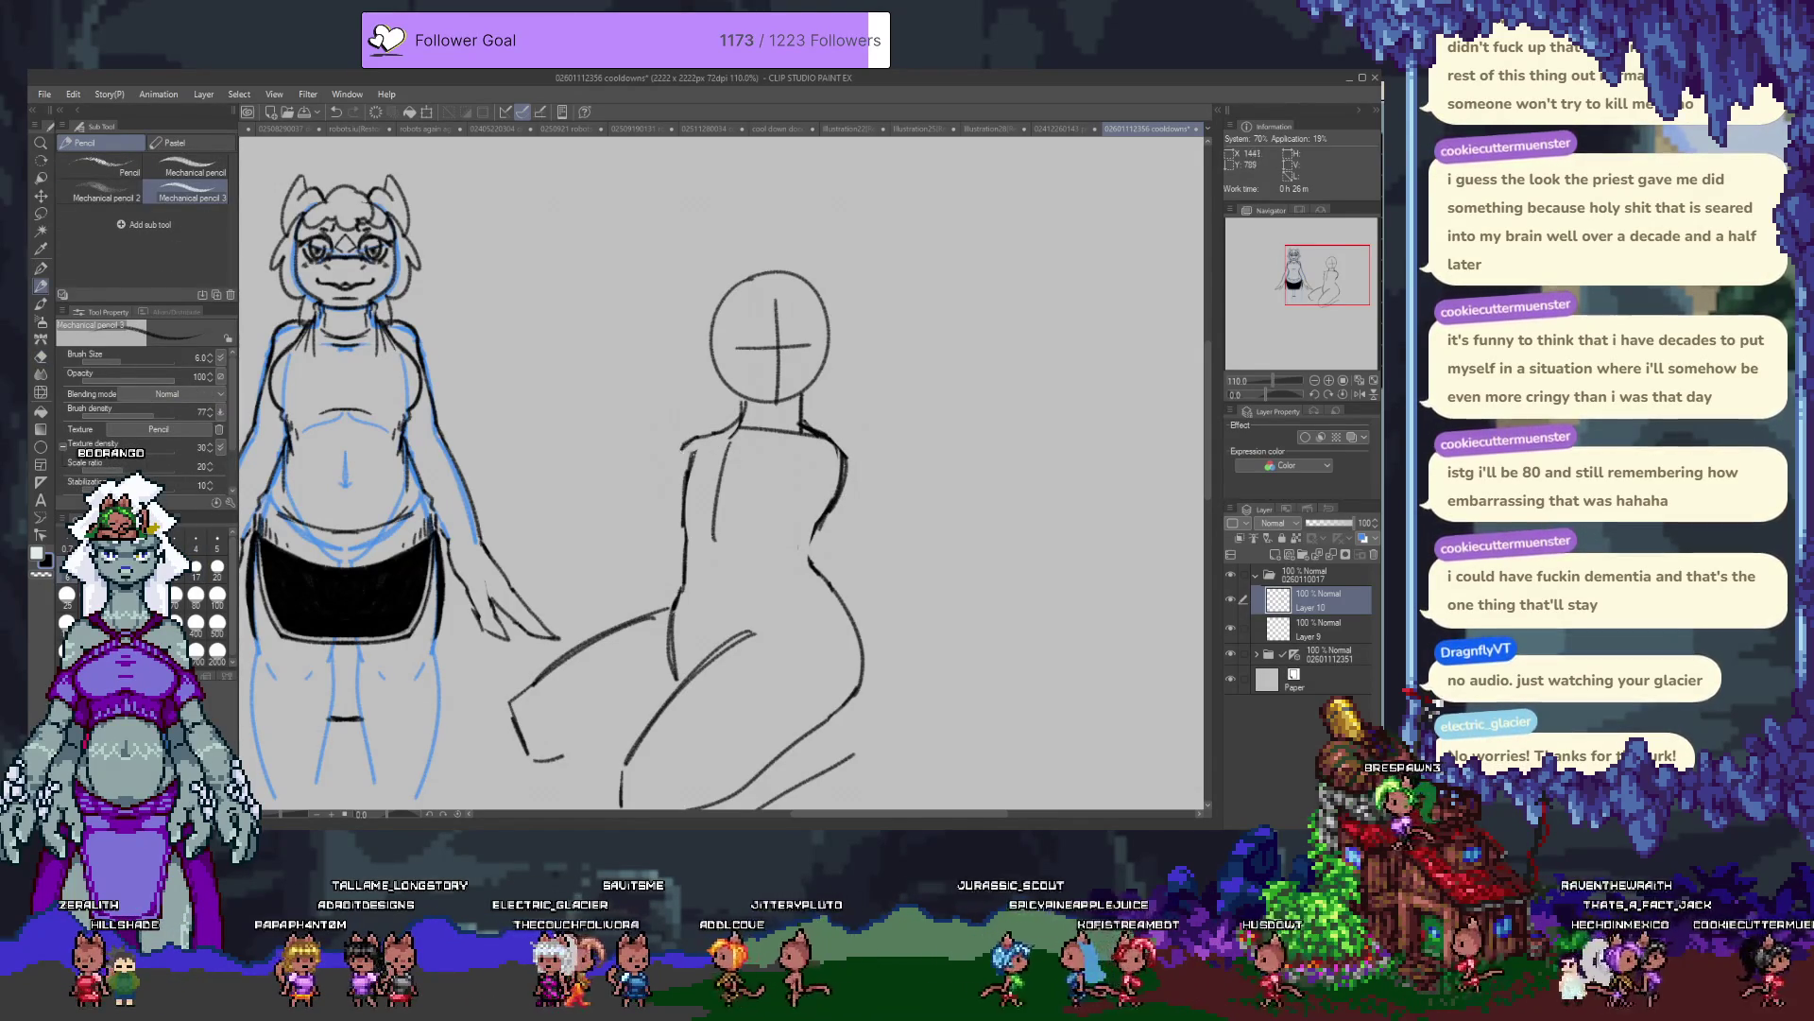
pyautogui.moveTo(696, 444)
pyautogui.mouseDown()
pyautogui.moveTo(733, 427)
pyautogui.moveTo(705, 439)
pyautogui.mouseUp()
pyautogui.hotkey('ctrl', 'z')
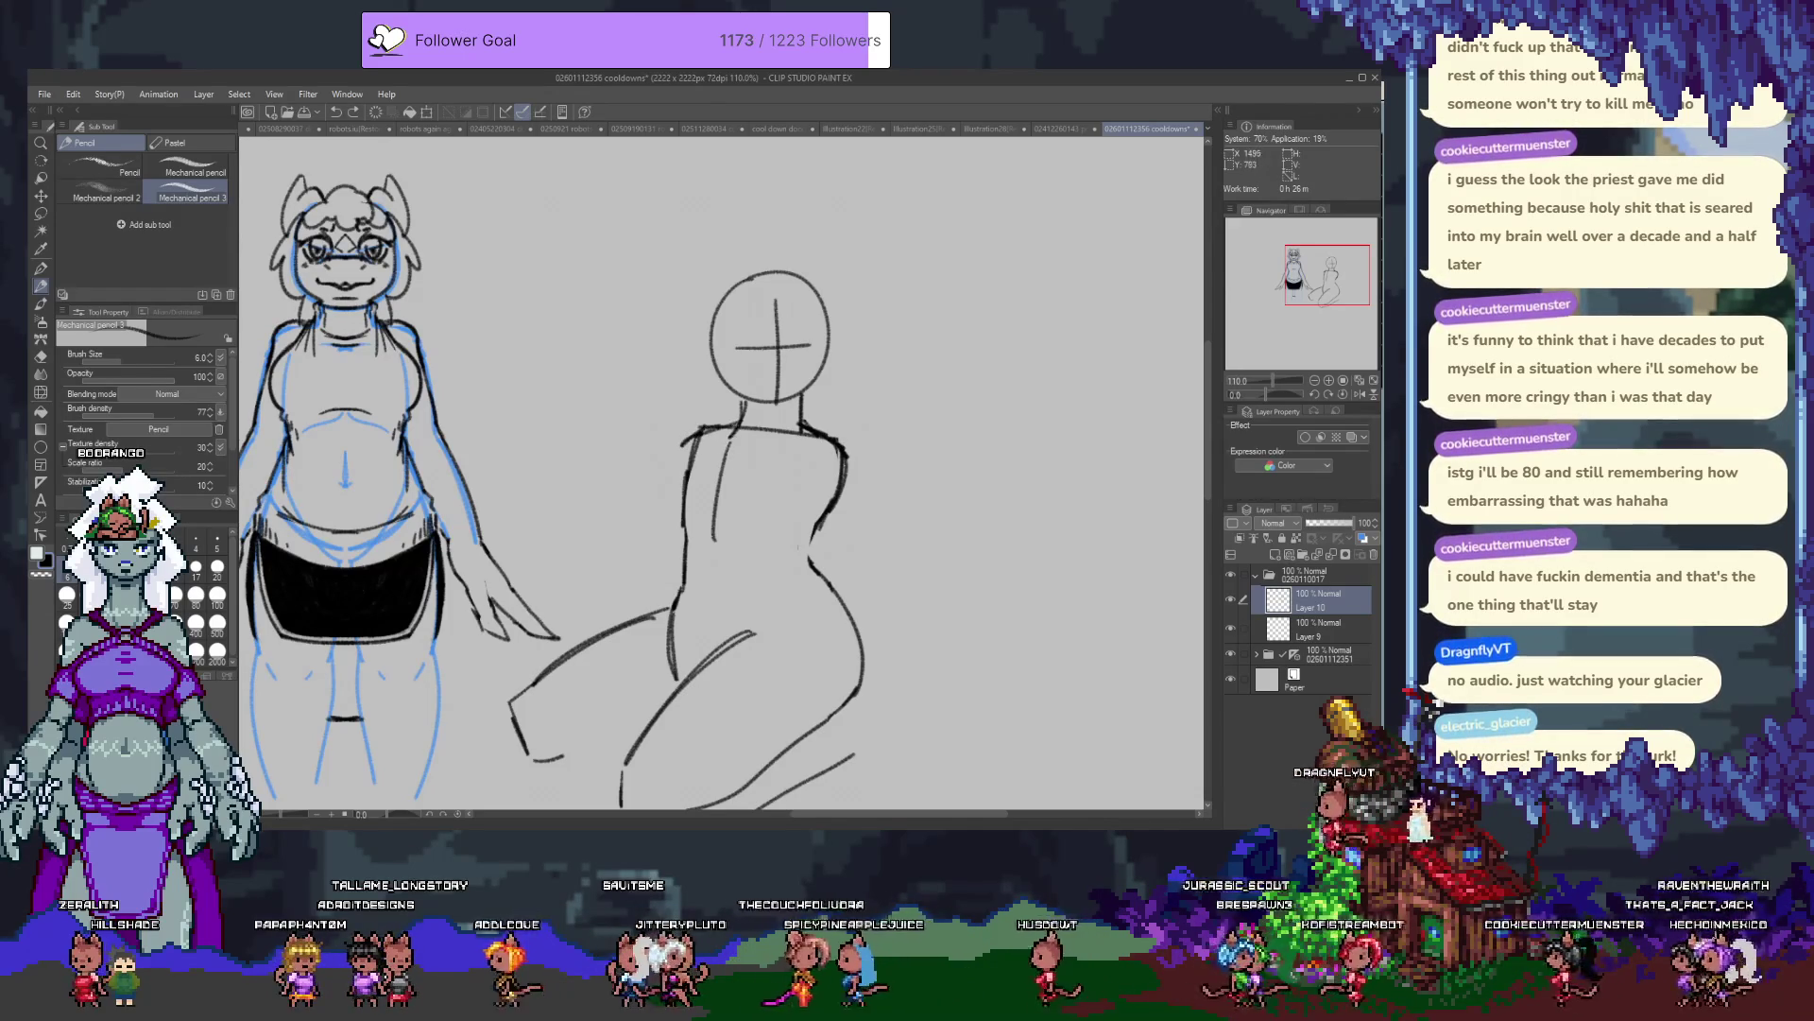
pyautogui.moveTo(701, 470); pyautogui.dragTo(691, 408)
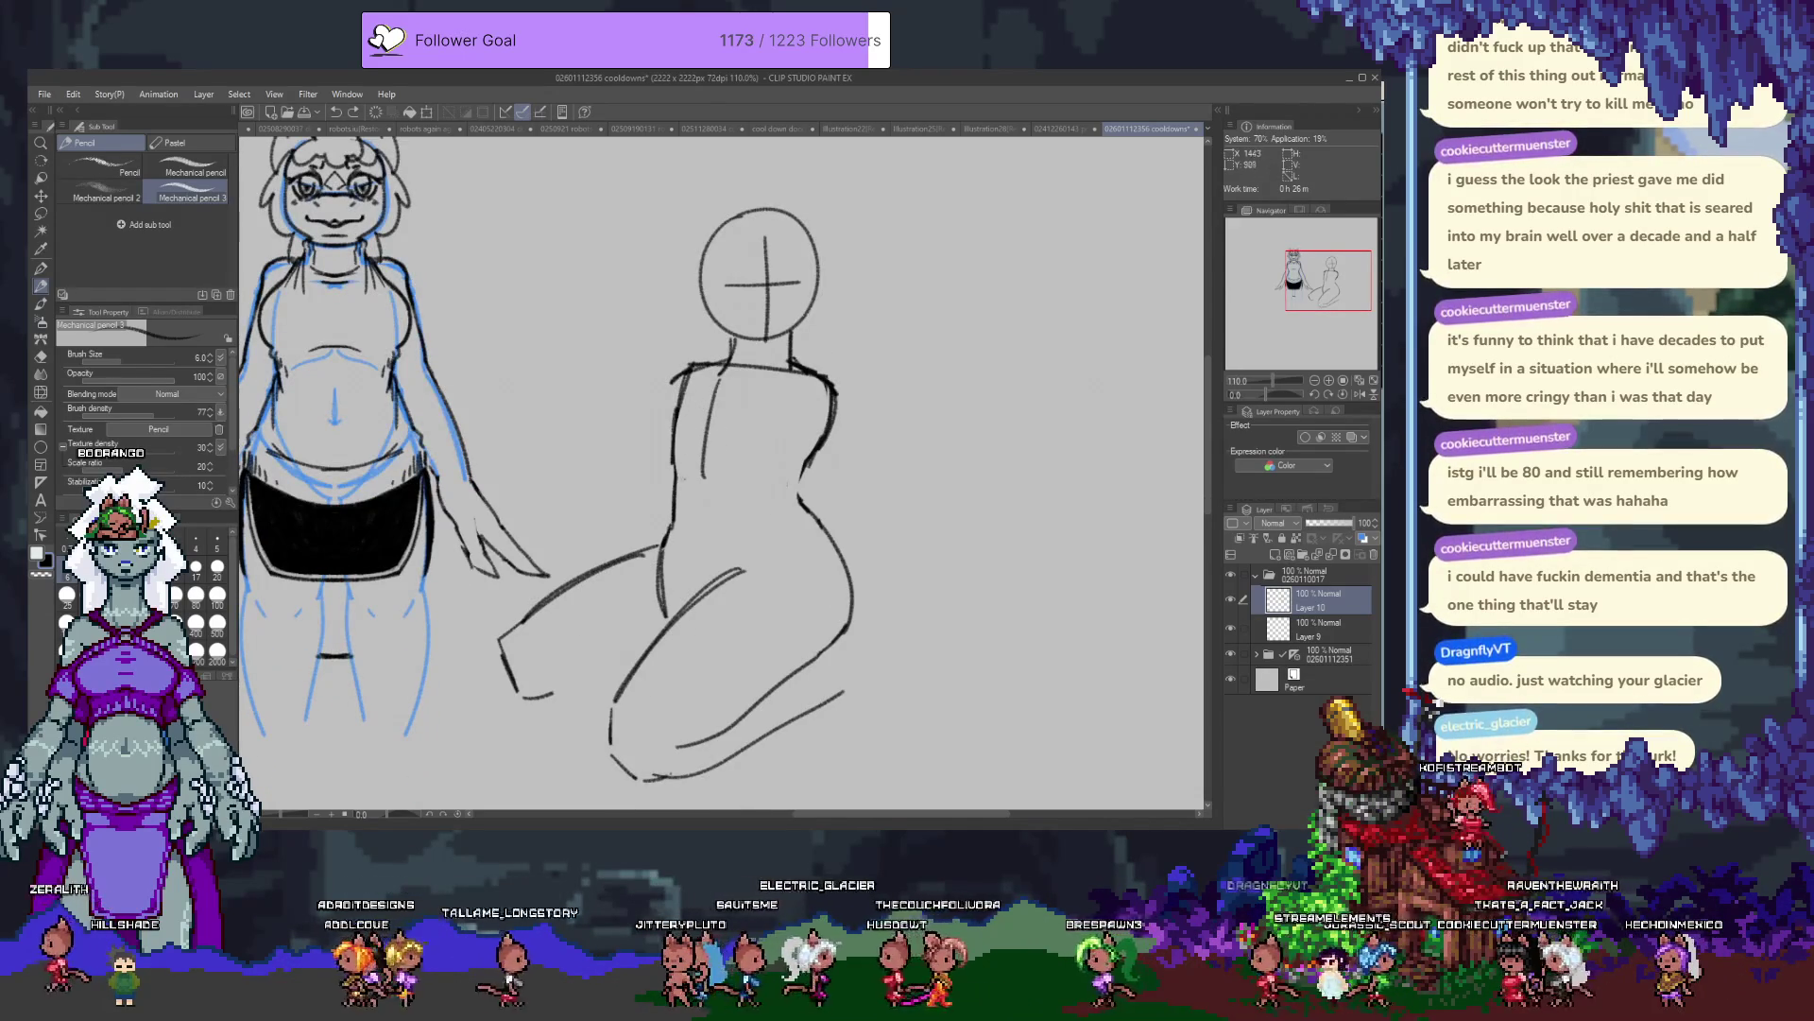
# Extend the leg's bottom line, draw the torso's left side, and try and undo back strokes.
pyautogui.moveTo(531, 697); pyautogui.dragTo(622, 679)
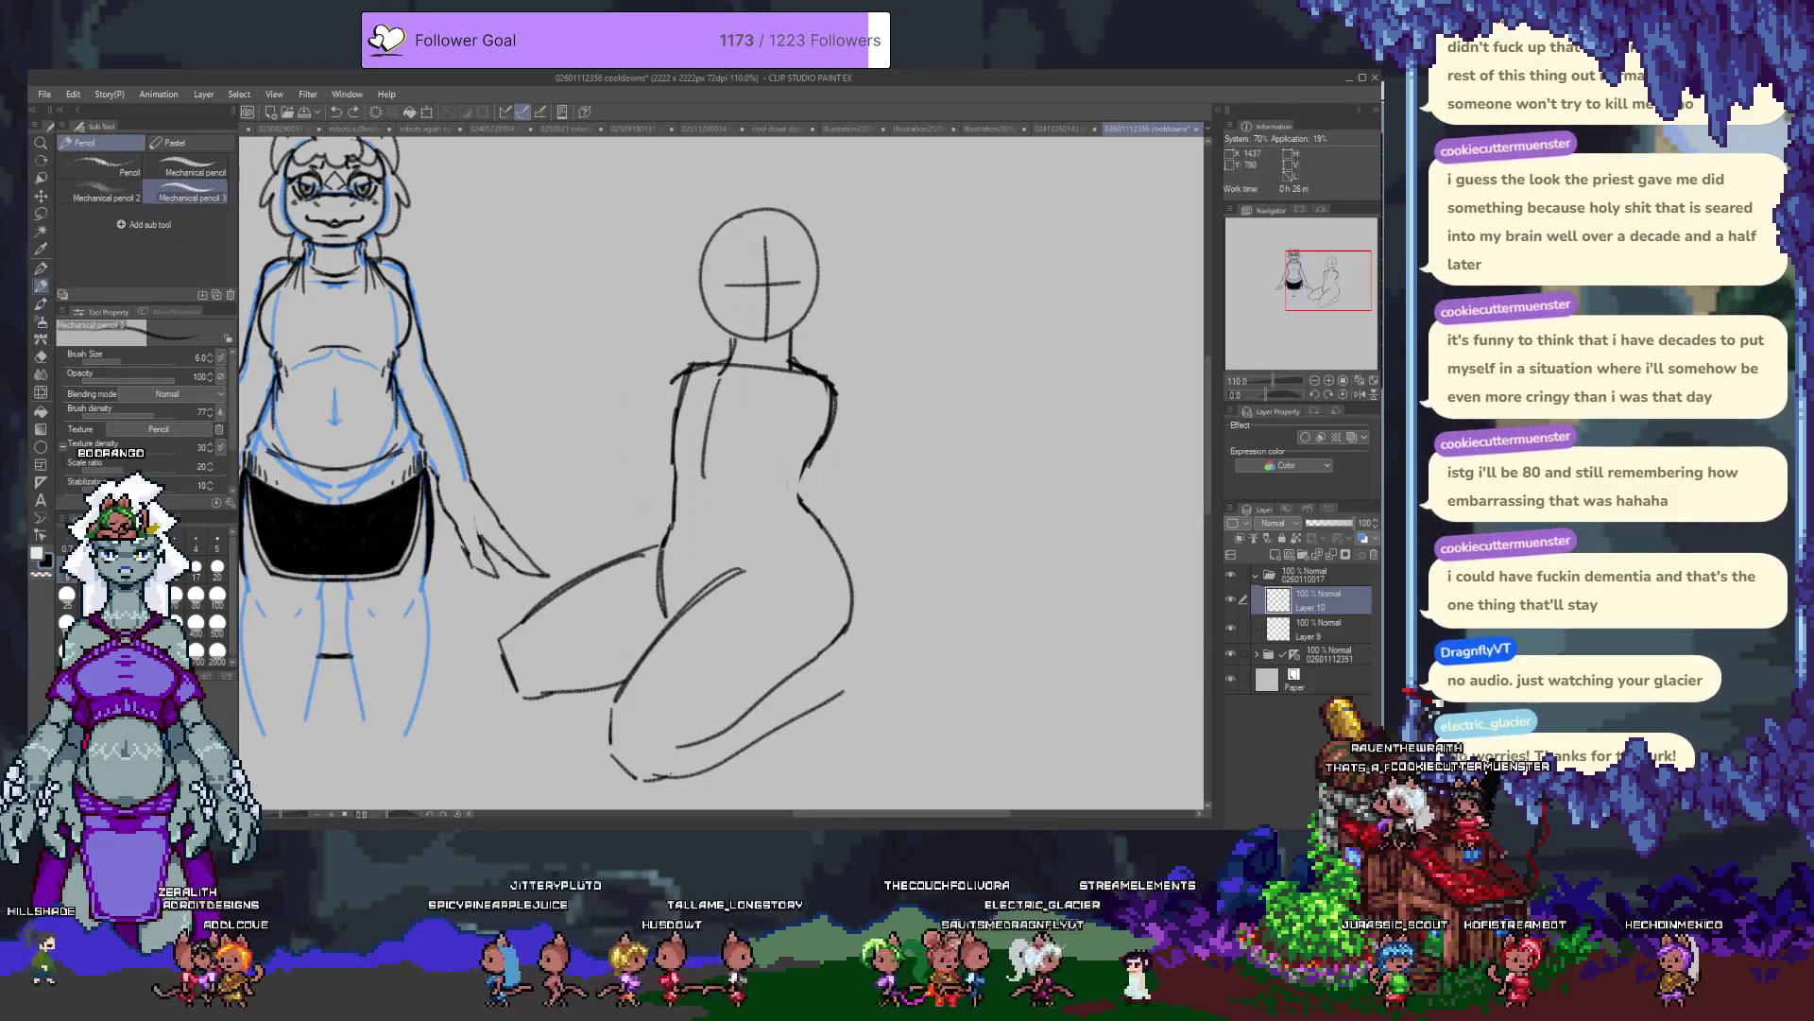
pyautogui.moveTo(673, 390); pyautogui.dragTo(602, 565)
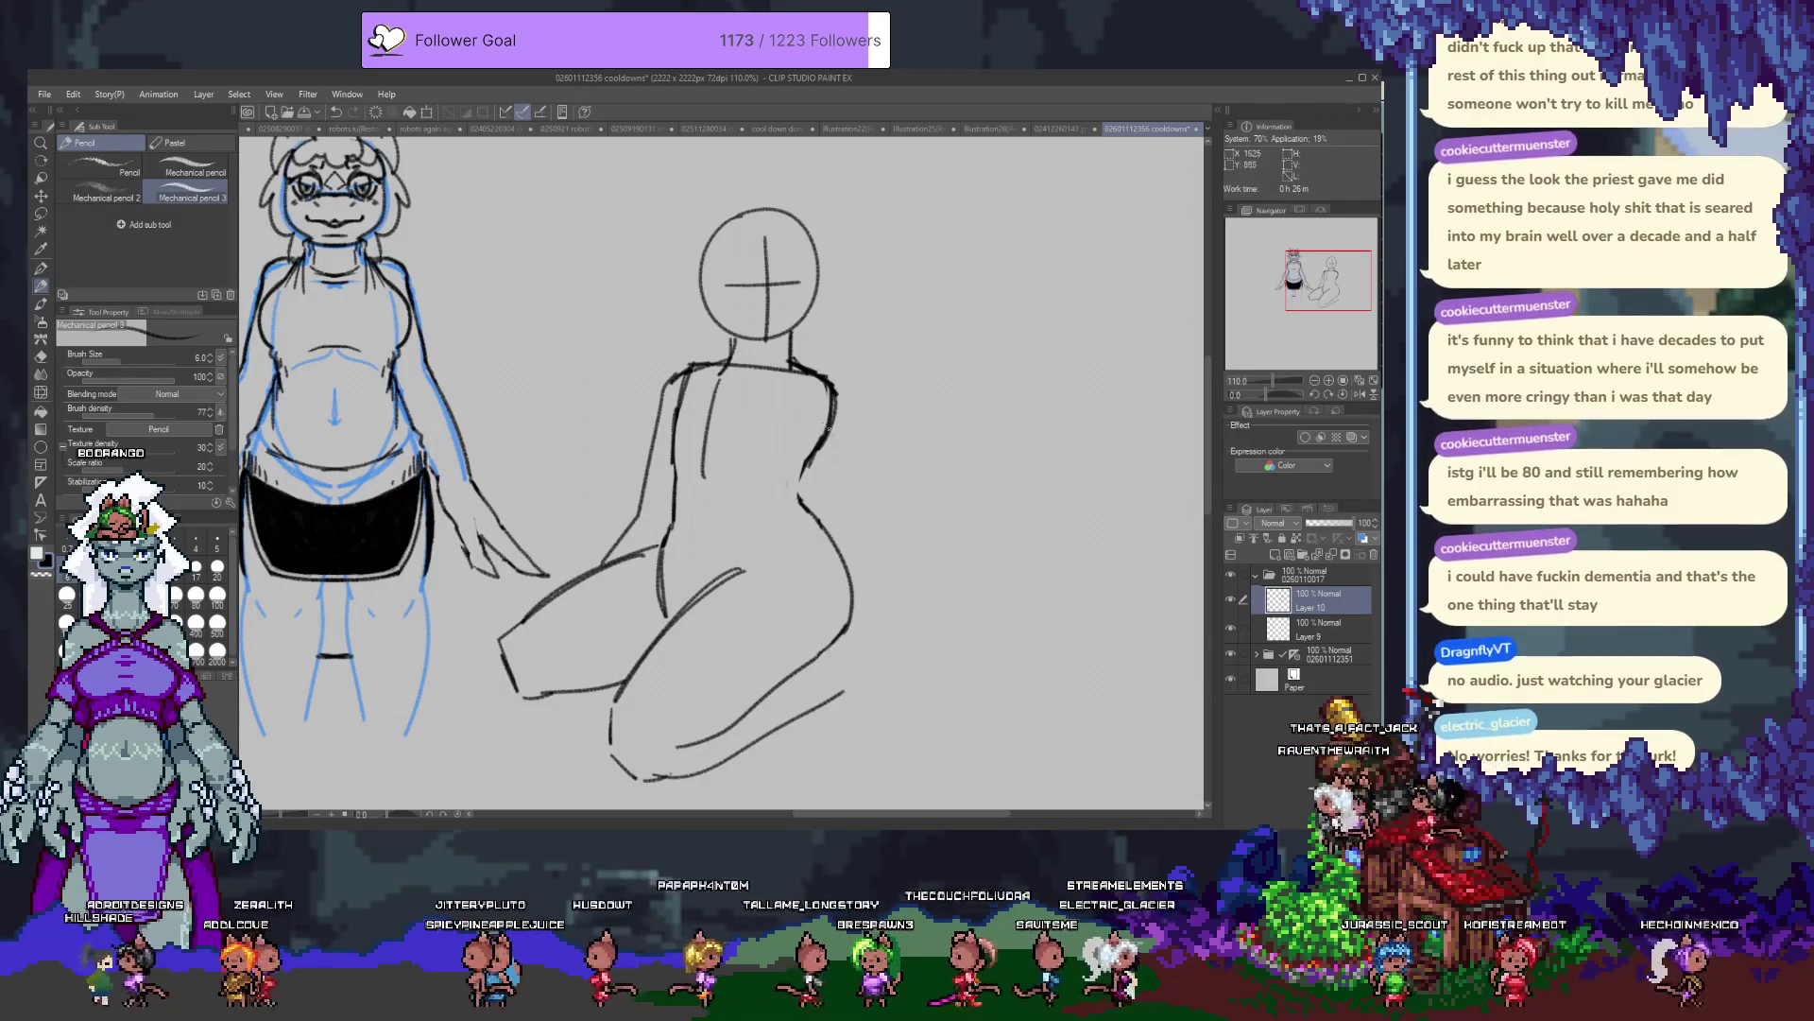
pyautogui.moveTo(833, 391); pyautogui.dragTo(912, 631)
pyautogui.hotkey('ctrl', 'z')
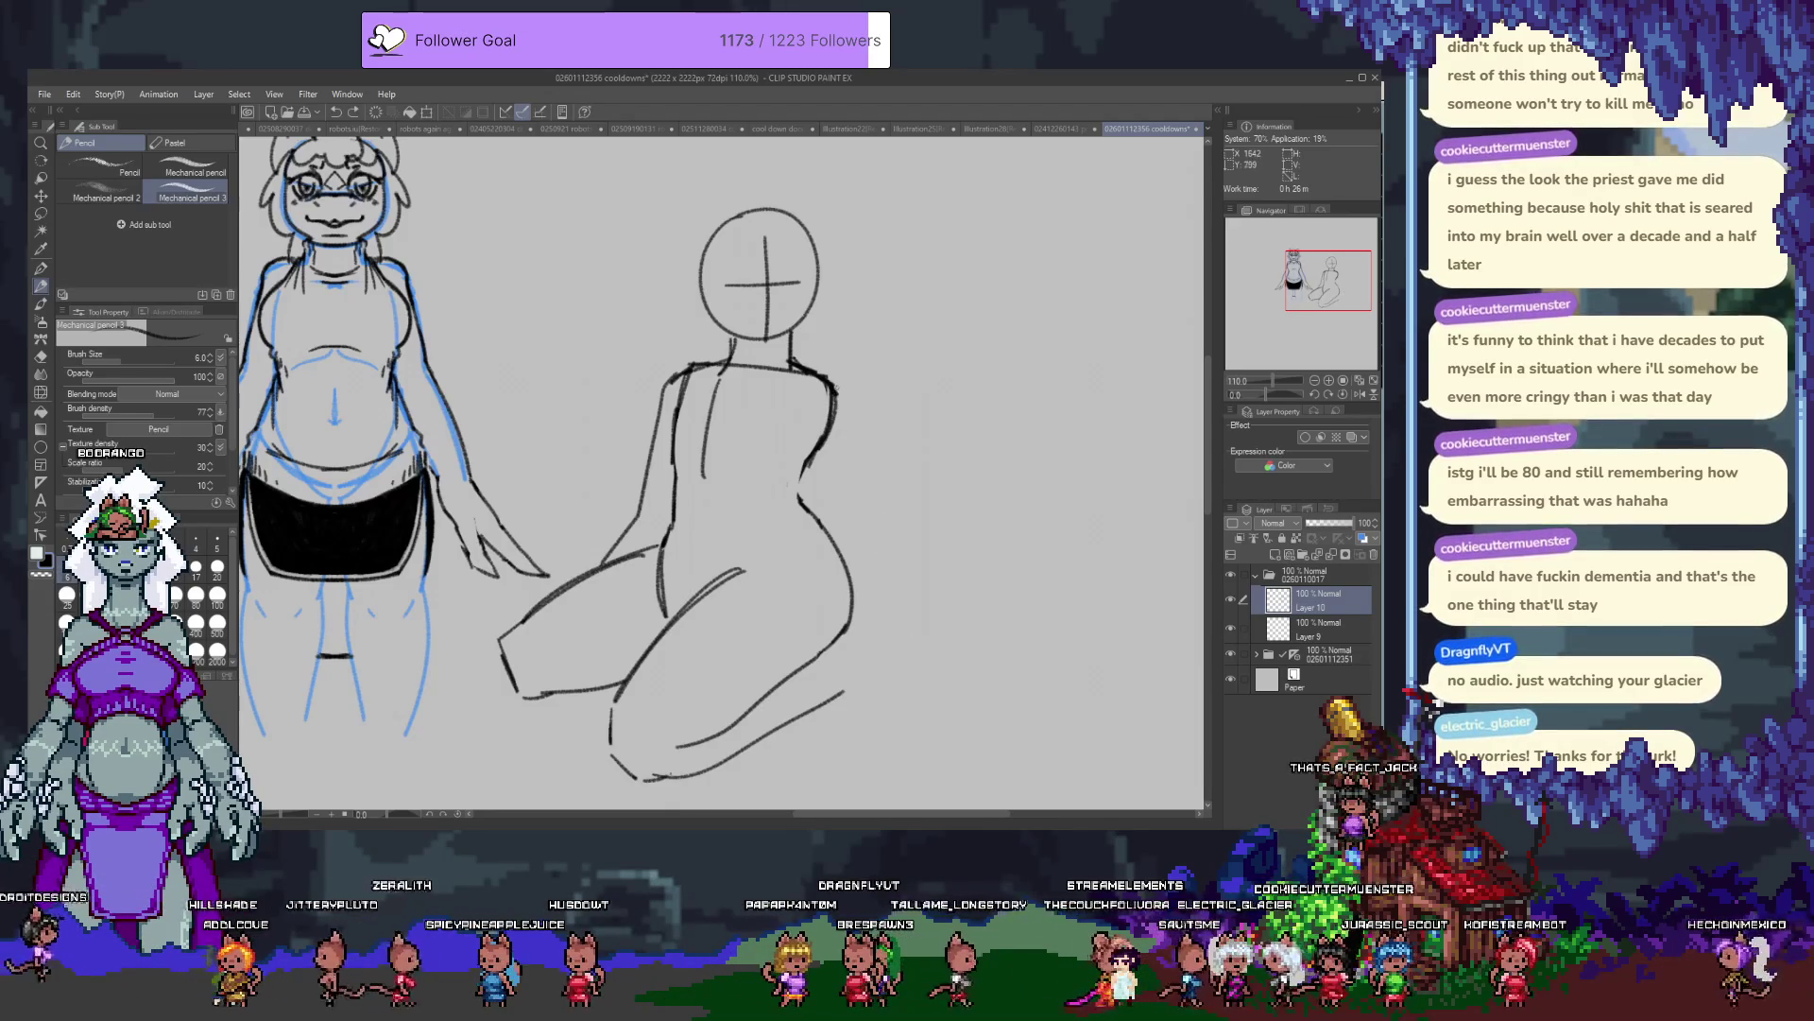
pyautogui.hotkey('ctrl', 'y')
pyautogui.hotkey('ctrl', 'z')
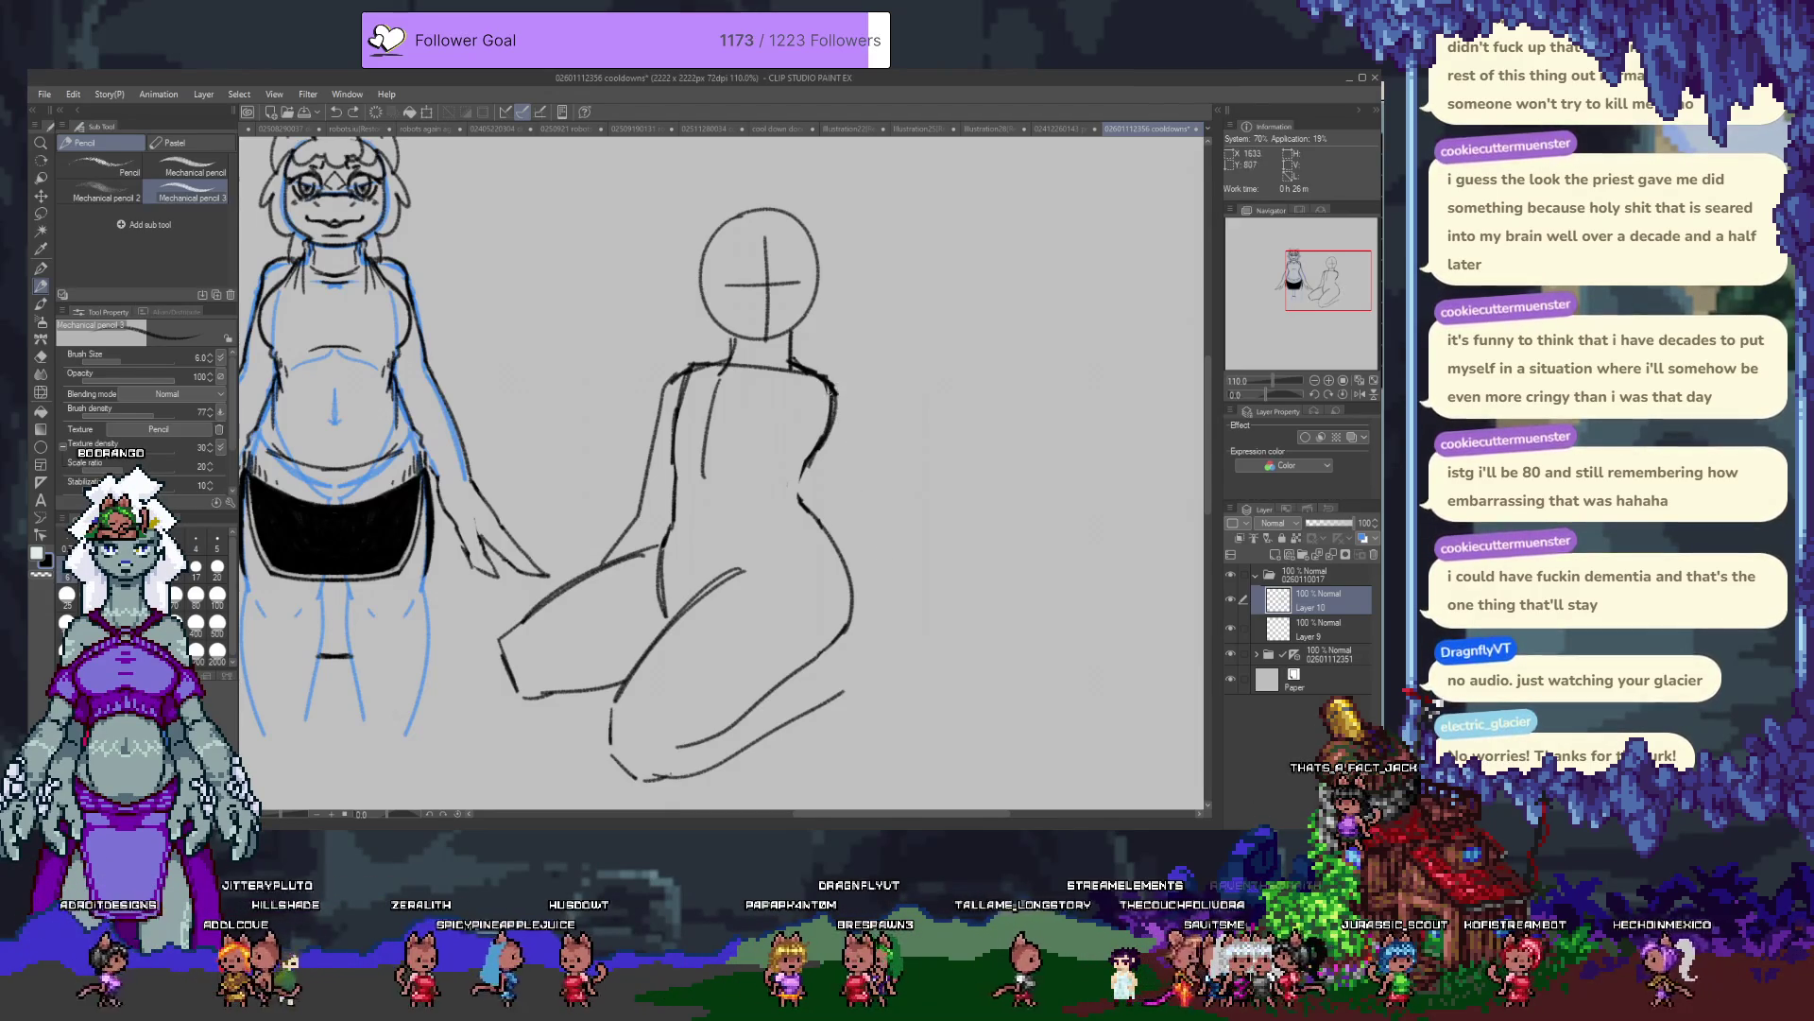
pyautogui.moveTo(788, 446)
pyautogui.mouseDown()
pyautogui.moveTo(845, 559)
pyautogui.moveTo(881, 510)
pyautogui.moveTo(846, 536)
pyautogui.moveTo(879, 674)
pyautogui.mouseUp()
pyautogui.hotkey('ctrl', 'z')
pyautogui.hotkey('ctrl', 'z')
# Try several hip and back strokes with the pencil, undoing the failed ones.
pyautogui.moveTo(882, 510); pyautogui.dragTo(945, 654)
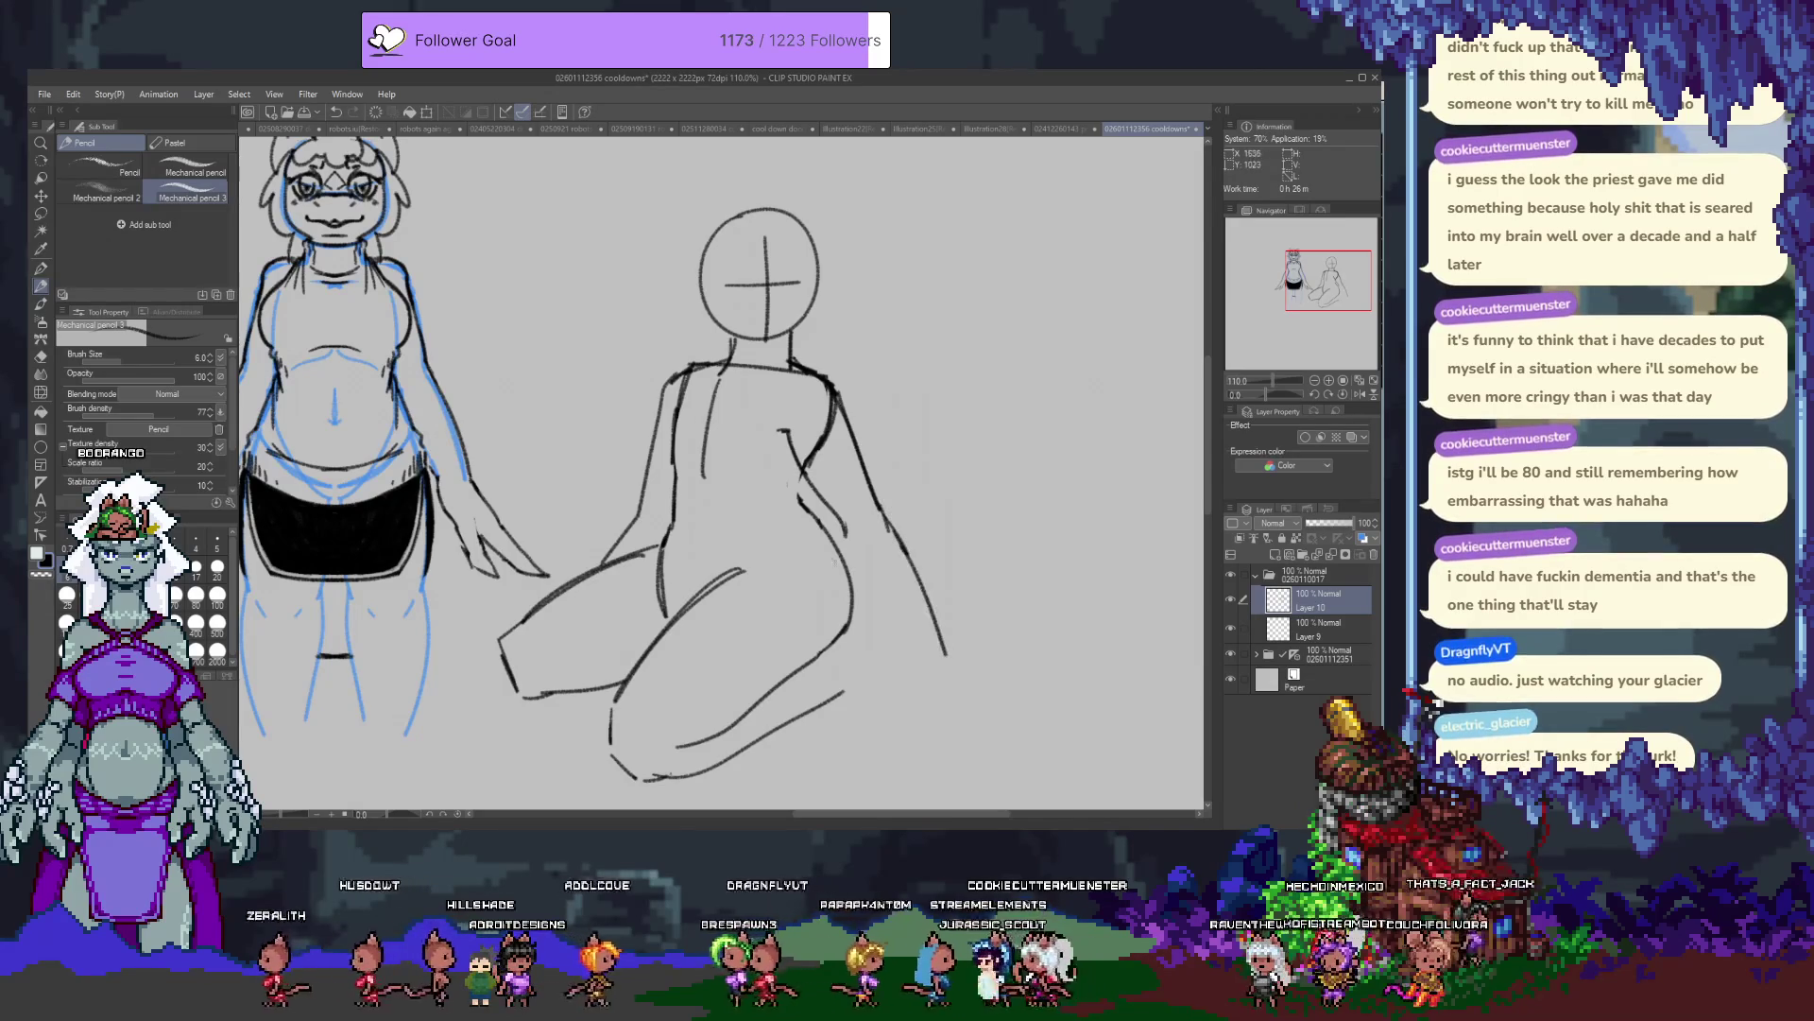
pyautogui.moveTo(847, 531); pyautogui.dragTo(907, 671)
pyautogui.hotkey('ctrl', 'z')
pyautogui.hotkey('ctrl', 'z')
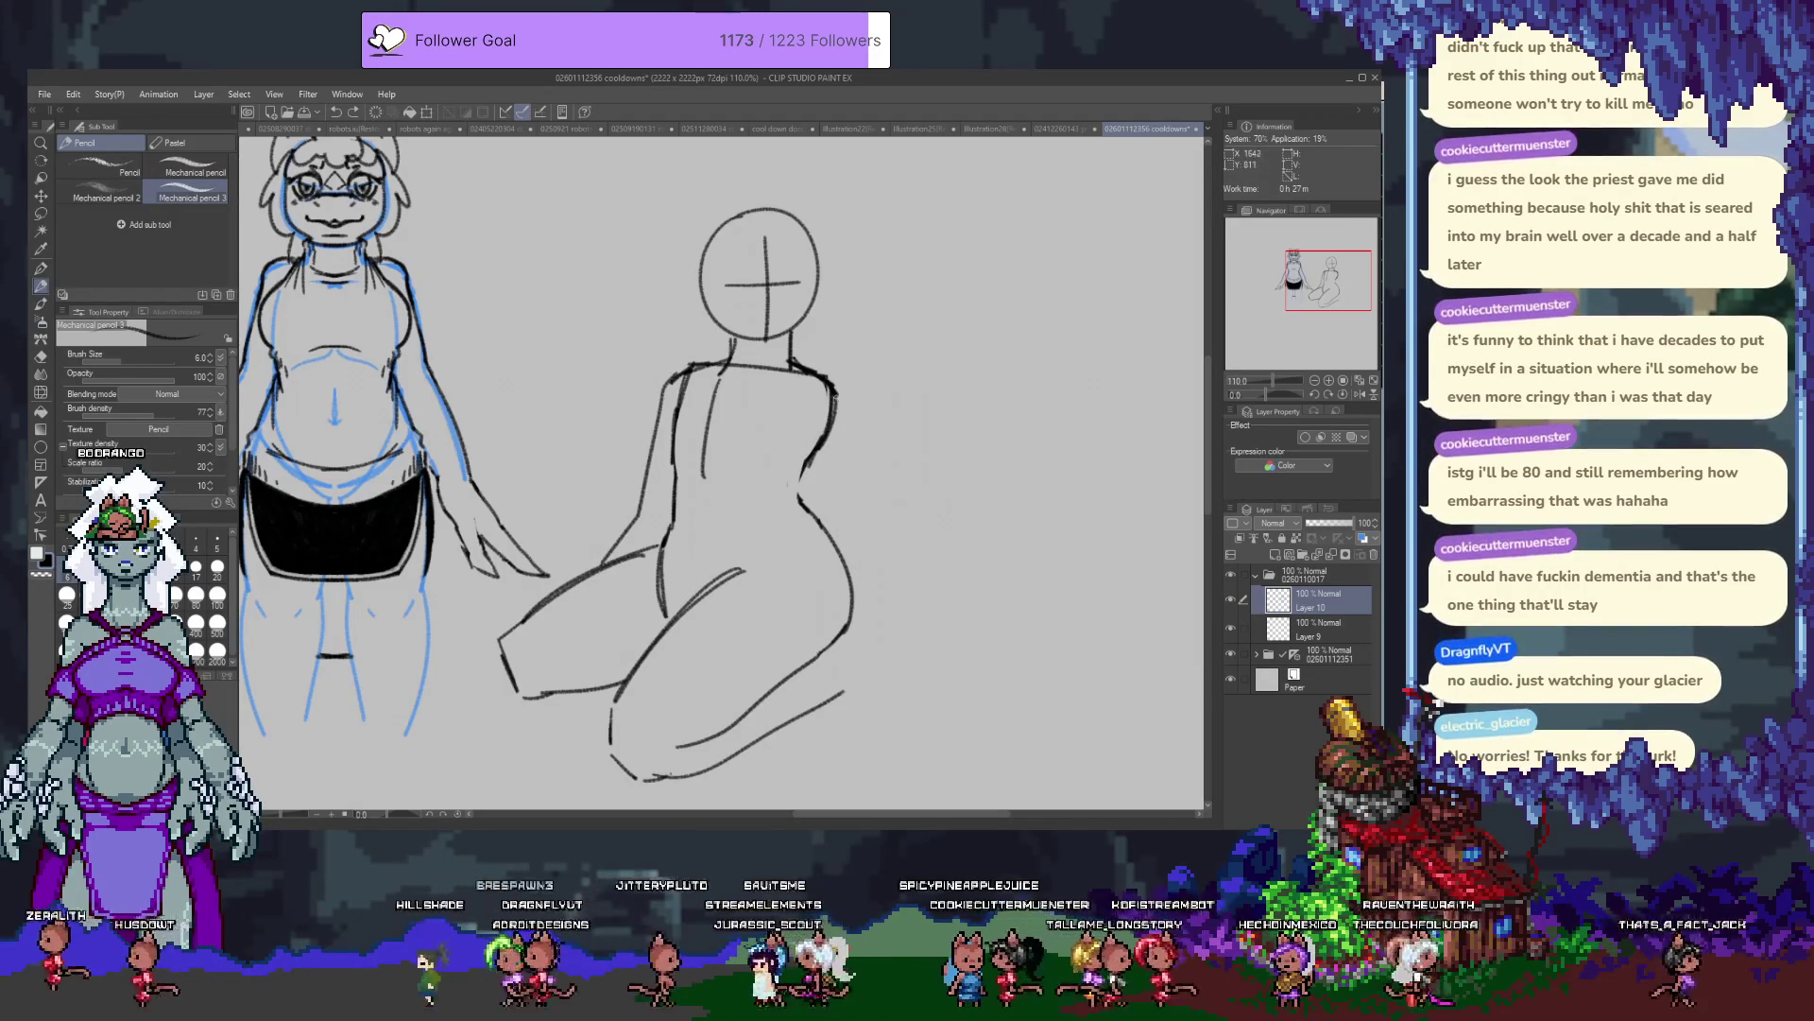
pyautogui.moveTo(836, 399); pyautogui.dragTo(856, 567)
pyautogui.moveTo(797, 427)
pyautogui.mouseDown()
pyautogui.moveTo(771, 446)
pyautogui.moveTo(822, 565)
pyautogui.mouseUp()
pyautogui.hotkey('ctrl', 'z')
pyautogui.moveTo(791, 452); pyautogui.dragTo(836, 718)
pyautogui.hotkey('ctrl', 'z')
pyautogui.hotkey('ctrl', 'z')
pyautogui.hotkey('ctrl', 'z')
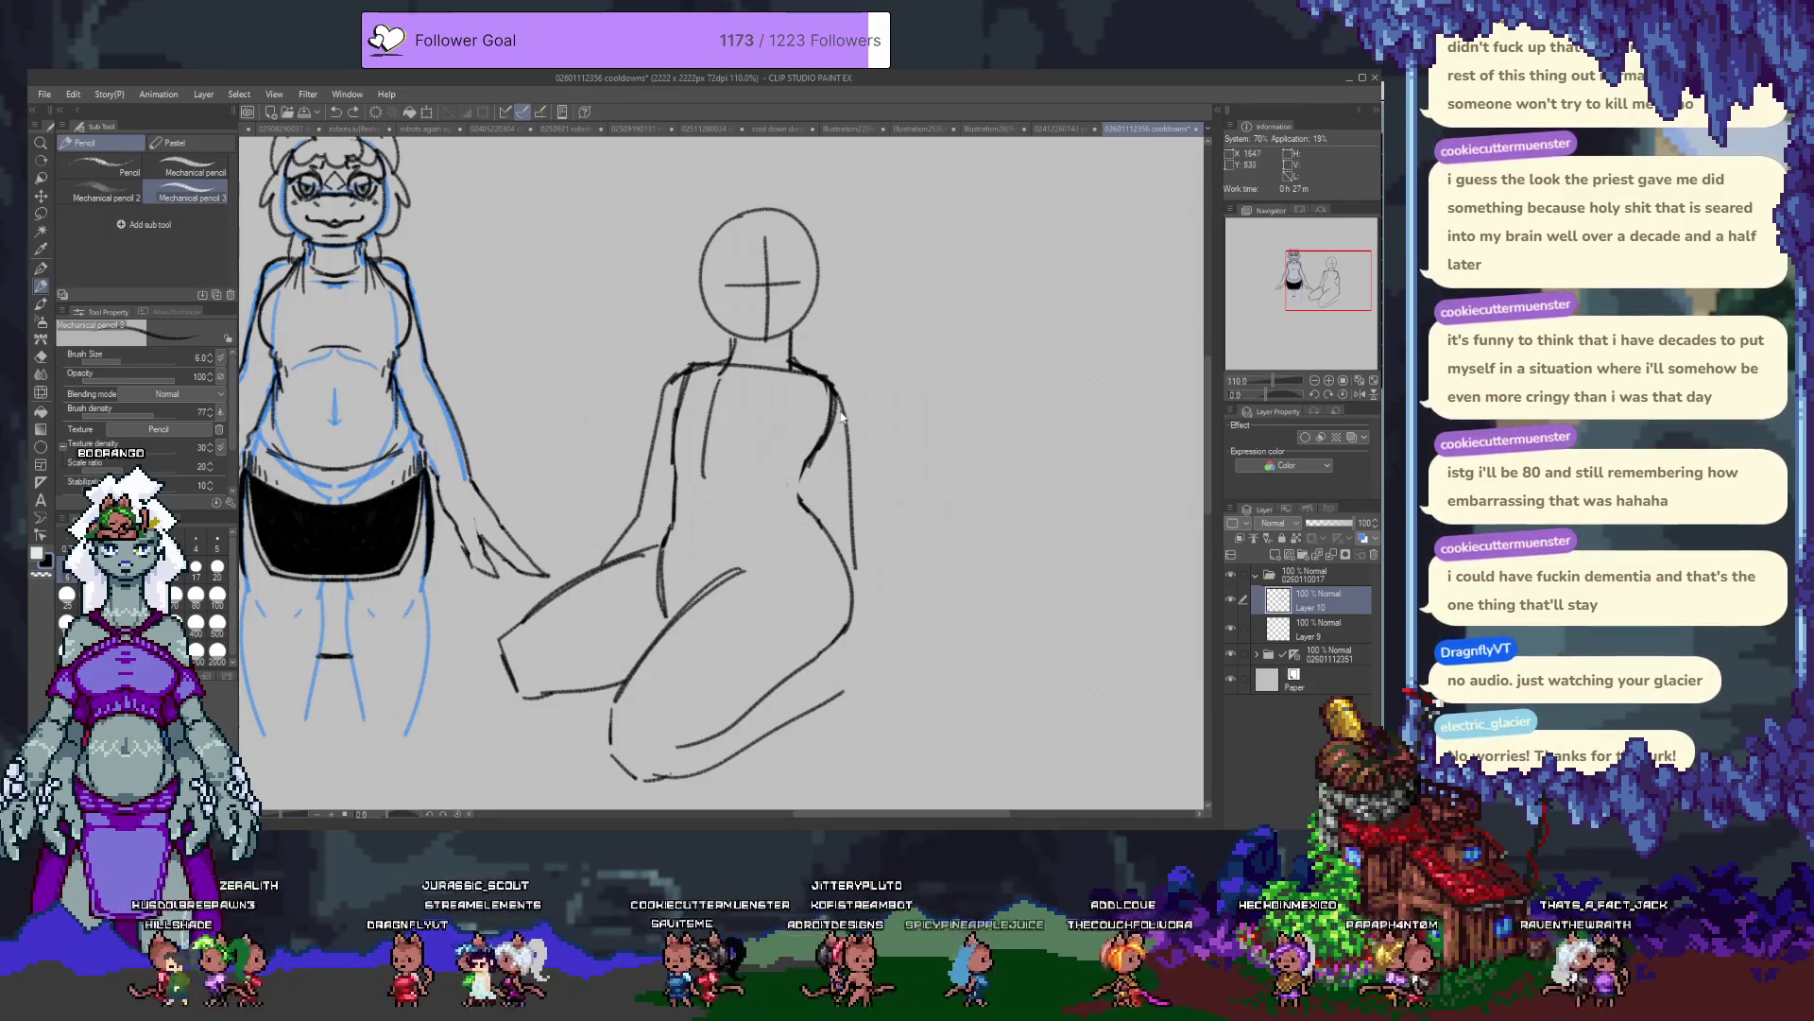
# Draw the upper-back stroke and the thigh curve, then erase part of the vertical torso line.
pyautogui.moveTo(834, 398); pyautogui.dragTo(884, 538)
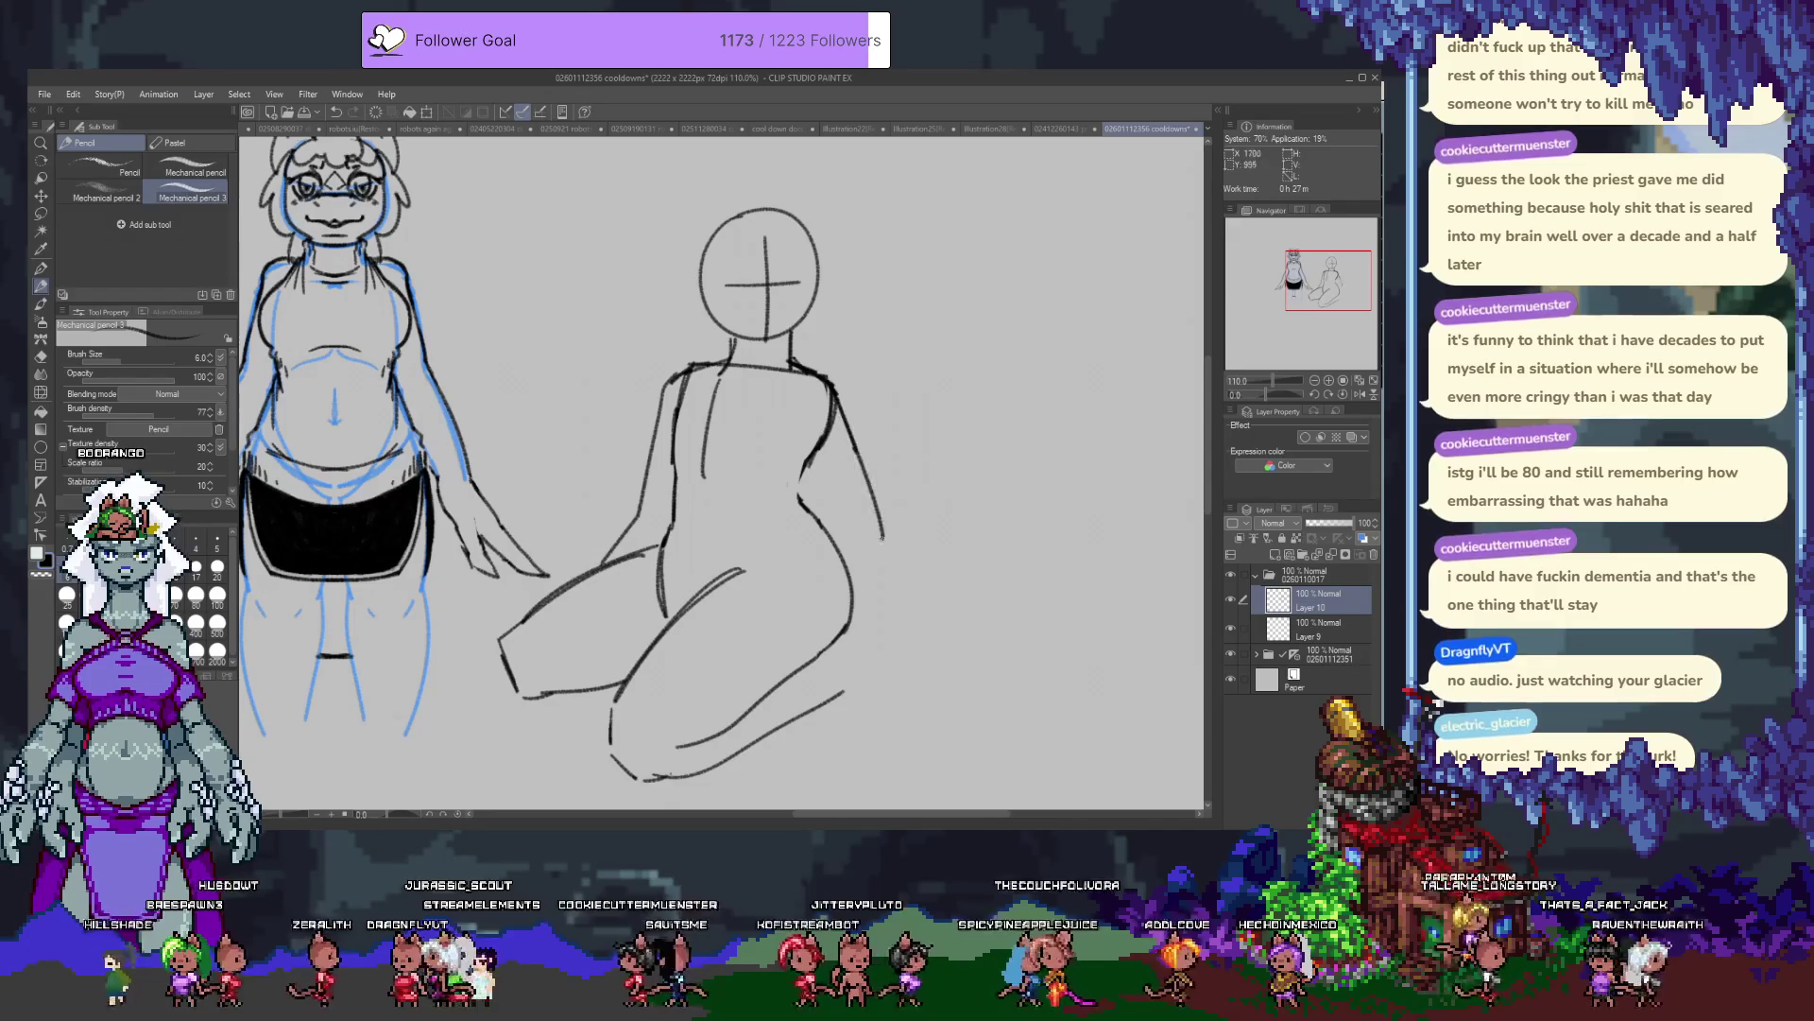
pyautogui.hotkey('ctrl', 'z')
pyautogui.moveTo(832, 395)
pyautogui.mouseDown()
pyautogui.moveTo(857, 452)
pyautogui.moveTo(819, 540)
pyautogui.moveTo(682, 614)
pyautogui.mouseUp()
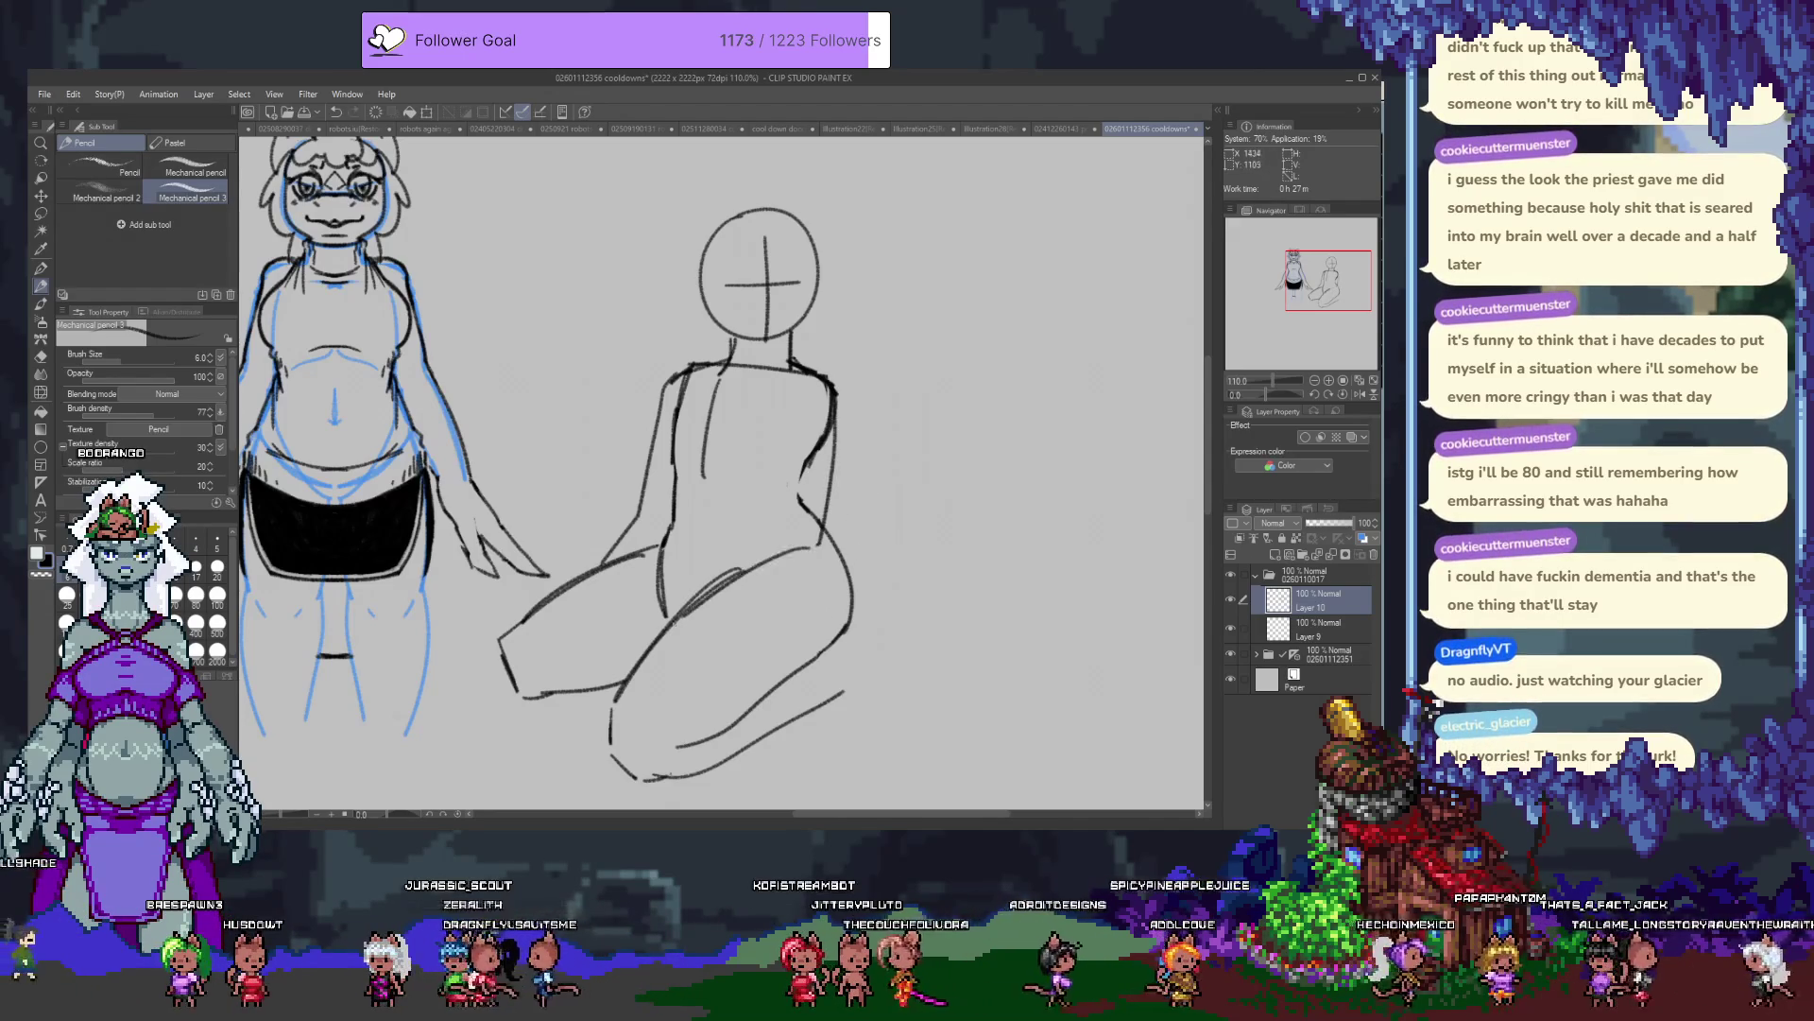
pyautogui.moveTo(780, 508); pyautogui.dragTo(671, 610)
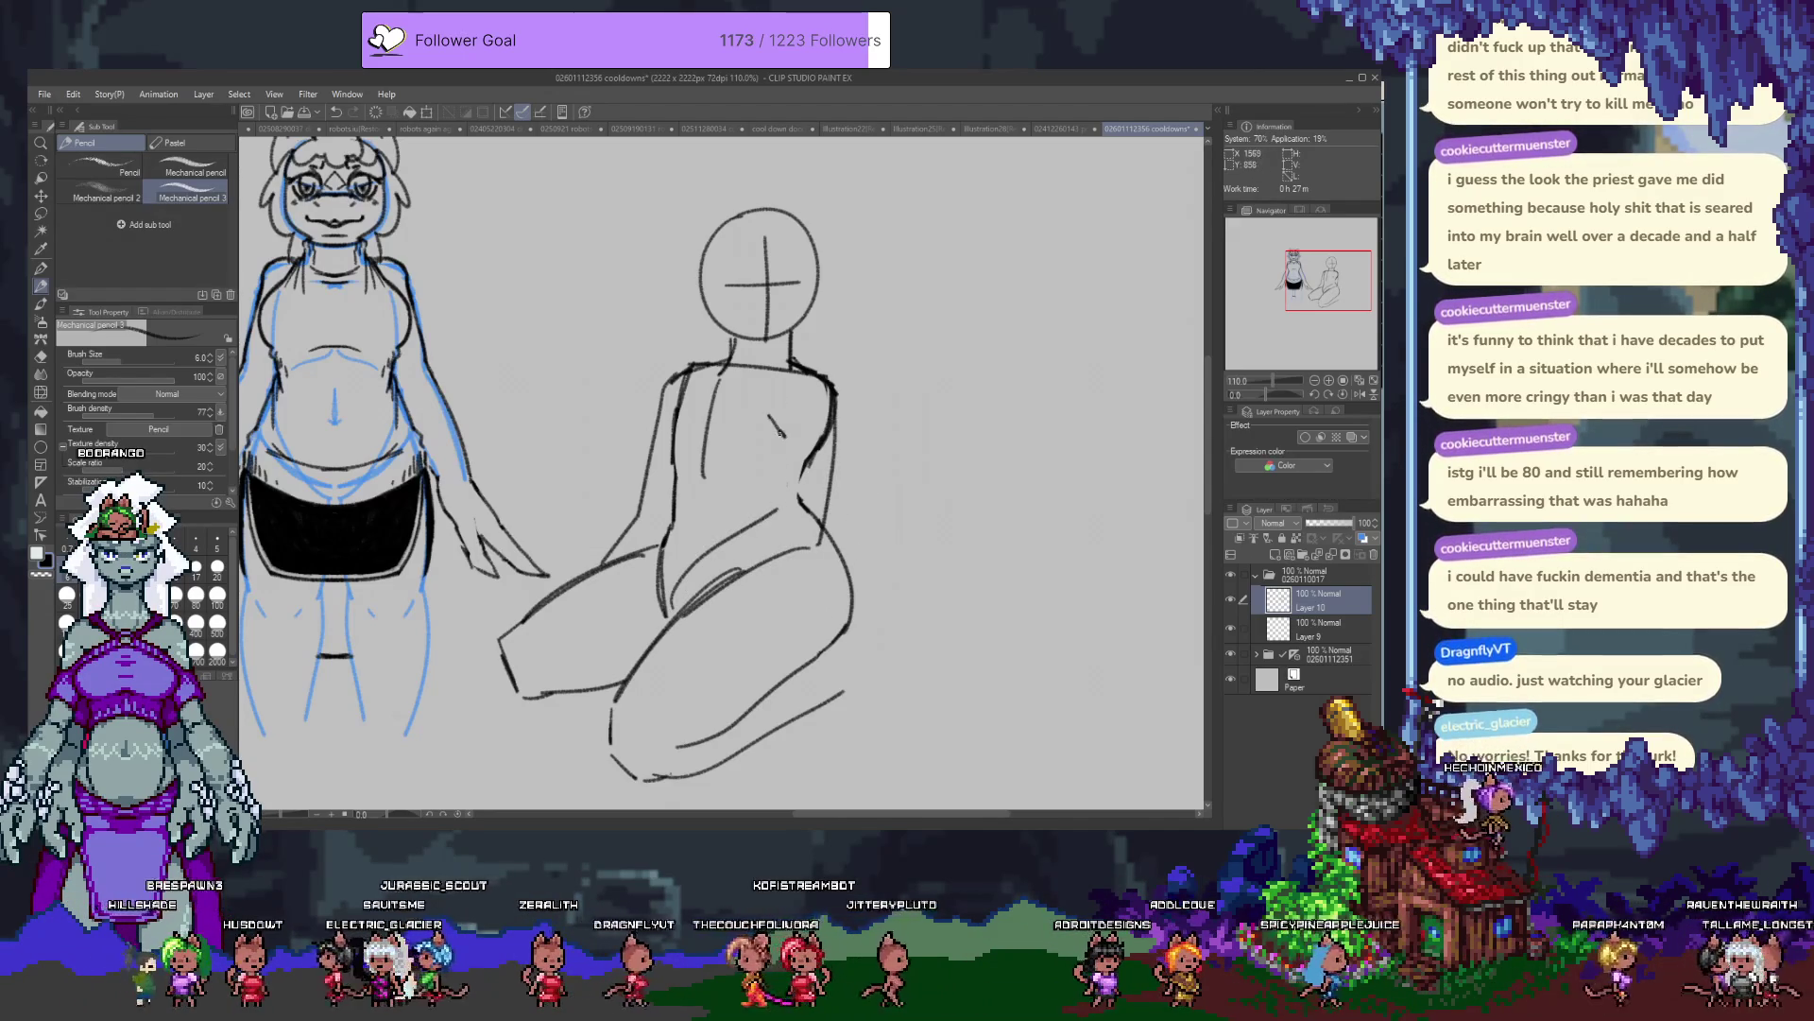
pyautogui.moveTo(806, 415); pyautogui.dragTo(776, 432)
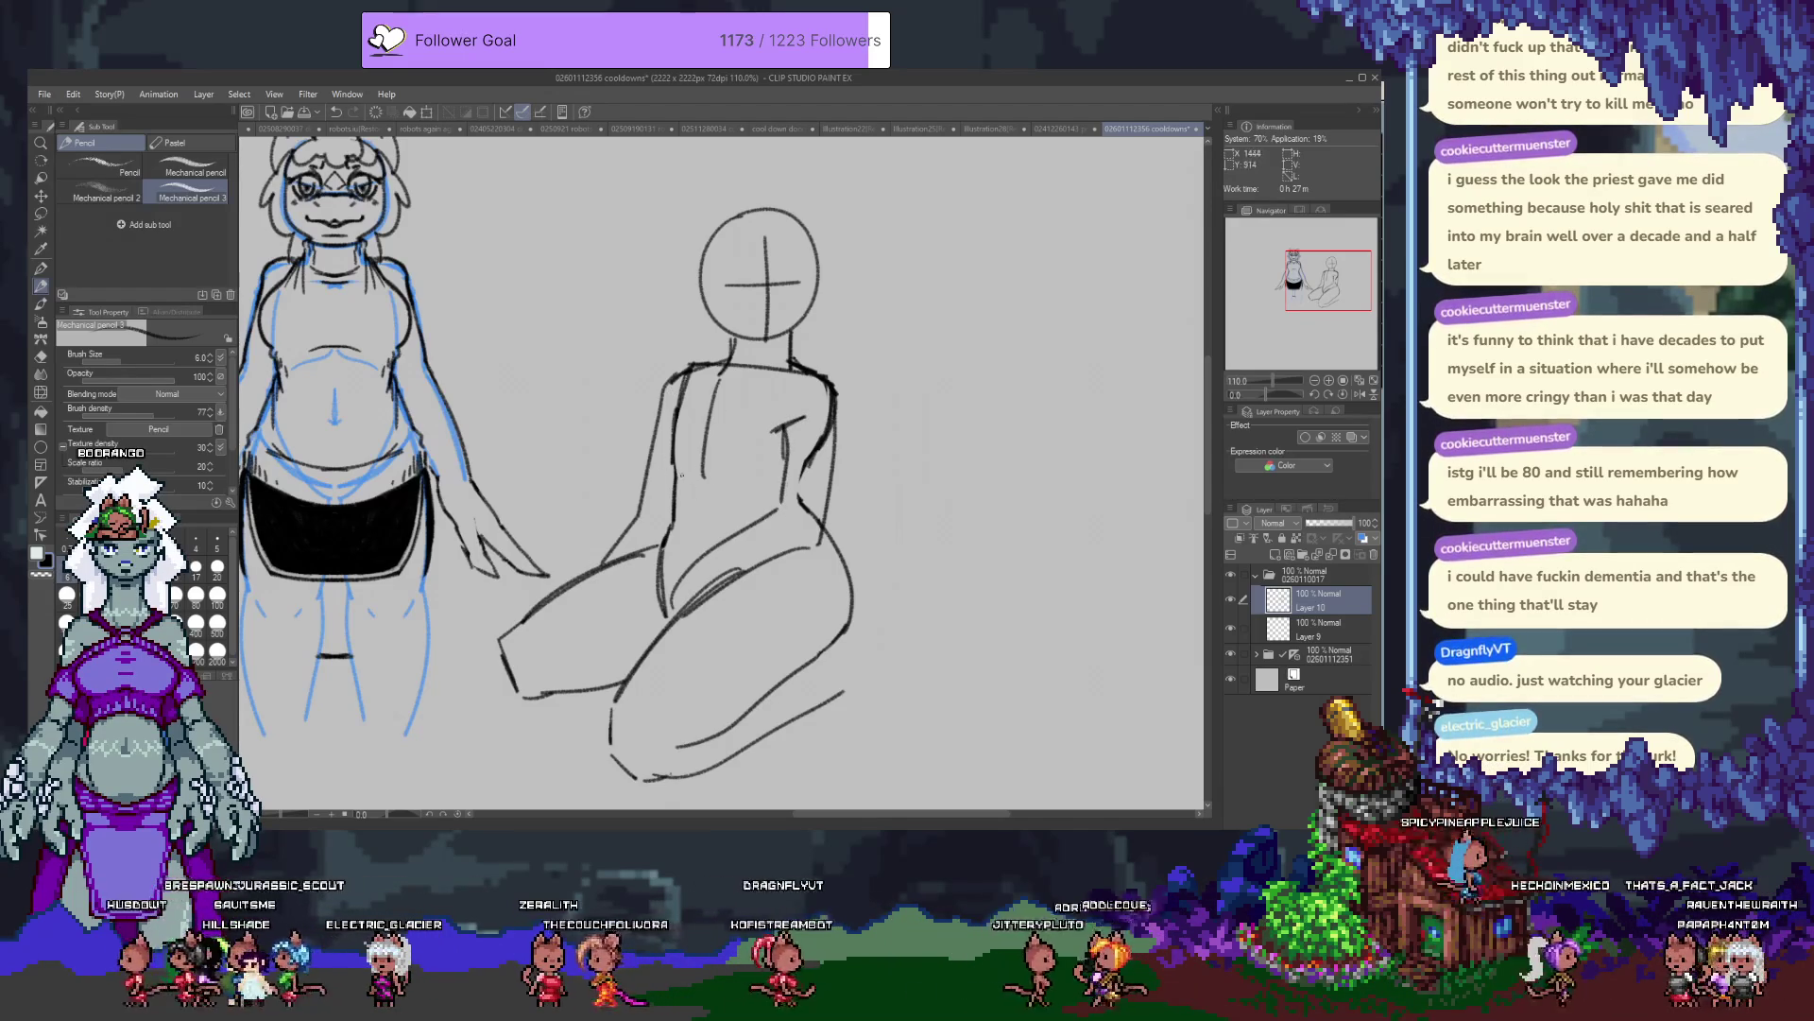
pyautogui.press('e')
pyautogui.moveTo(705, 437)
pyautogui.mouseDown()
pyautogui.moveTo(714, 480)
pyautogui.moveTo(698, 454)
pyautogui.moveTo(754, 505)
pyautogui.mouseUp()
pyautogui.press('p')
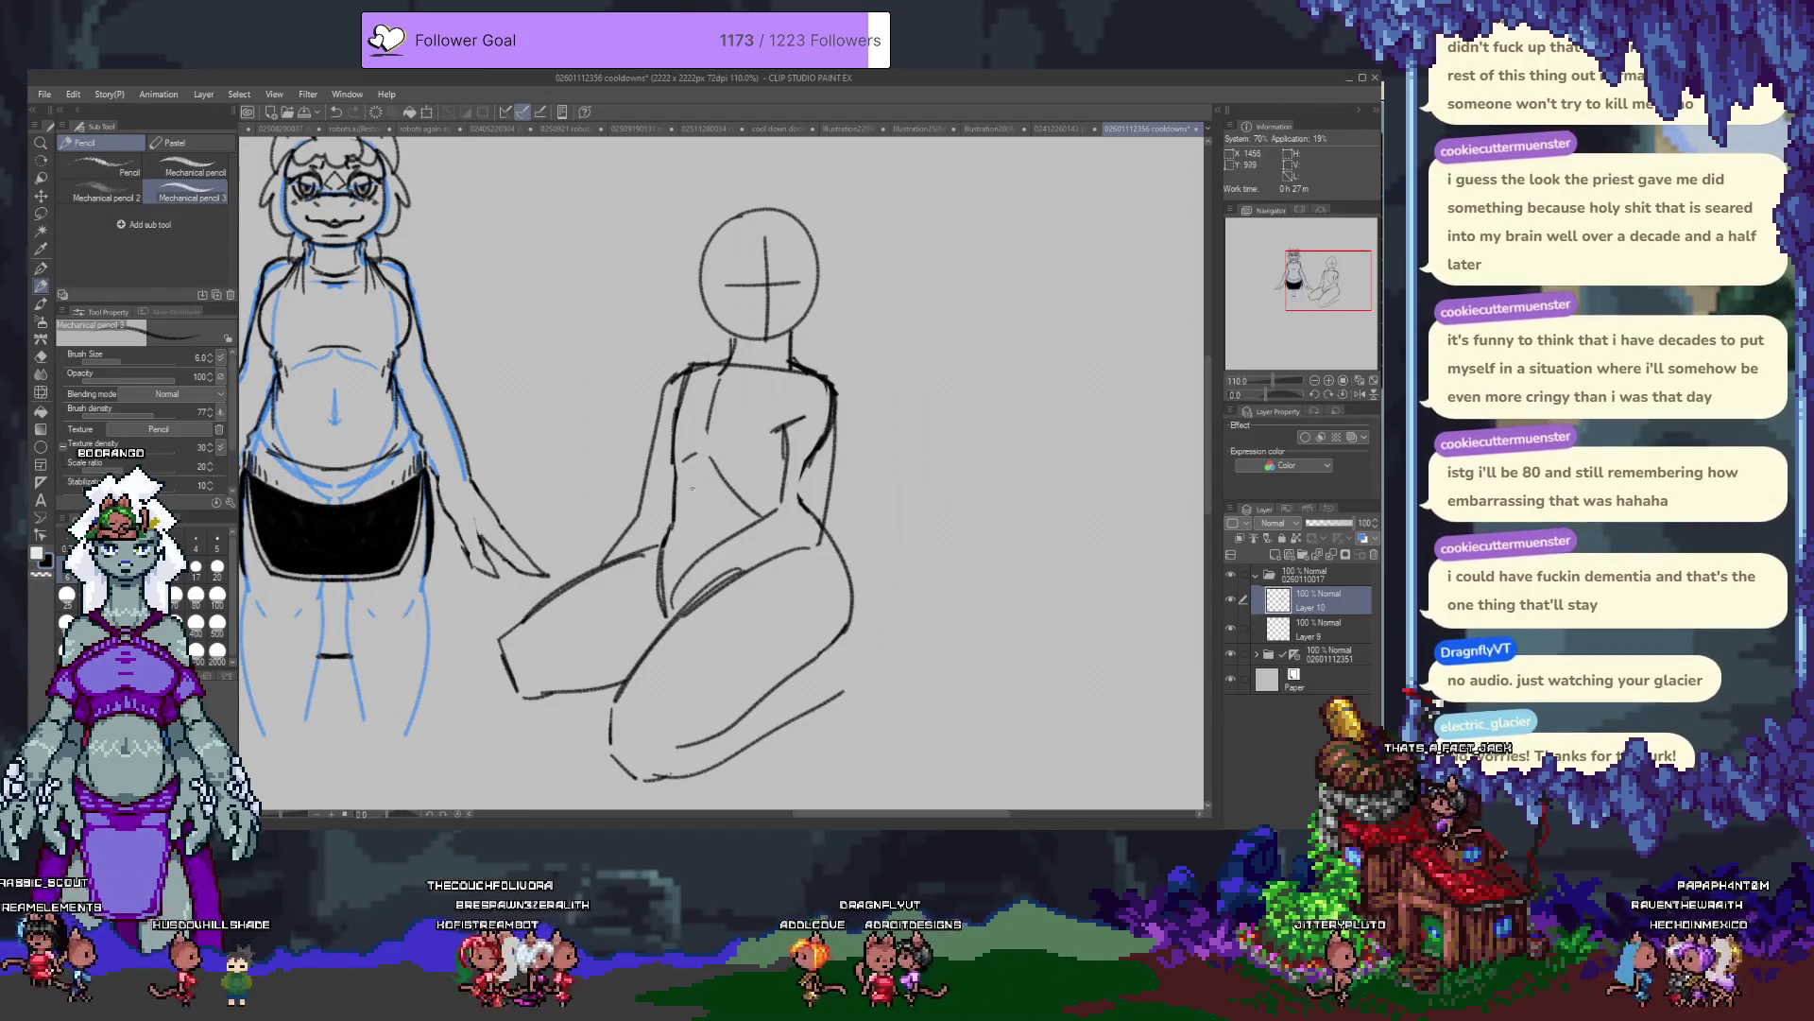
# Erase the stray vertical line on the leg and redraw a cleaner leg line.
pyautogui.press('e')
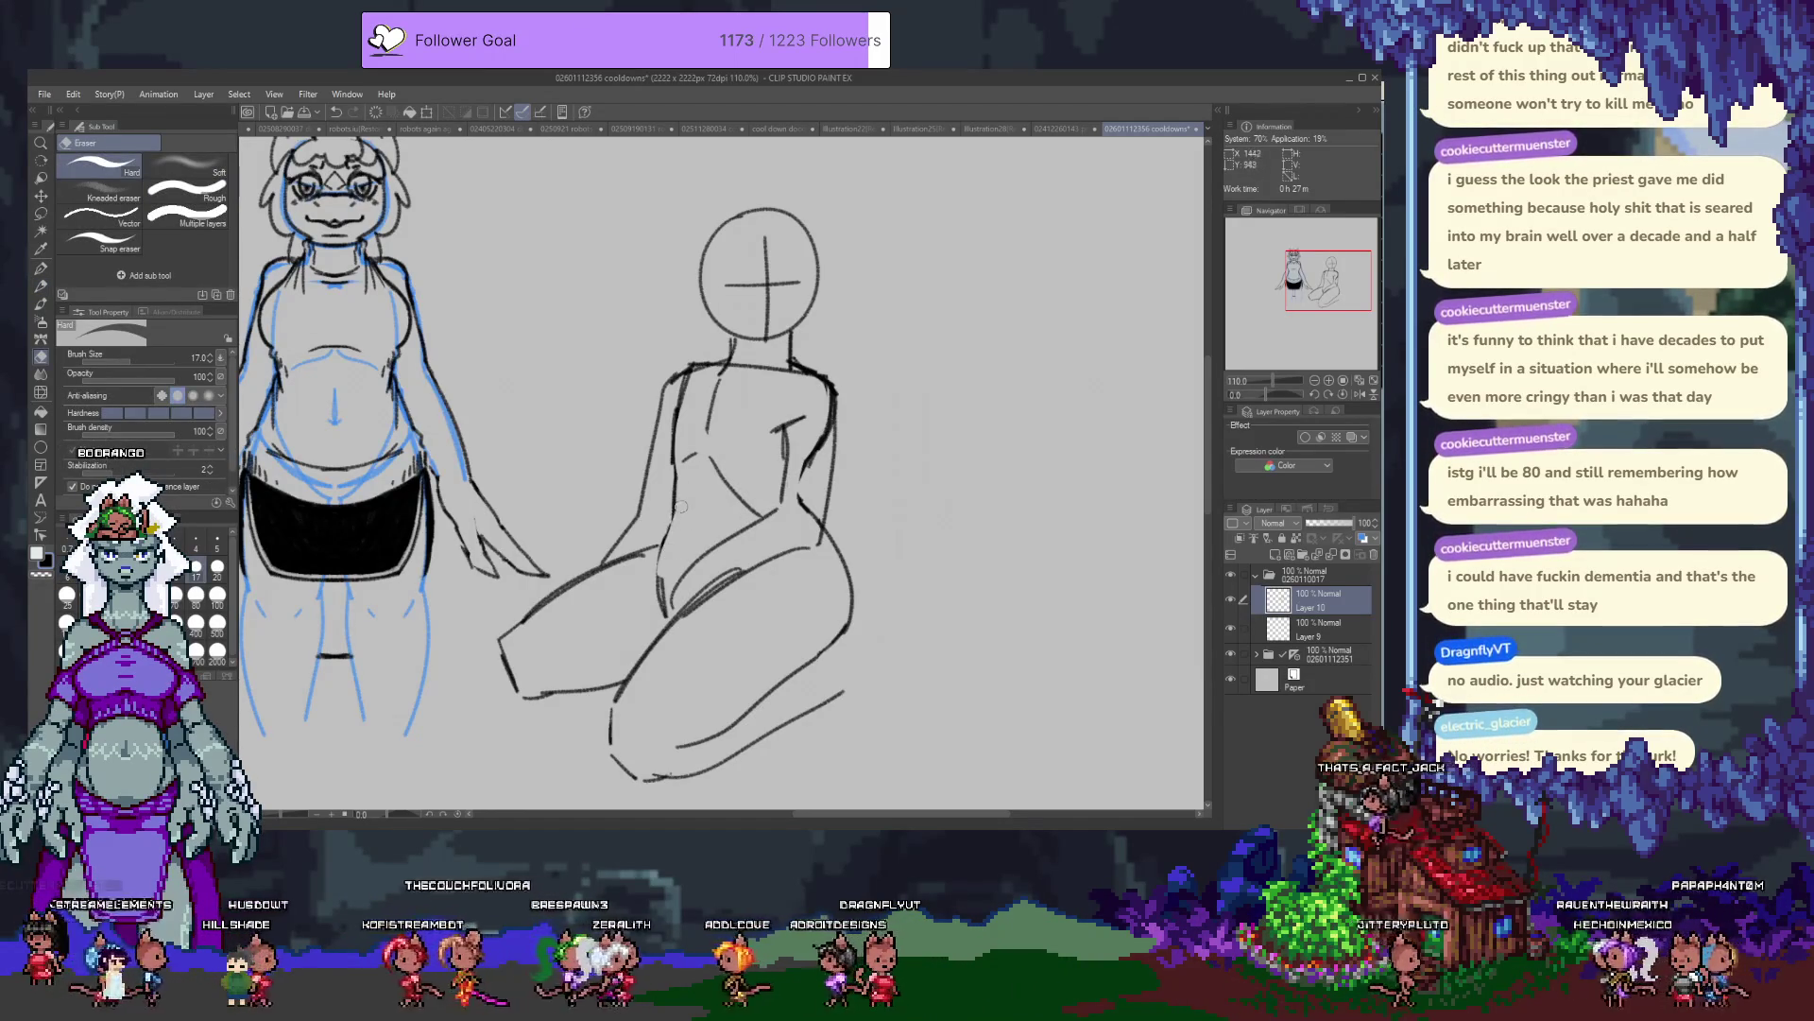
pyautogui.moveTo(679, 516); pyautogui.dragTo(661, 567)
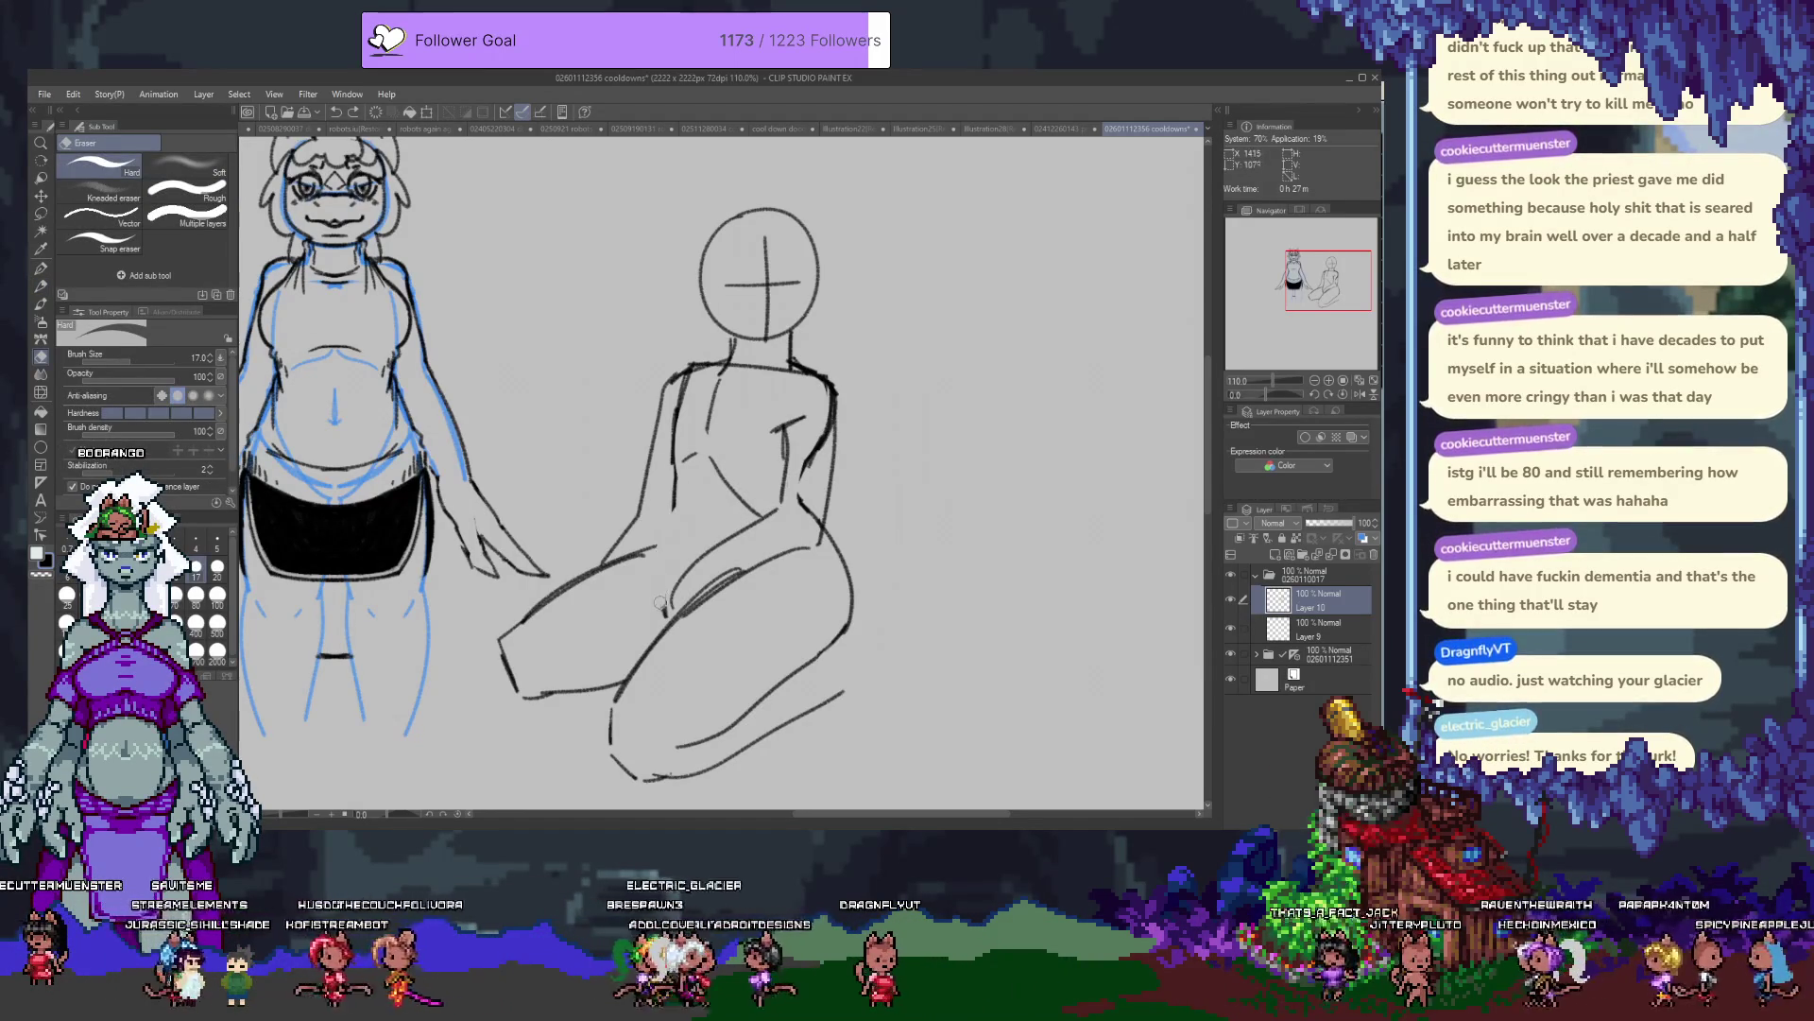
pyautogui.moveTo(675, 501); pyautogui.dragTo(662, 570)
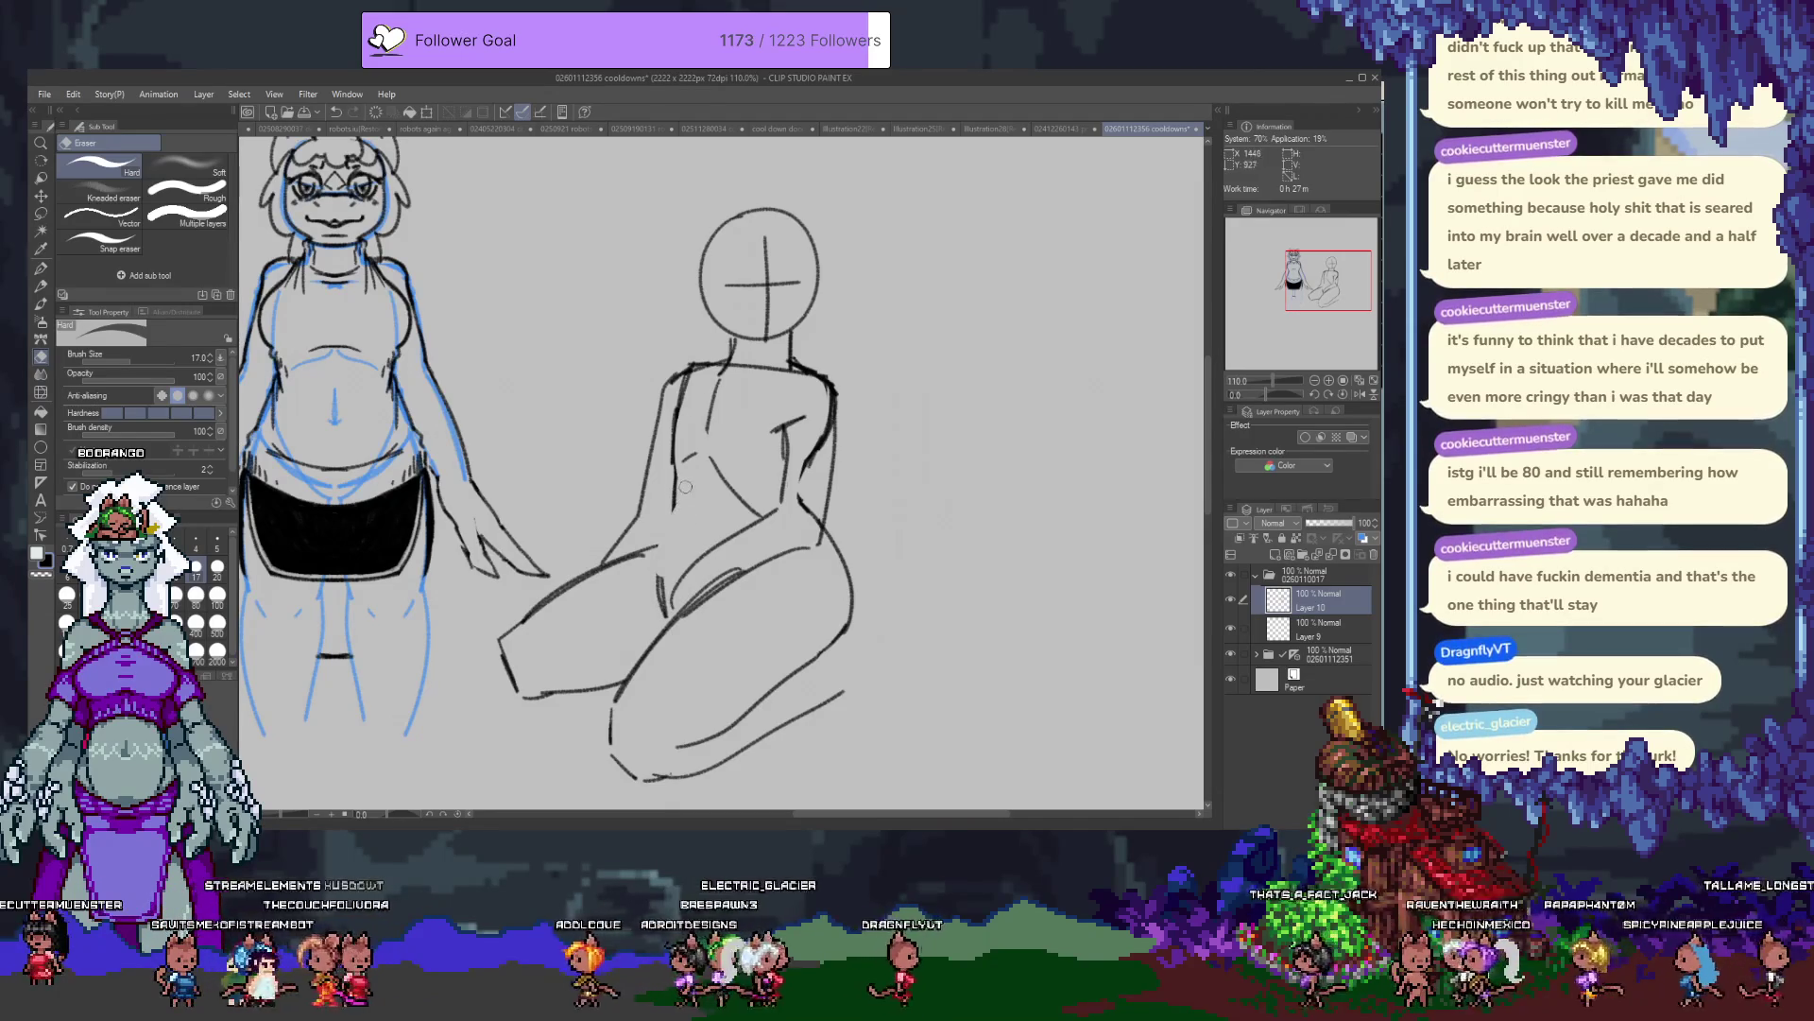
pyautogui.press('p')
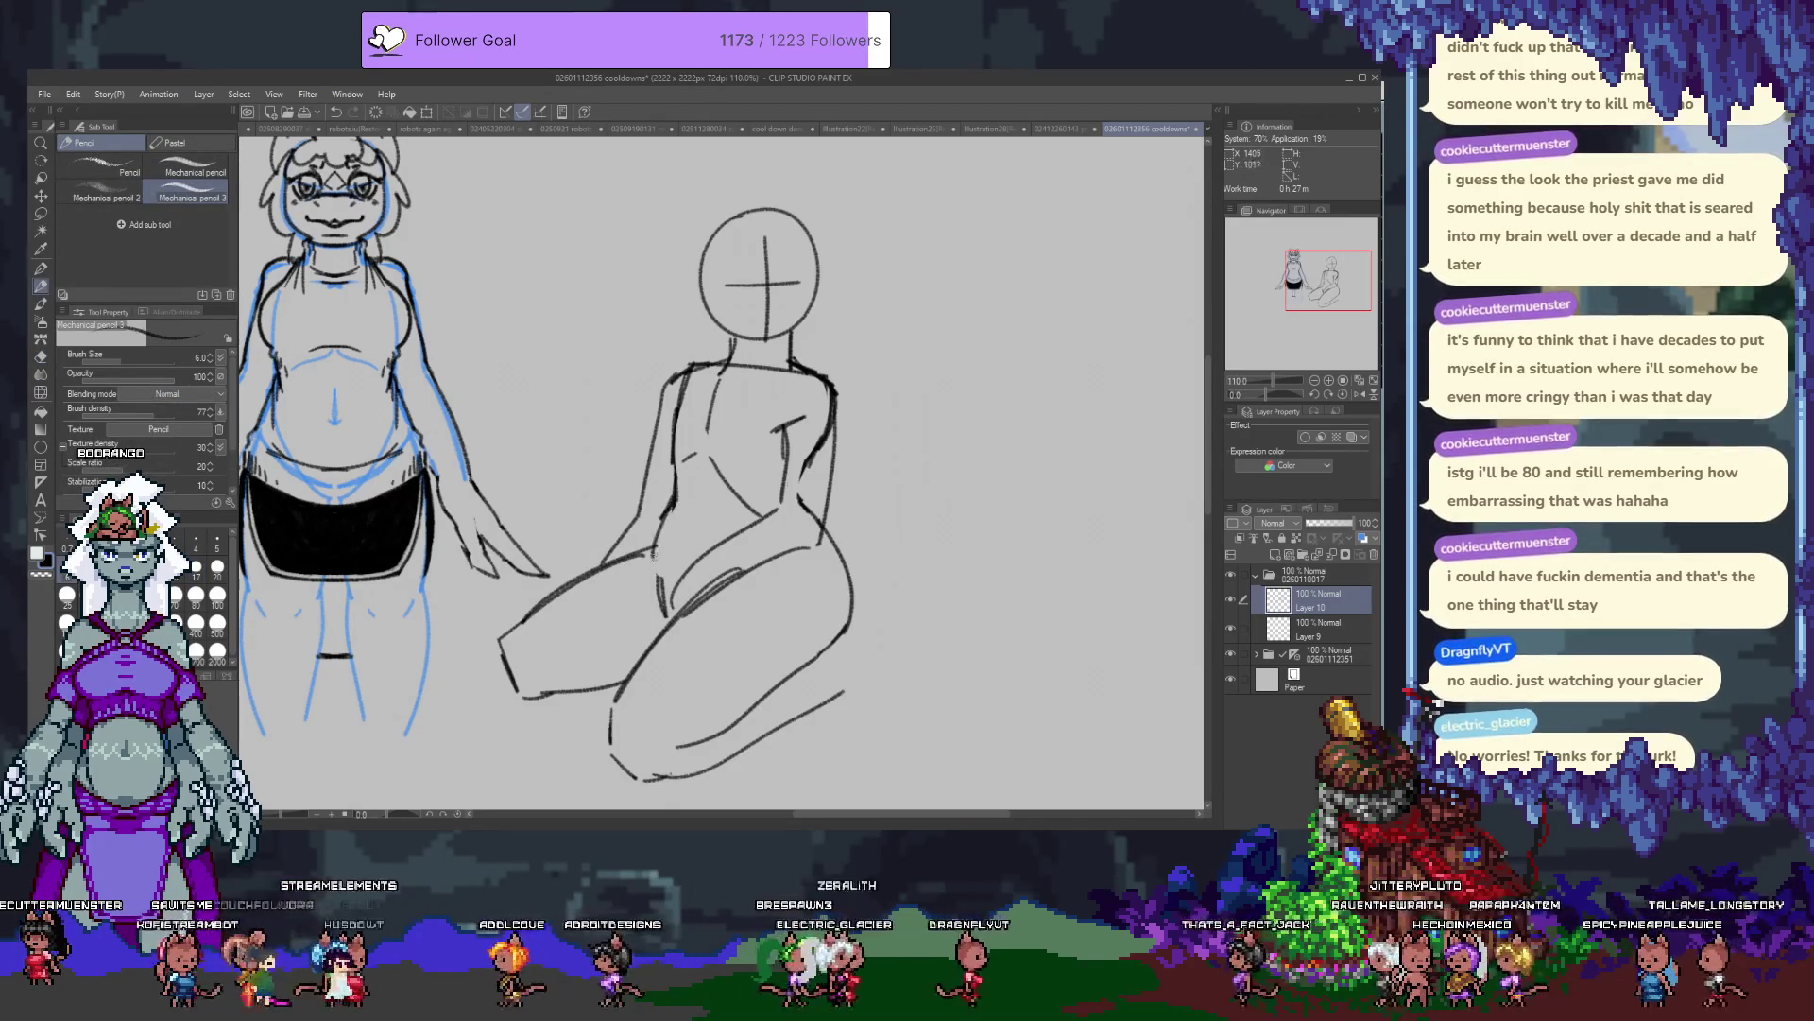
pyautogui.moveTo(667, 525); pyautogui.dragTo(660, 610)
# Lighten then darken the left shoulder line and add strokes at the thigh's front.
pyautogui.press('e')
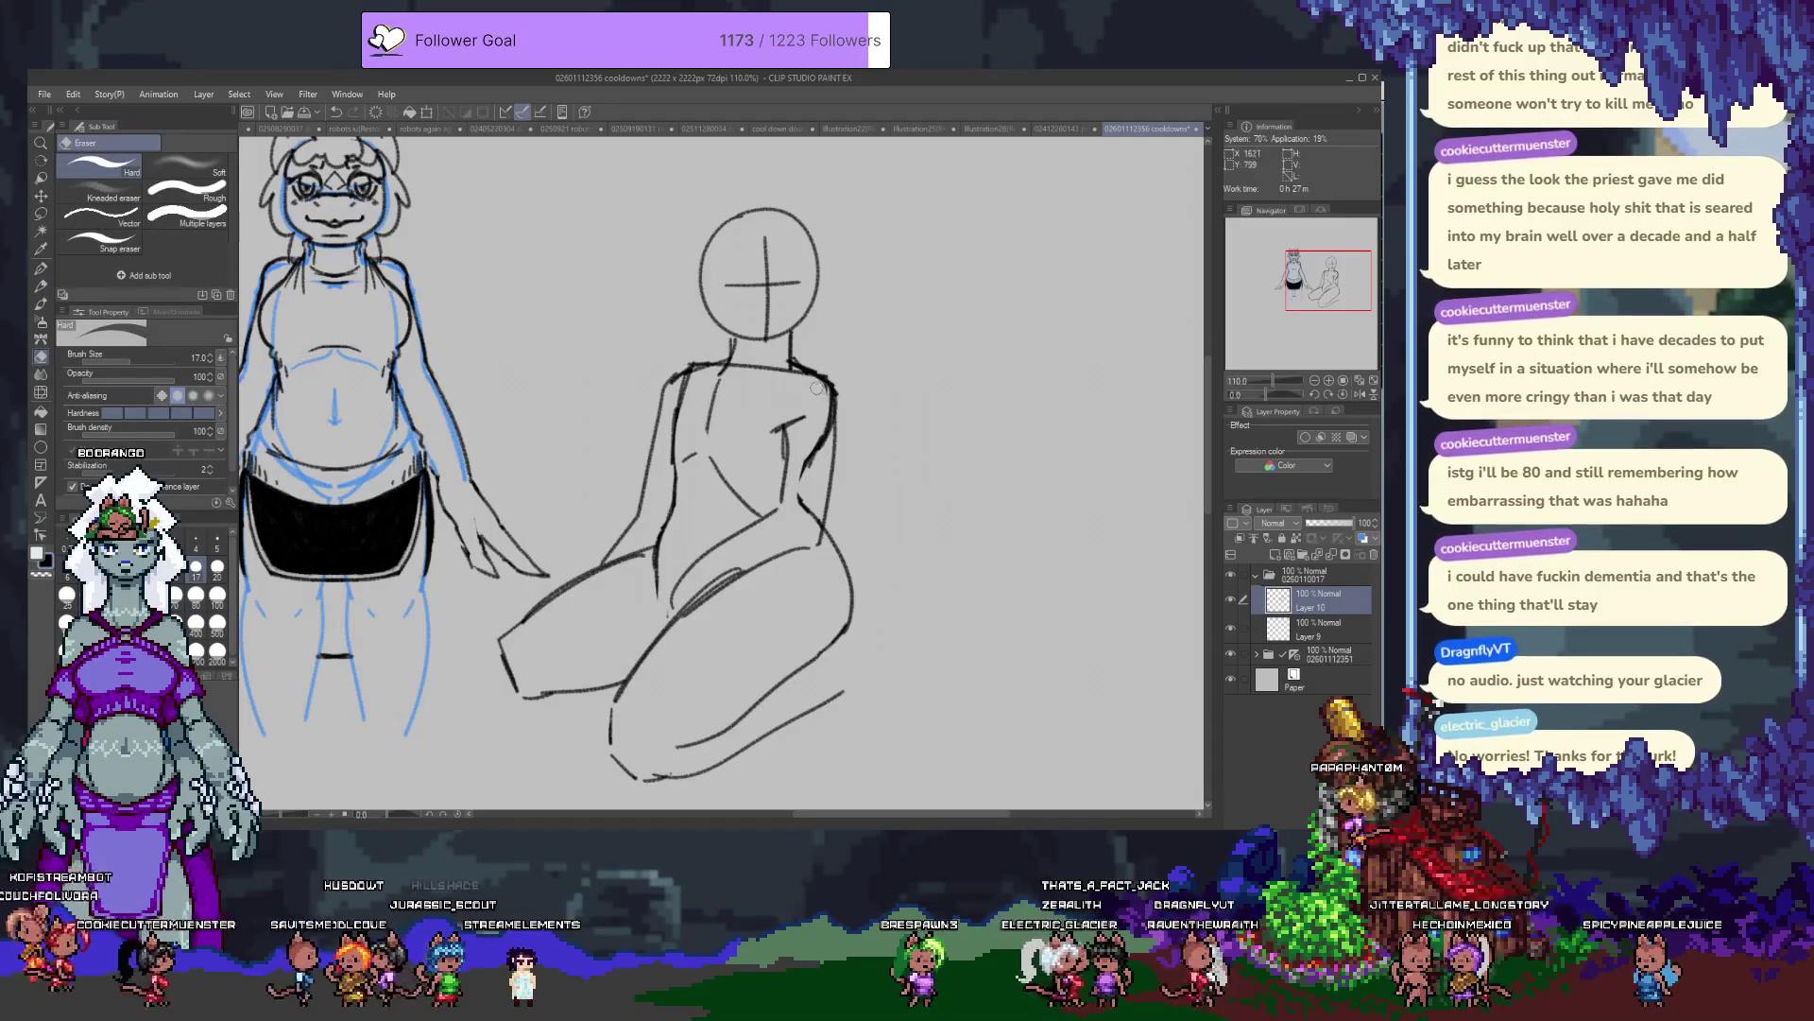
pyautogui.moveTo(677, 370); pyautogui.dragTo(686, 374)
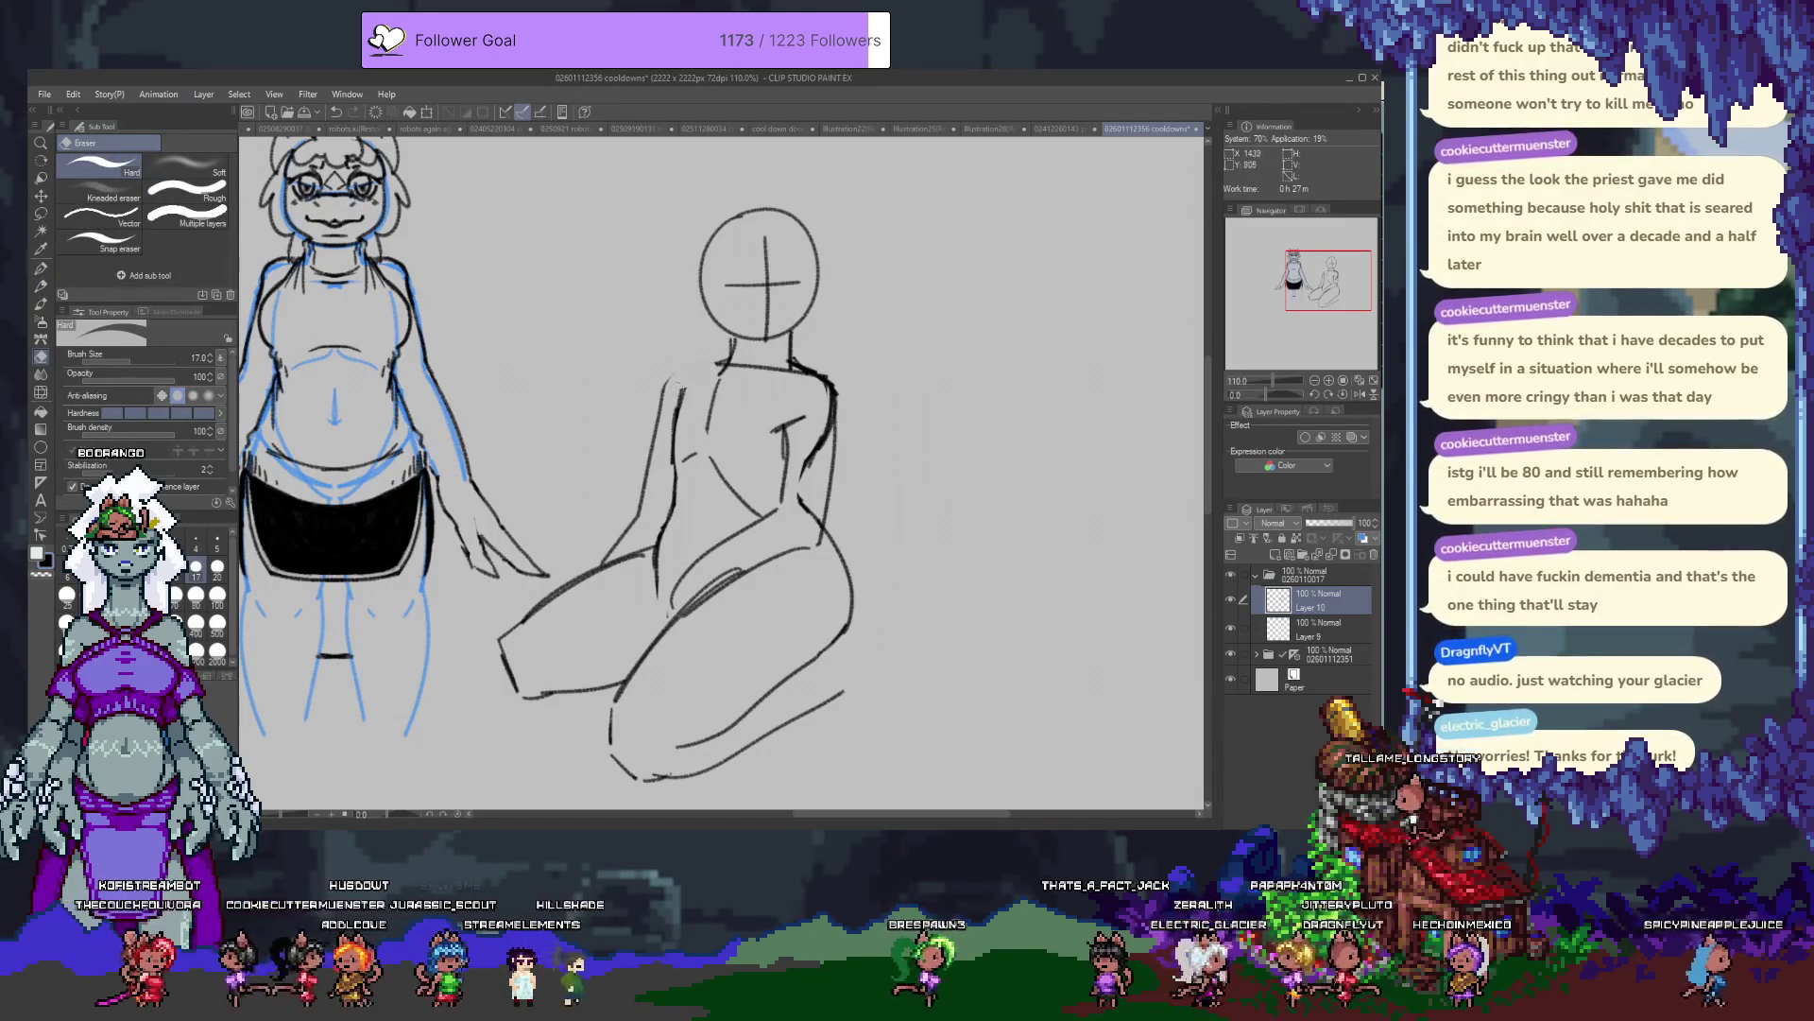
pyautogui.press('p')
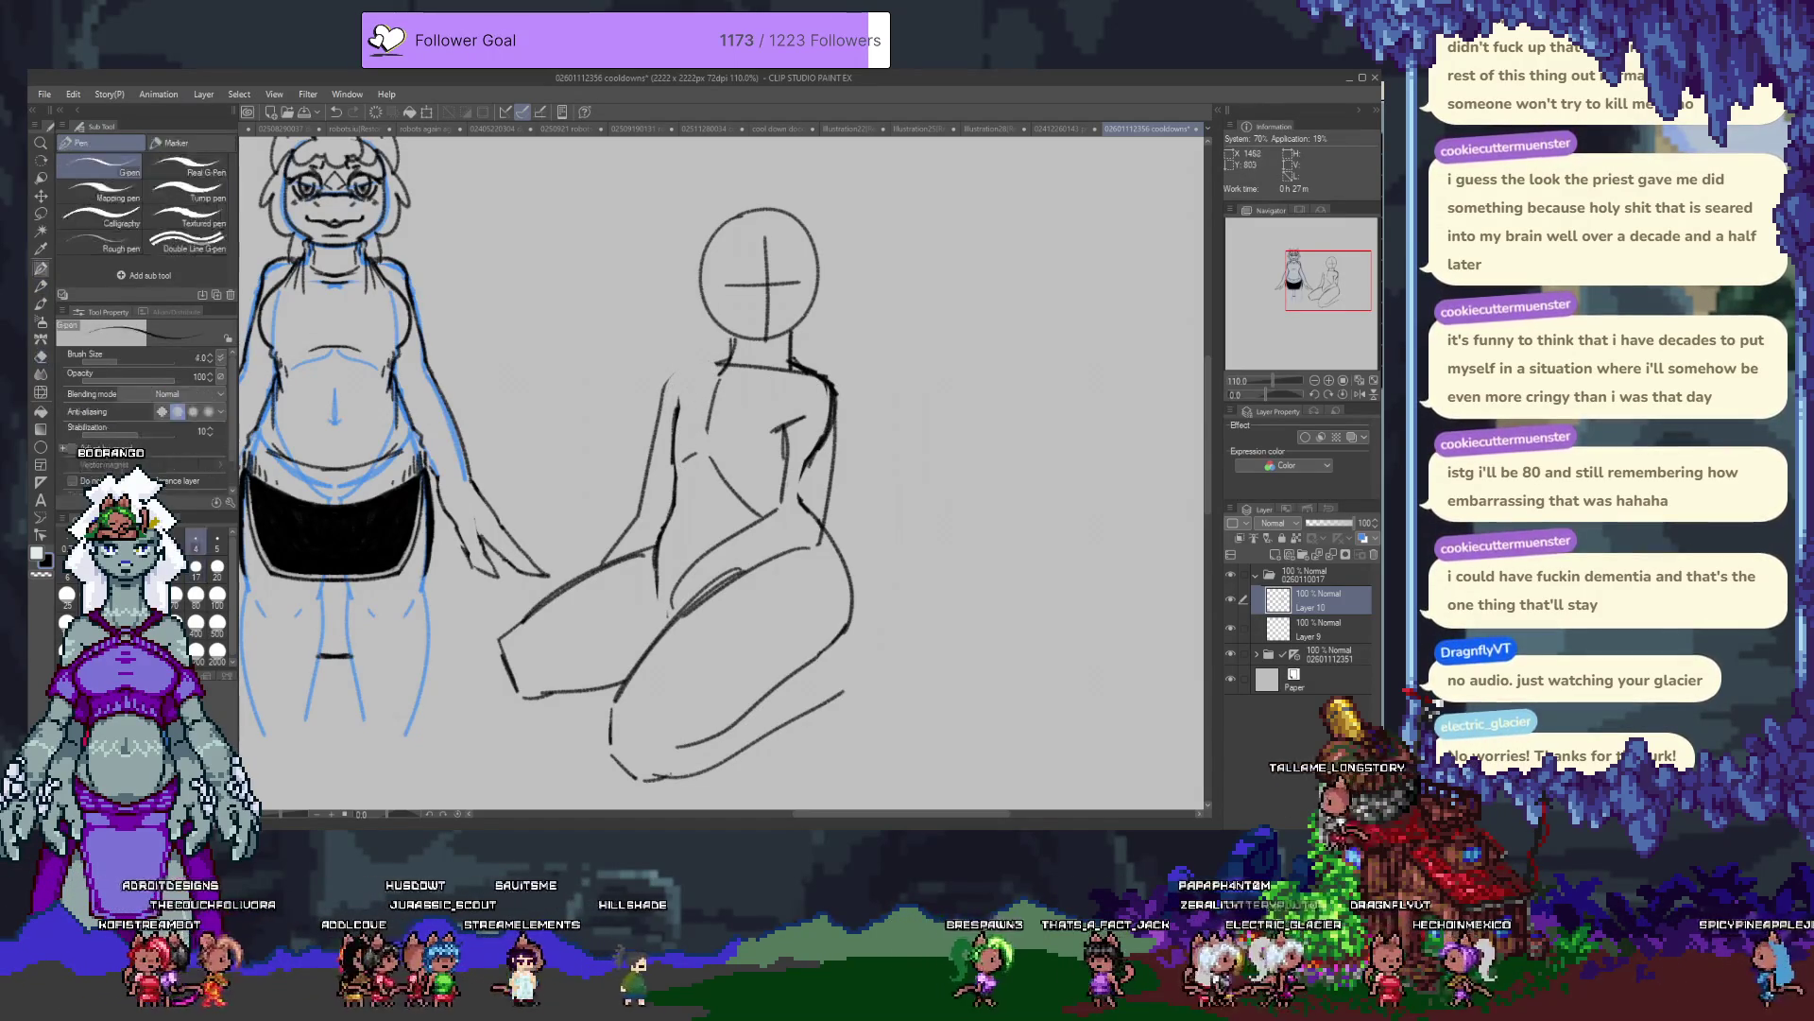
pyautogui.moveTo(682, 369); pyautogui.dragTo(717, 361)
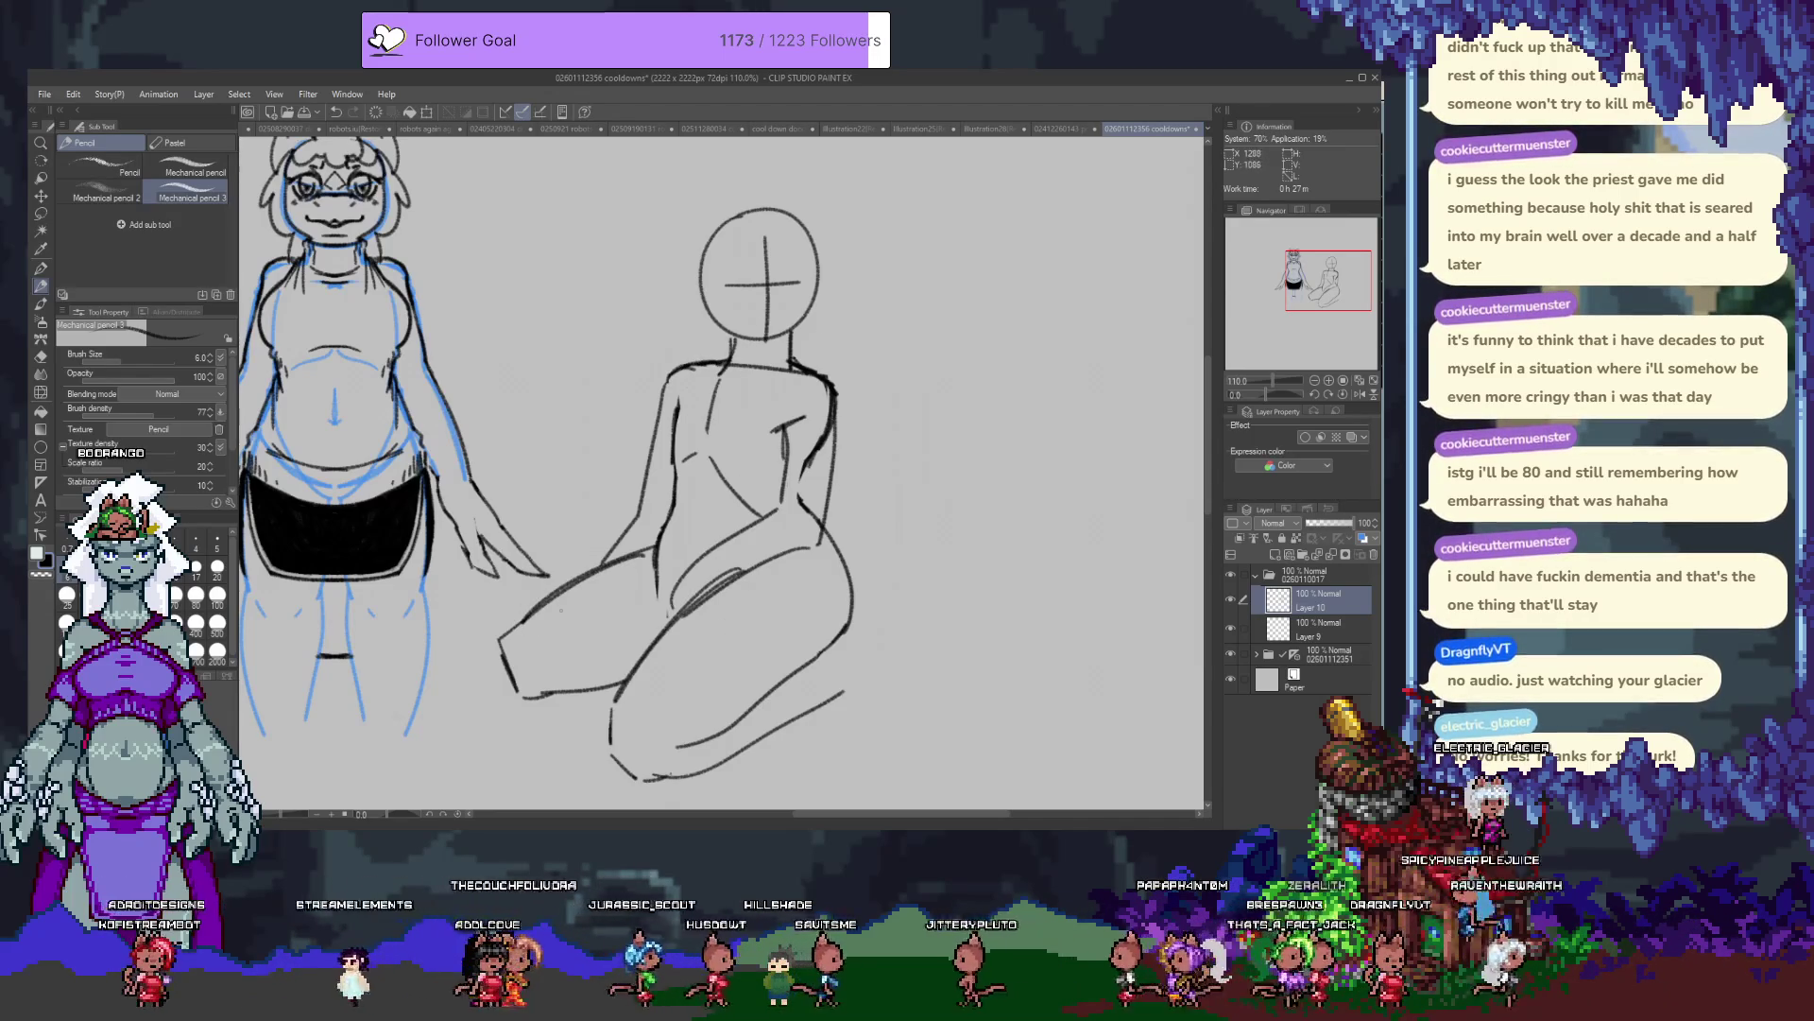
pyautogui.moveTo(506, 629)
pyautogui.mouseDown()
pyautogui.moveTo(518, 699)
pyautogui.moveTo(520, 676)
pyautogui.mouseUp()
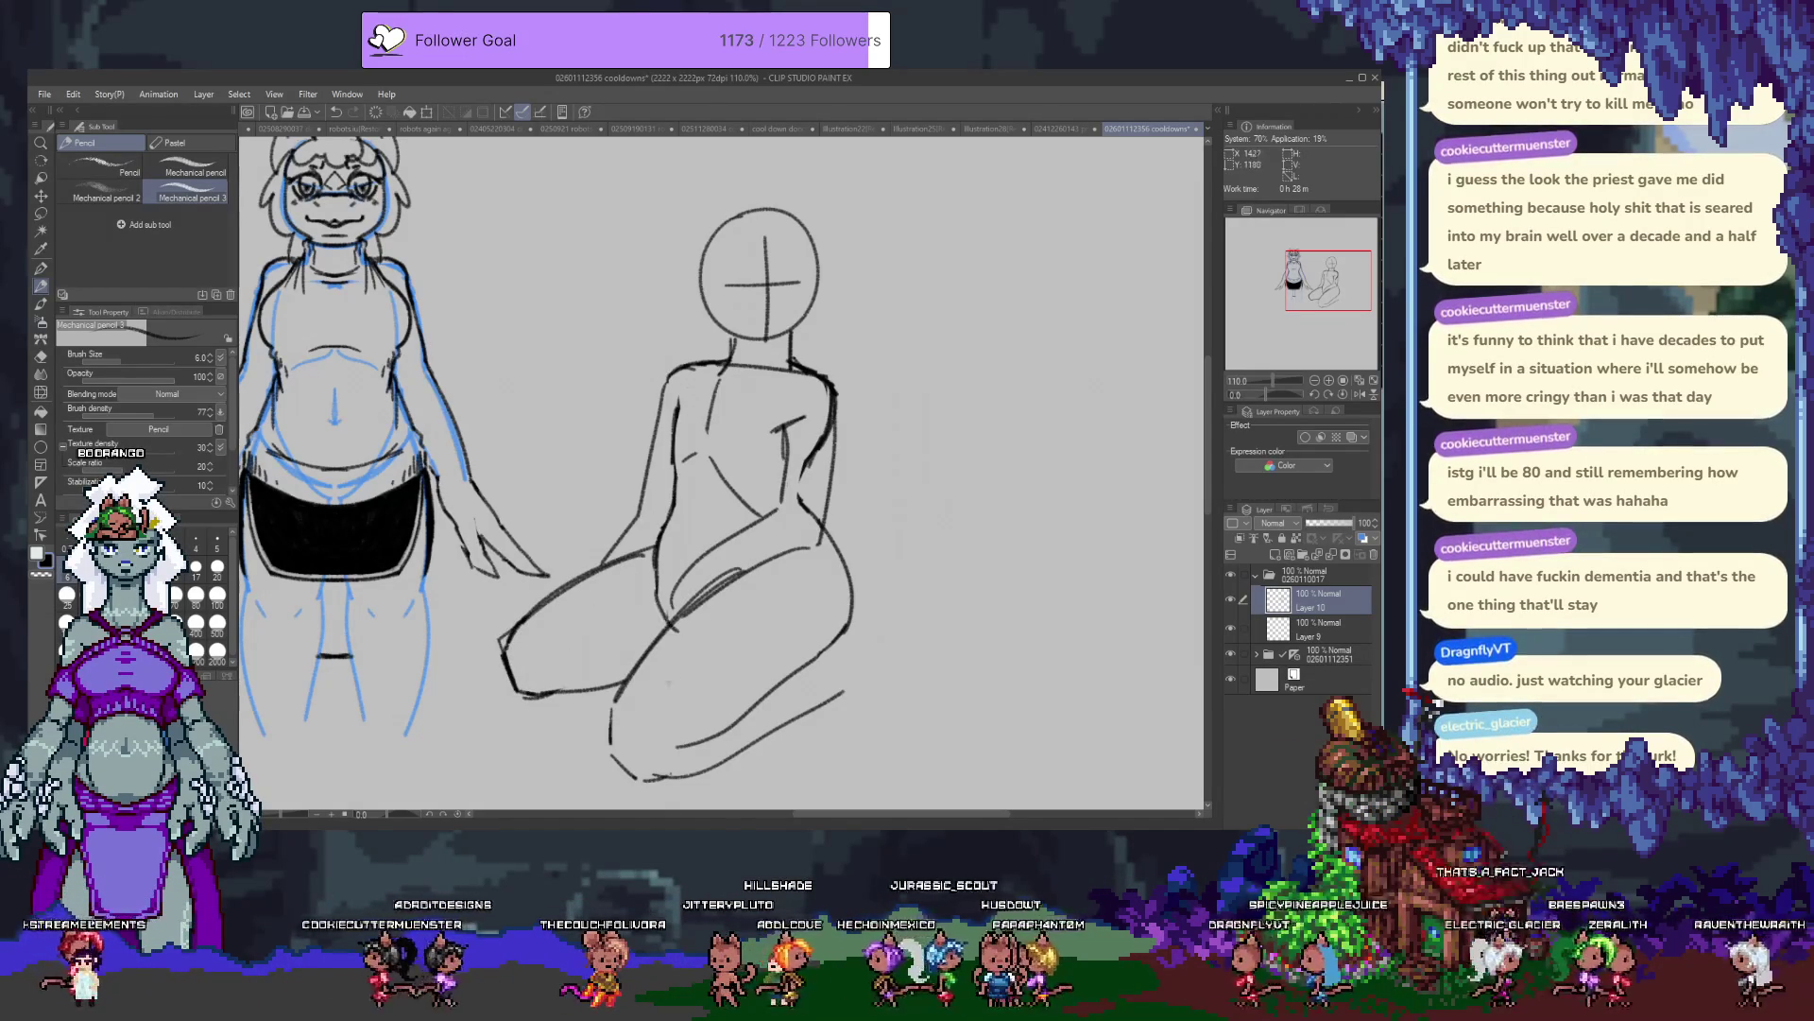
pyautogui.moveTo(848, 490); pyautogui.dragTo(836, 567)
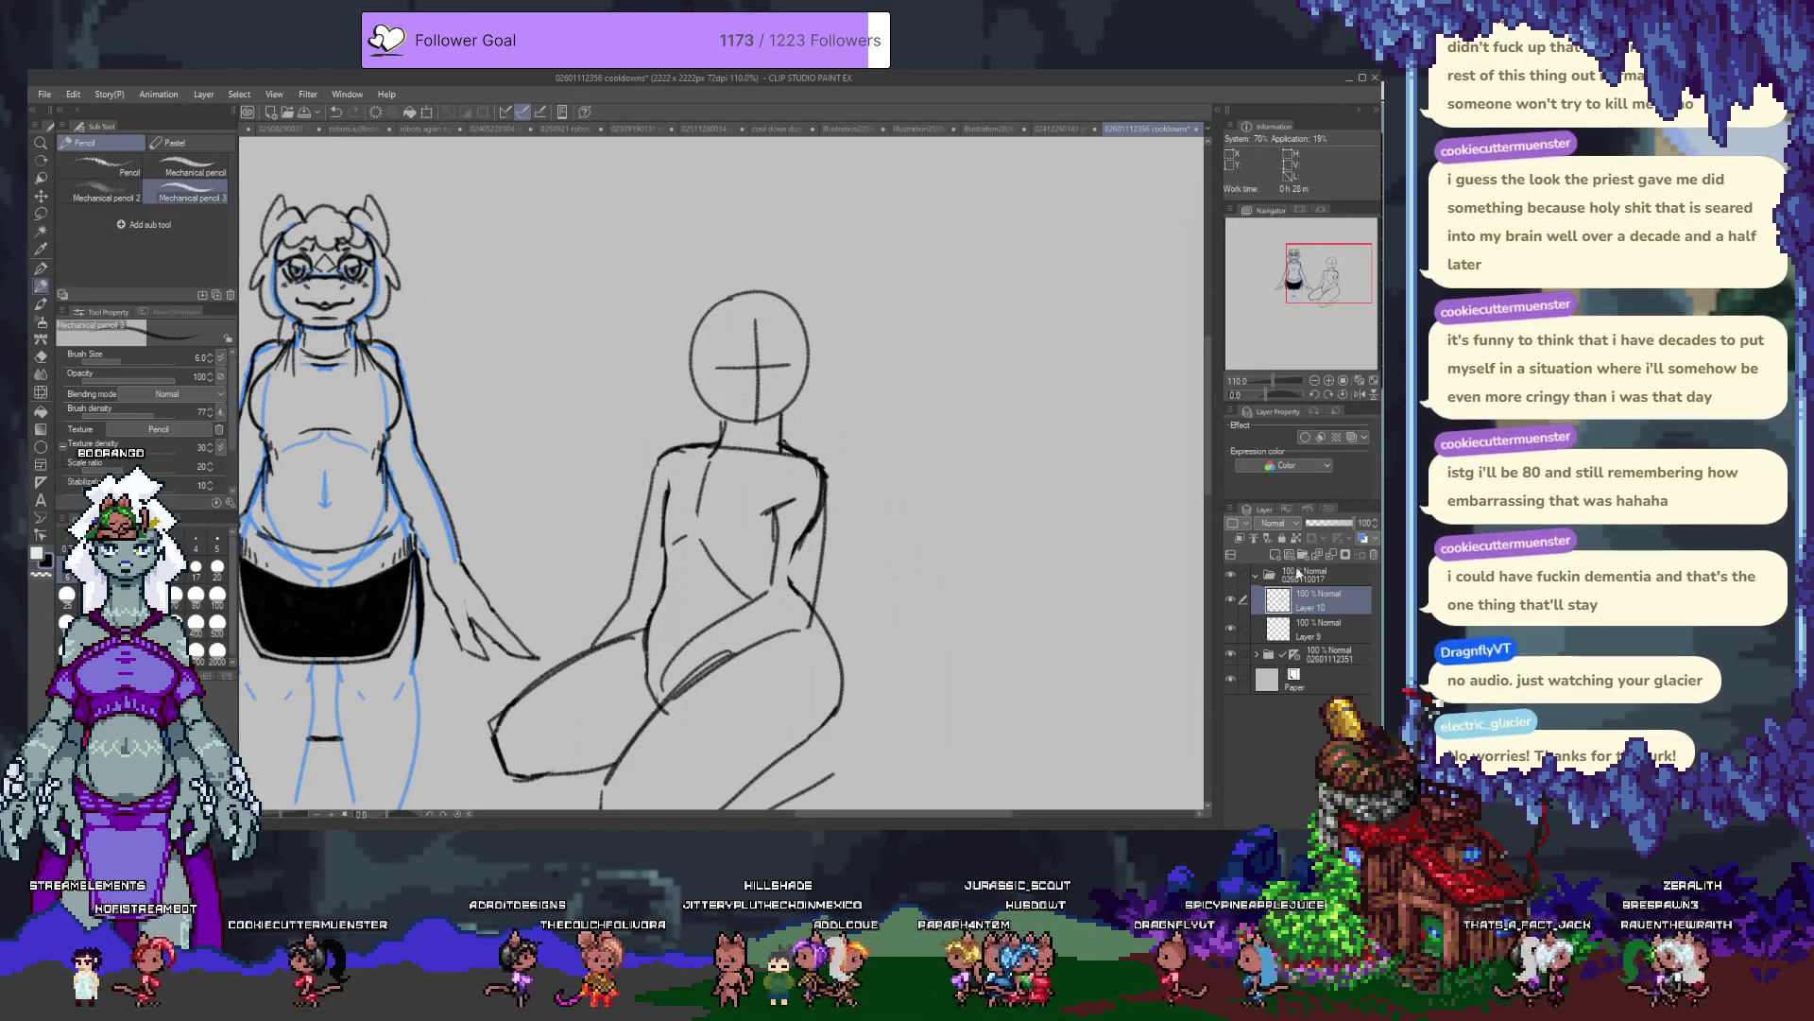
# Tint Layer 10 and Layer 9 blue with Layer Color and add new raster Layer 11.
pyautogui.click(1361, 544)
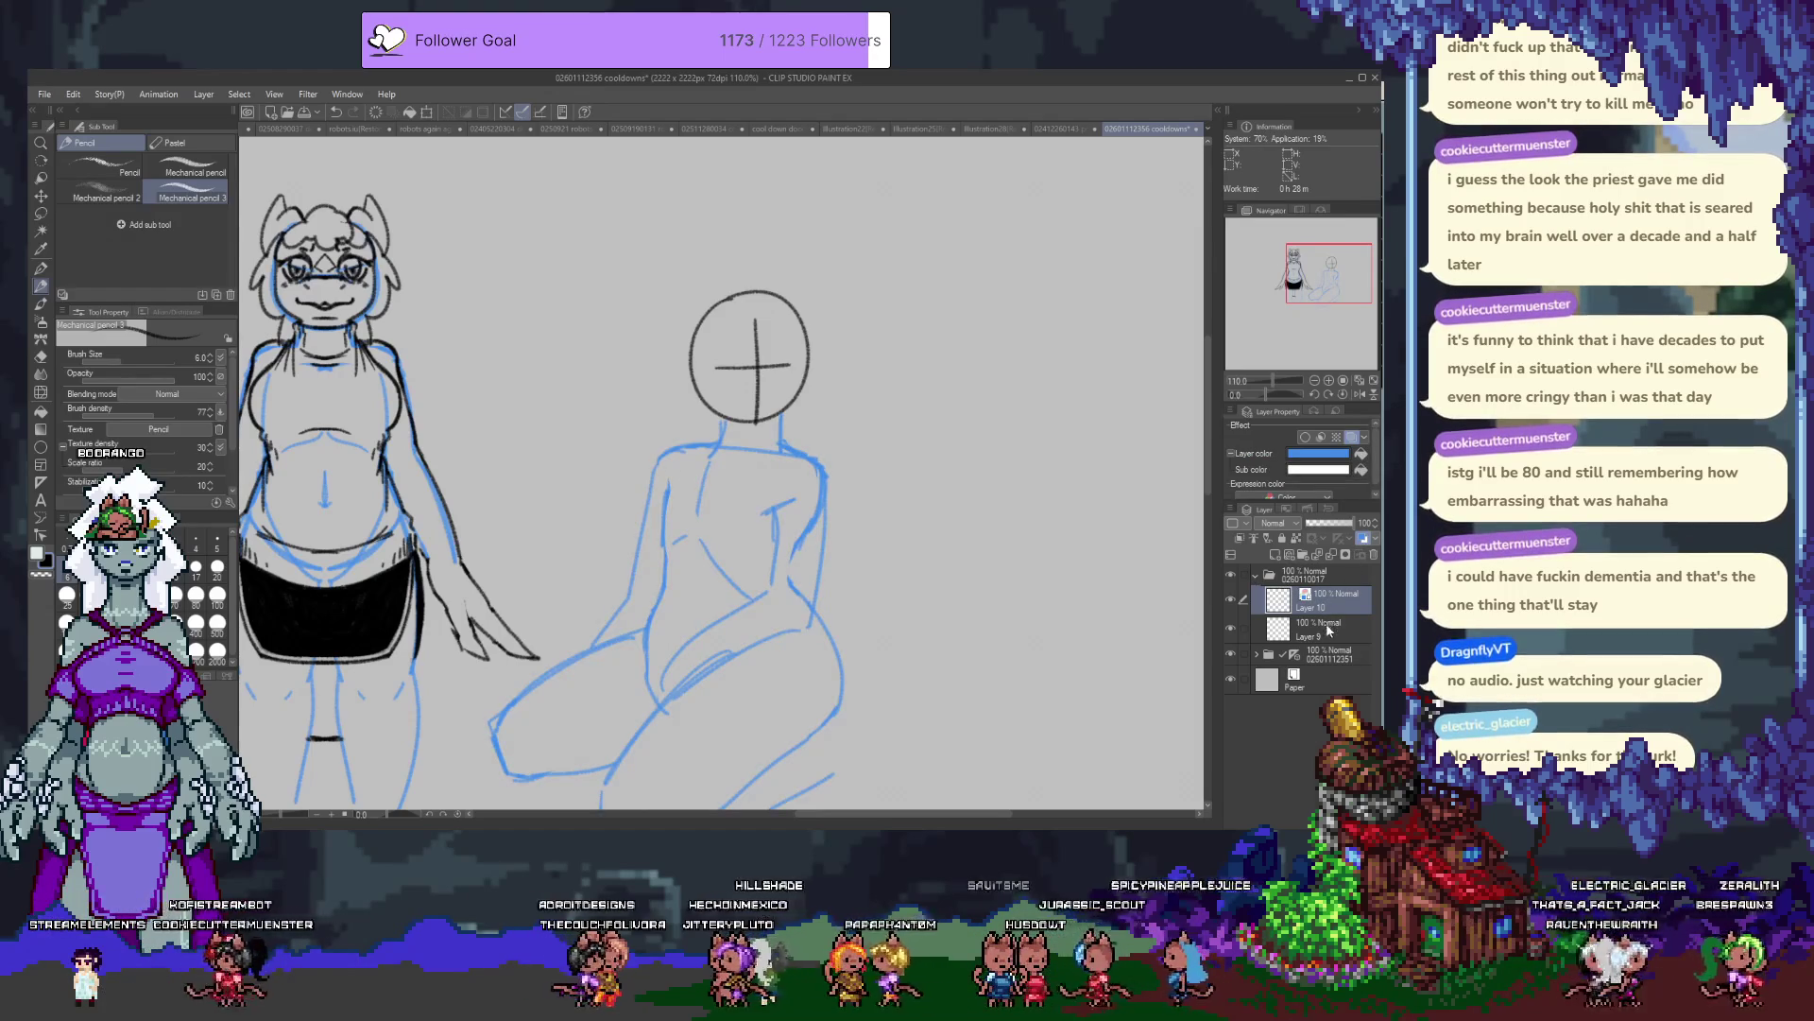
pyautogui.hotkey('alt', '[')
pyautogui.click(1362, 539)
pyautogui.click(1309, 595)
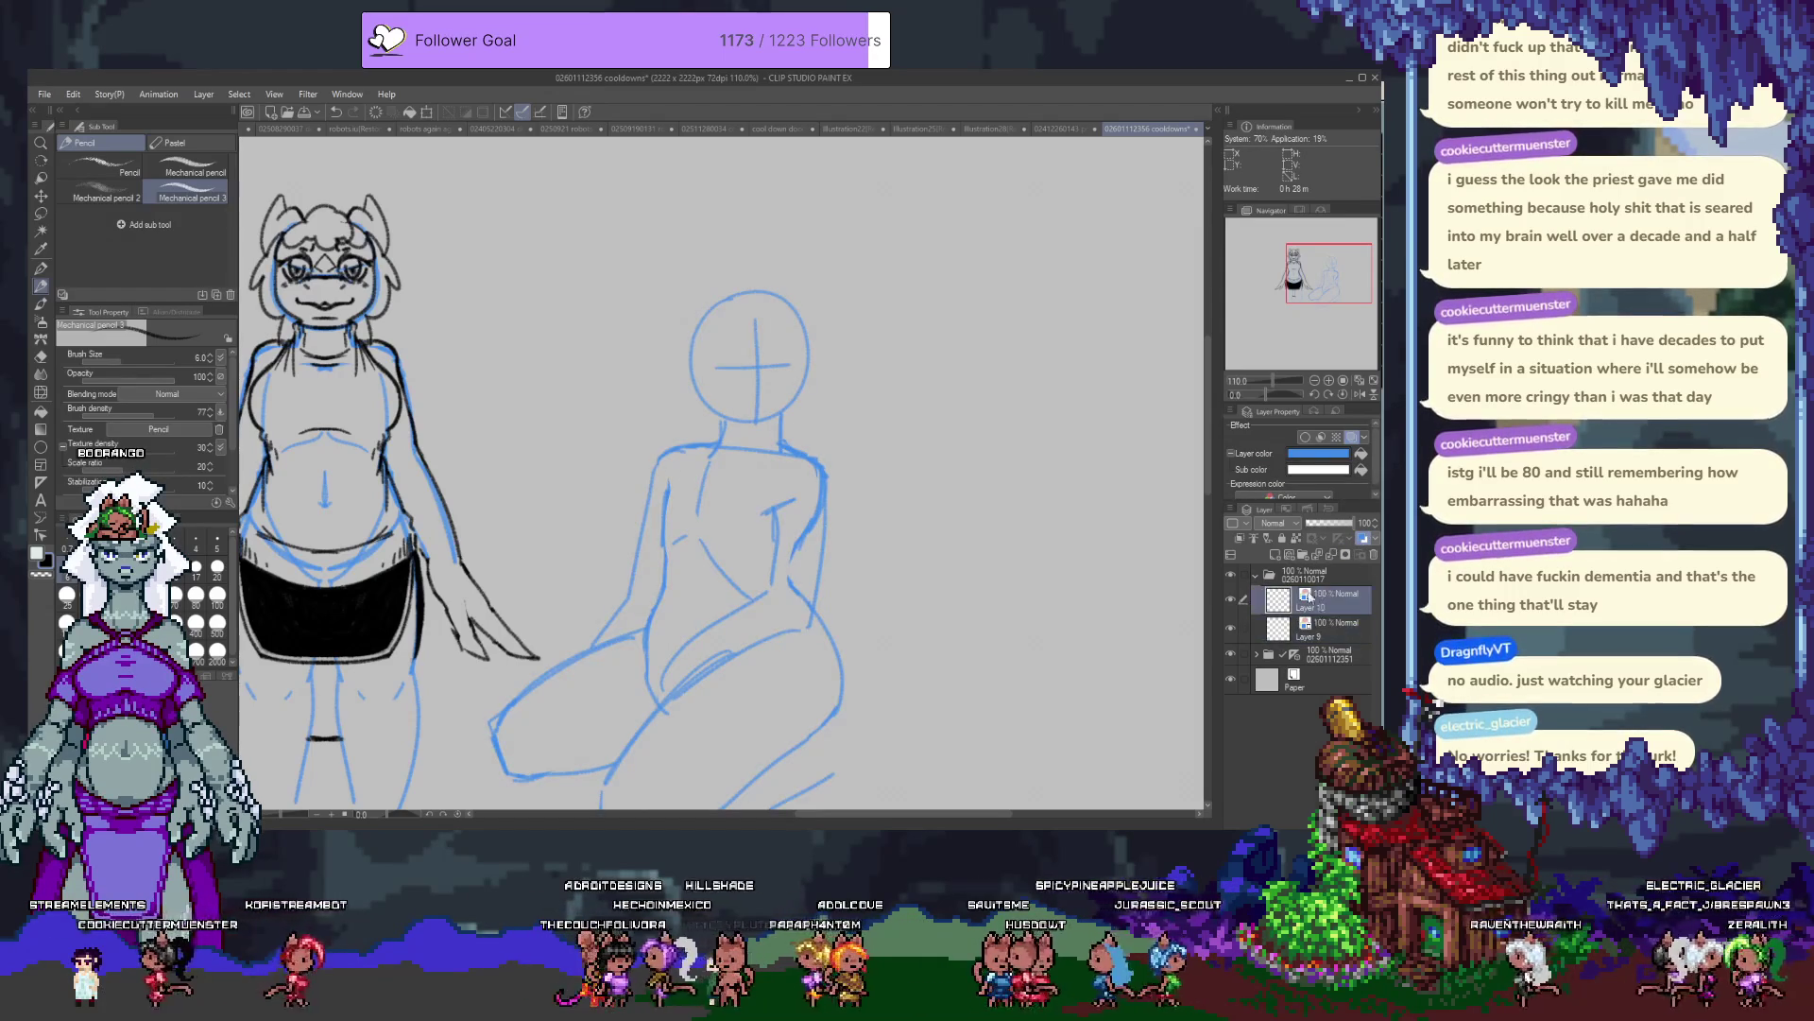
pyautogui.scroll(-2, 890, 584)
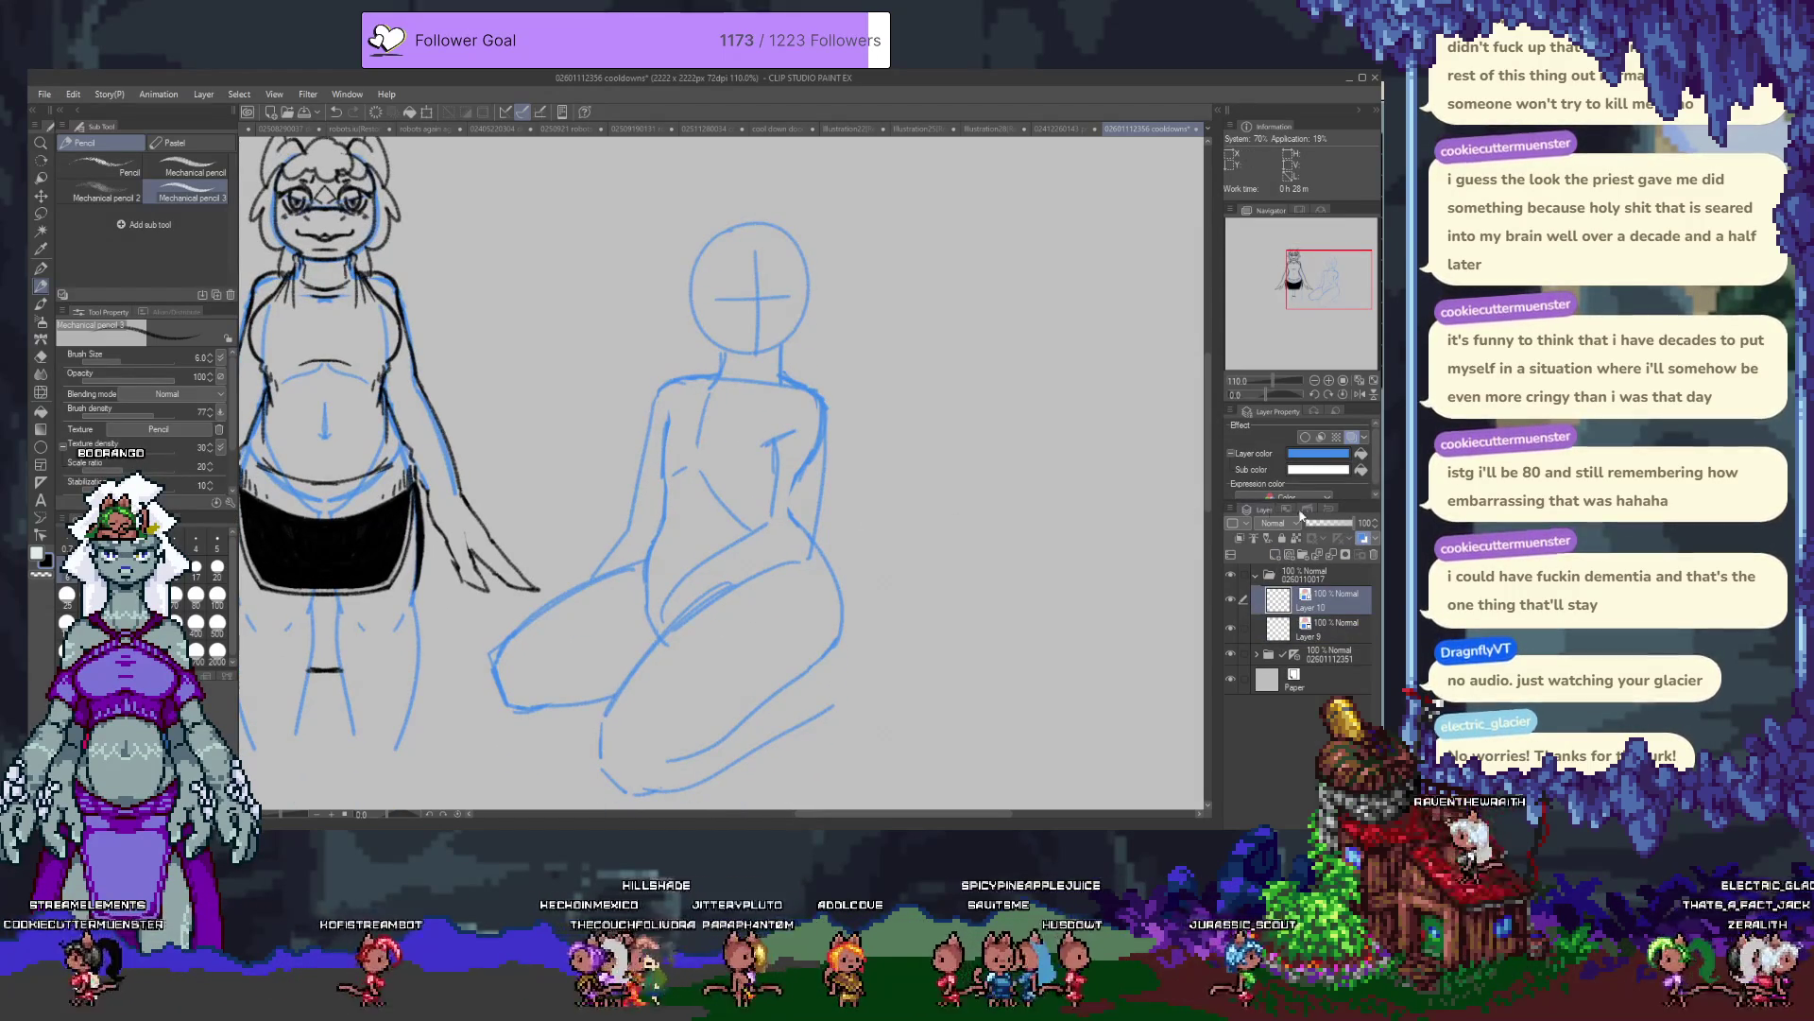
pyautogui.click(1276, 556)
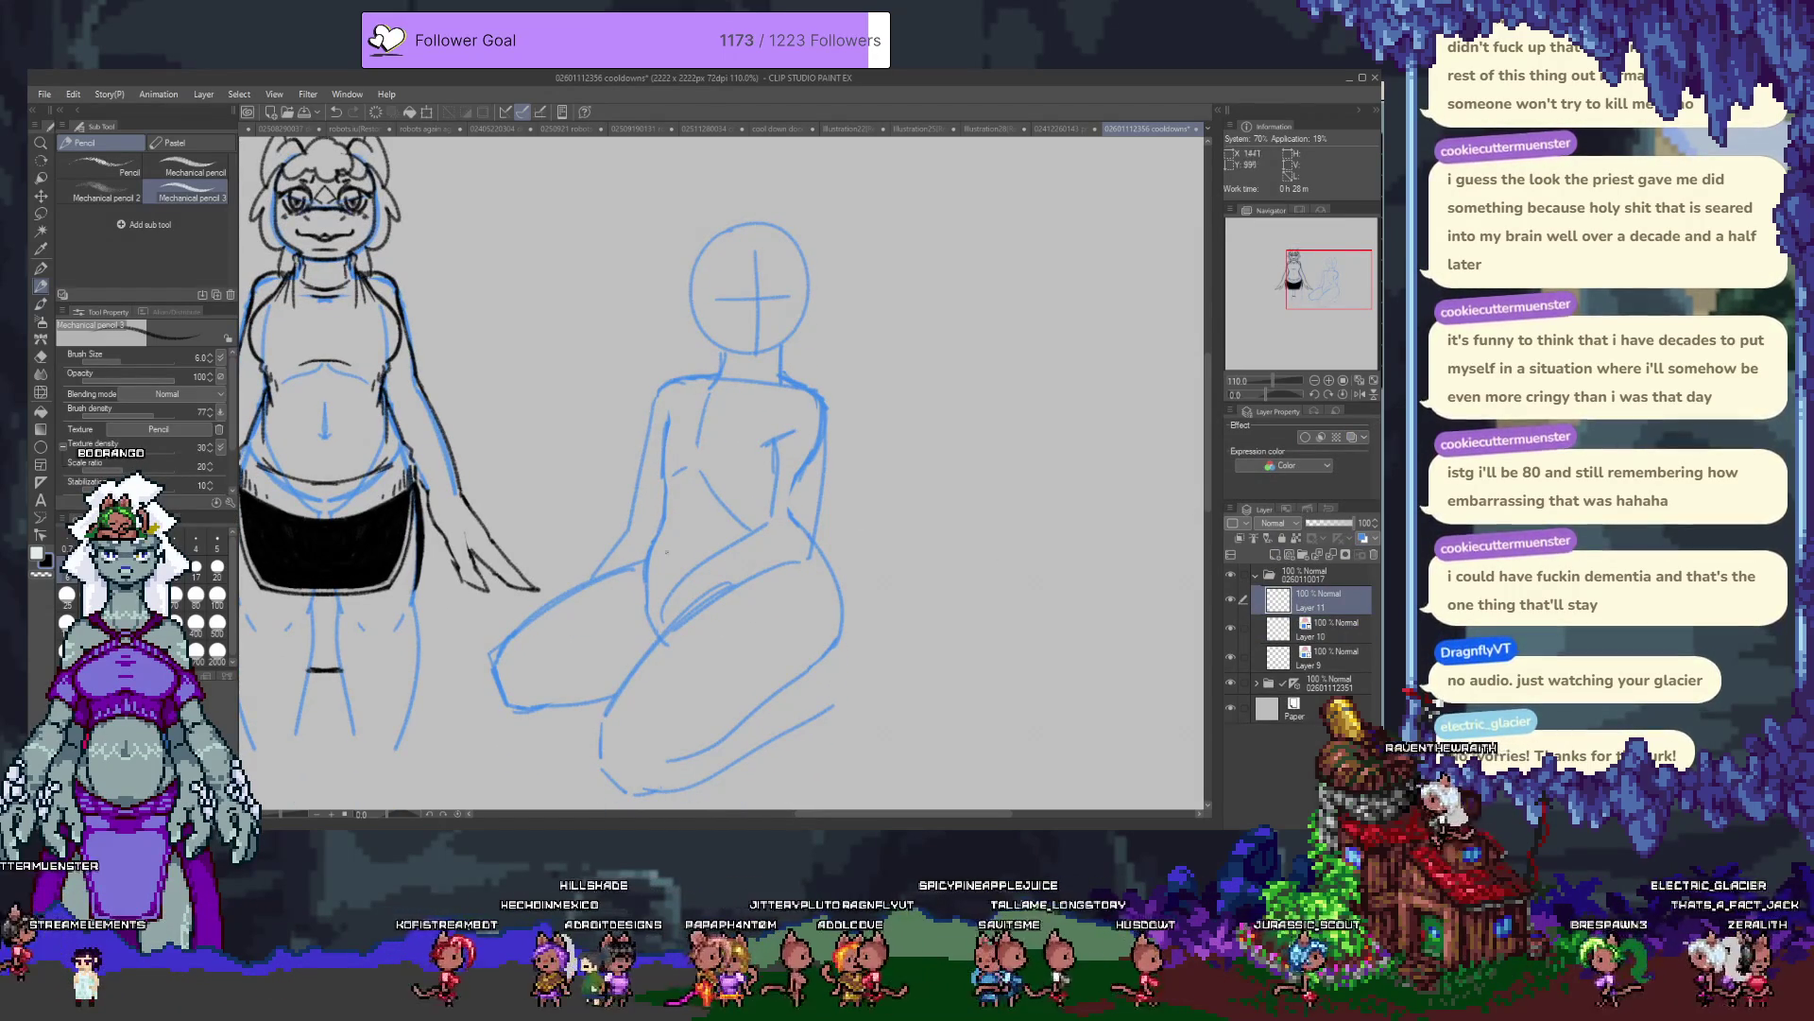
pyautogui.scroll(3, 753, 484)
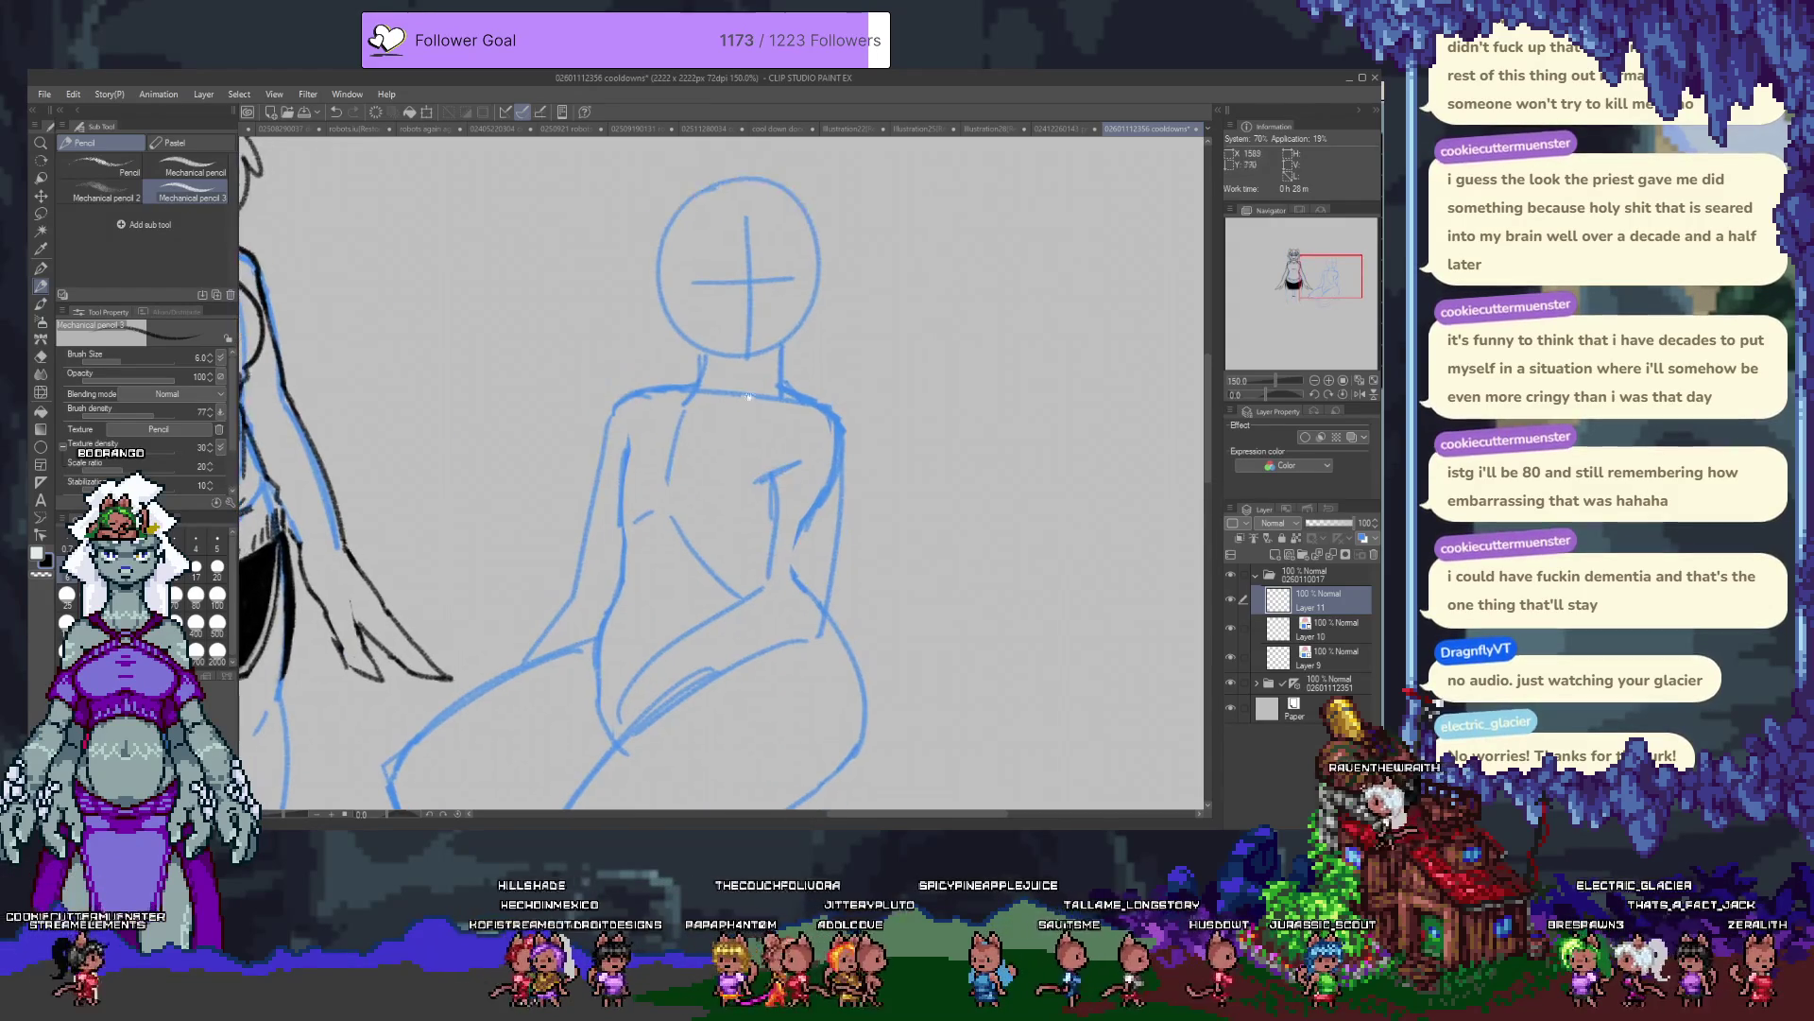
pyautogui.moveTo(660, 482); pyautogui.dragTo(614, 529)
pyautogui.hotkey('ctrl', 'z')
pyautogui.hotkey('ctrl', 'z')
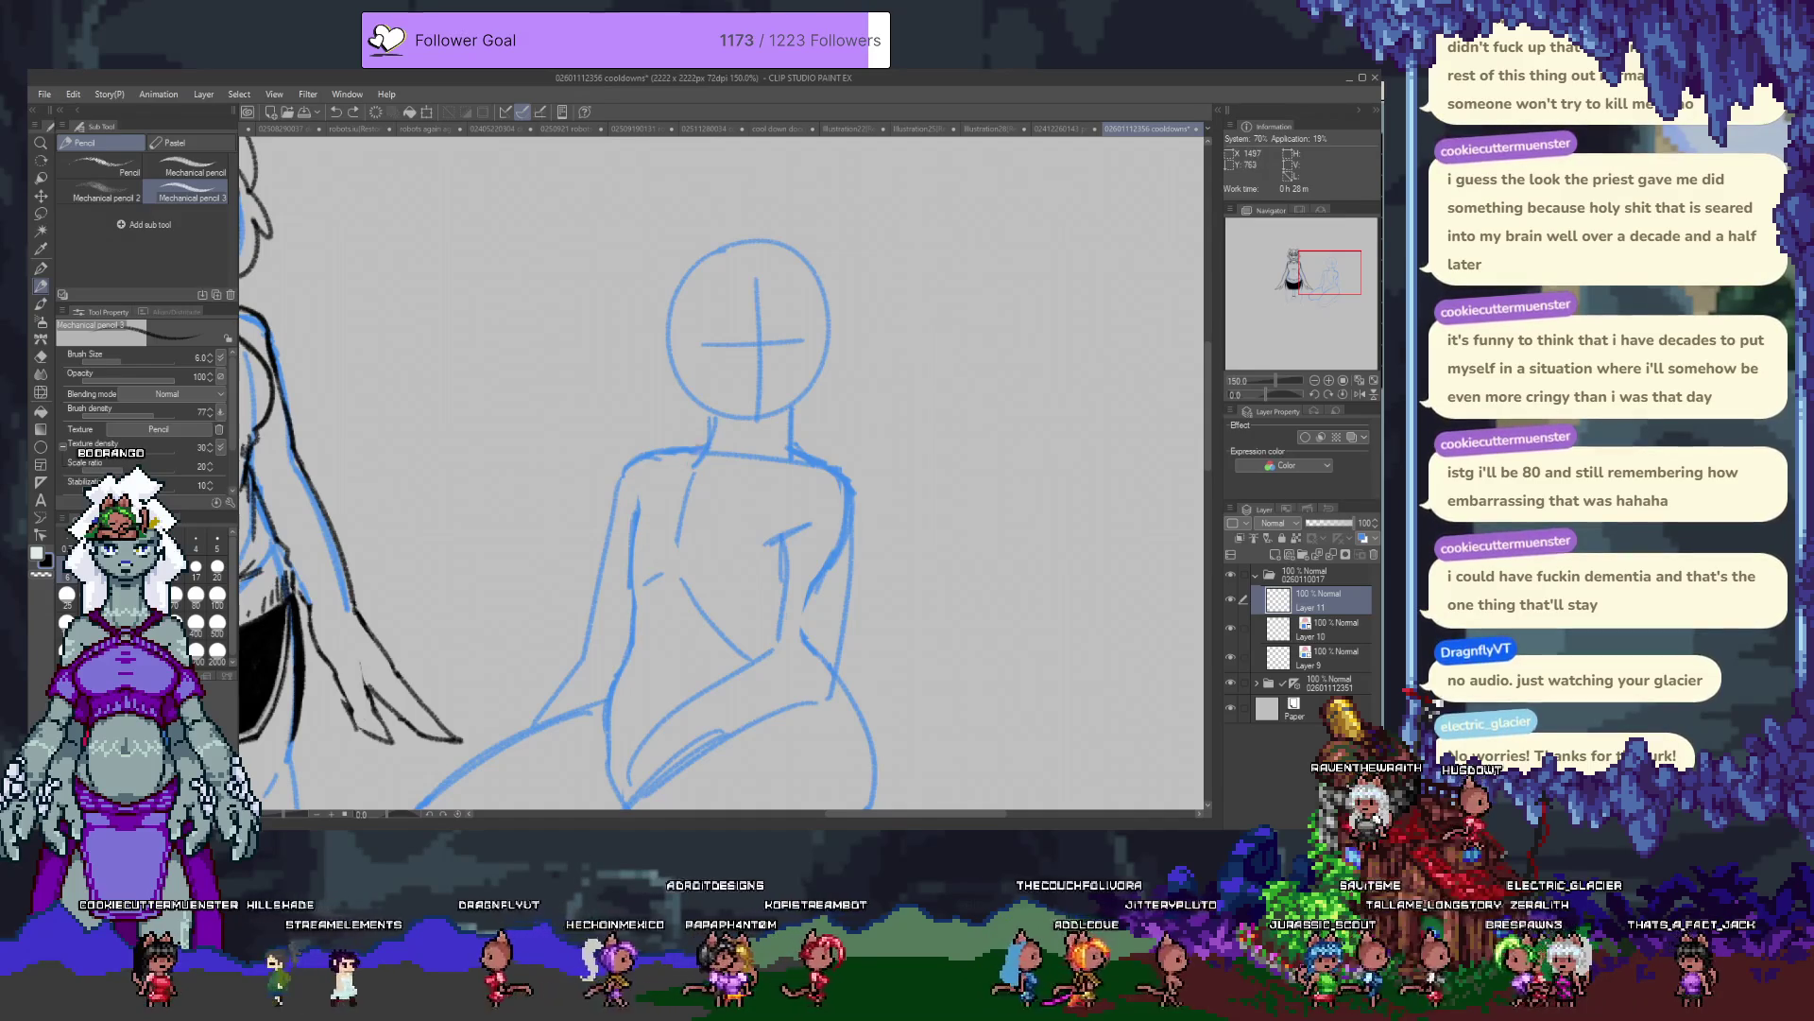
pyautogui.moveTo(699, 251); pyautogui.dragTo(652, 341)
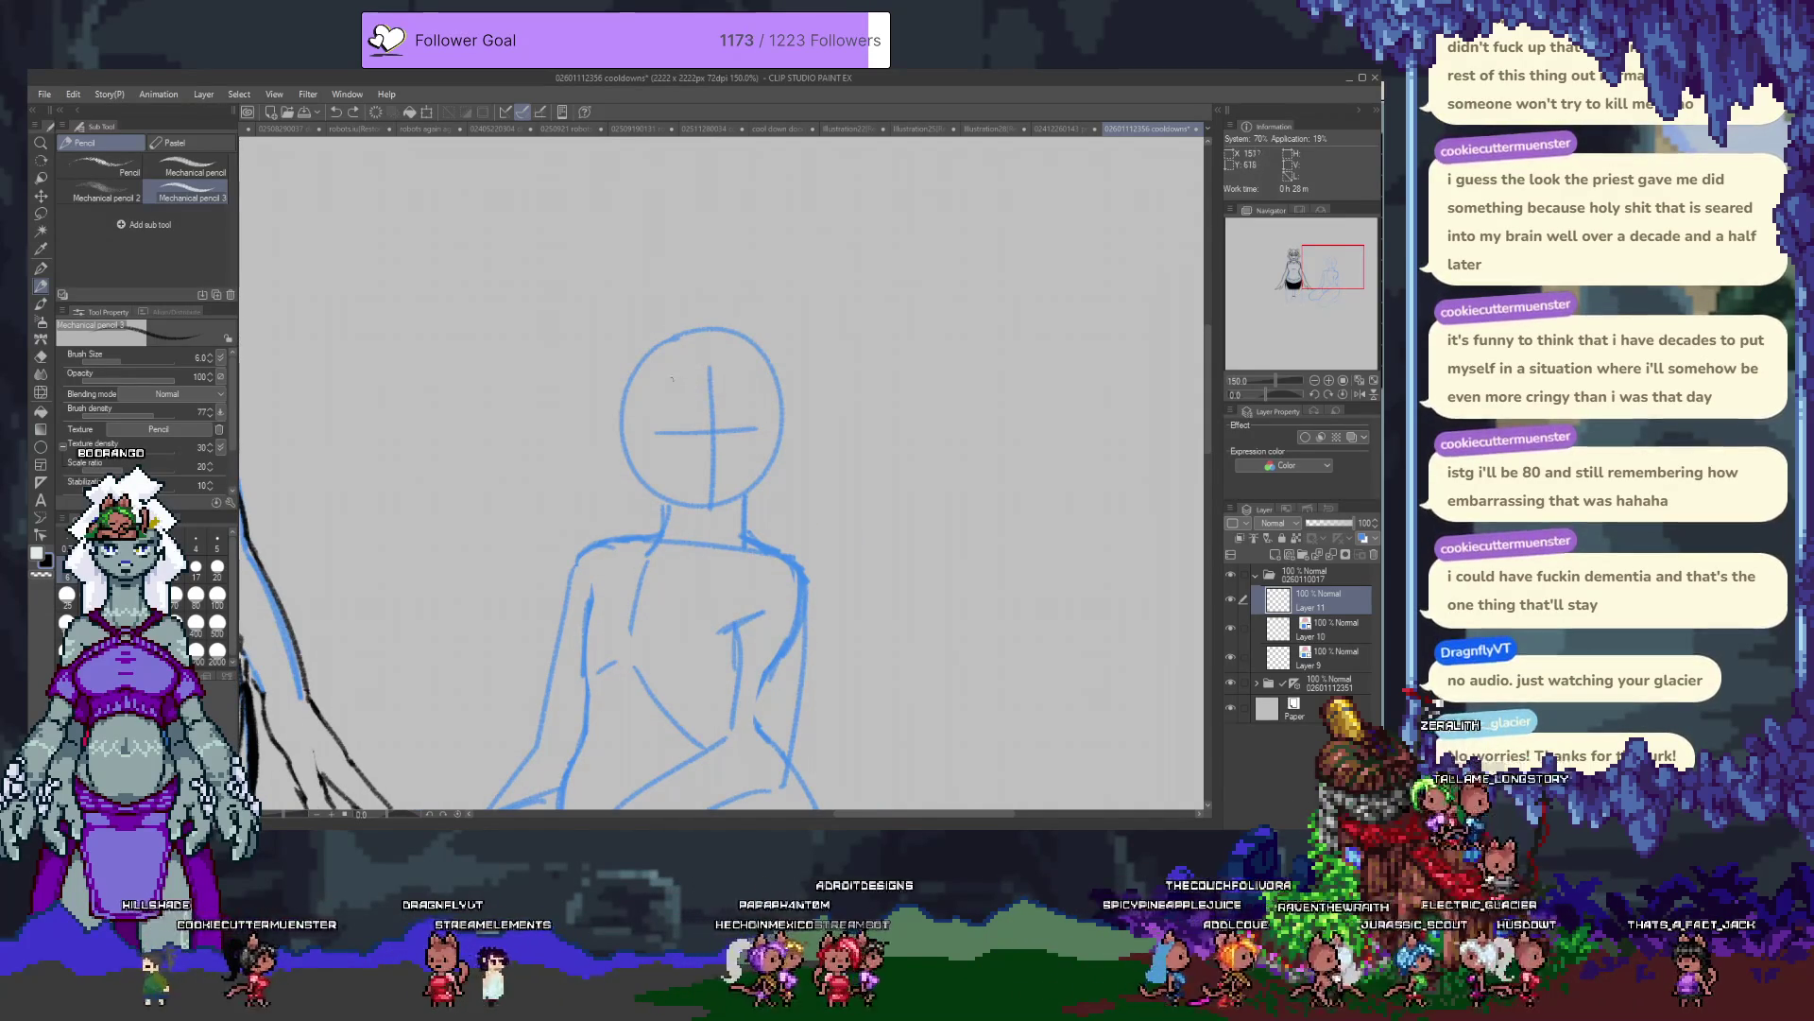
pyautogui.moveTo(655, 373)
pyautogui.mouseDown()
pyautogui.moveTo(708, 413)
pyautogui.moveTo(753, 407)
pyautogui.moveTo(782, 458)
pyautogui.mouseUp()
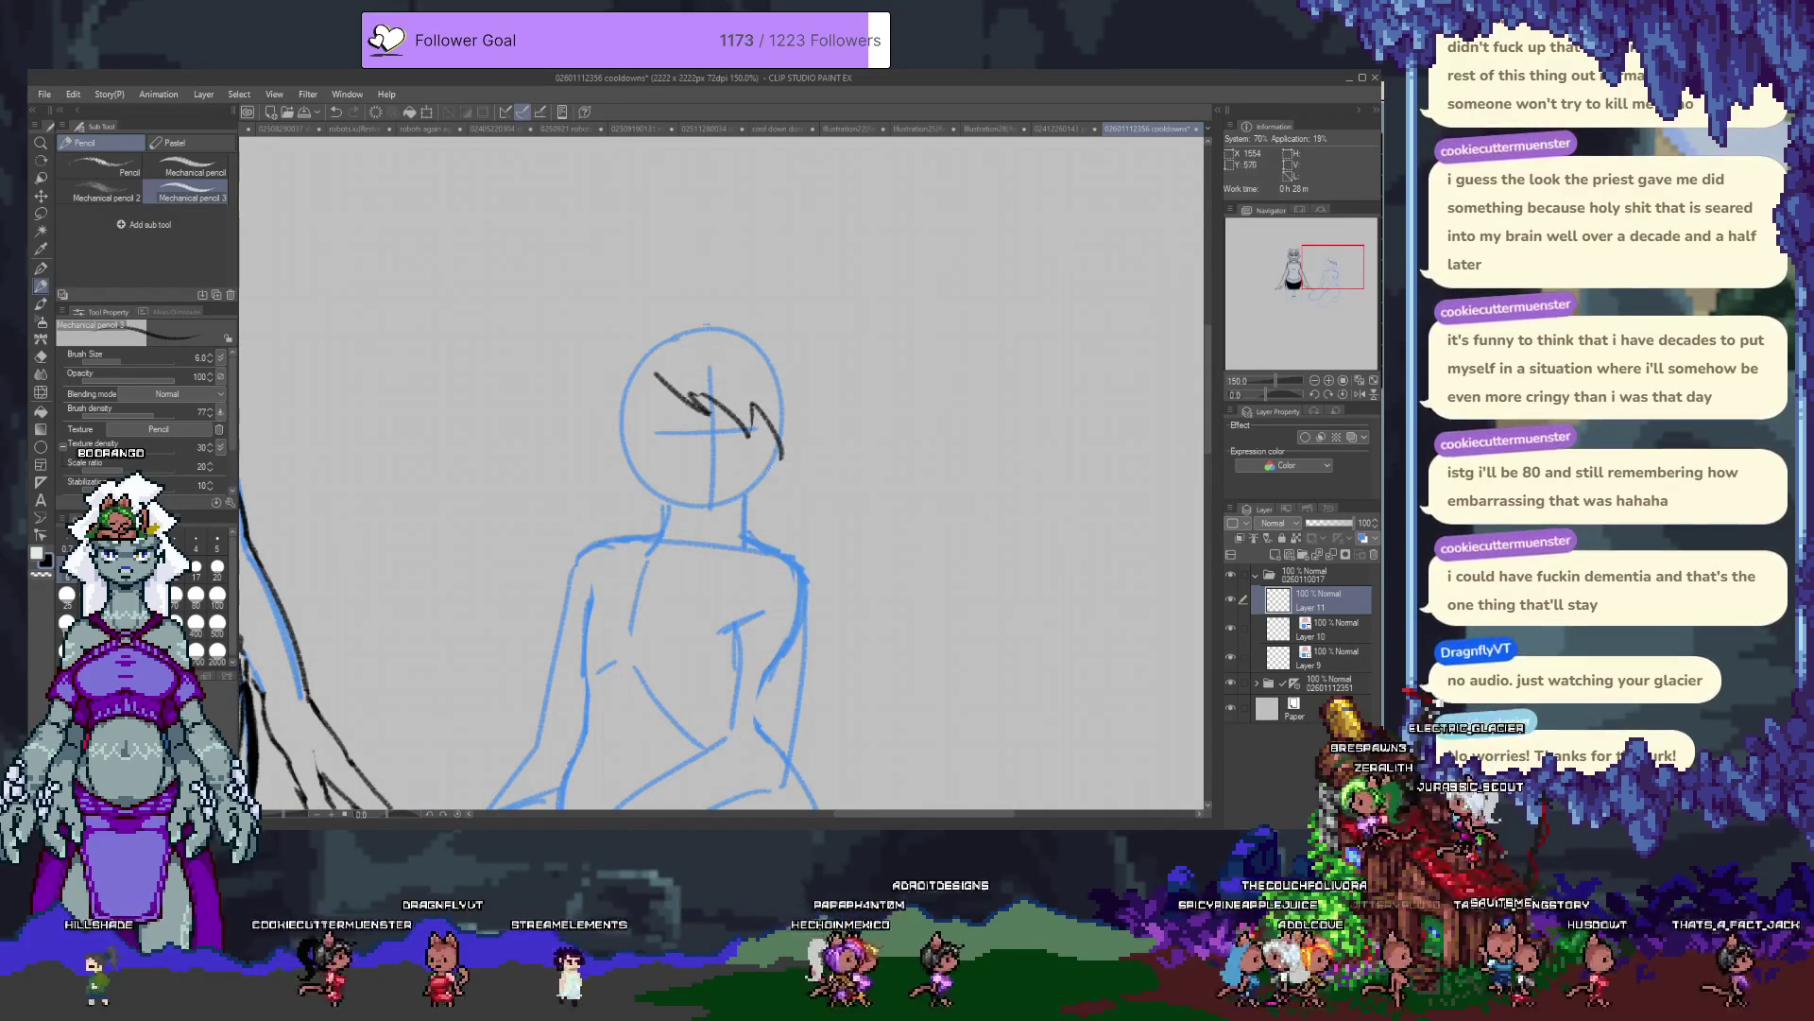
pyautogui.moveTo(650, 340)
pyautogui.mouseDown()
pyautogui.moveTo(729, 309)
pyautogui.moveTo(814, 423)
pyautogui.mouseUp()
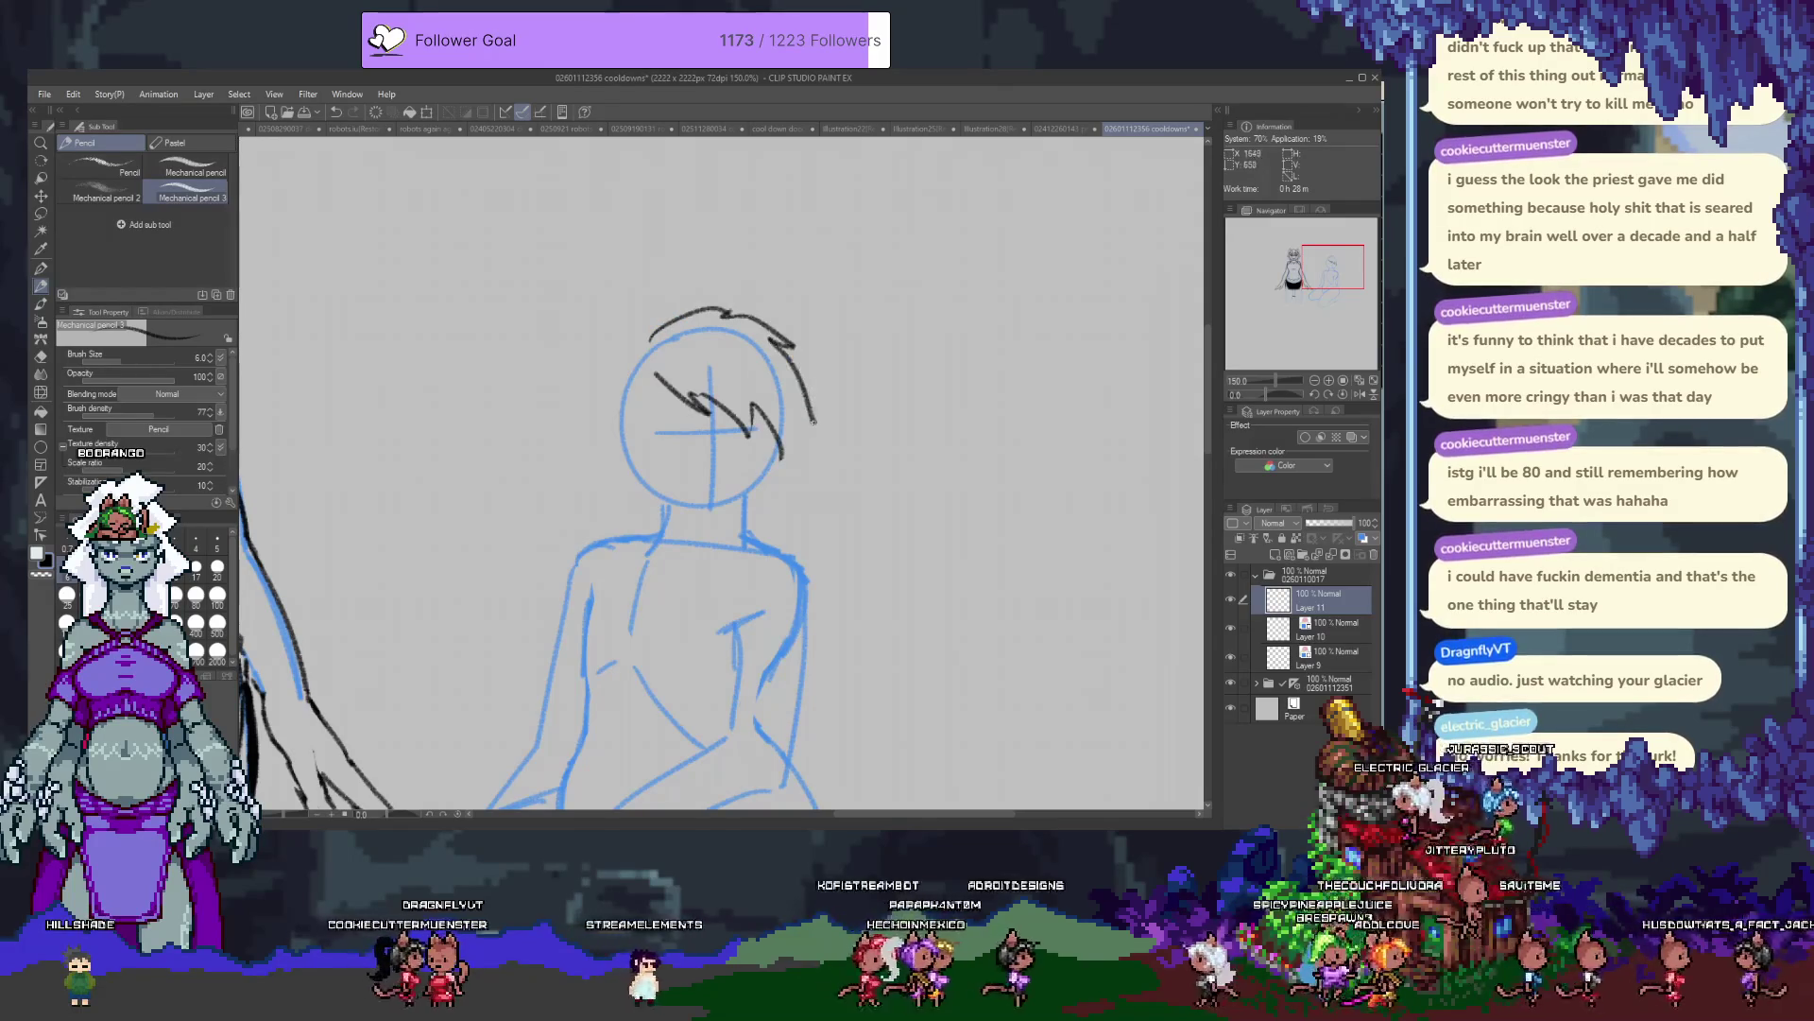
pyautogui.moveTo(661, 365)
pyautogui.mouseDown()
pyautogui.moveTo(652, 463)
pyautogui.moveTo(614, 369)
pyautogui.moveTo(624, 463)
pyautogui.mouseUp()
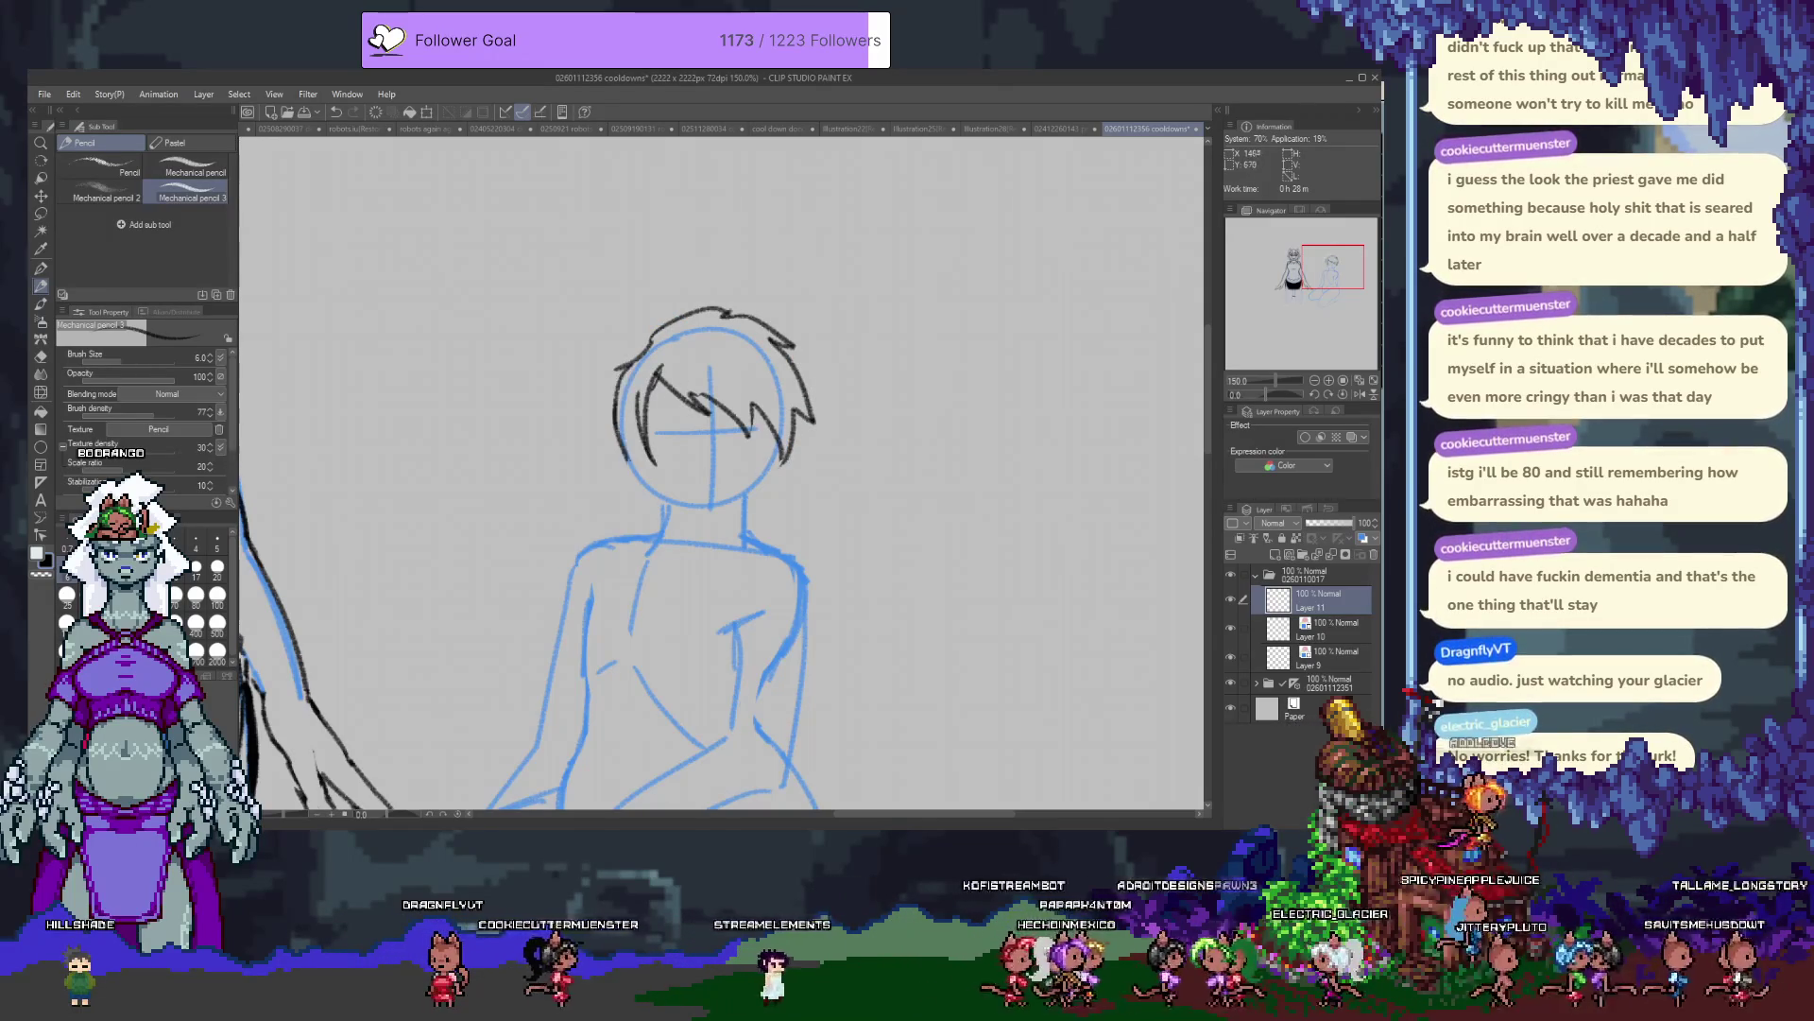
pyautogui.moveTo(643, 333); pyautogui.dragTo(623, 546)
pyautogui.hotkey('ctrl', 'z')
pyautogui.moveTo(622, 339); pyautogui.dragTo(605, 550)
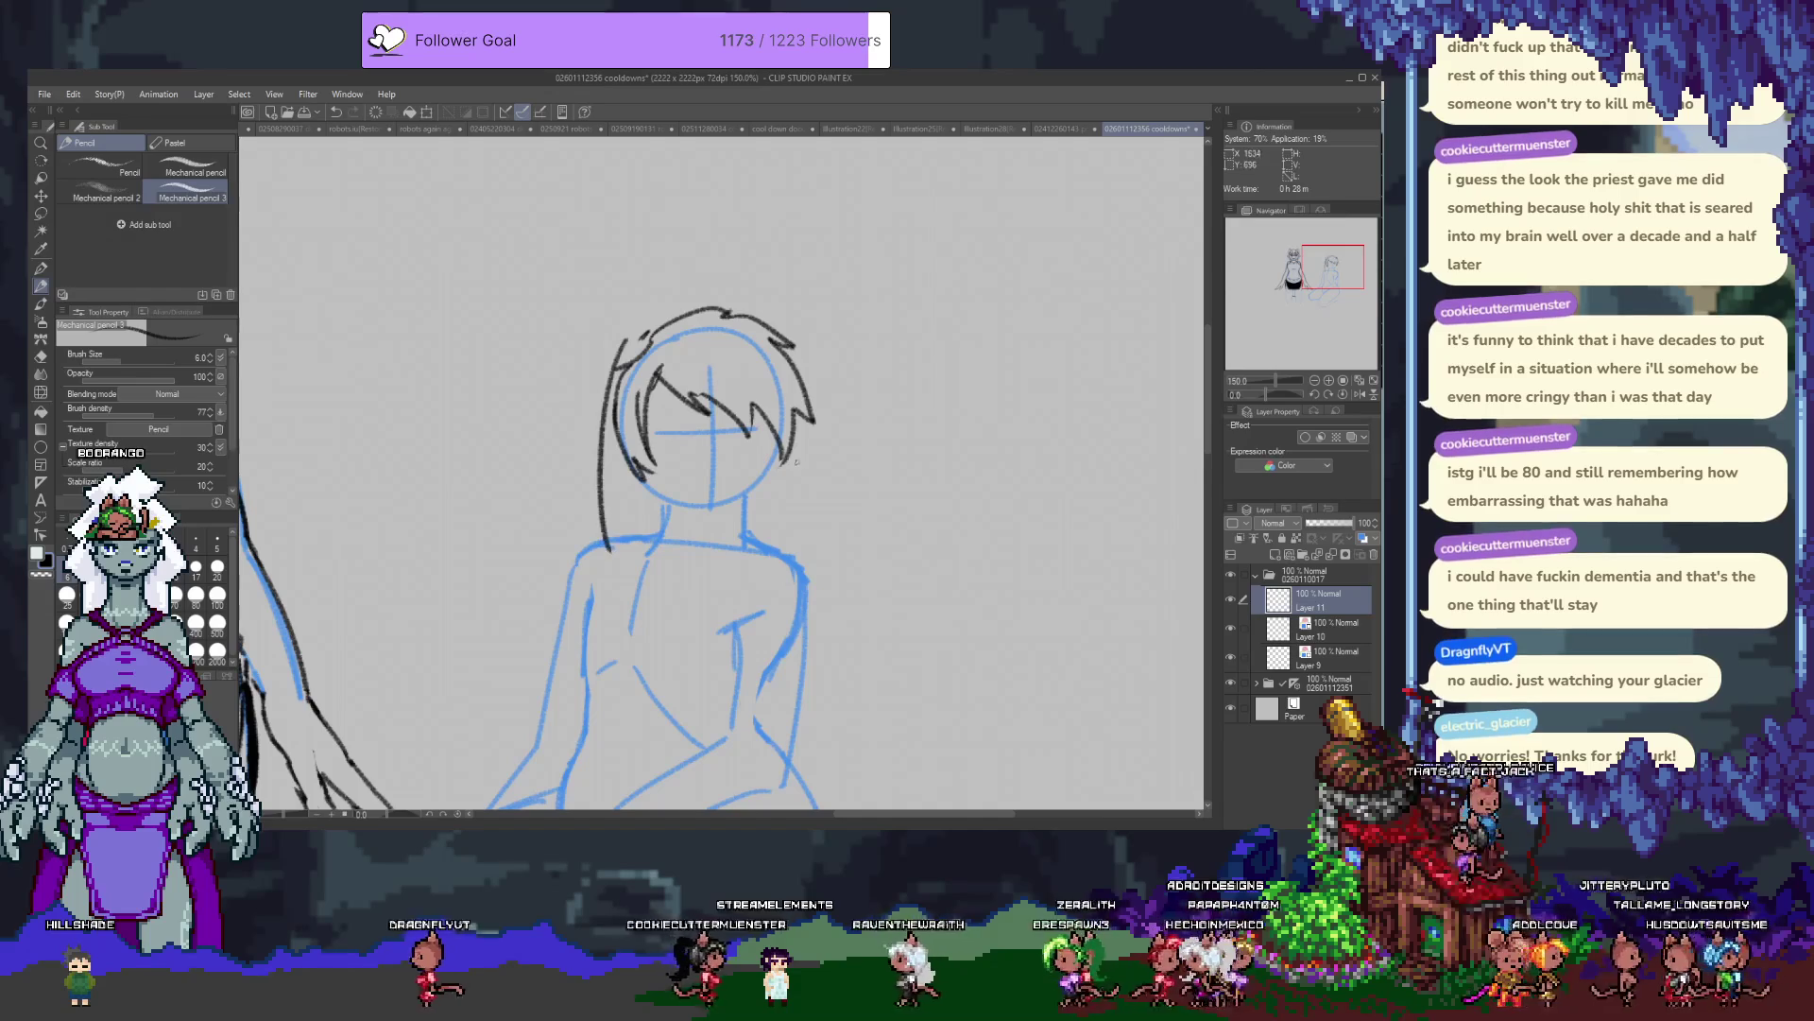
pyautogui.moveTo(803, 437); pyautogui.dragTo(814, 584)
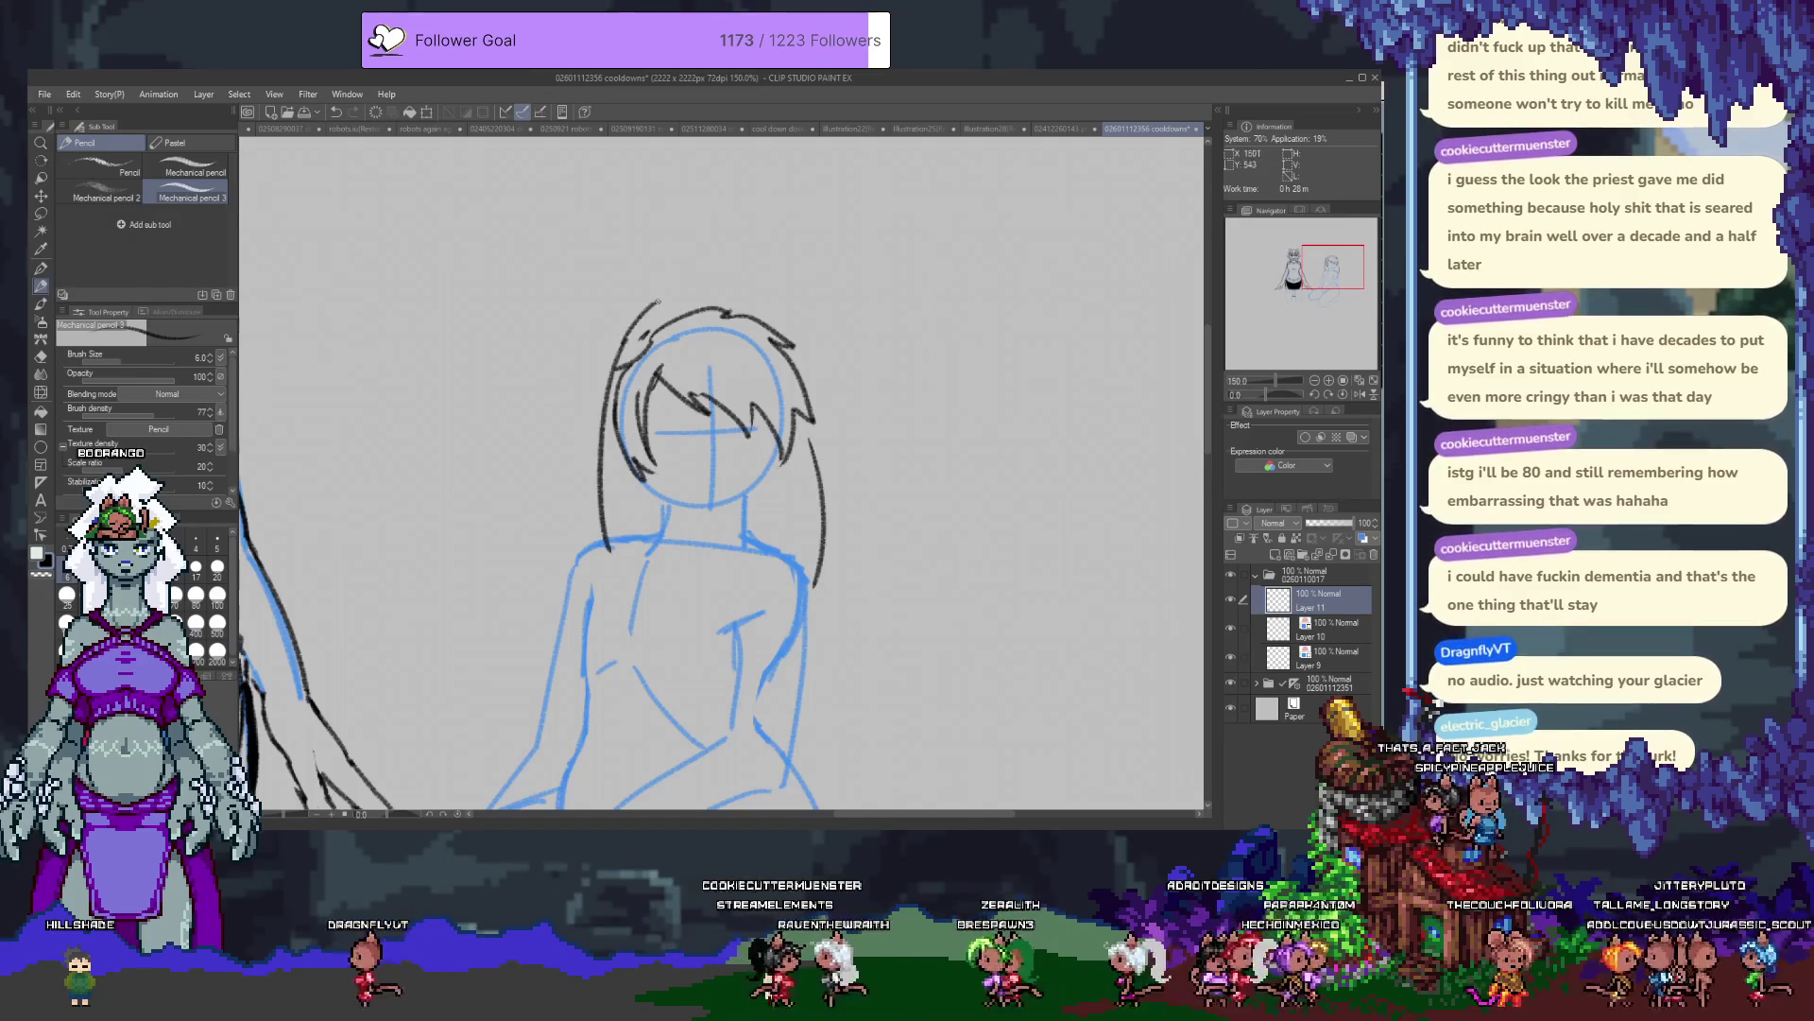
pyautogui.moveTo(610, 342); pyautogui.dragTo(715, 289)
pyautogui.hotkey('ctrl', 'z')
pyautogui.moveTo(616, 359)
pyautogui.mouseDown()
pyautogui.moveTo(770, 295)
pyautogui.moveTo(818, 423)
pyautogui.mouseUp()
pyautogui.moveTo(817, 459)
pyautogui.mouseDown()
pyautogui.moveTo(812, 408)
pyautogui.moveTo(820, 453)
pyautogui.moveTo(851, 359)
pyautogui.moveTo(837, 376)
pyautogui.mouseUp()
pyautogui.scroll(3, 838, 376)
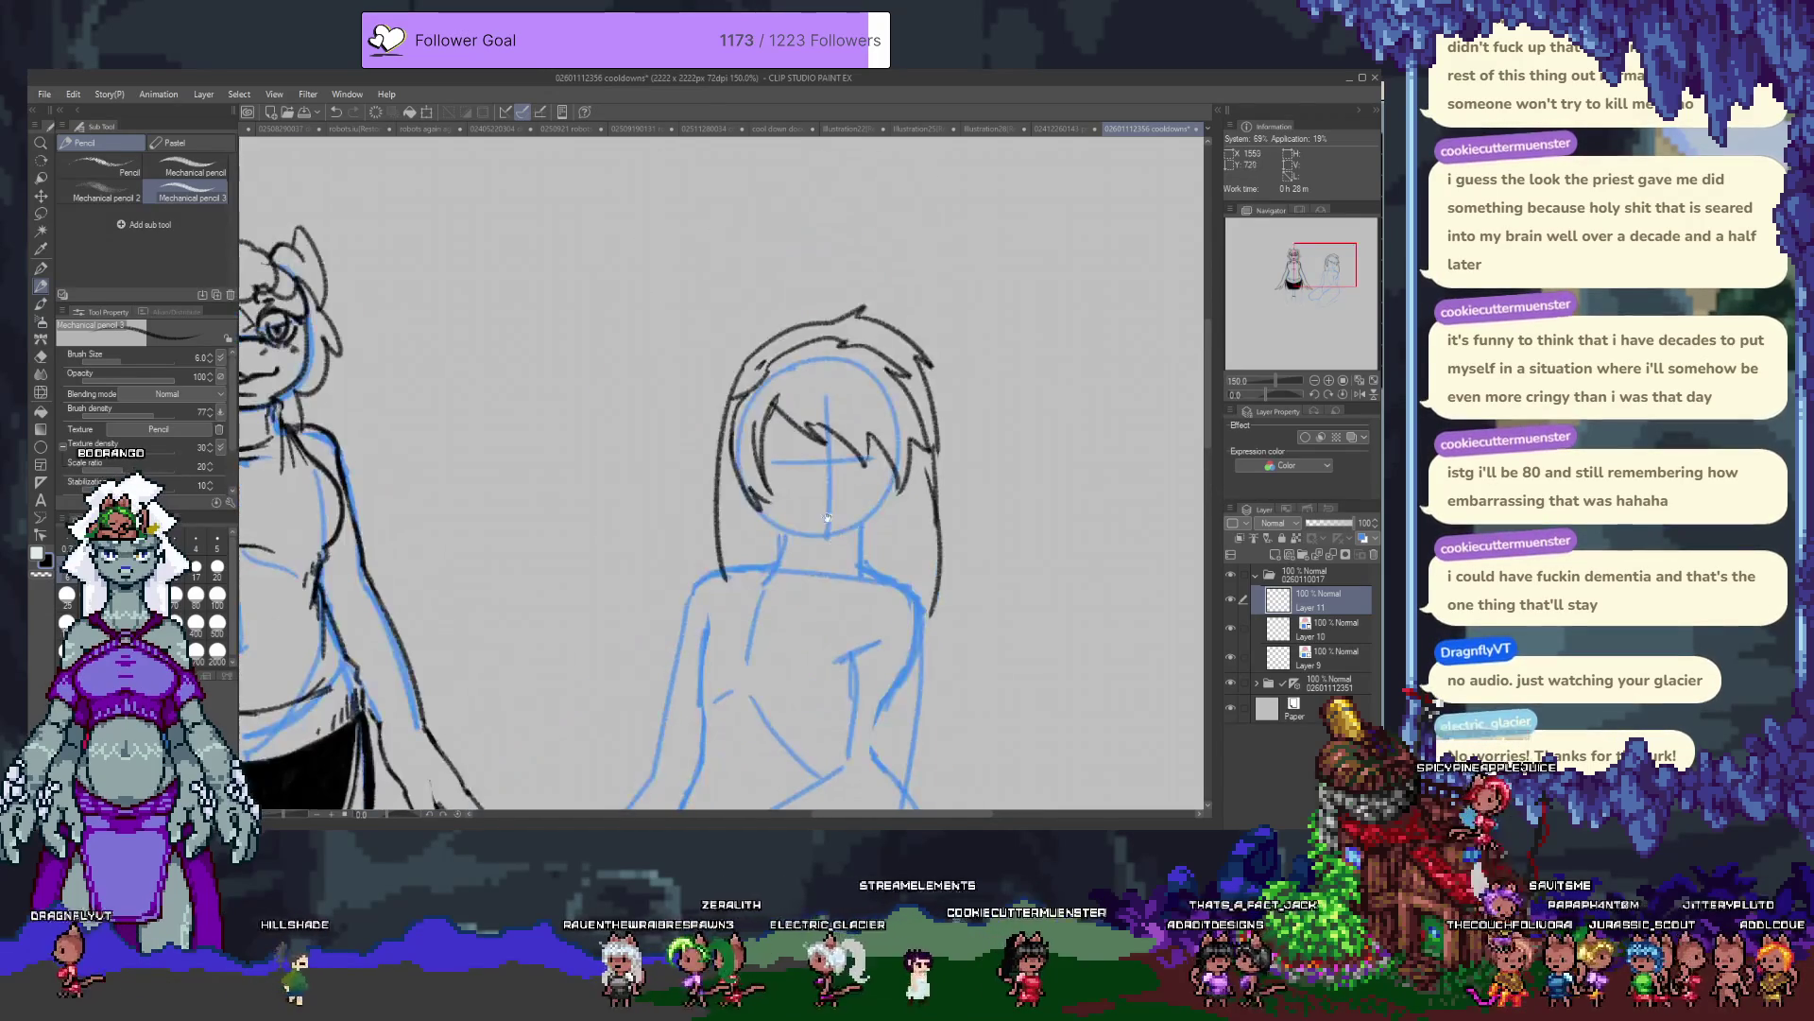
pyautogui.press('Delete')
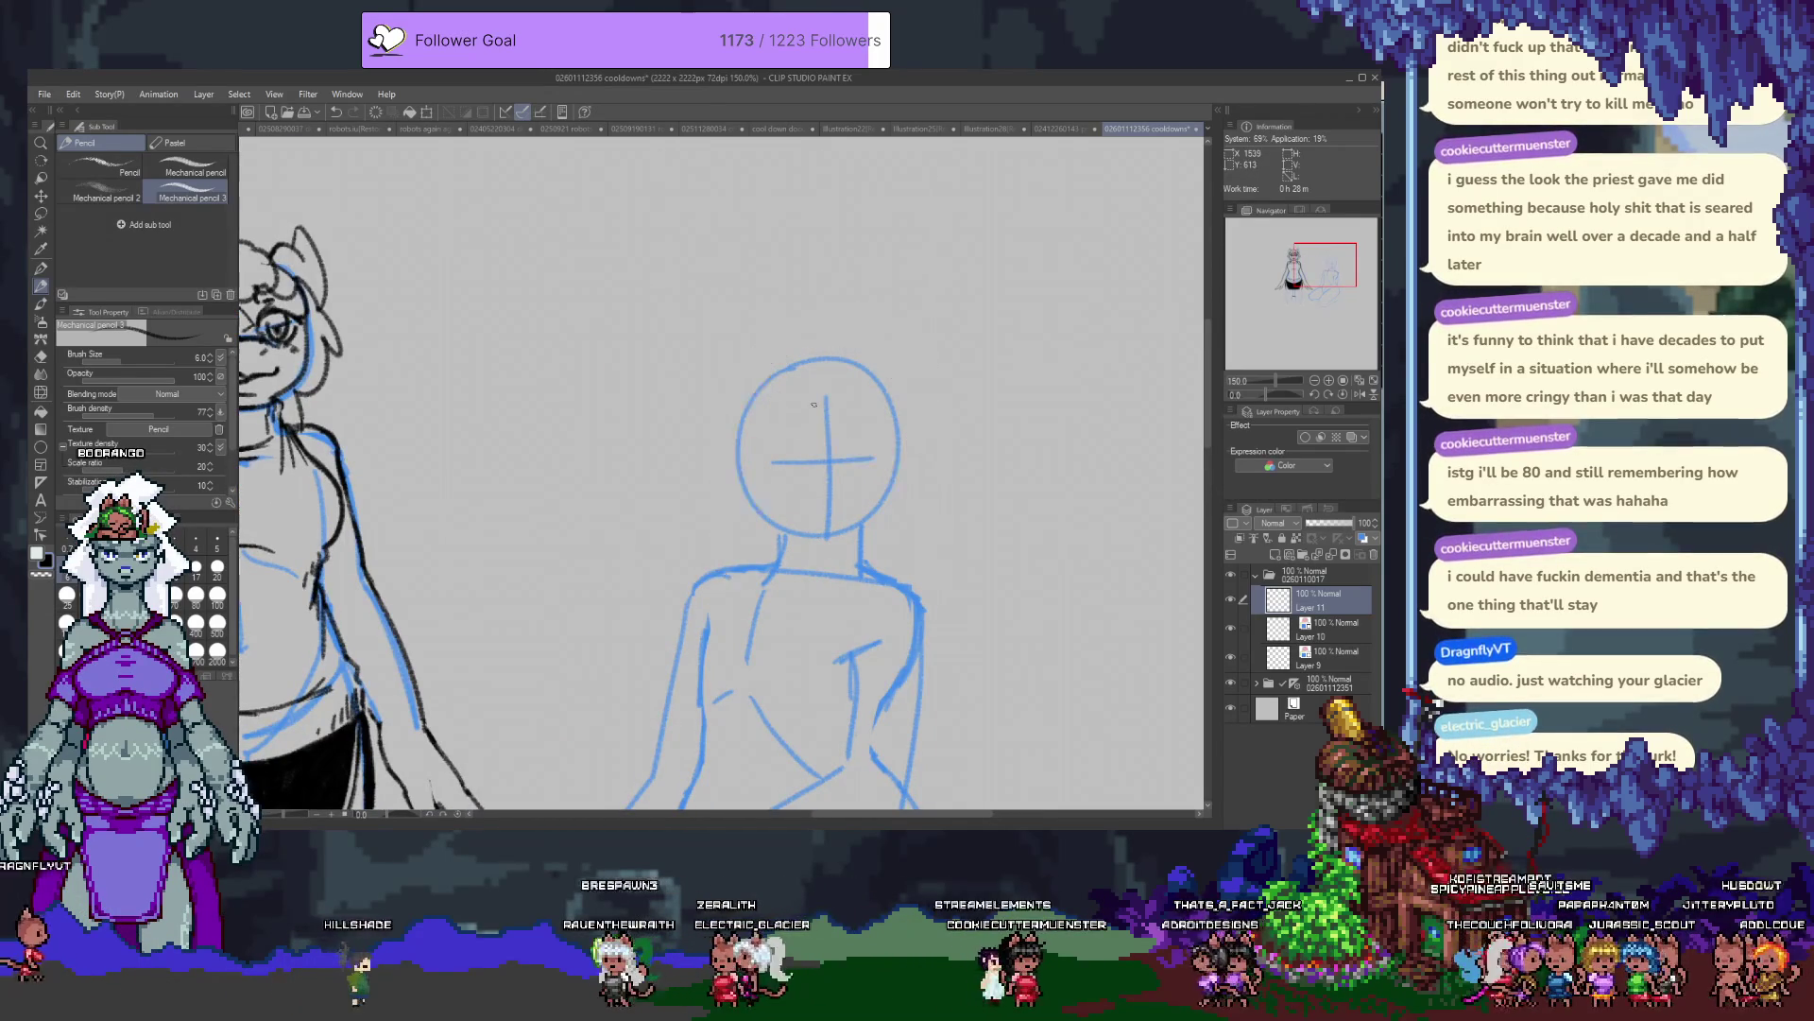
pyautogui.moveTo(798, 424)
pyautogui.mouseDown()
pyautogui.moveTo(697, 380)
pyautogui.moveTo(782, 352)
pyautogui.mouseUp()
# Sketch trial hair strokes: an arc over the head, side outlines and strands to the neck.
pyautogui.hotkey('ctrl', 'z')
pyautogui.moveTo(675, 364)
pyautogui.mouseDown()
pyautogui.moveTo(762, 351)
pyautogui.moveTo(739, 357)
pyautogui.moveTo(784, 397)
pyautogui.mouseUp()
pyautogui.hotkey('ctrl', 'z')
pyautogui.hotkey('ctrl', 'z')
pyautogui.hotkey('ctrl', 'z')
pyautogui.moveTo(690, 342); pyautogui.dragTo(788, 376)
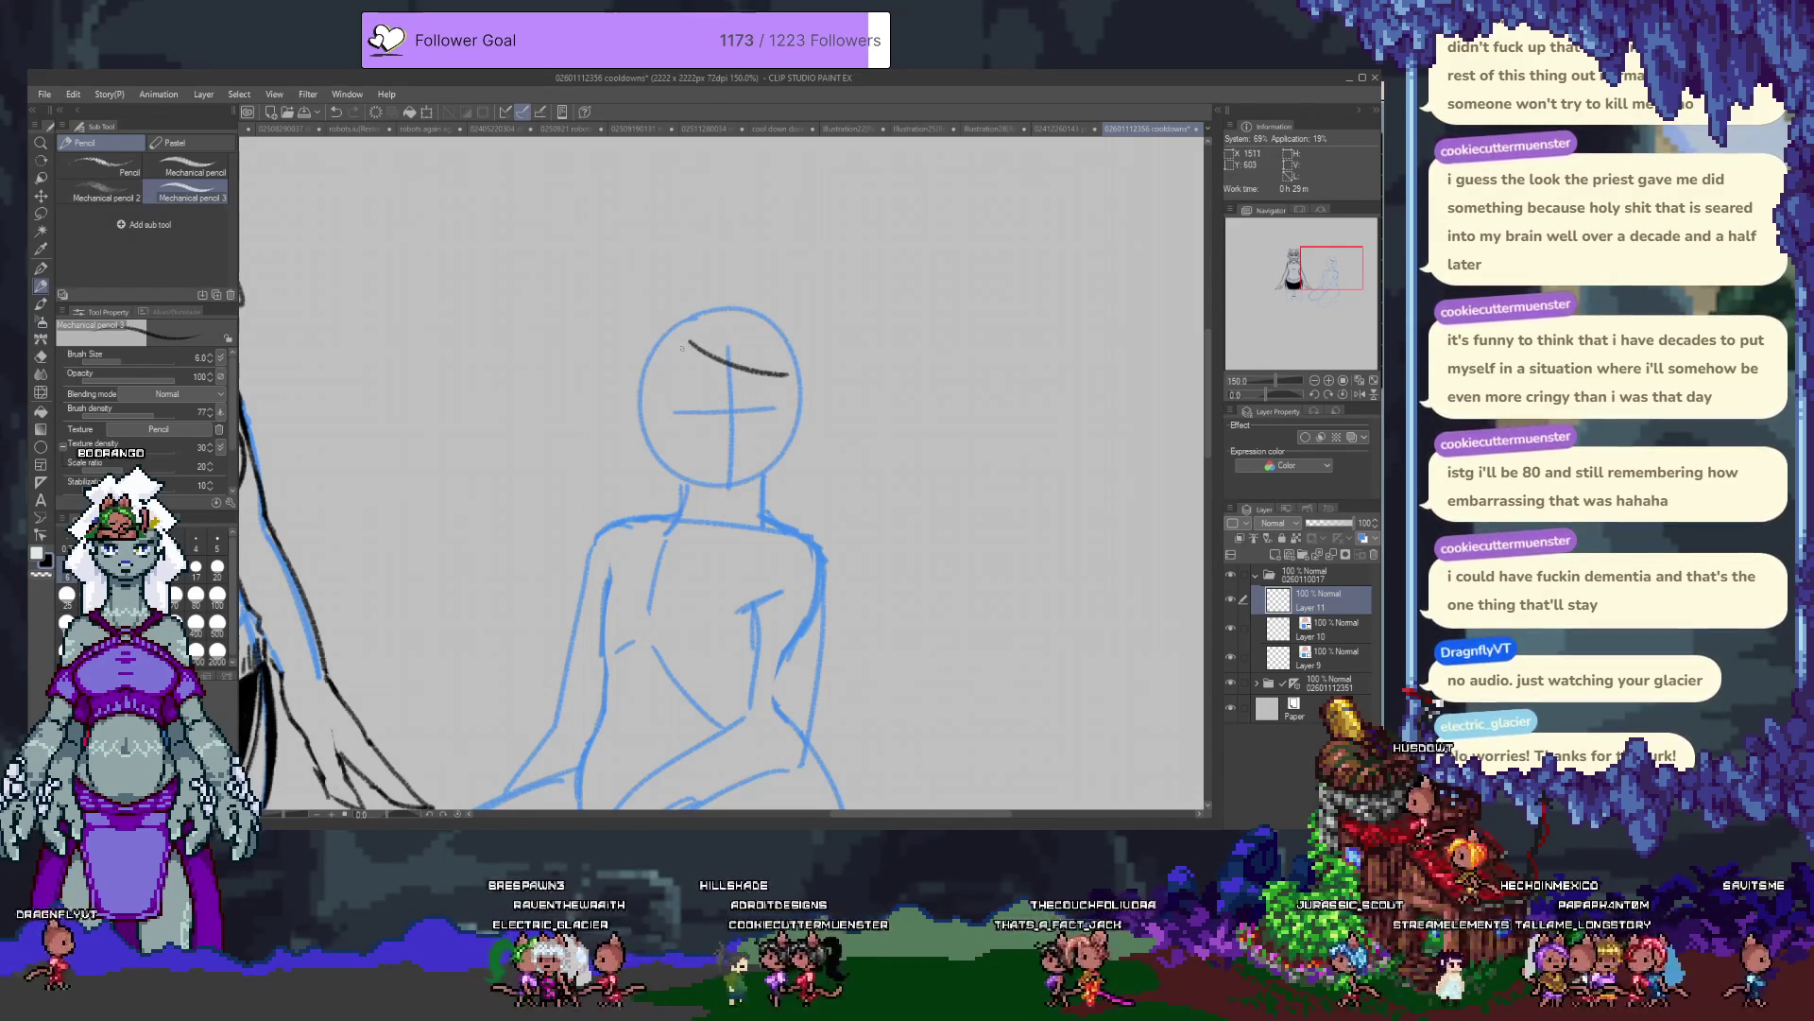
pyautogui.moveTo(666, 333); pyautogui.dragTo(631, 482)
pyautogui.moveTo(643, 424); pyautogui.dragTo(678, 526)
pyautogui.hotkey('ctrl', 'z')
pyautogui.moveTo(639, 424); pyautogui.dragTo(695, 518)
pyautogui.moveTo(690, 340); pyautogui.dragTo(695, 520)
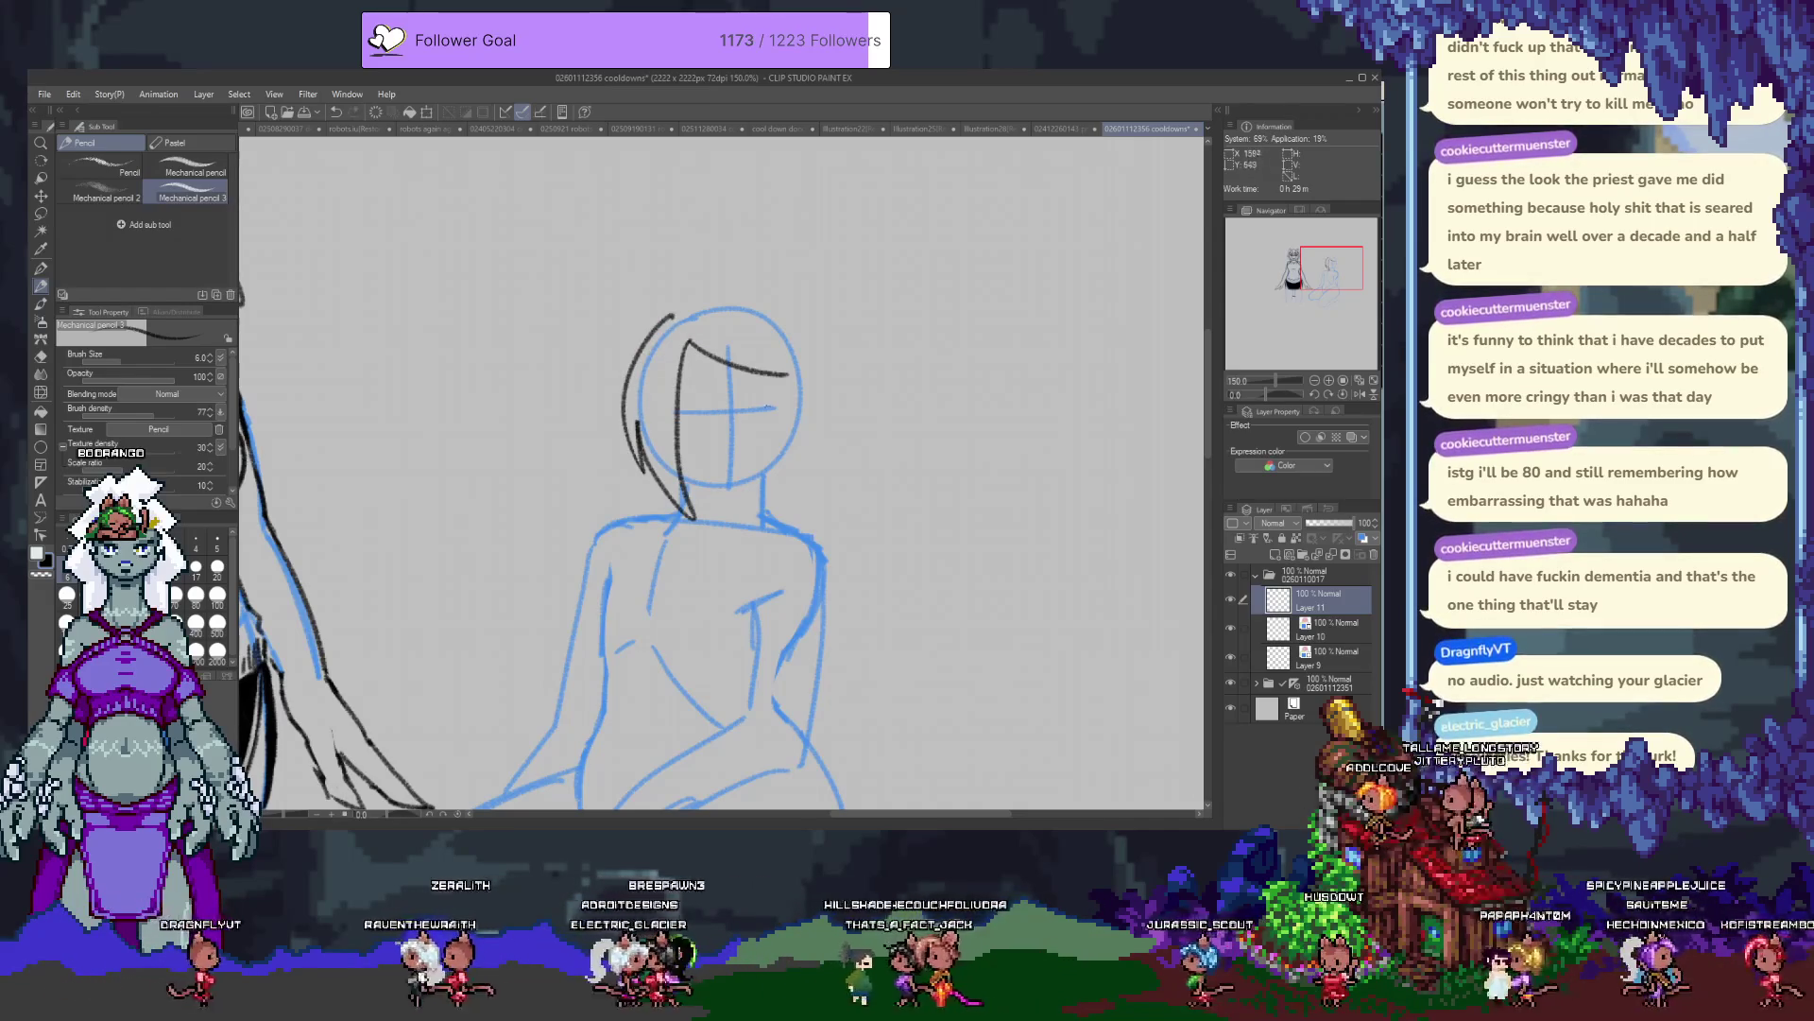
pyautogui.moveTo(763, 336)
pyautogui.mouseDown()
pyautogui.moveTo(803, 463)
pyautogui.moveTo(775, 525)
pyautogui.mouseUp()
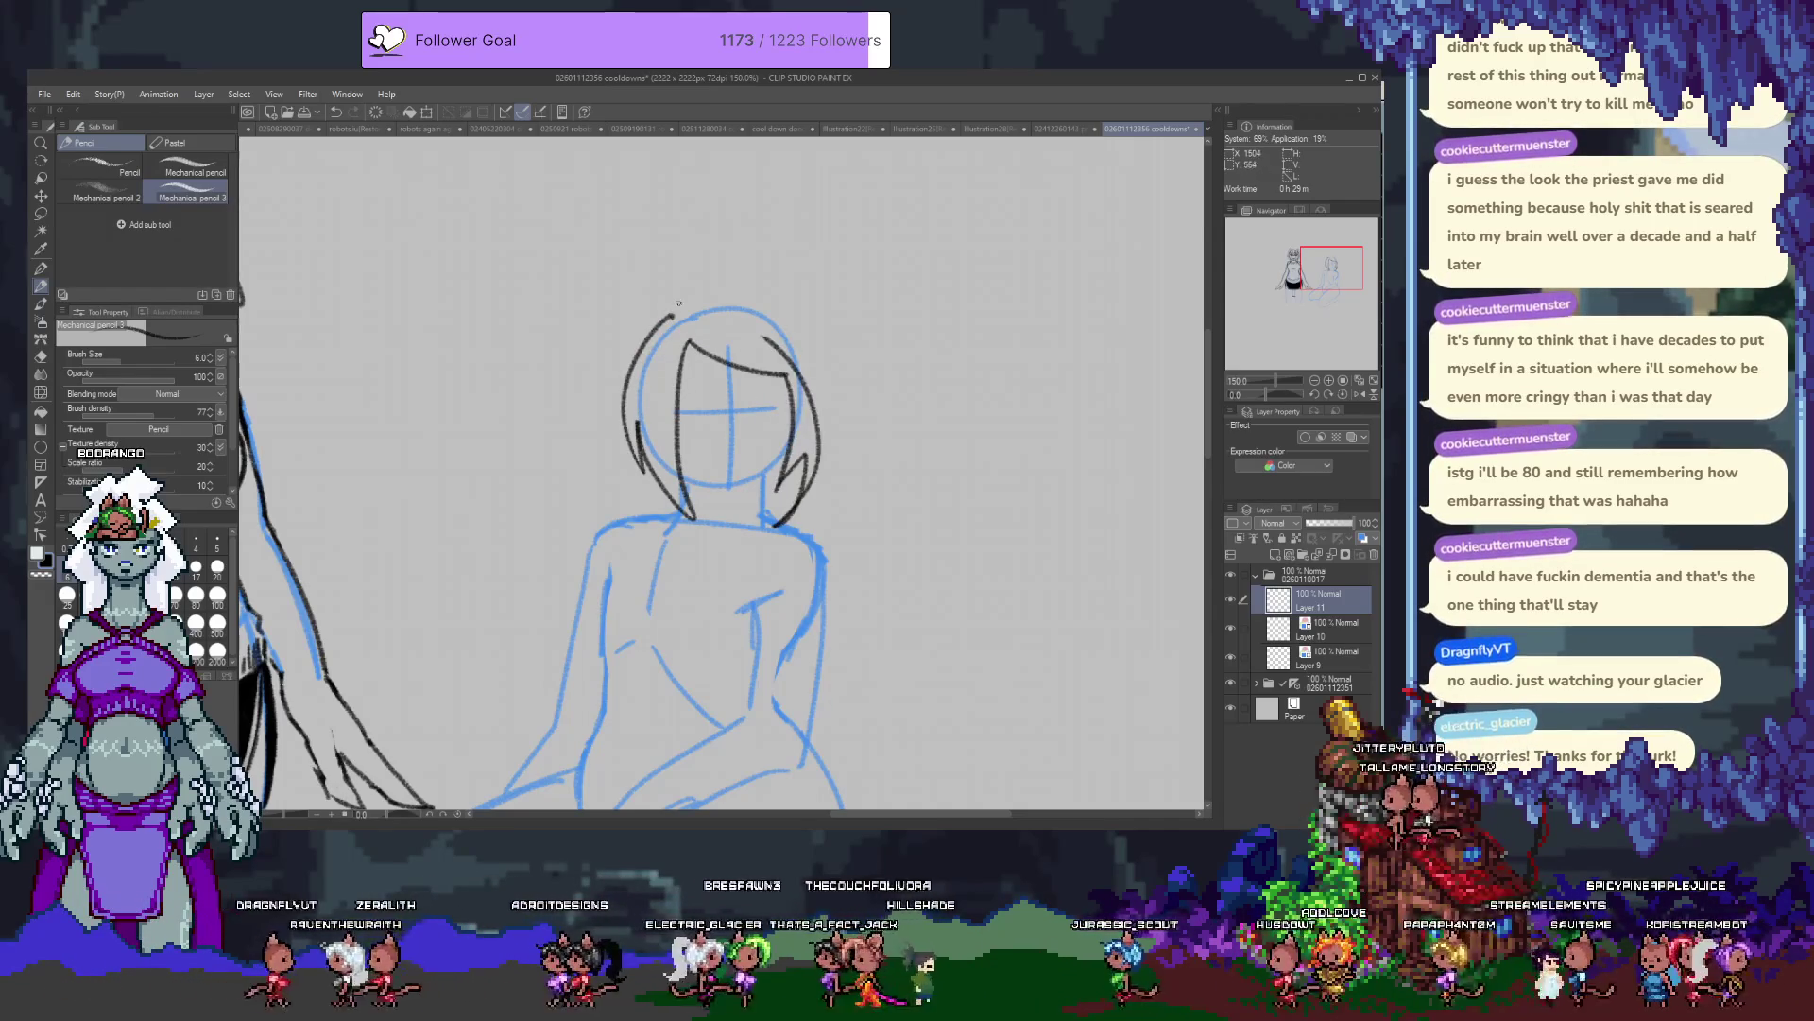
# Delete the trial hair strokes, then try a short line under the chin and undo it.
pyautogui.press('Delete')
pyautogui.moveTo(720, 401); pyautogui.dragTo(687, 372)
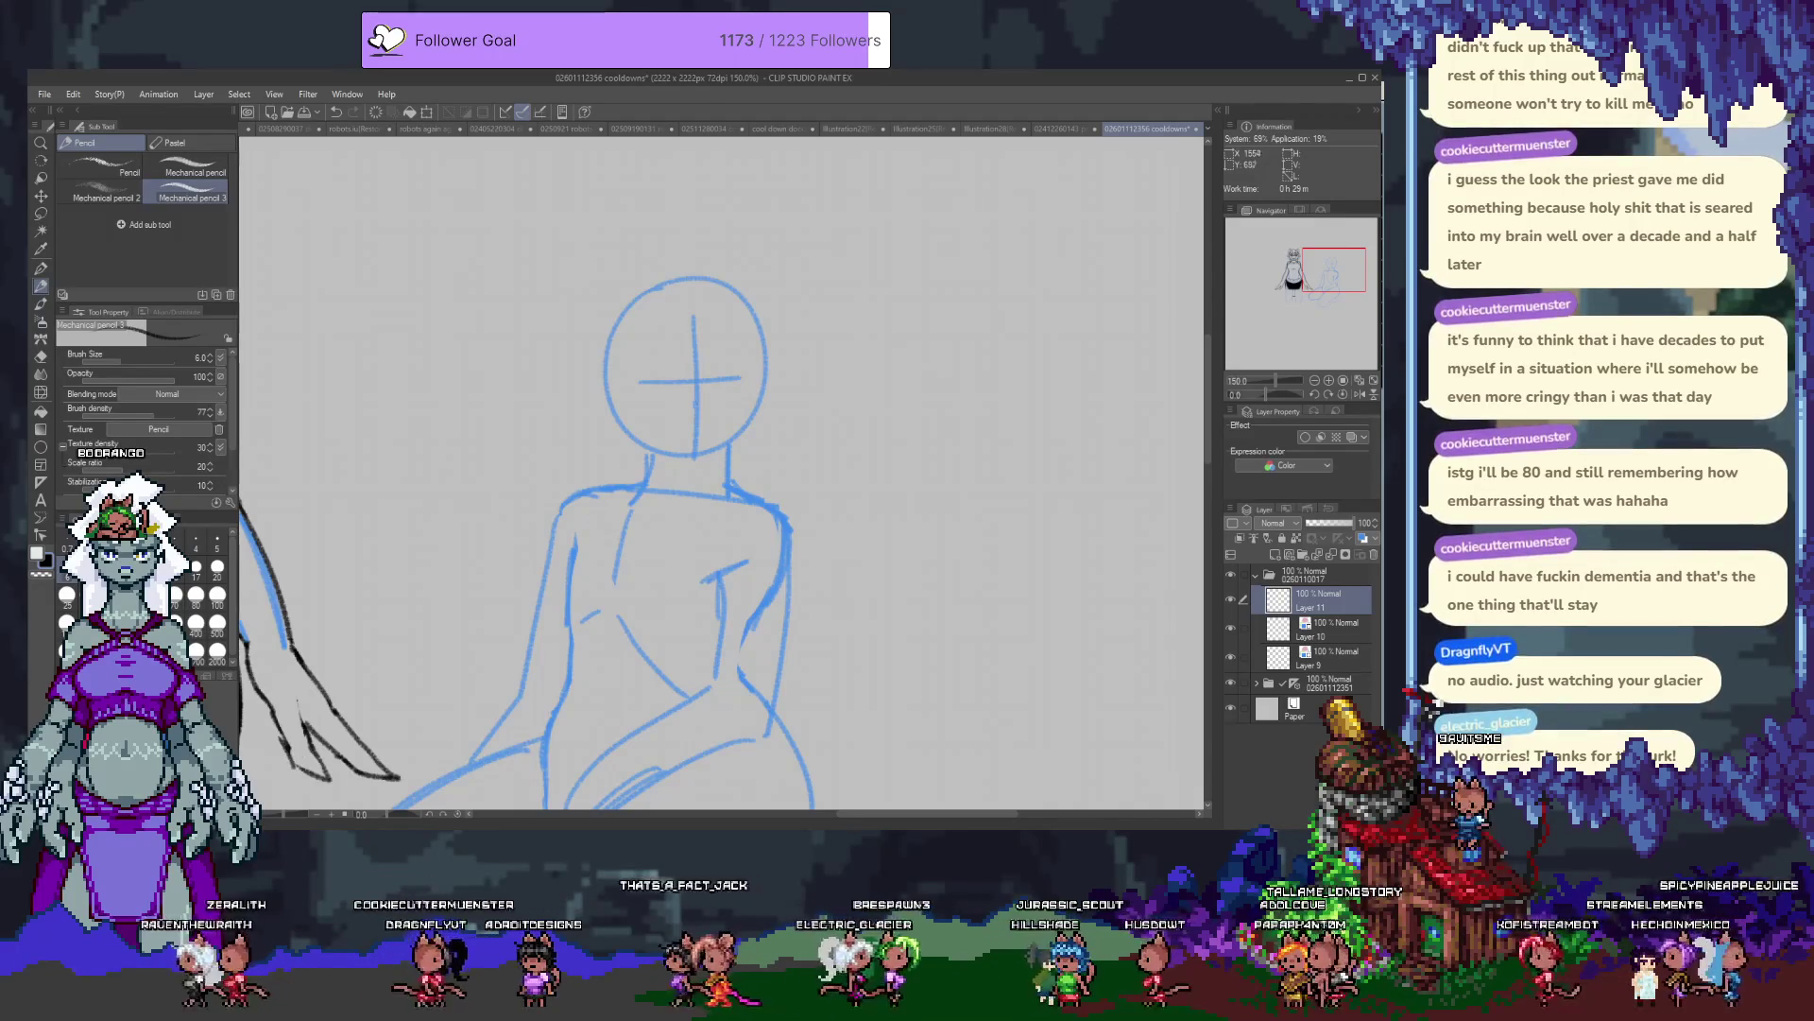
pyautogui.moveTo(660, 451)
pyautogui.mouseDown()
pyautogui.moveTo(687, 455)
pyautogui.moveTo(761, 383)
pyautogui.moveTo(723, 456)
pyautogui.mouseUp()
pyautogui.hotkey('ctrl', 'z')
pyautogui.hotkey('ctrl', 'z')
pyautogui.hotkey('ctrl', 'z')
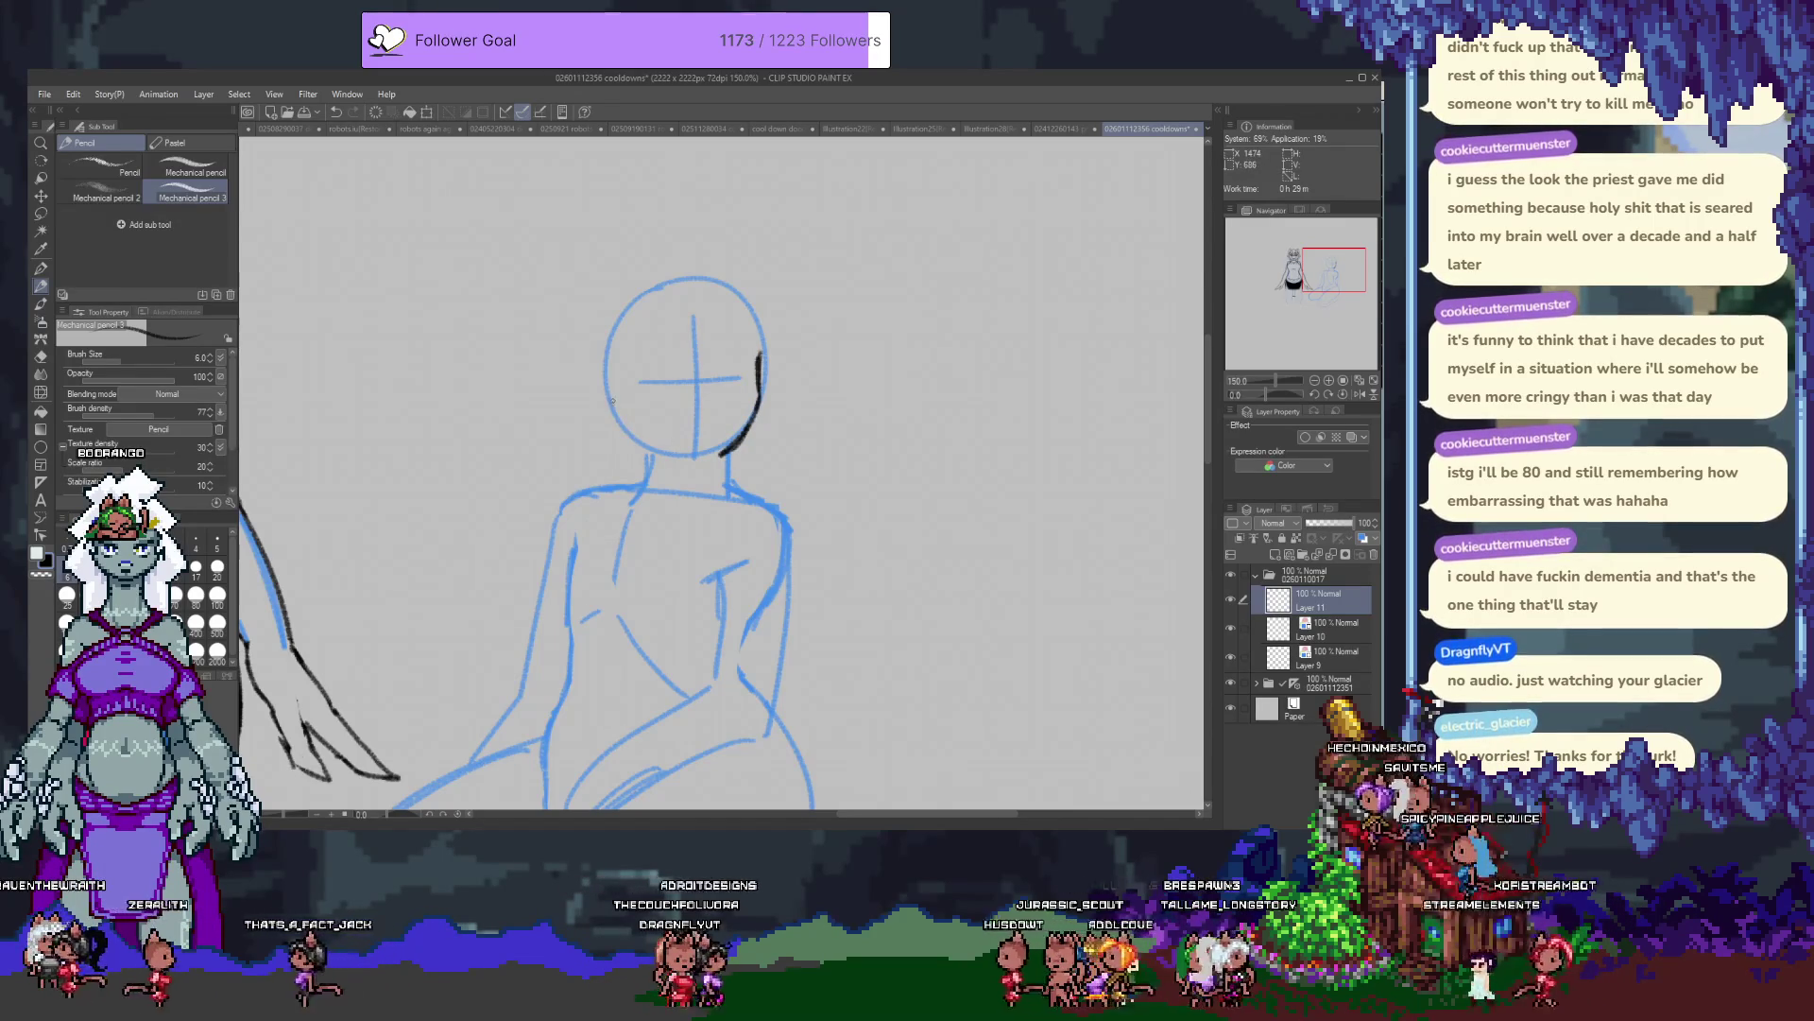
# Try and undo ink curves along the head's lower-left side toward the jaw.
pyautogui.moveTo(611, 395); pyautogui.dragTo(723, 457)
pyautogui.hotkey('ctrl', 'z')
pyautogui.moveTo(610, 385)
pyautogui.mouseDown()
pyautogui.moveTo(660, 448)
pyautogui.moveTo(695, 456)
pyautogui.moveTo(654, 460)
pyautogui.moveTo(694, 456)
pyautogui.mouseUp()
pyautogui.hotkey('ctrl', 'z')
pyautogui.hotkey('ctrl', 'z')
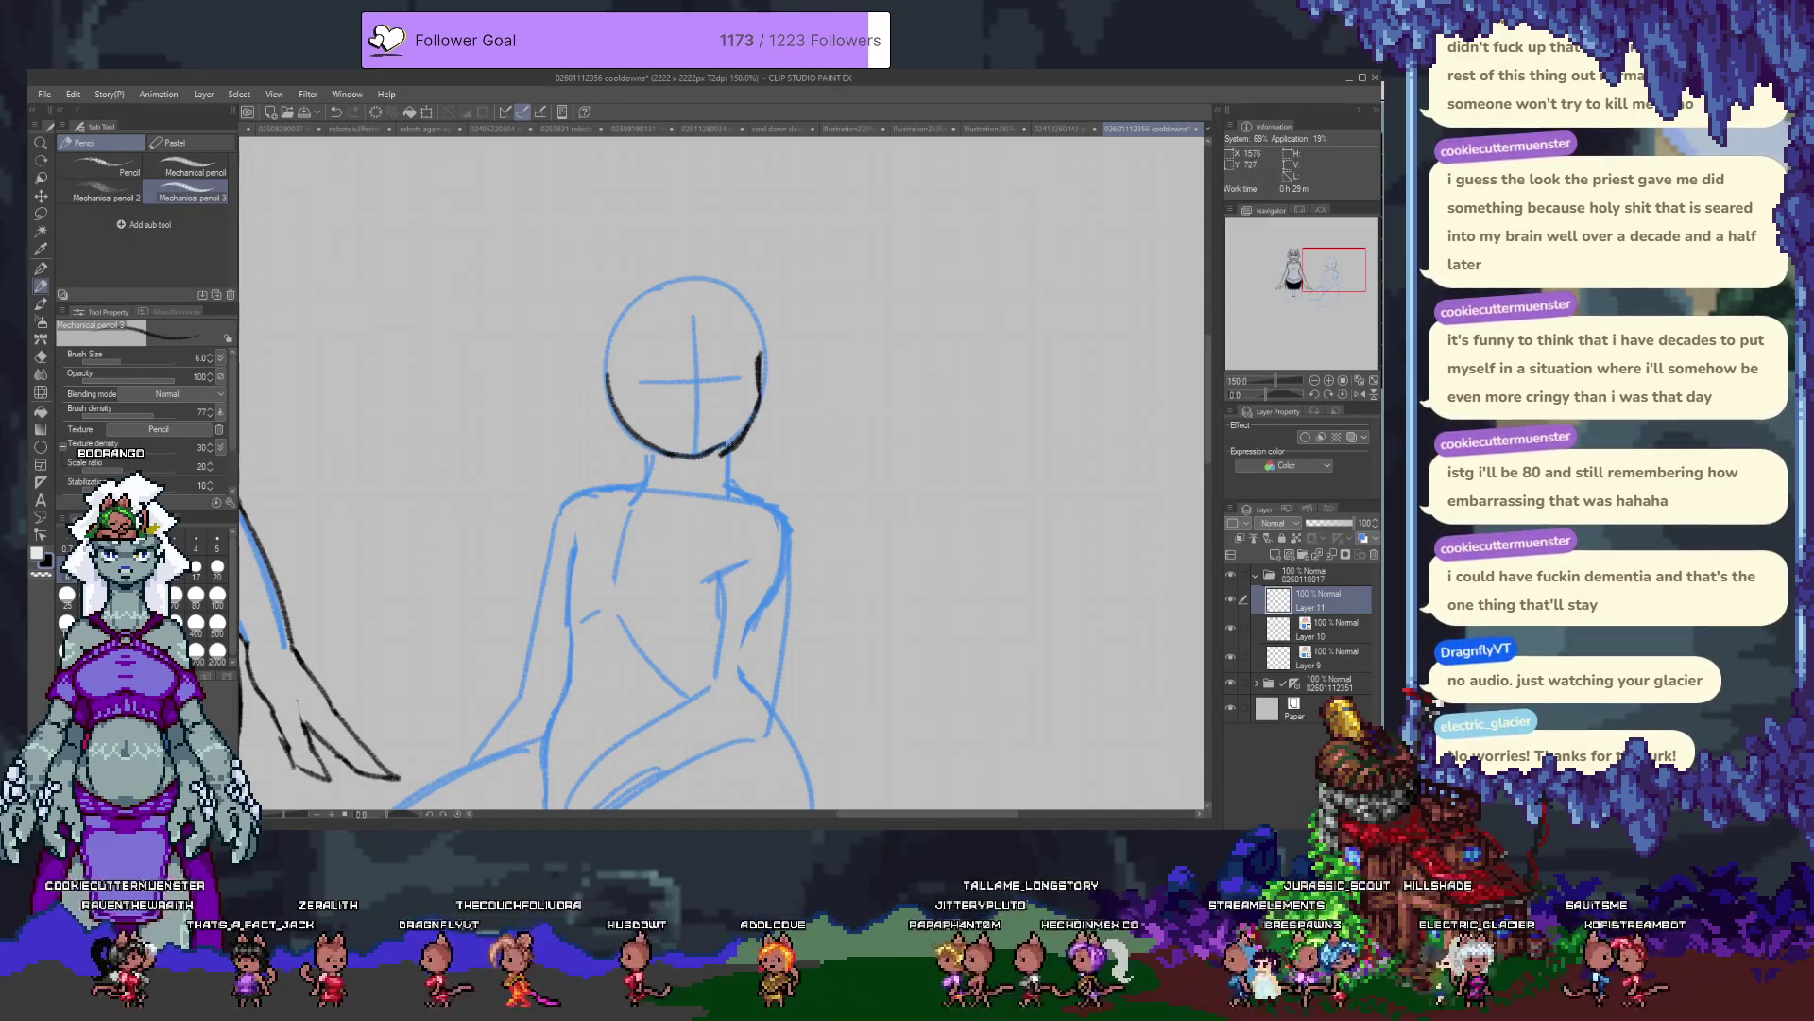
pyautogui.press('e')
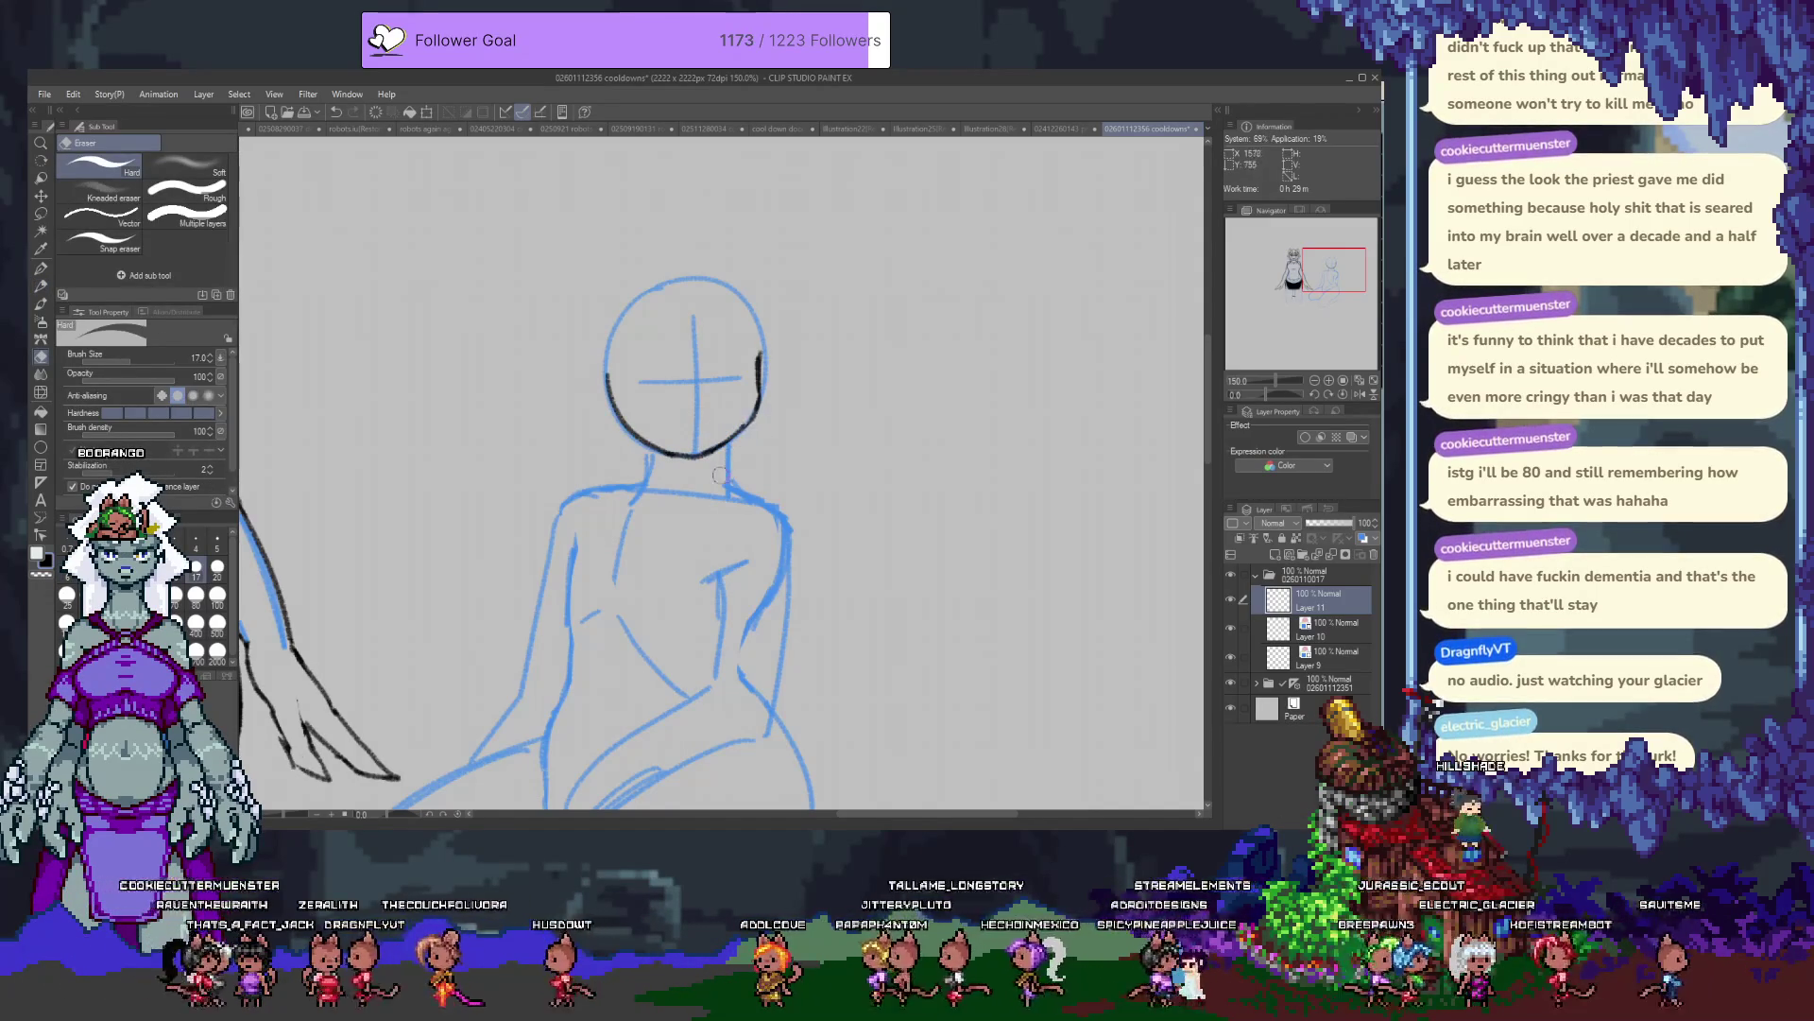
pyautogui.press('p')
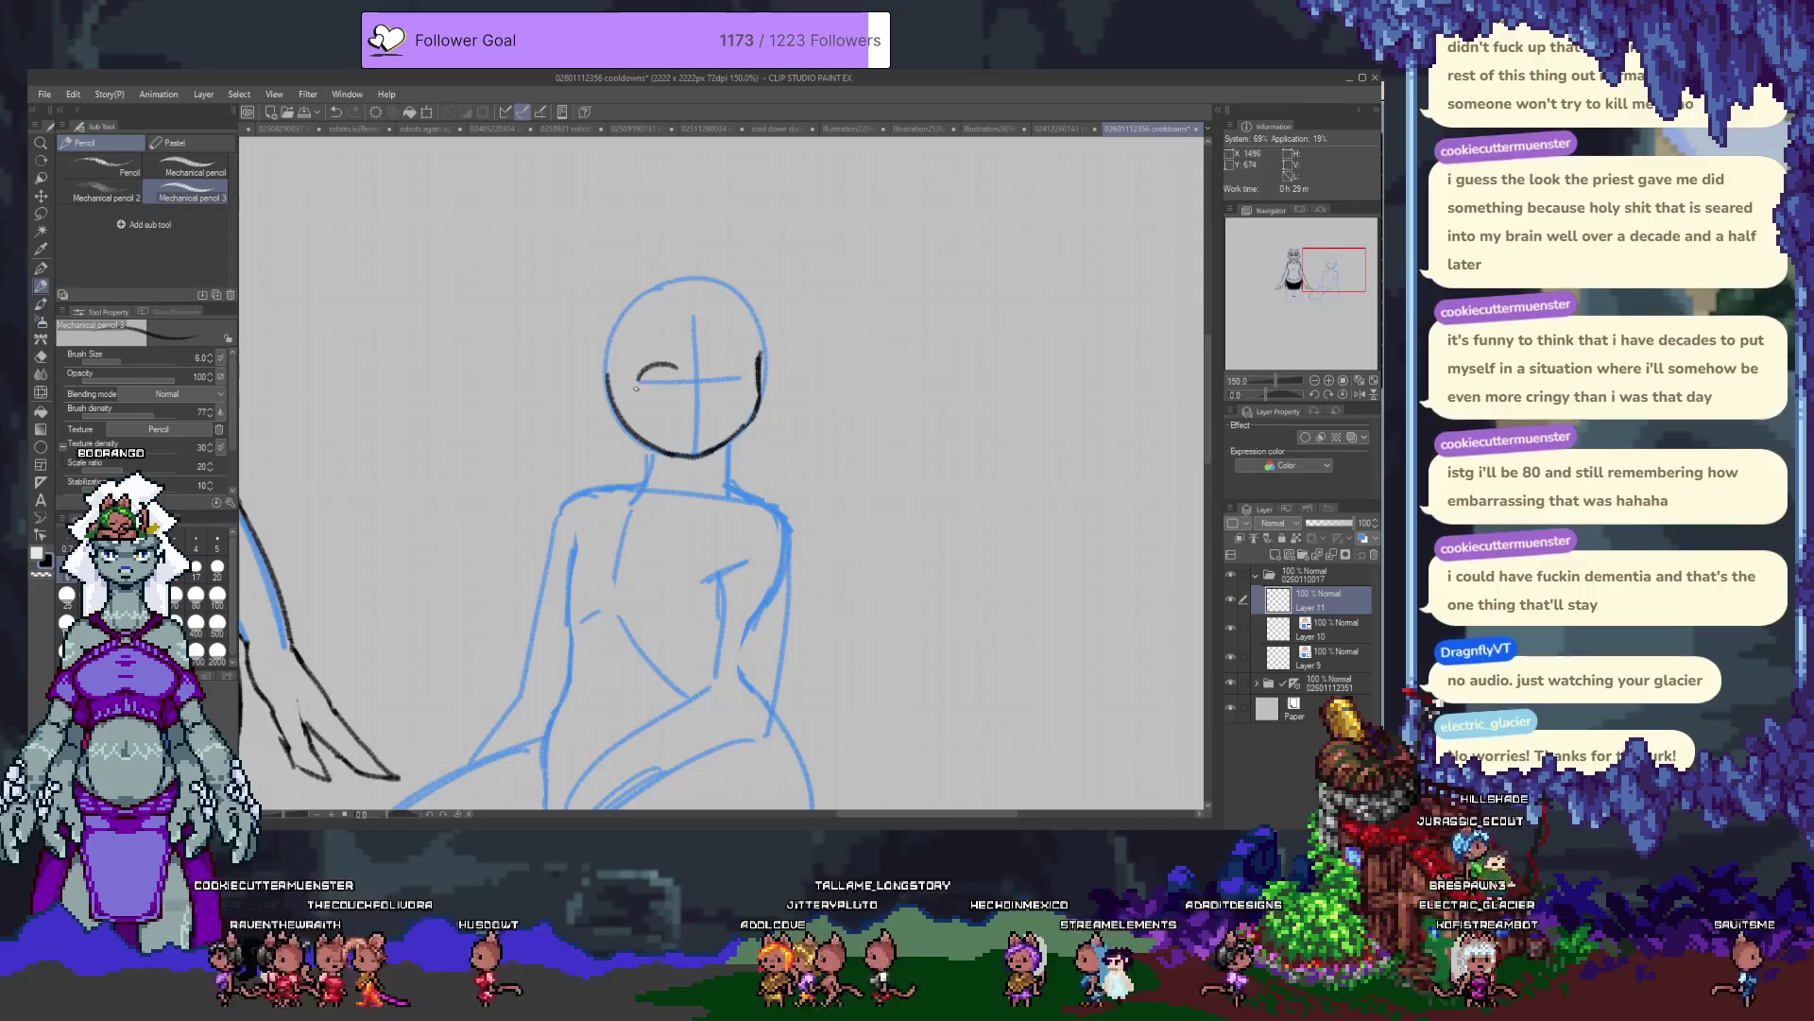
# Ink a brow line and eye strokes, reworking them until both eyes are ovals.
pyautogui.moveTo(633, 378); pyautogui.dragTo(677, 379)
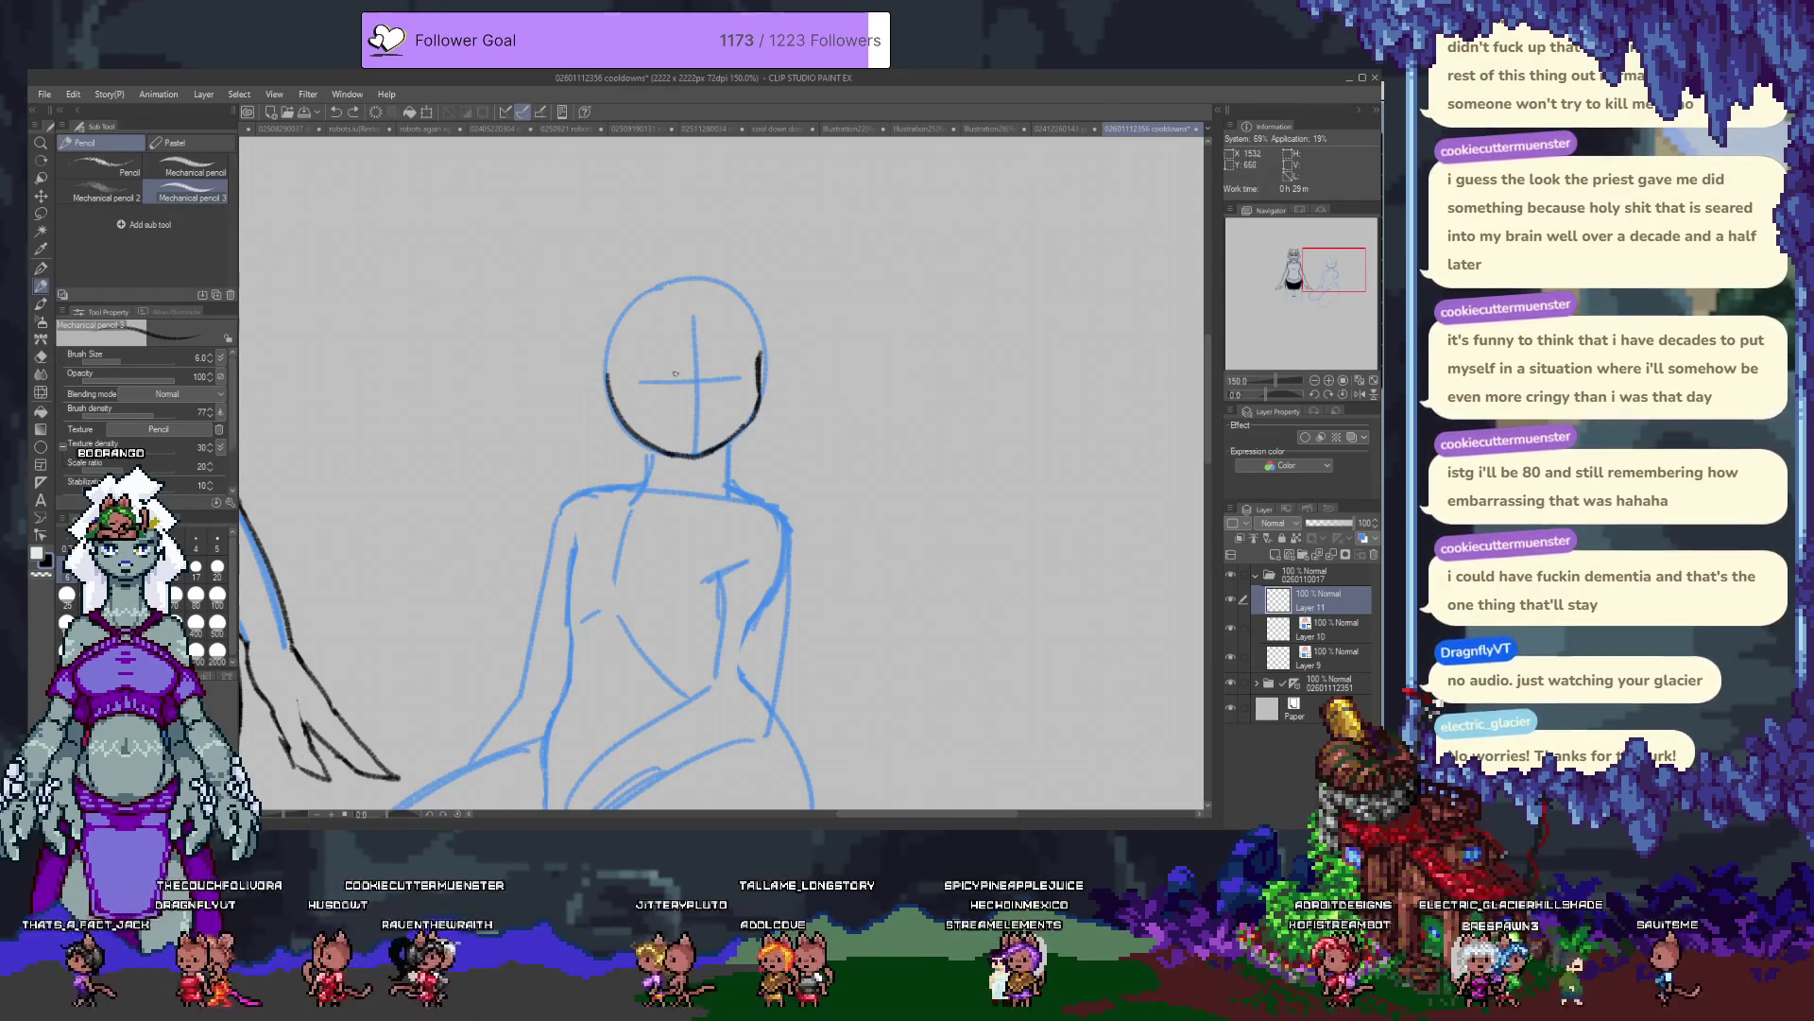
pyautogui.moveTo(656, 357)
pyautogui.mouseDown()
pyautogui.moveTo(639, 376)
pyautogui.moveTo(686, 386)
pyautogui.mouseUp()
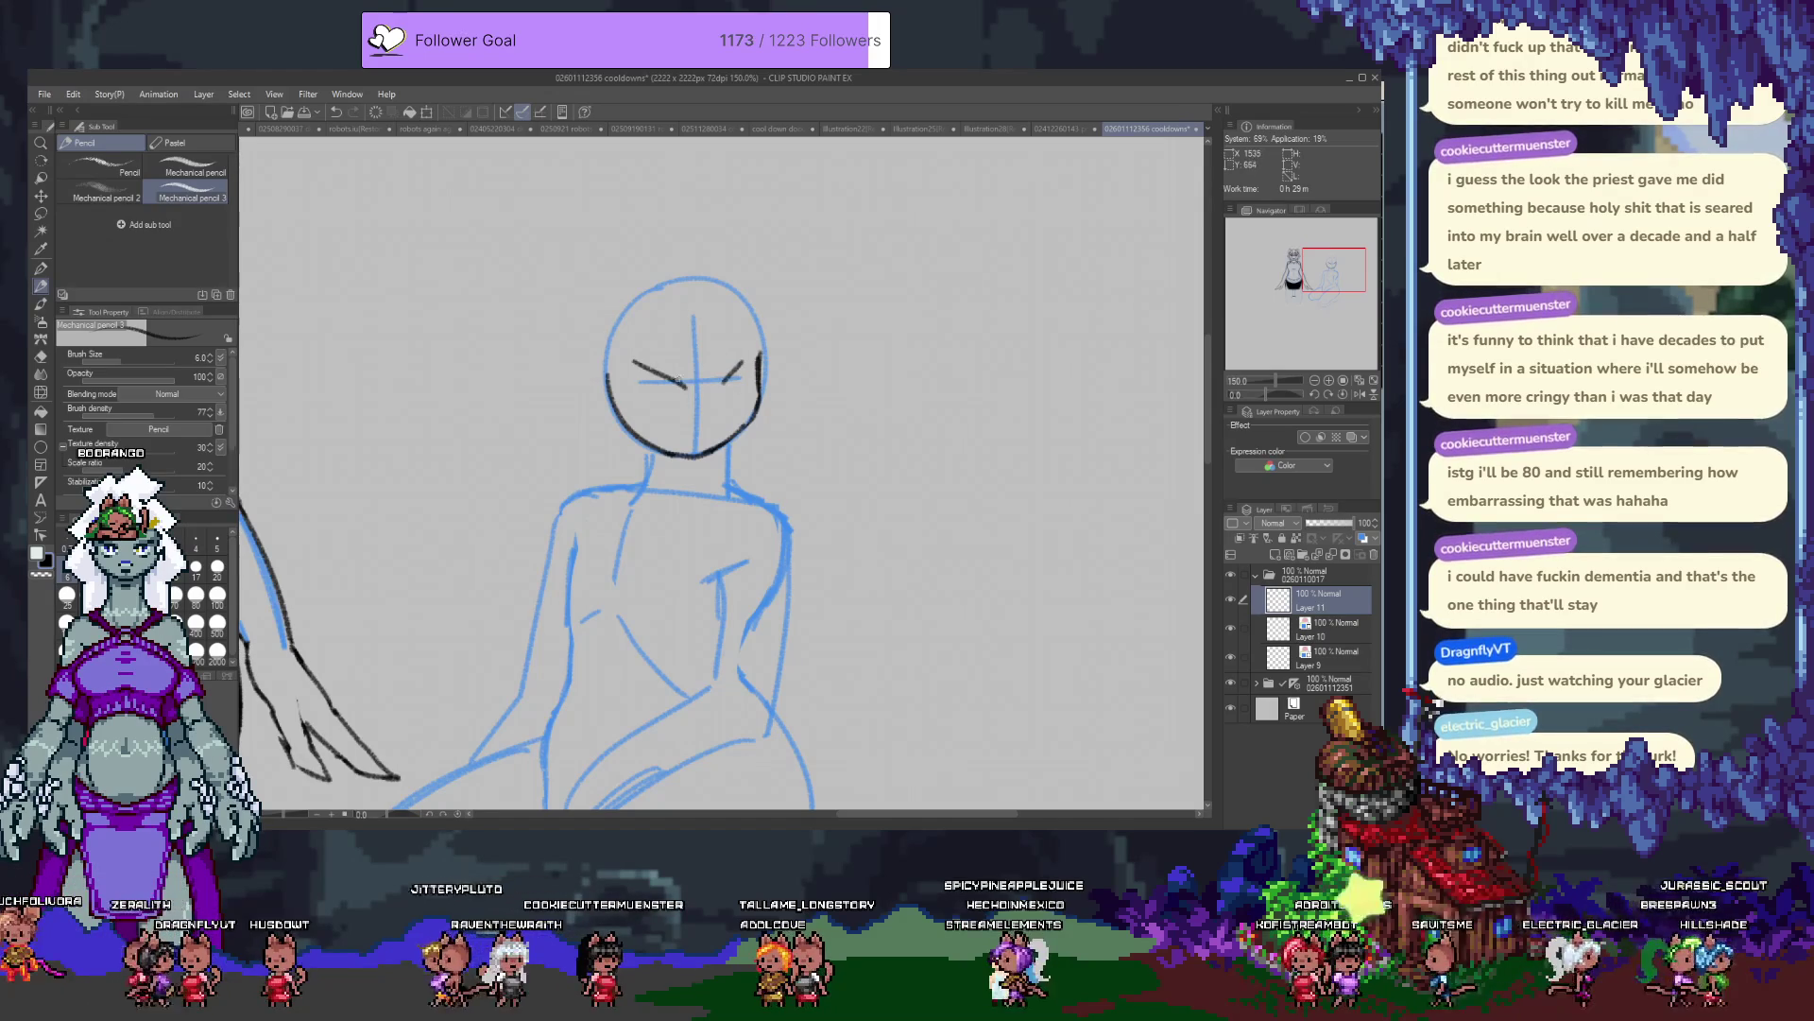
pyautogui.hotkey('ctrl', 'z')
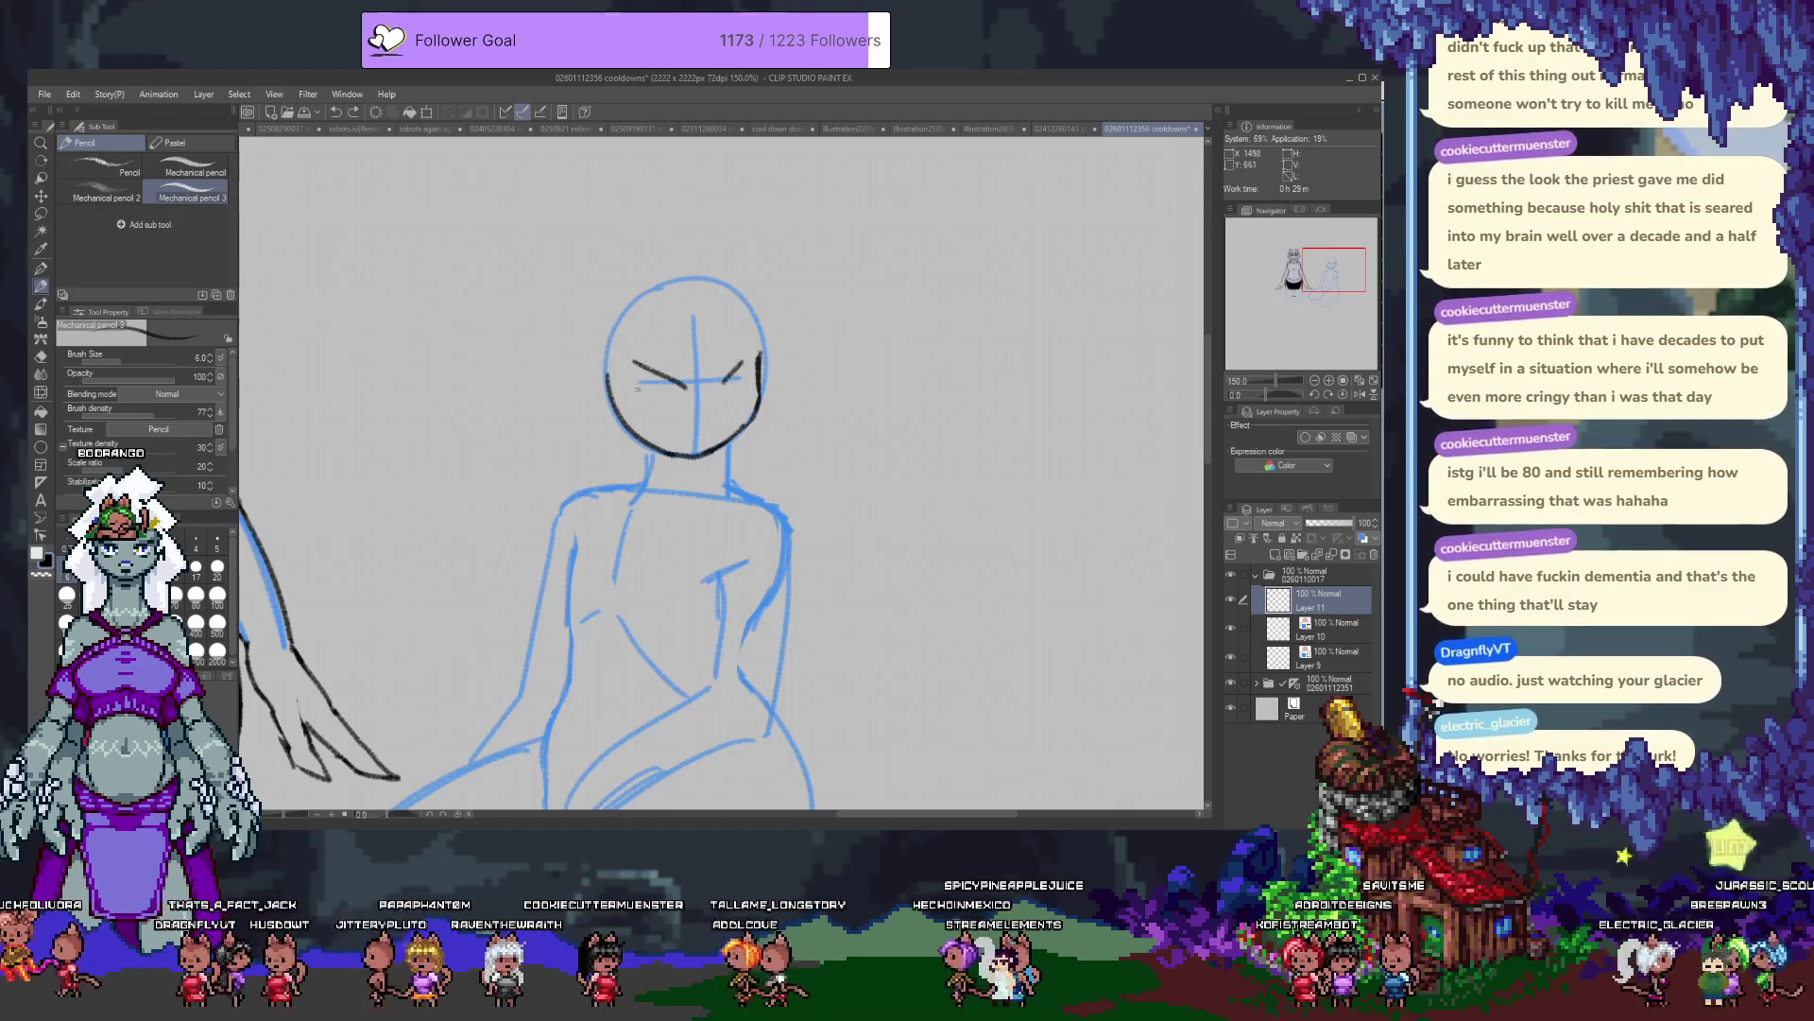
pyautogui.moveTo(634, 371)
pyautogui.mouseDown()
pyautogui.moveTo(683, 387)
pyautogui.moveTo(652, 342)
pyautogui.moveTo(637, 357)
pyautogui.moveTo(741, 372)
pyautogui.mouseUp()
pyautogui.hotkey('ctrl', 'z')
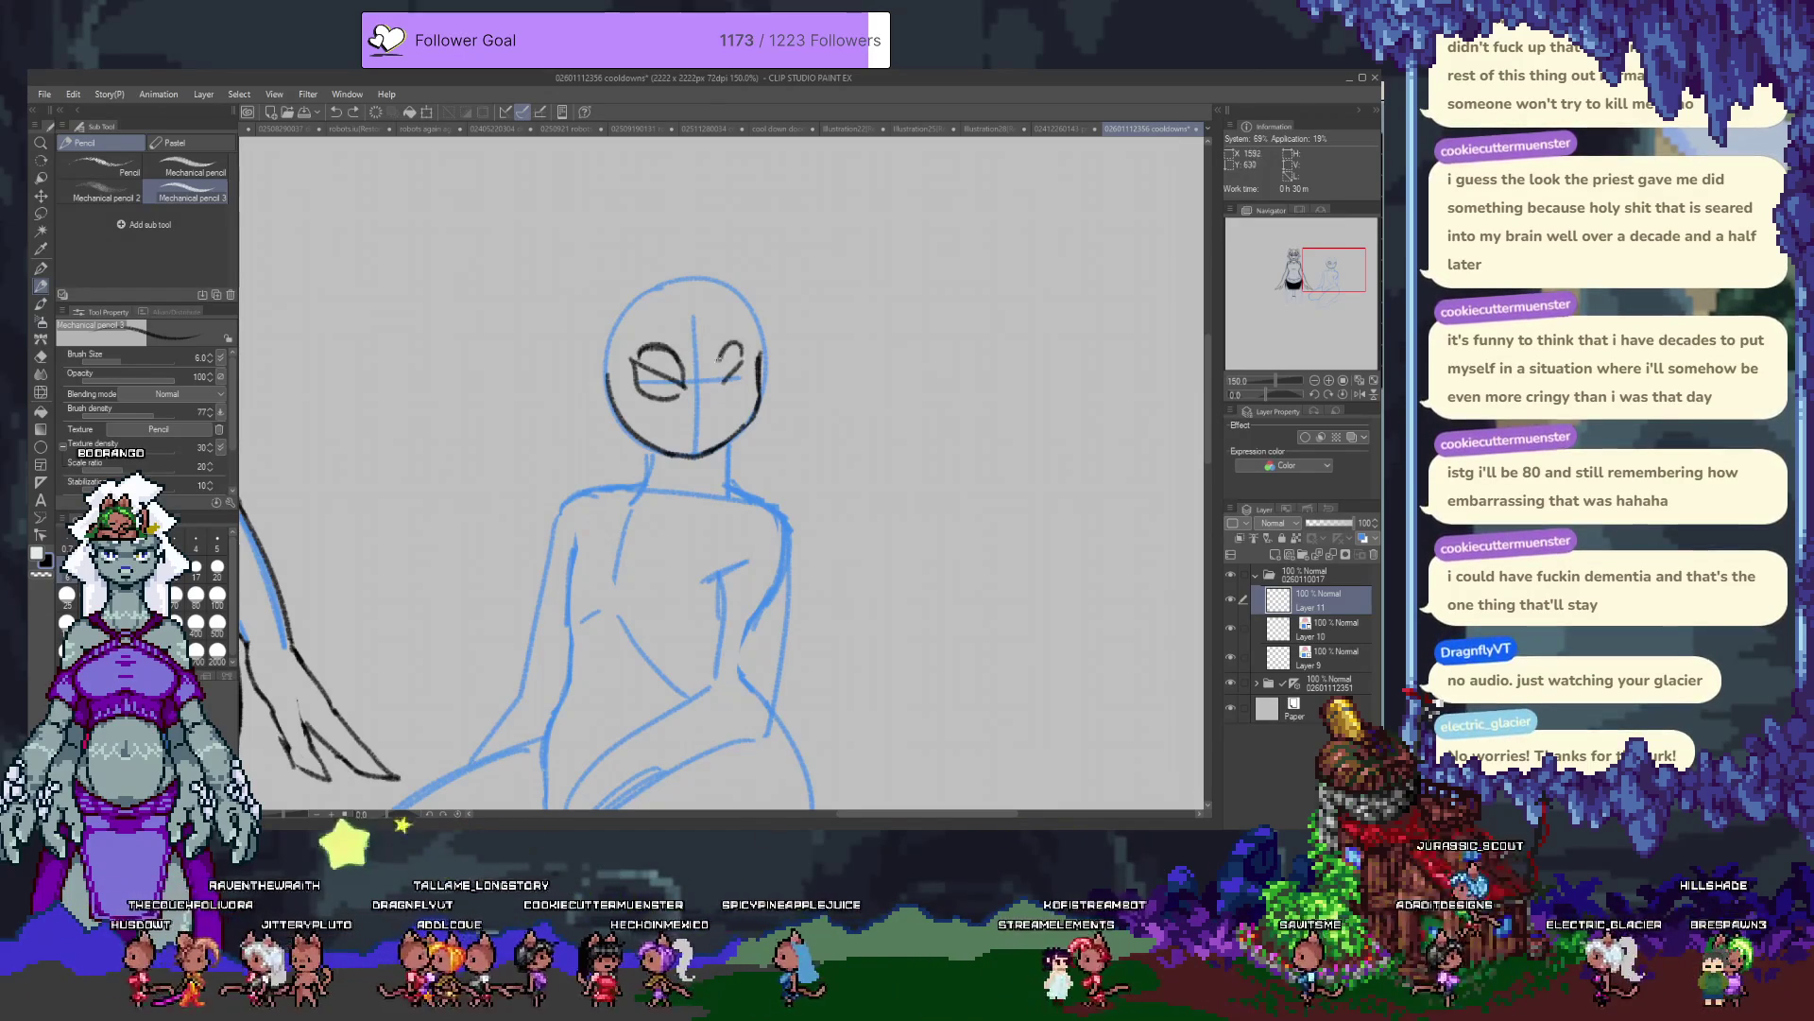
pyautogui.hotkey('ctrl', 'z')
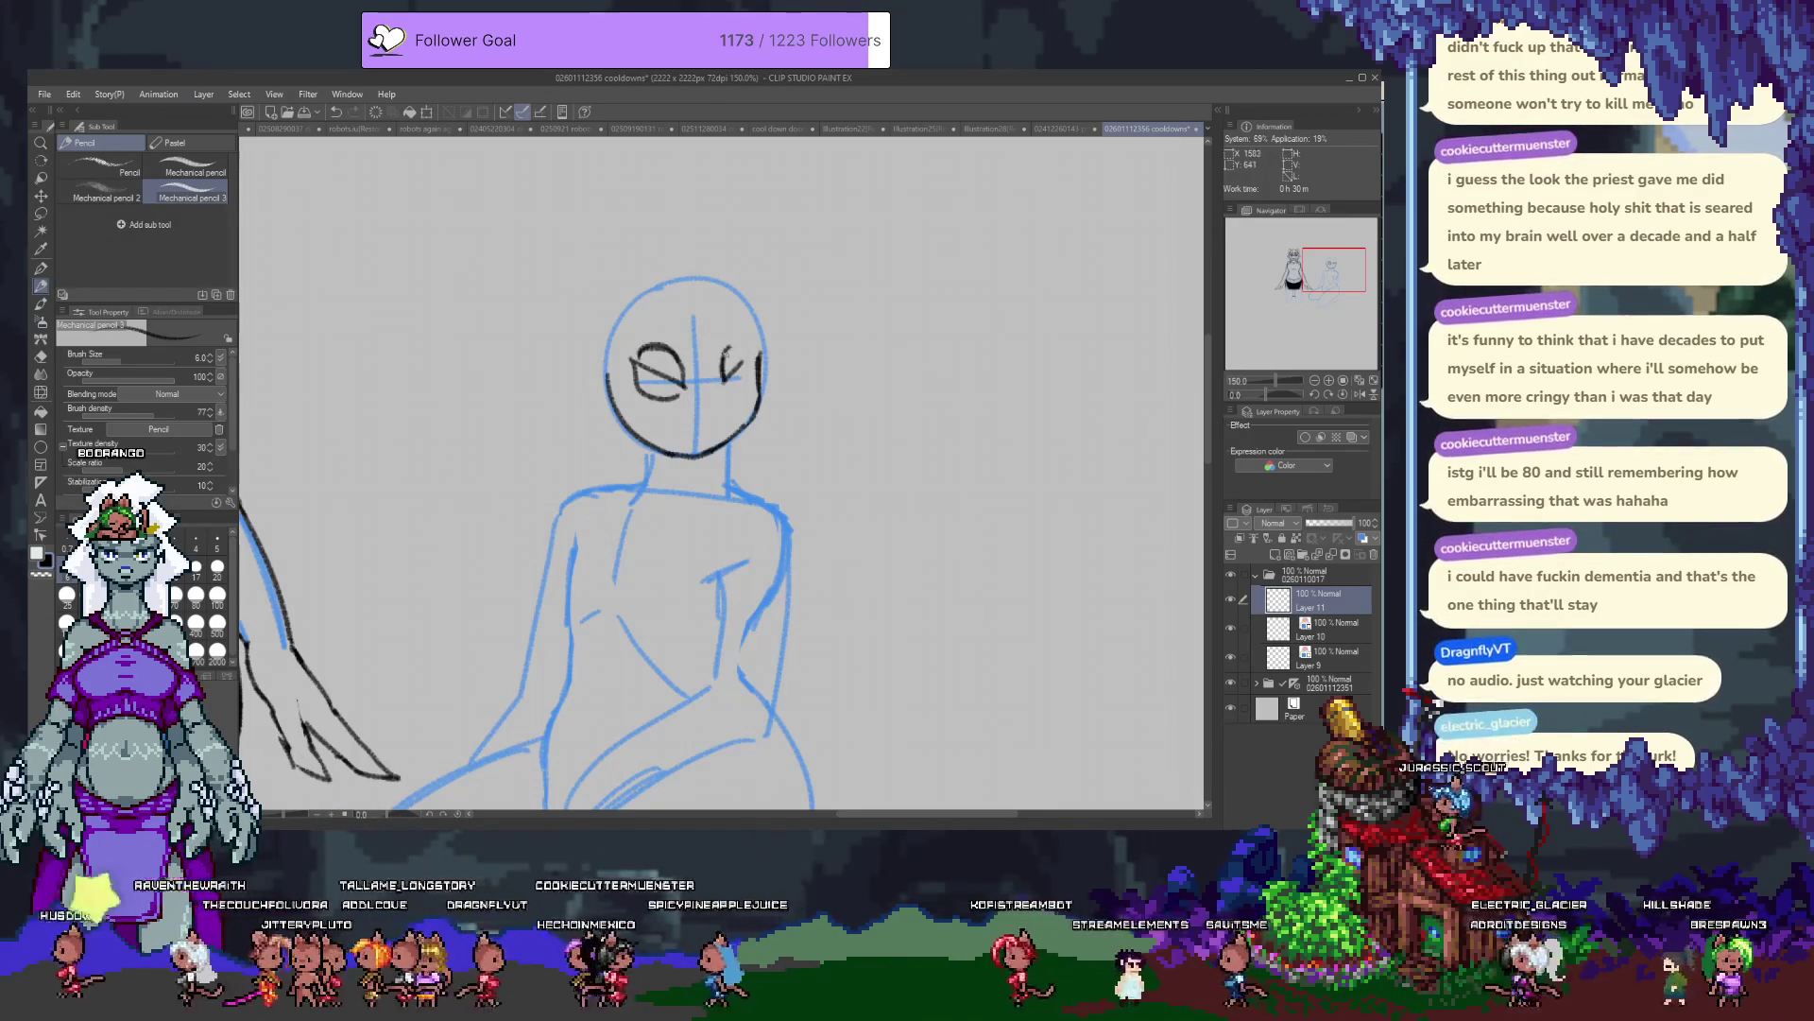
pyautogui.moveTo(724, 371); pyautogui.dragTo(744, 348)
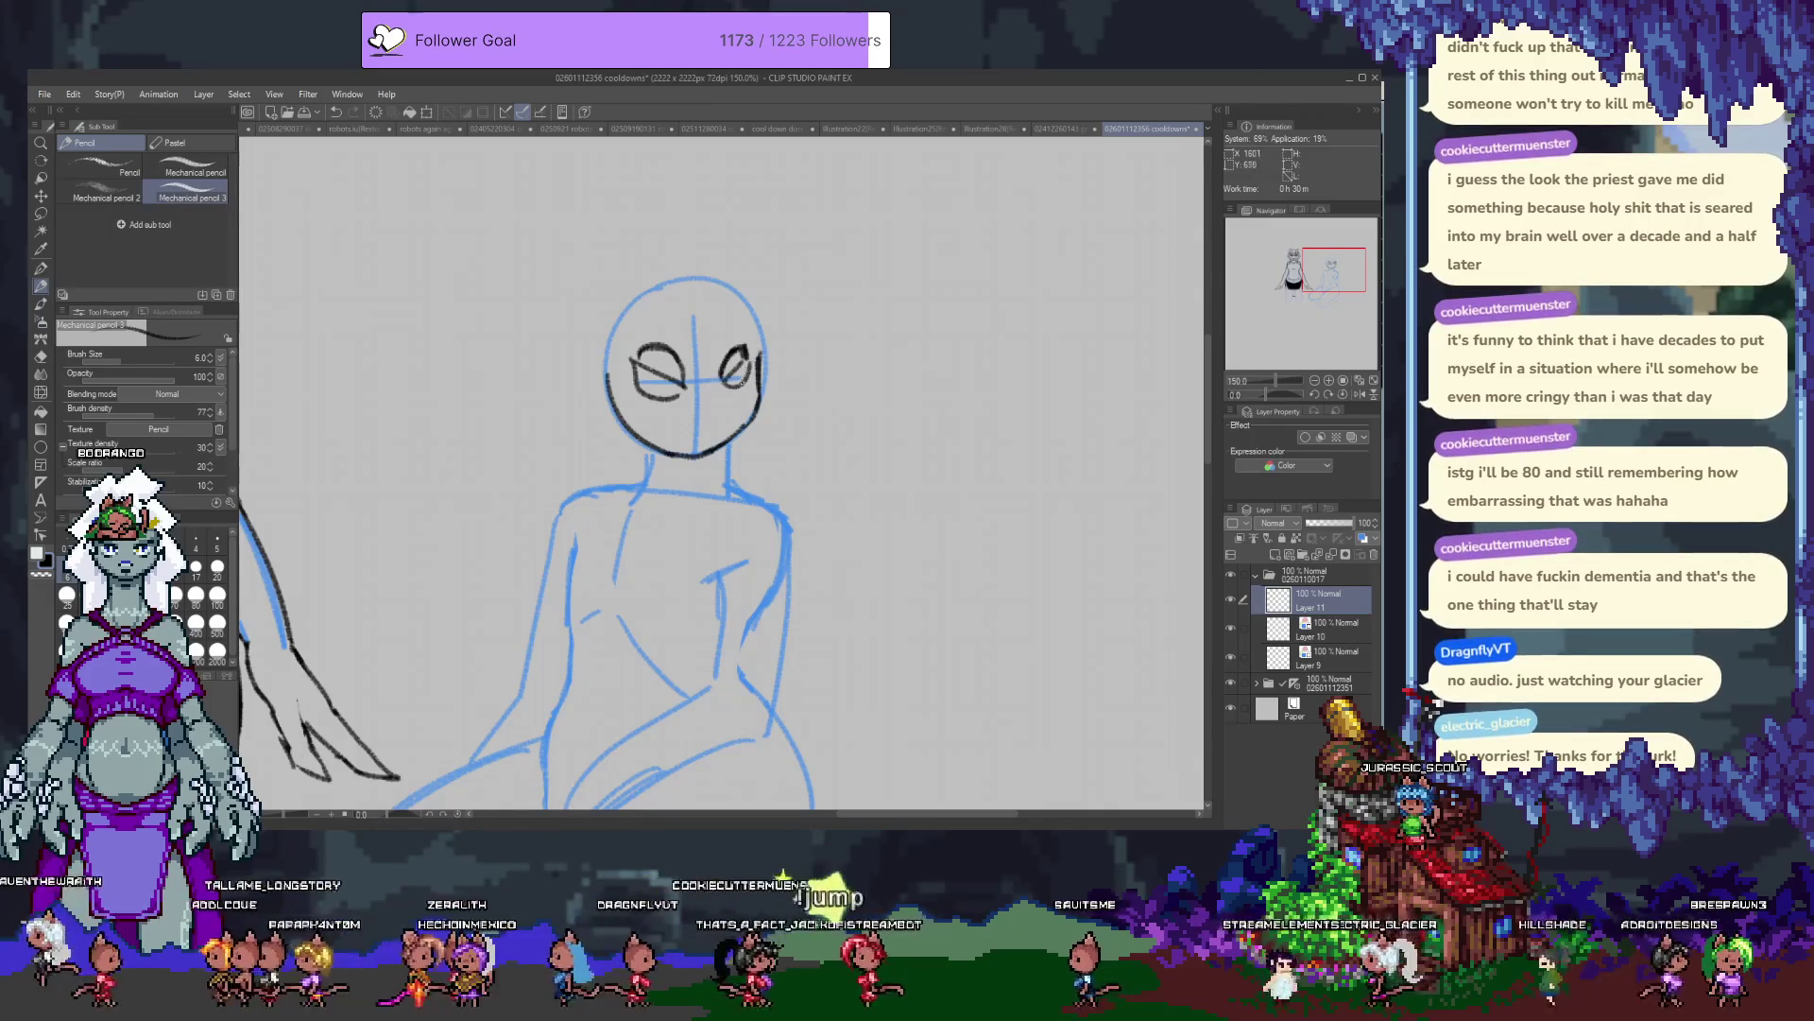
pyautogui.press('e')
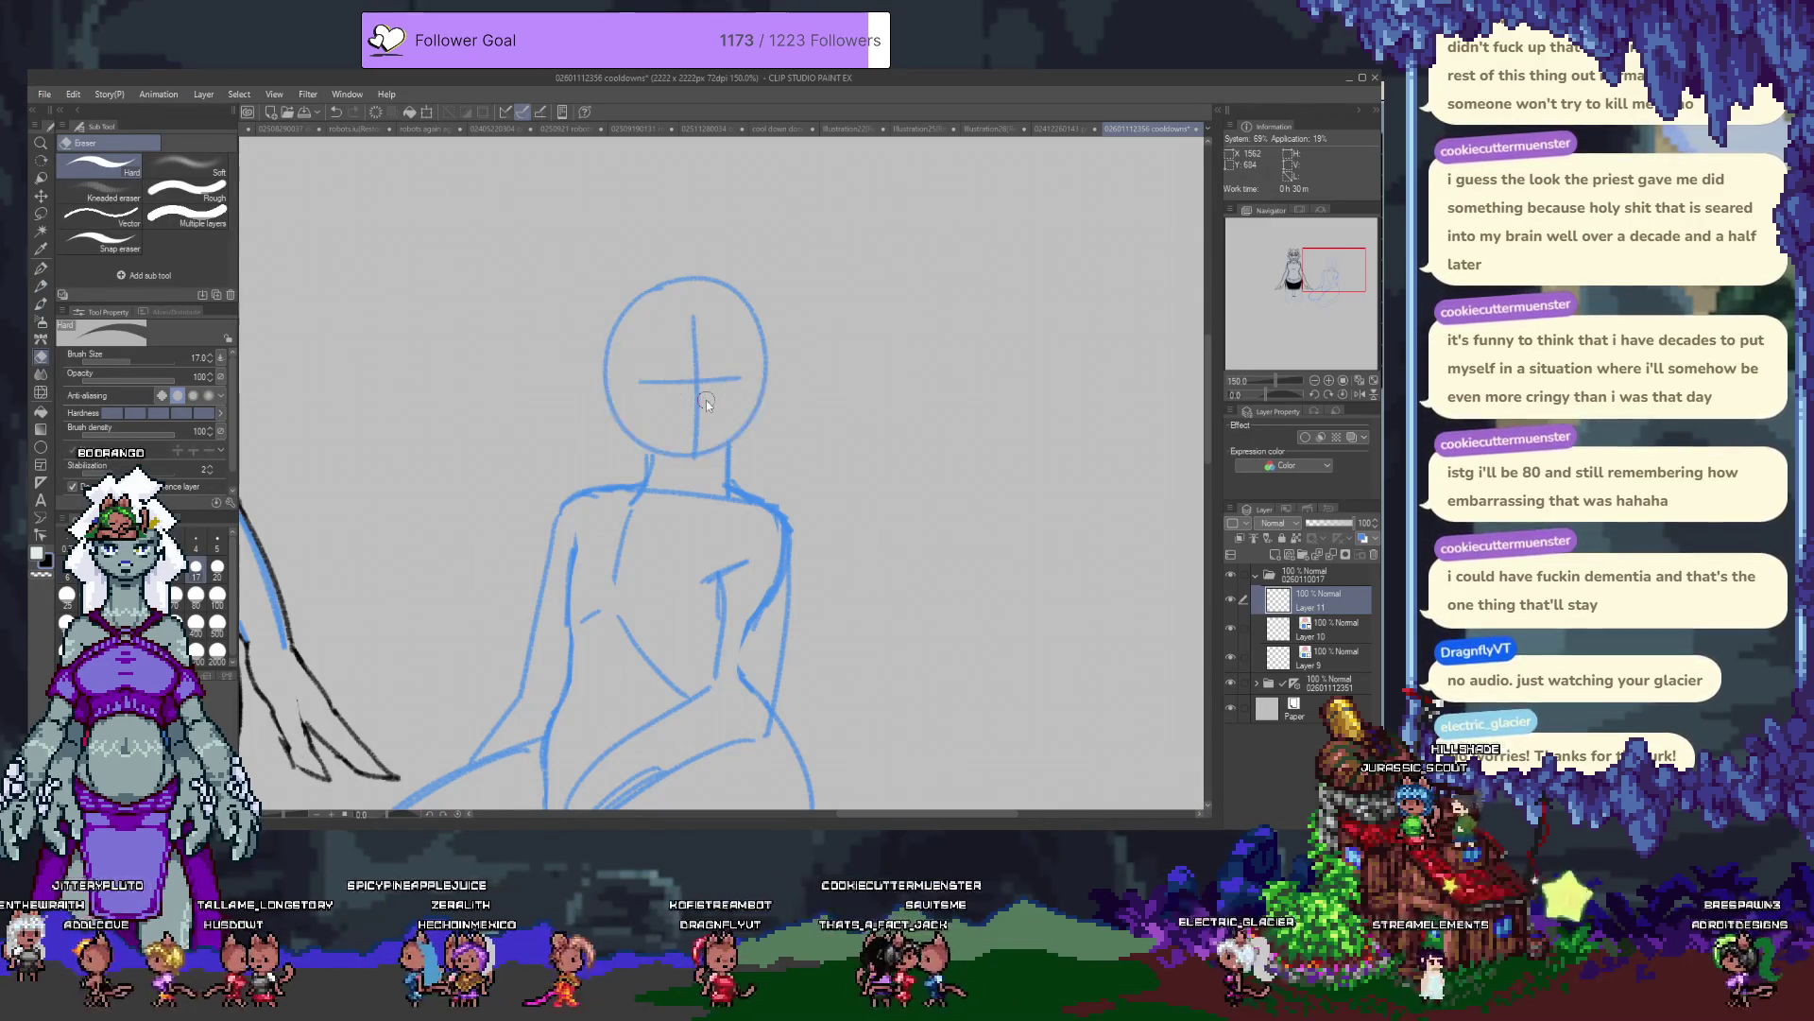
# Erase both trial eyes, then try several mouth and lower-lip strokes, undoing most of them.
pyautogui.moveTo(642, 382); pyautogui.dragTo(751, 373)
pyautogui.moveTo(635, 362); pyautogui.dragTo(745, 364)
pyautogui.press('p')
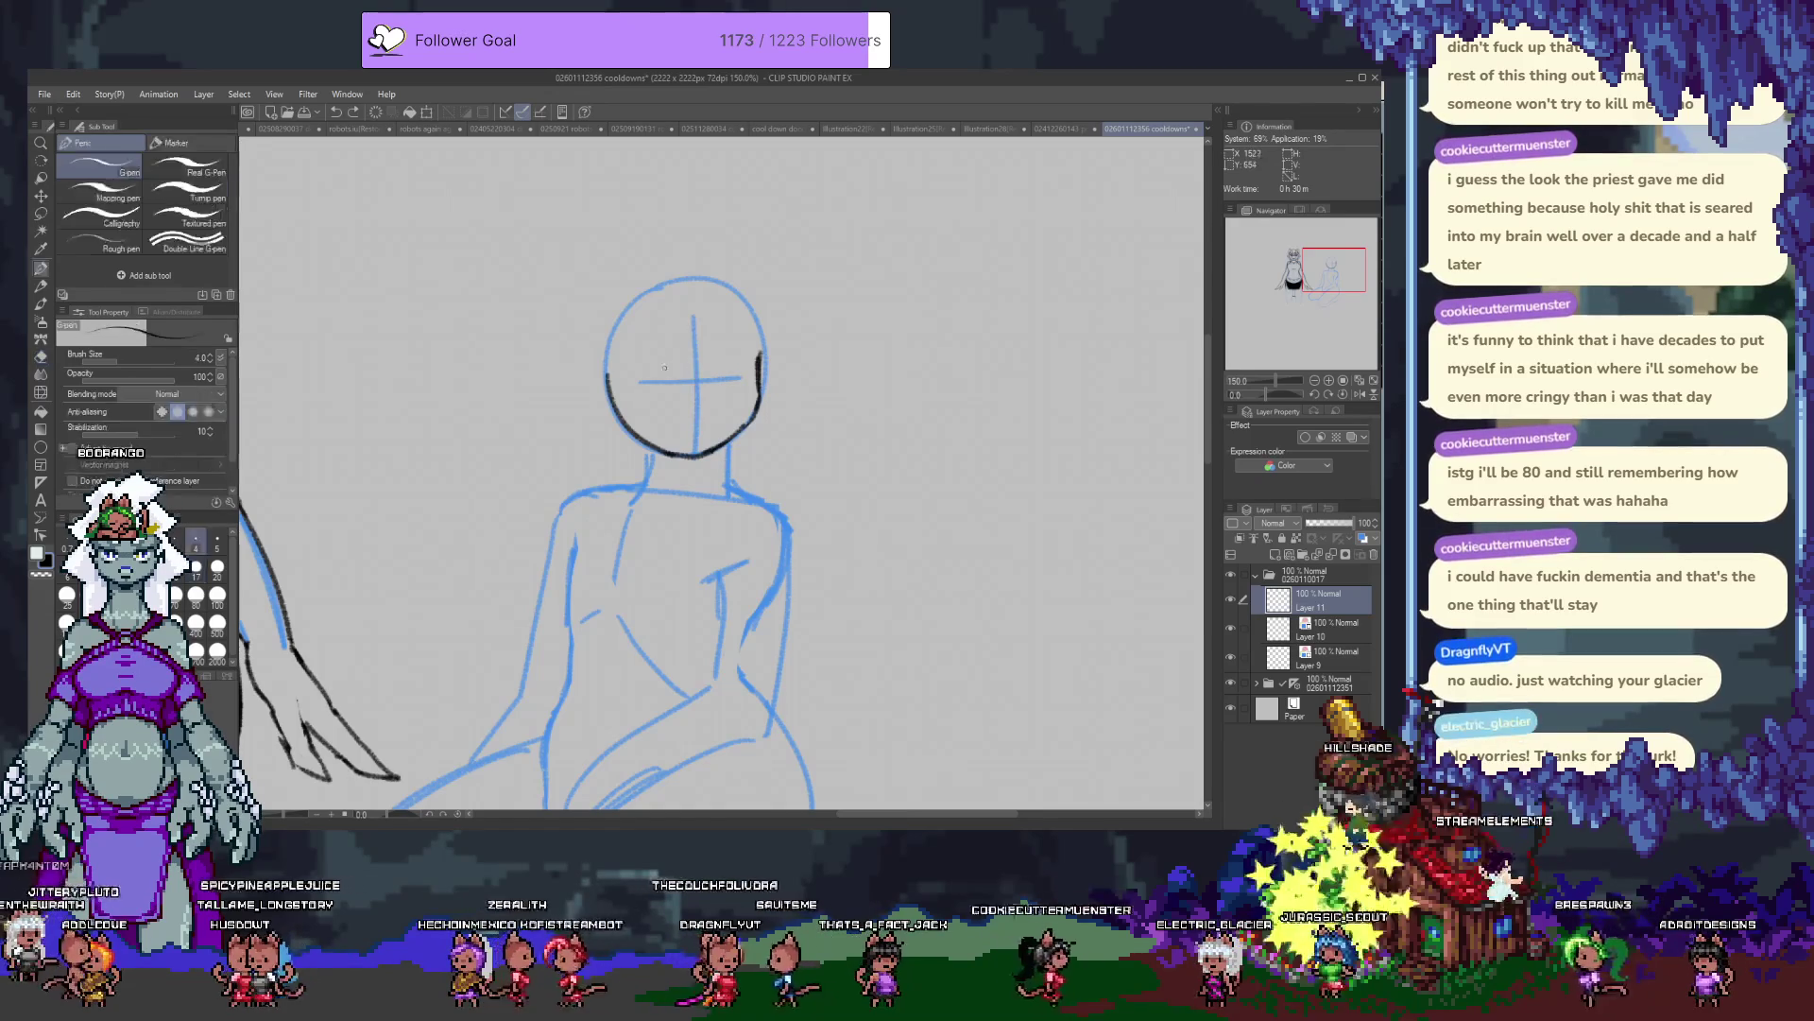
pyautogui.moveTo(648, 369); pyautogui.dragTo(695, 390)
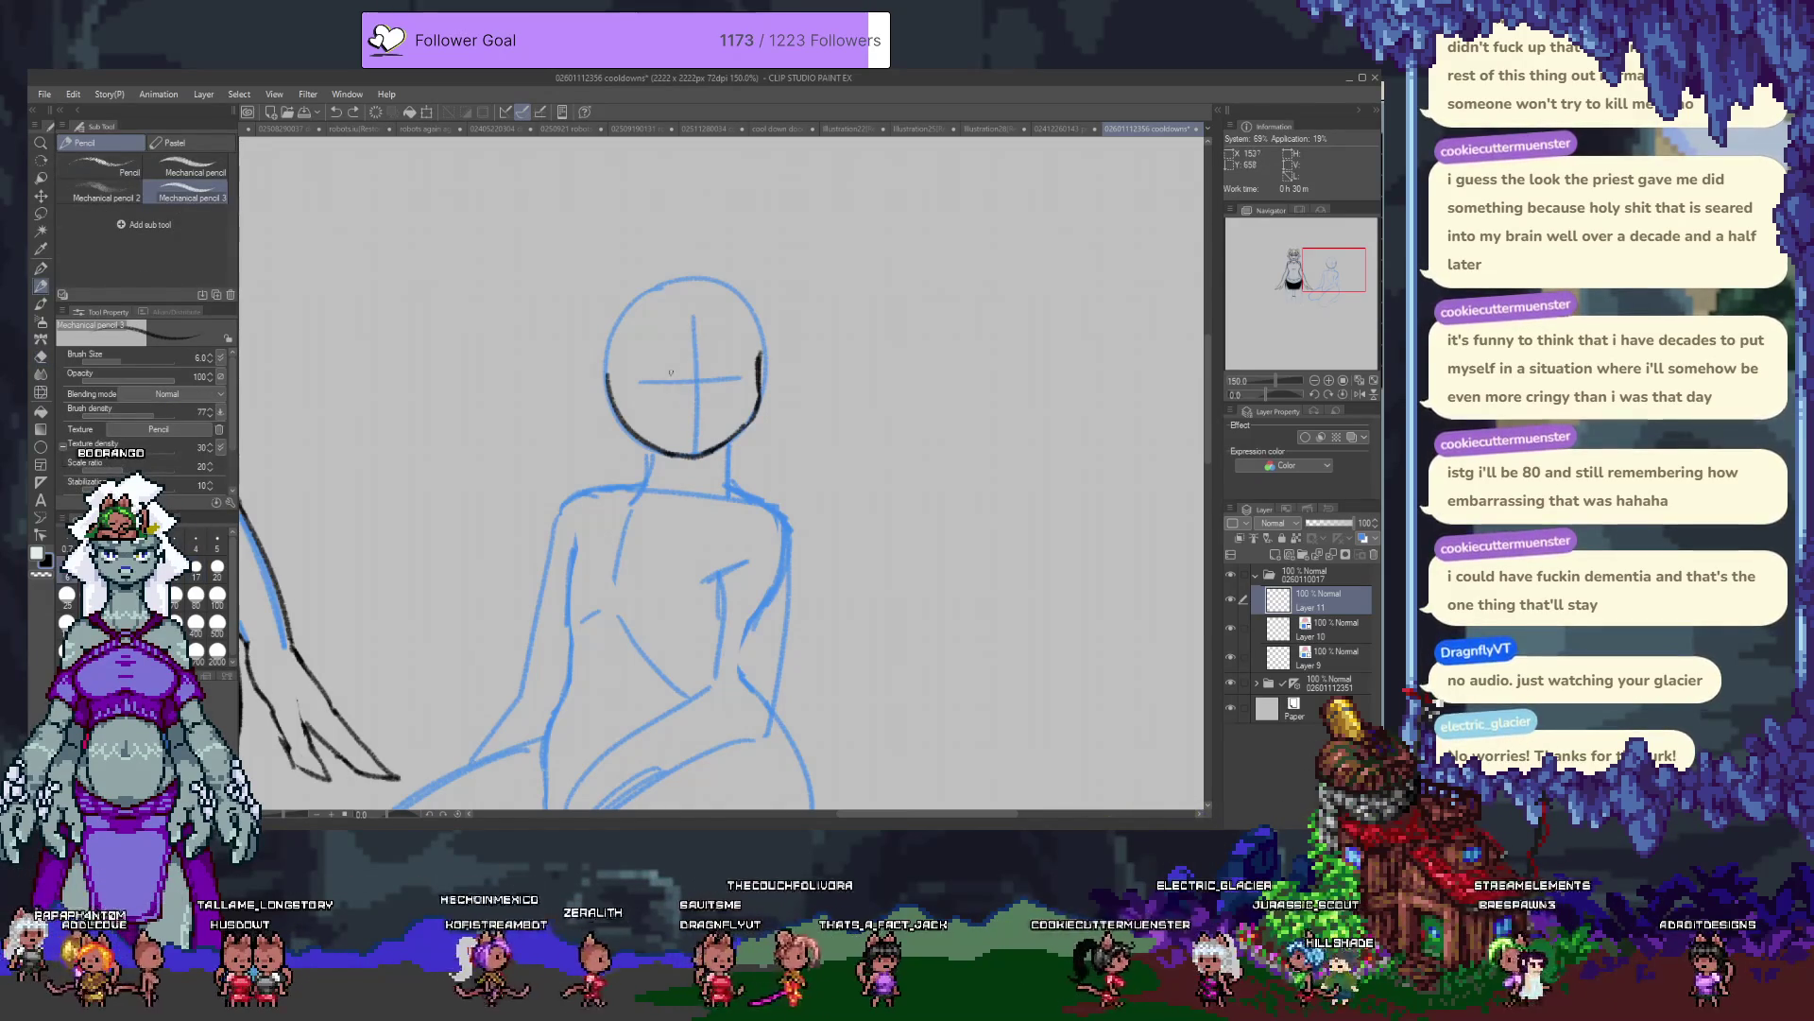
pyautogui.hotkey('ctrl', 'z')
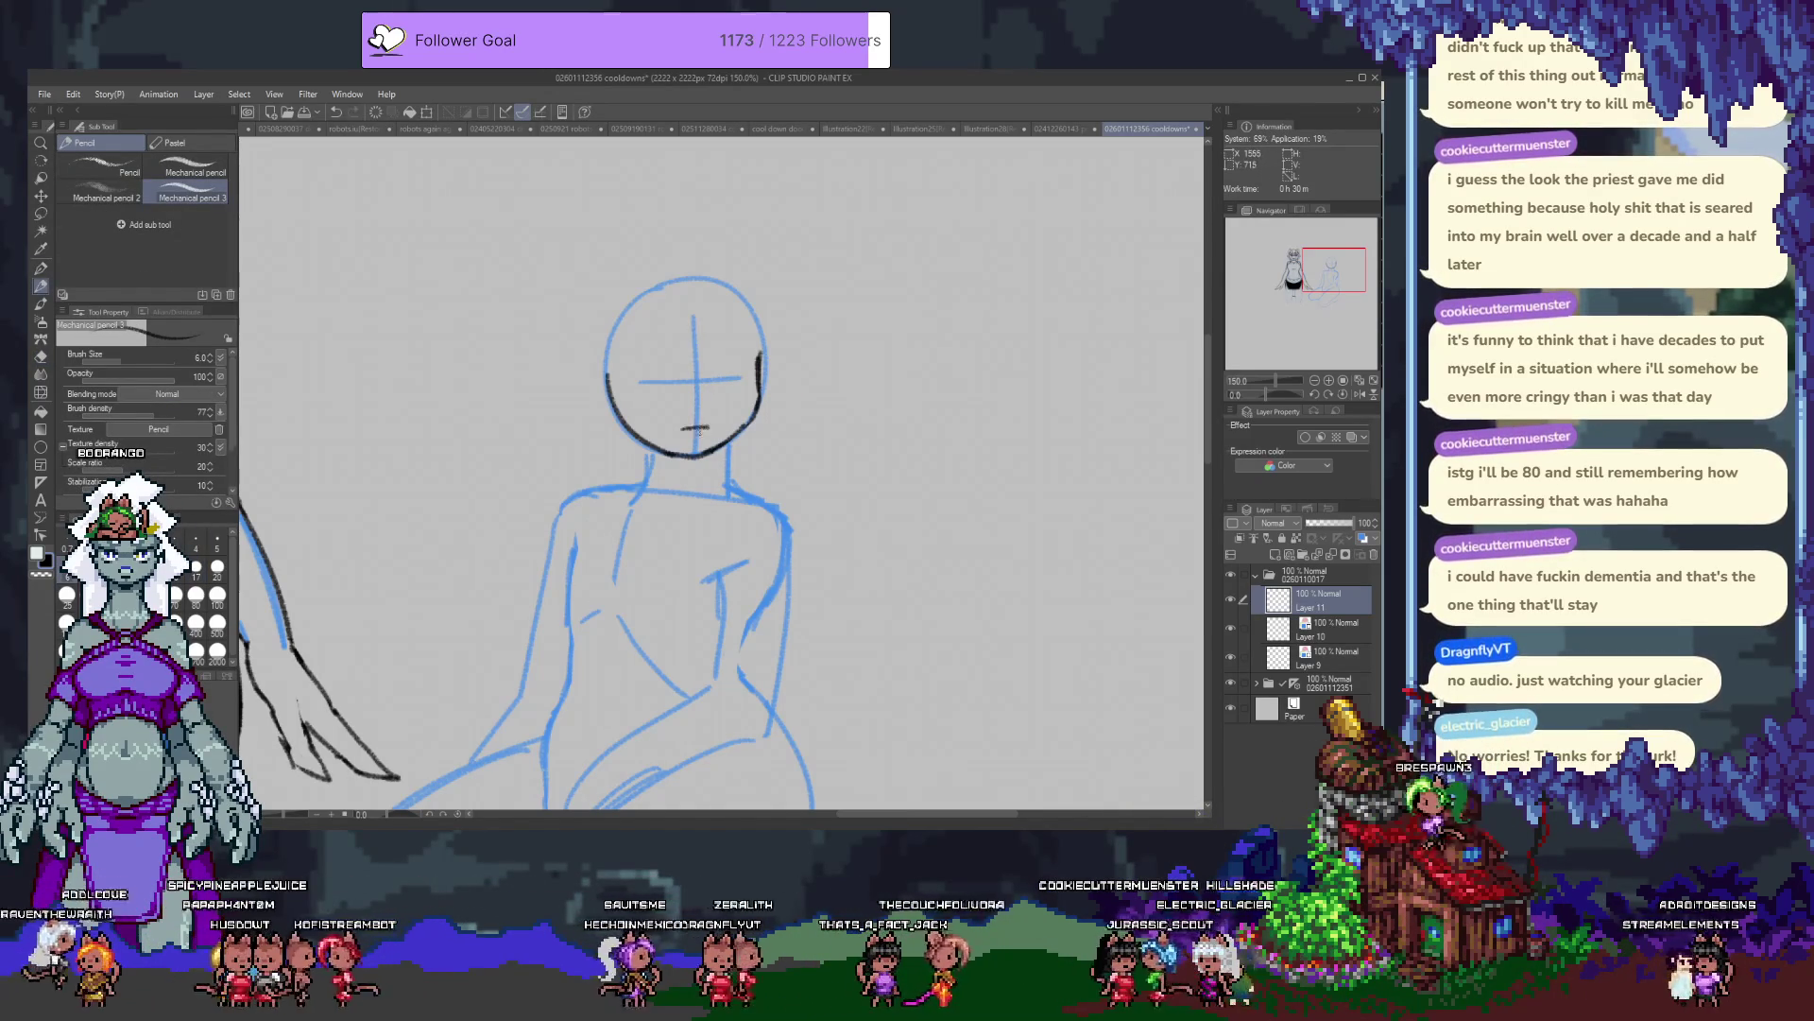
pyautogui.hotkey('ctrl', 'z')
pyautogui.moveTo(684, 424); pyautogui.dragTo(708, 421)
pyautogui.hotkey('ctrl', 'z')
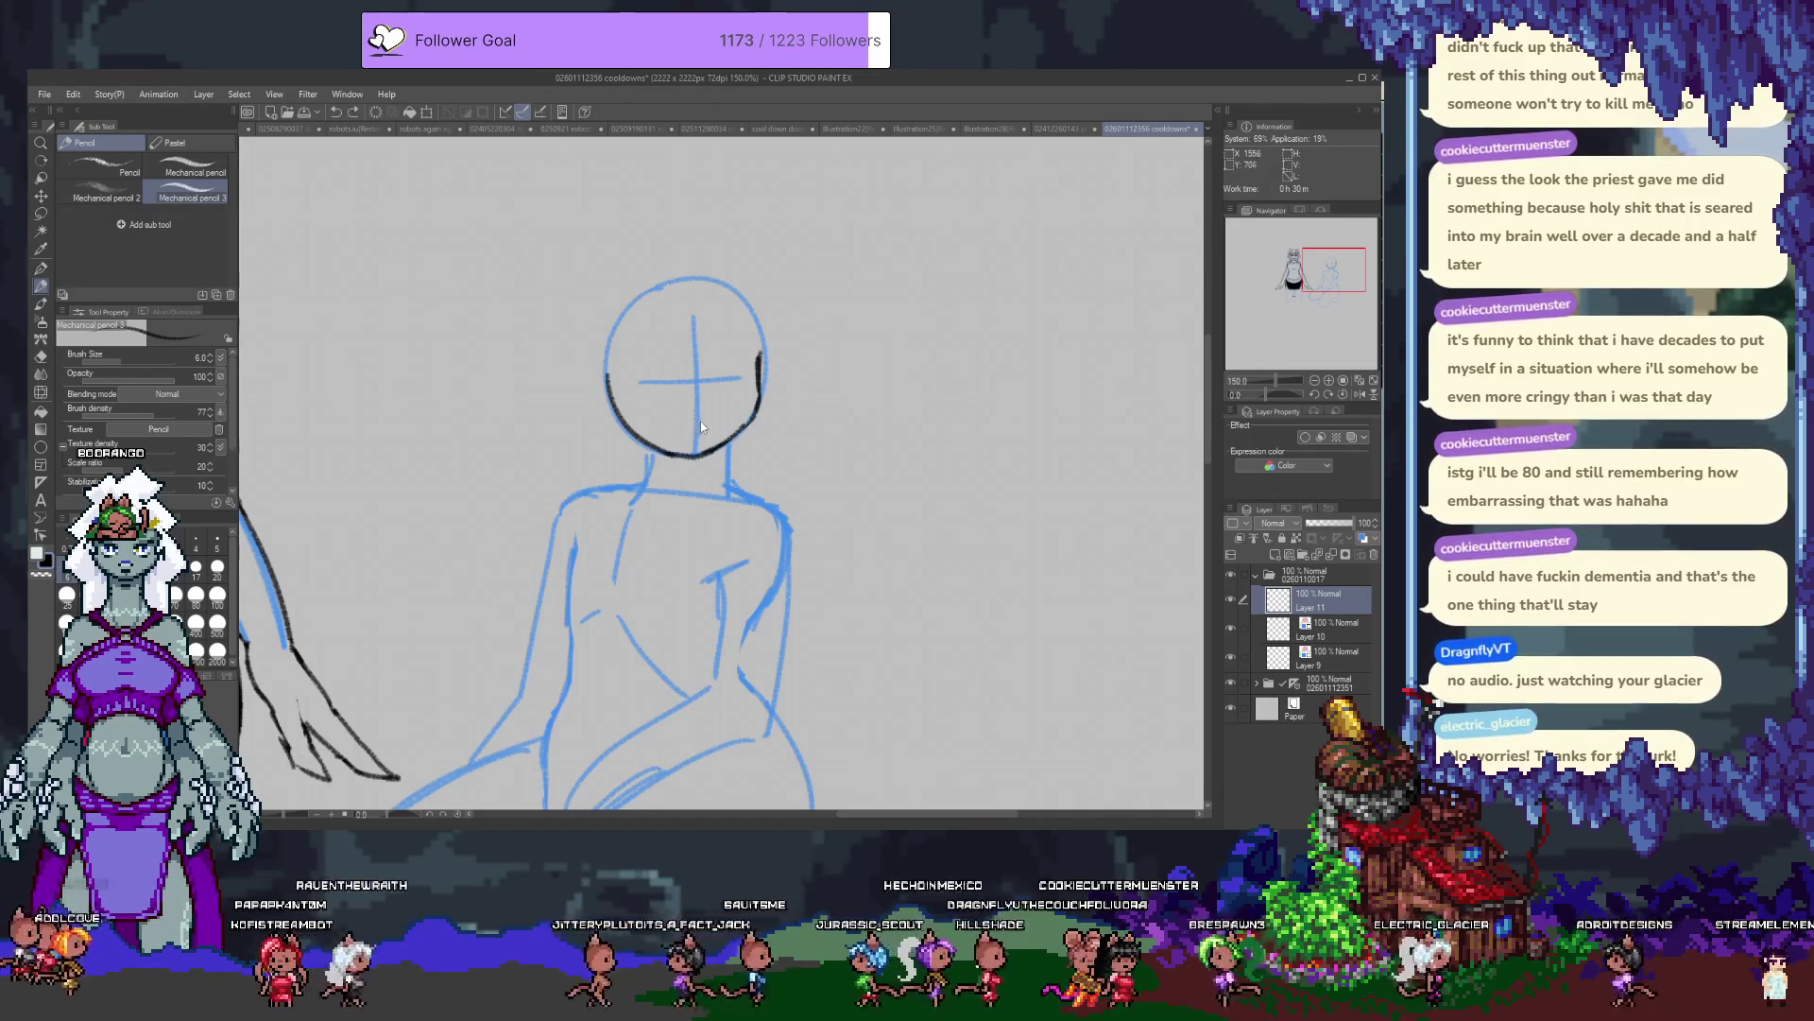
pyautogui.moveTo(665, 418); pyautogui.dragTo(720, 419)
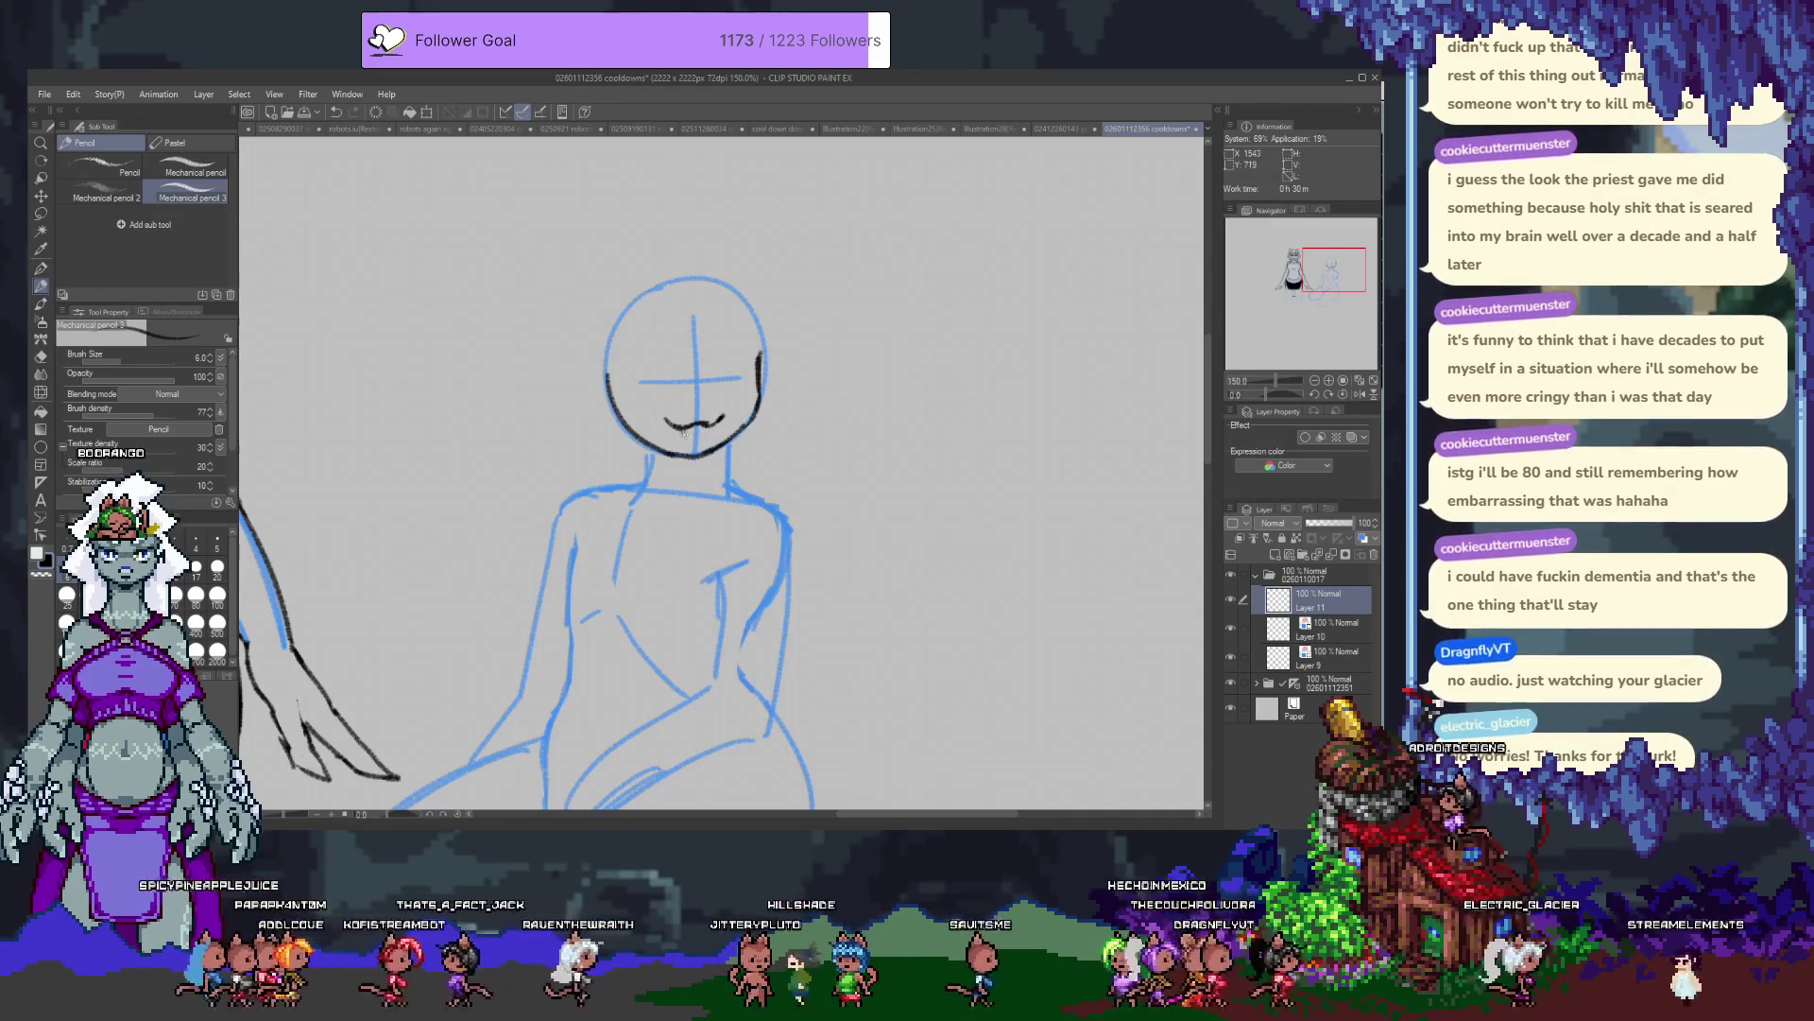
pyautogui.moveTo(687, 430); pyautogui.dragTo(721, 416)
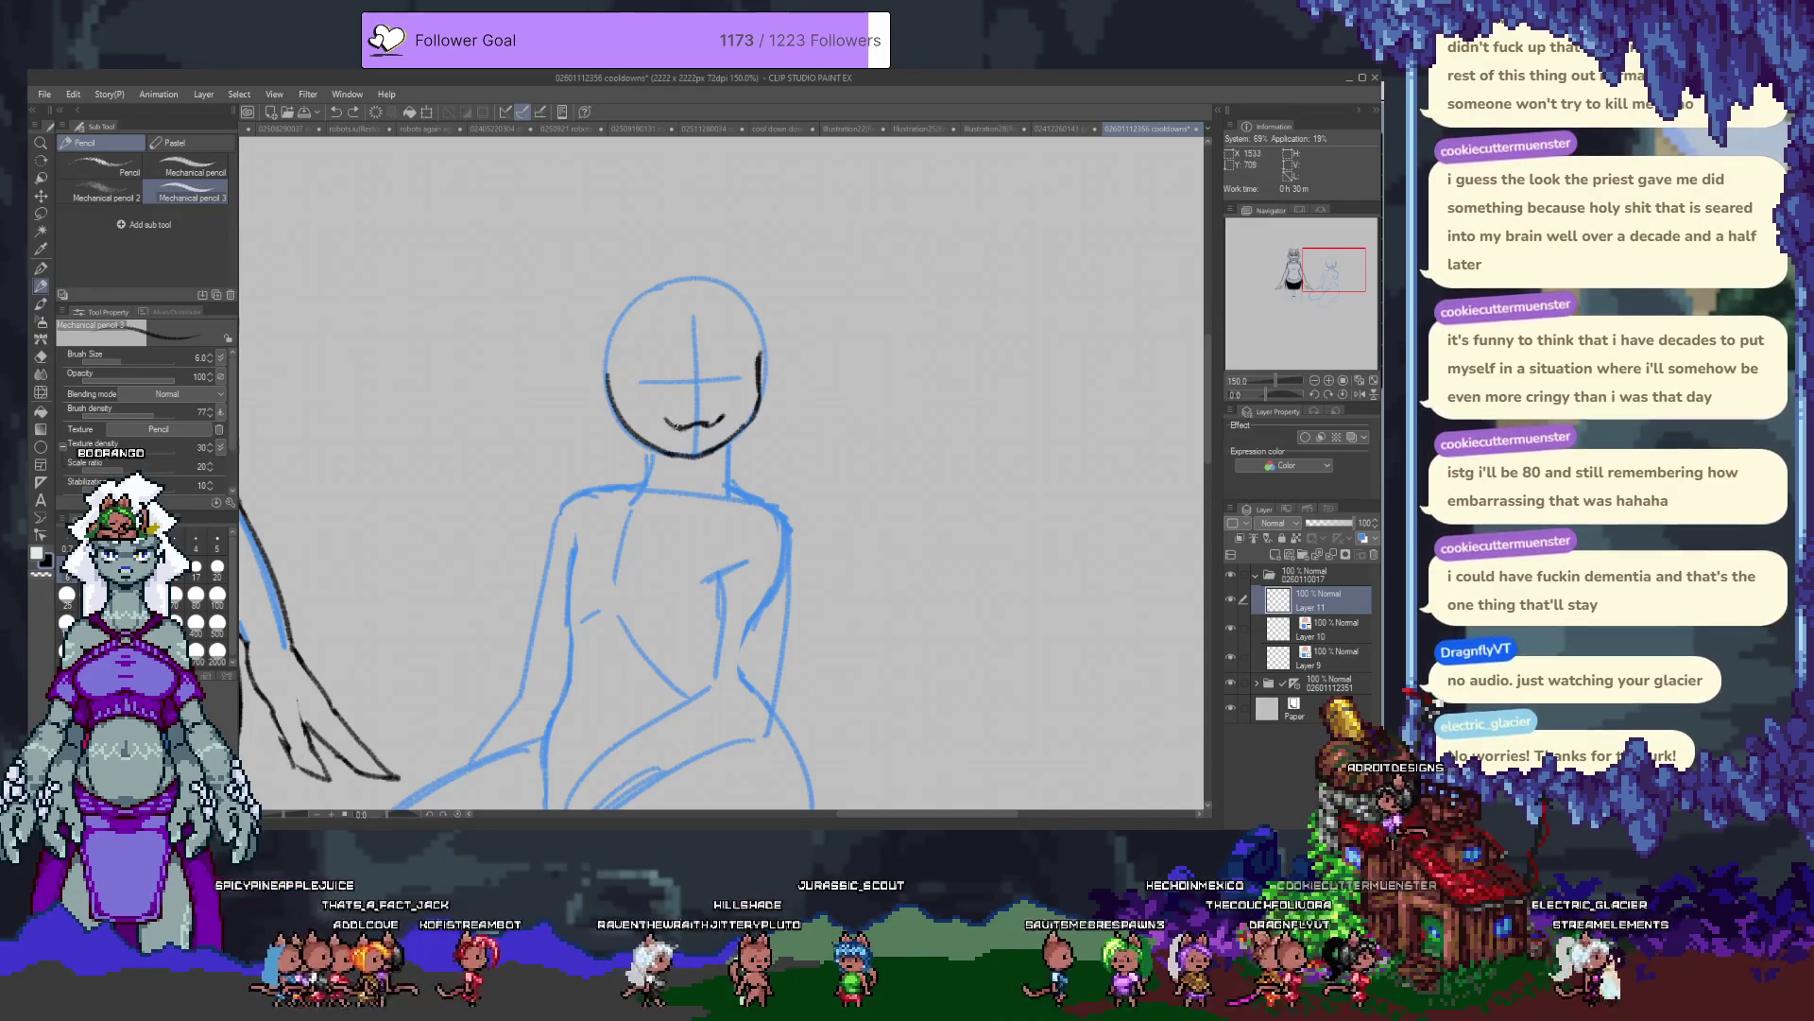
pyautogui.hotkey('ctrl', 'z')
pyautogui.hotkey('ctrl', 'z')
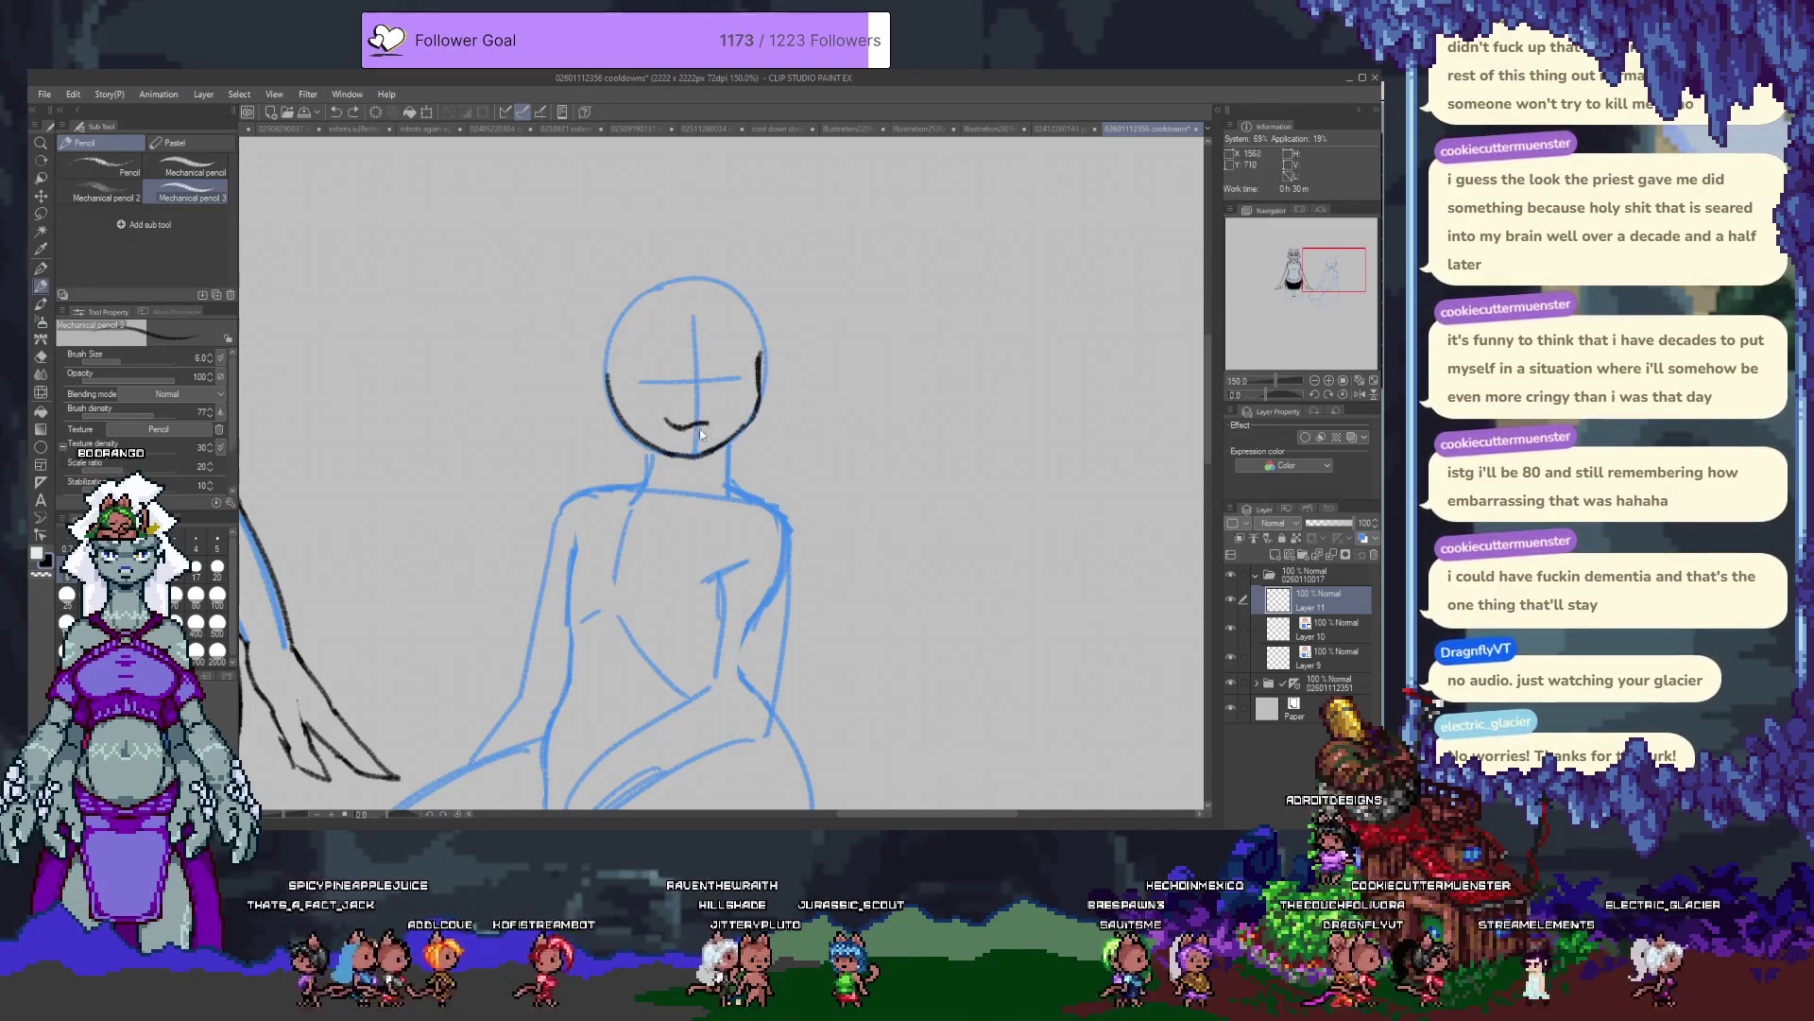
pyautogui.moveTo(687, 428)
pyautogui.mouseDown()
pyautogui.moveTo(708, 425)
pyautogui.moveTo(673, 422)
pyautogui.mouseUp()
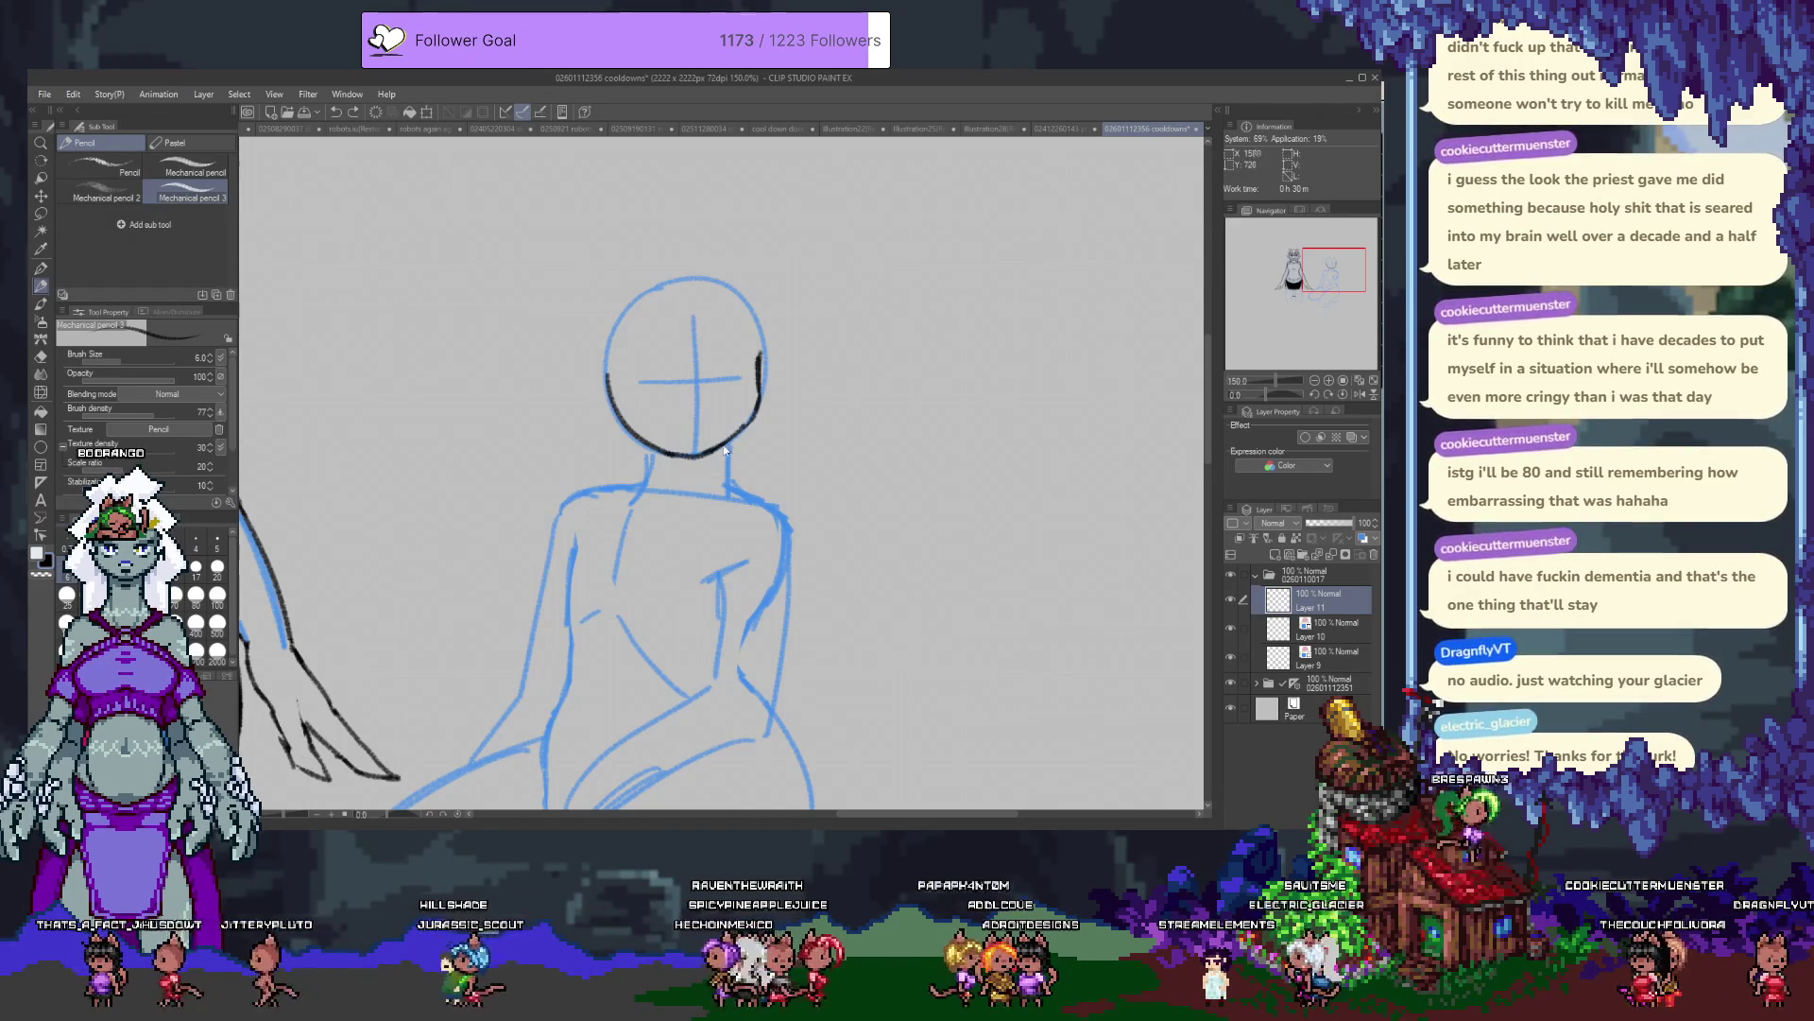
# Test a G-pen ink stroke inside the head, undo it, and remove the black chin stroke.
pyautogui.press('e')
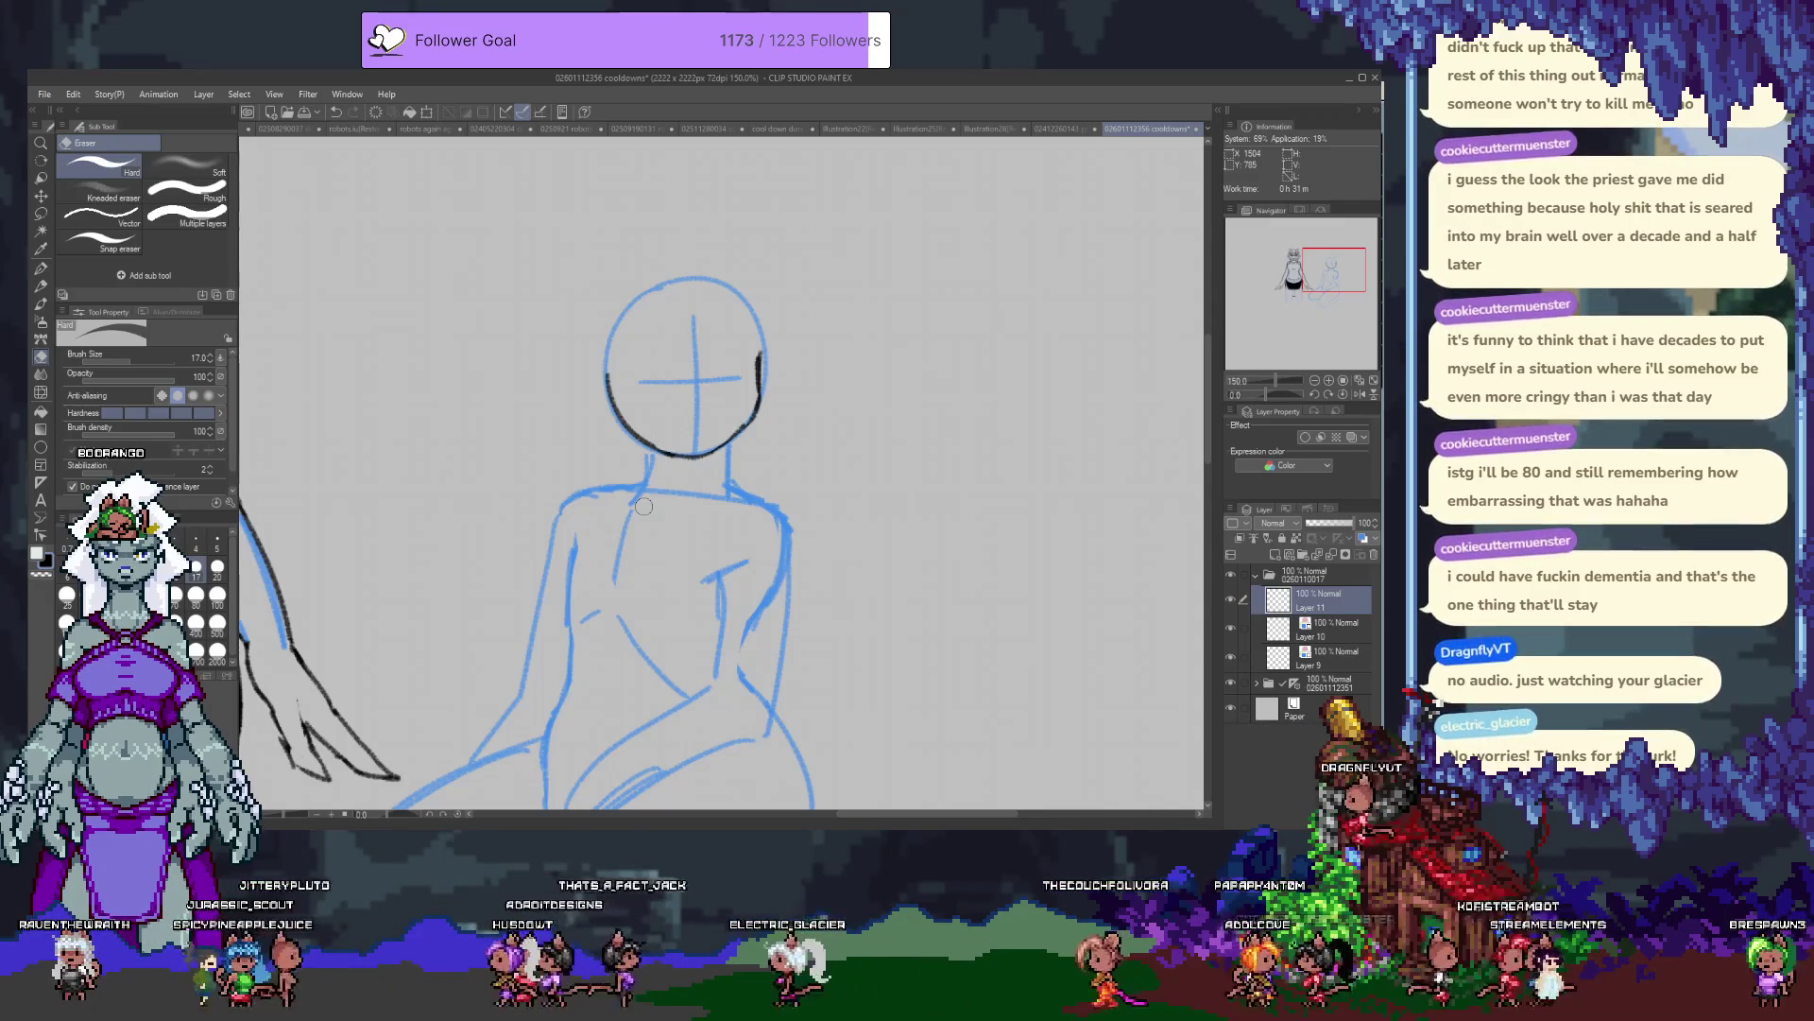
pyautogui.press('p')
pyautogui.moveTo(662, 371); pyautogui.dragTo(741, 333)
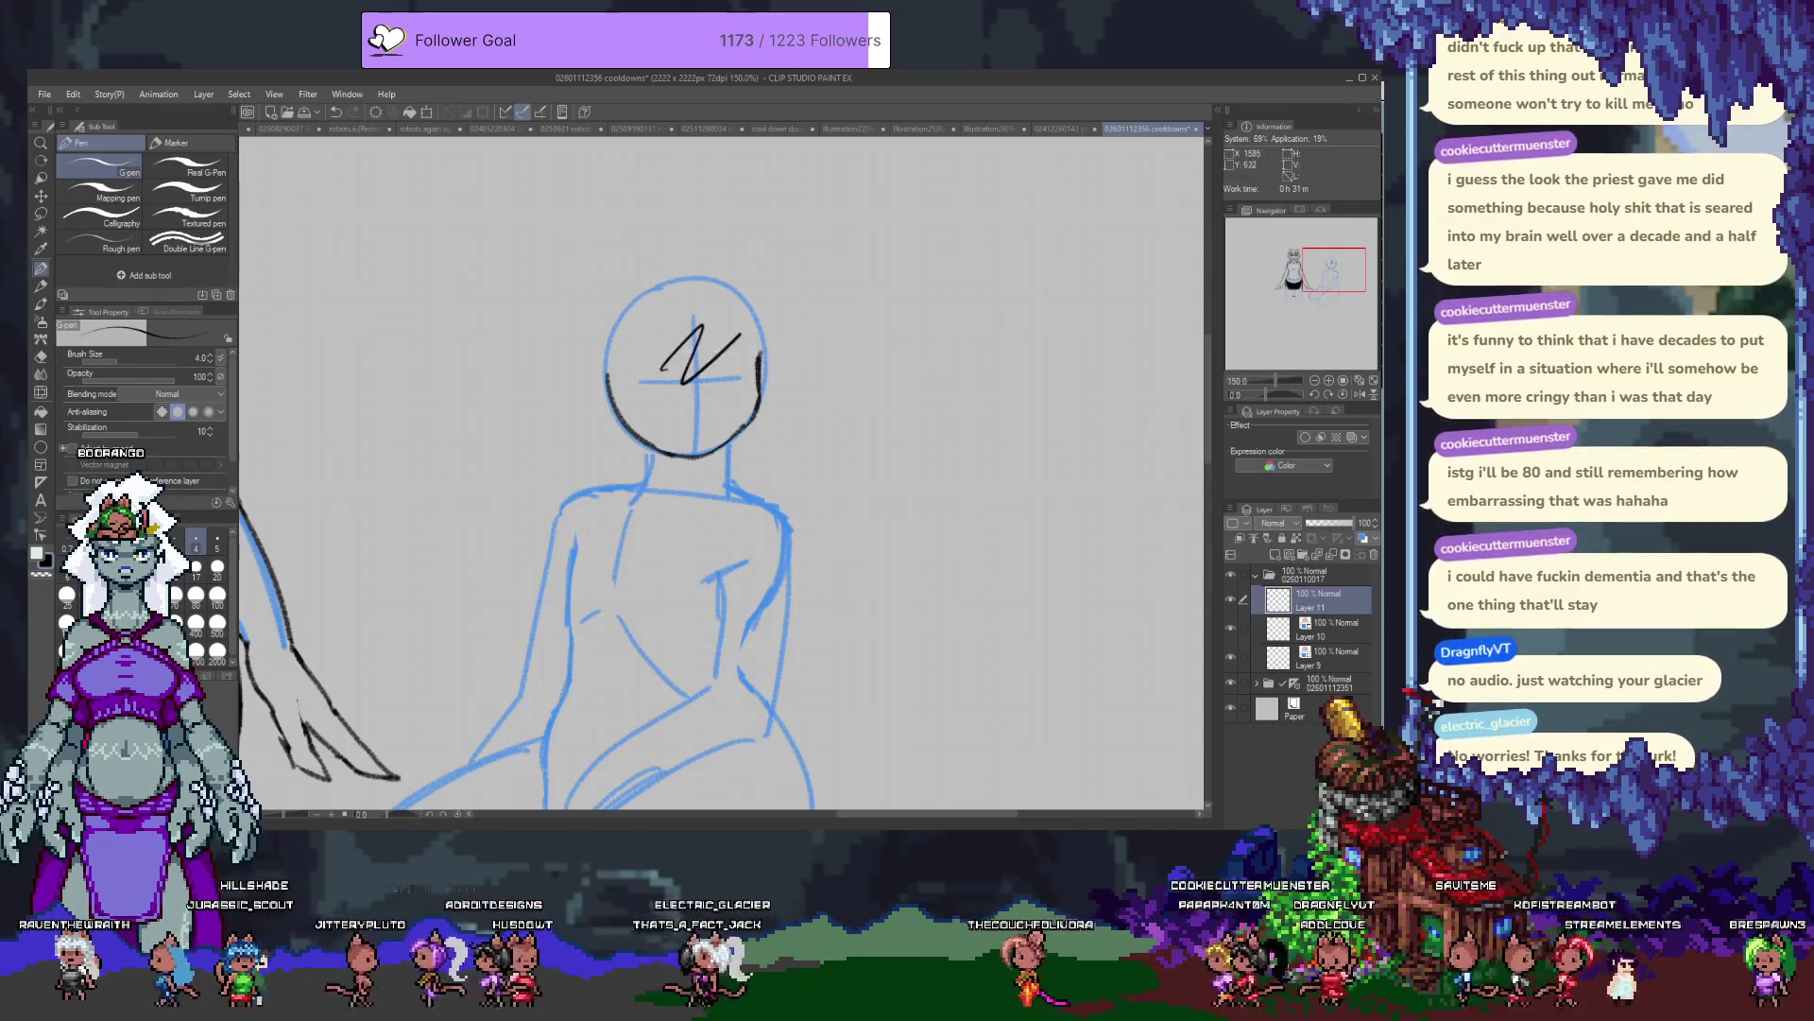
pyautogui.hotkey('ctrl', 'z')
pyautogui.press('p')
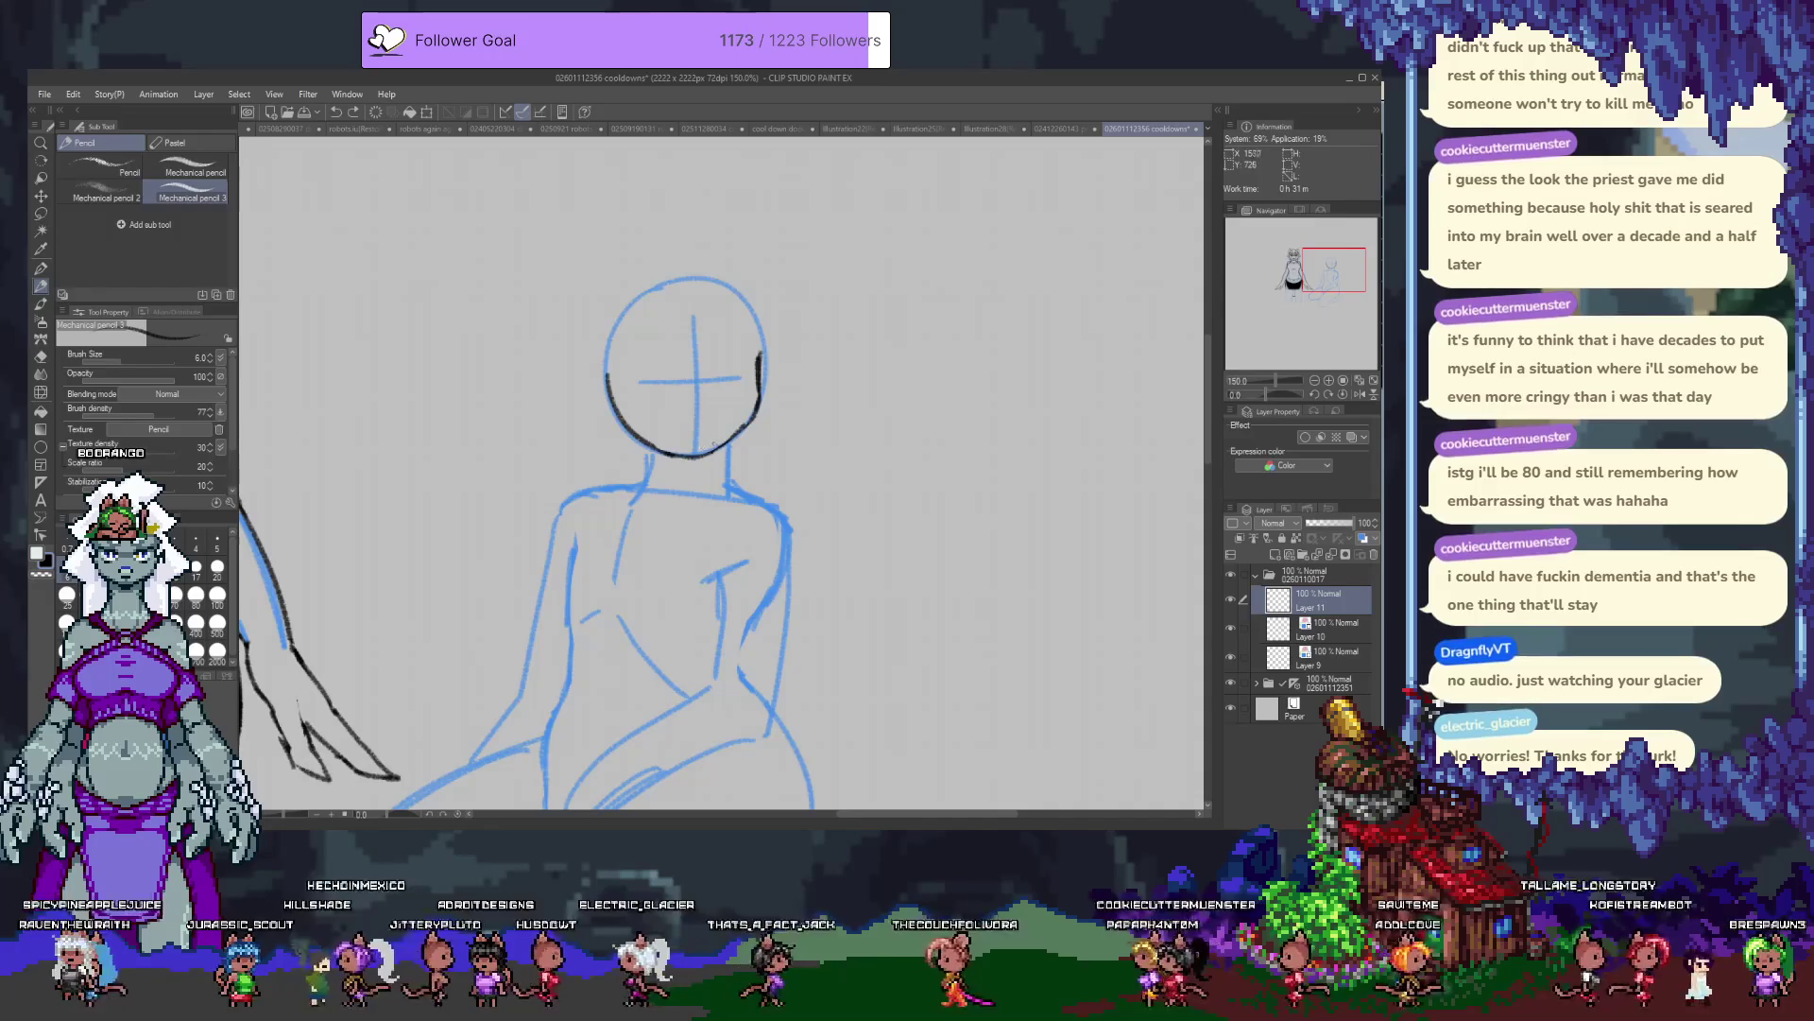
pyautogui.moveTo(692, 457); pyautogui.dragTo(674, 443)
pyautogui.hotkey('ctrl', 'z')
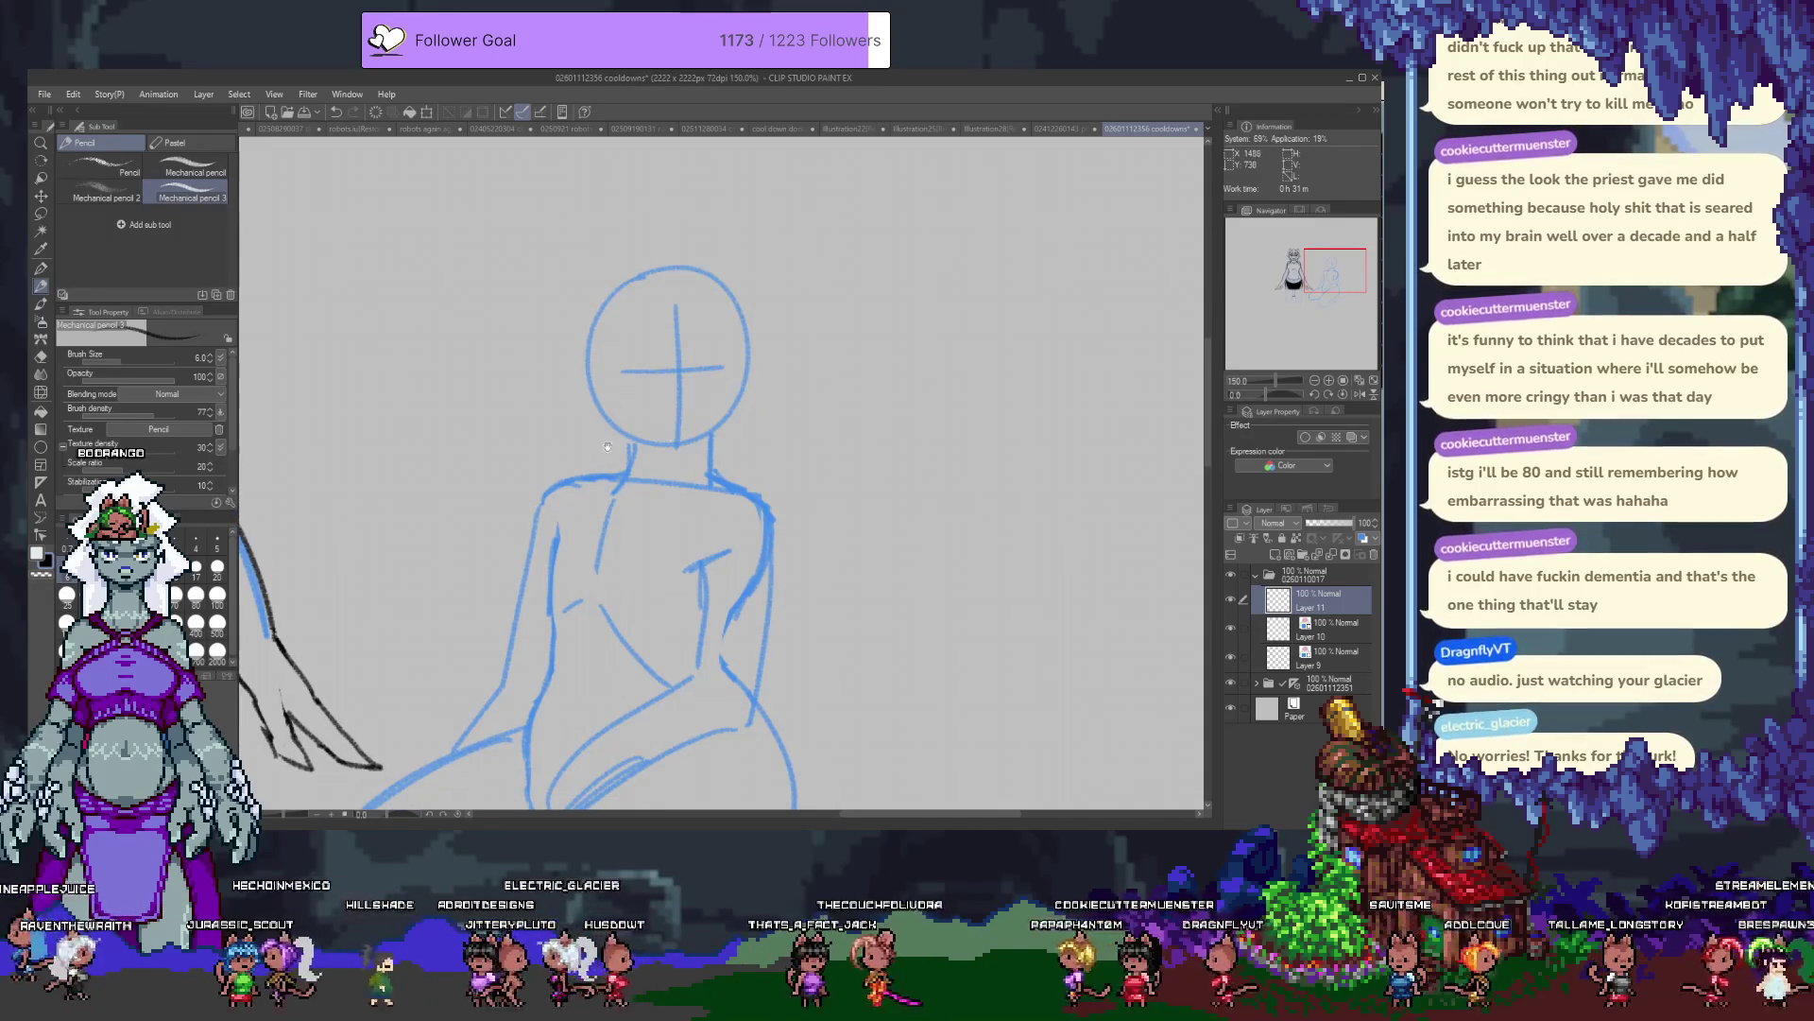
pyautogui.moveTo(671, 248); pyautogui.dragTo(695, 325)
pyautogui.moveTo(647, 427)
pyautogui.mouseDown()
pyautogui.moveTo(695, 416)
pyautogui.moveTo(677, 427)
pyautogui.mouseUp()
pyautogui.hotkey('ctrl', 'z')
pyautogui.hotkey('ctrl', 'z')
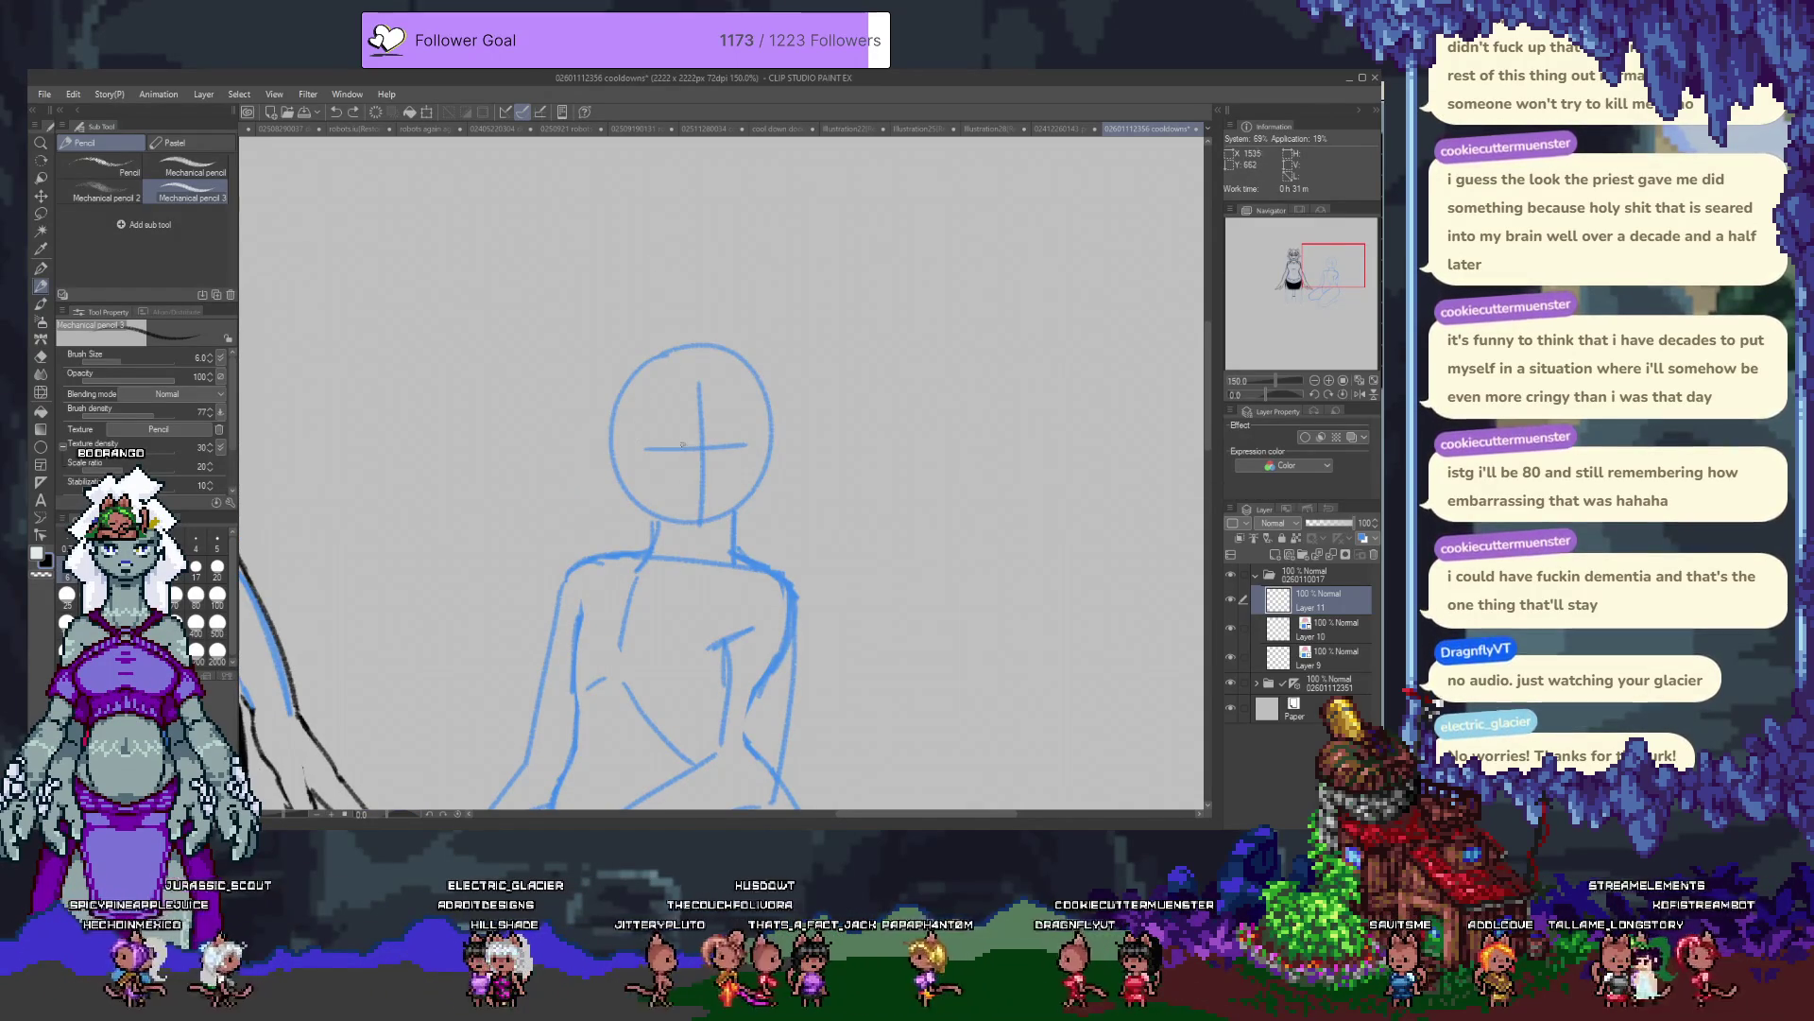
pyautogui.moveTo(656, 419); pyautogui.dragTo(639, 435)
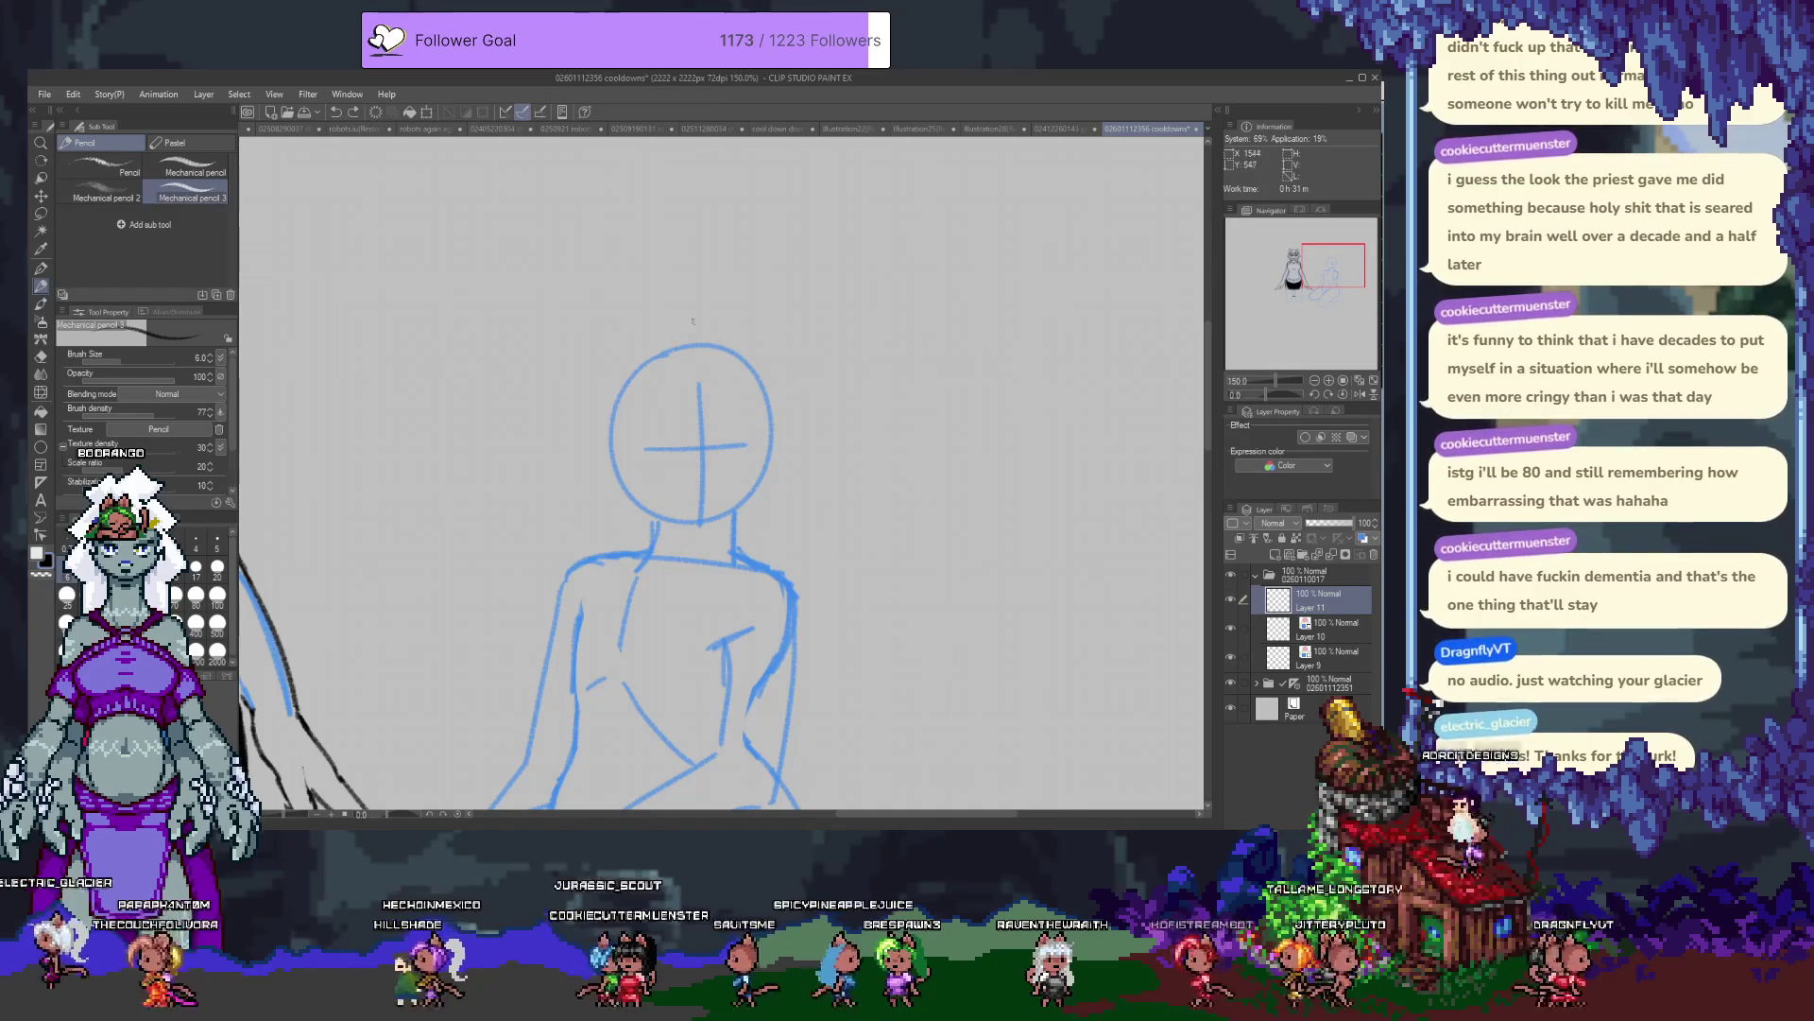
pyautogui.moveTo(652, 294)
pyautogui.mouseDown()
pyautogui.moveTo(574, 357)
pyautogui.moveTo(565, 444)
pyautogui.moveTo(632, 518)
pyautogui.mouseUp()
pyautogui.hotkey('ctrl', 'z')
pyautogui.hotkey('ctrl', 'z')
pyautogui.hotkey('ctrl', 'z')
pyautogui.moveTo(687, 328)
pyautogui.mouseDown()
pyautogui.moveTo(675, 312)
pyautogui.moveTo(510, 454)
pyautogui.moveTo(565, 624)
pyautogui.mouseUp()
pyautogui.hotkey('ctrl', 'z')
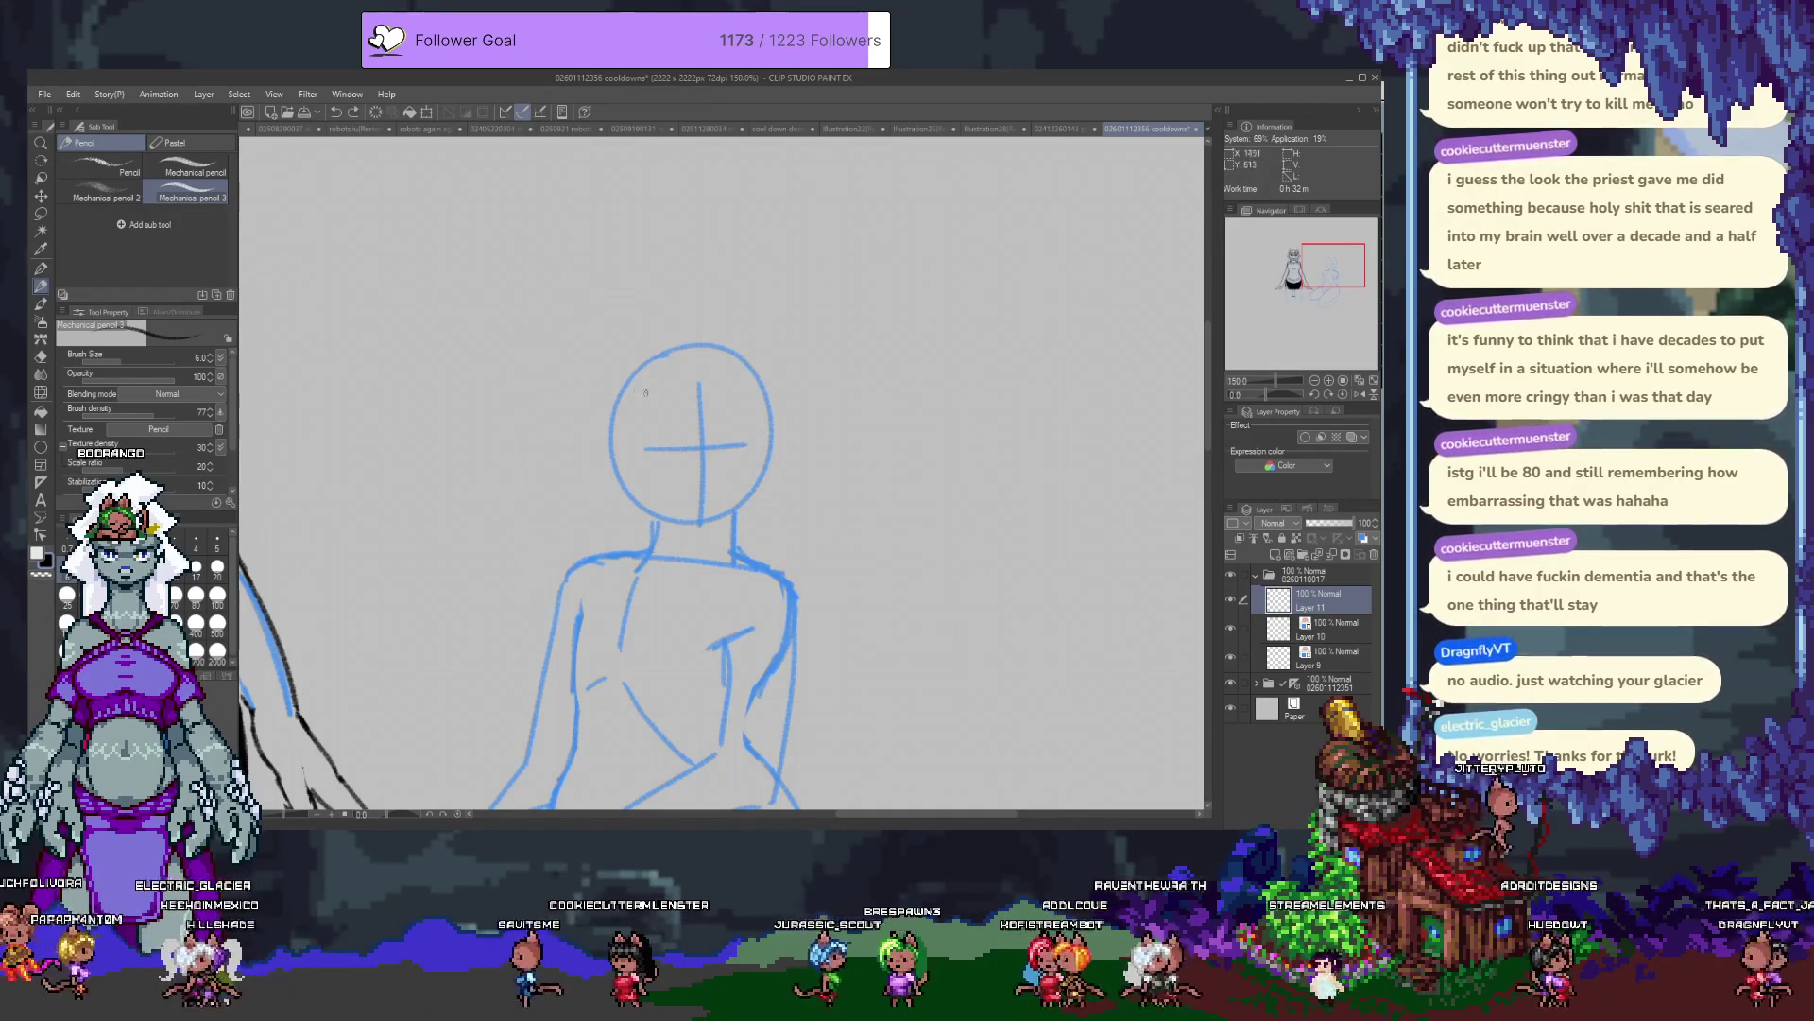
pyautogui.moveTo(643, 426); pyautogui.dragTo(762, 419)
pyautogui.hotkey('ctrl', 'z')
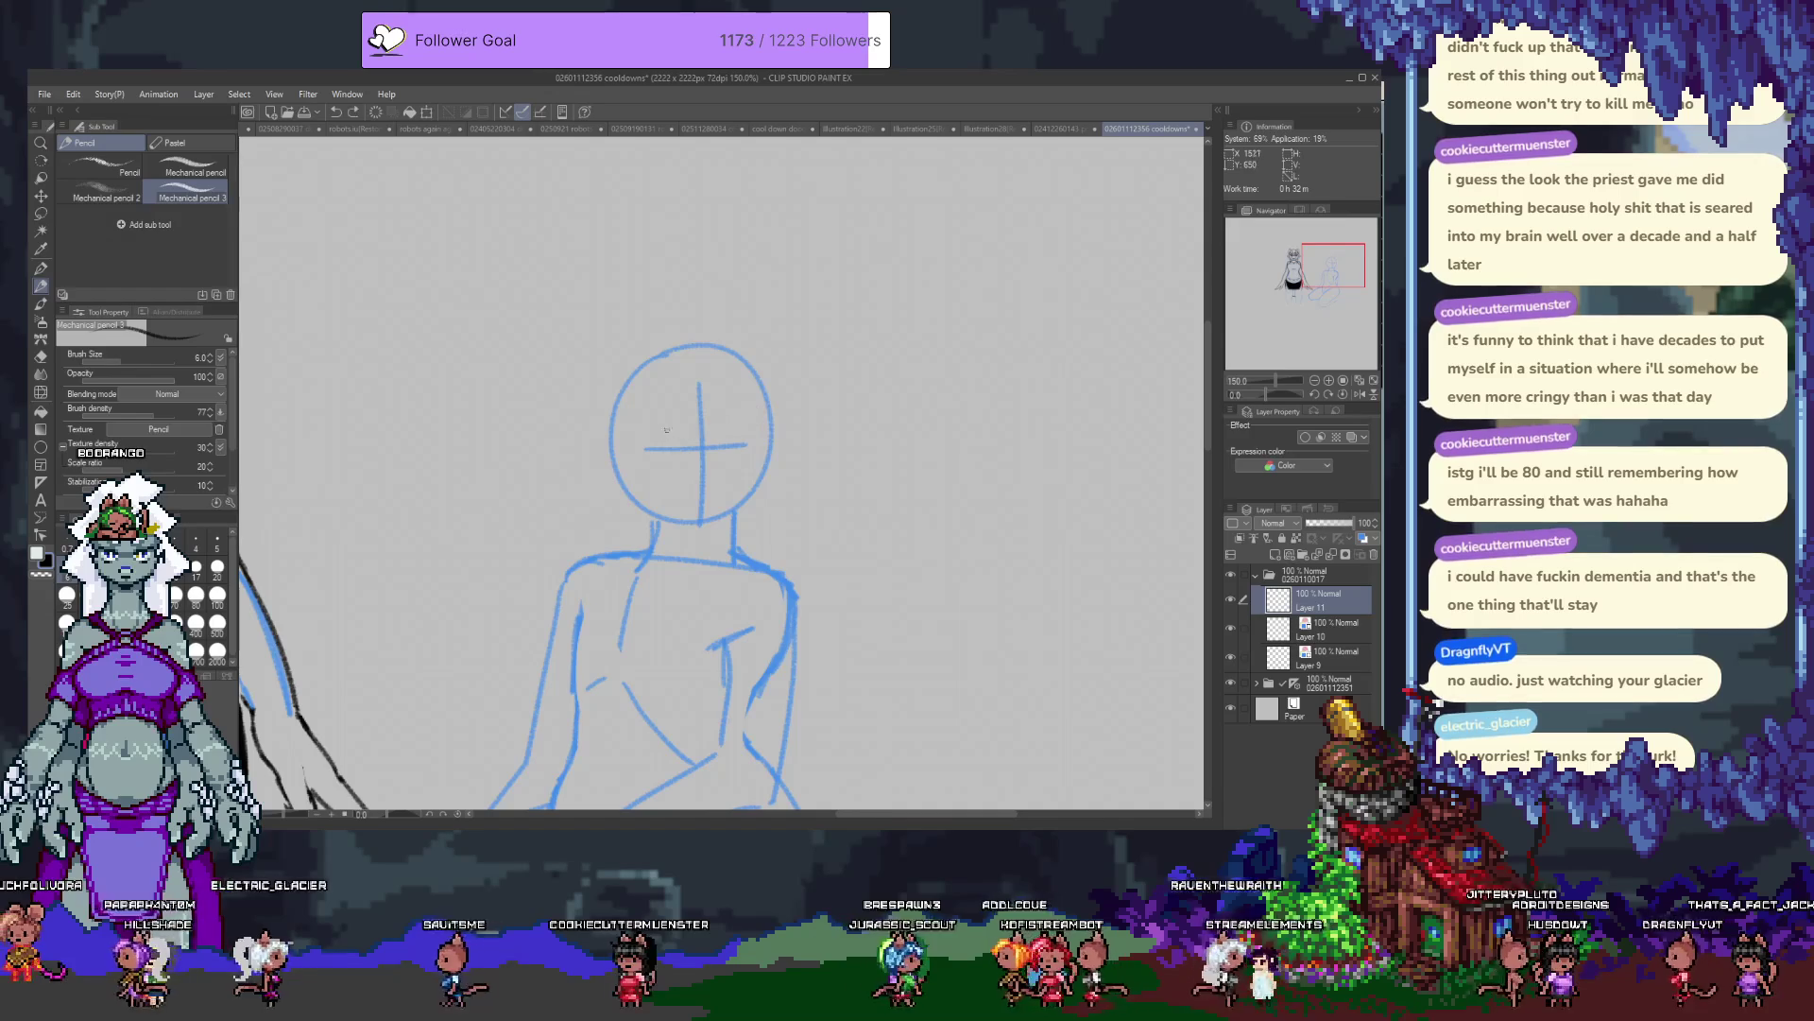
pyautogui.moveTo(723, 340); pyautogui.dragTo(775, 407)
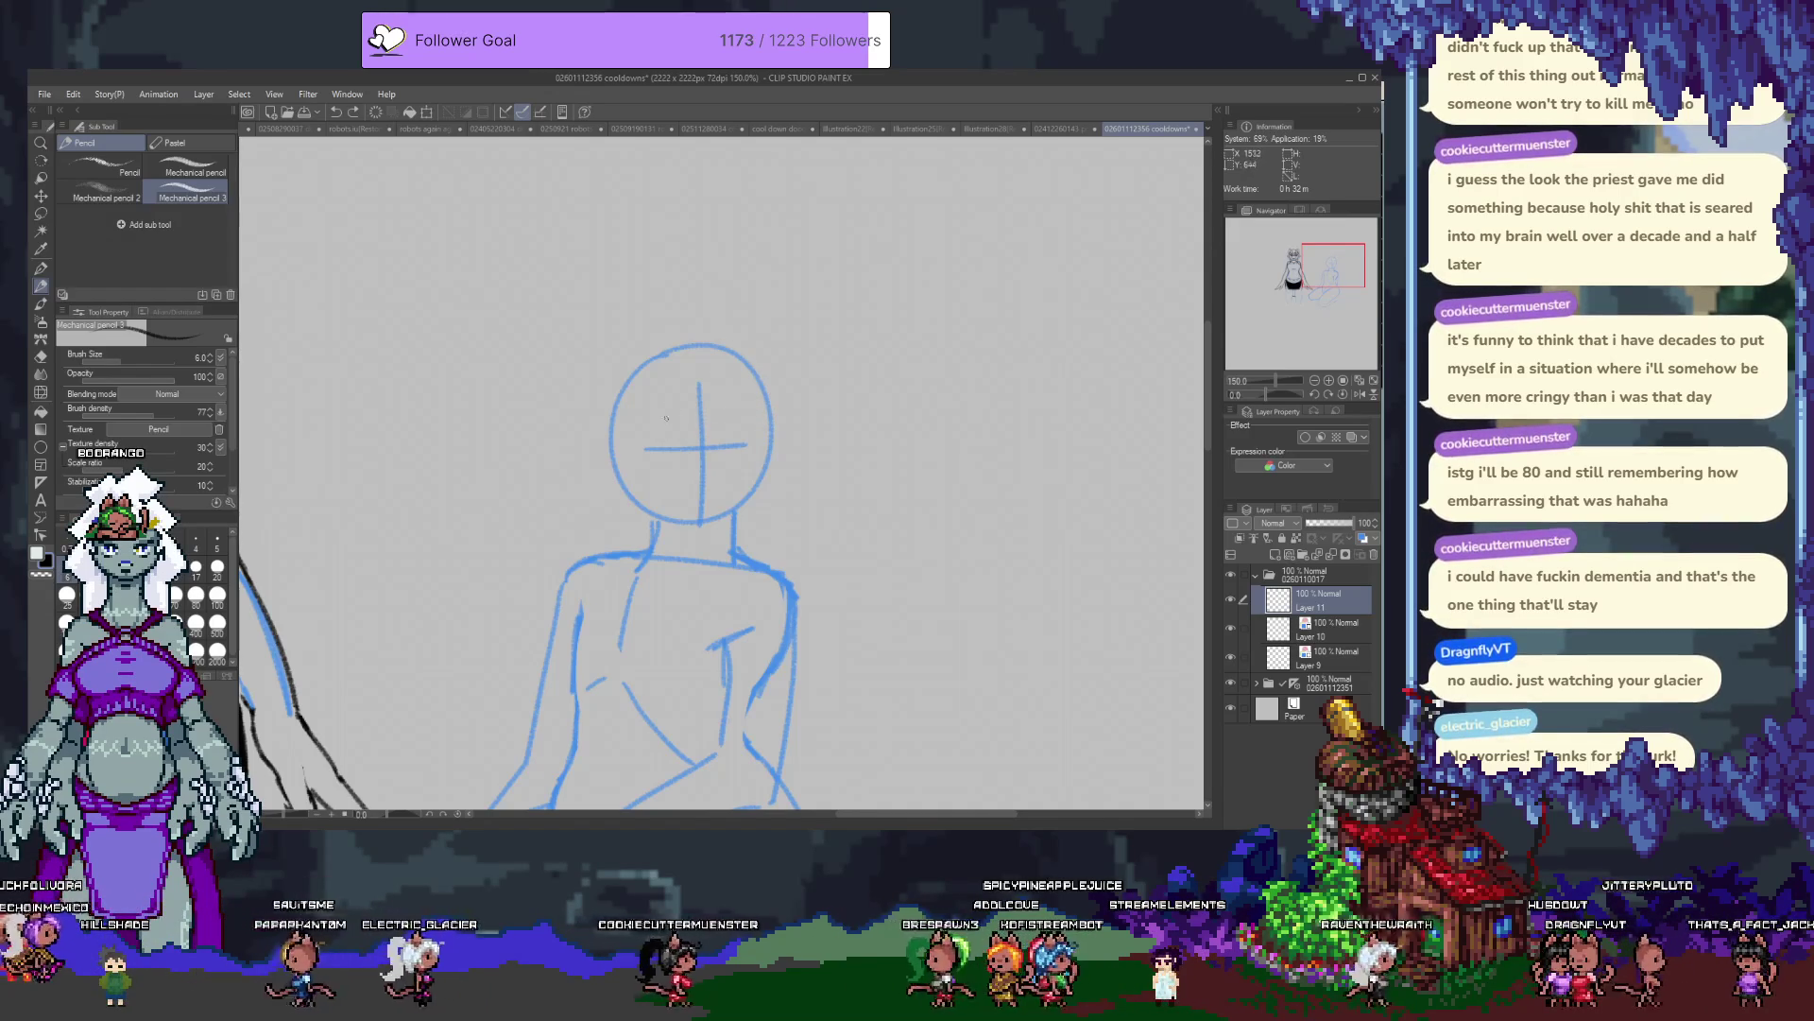
pyautogui.moveTo(654, 421); pyautogui.dragTo(794, 419)
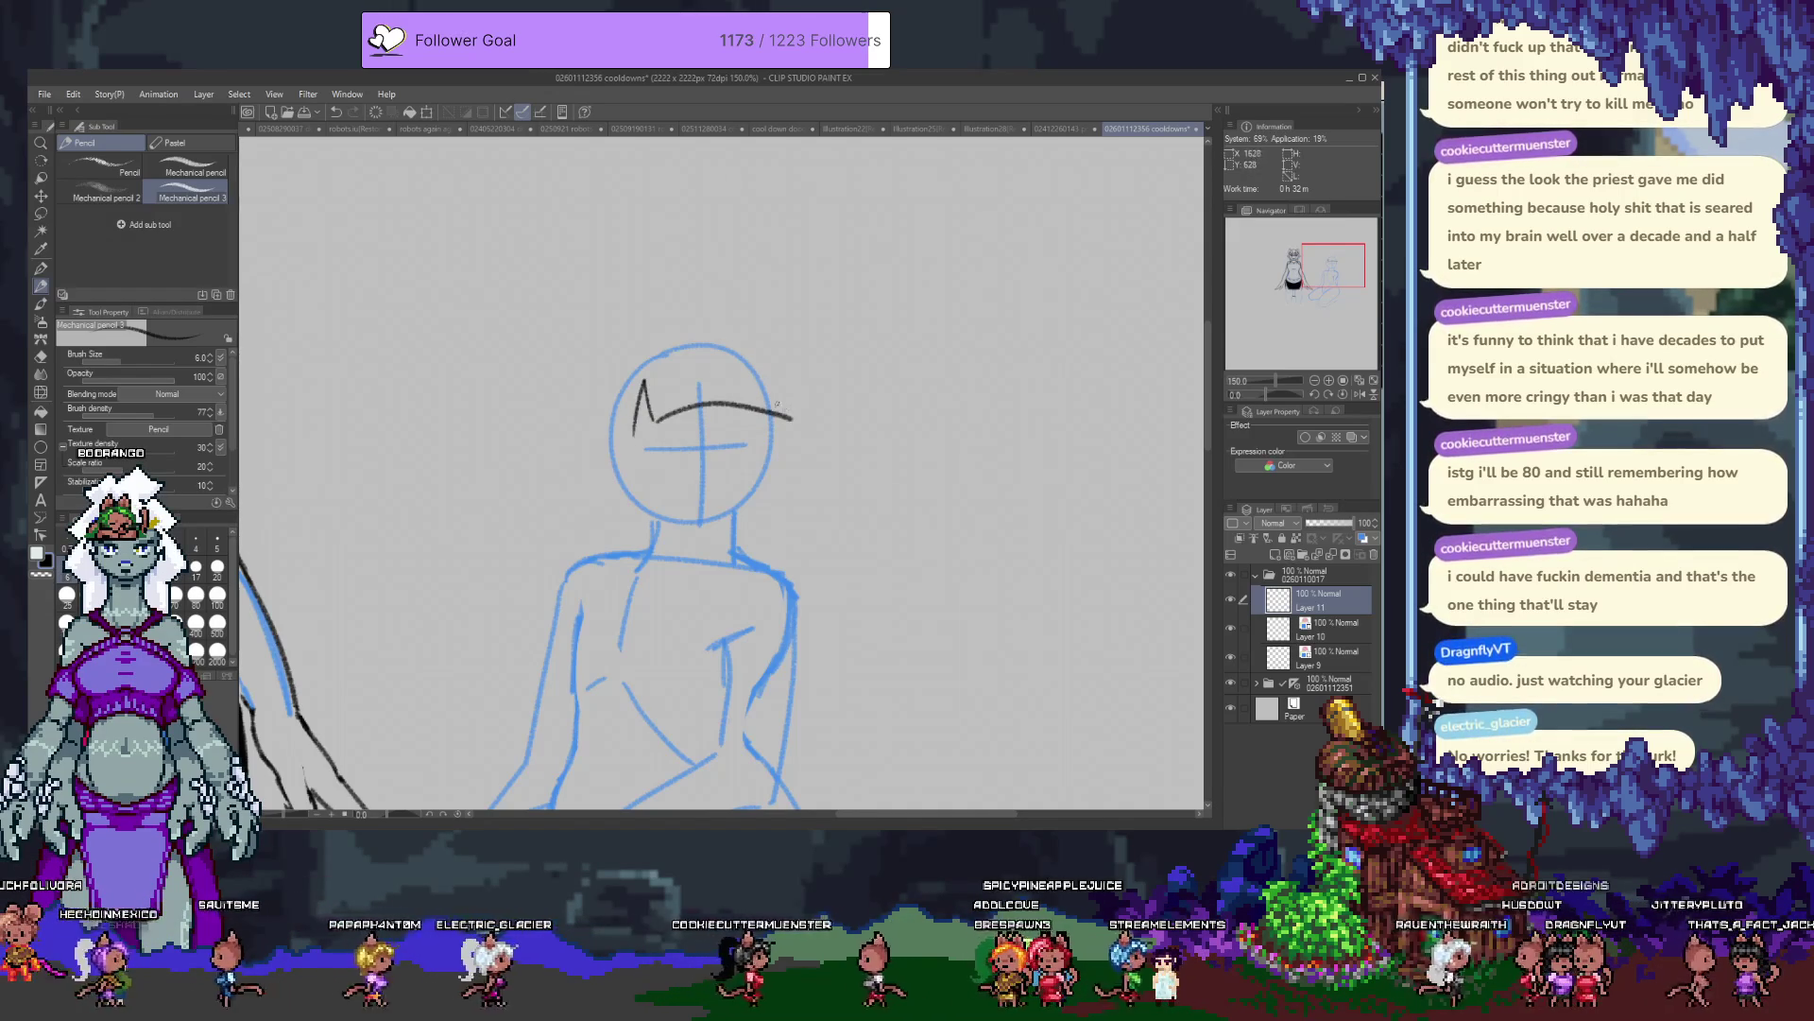
pyautogui.hotkey('ctrl', 'z')
pyautogui.moveTo(740, 382)
pyautogui.mouseDown()
pyautogui.moveTo(766, 413)
pyautogui.moveTo(762, 460)
pyautogui.moveTo(773, 404)
pyautogui.moveTo(747, 312)
pyautogui.mouseUp()
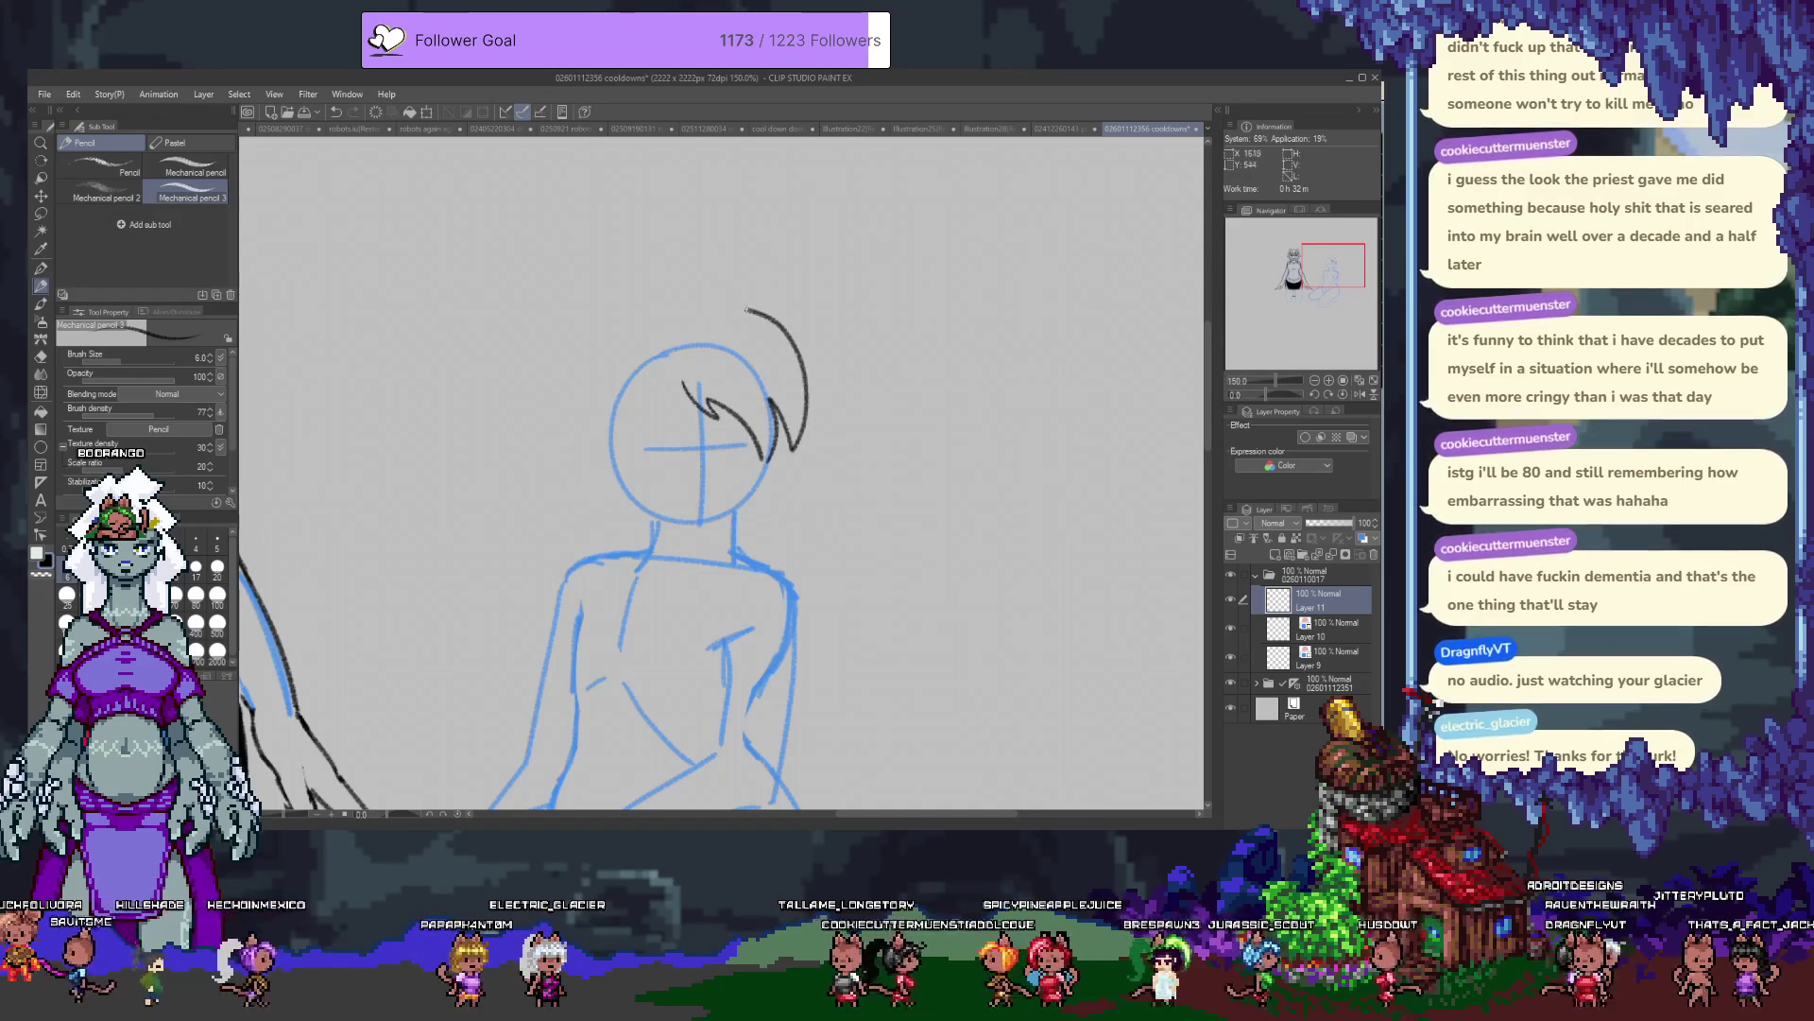
pyautogui.hotkey('ctrl', 'z')
pyautogui.hotkey('ctrl', 'z')
pyautogui.hotkey('ctrl', 'z')
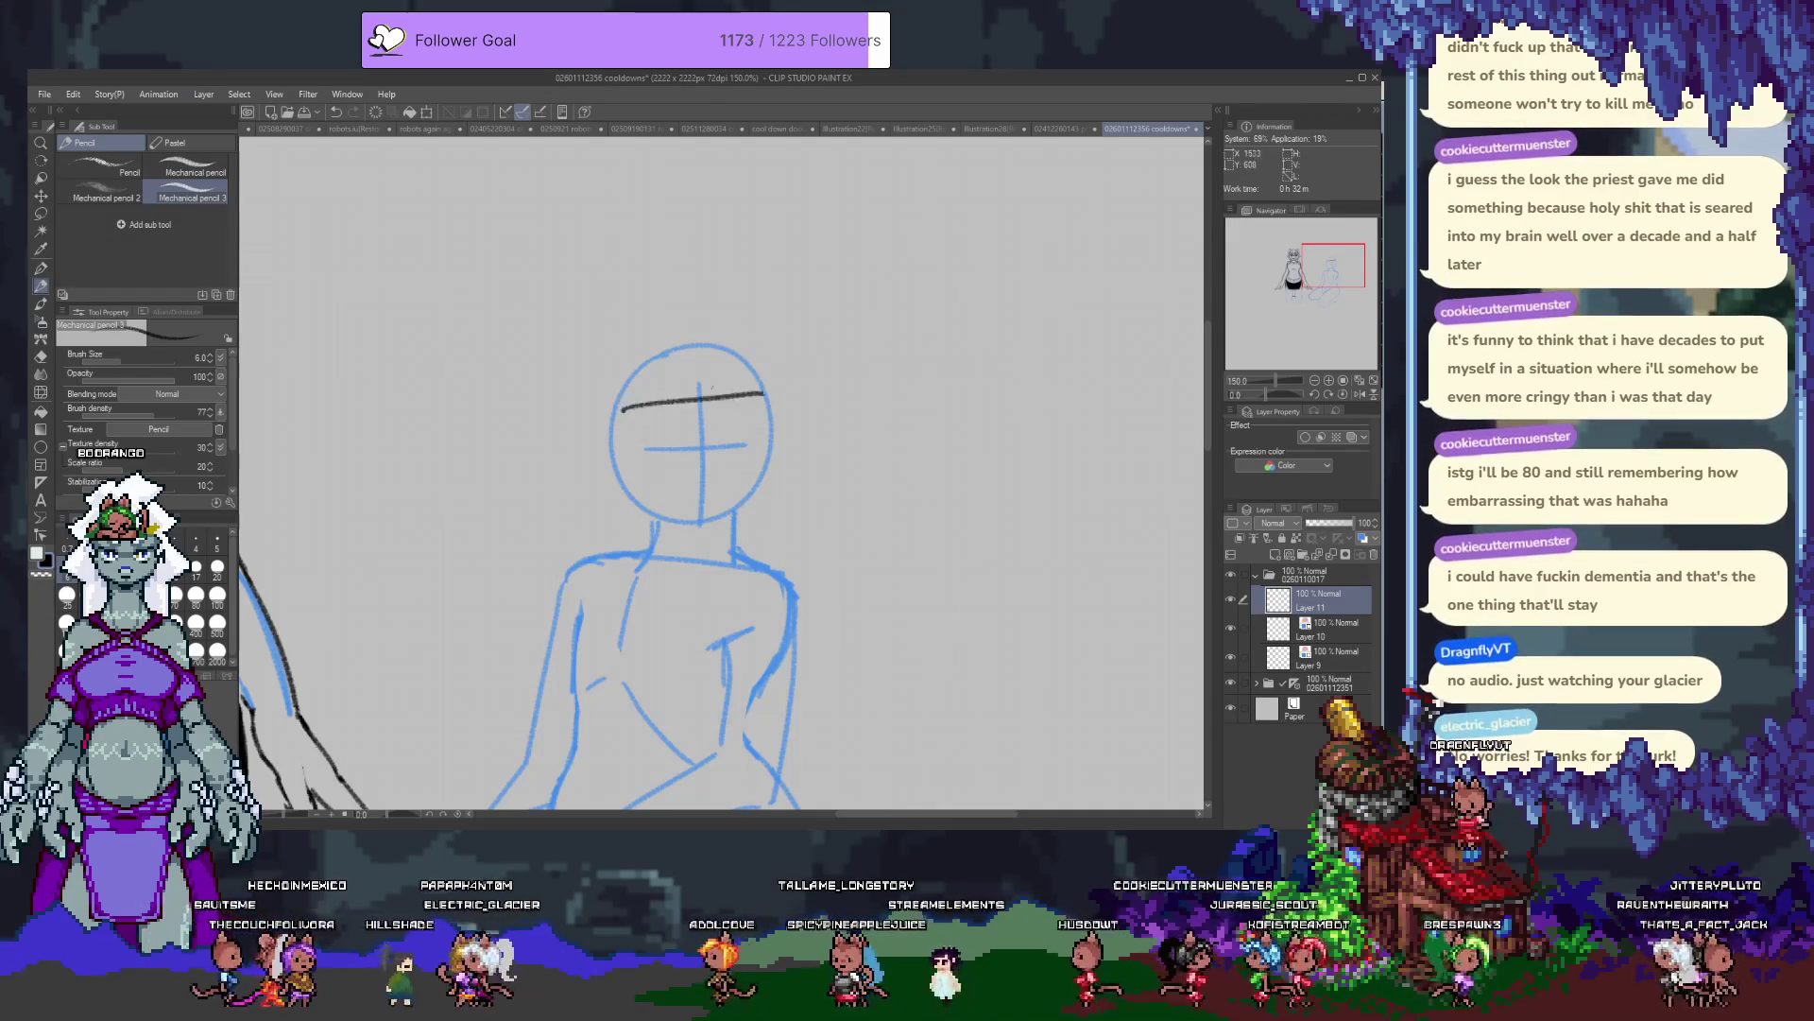
pyautogui.moveTo(611, 419); pyautogui.dragTo(779, 349)
pyautogui.hotkey('ctrl', 'z')
pyautogui.scroll(-5, 666, 386)
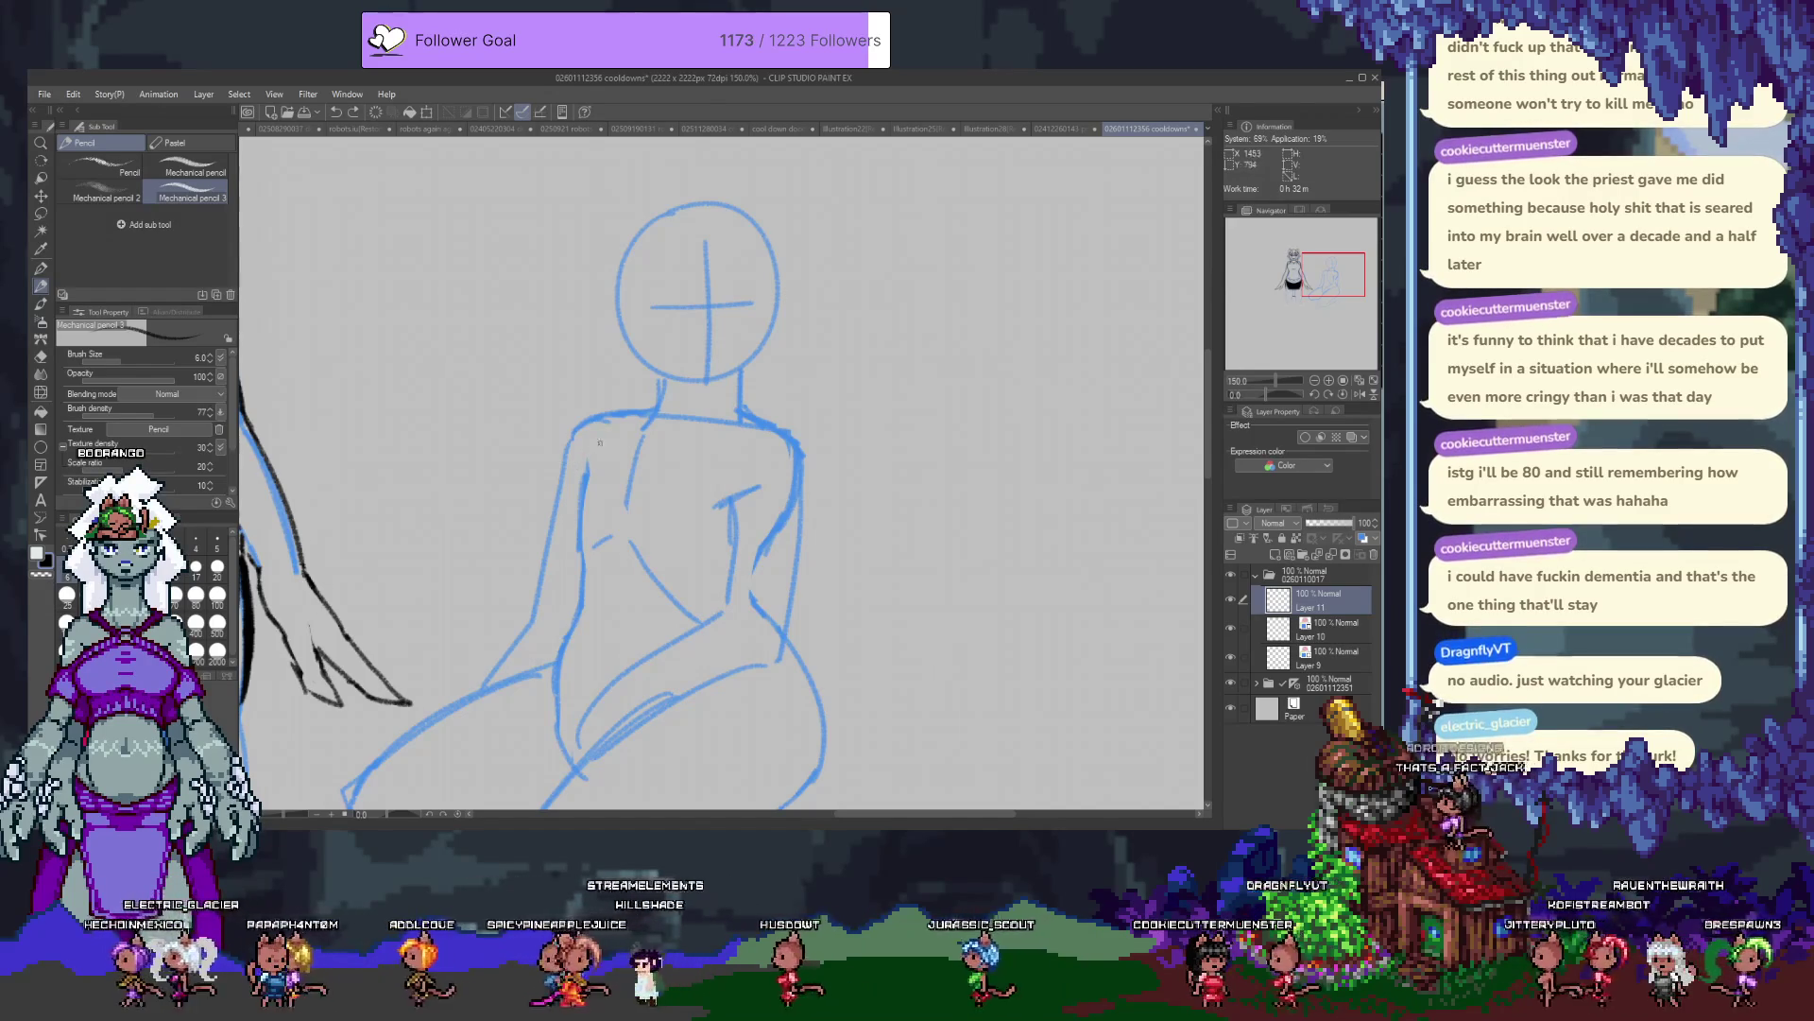
# Try short and long dark lines along the left shoulder, undoing them along with the old curve.
pyautogui.moveTo(597, 453); pyautogui.dragTo(573, 476)
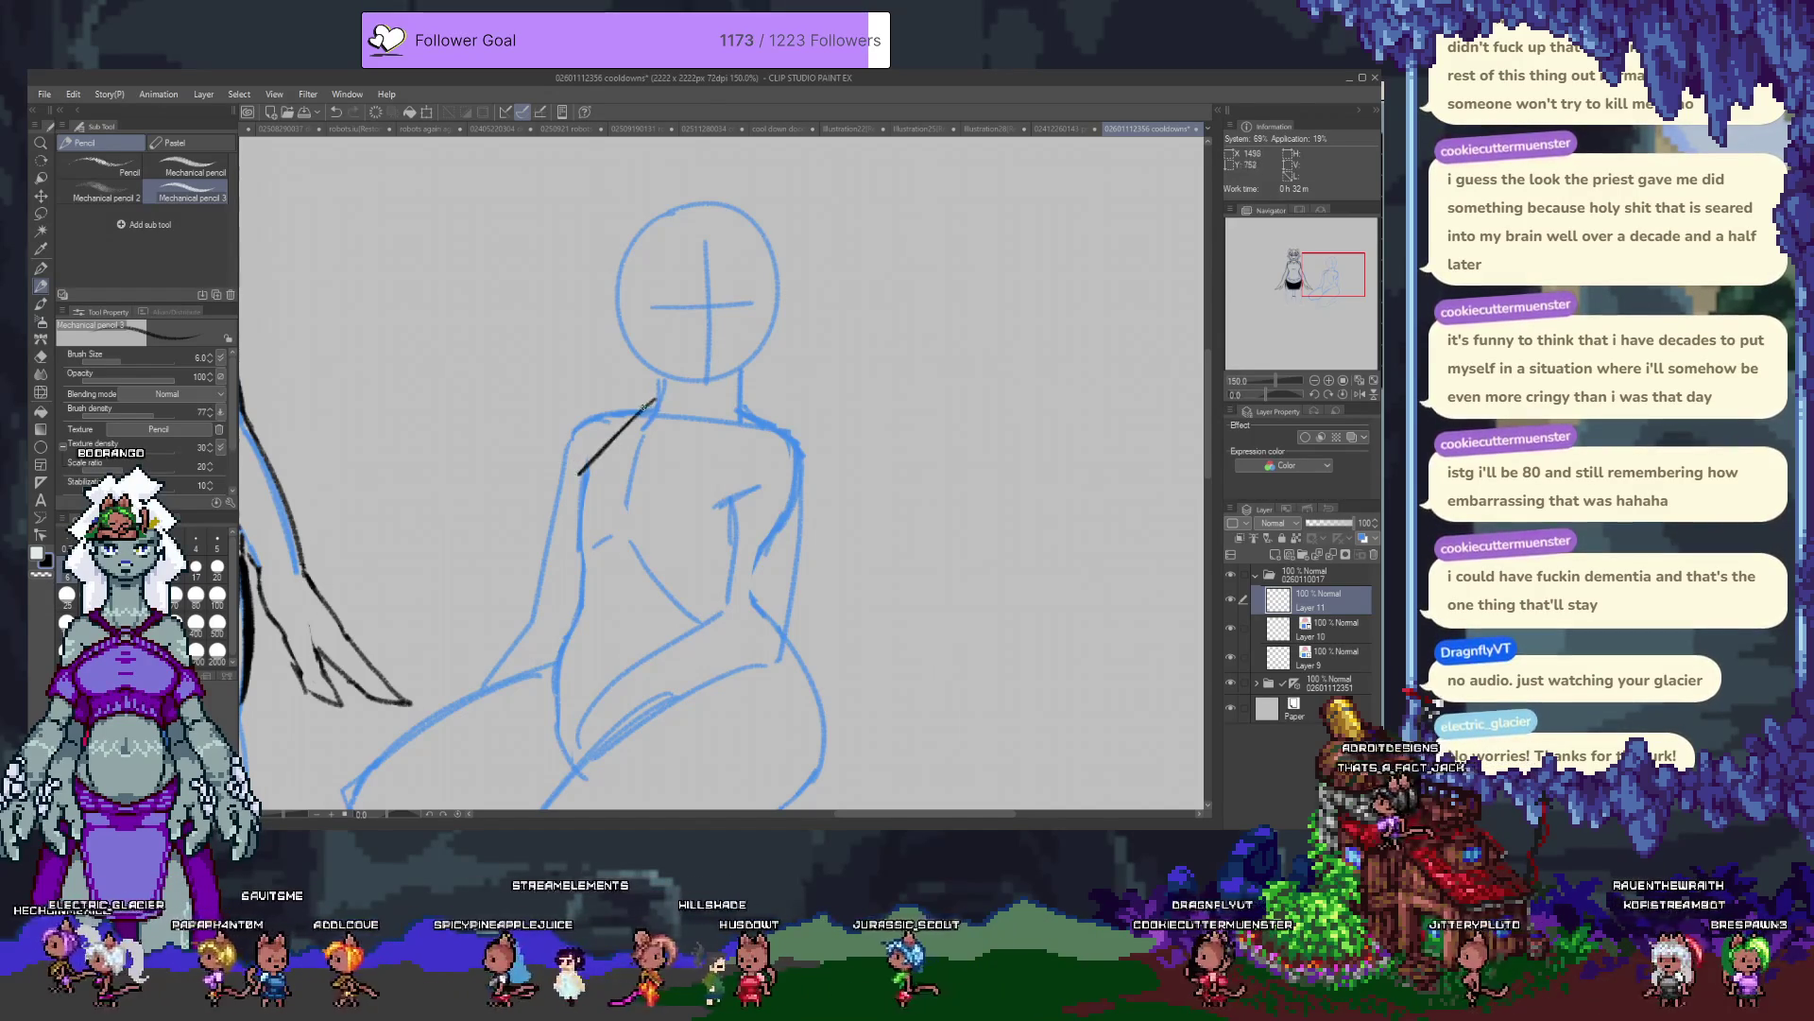
pyautogui.hotkey('ctrl', 'z')
pyautogui.moveTo(657, 406); pyautogui.dragTo(568, 479)
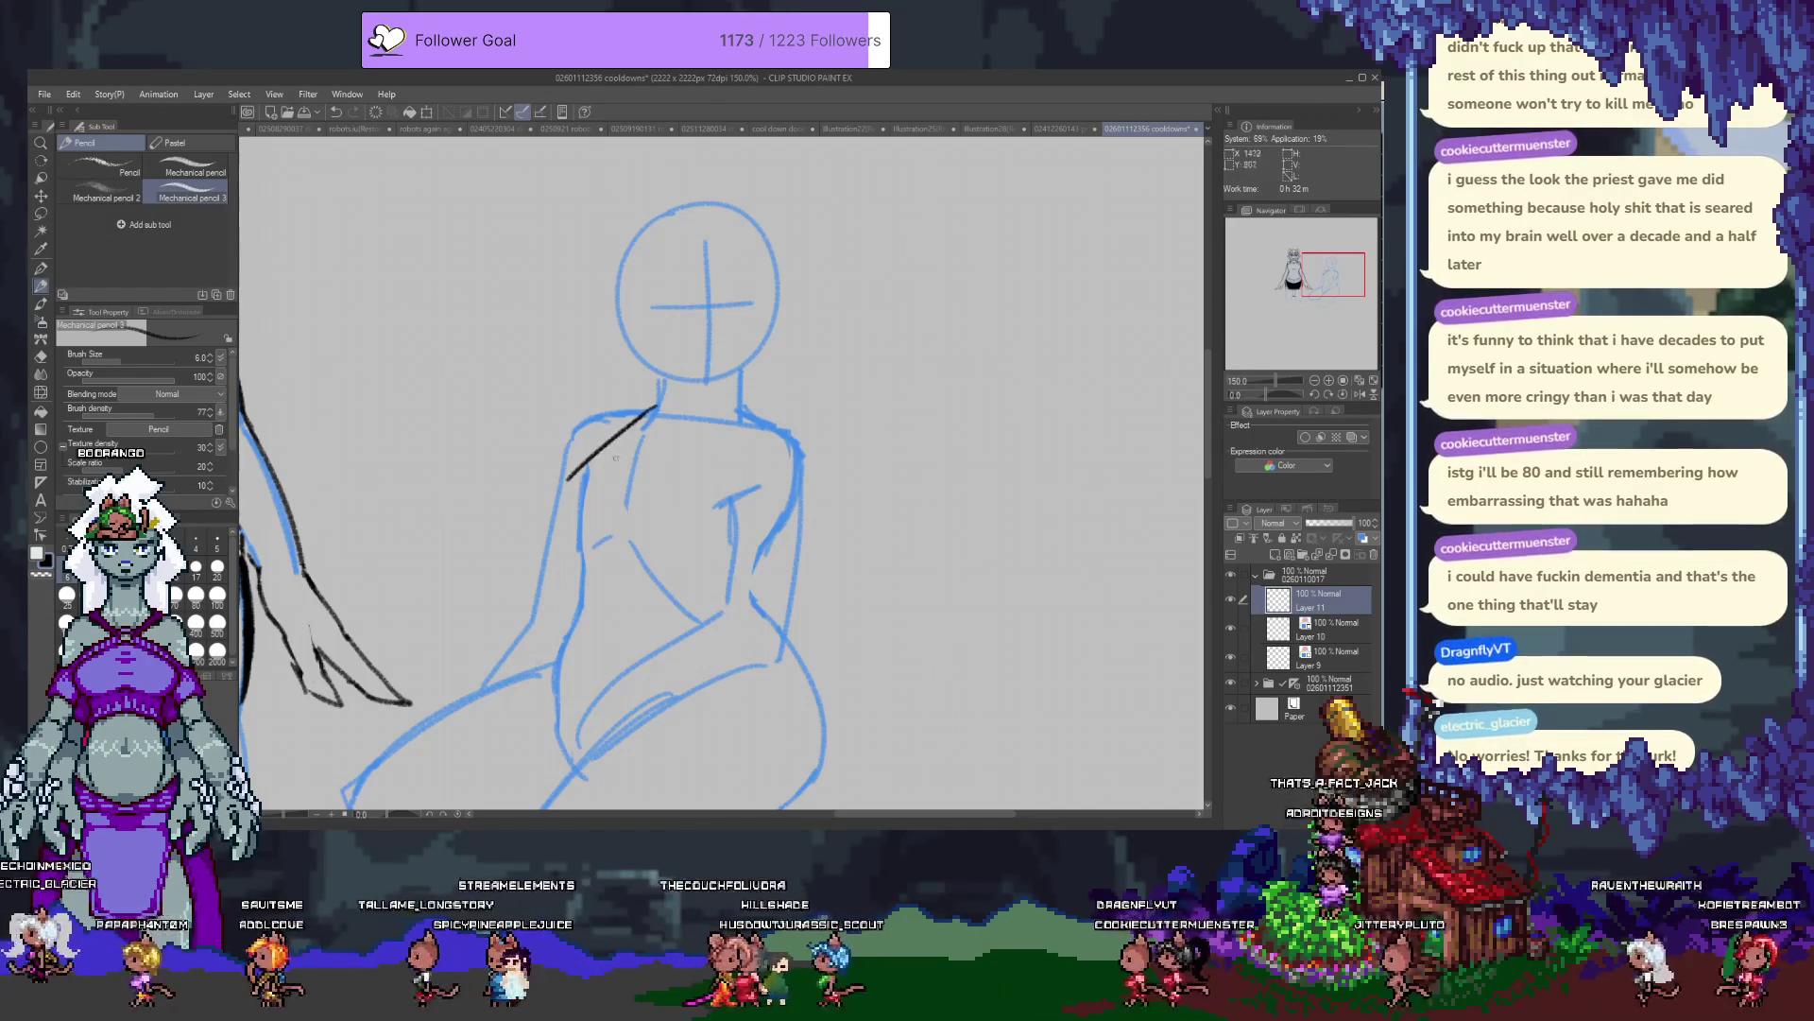
pyautogui.hotkey('ctrl', 'z')
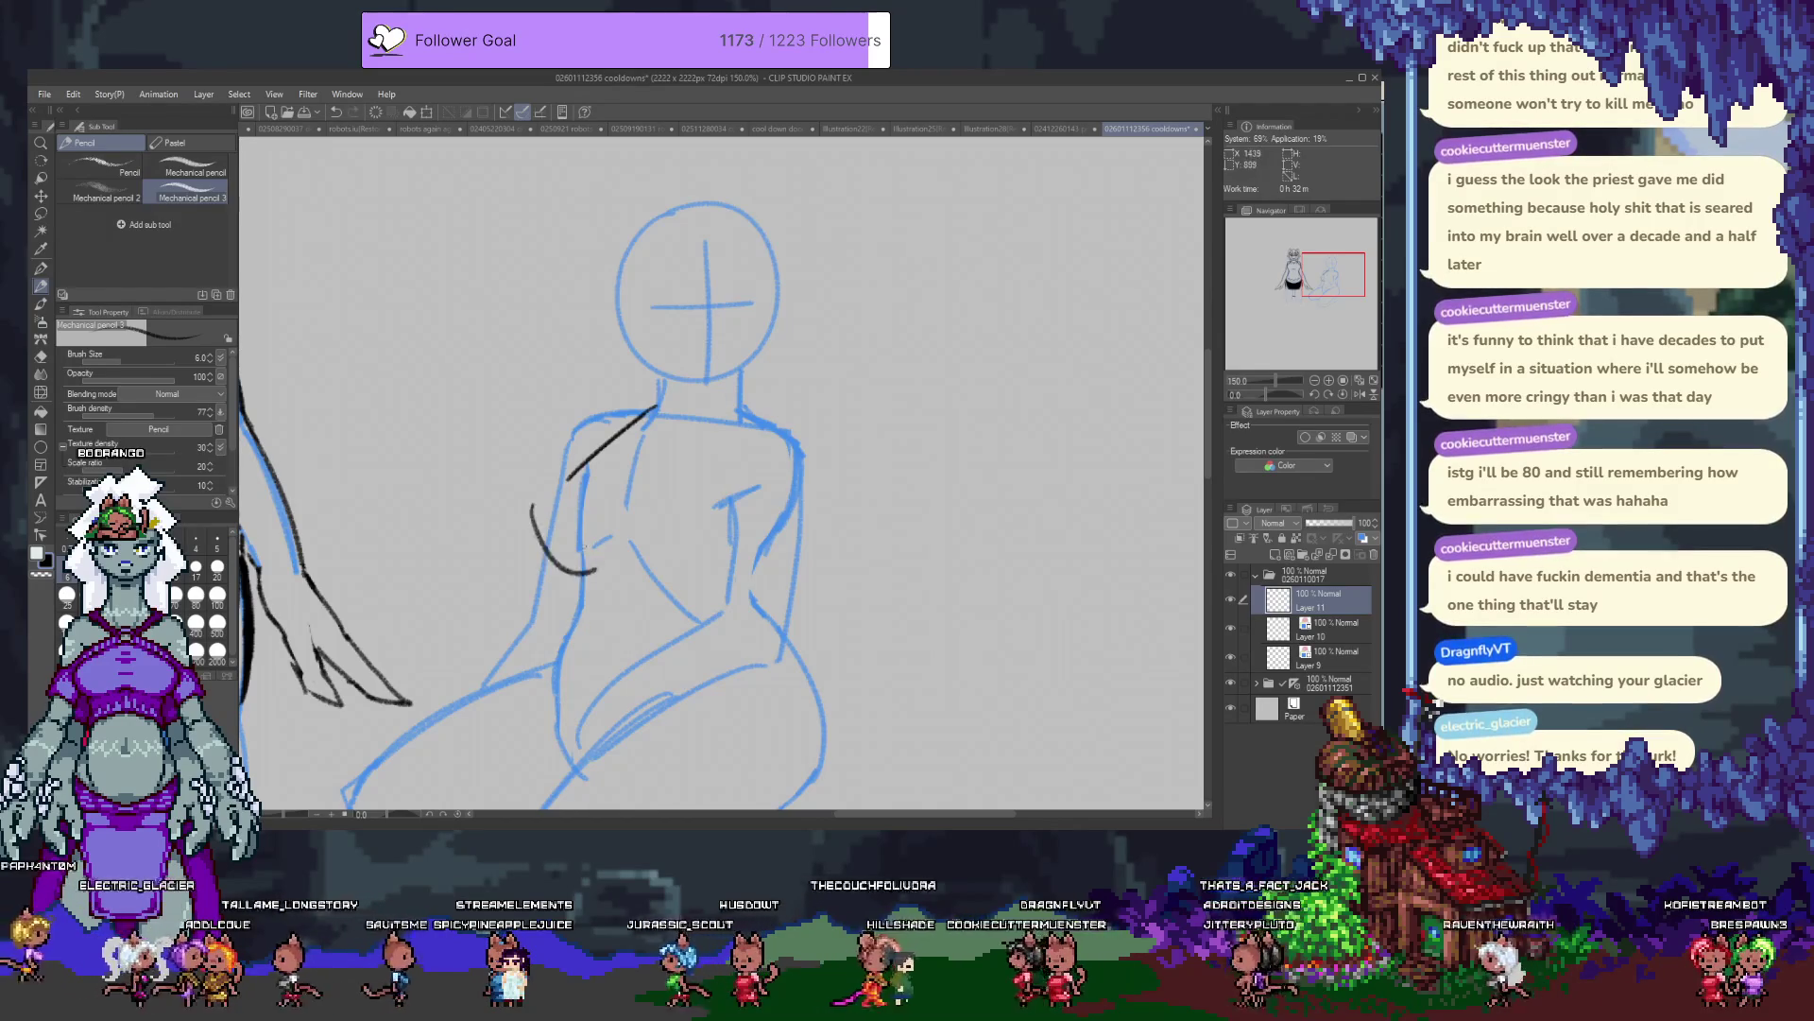
pyautogui.hotkey('ctrl', 'z')
pyautogui.hotkey('ctrl', 'z')
# Try and discard chest curves, keeping one inked line down the left shoulder without its hook.
pyautogui.moveTo(542, 499)
pyautogui.mouseDown()
pyautogui.moveTo(589, 557)
pyautogui.moveTo(707, 556)
pyautogui.mouseUp()
pyautogui.hotkey('ctrl', 'z')
pyautogui.hotkey('ctrl', 'z')
pyautogui.hotkey('ctrl', 'z')
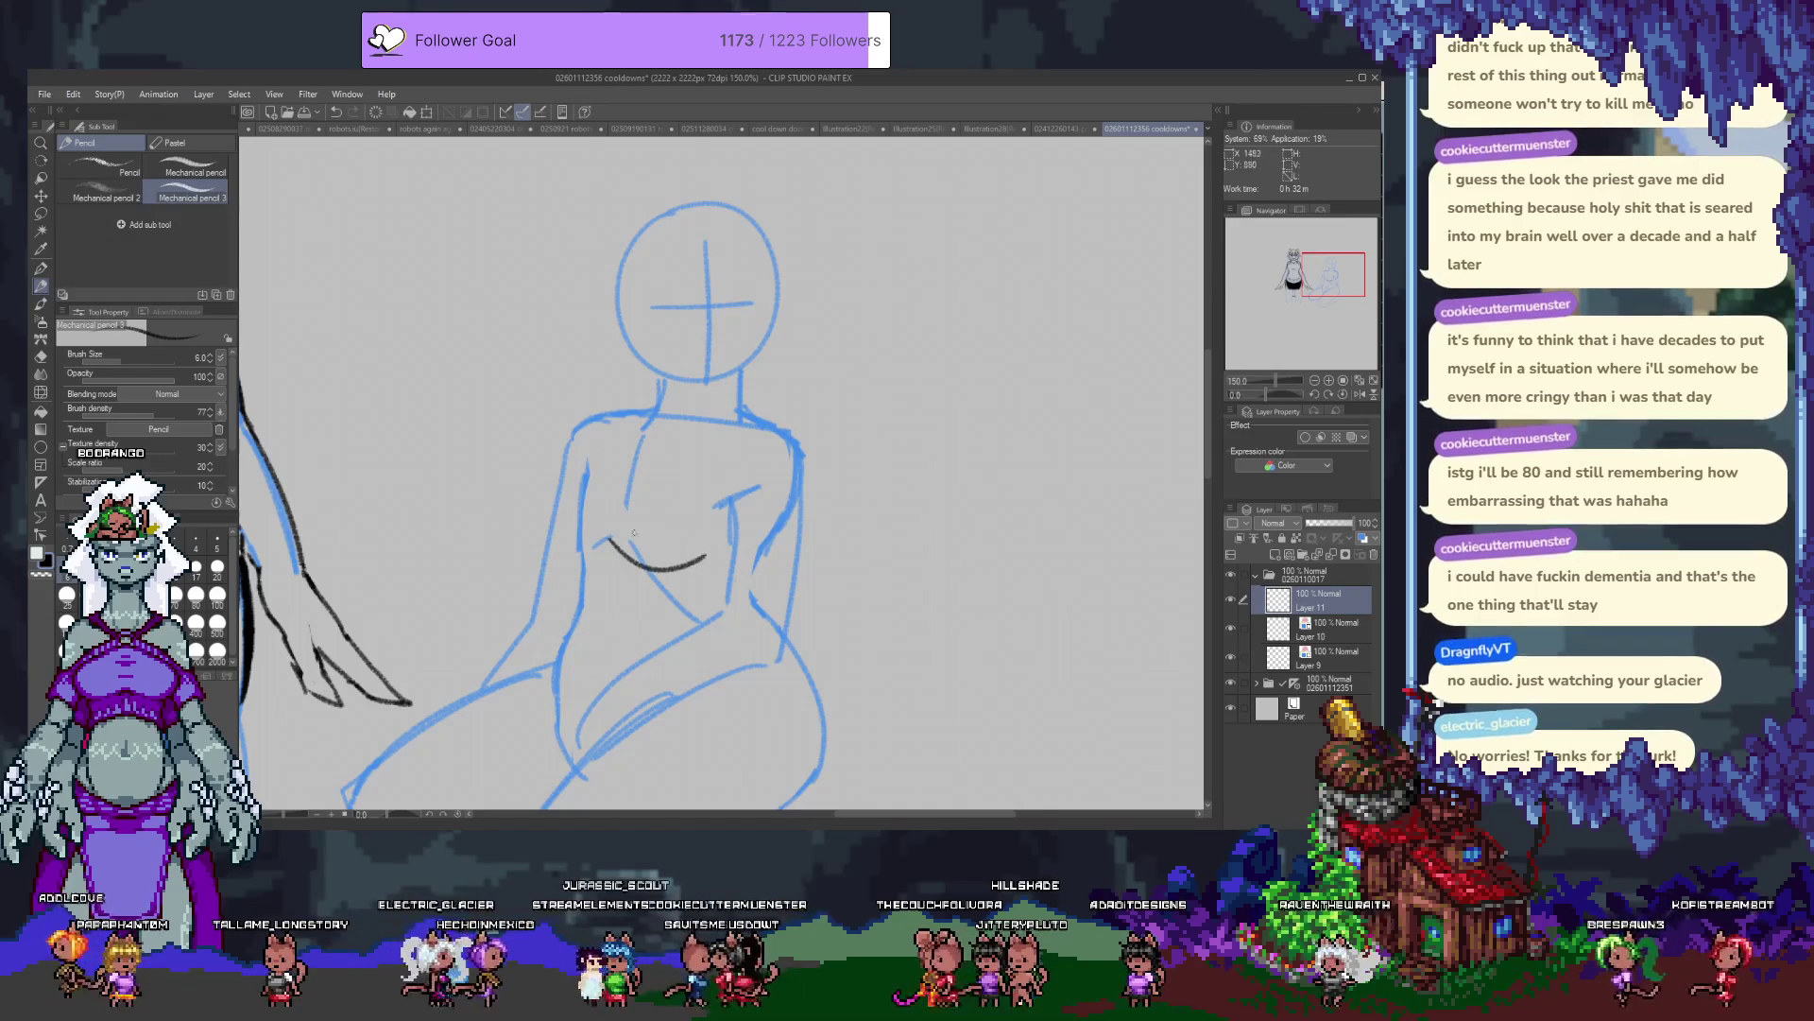
pyautogui.hotkey('ctrl', 'z')
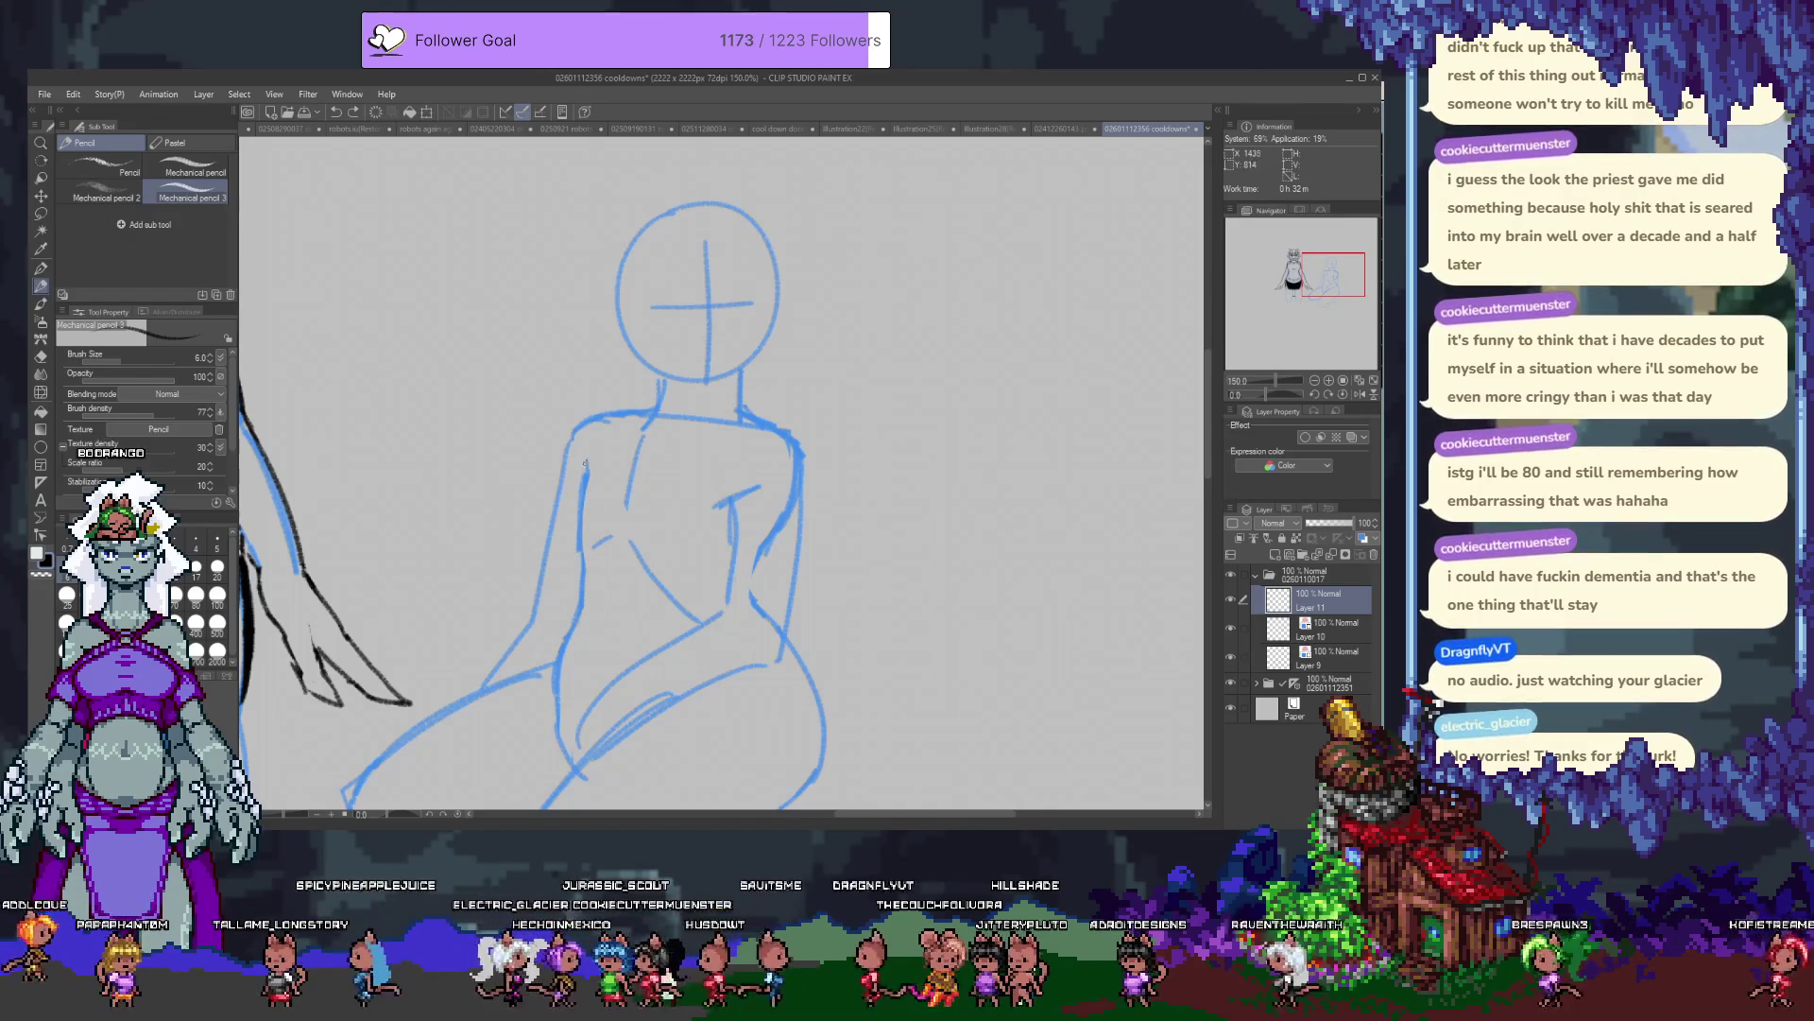
pyautogui.moveTo(656, 401); pyautogui.dragTo(546, 536)
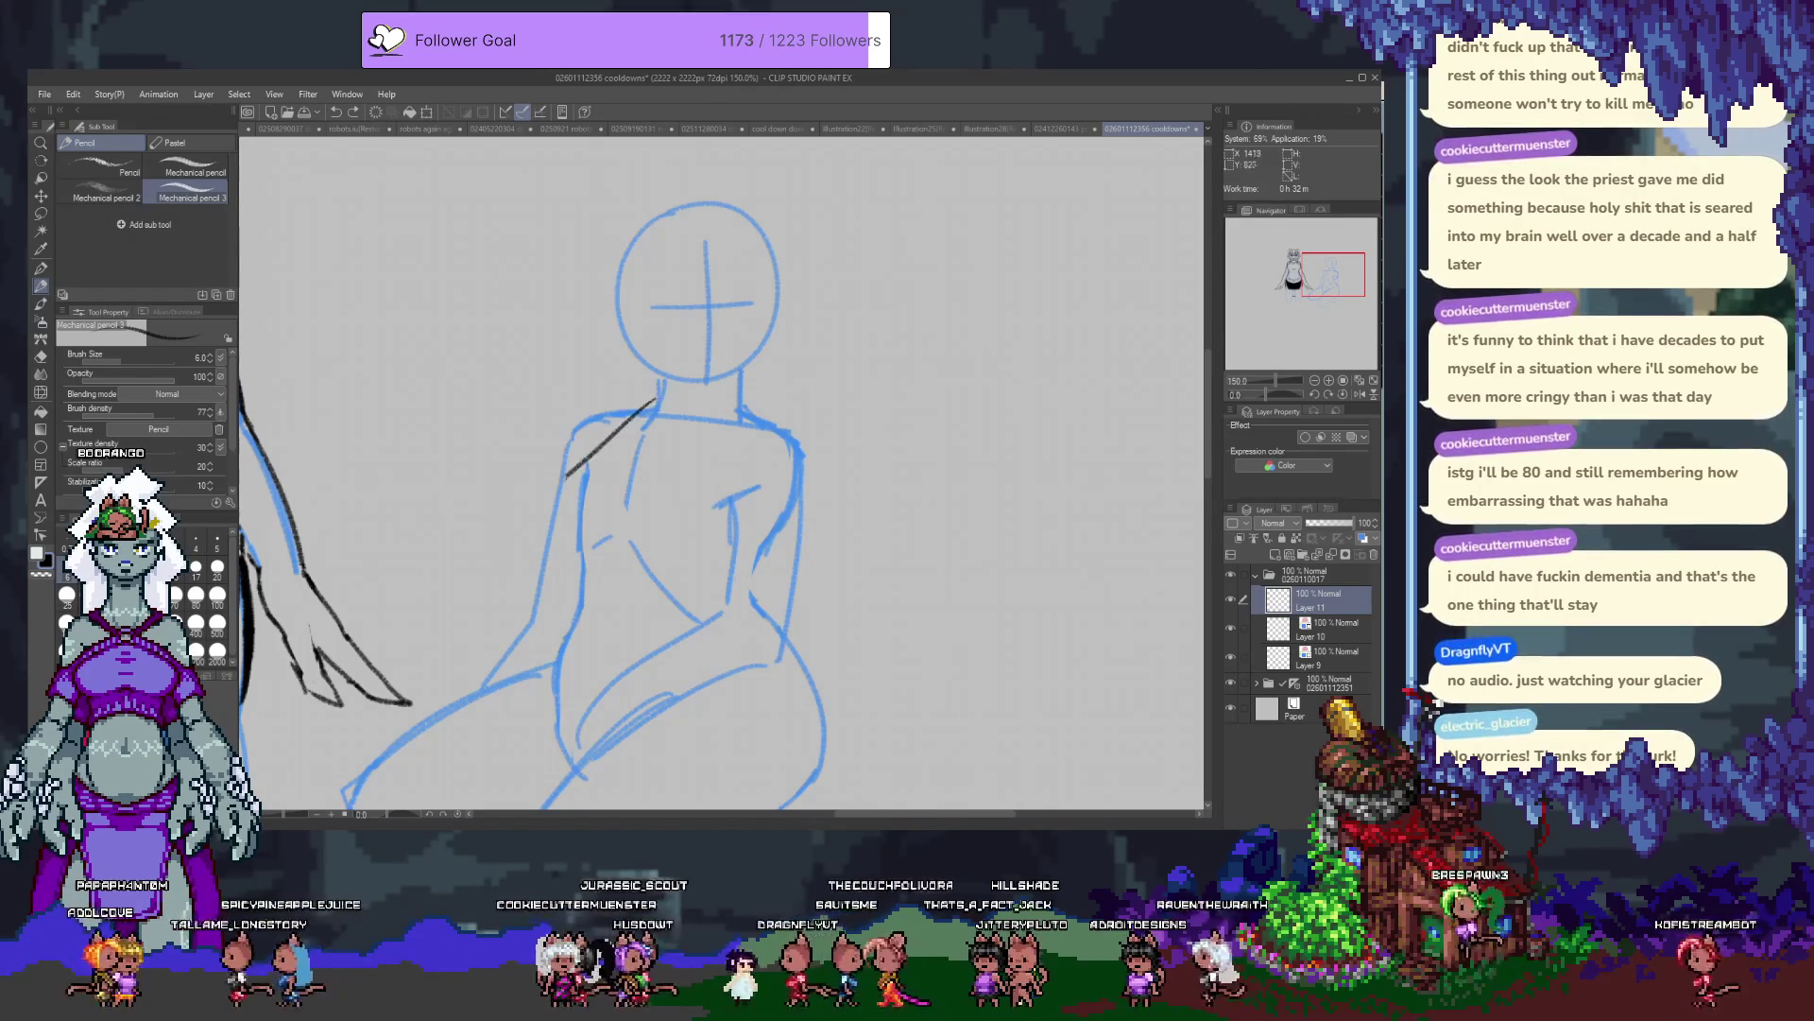
pyautogui.hotkey('ctrl', 'z')
pyautogui.moveTo(526, 493); pyautogui.dragTo(580, 559)
pyautogui.hotkey('ctrl', 'z')
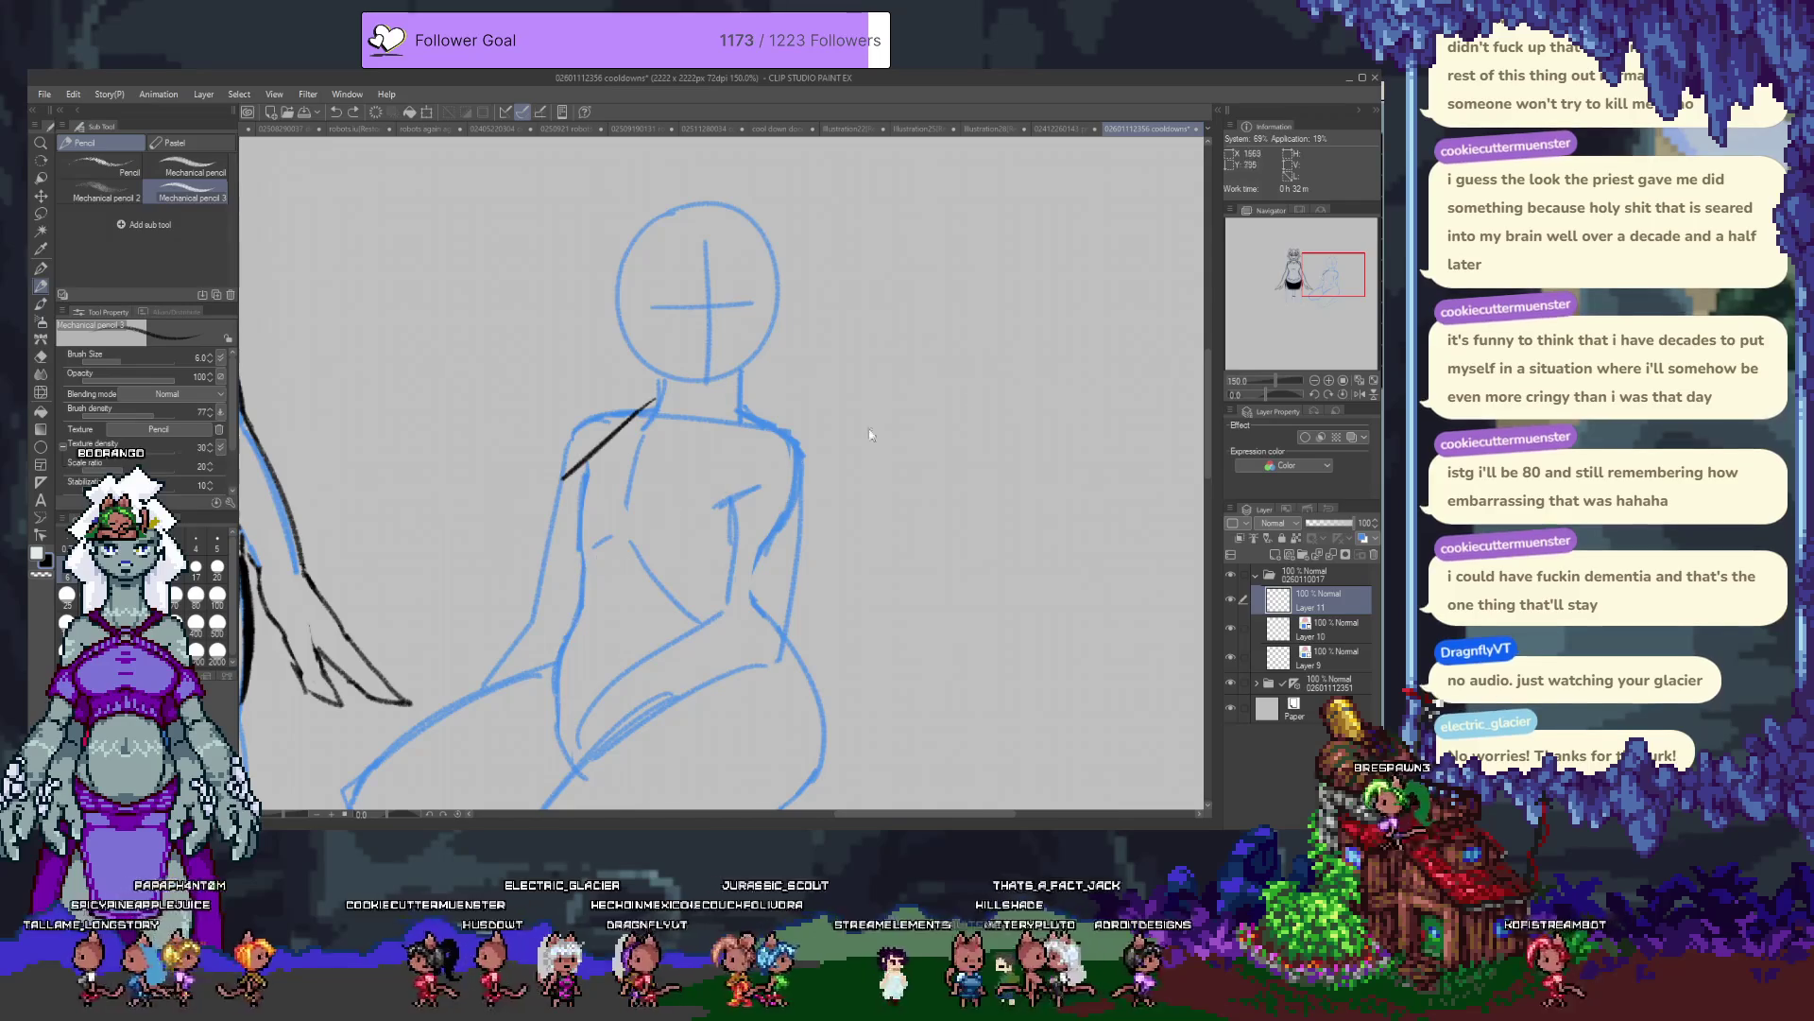
pyautogui.press('space')
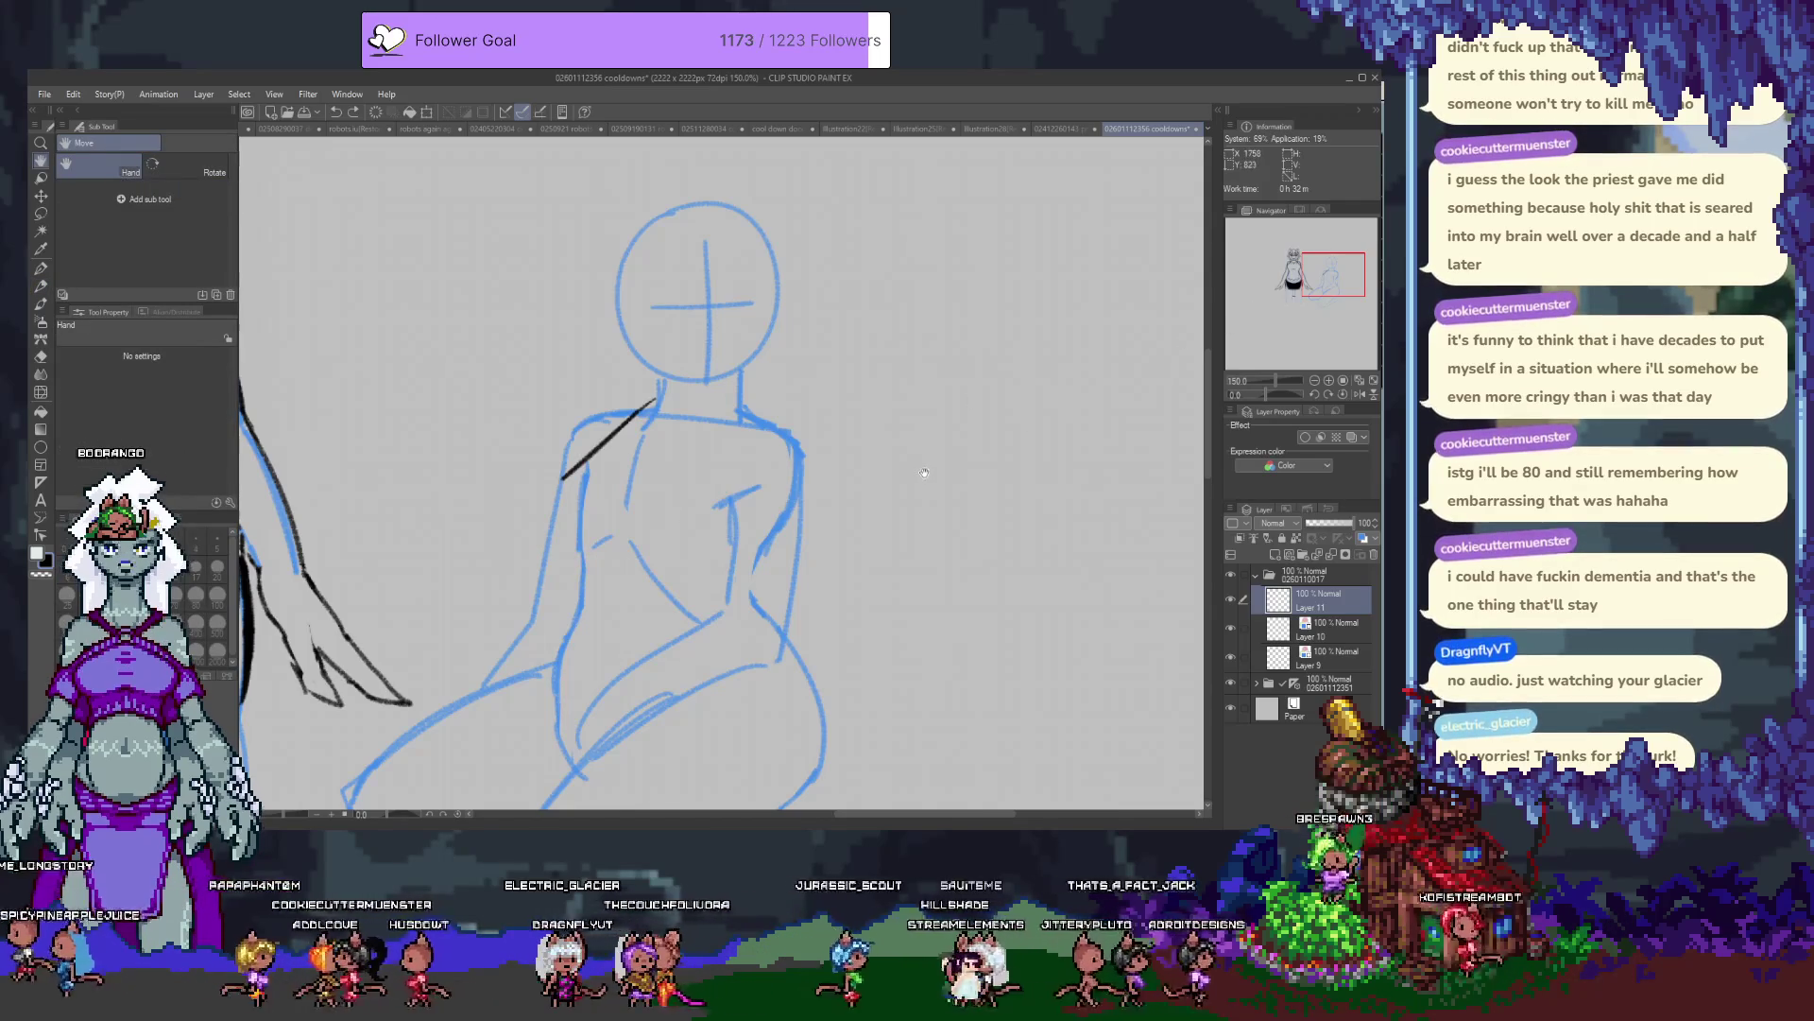
# Mirror the canvas view horizontally and undo a short trial ink stroke.
pyautogui.click(1359, 394)
pyautogui.moveTo(850, 388); pyautogui.dragTo(921, 338)
pyautogui.hotkey('ctrl', 'z')
pyautogui.hotkey('ctrl', 'z')
pyautogui.moveTo(679, 489); pyautogui.dragTo(578, 491)
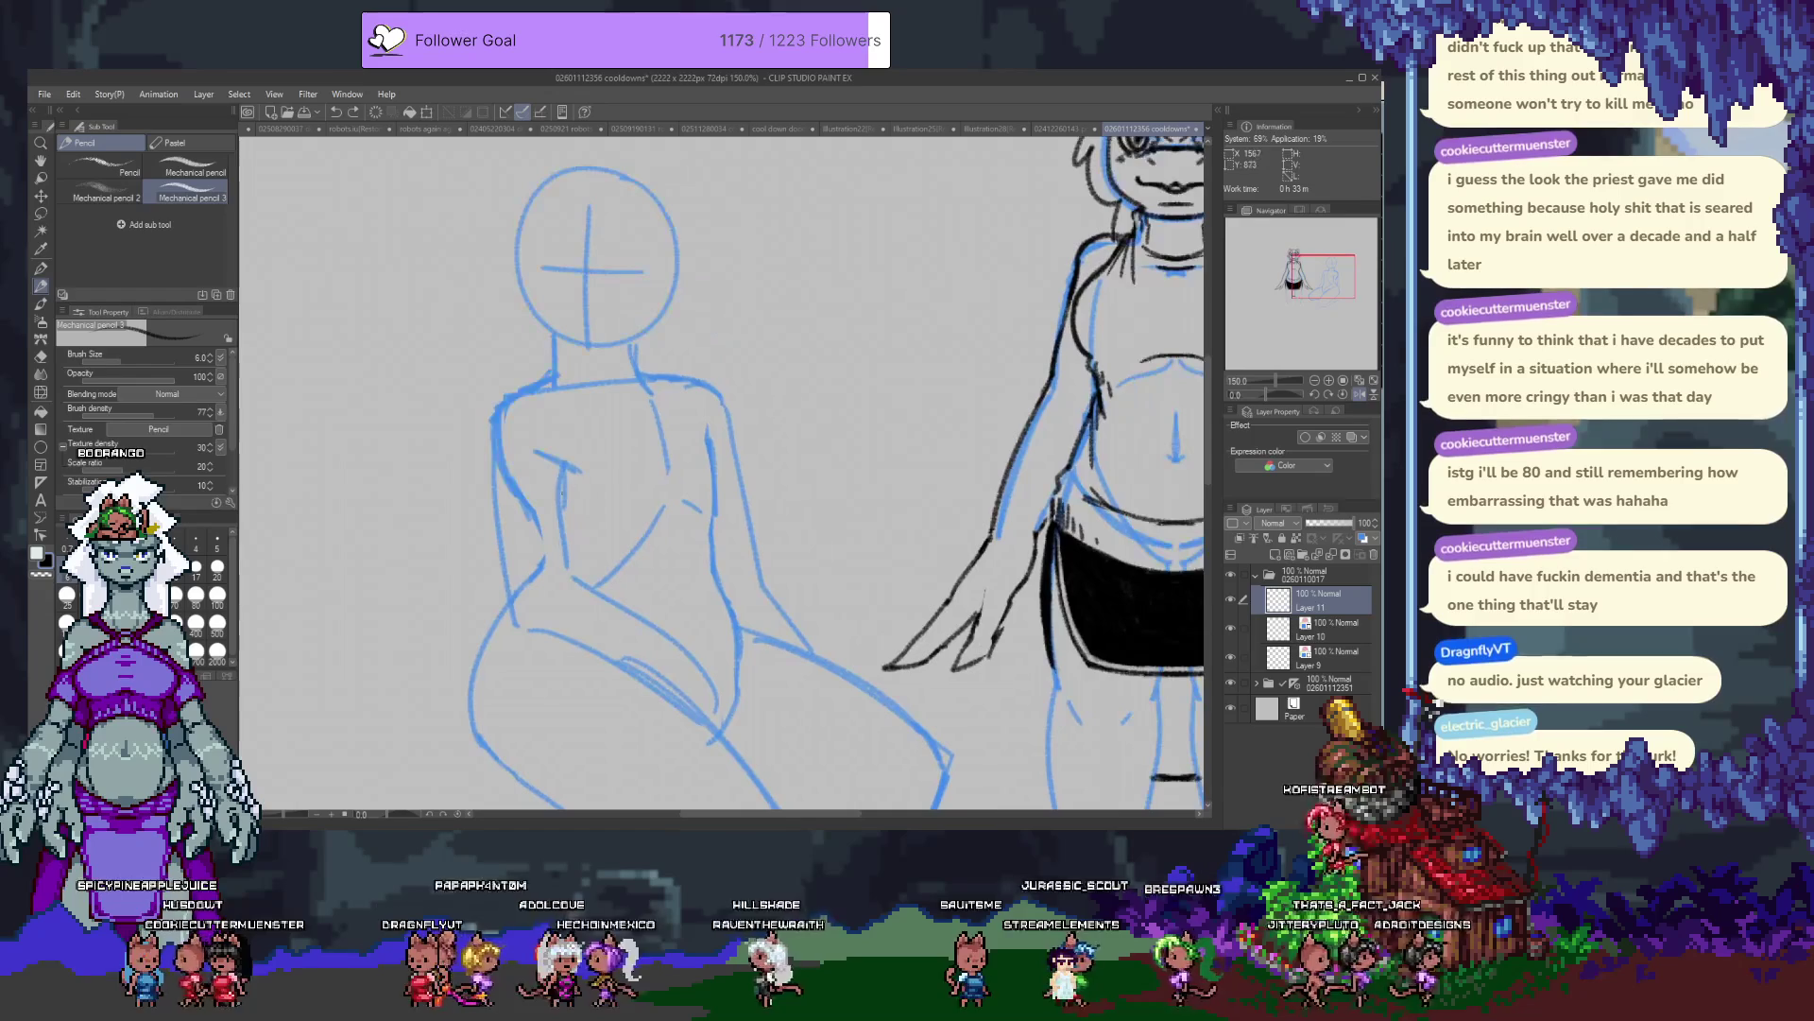
# Test ink curves on the figure's side, right shoulder and chest, undoing the shoulder and chest ones.
pyautogui.moveTo(754, 458); pyautogui.dragTo(704, 501)
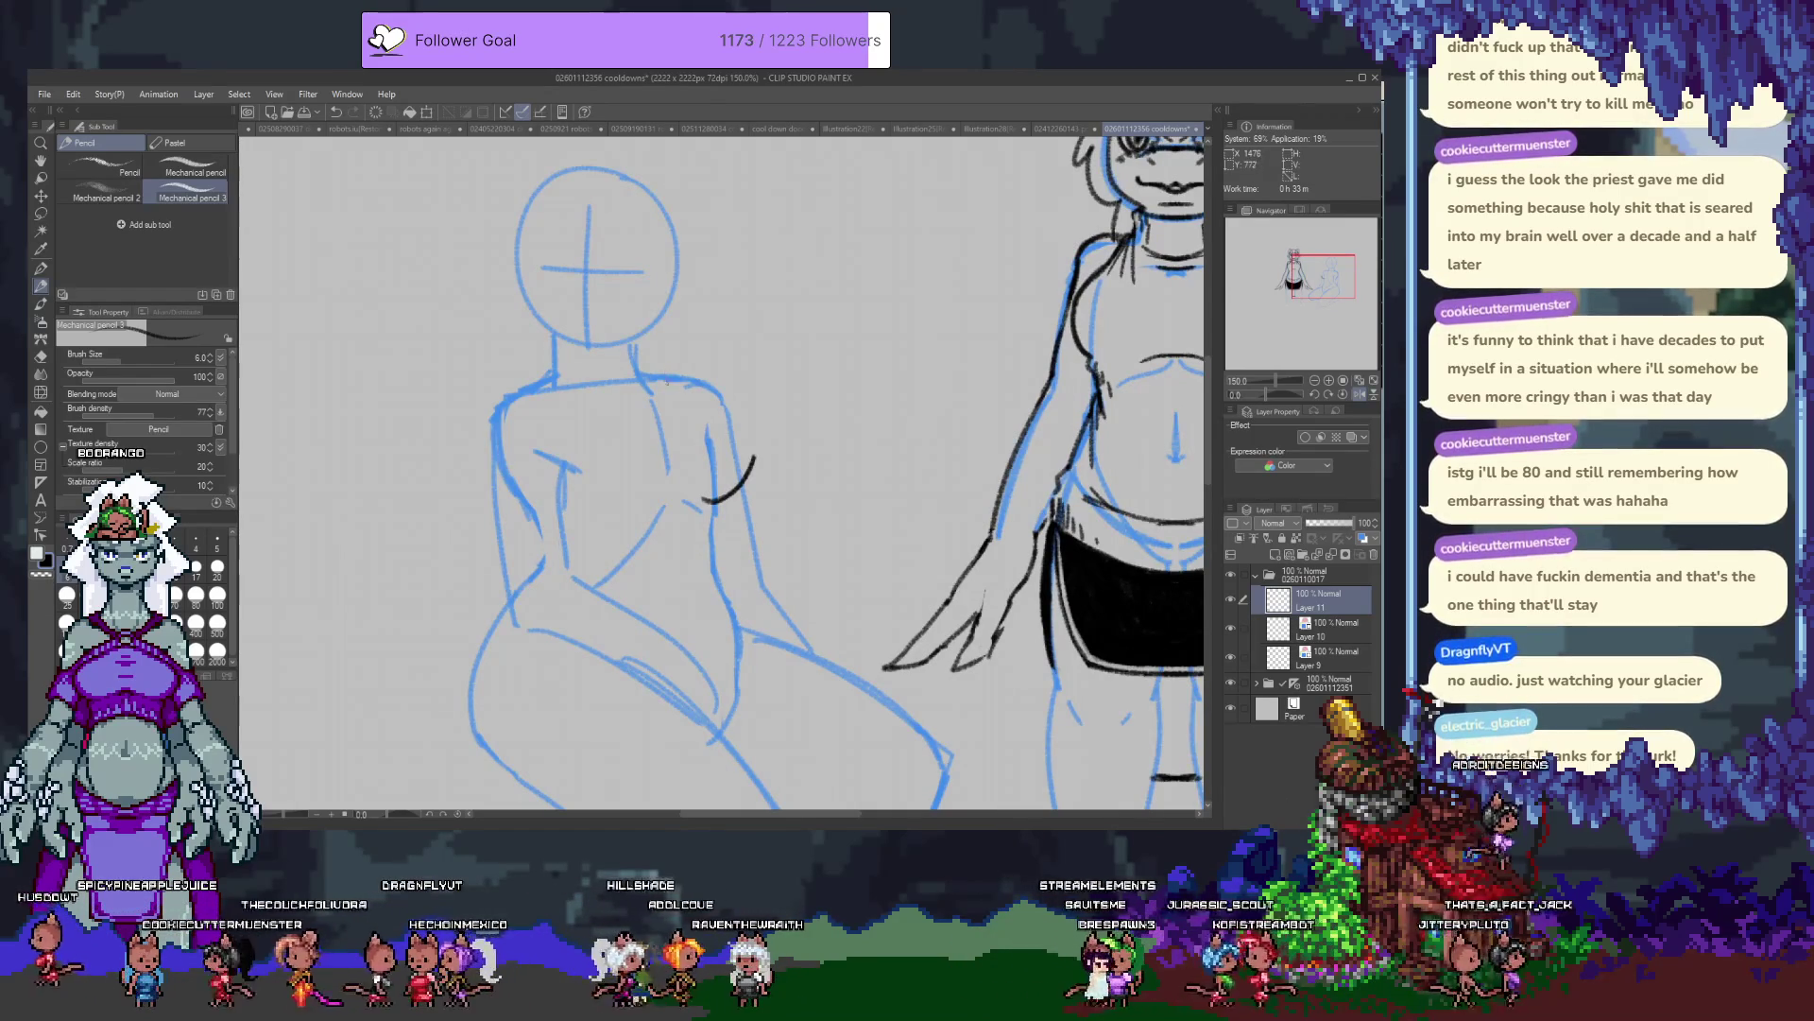
pyautogui.moveTo(673, 377); pyautogui.dragTo(746, 445)
pyautogui.hotkey('ctrl', 'z')
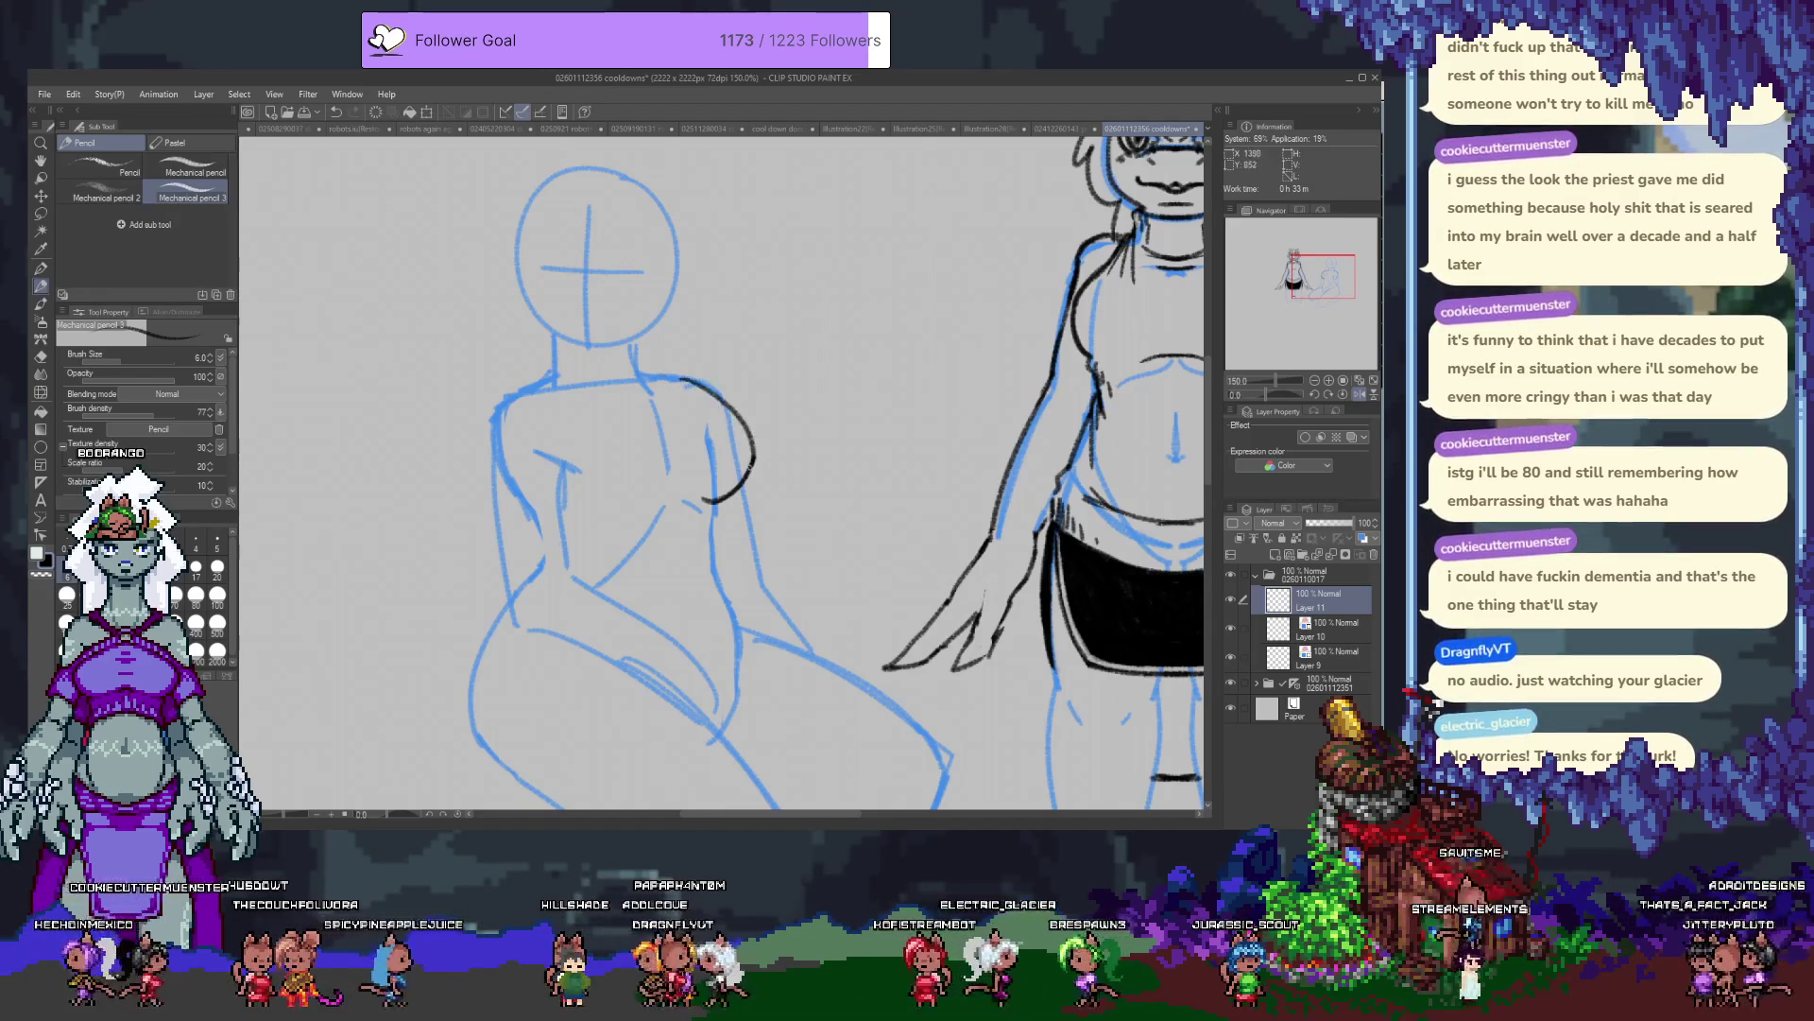
pyautogui.moveTo(599, 504); pyautogui.dragTo(678, 510)
pyautogui.hotkey('ctrl', 'z')
# Retry the under-chest curve with the eraser, then return to the pencil and undo it.
pyautogui.press('e')
pyautogui.moveTo(683, 380); pyautogui.dragTo(749, 422)
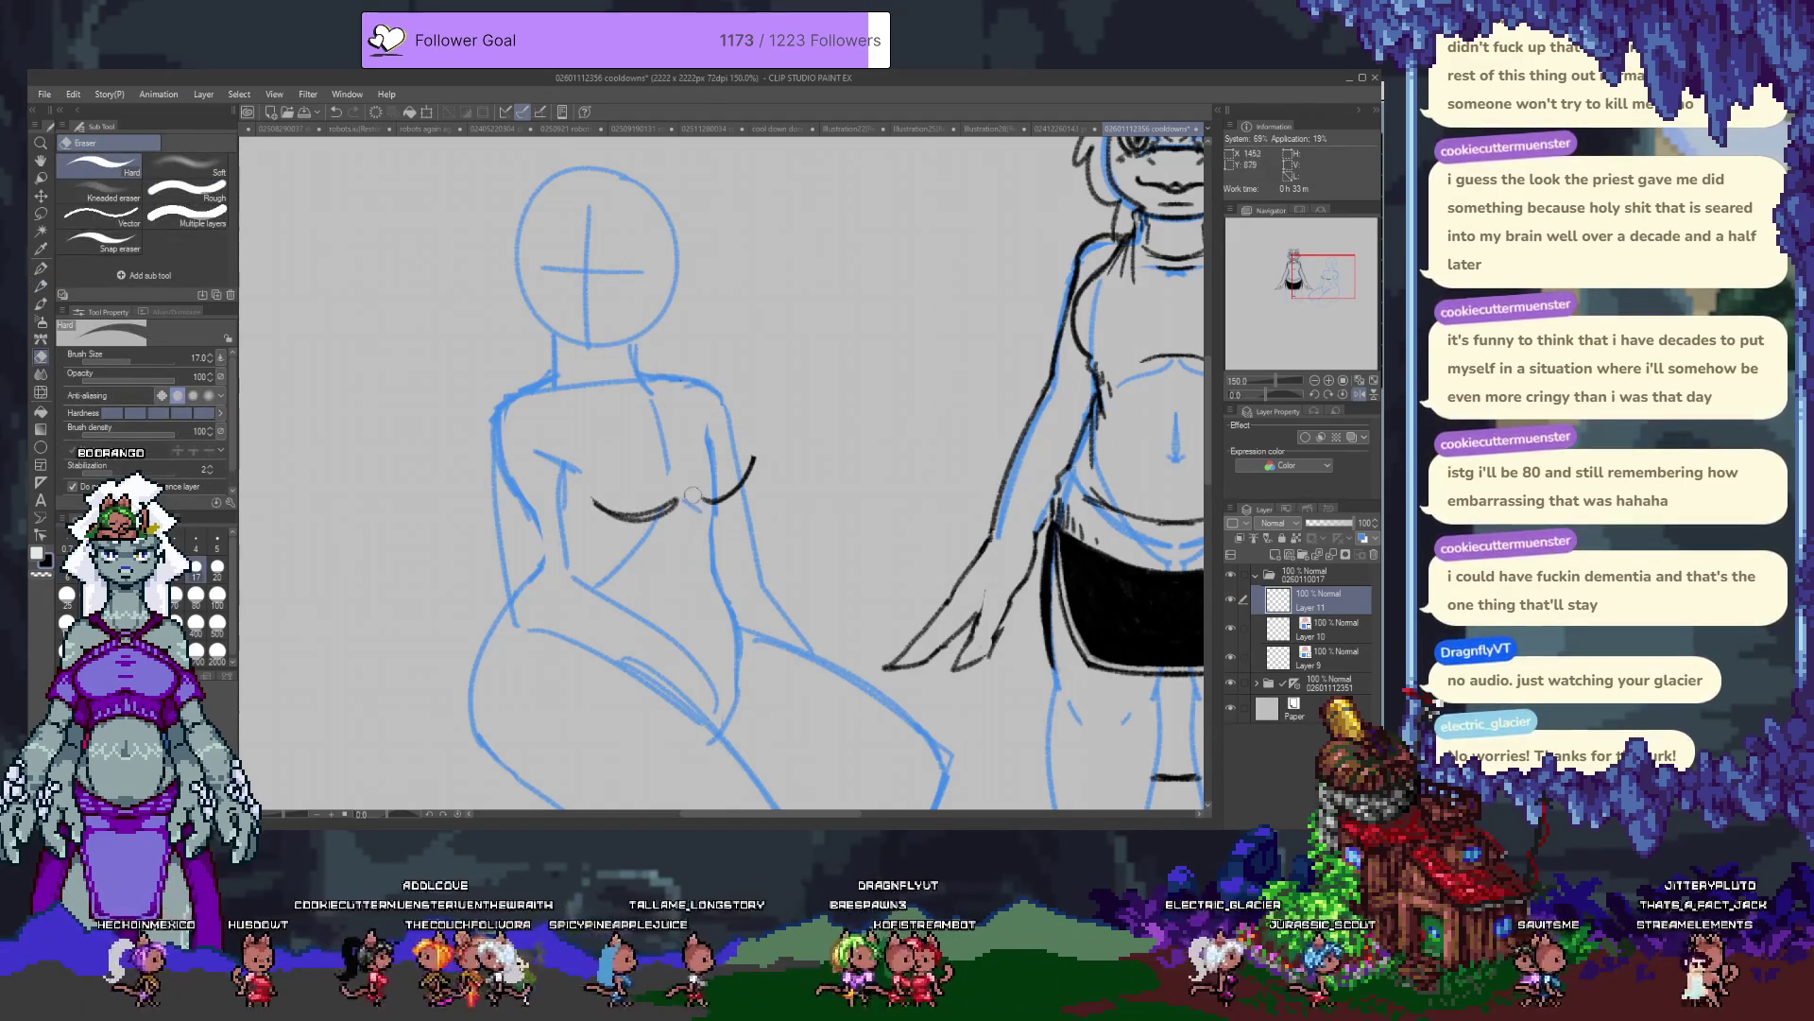
pyautogui.press('p')
pyautogui.hotkey('ctrl', 'z')
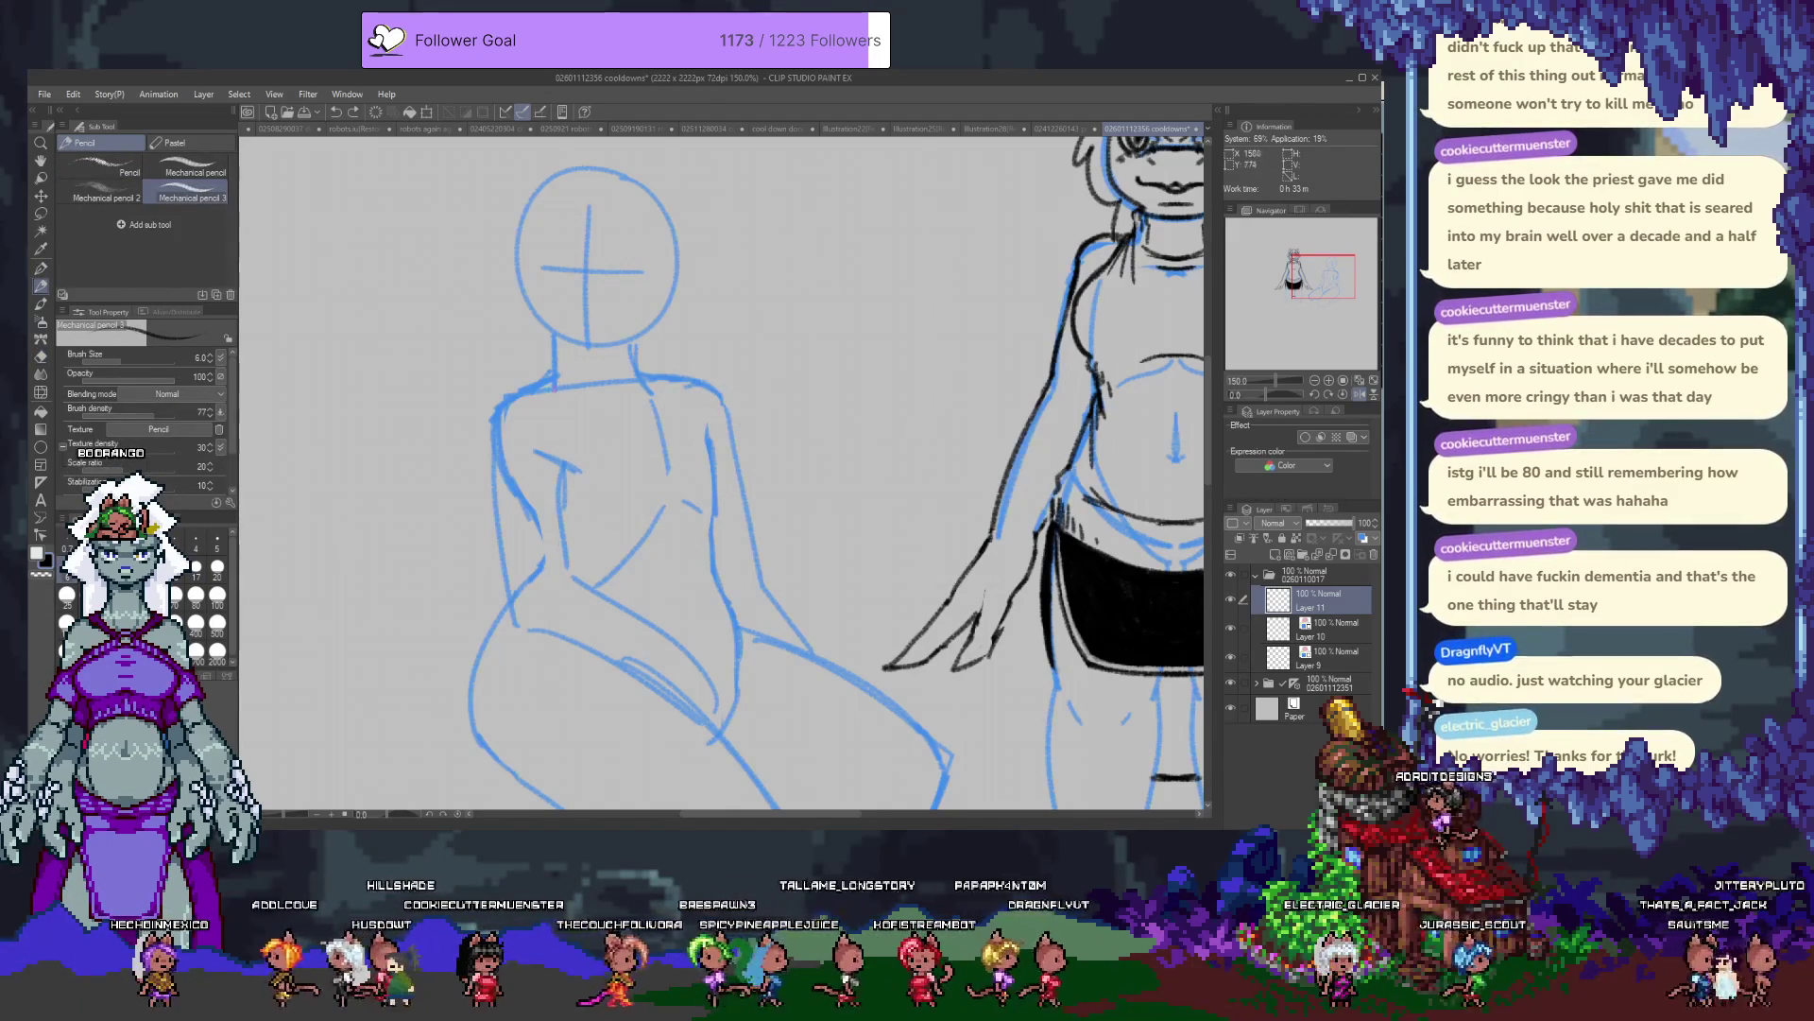
# Draw and undo the chest curve twice, then restore the ink stroke around the head.
pyautogui.moveTo(571, 510); pyautogui.dragTo(659, 452)
pyautogui.hotkey('ctrl', 'z')
pyautogui.moveTo(573, 510); pyautogui.dragTo(659, 451)
pyautogui.hotkey('ctrl', 'z')
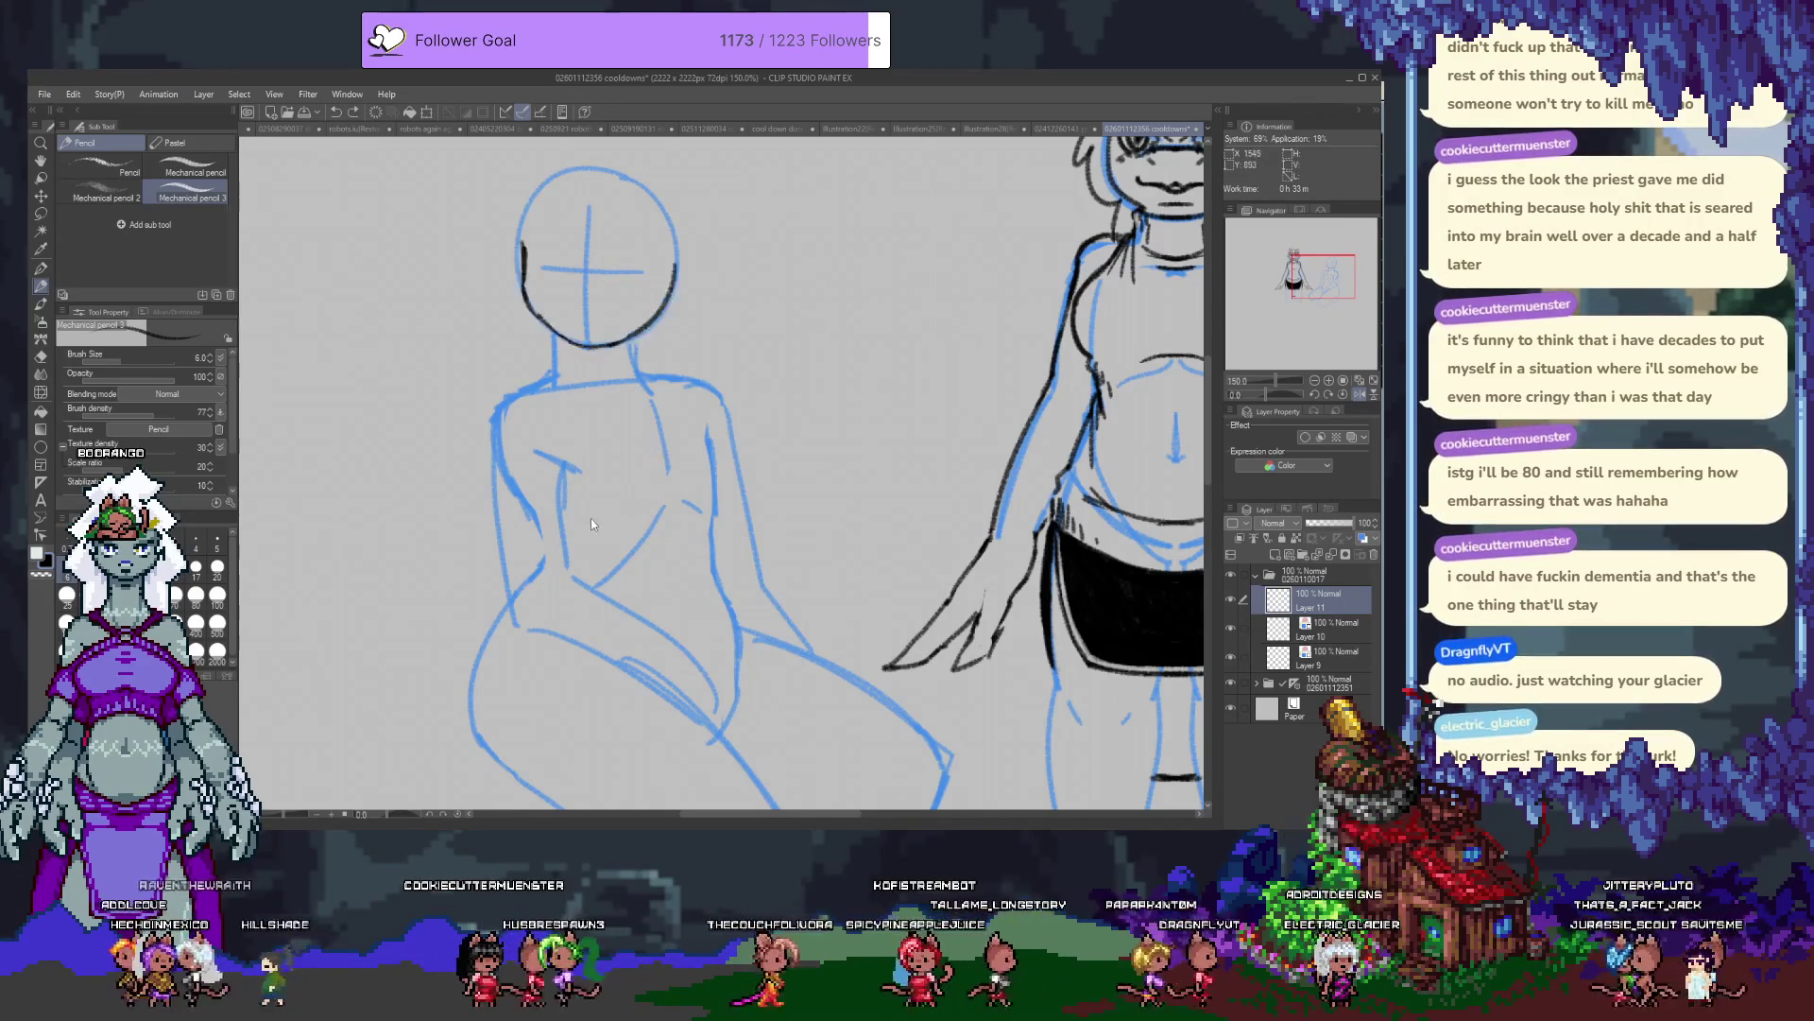
pyautogui.hotkey('ctrl', 'y')
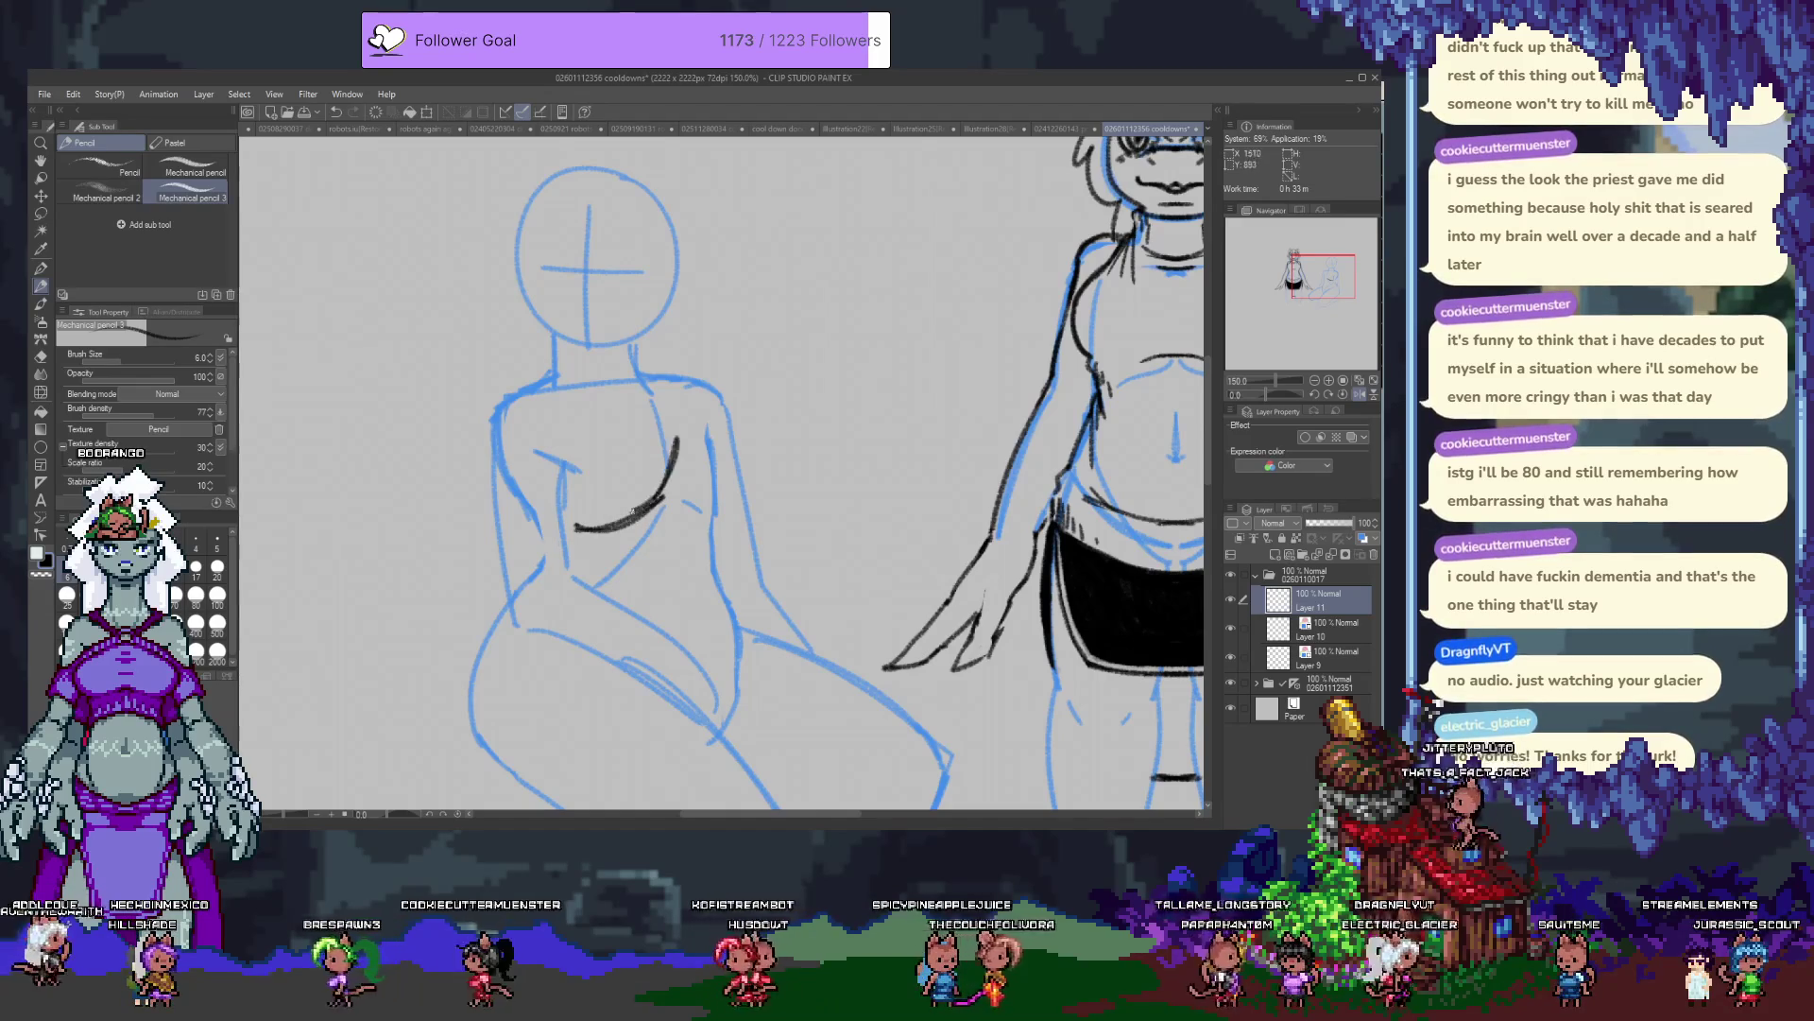
# Try a steep and a flatter torso curve, undoing both.
pyautogui.moveTo(591, 524); pyautogui.dragTo(673, 439)
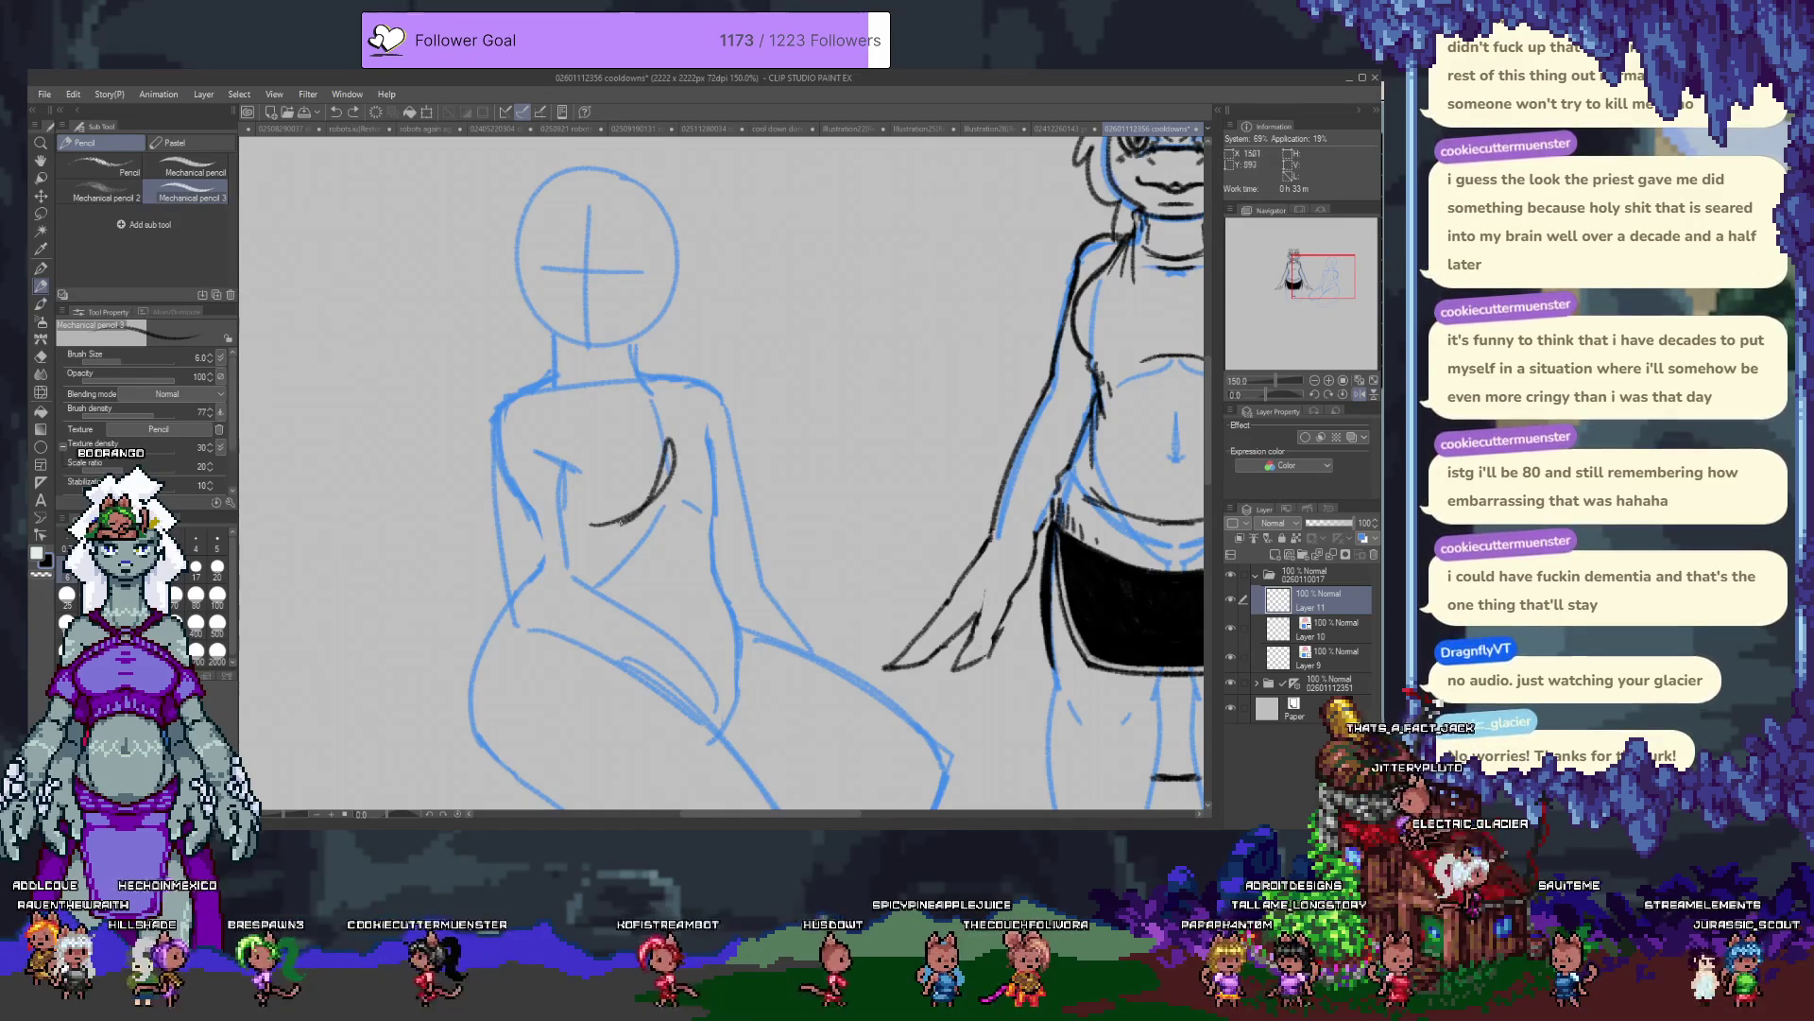
pyautogui.hotkey('ctrl', 'z')
pyautogui.moveTo(572, 501); pyautogui.dragTo(668, 473)
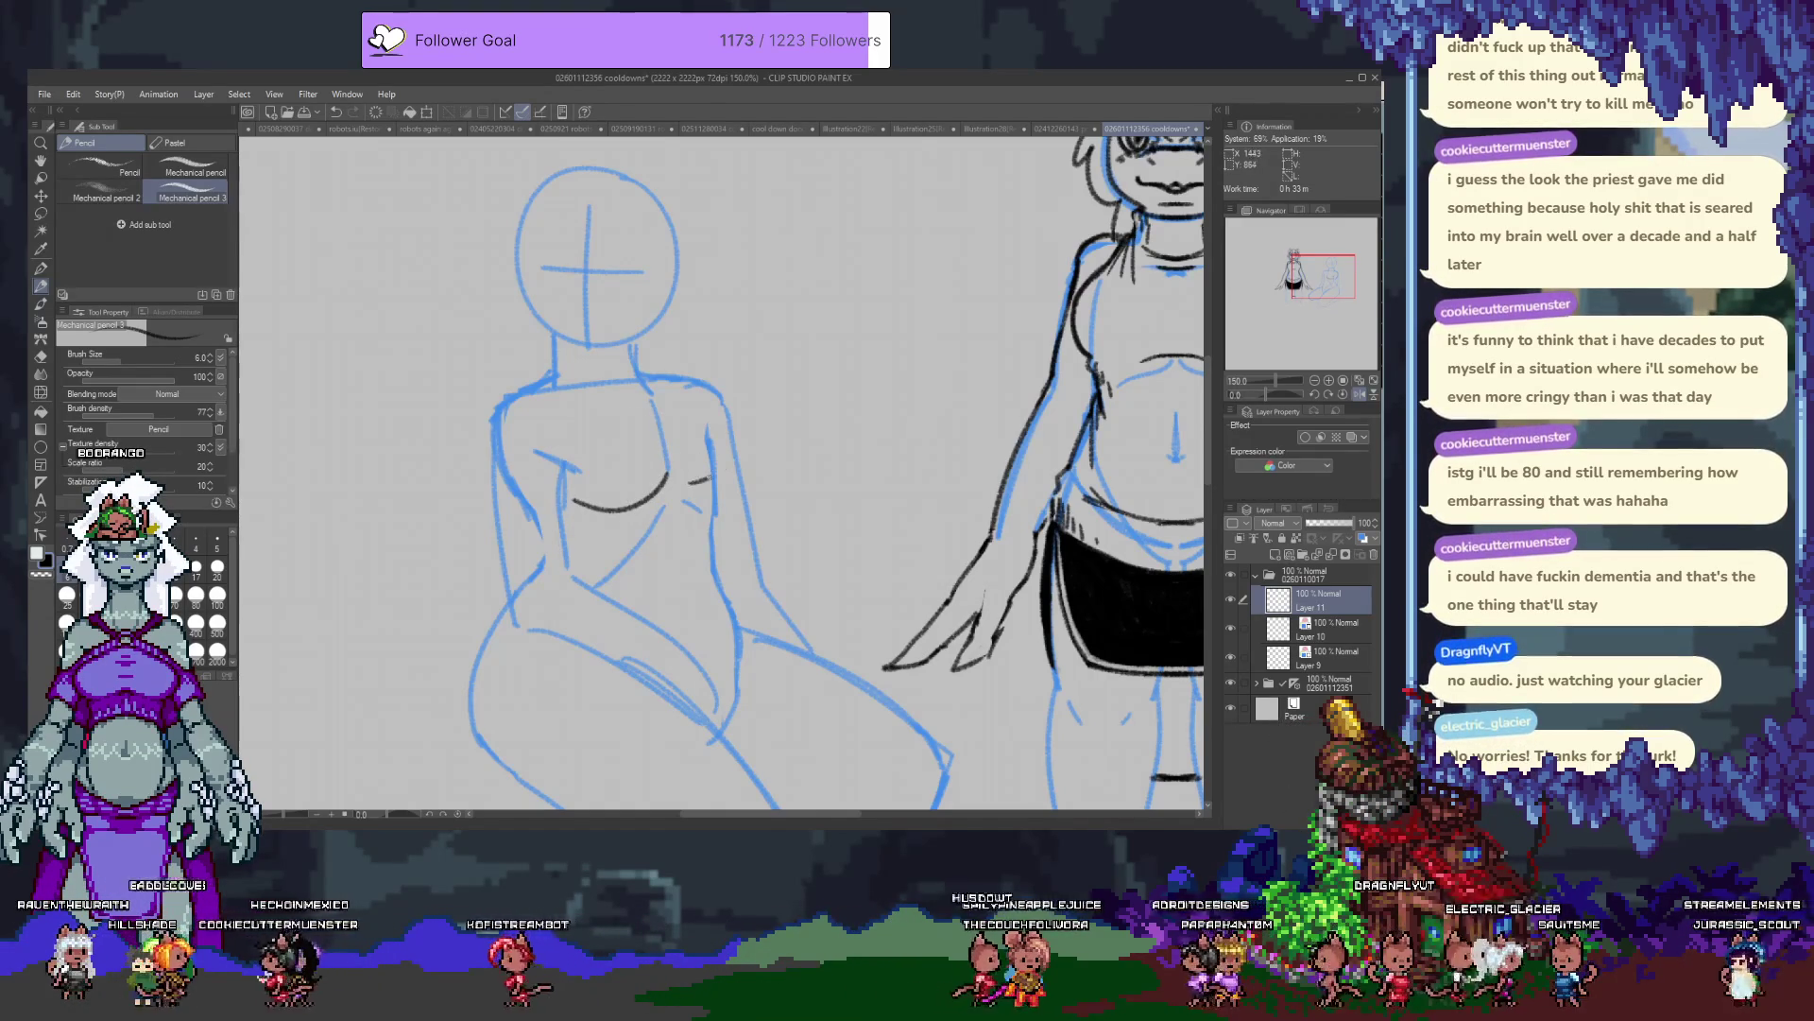
pyautogui.hotkey('ctrl', 'z')
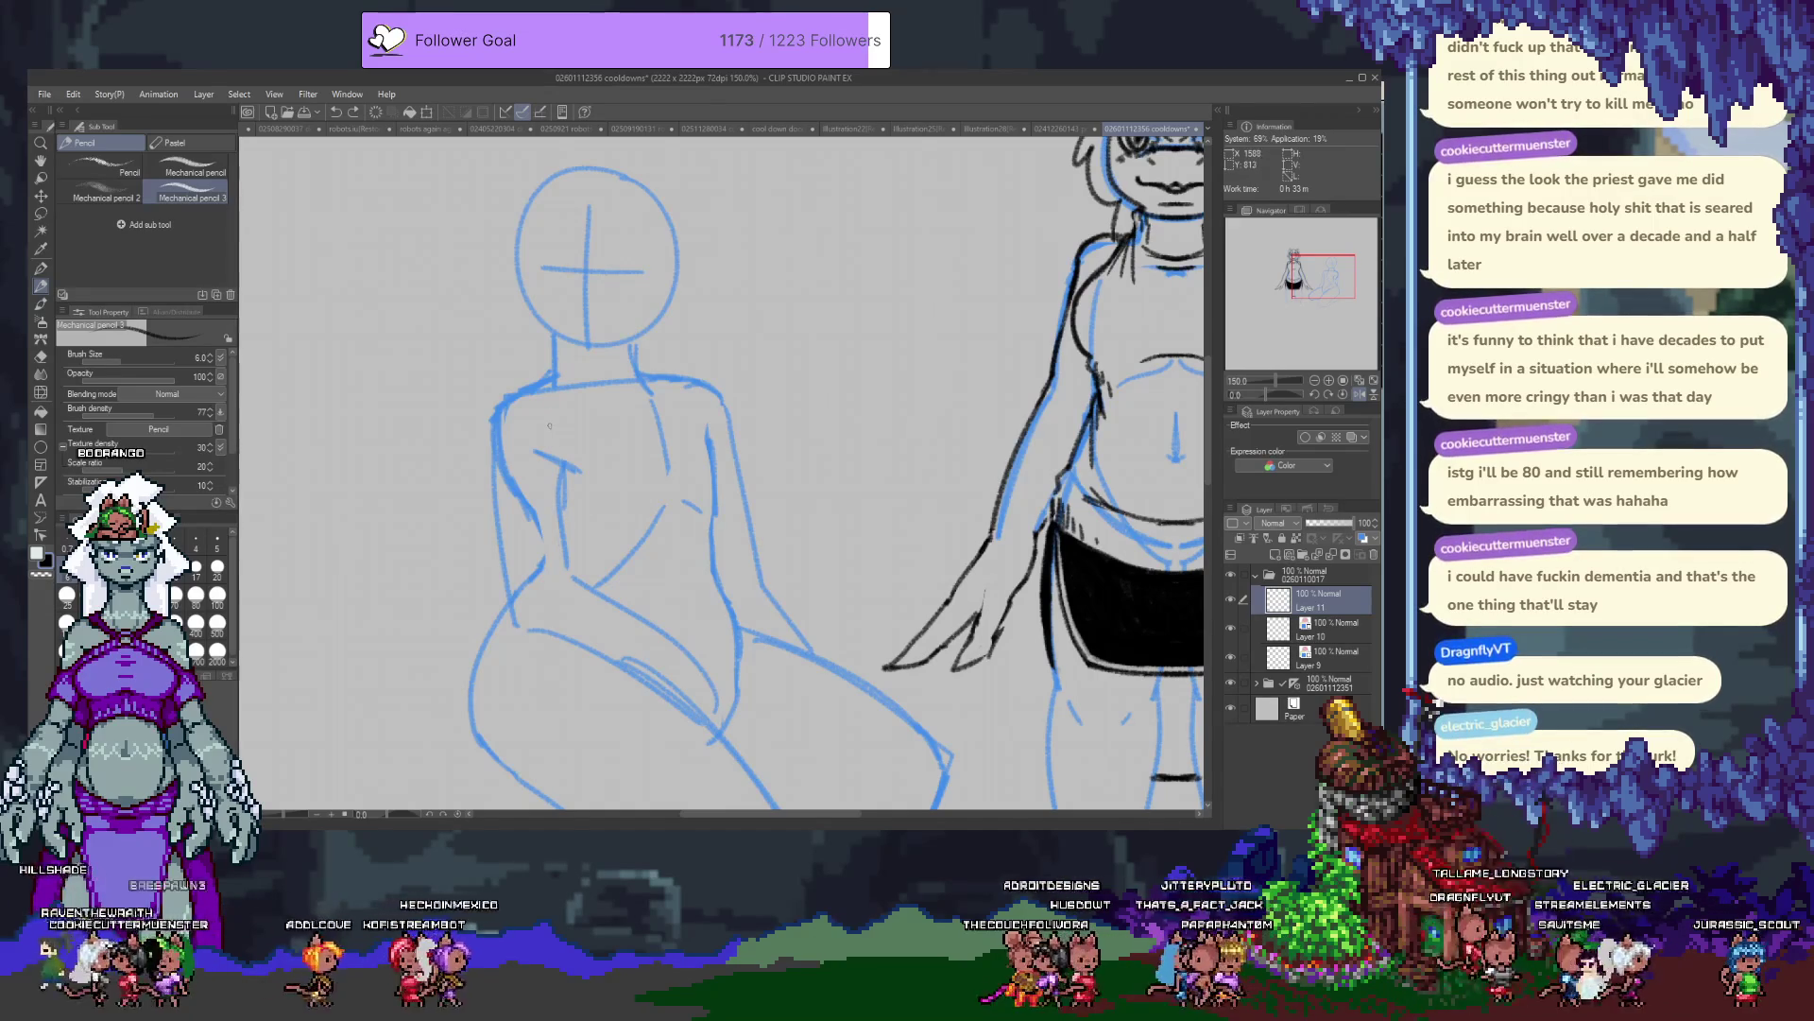
# Make Layer 9 active and undo three stray blue strokes on the head.
pyautogui.moveTo(572, 314); pyautogui.dragTo(605, 475)
pyautogui.keyDown('ctrl'); pyautogui.click(556, 381); pyautogui.keyUp('ctrl')
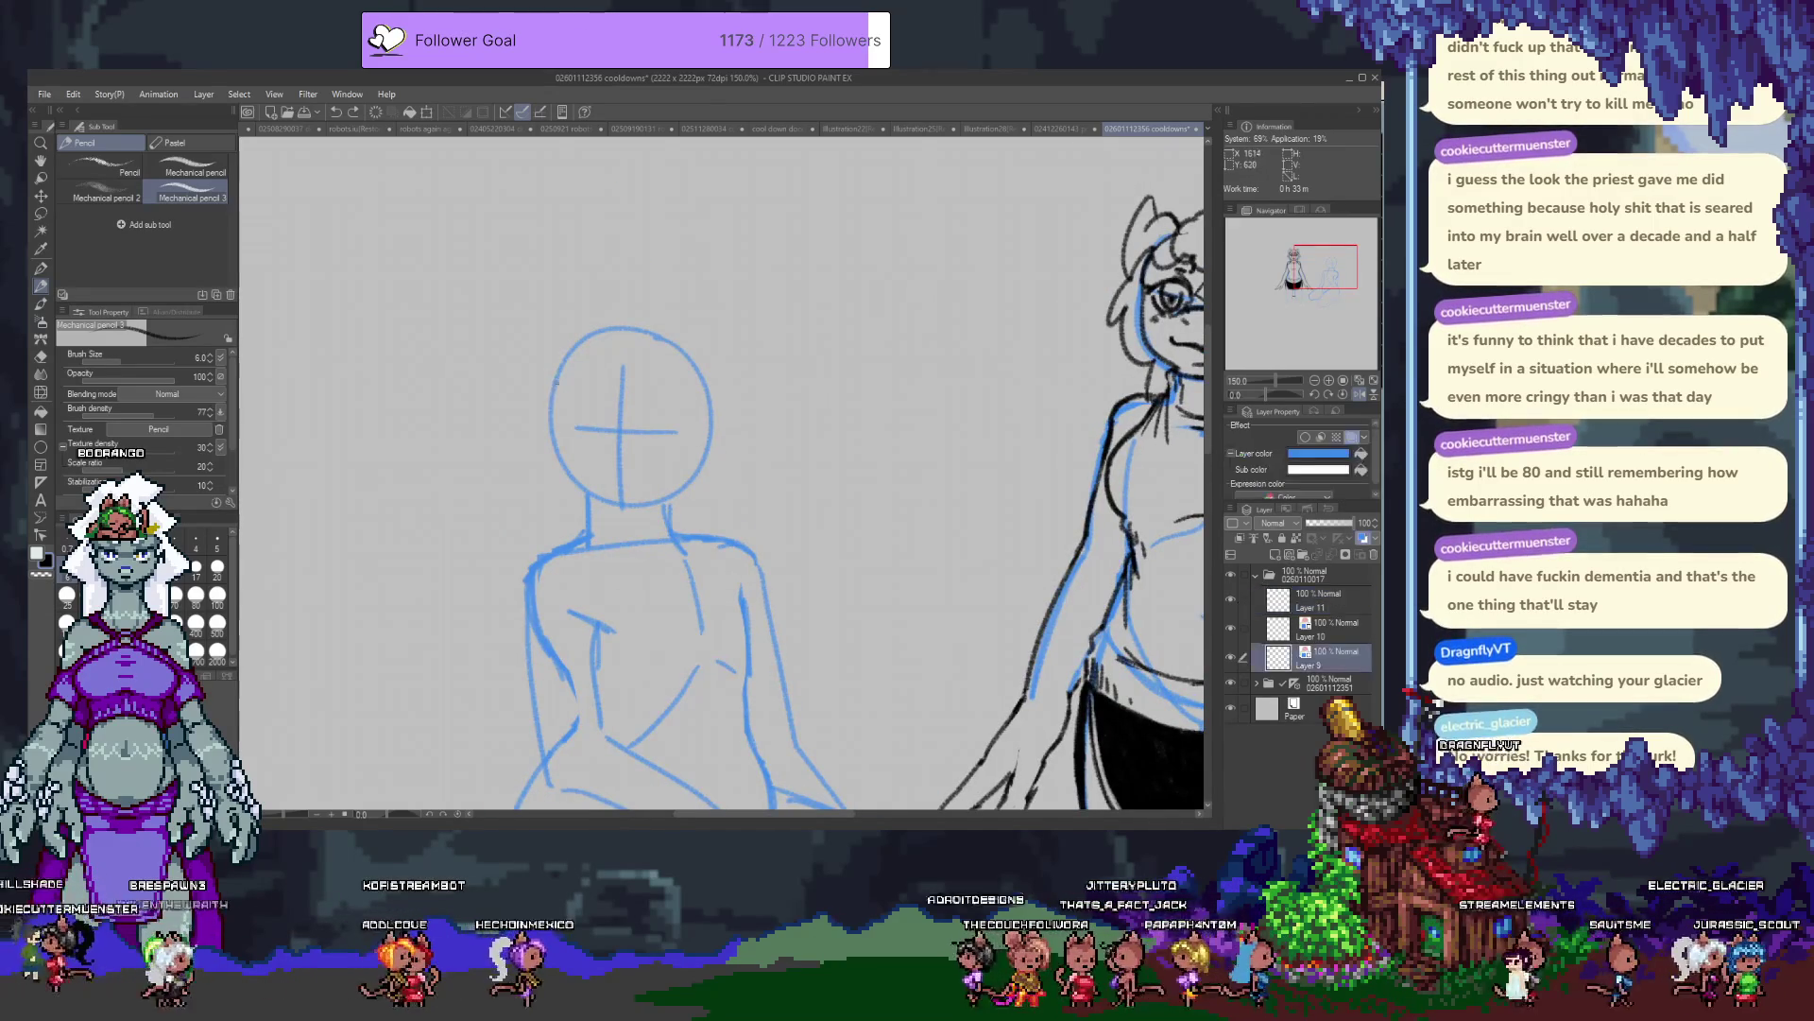
pyautogui.hotkey('ctrl', 'z')
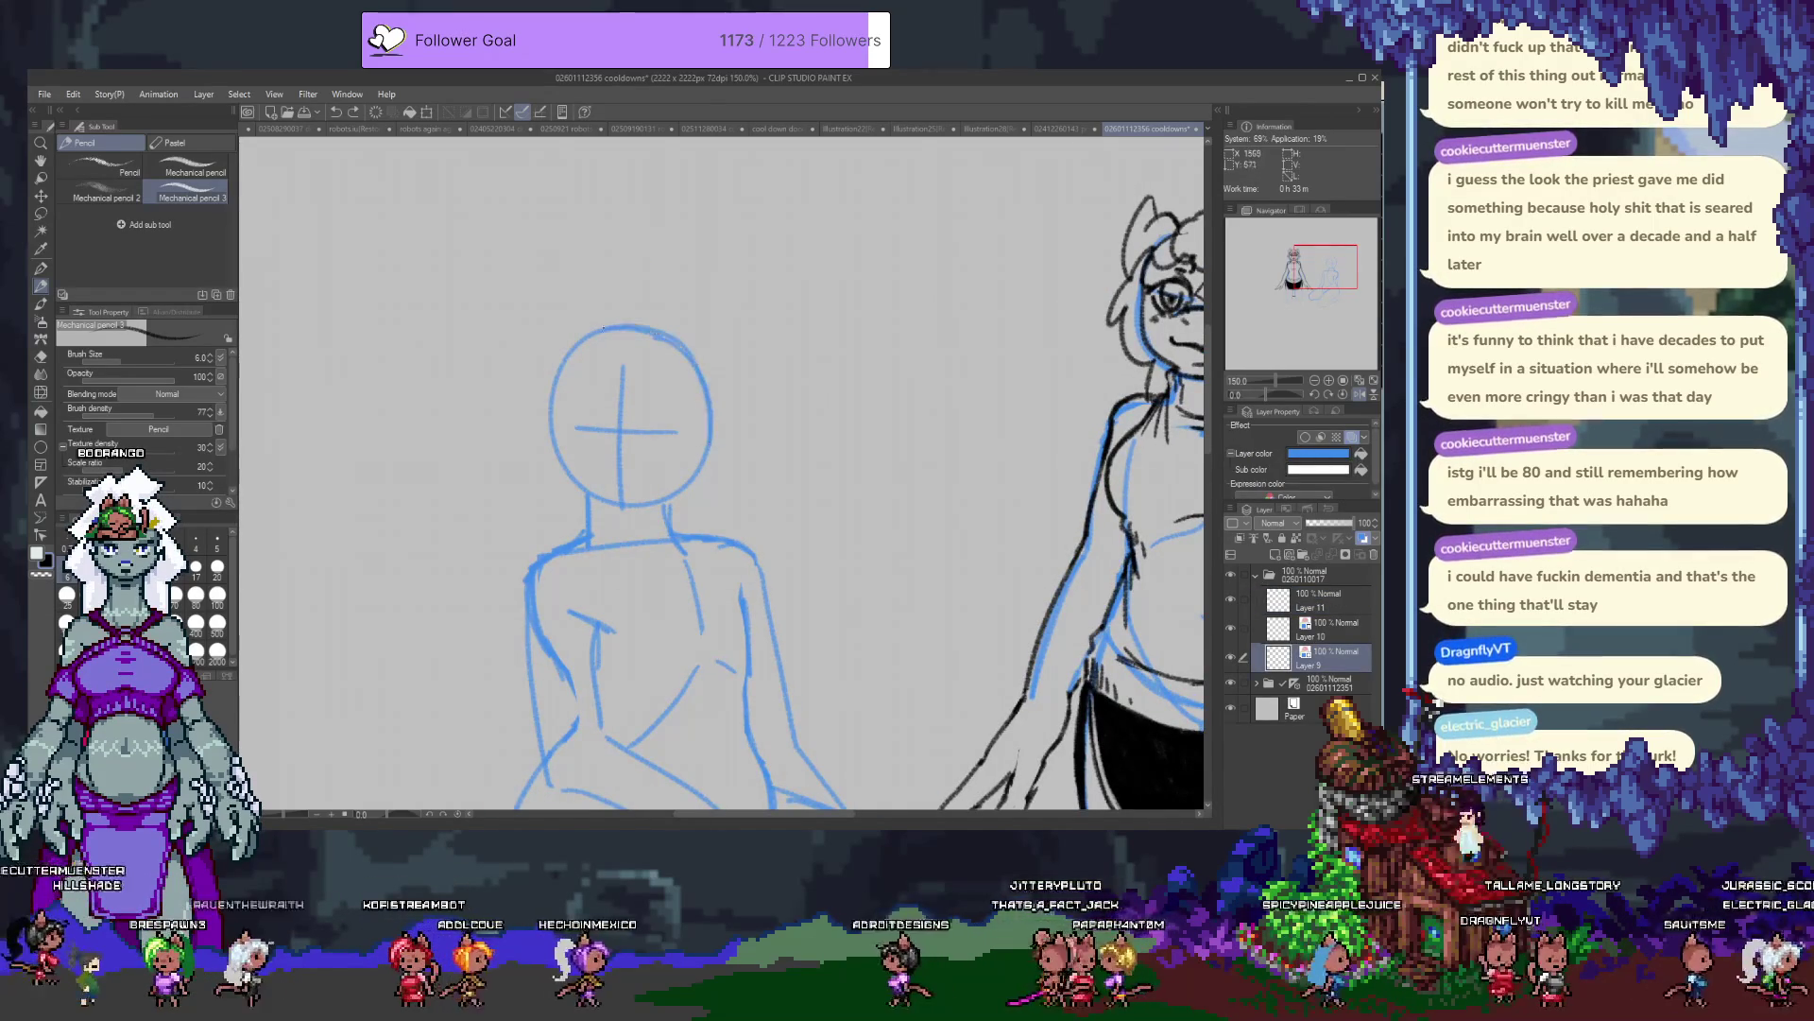
pyautogui.hotkey('ctrl', 'z')
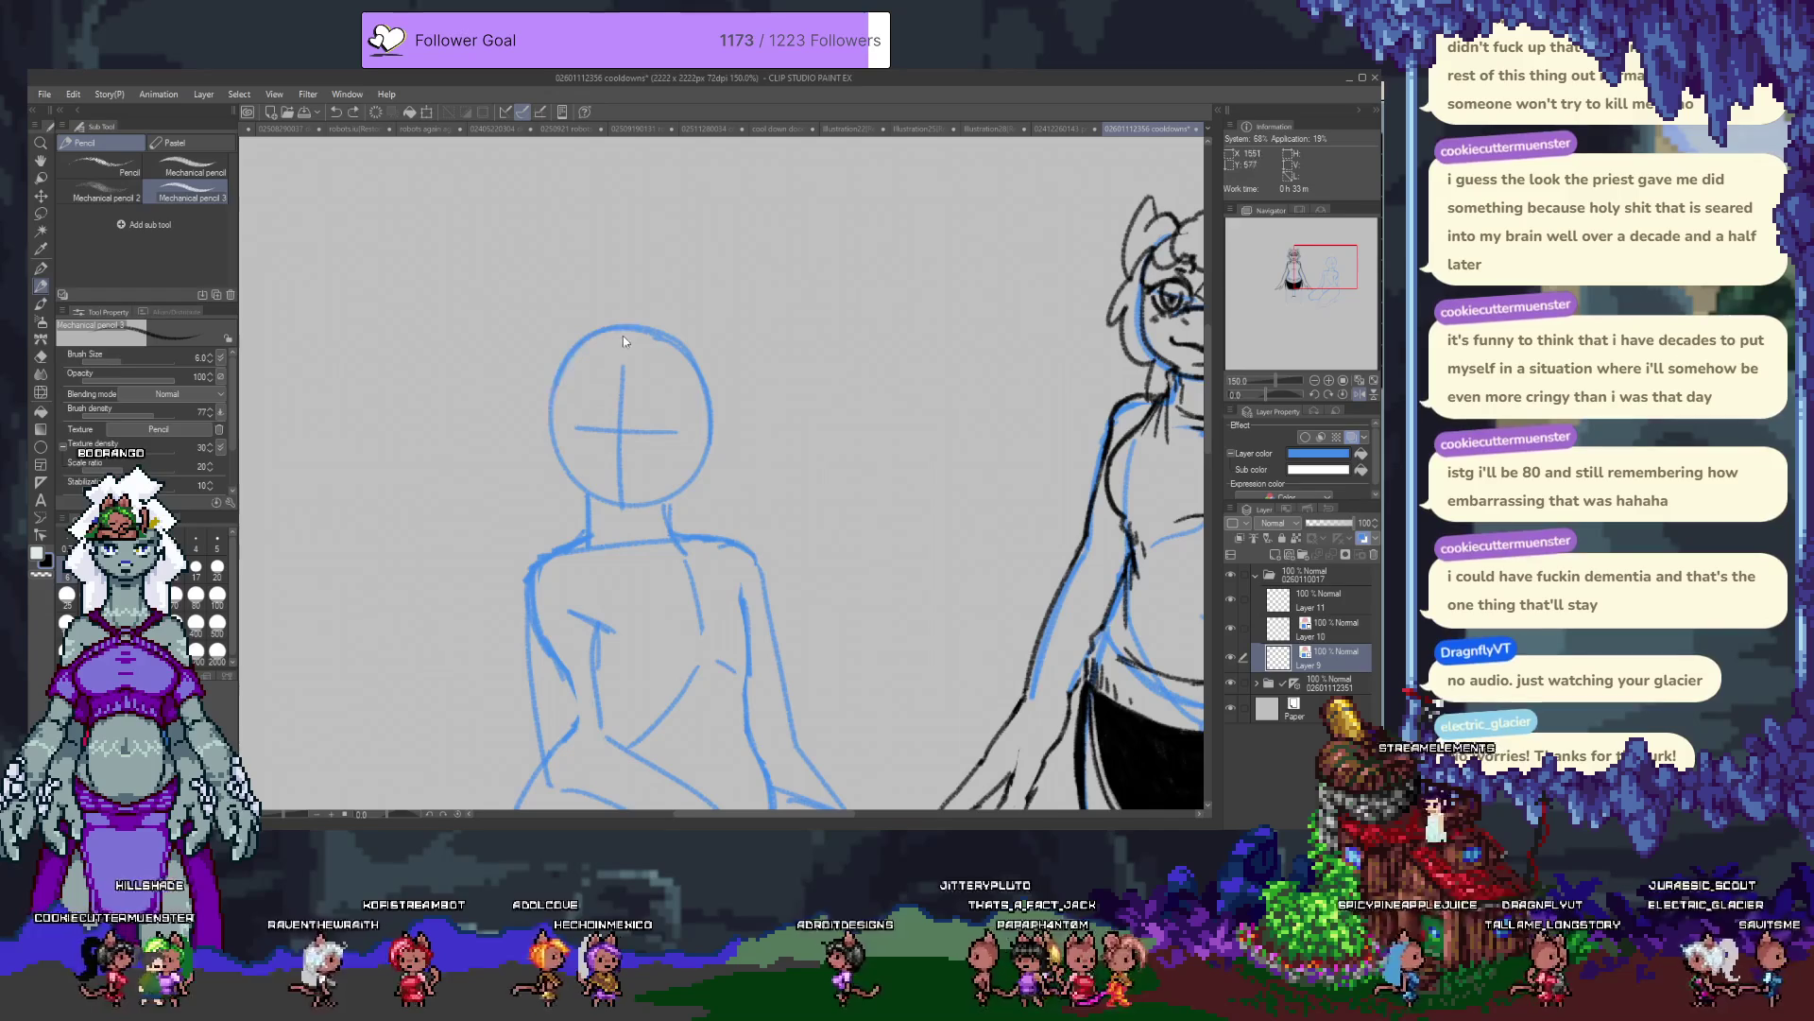
pyautogui.hotkey('ctrl', 'z')
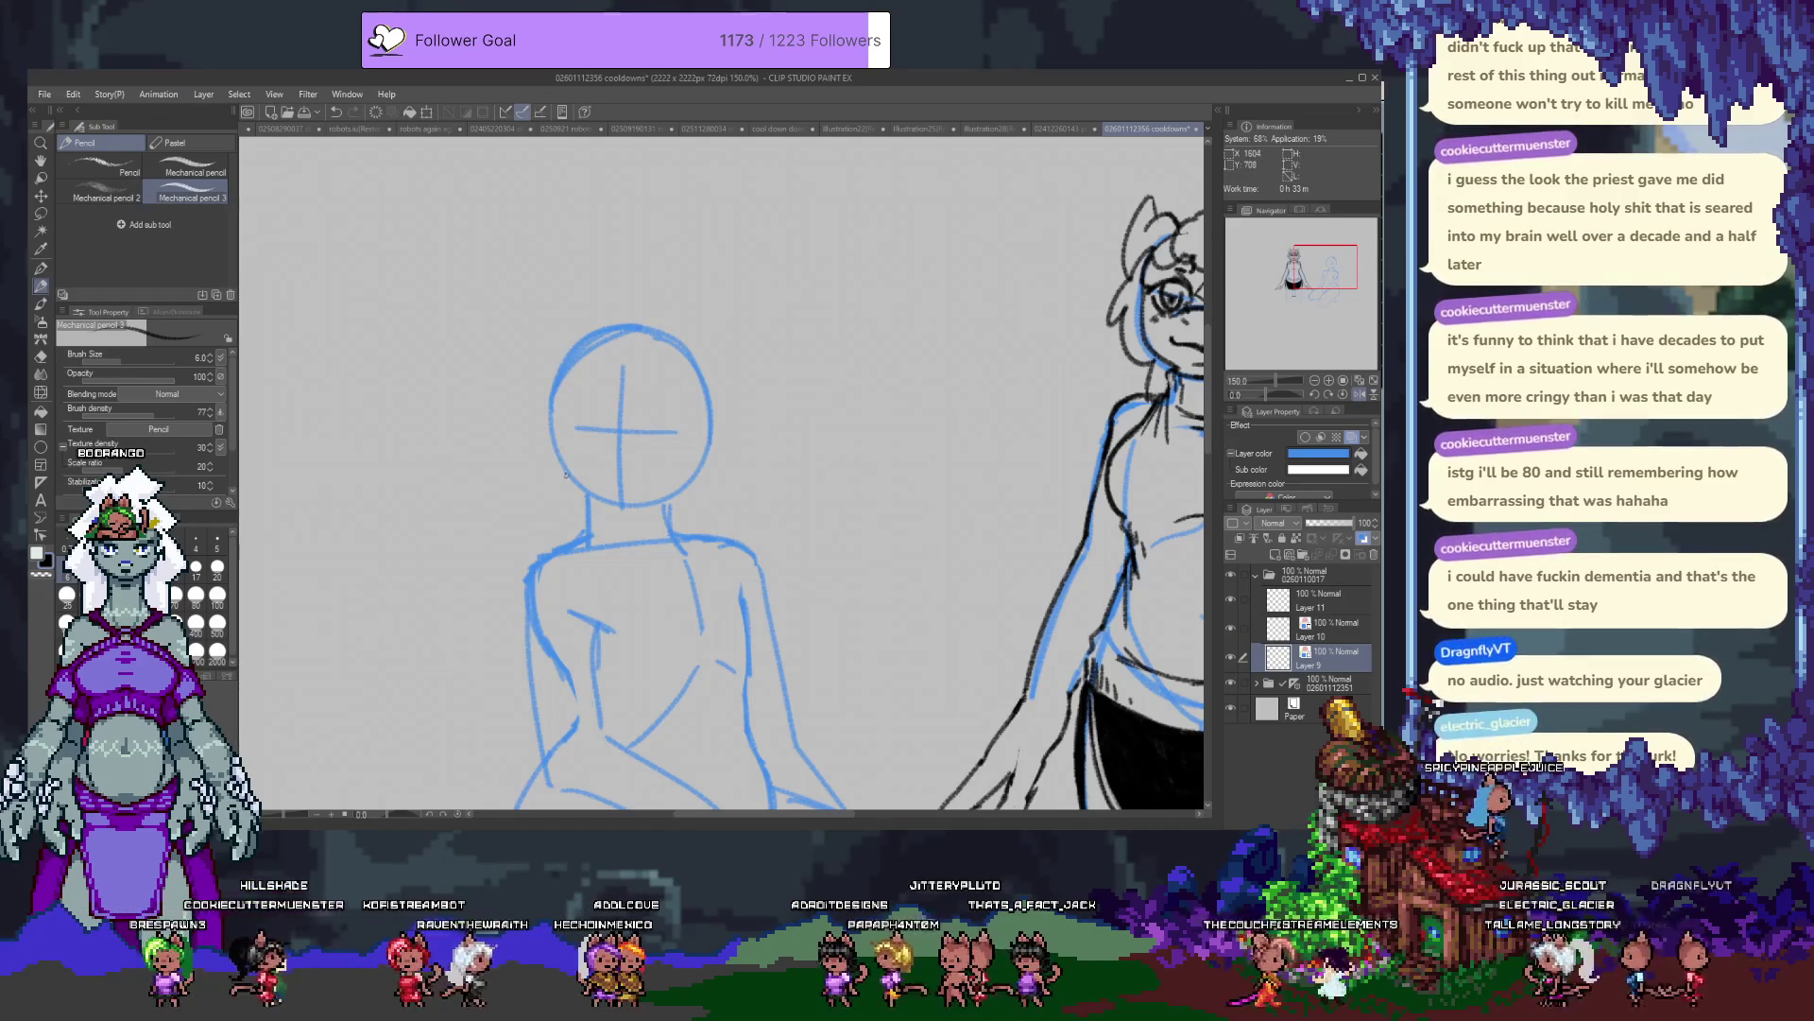
pyautogui.moveTo(711, 536); pyautogui.dragTo(612, 313)
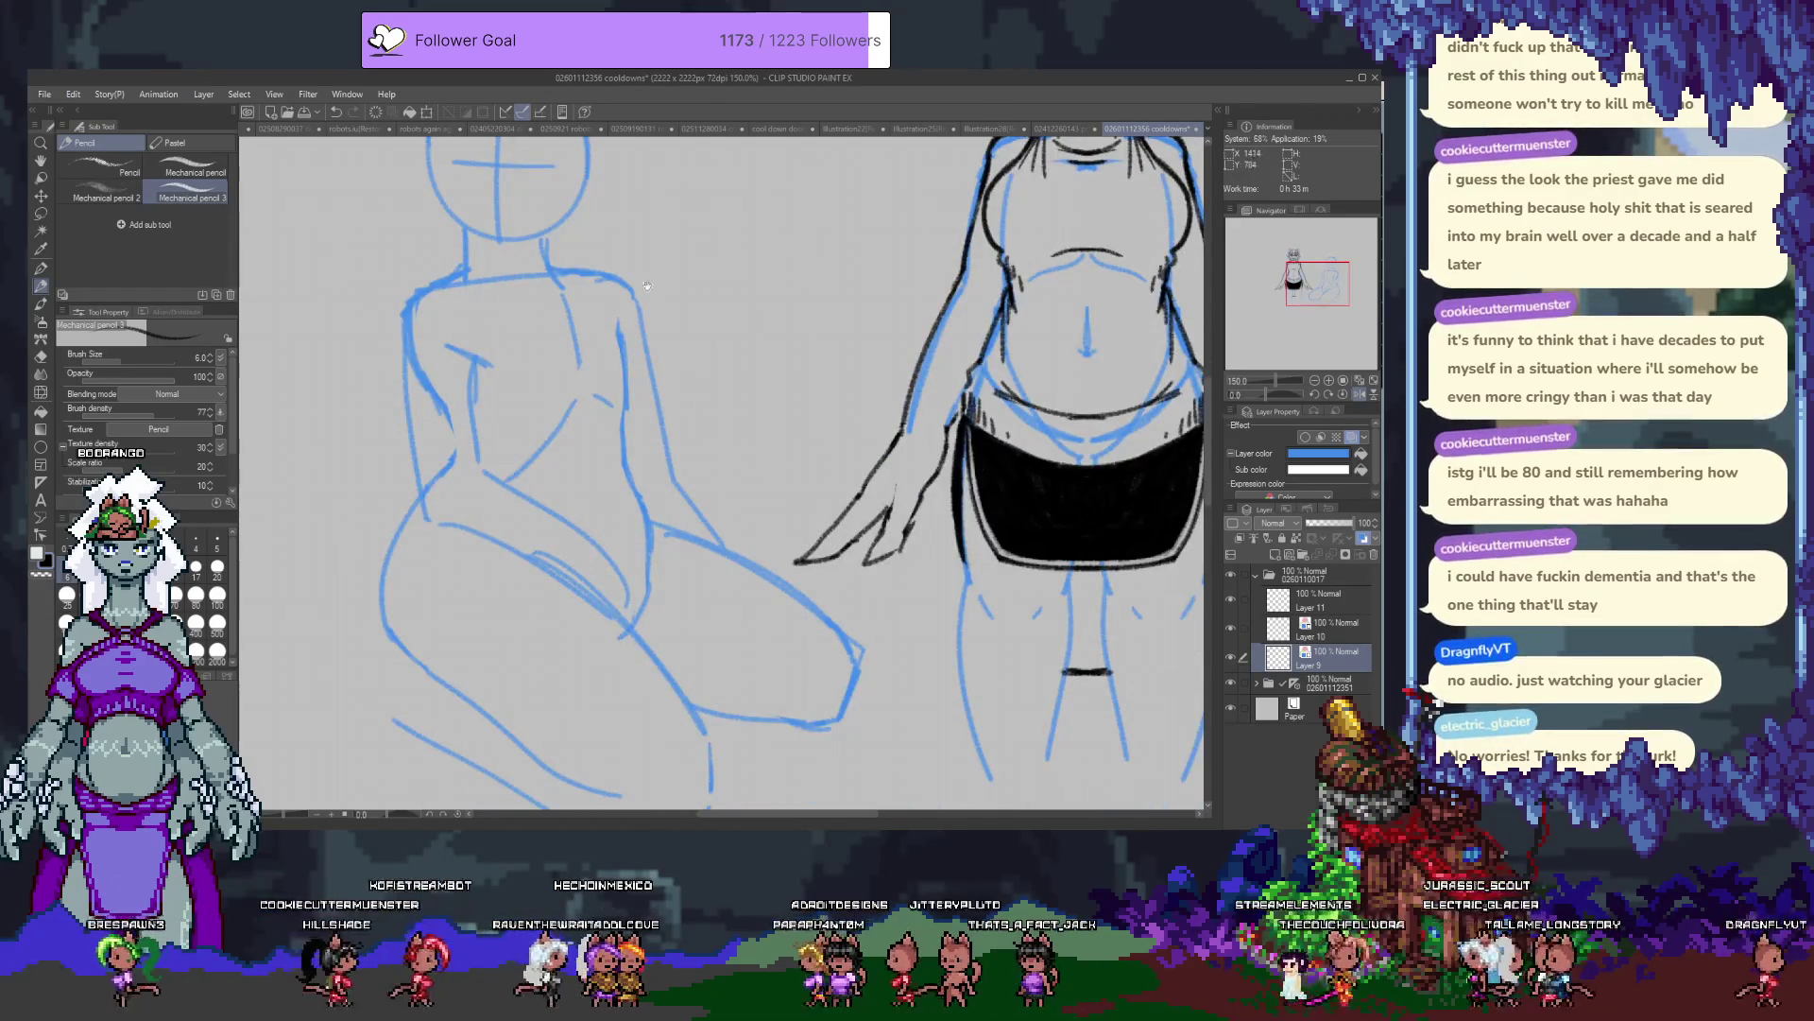
pyautogui.moveTo(604, 418); pyautogui.dragTo(557, 575)
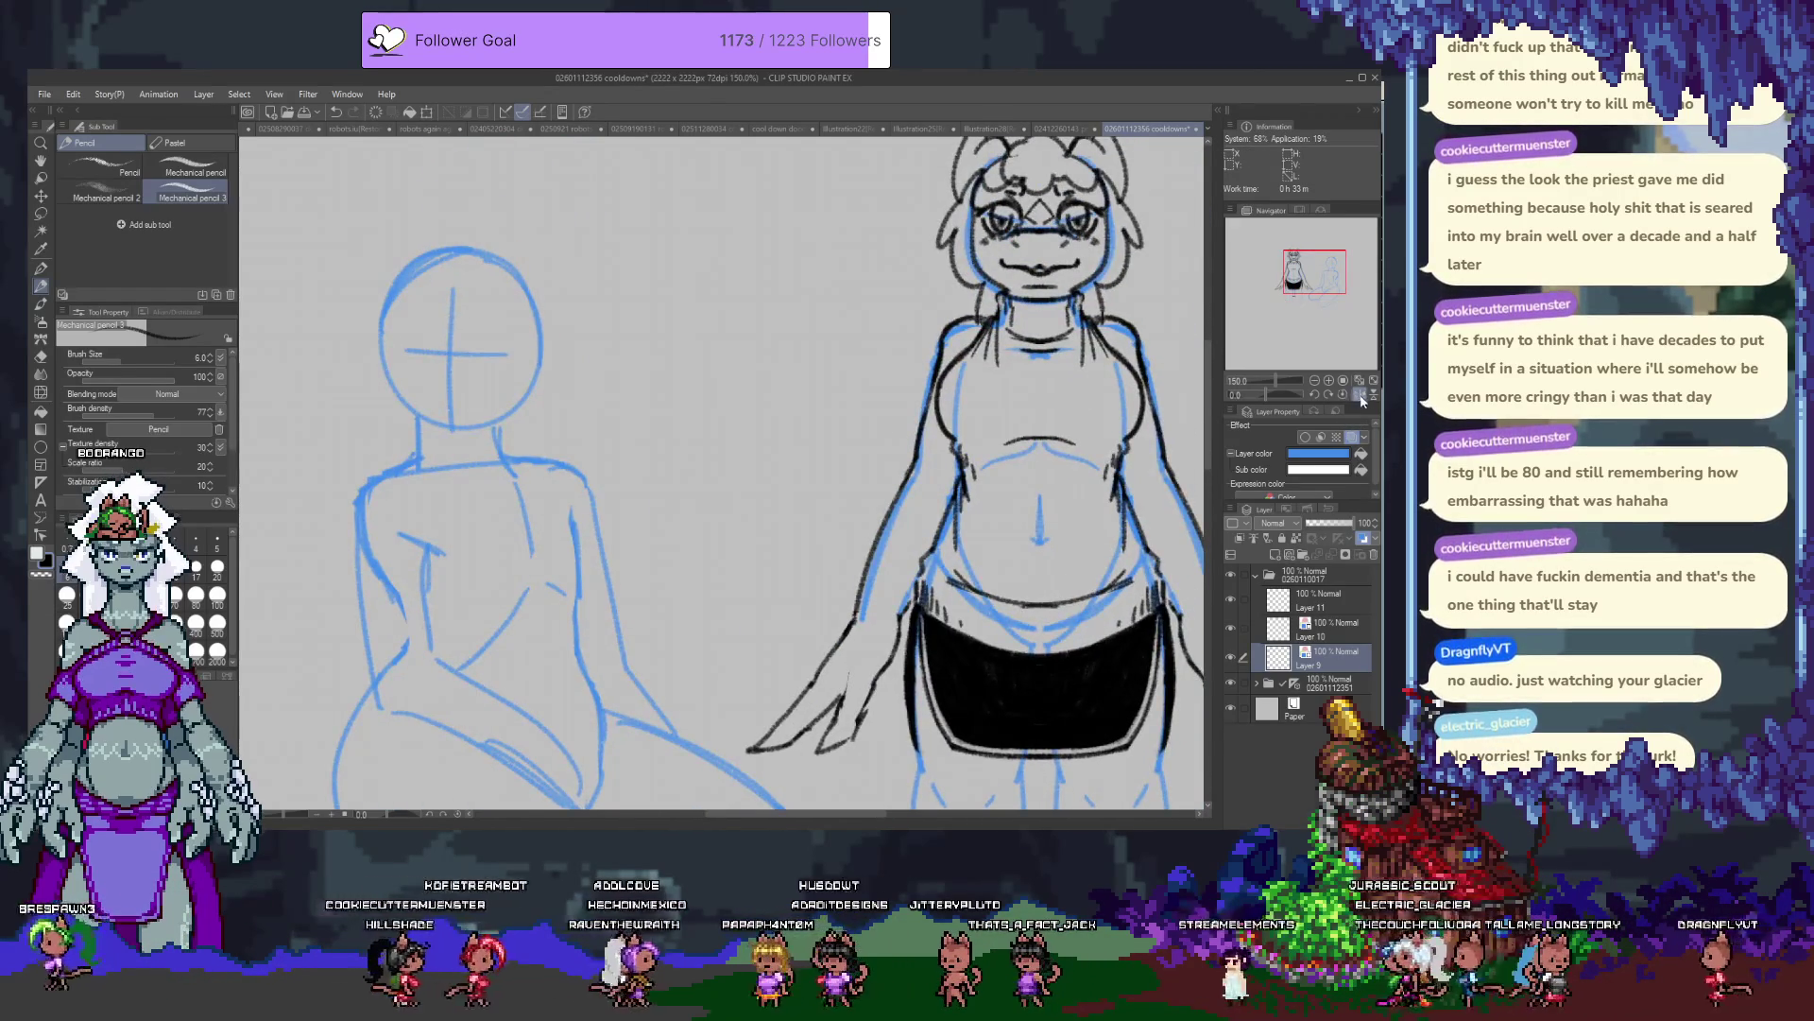